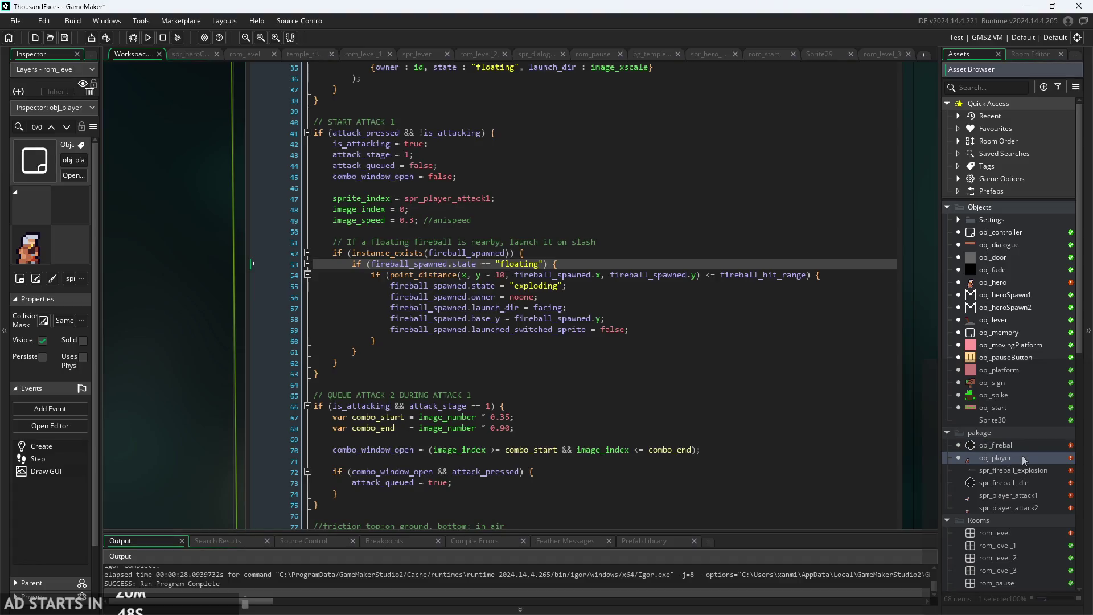
Switch from obj_fireball to obj_player and look over its fireball range, launch and exploding-state code.
left_click(1017, 444)
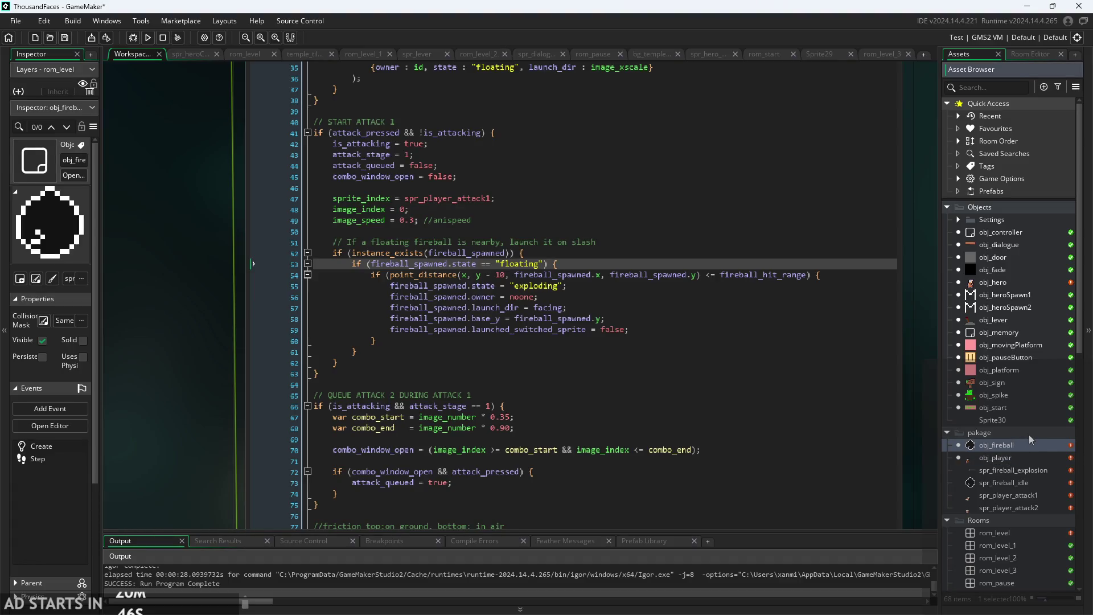
left_click(1015, 459)
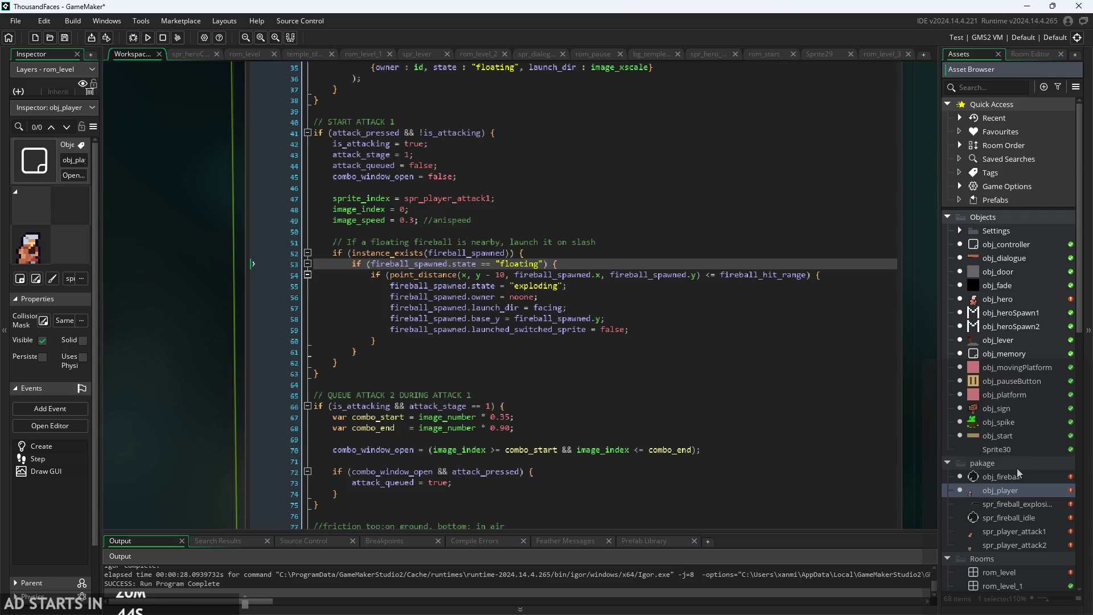
scroll(1017, 467, "down", 1)
scroll(909, 419, "up", 2)
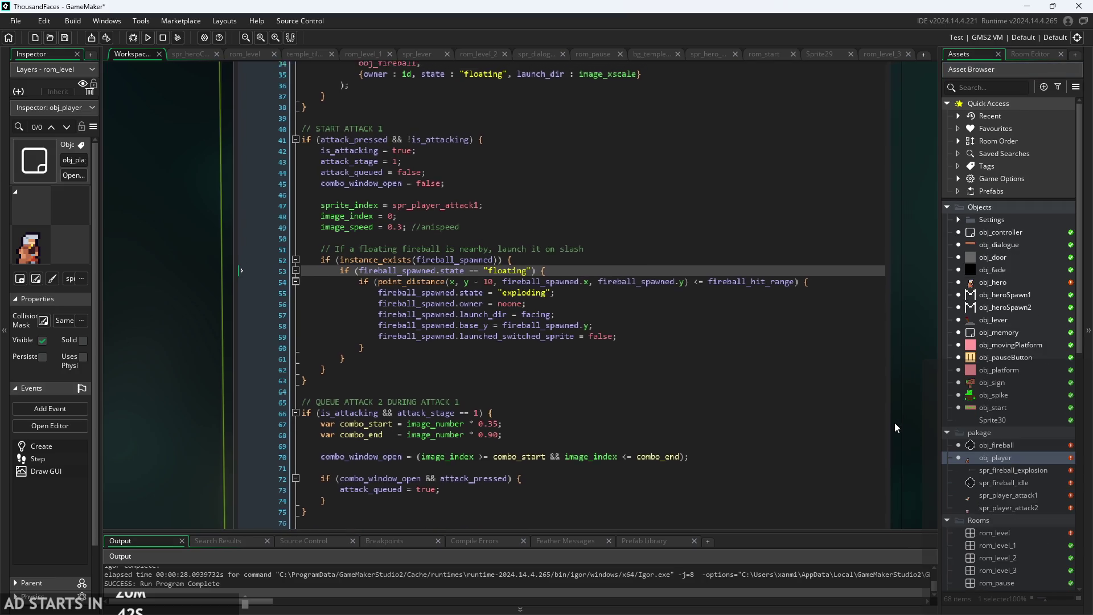
left_click(533, 277)
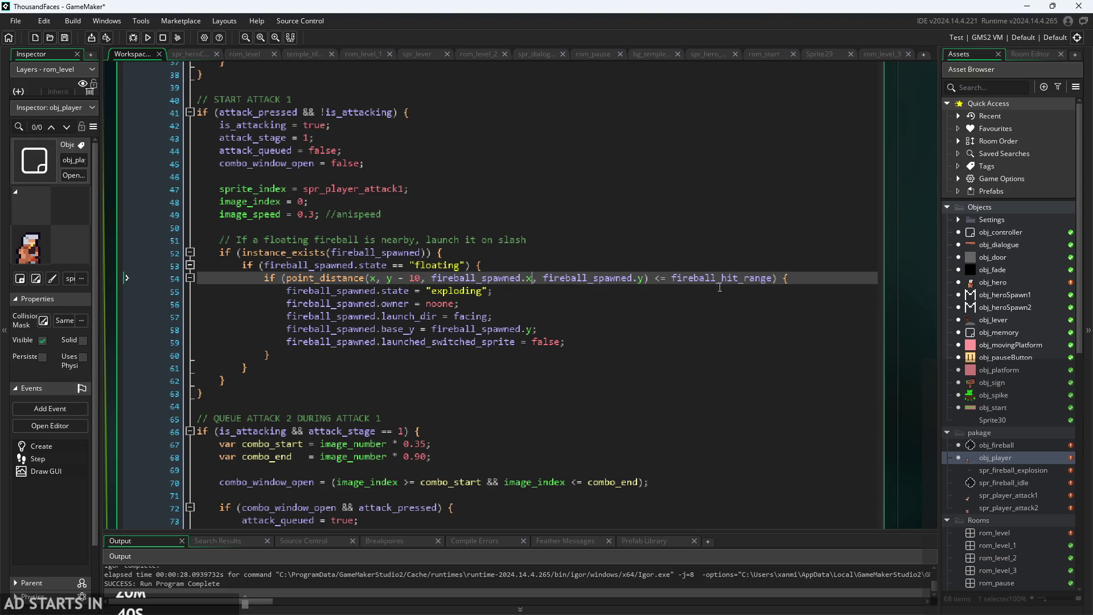
left_click(813, 290)
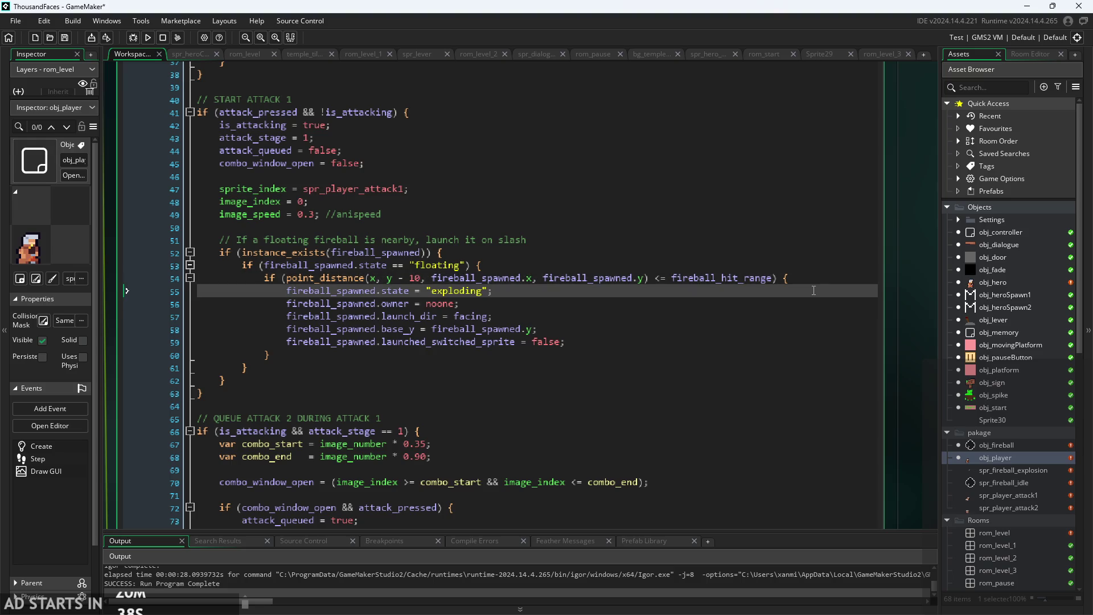
left_click(488, 273)
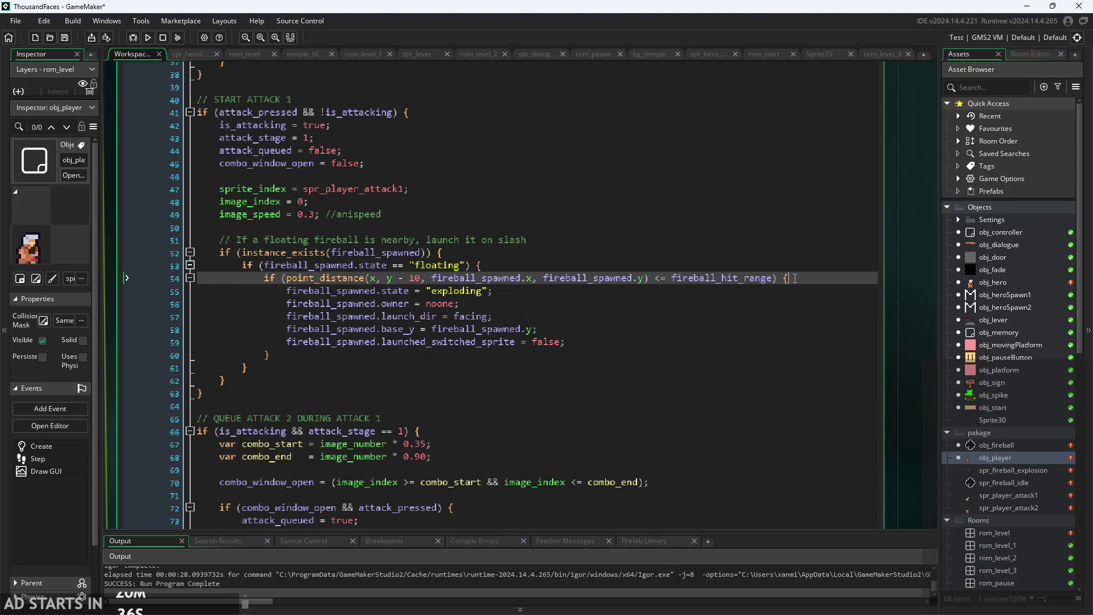
scroll(488, 273, "up", 1)
key("Up")
key("Up")
scroll(445, 291, "up", 2)
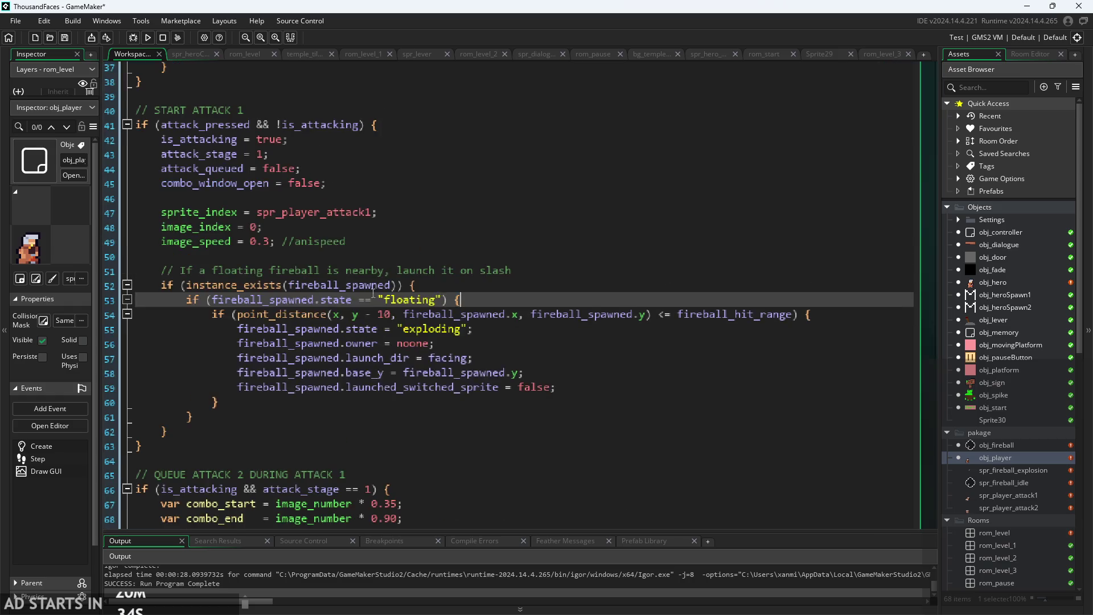
left_click_drag(710, 338, 660, 410)
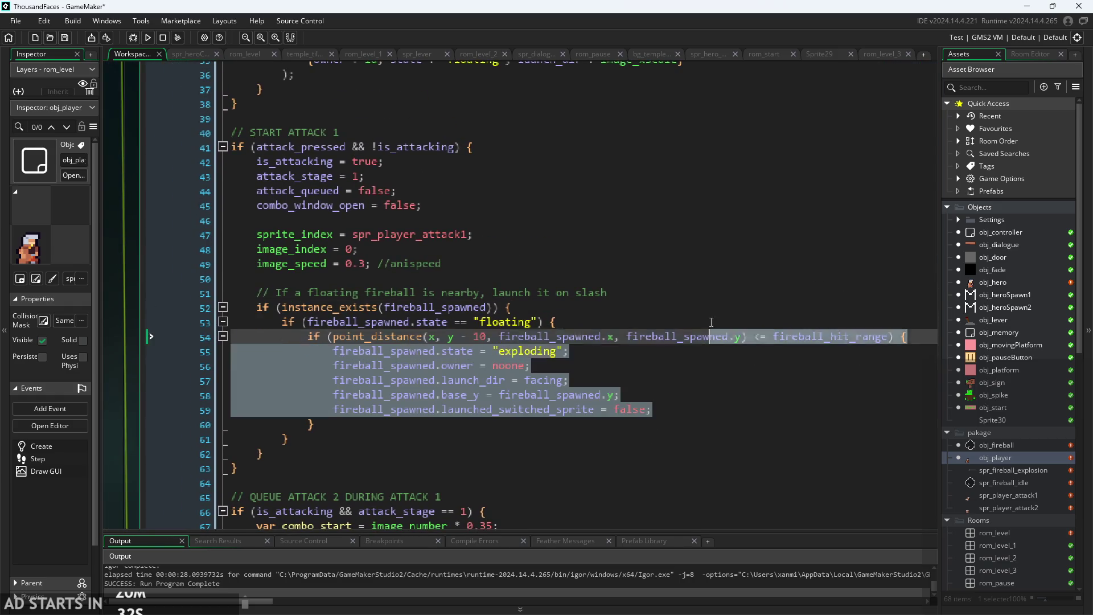
left_click(705, 308)
Review the queue-attack block and the attack_stage check on line 66 in obj_player's code.
scroll(704, 308, "up", 1)
key("Up")
key("Up")
key("Up")
key("Up")
key("Up")
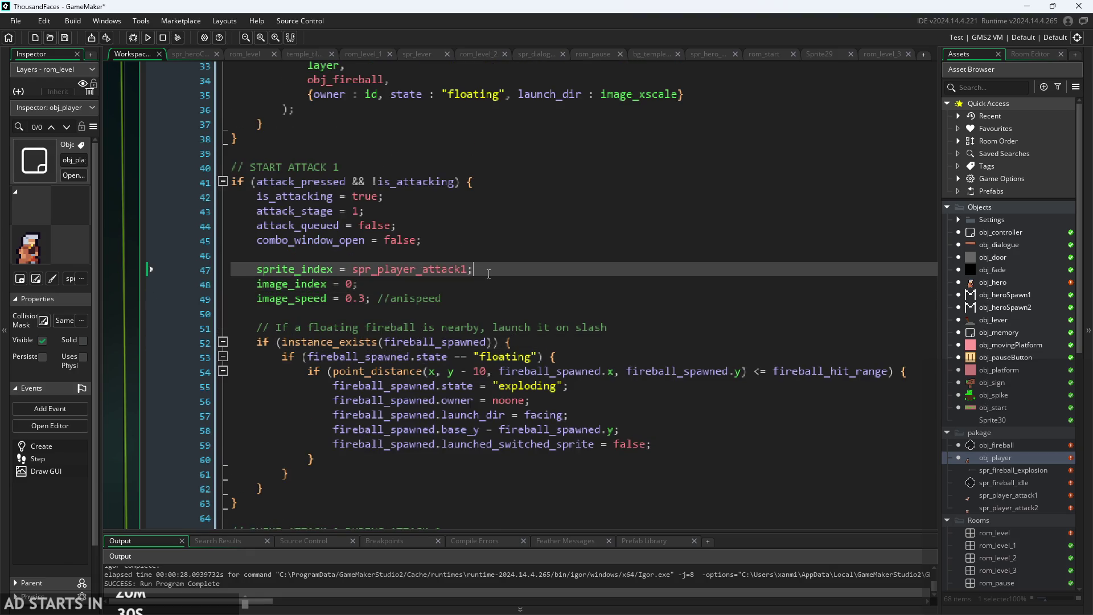
scroll(505, 301, "up", 1)
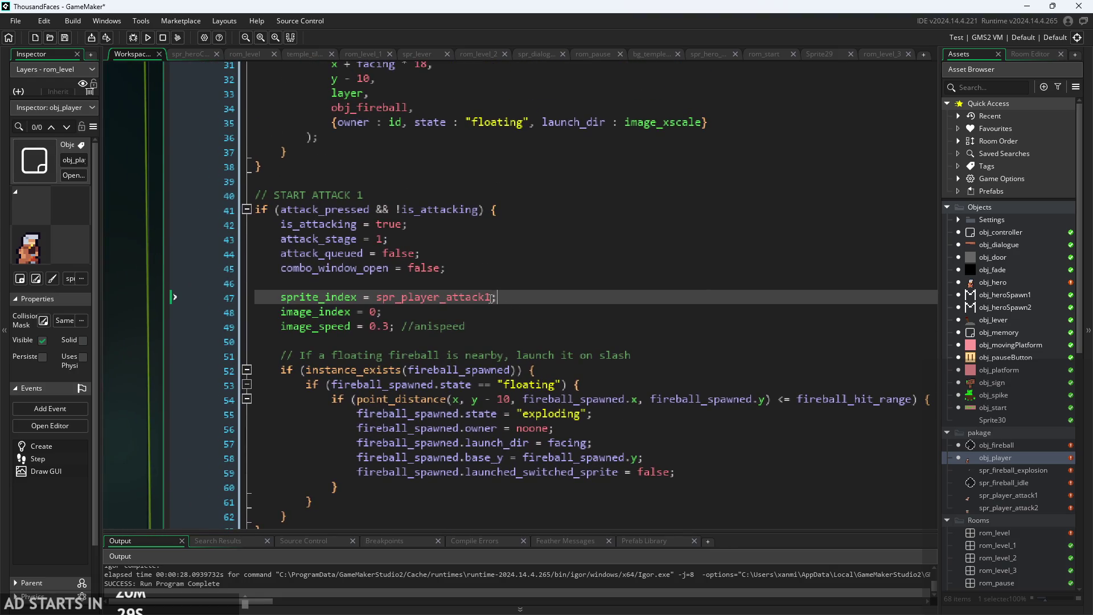
scroll(505, 302, "up", 2)
scroll(460, 225, "down", 2)
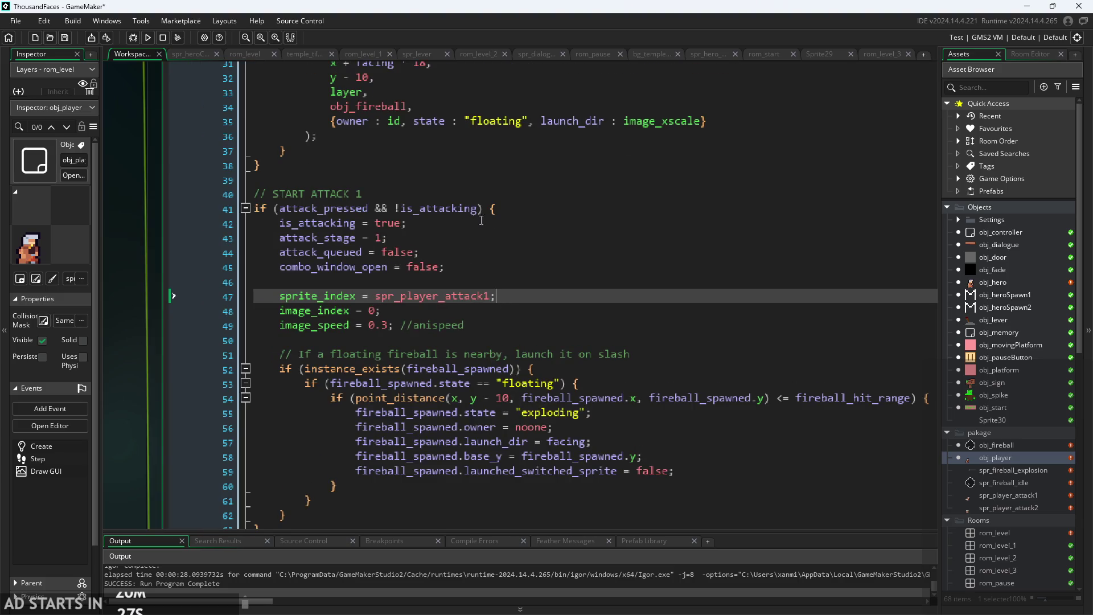
scroll(481, 220, "down", 1)
scroll(501, 221, "up", 2)
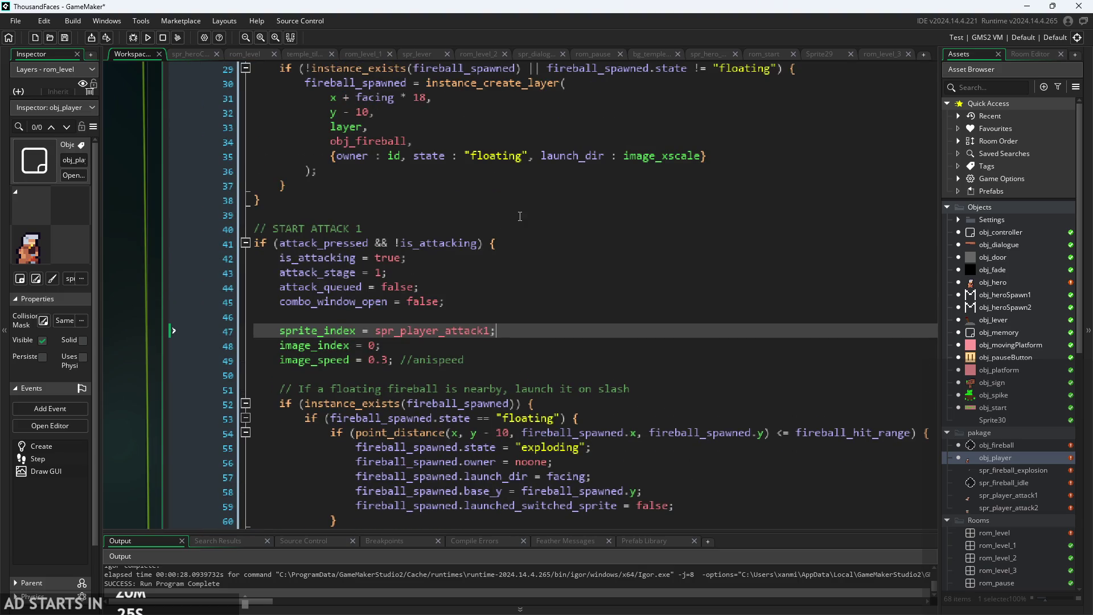
scroll(520, 216, "down", 5)
scroll(520, 216, "down", 2, "ctrl")
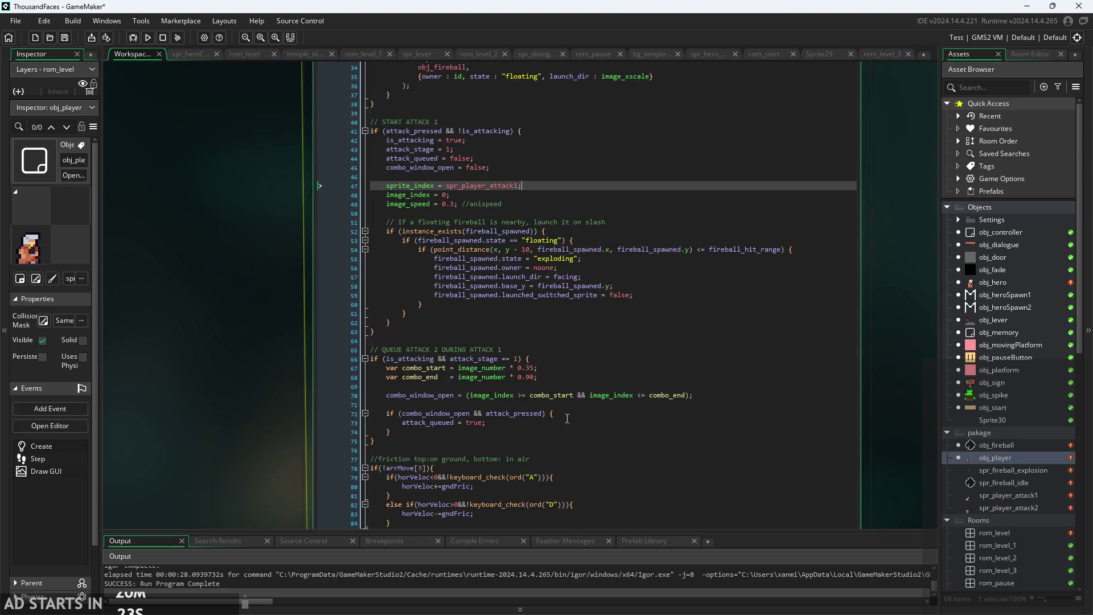
scroll(567, 418, "up", 2, "ctrl")
left_click(550, 442)
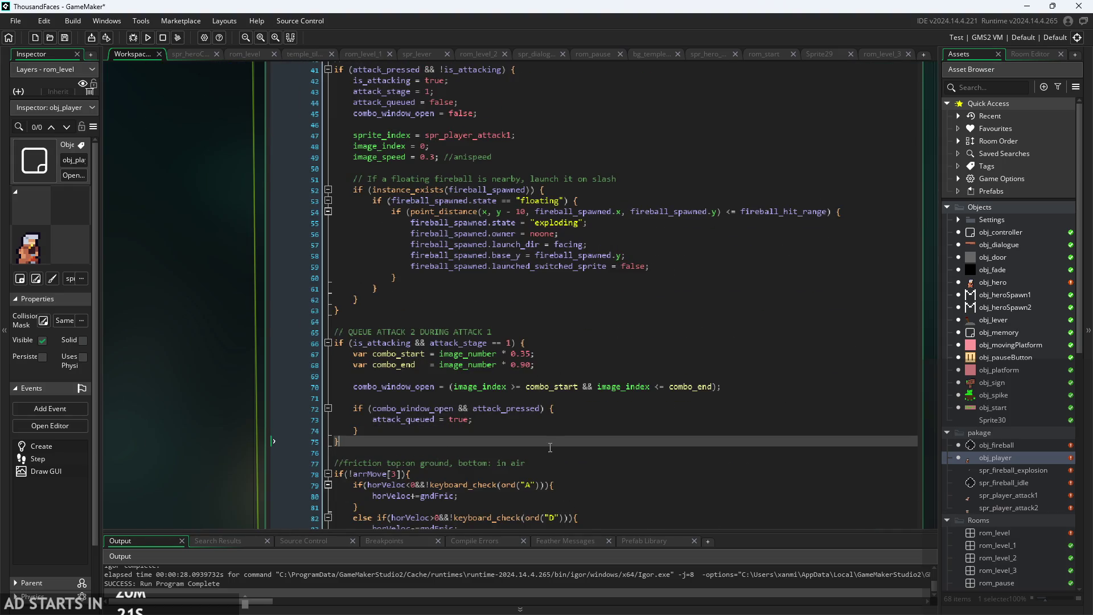
scroll(549, 447, "up", 1, "ctrl")
left_click(585, 427)
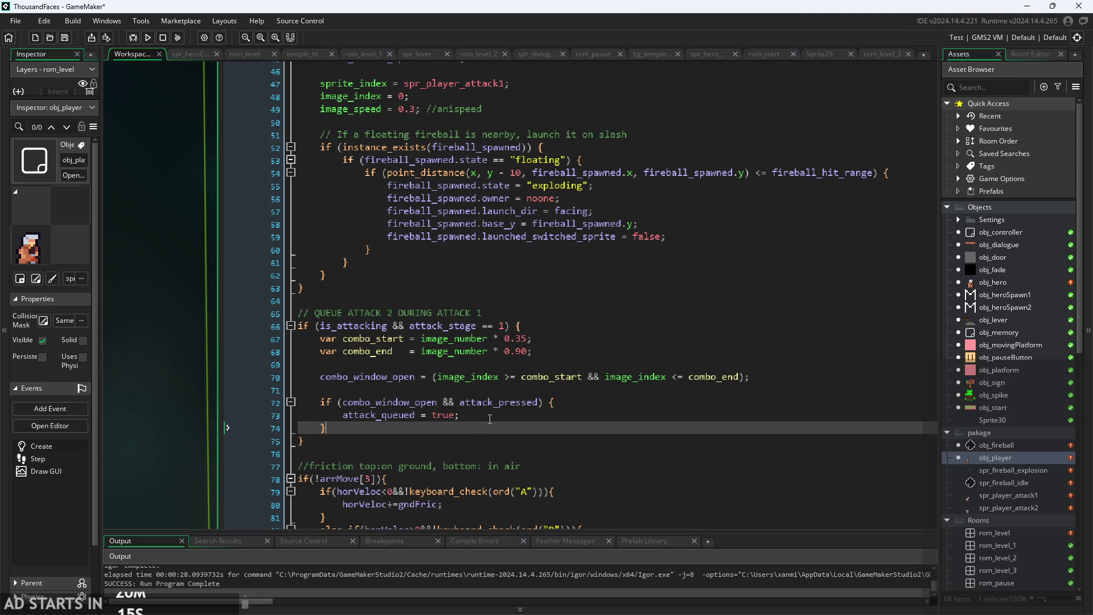
left_click(483, 325)
scroll(518, 337, "up", 1)
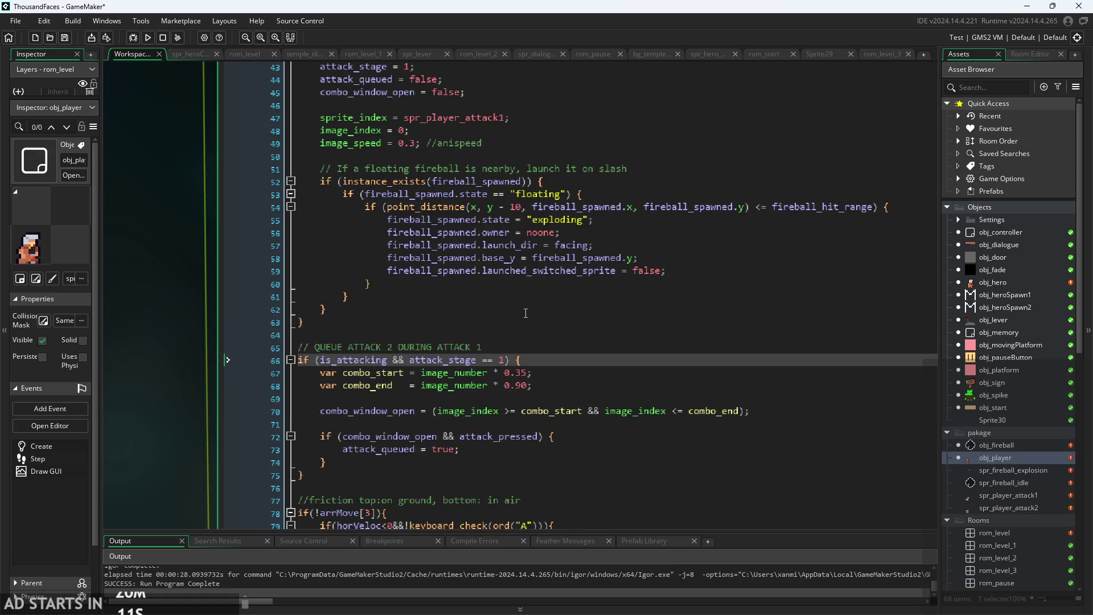
scroll(525, 313, "down", 1, "ctrl")
left_click_drag(208, 289, 192, 323)
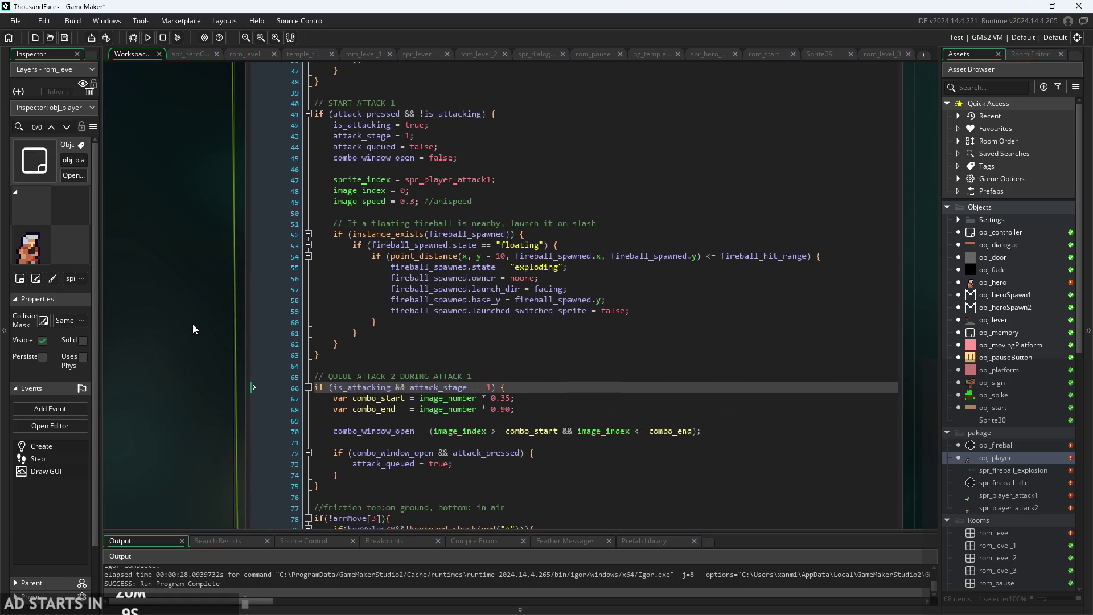
scroll(367, 153, "up", 1, "ctrl")
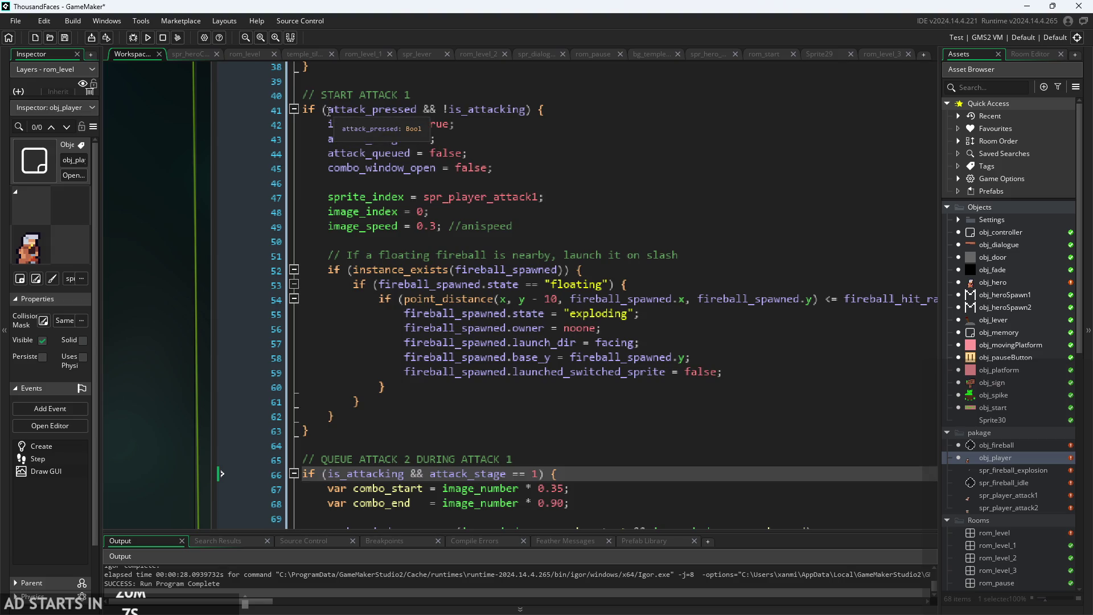
Insert blank lines directly after the // START ATTACK 1 comment, above the attack_pressed check.
left_click(422, 108)
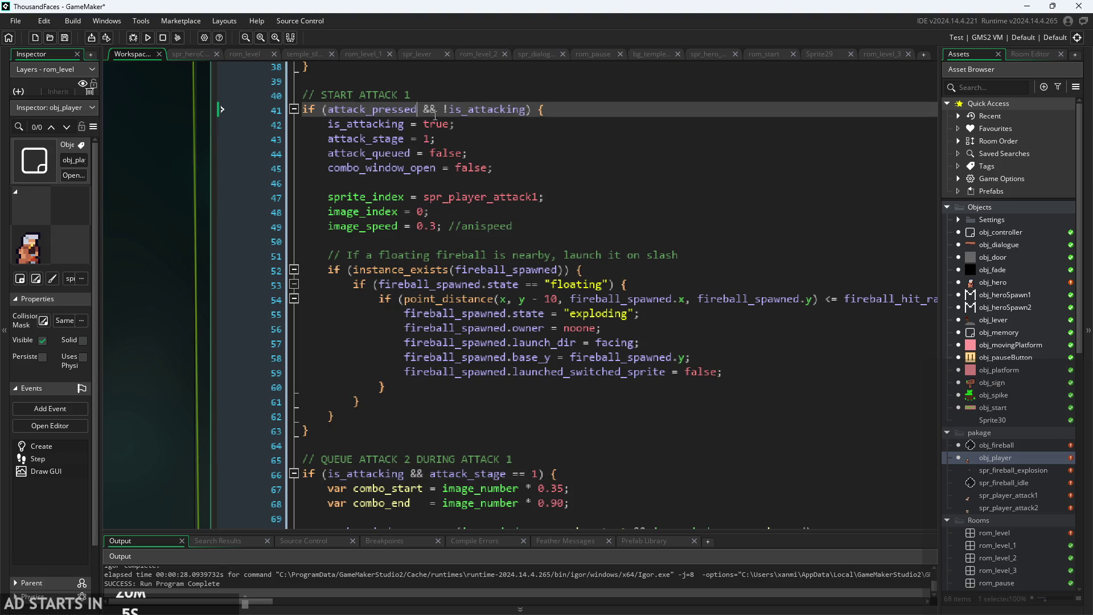
scroll(421, 116, "down", 1, "ctrl")
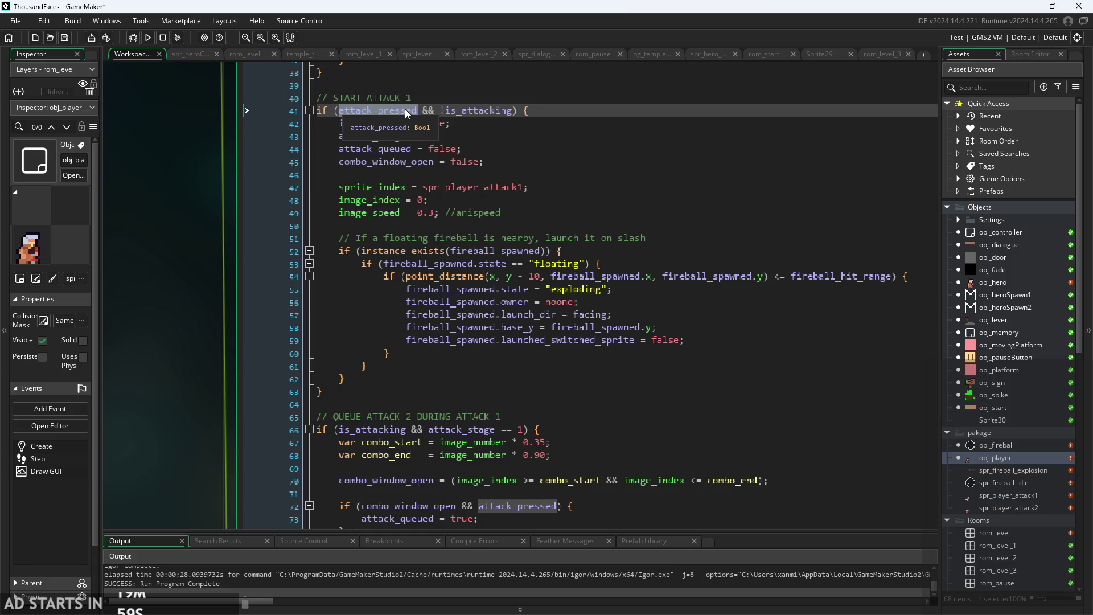
left_click(475, 131)
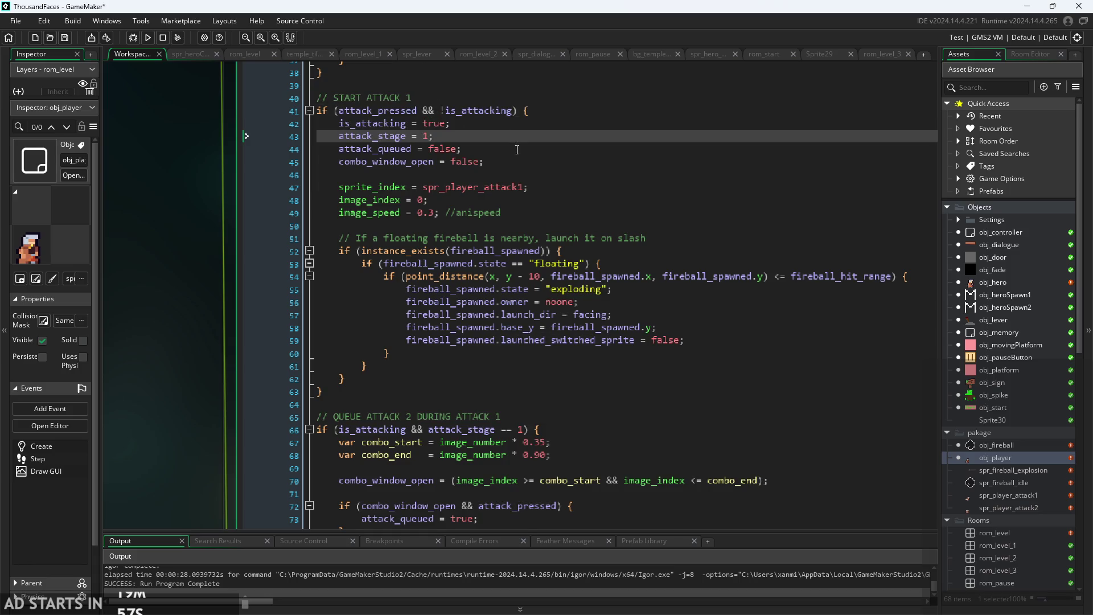
left_click(421, 111)
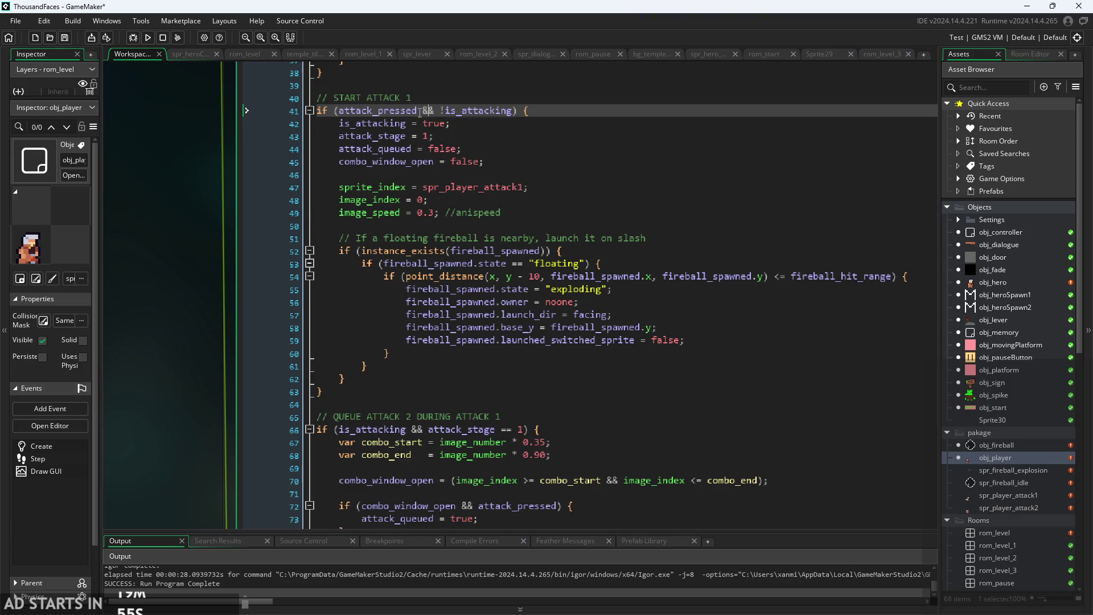
left_click(428, 93)
key("Return")
key("Return")
key("Return")
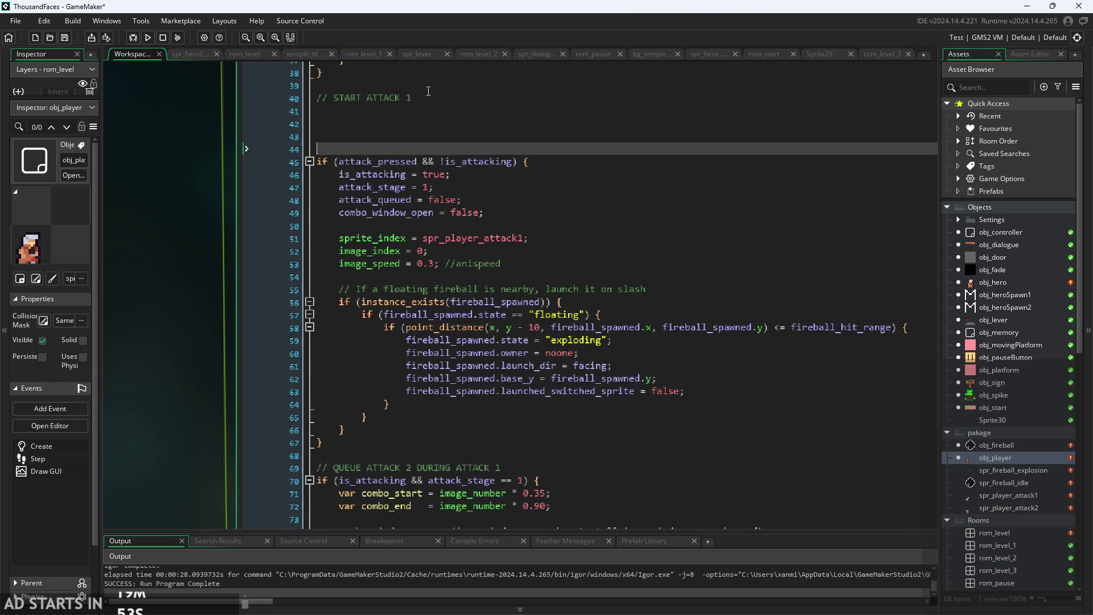
Comment out the old attack 1 and queue attack 2 blocks, closing the comment with */ after the queue block.
key("Up")
key("Up")
key("Up")
left_click(374, 174)
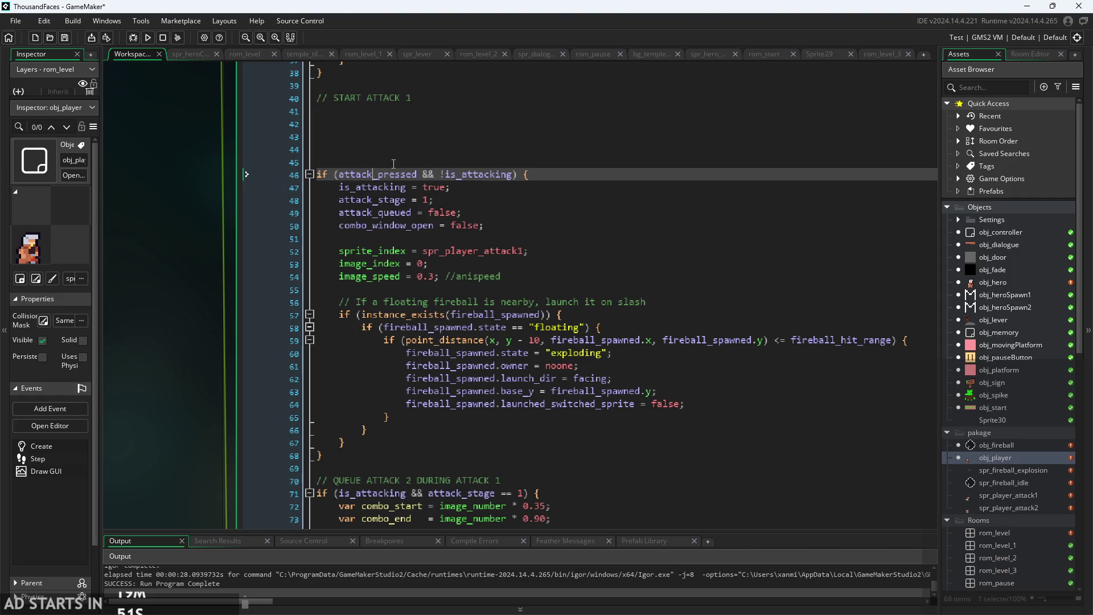
left_click(393, 163)
type("/*")
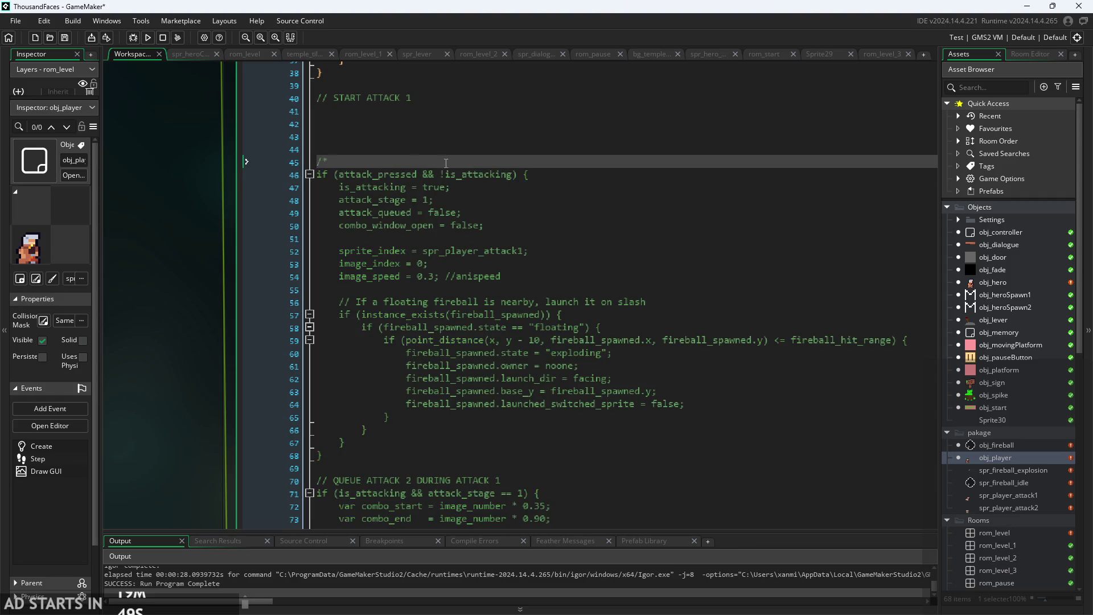
scroll(394, 163, "down", 5)
left_click(417, 418)
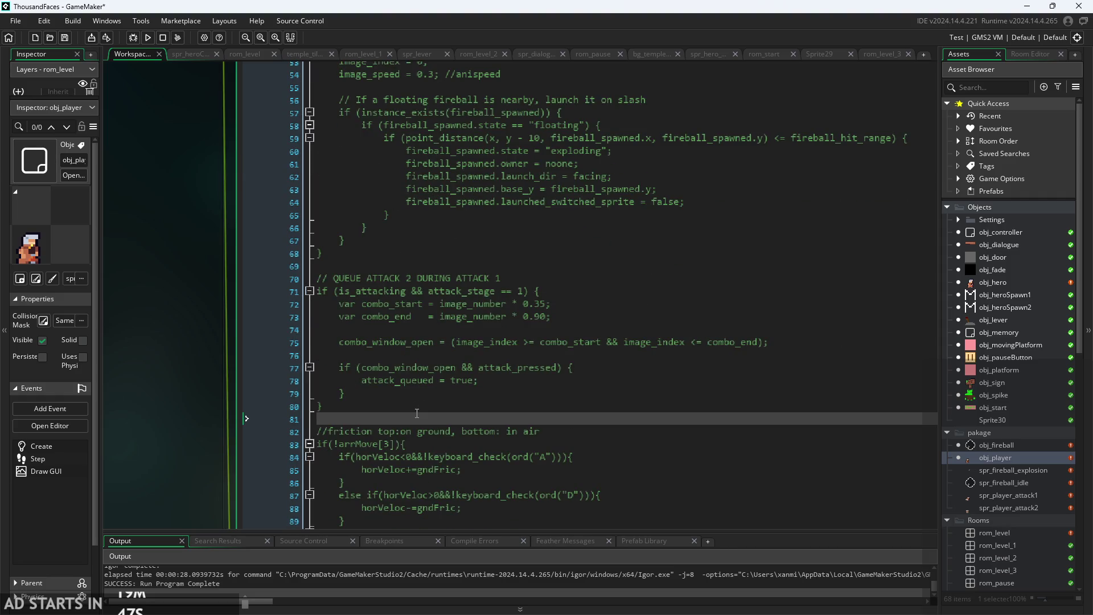
type("*/")
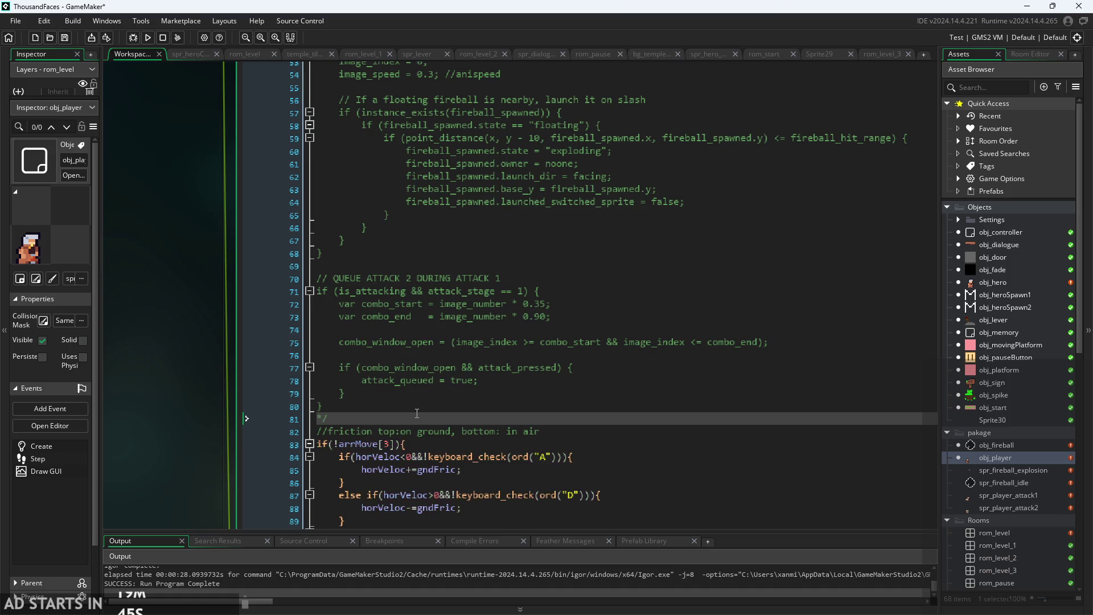
scroll(506, 420, "up", 3)
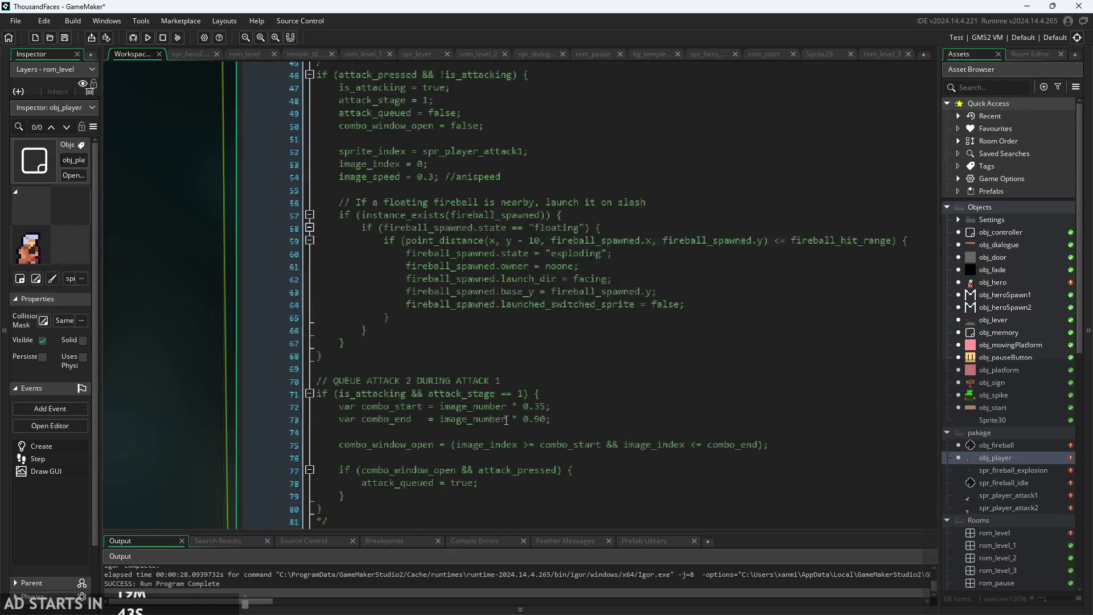
scroll(506, 420, "up", 5)
left_click(430, 175)
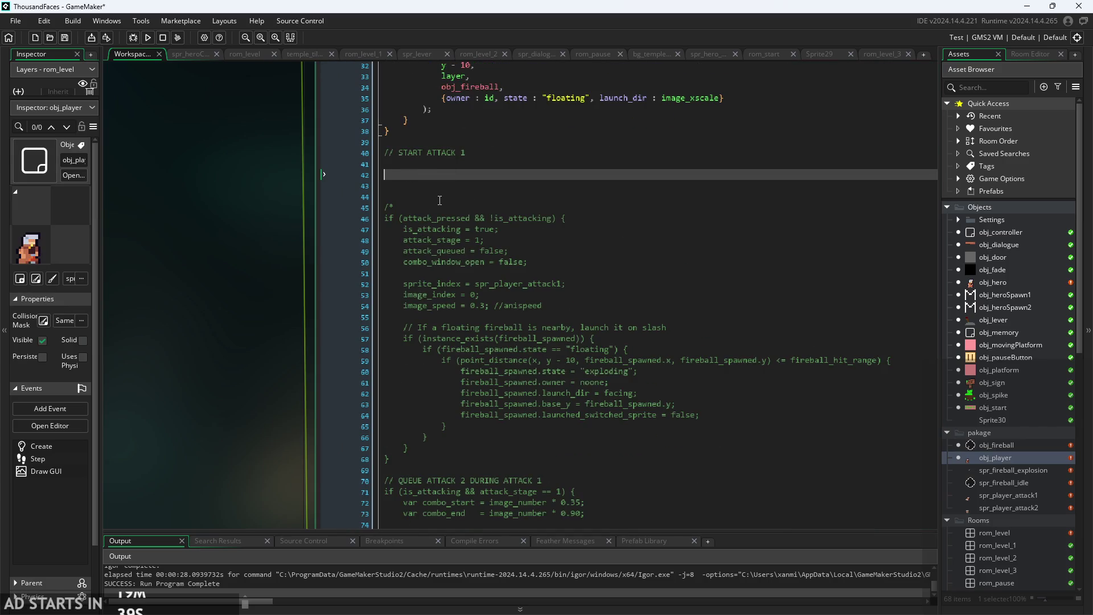
Write an if(attack_pressed){ } block with its braces on separate lines.
type("if")
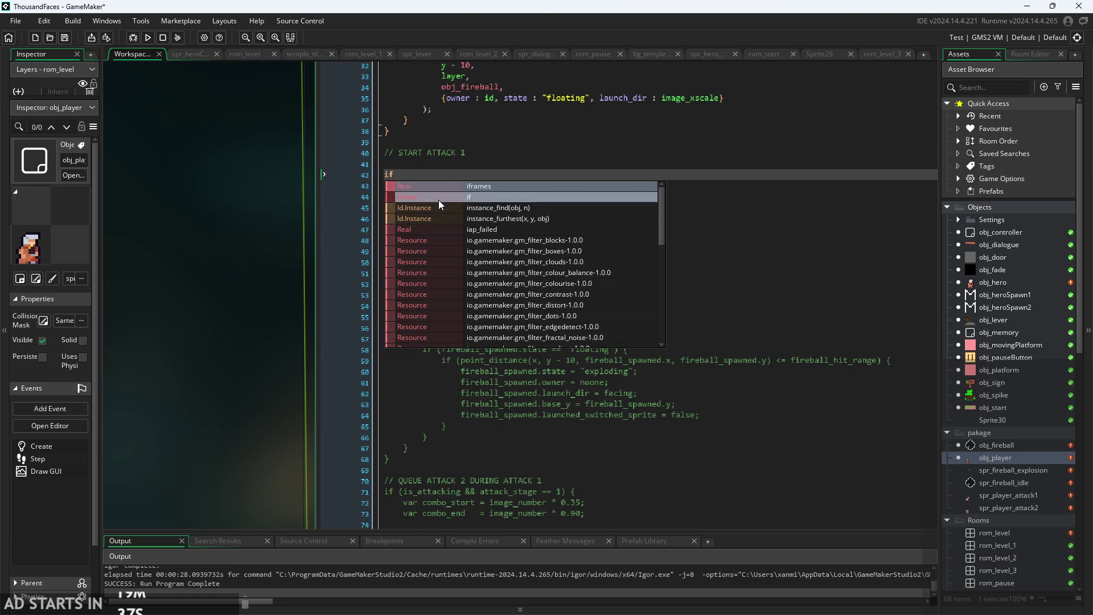
type("(atta")
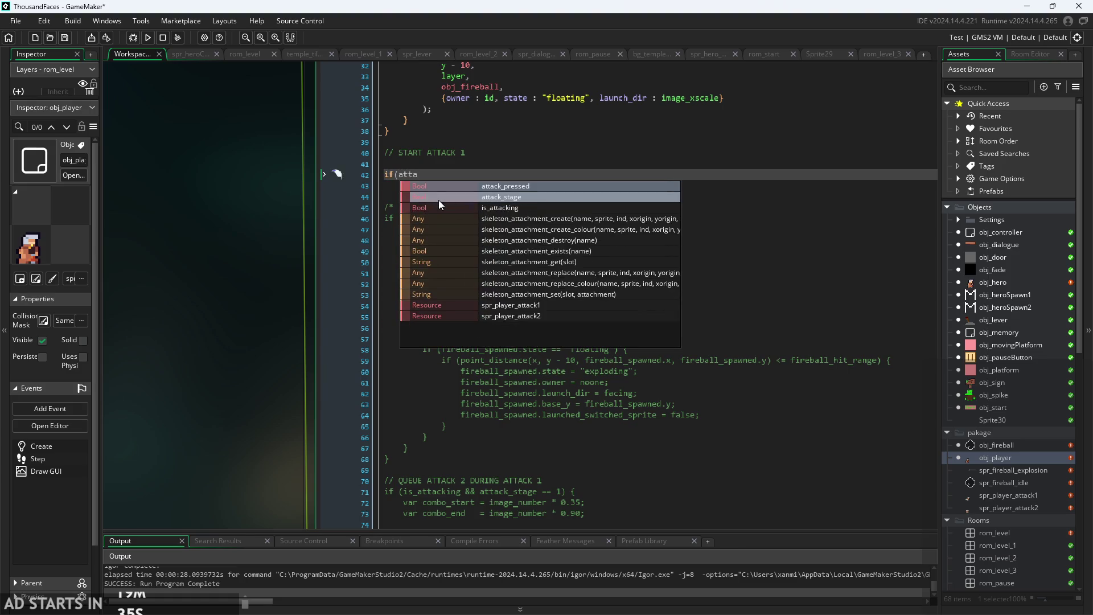
key("Return")
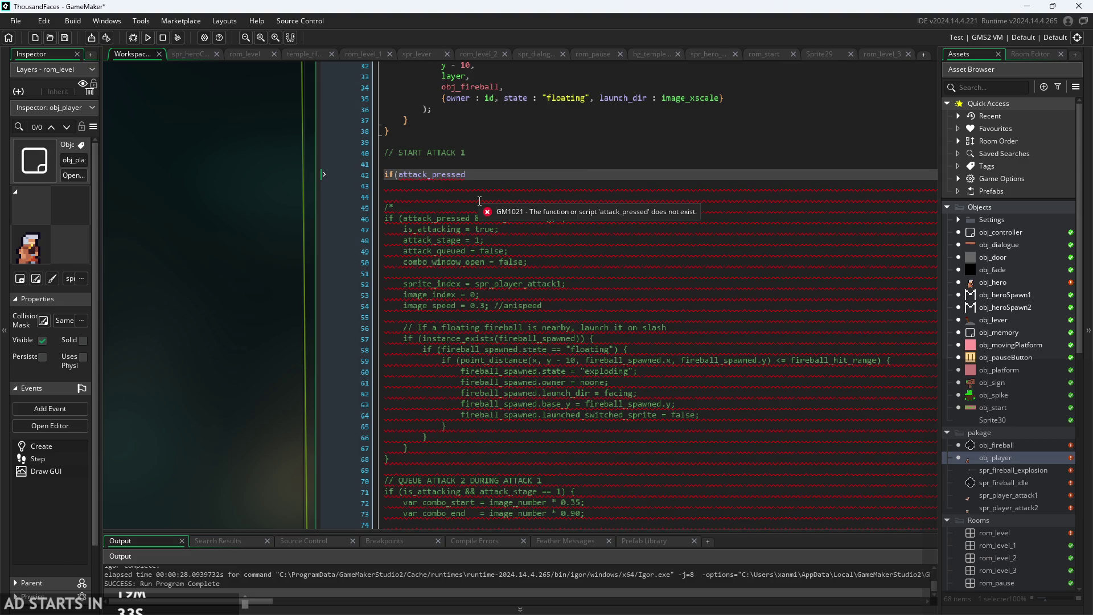
type("){}")
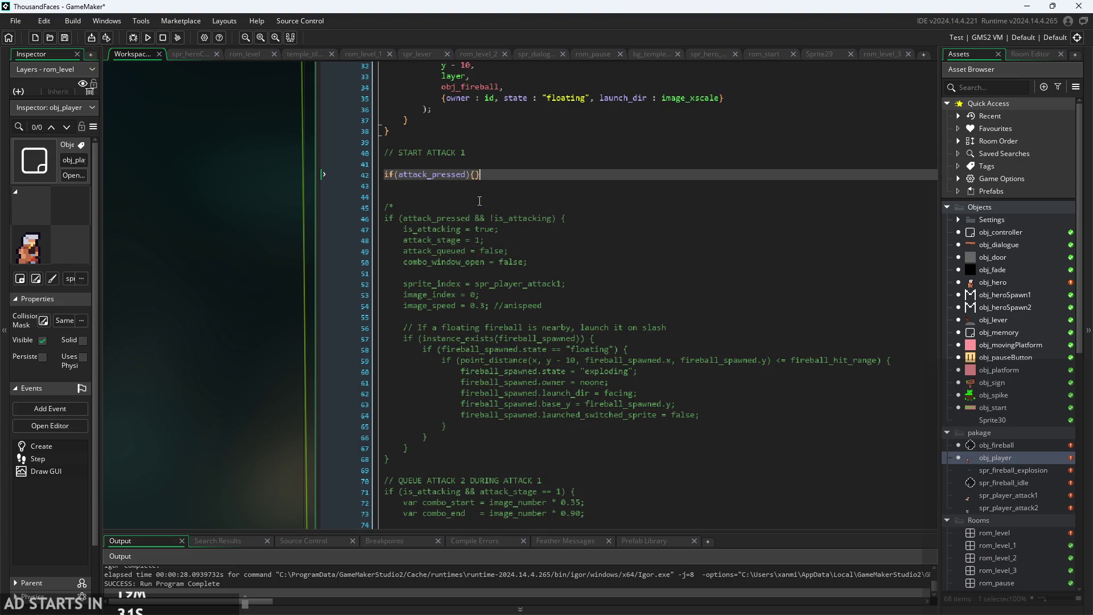
key("Return")
key("Up")
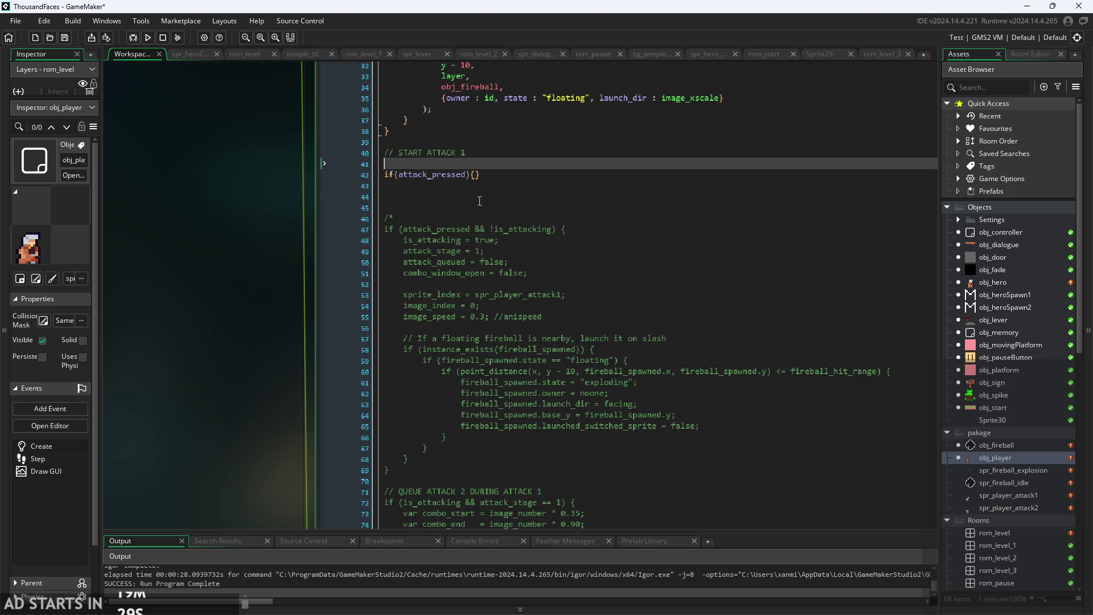
key("End")
key("Left")
key("Return")
key("Return")
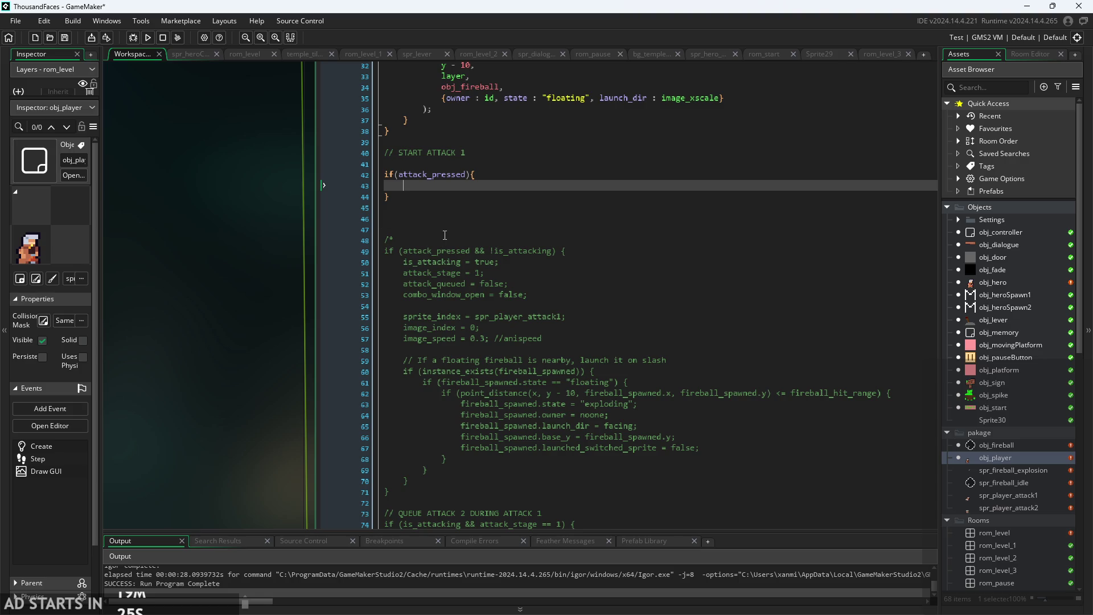
key("Up")
key("Up")
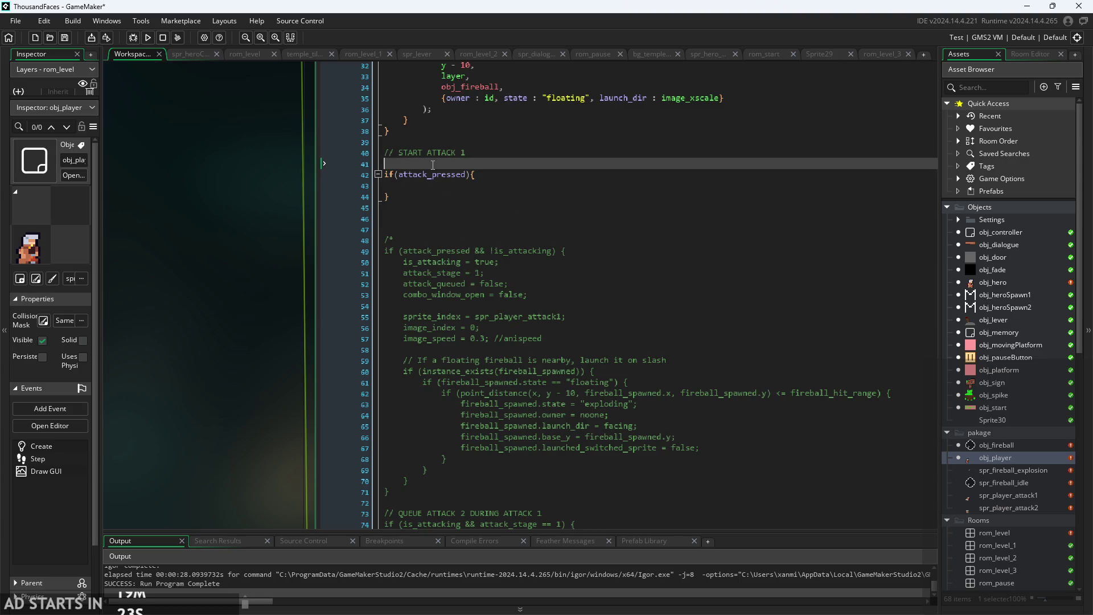
key("Down")
key("Down")
key("Up")
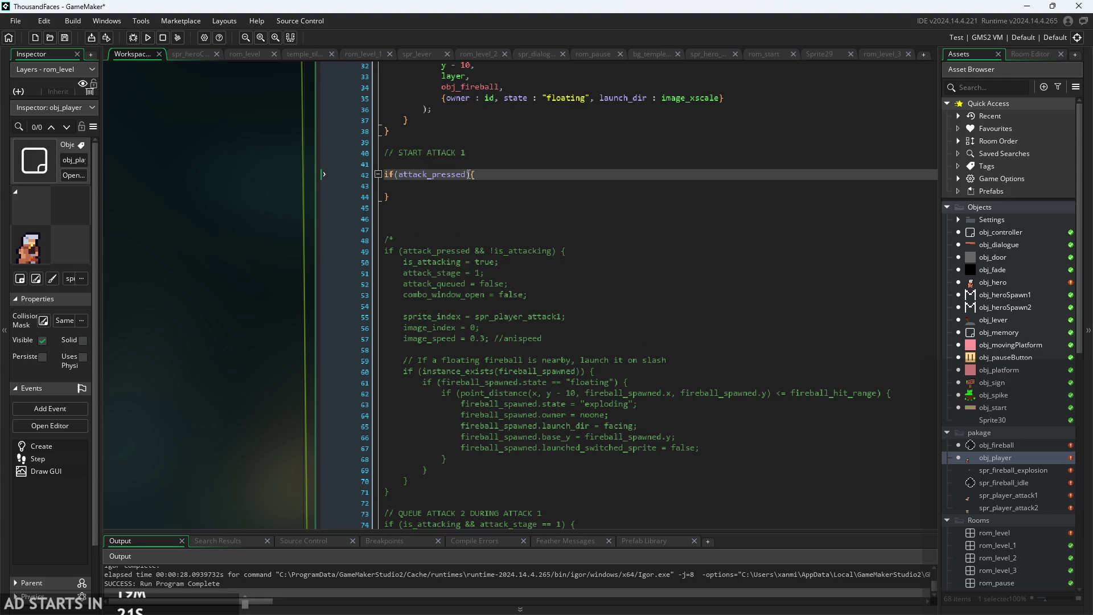
Remove the blank line above the new if and delete the // START ATTACK 1 comment.
scroll(461, 186, "up", 2)
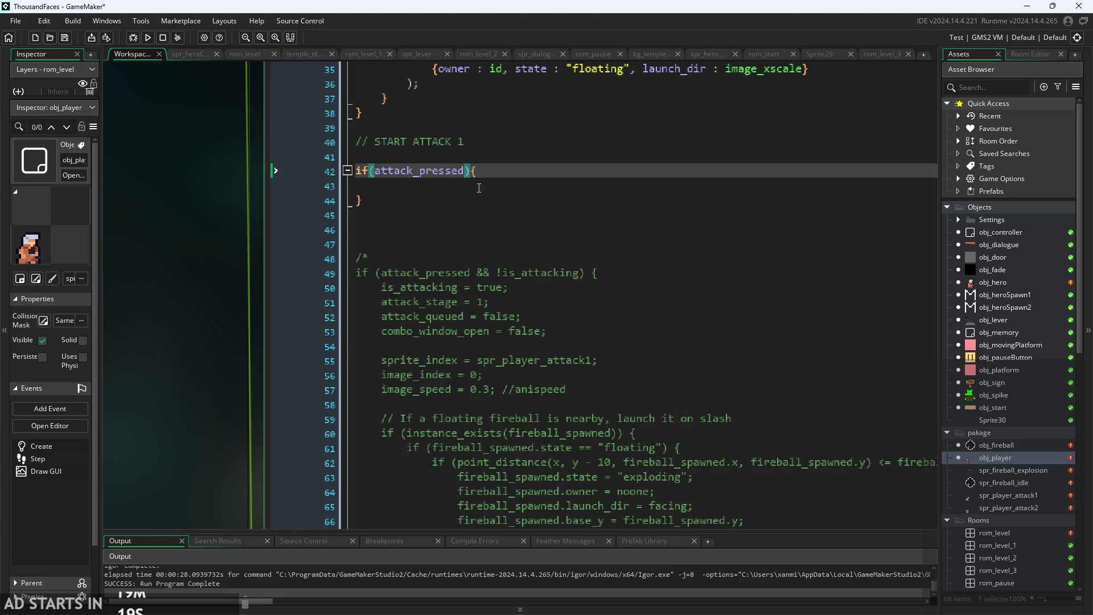
left_click(477, 186)
left_click(456, 156)
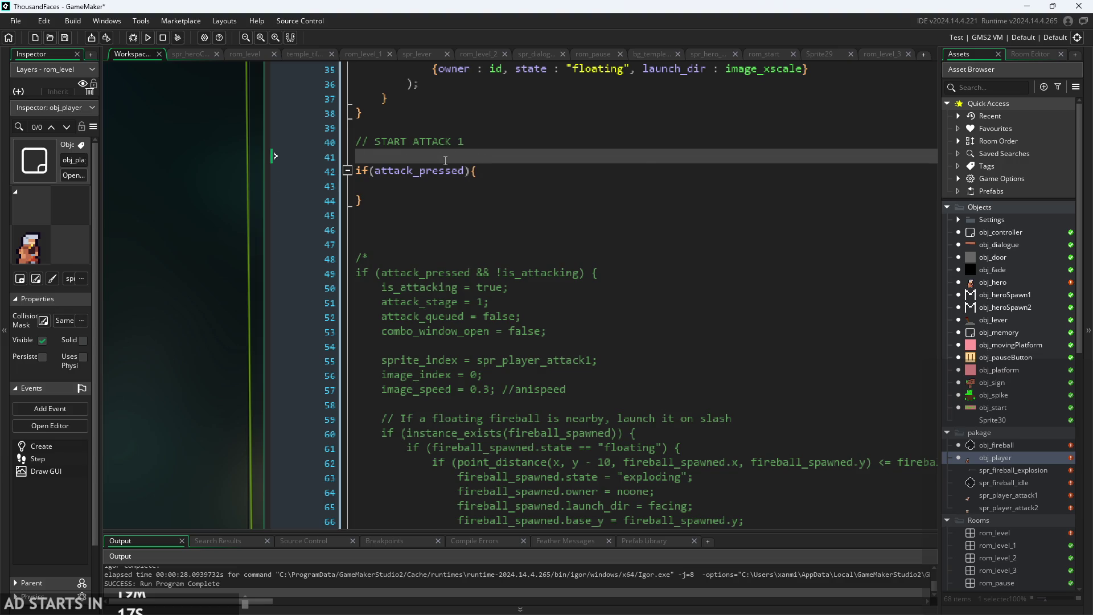
key("BackSpace")
left_click(484, 199)
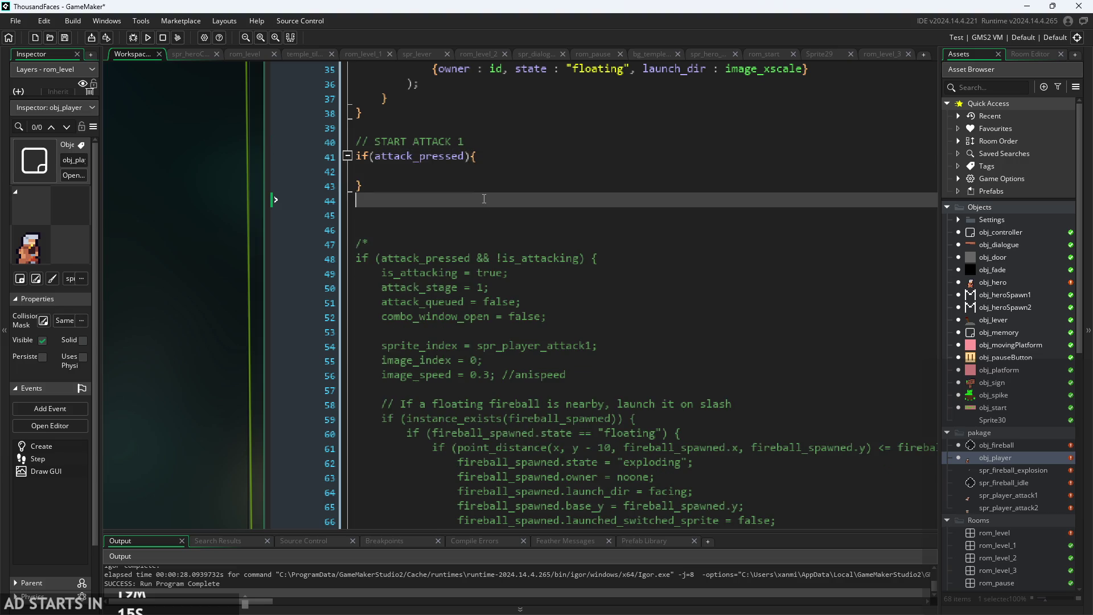
key("Up")
key("Up")
key("Up")
key("shift+Right")
key("shift+Right")
key("shift+Right")
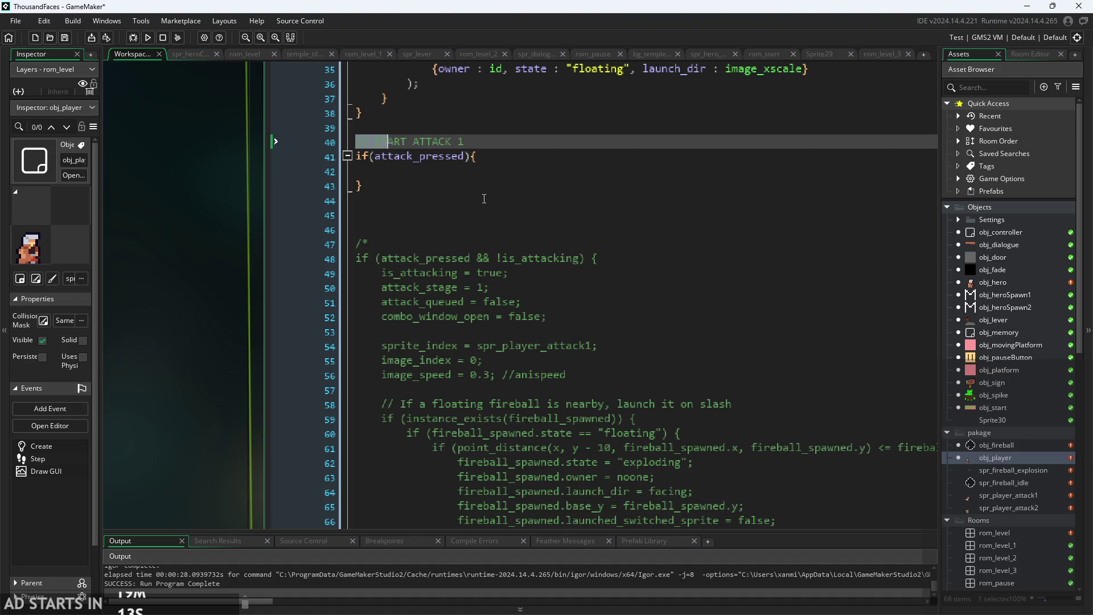
key("shift+Right")
key("shift+Right")
key("shift+Right")
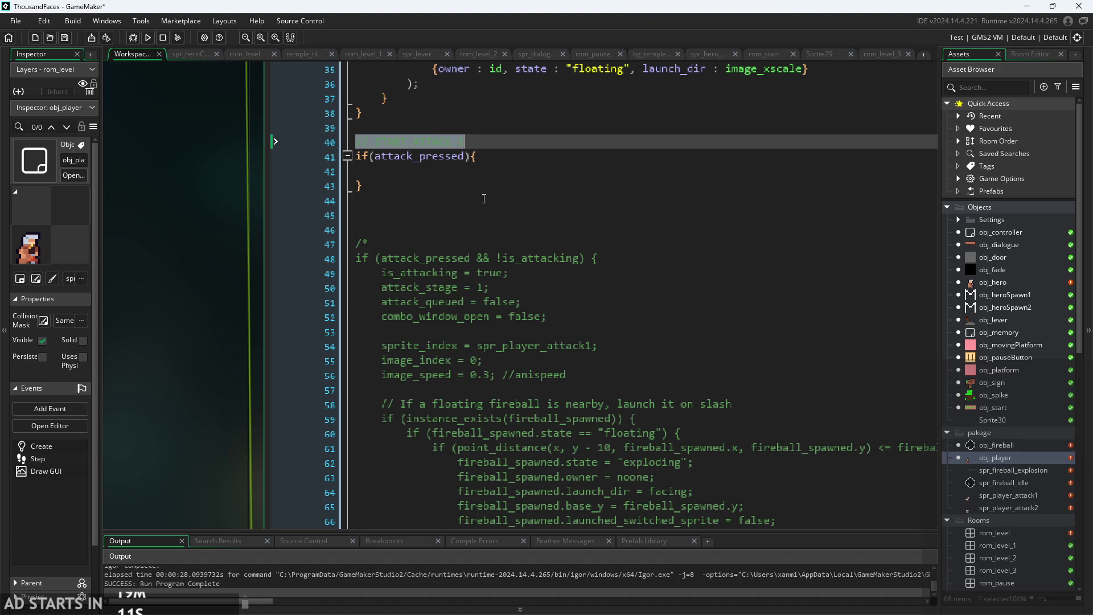
key("BackSpace")
Add //attack 1 and //attack 2 placeholder comments inside the if(attack_pressed) block.
left_click(495, 158)
key("Return")
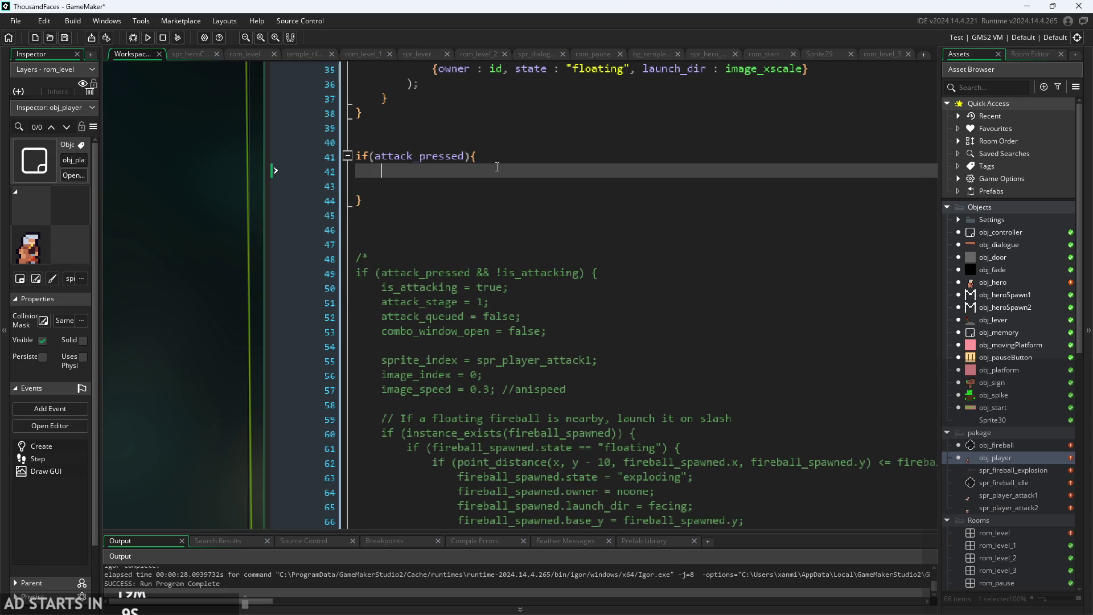
type("//attack ")
type("1")
key("Return")
key("Return")
key("Return")
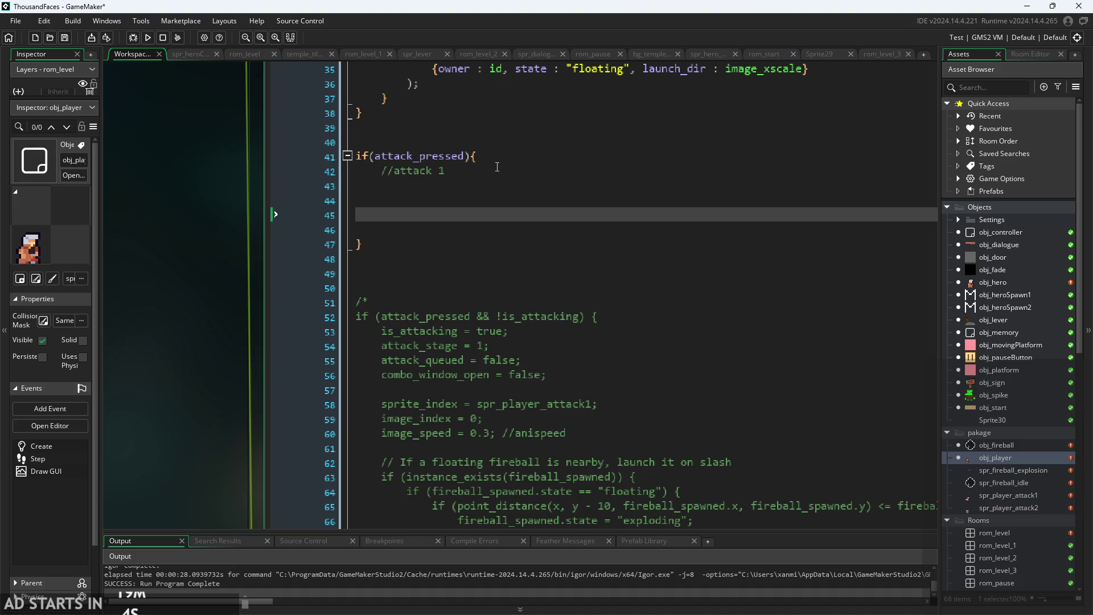
type("//attack ")
type("2")
Start an if under //attack 1, erase it, and return to the empty line below //attack 1.
key("Up")
key("Up")
key("Up")
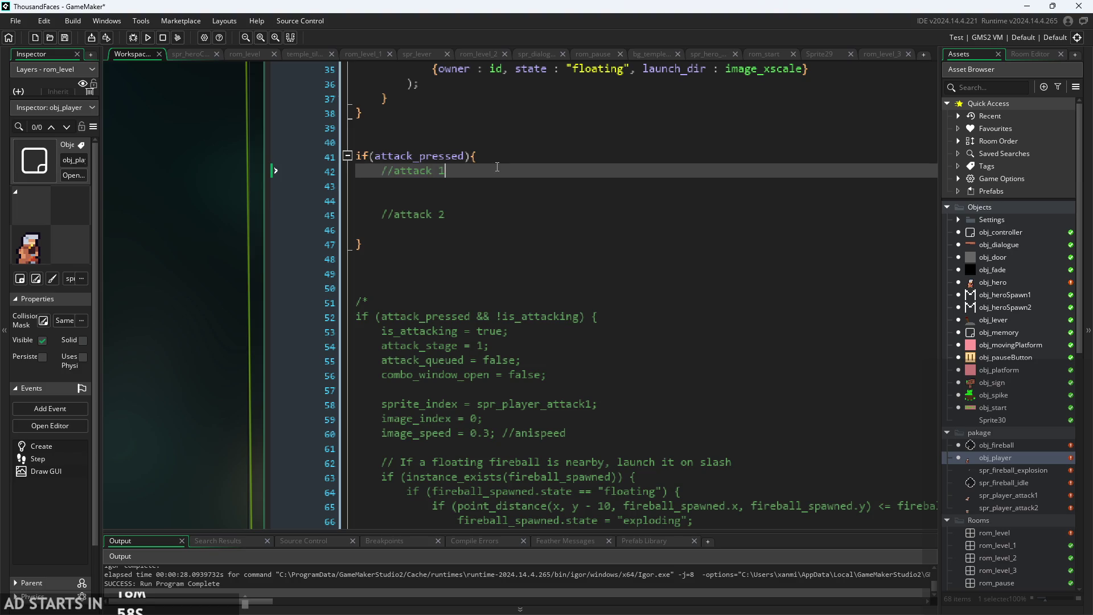
left_click(512, 187)
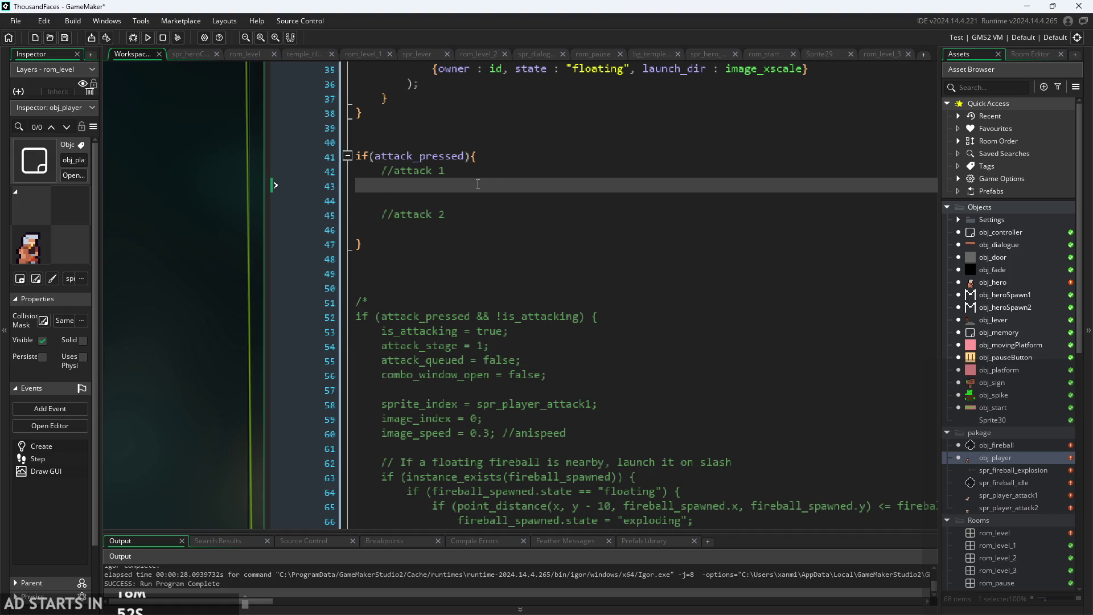
type("if(")
key("BackSpace")
key("BackSpace")
key("BackSpace")
scroll(188, 211, "down", 2)
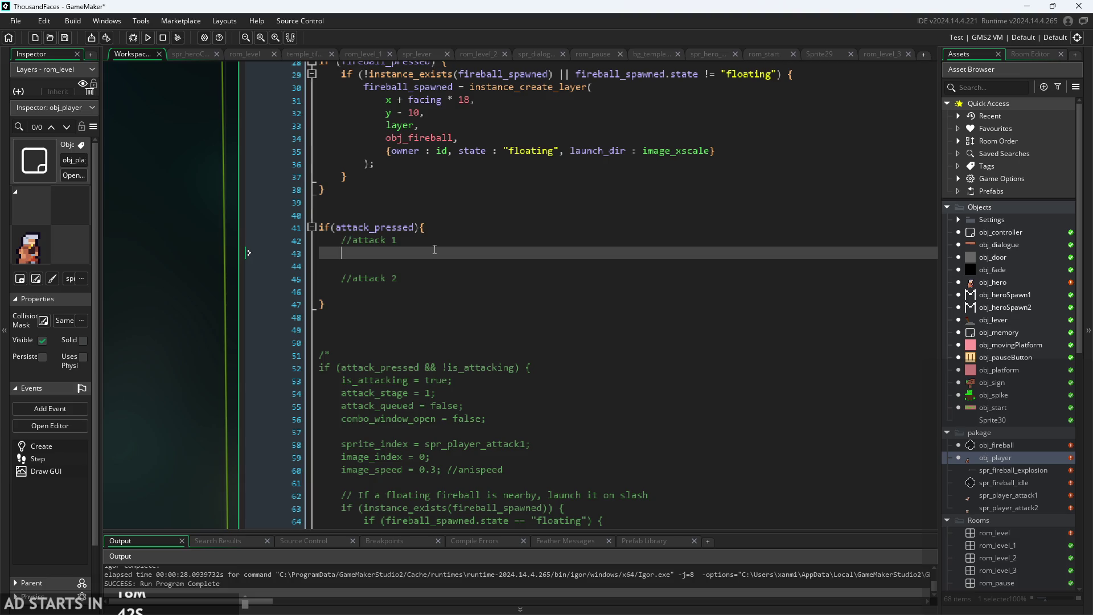
left_click(438, 239)
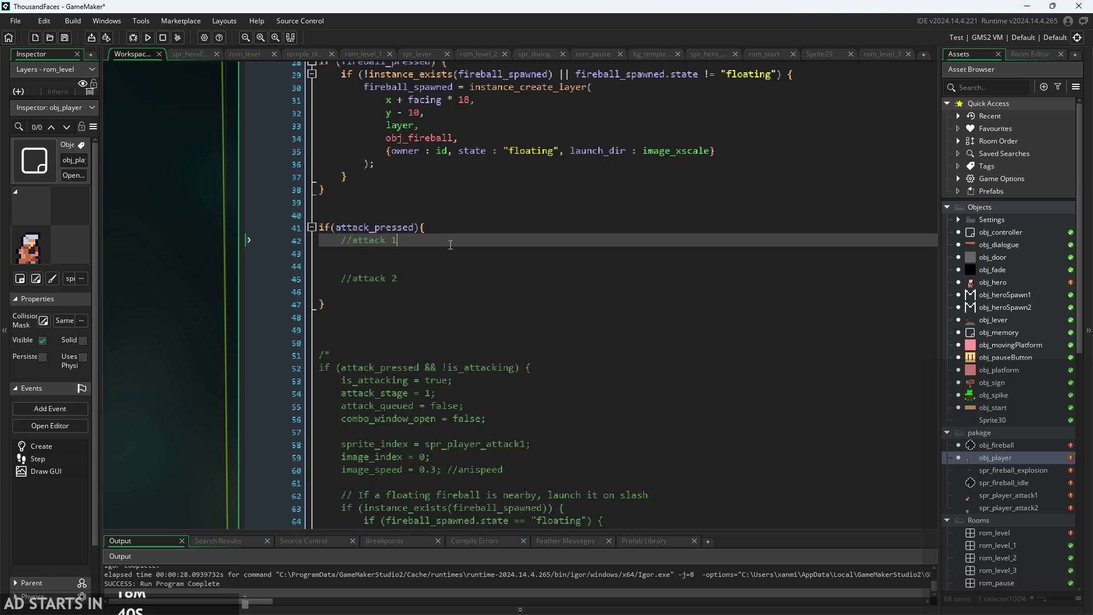
left_click(450, 252)
scroll(432, 273, "up", 1)
scroll(427, 285, "down", 1)
scroll(420, 294, "up", 1)
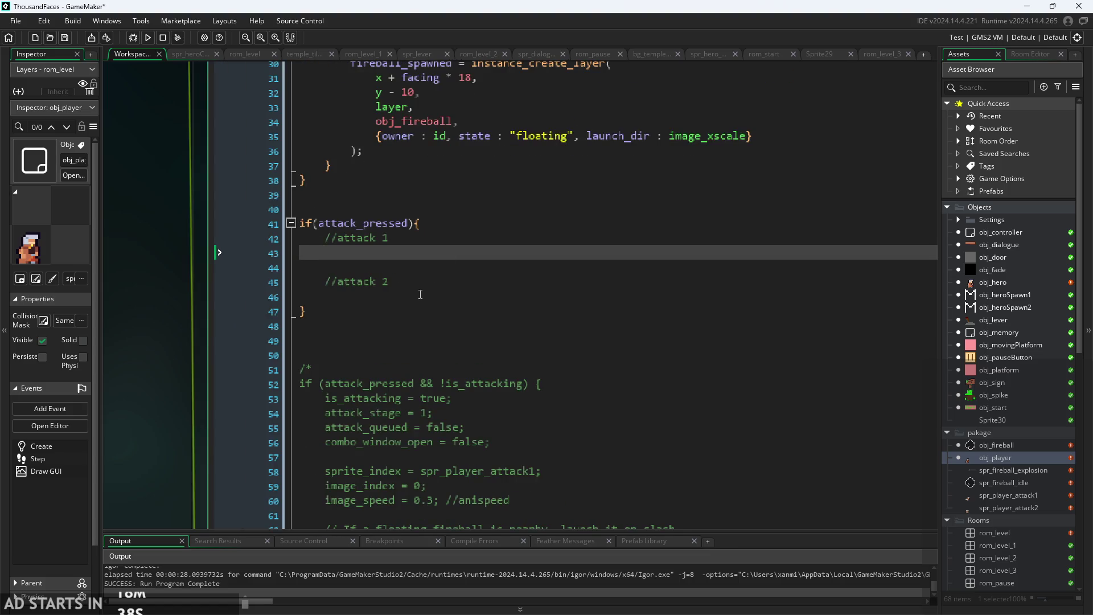
left_click(422, 283)
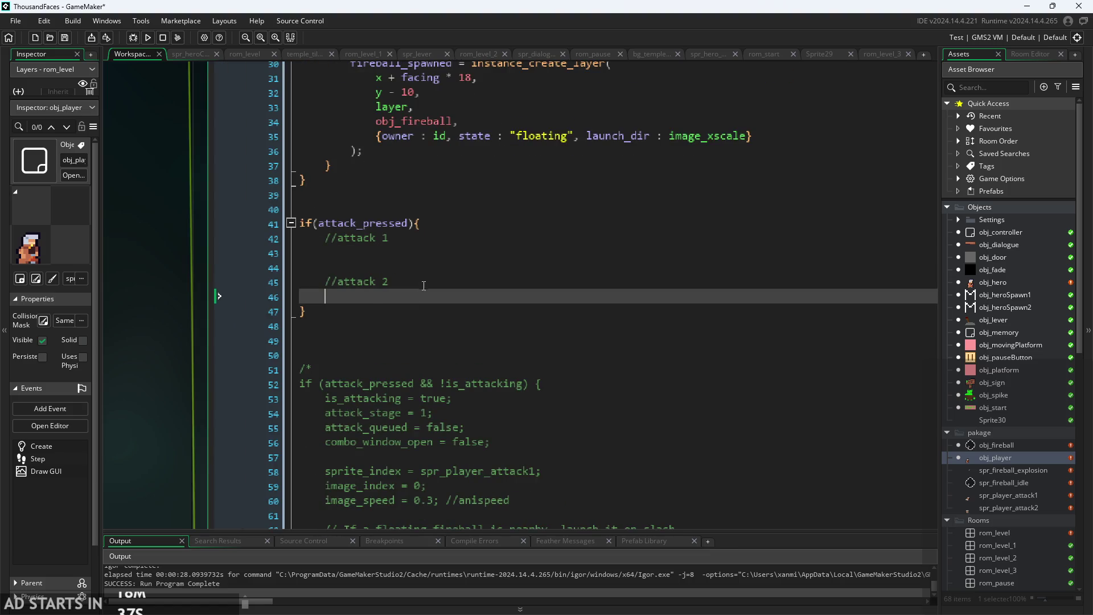
left_click(428, 252)
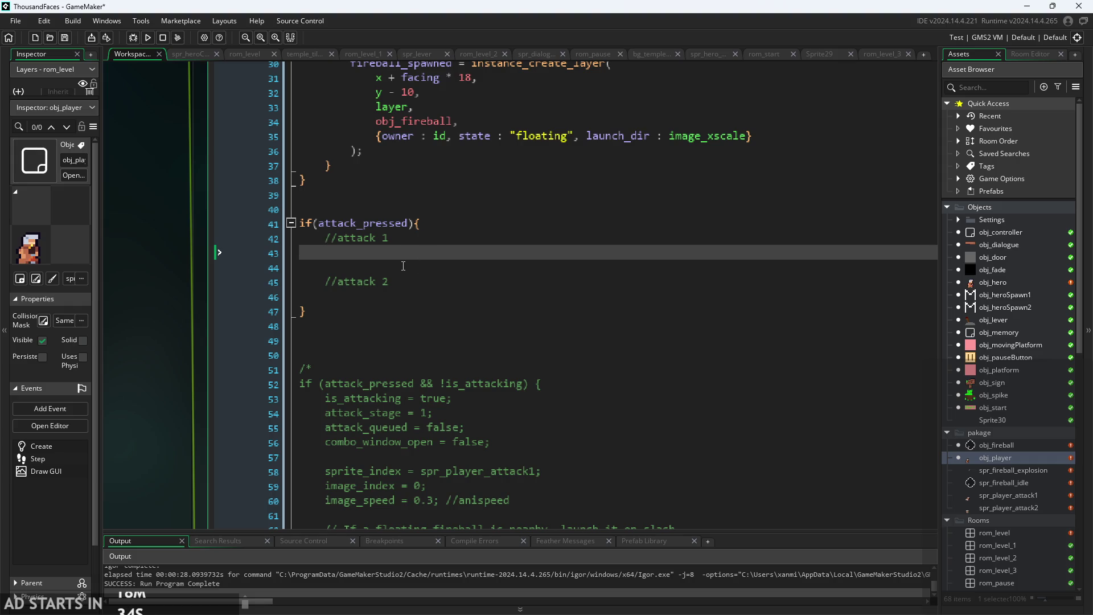
scroll(403, 266, "up", 1)
Begin an if(attack_stage==0 condition under //attack 1 using autocomplete.
type("if(attac")
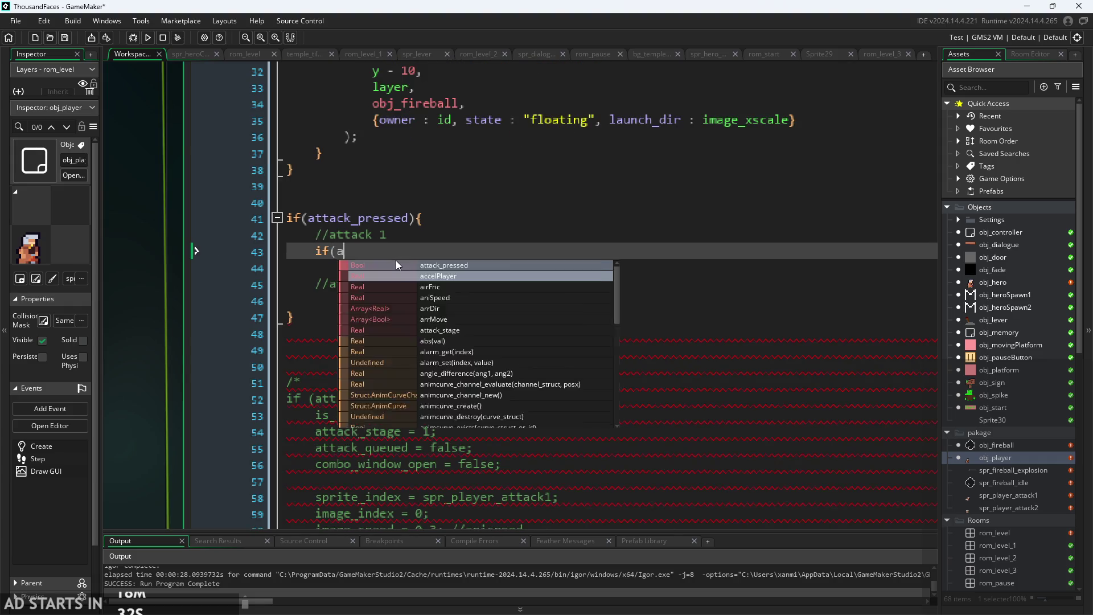
left_click(396, 261)
key("BackSpace")
key("BackSpace")
key("BackSpace")
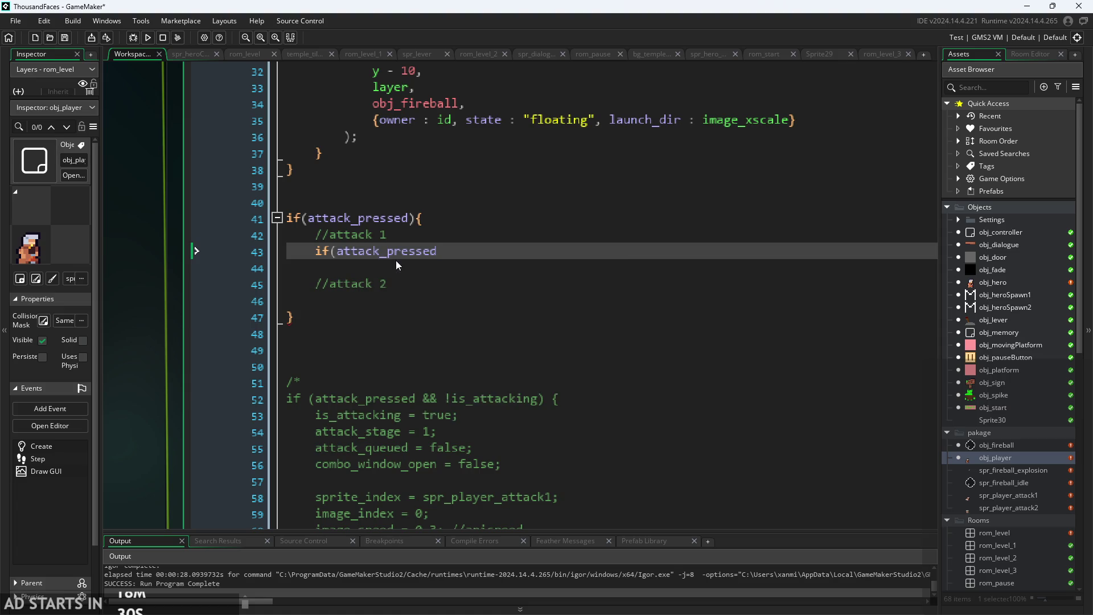
key("BackSpace")
type("st")
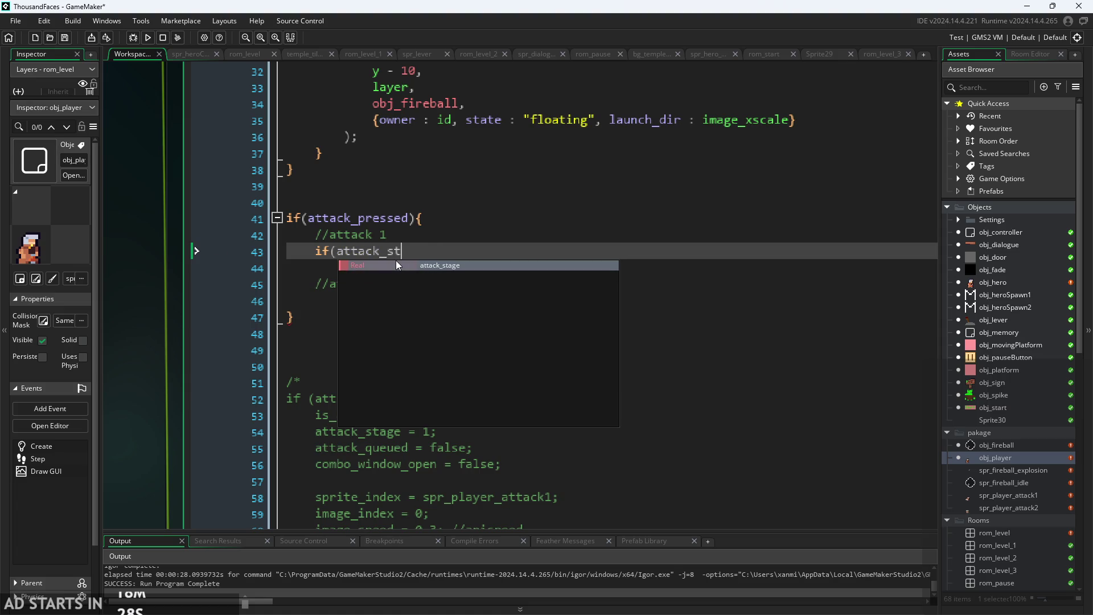
key("Return")
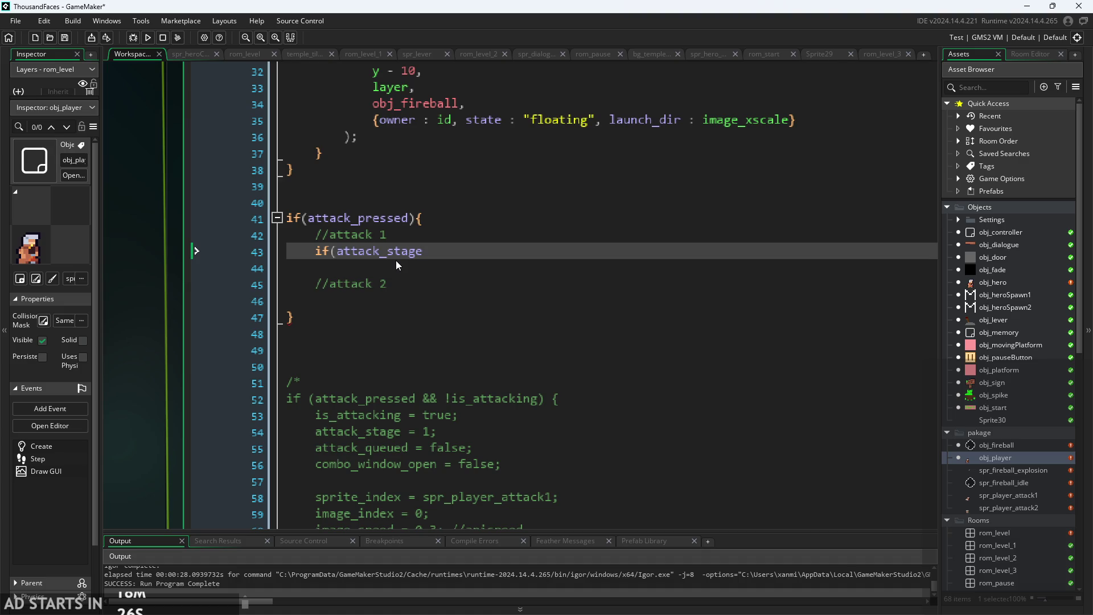
type("==")
type("0")
Complete it as if(attack_stage==0||attack_stage==2){ } with an empty body.
key("ctrl+shift+Left")
key("ctrl+shift+Left")
key("ctrl+shift+Left")
key("ctrl+c")
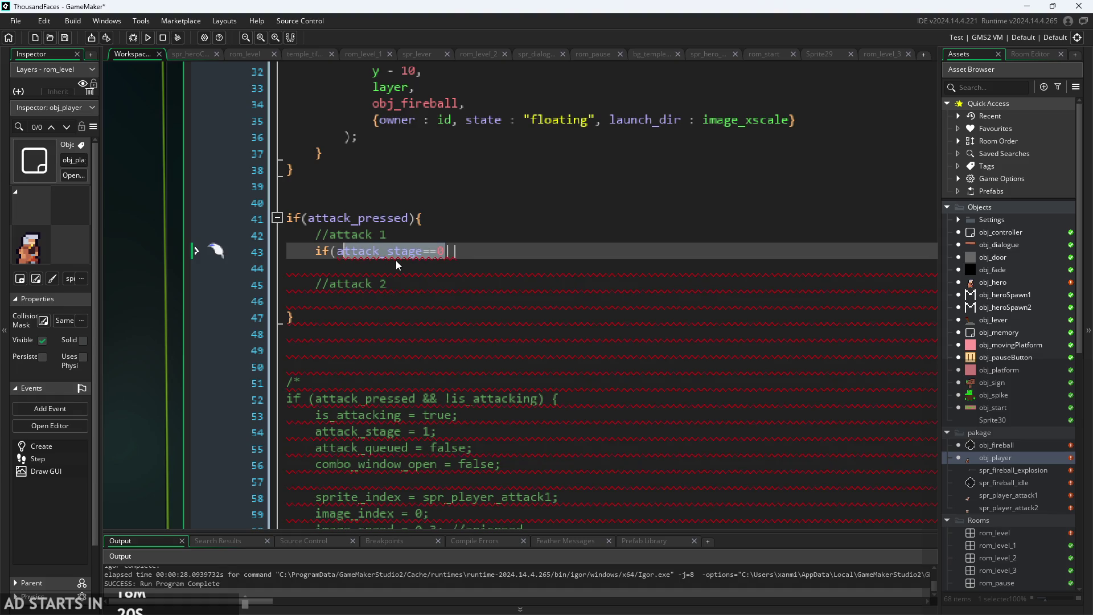
key("Left")
key("Right")
key("Right")
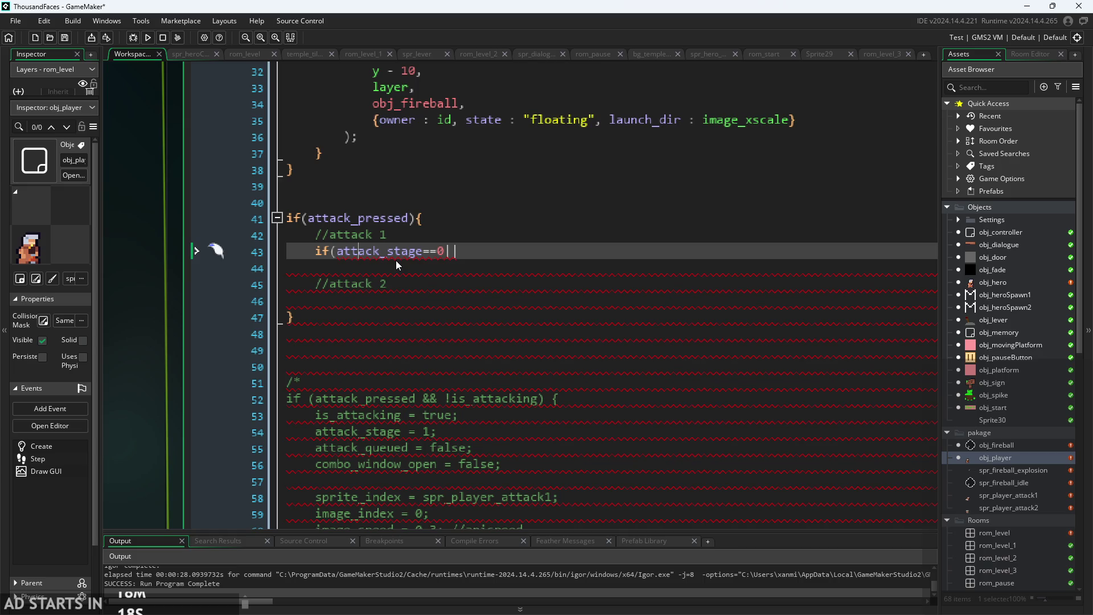
key("End")
key("ctrl+v")
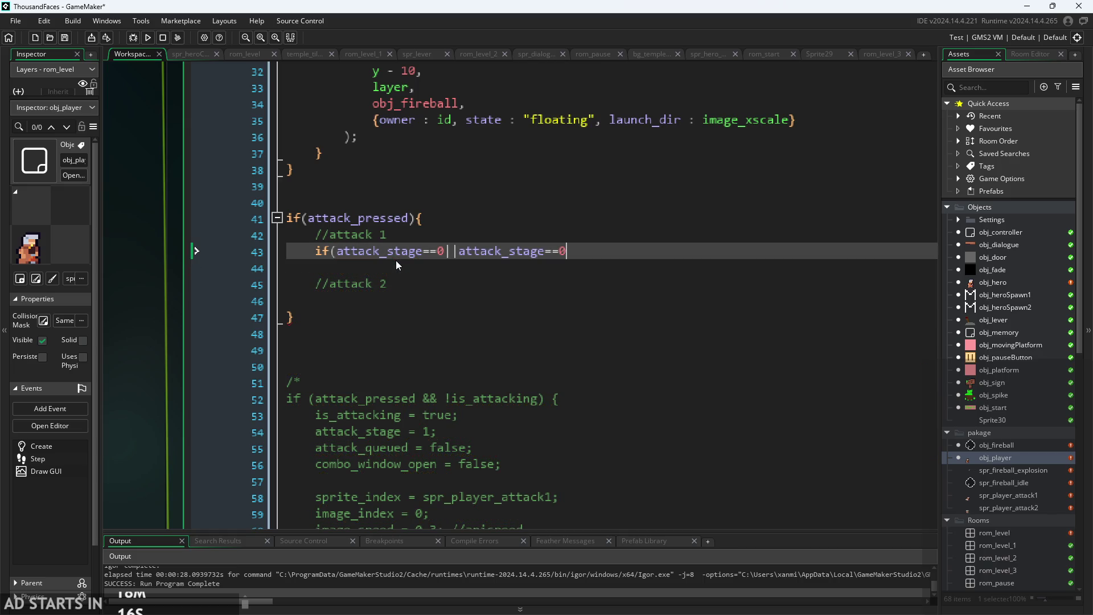
key("BackSpace")
type("2){")
key("Return")
key("Return")
type("}")
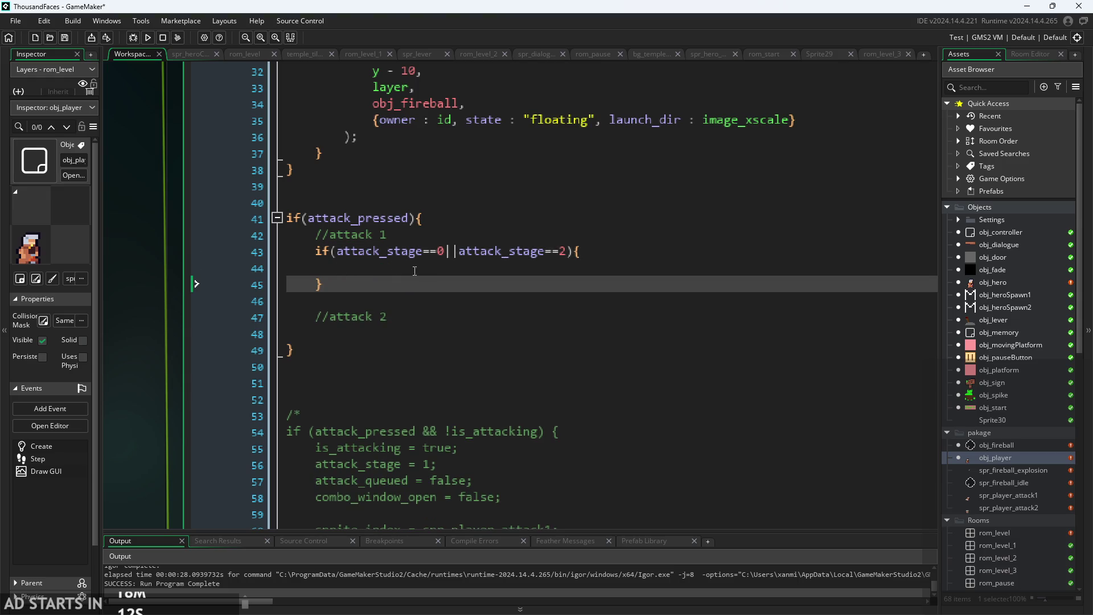
Copy that condition under //attack 2 with a closing brace and change it to attack_stage==1.
left_click(430, 310)
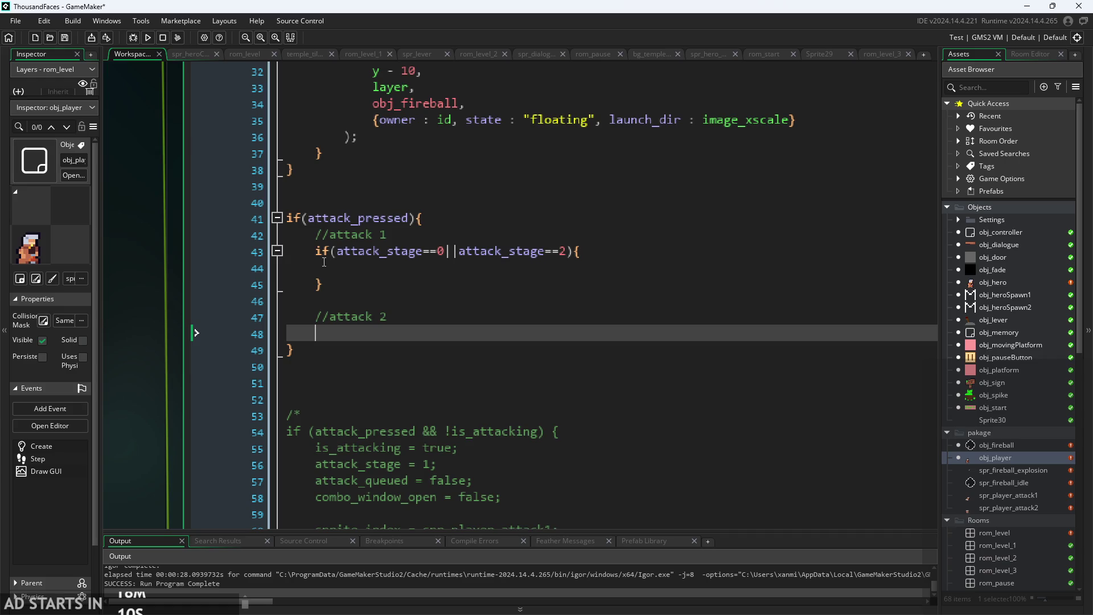
left_click_drag(315, 251, 583, 250)
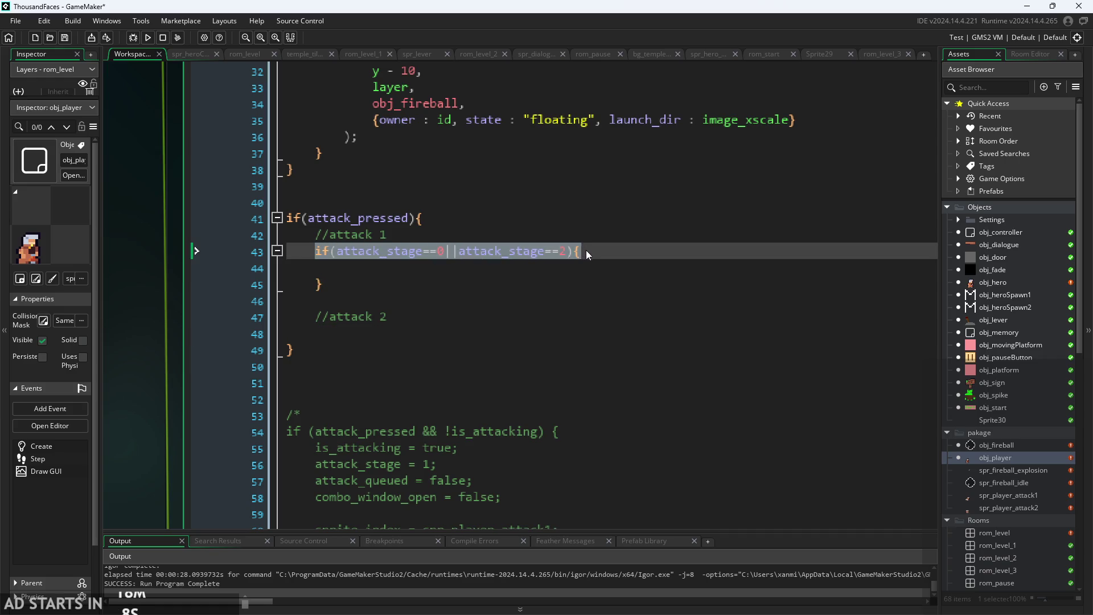
key("ctrl+c")
left_click(413, 335)
key("ctrl+v")
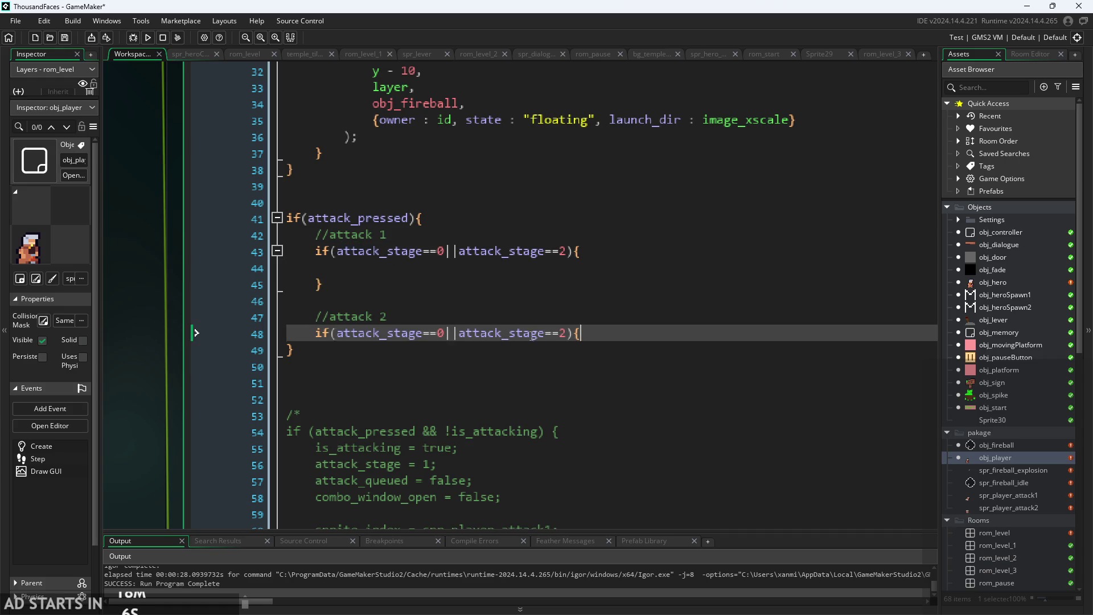
key("Return")
key("Return")
type("}")
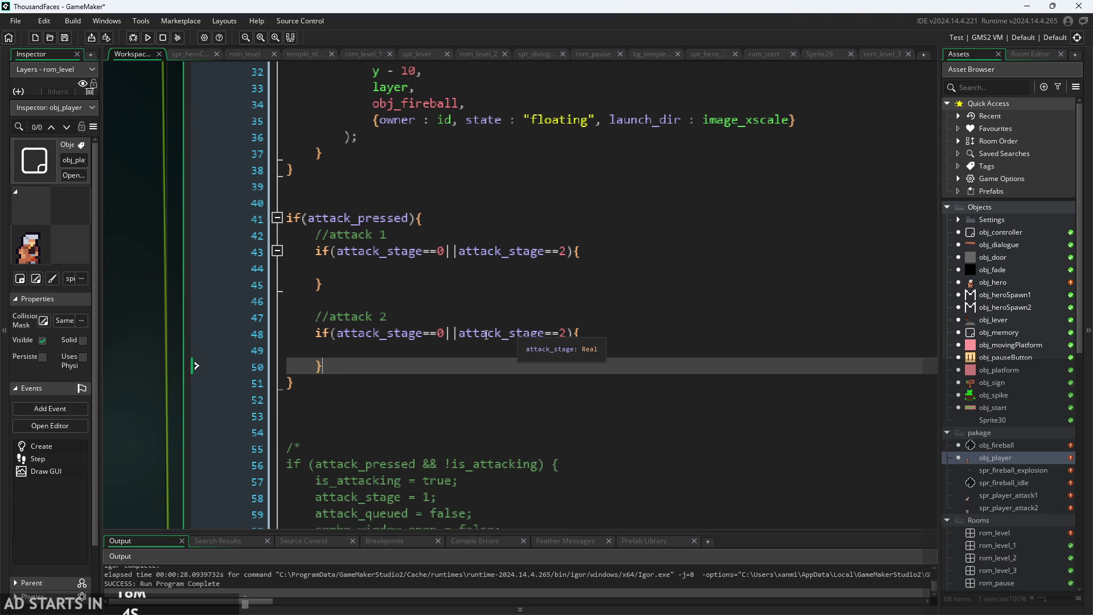
left_click_drag(440, 334, 567, 339)
type("1")
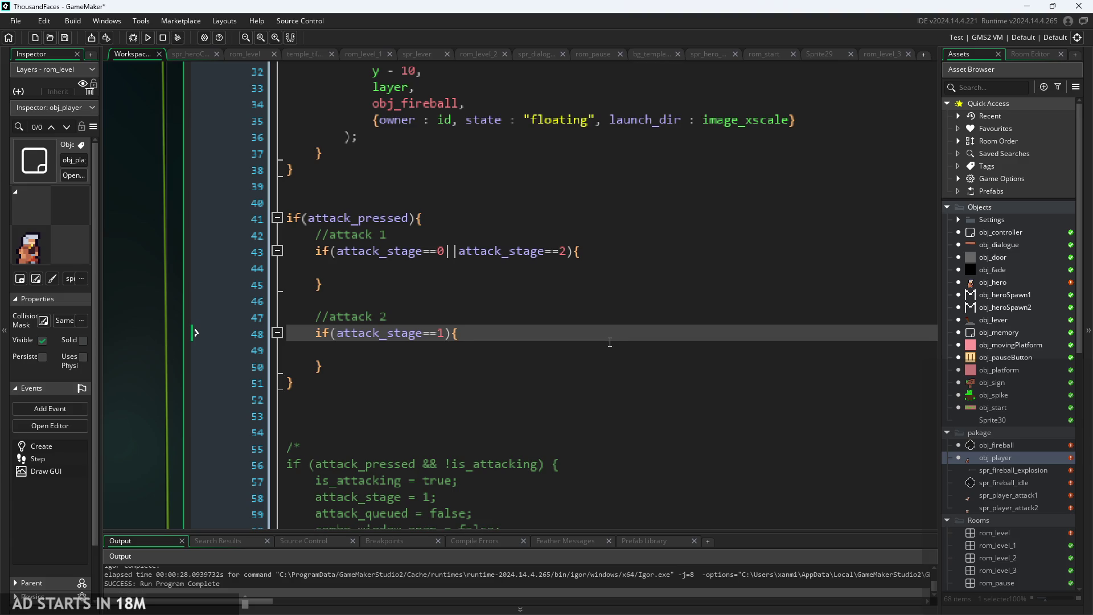
Type attack_stage=1; on the empty line 44 inside the attack 1 block.
left_click(623, 305)
key("Down")
key("Down")
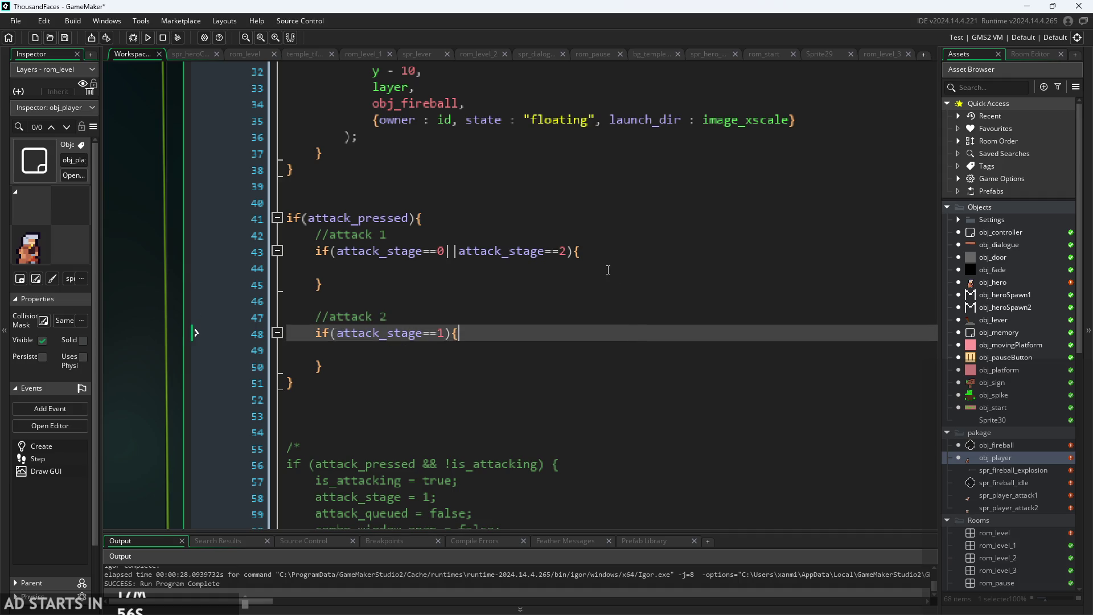
left_click(608, 269)
scroll(598, 253, "up", 1, "ctrl")
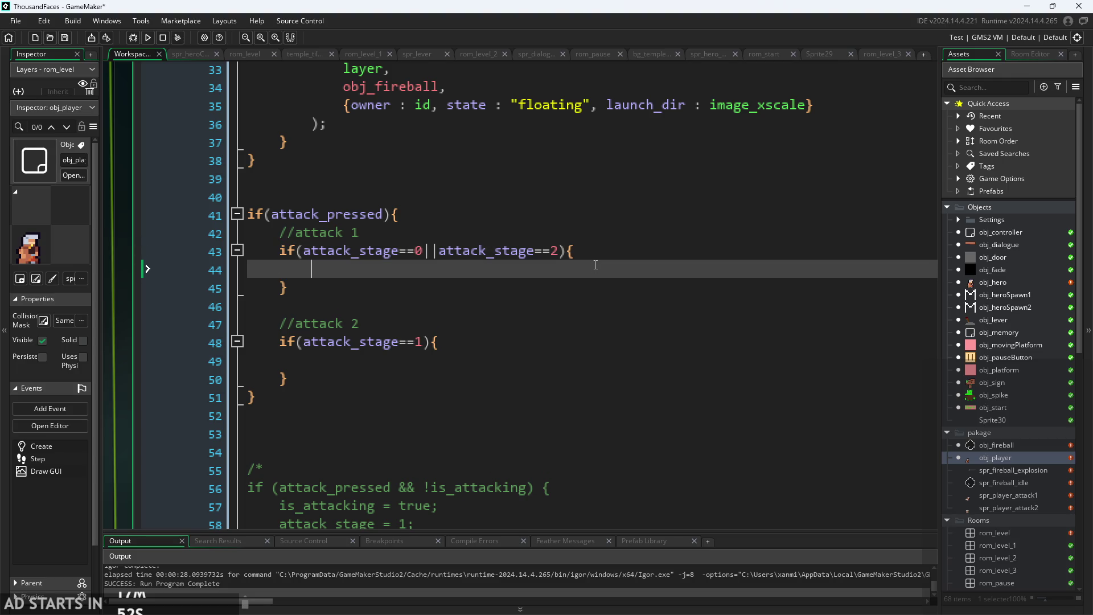
type("attac")
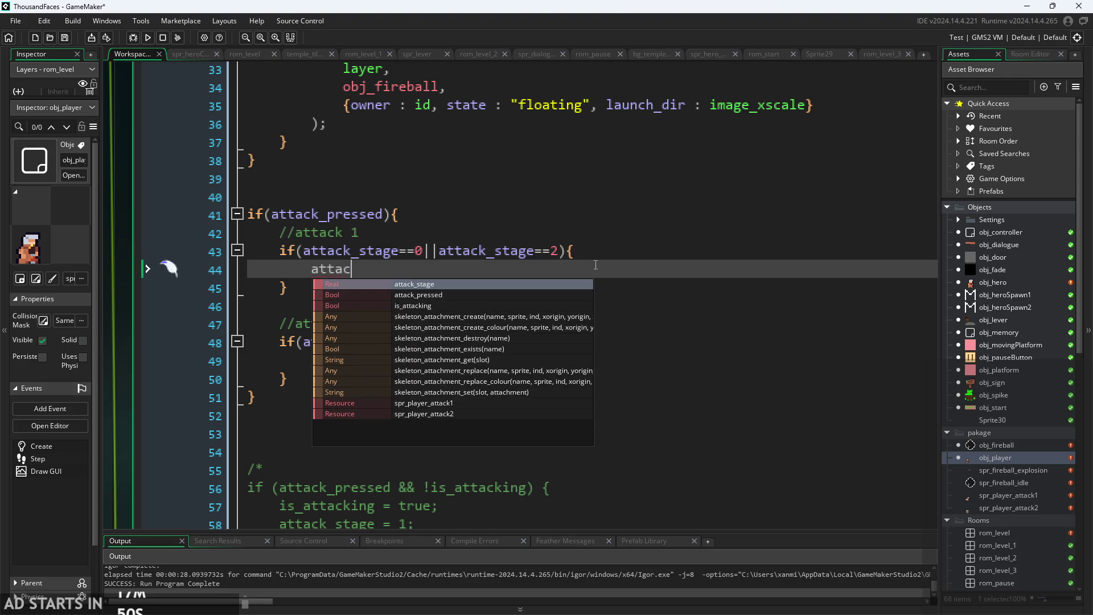
type("k_stage=1;")
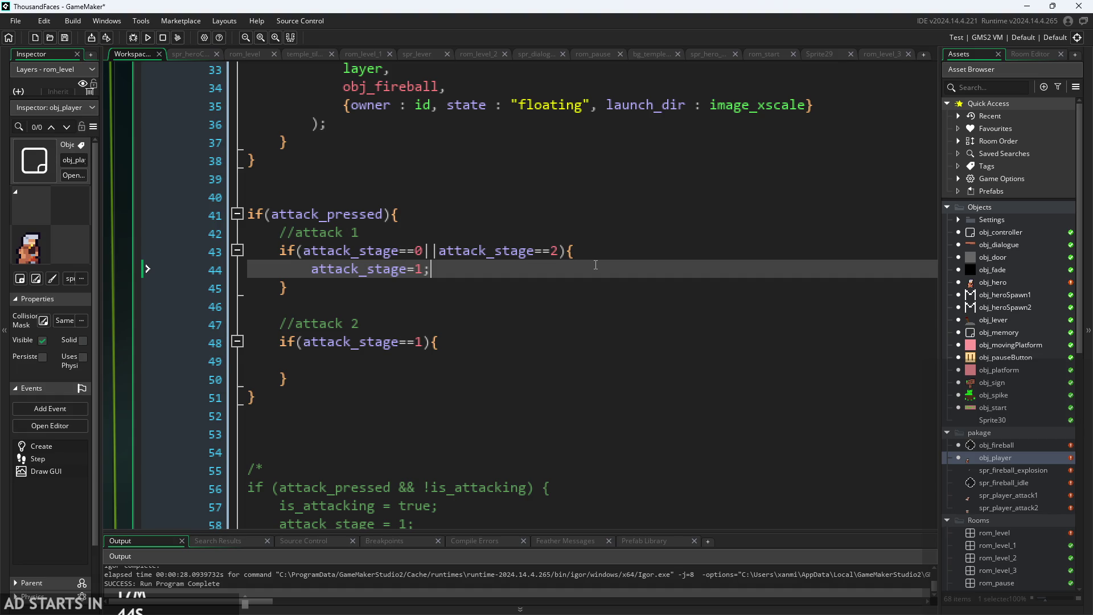
Copy the old sprite_index = spr_player_attack1 line into the attack 1 block below attack_stage=1;.
key("Return")
scroll(564, 265, "down", 1, "ctrl")
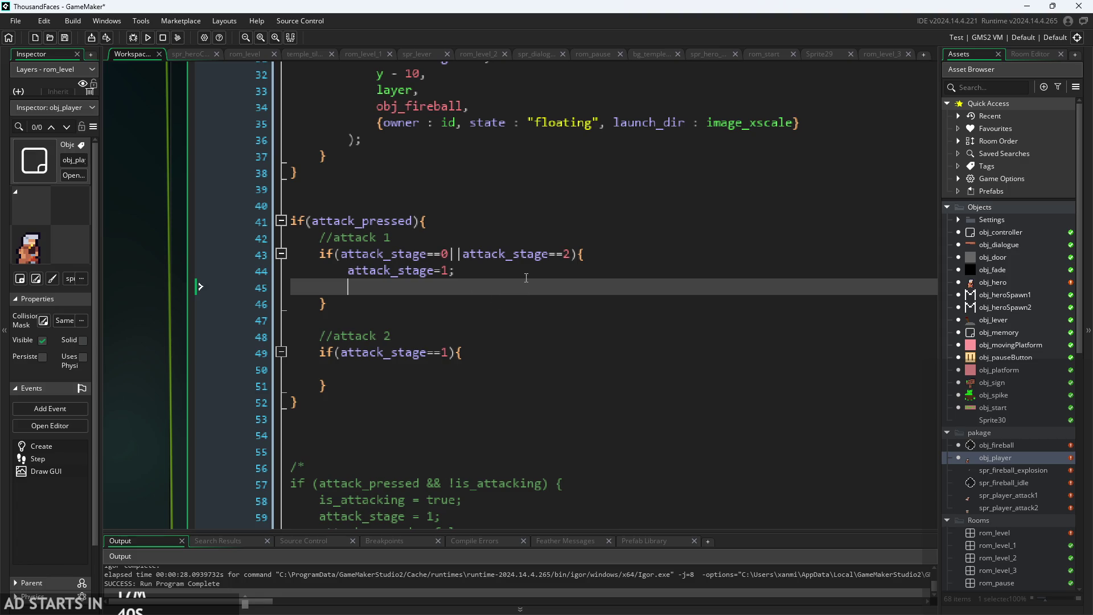
scroll(512, 302, "down", 5)
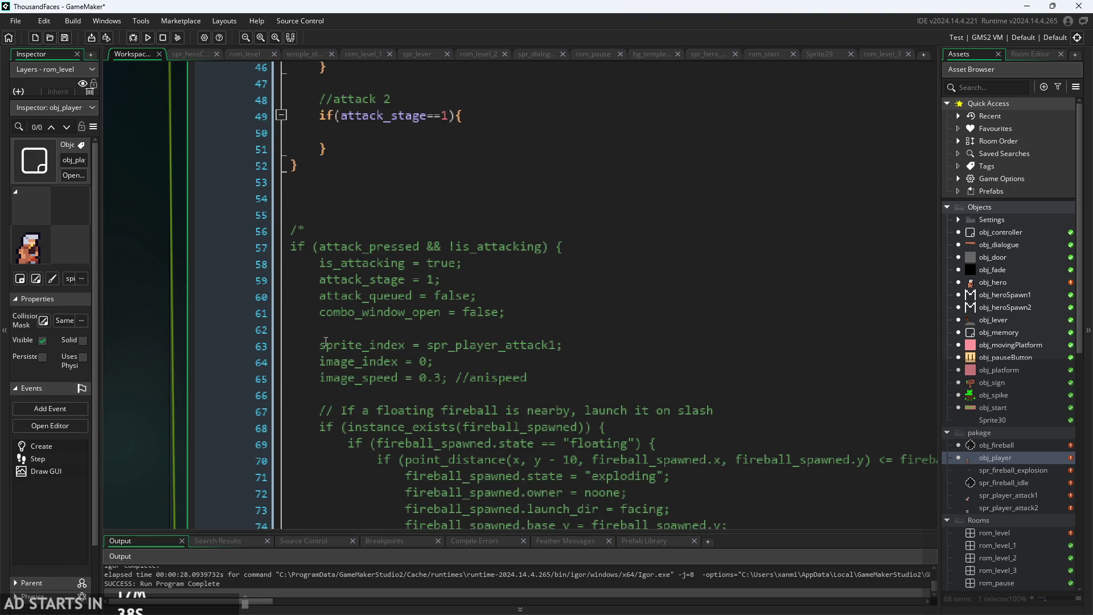
left_click_drag(322, 345, 577, 347)
scroll(577, 347, "up", 5)
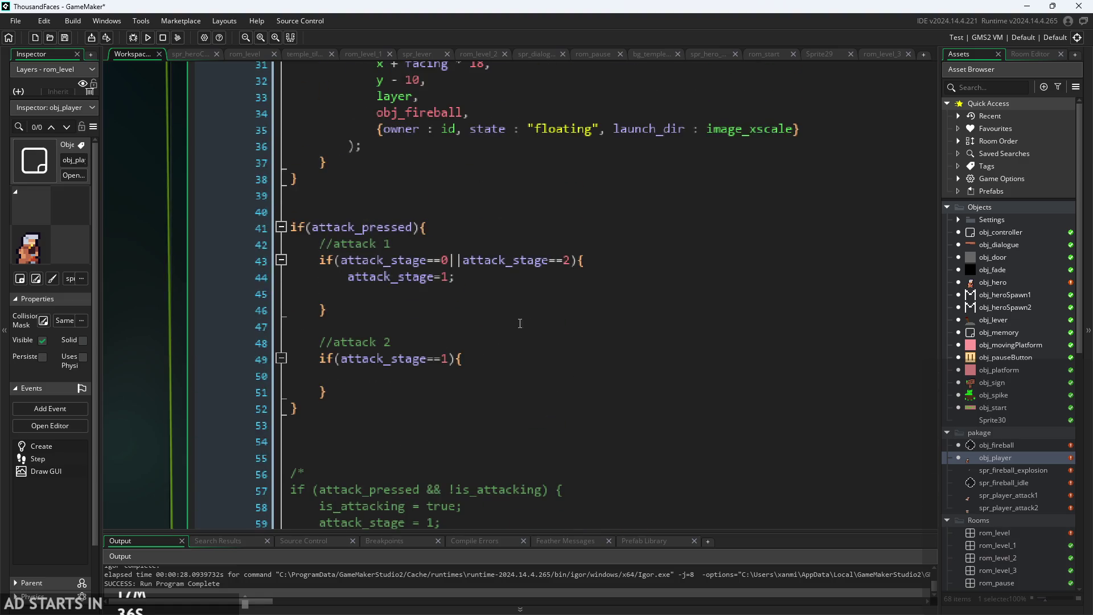
left_click(590, 293)
key("ctrl+v")
Add image_index = 0; to the attack 1 block, then open the spr_player_attack1 sprite.
scroll(590, 294, "down", 6)
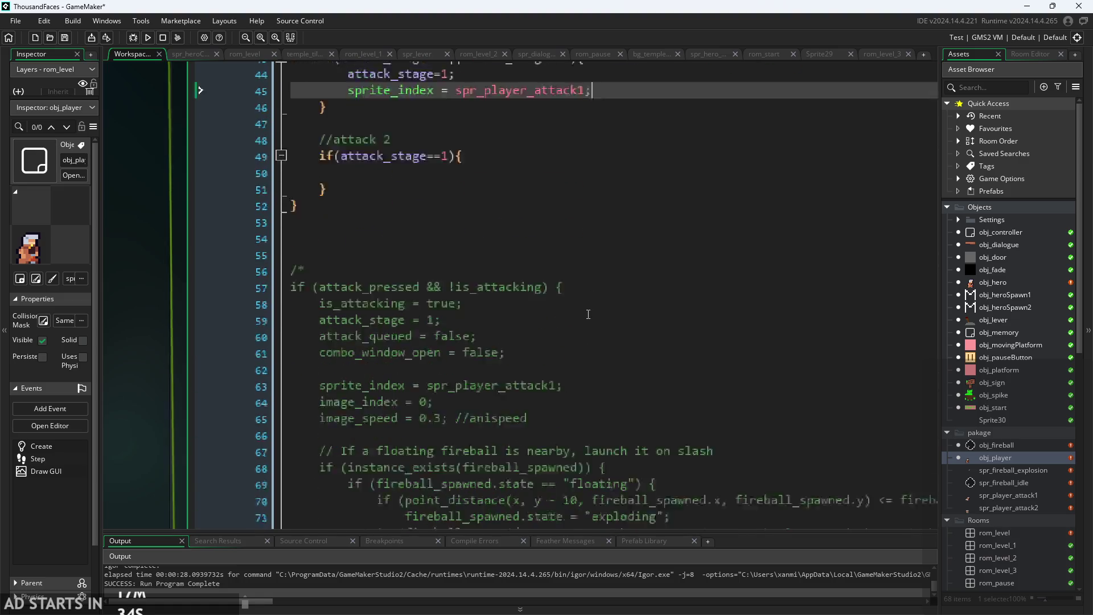
left_click(505, 333)
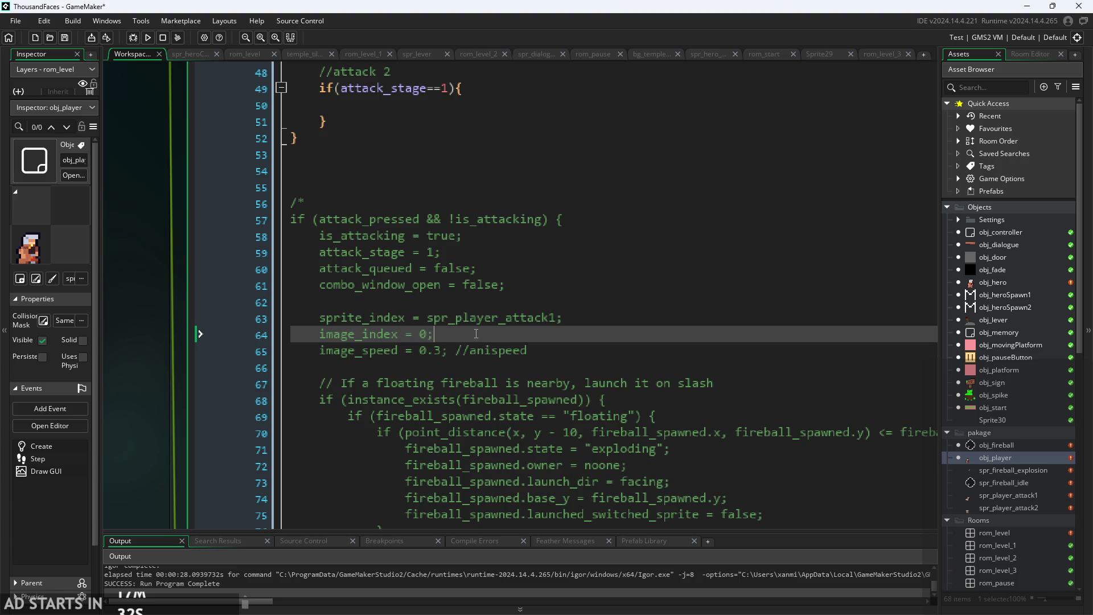
left_click_drag(476, 333, 315, 337)
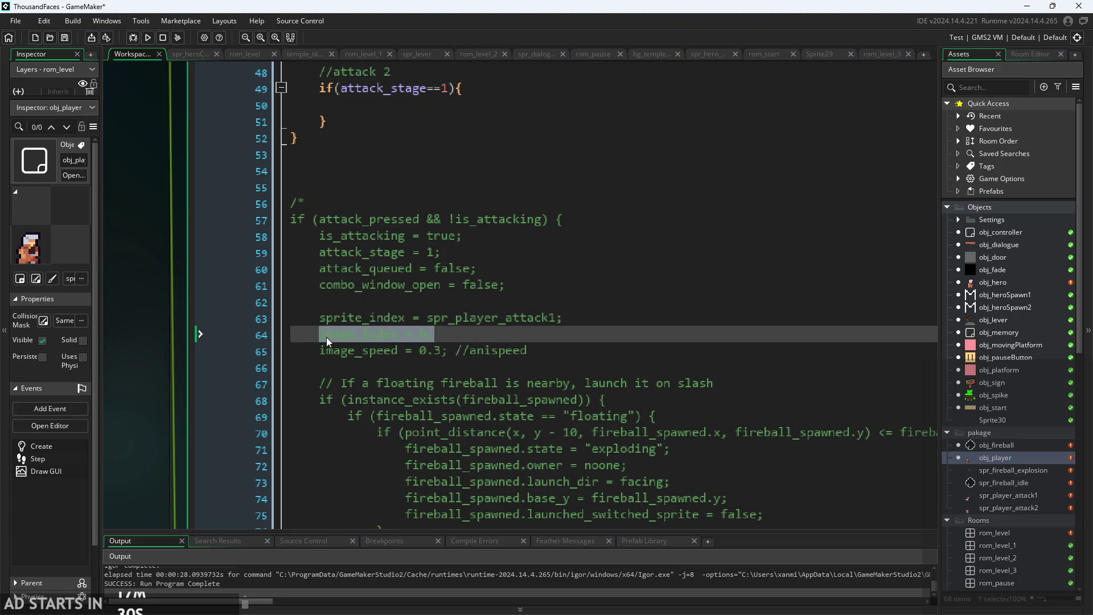
scroll(475, 293, "up", 5)
key("Up")
key("End")
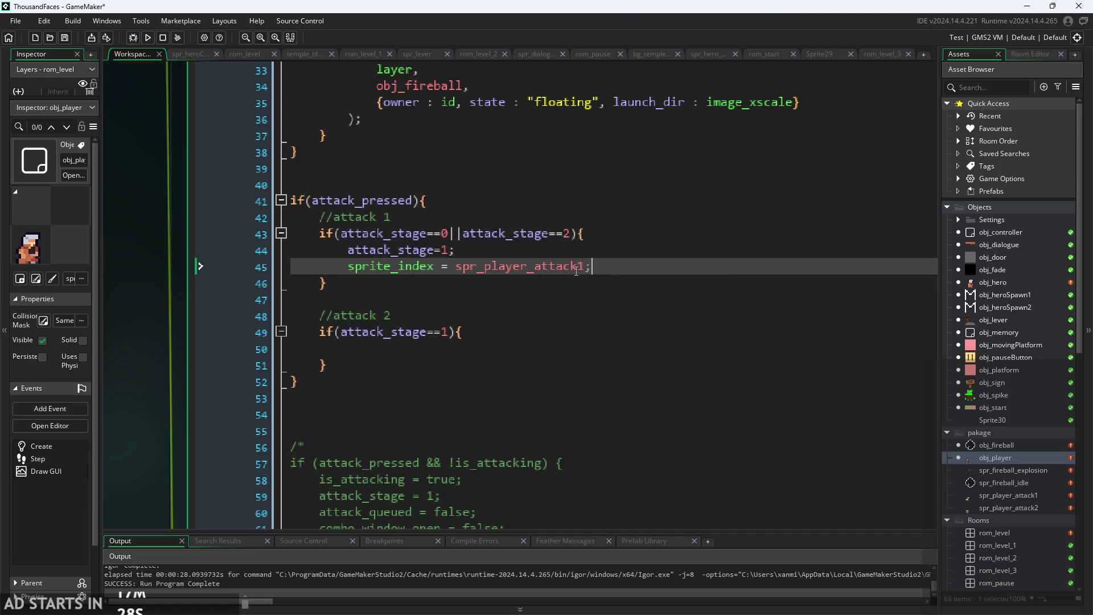
key("Return")
key("Return")
key("Return")
key("Up")
key("Up")
key("Up")
key("Up")
key("Up")
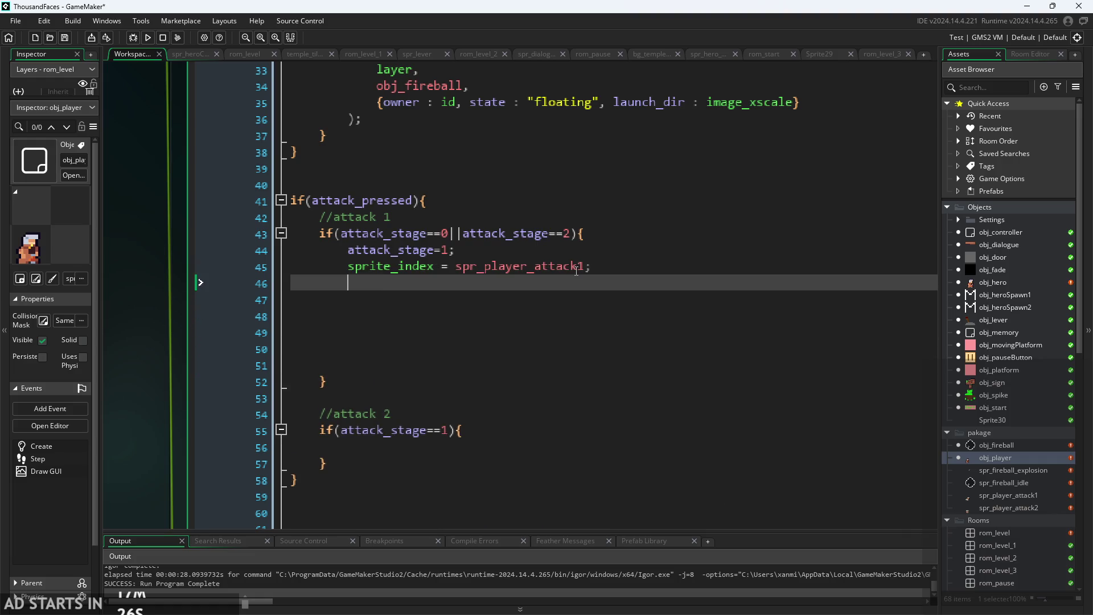
type("image_index = 0;")
left_click(597, 248)
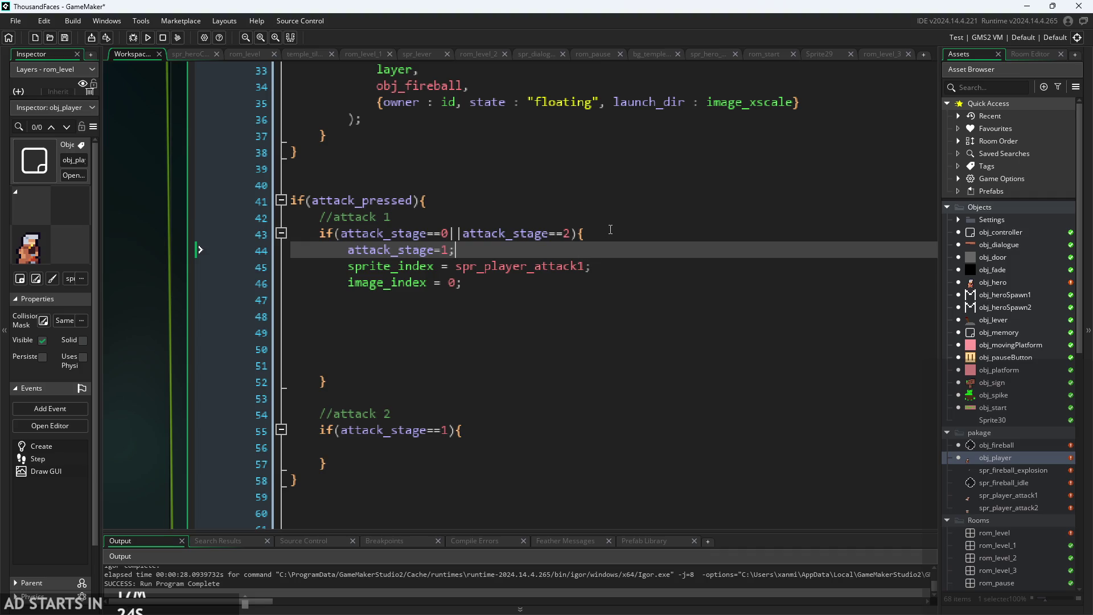
left_click(611, 230)
left_click(615, 281)
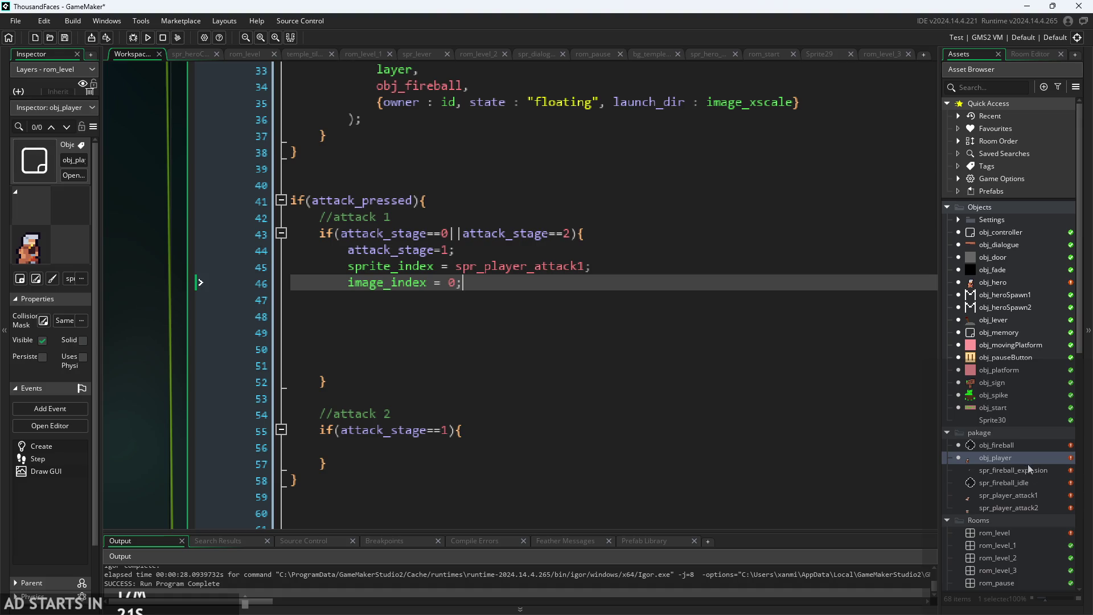
double_click(1026, 498)
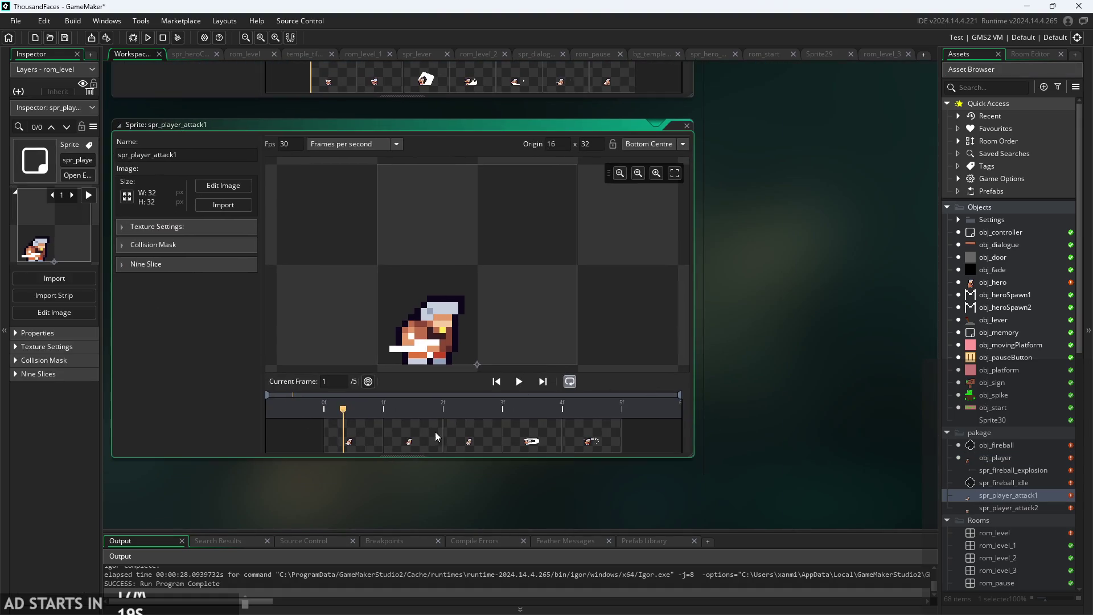
Preview spr_player_attack1's animation and set its playback speed to 5 frames per second.
left_click(519, 383)
left_click(519, 384)
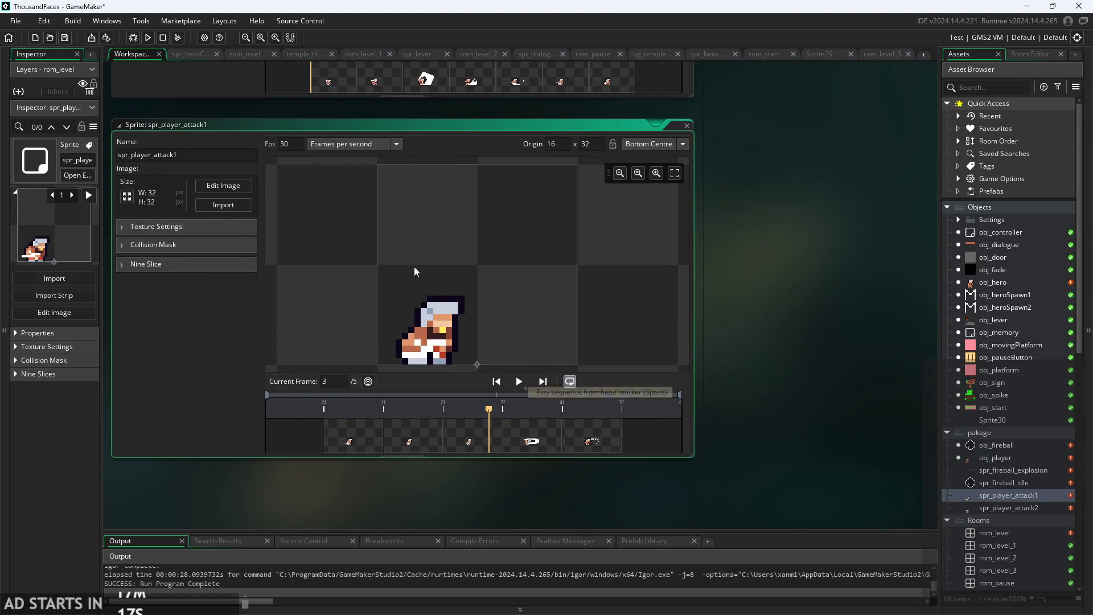
left_click(284, 144)
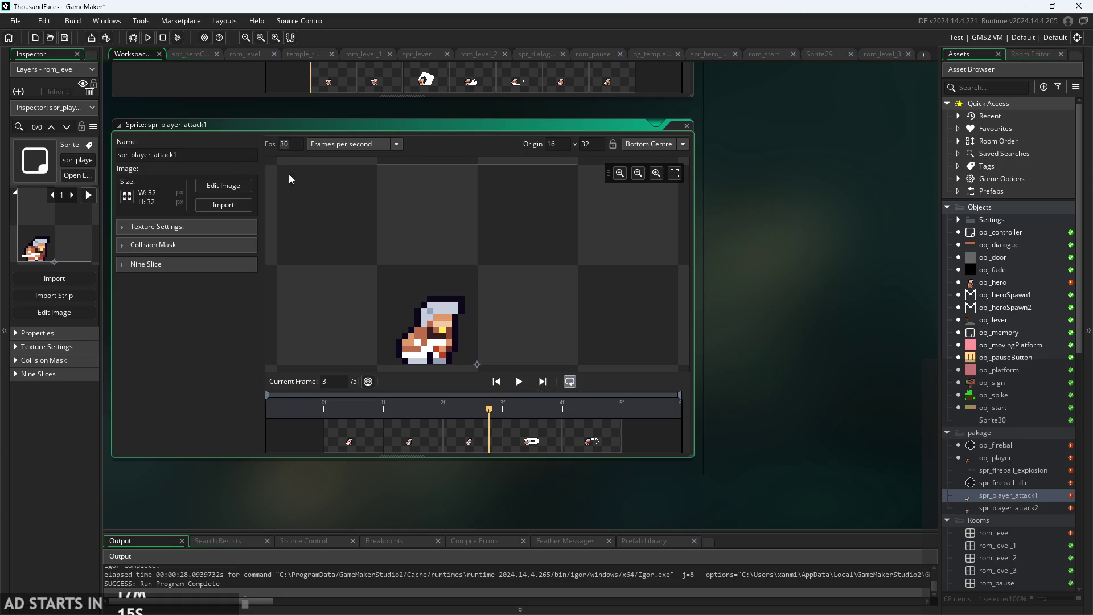
type("5")
left_click(520, 381)
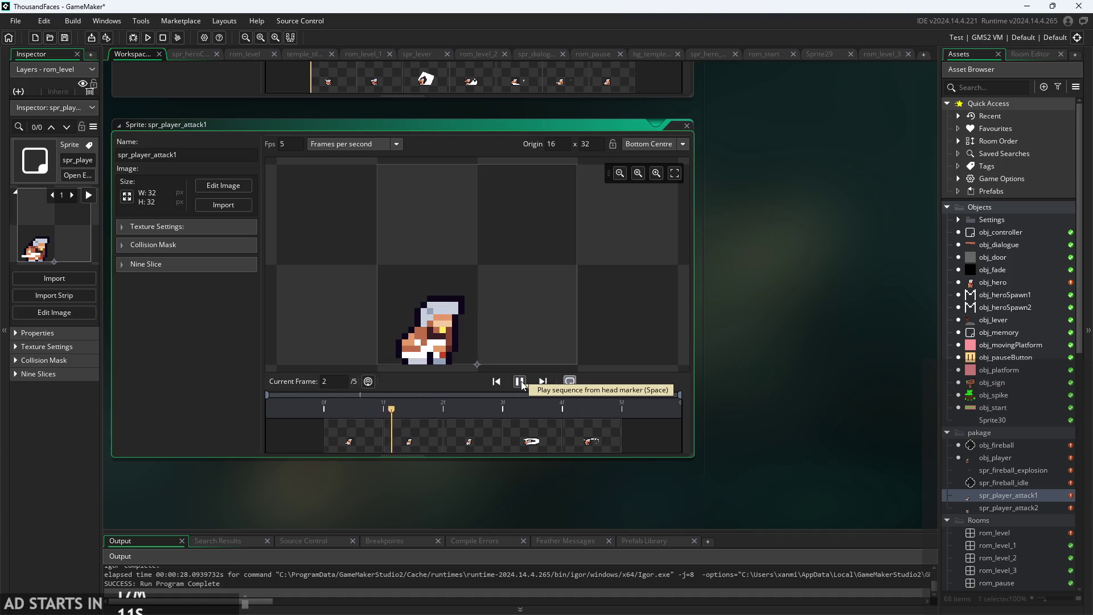
left_click(519, 382)
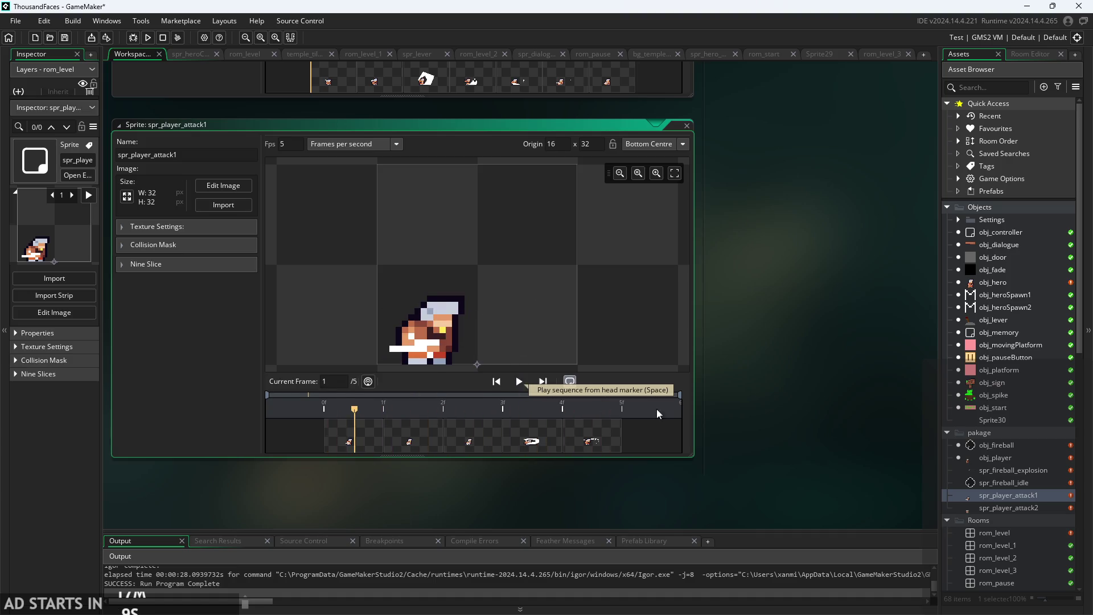
Open spr_player_attack2 and scrub its timeline from frame 3 through frame 7.
double_click(999, 509)
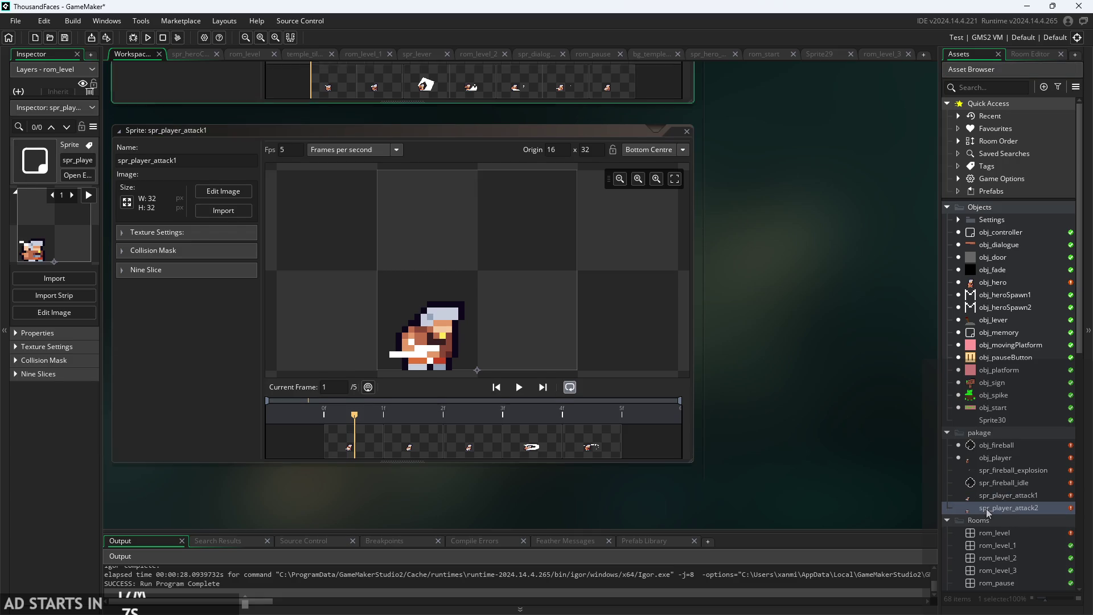
scroll(715, 444, "down", 6)
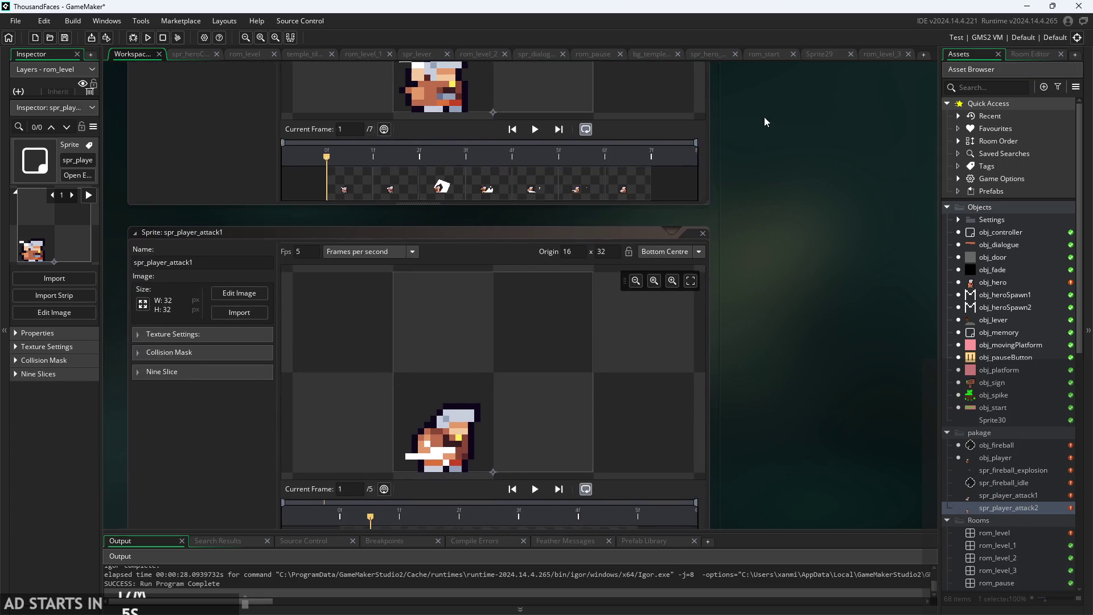
mouse_move(449, 395)
left_mouse_down()
mouse_move(436, 394)
mouse_move(612, 394)
left_mouse_up()
scroll(827, 381, "up", 2)
scroll(827, 381, "up", 2)
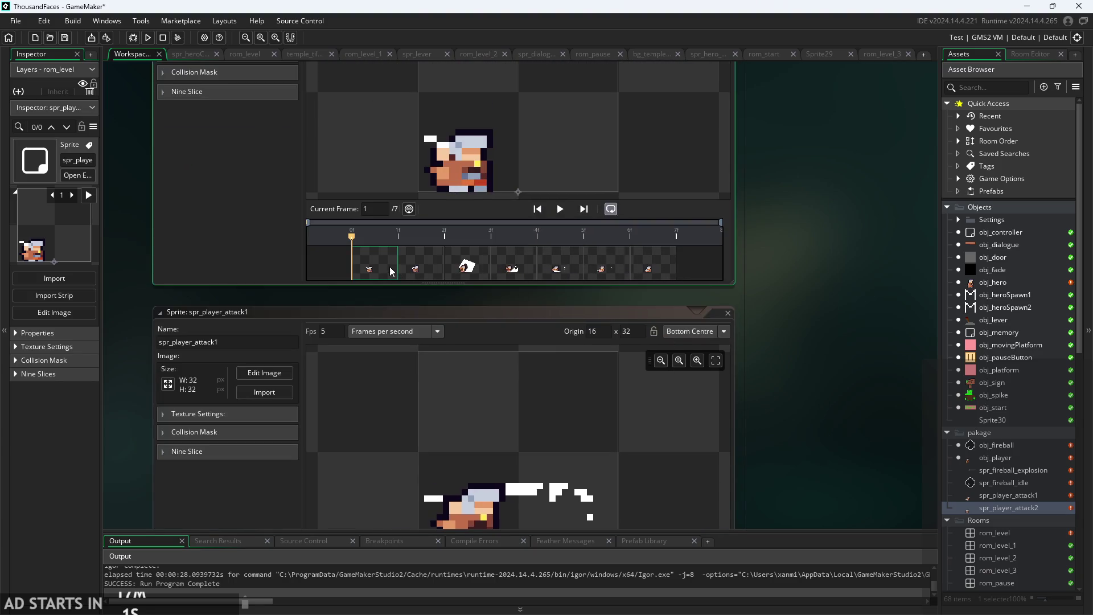
left_click(439, 266)
left_click(463, 266)
left_click_drag(462, 265, 633, 273)
scroll(790, 361, "down", 5)
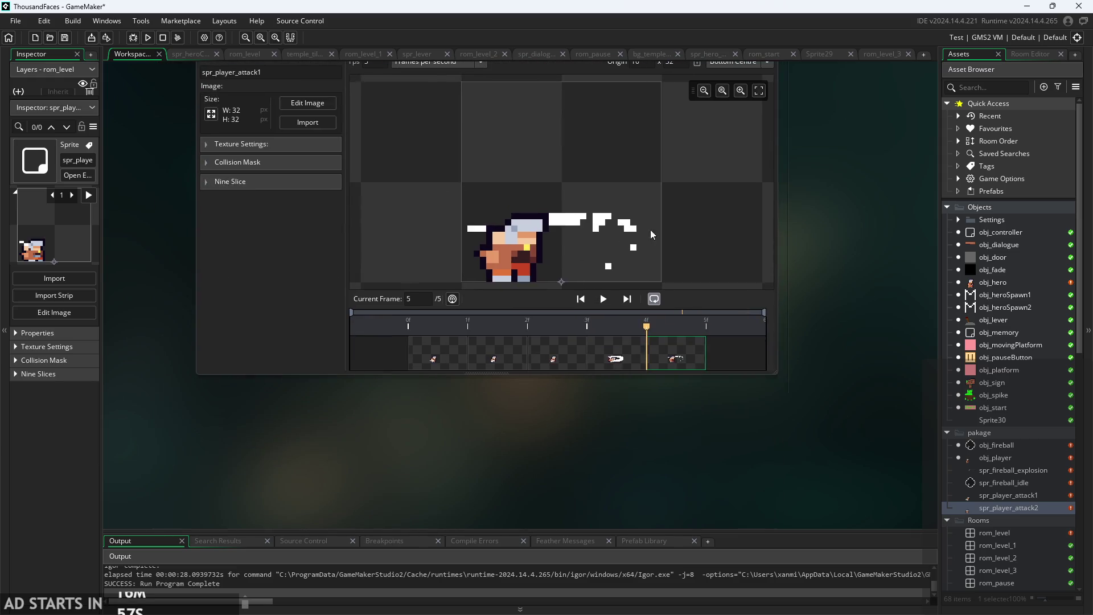
scroll(822, 377, "up", 3)
scroll(822, 377, "down", 1, "ctrl")
scroll(793, 407, "down", 3)
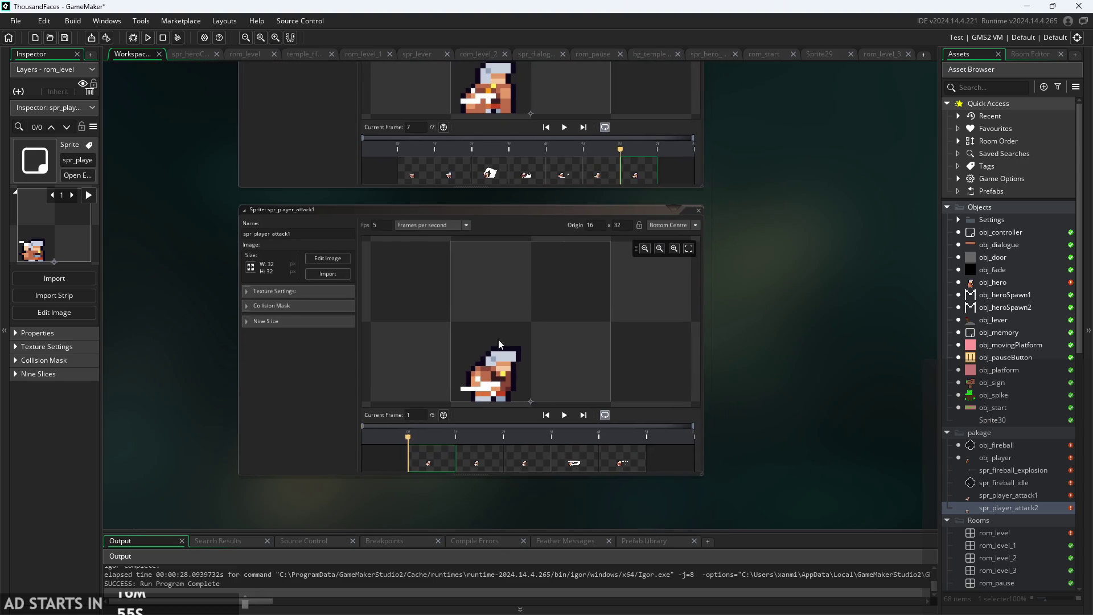
scroll(753, 298, "up", 2)
scroll(753, 294, "down", 1)
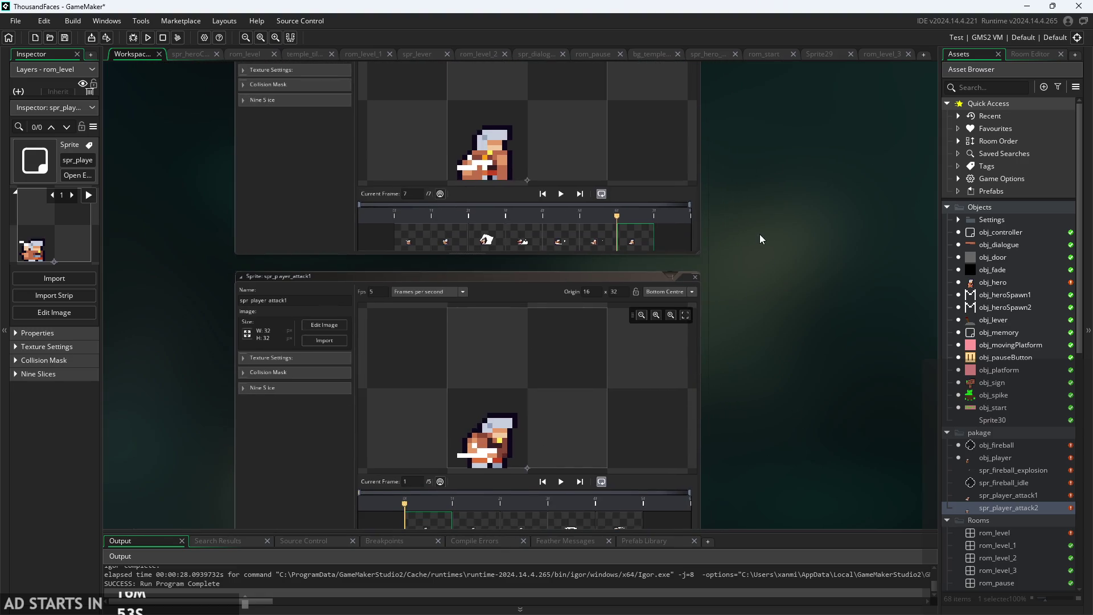
scroll(760, 234, "up", 2)
Bring the spr_player_attack1 editor back to centre and view its last frame.
left_click_drag(793, 439, 856, 286)
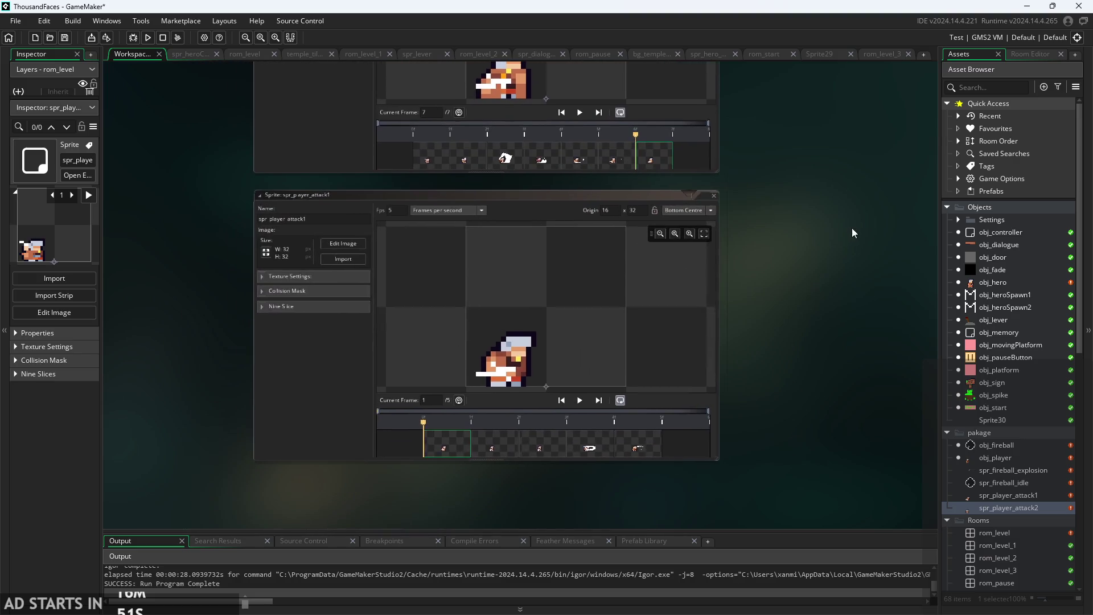
left_click(697, 457)
scroll(791, 353, "up", 2)
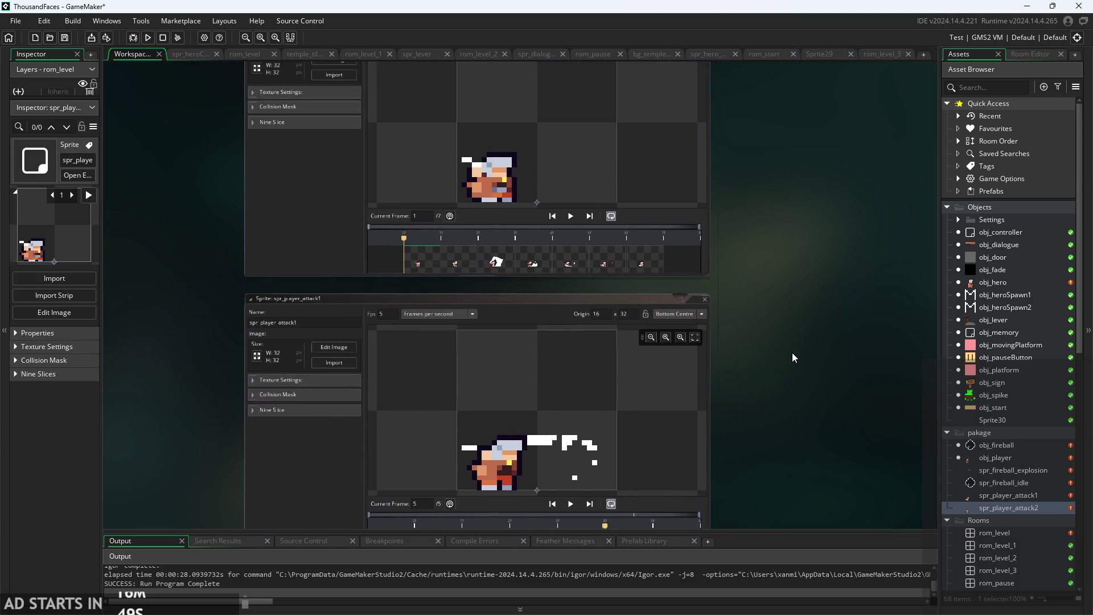
scroll(792, 341, "down", 2)
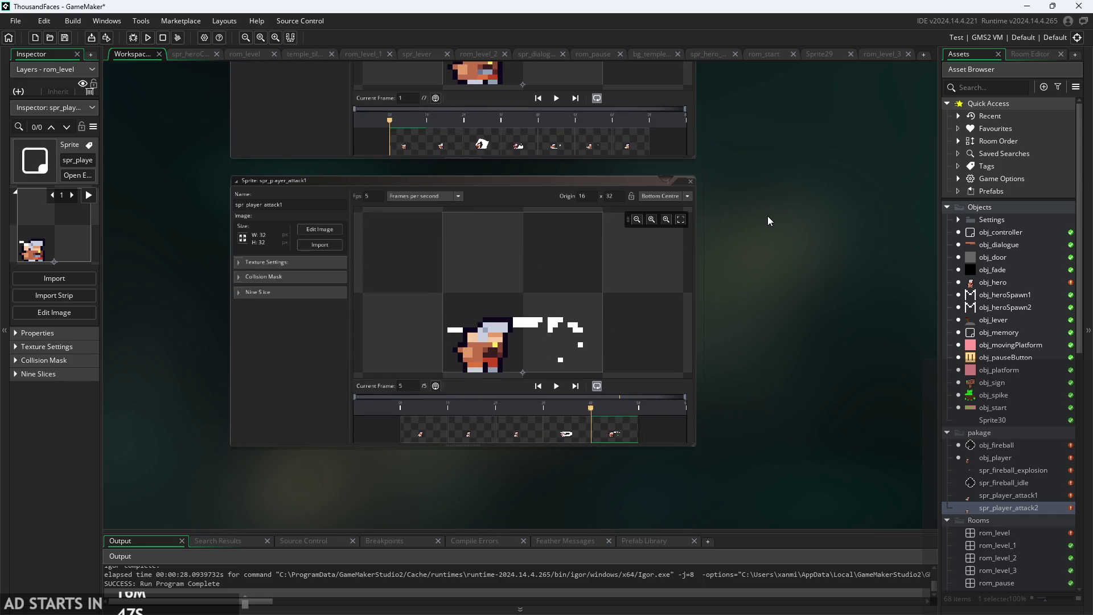
scroll(735, 290, "up", 1)
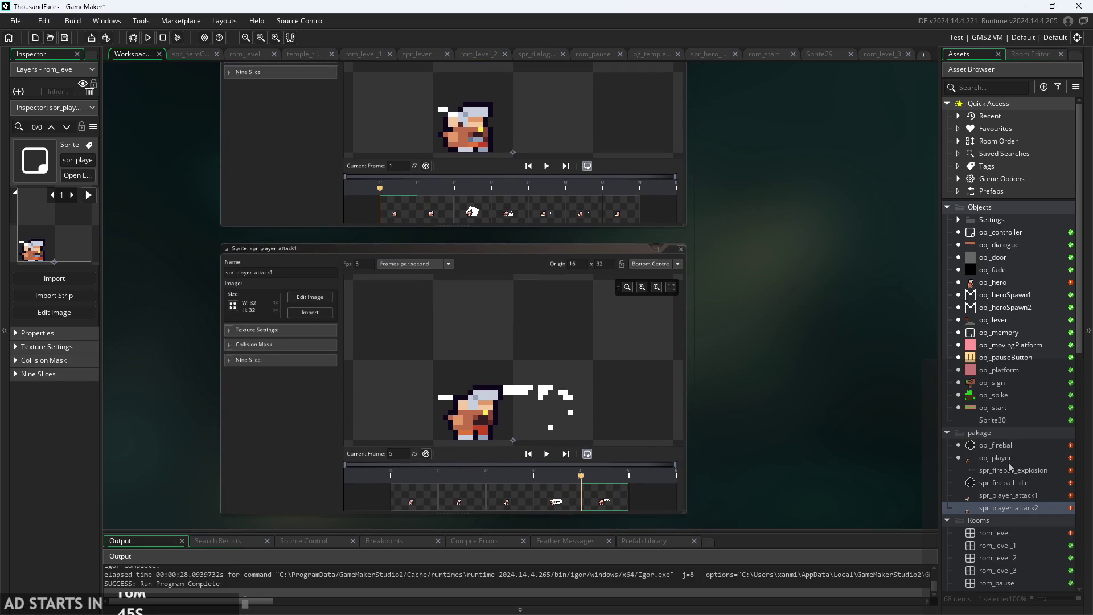
double_click(1008, 463)
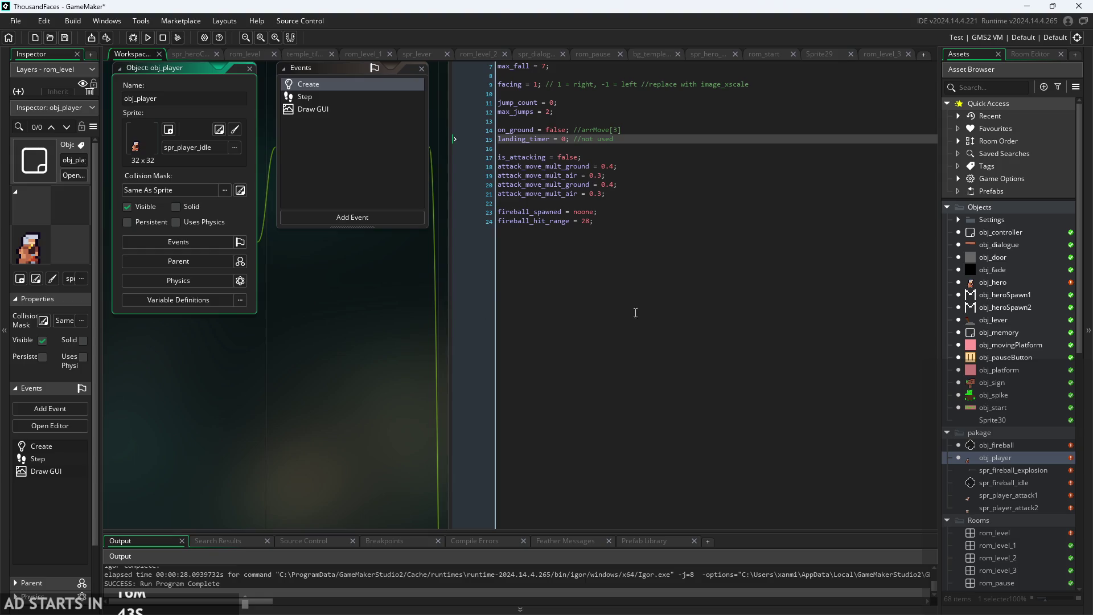
Open obj_hero's Step code and add a blank line after image_index = 0 in attack 1.
double_click(987, 282)
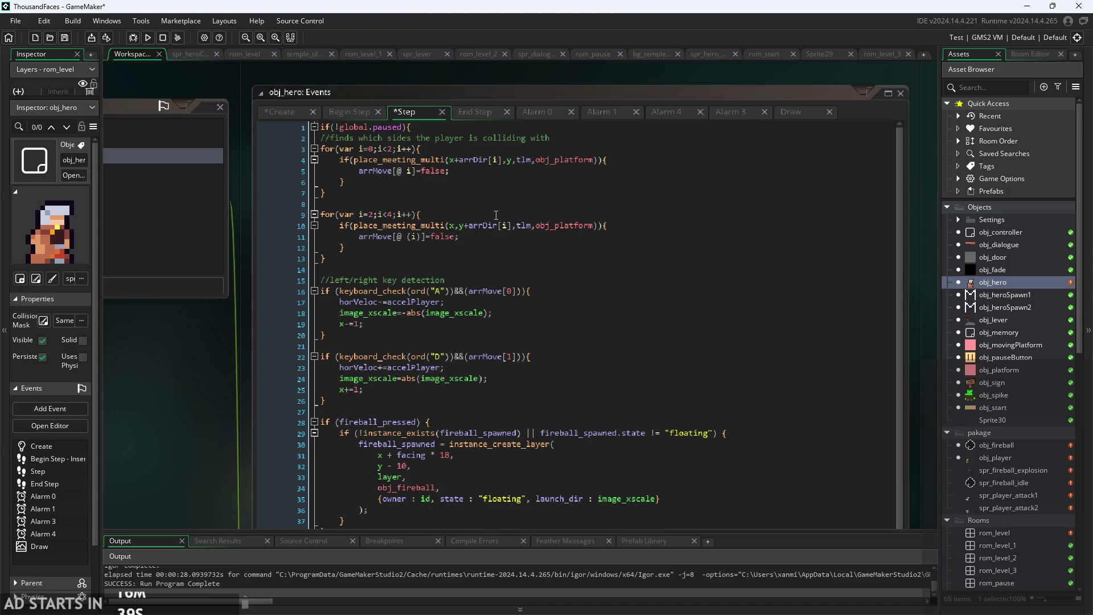
left_click(495, 215)
scroll(510, 239, "down", 8)
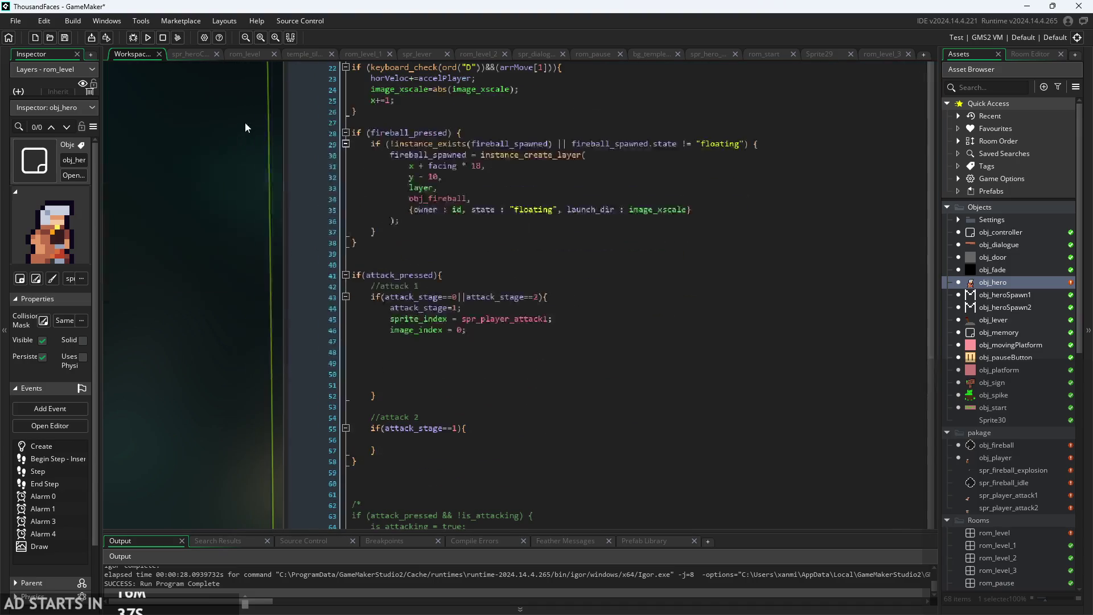
left_click(501, 390)
key("Up")
key("Up")
key("Up")
scroll(539, 368, "up", 2, "ctrl")
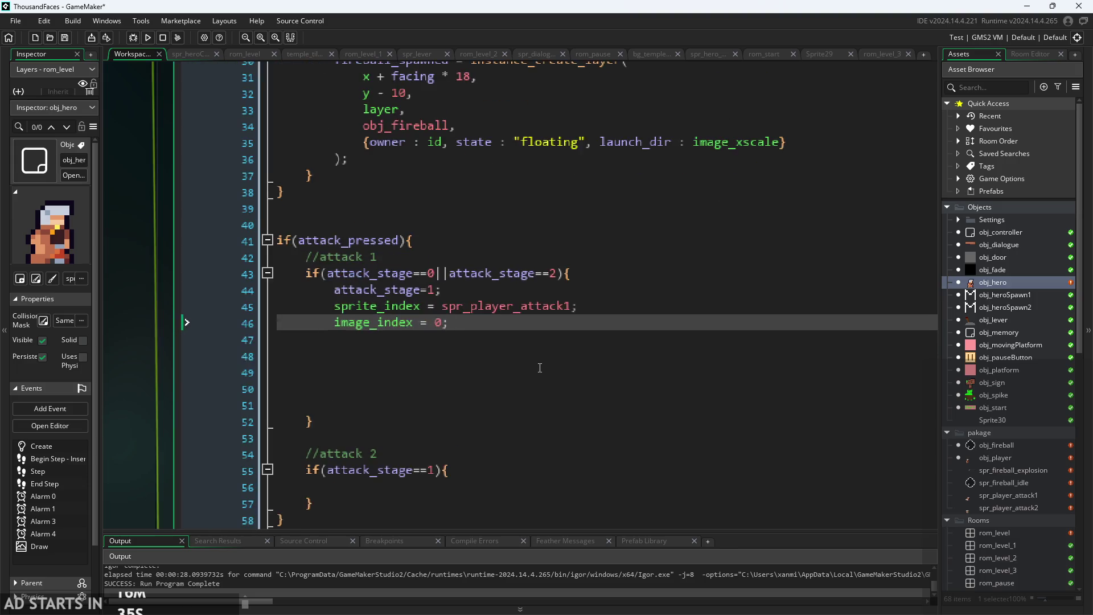
scroll(501, 349, "down", 1)
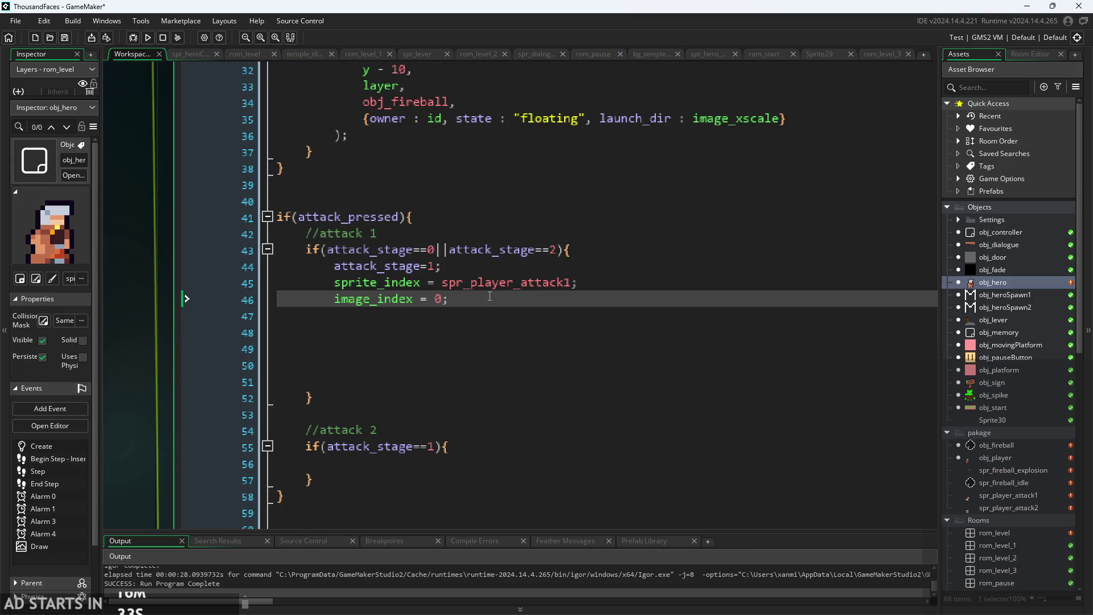
scroll(508, 319, "down", 2, "ctrl")
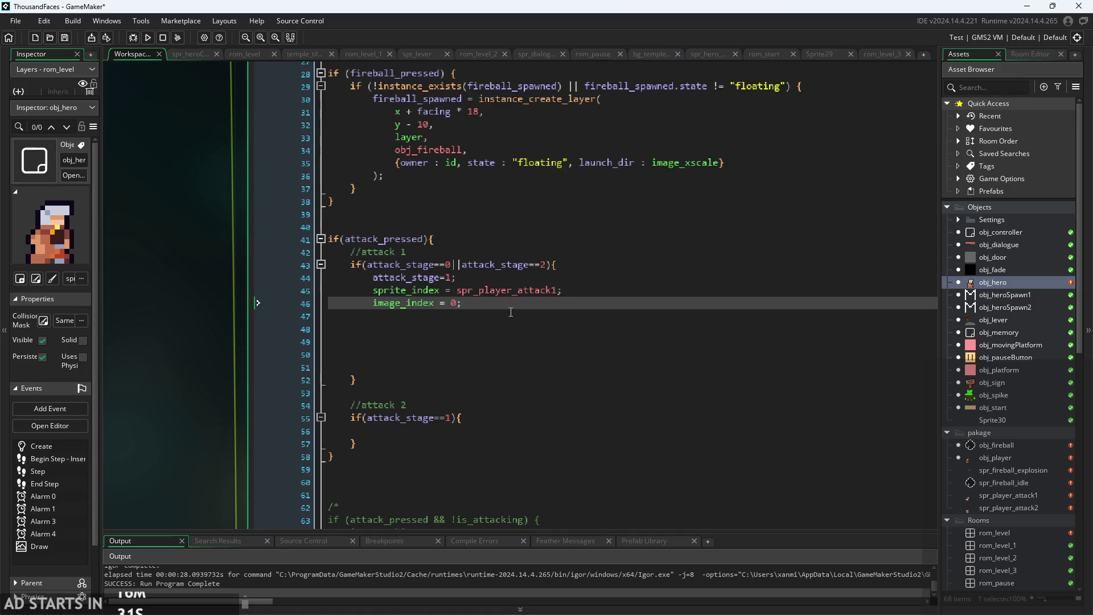
scroll(511, 312, "up", 2, "ctrl")
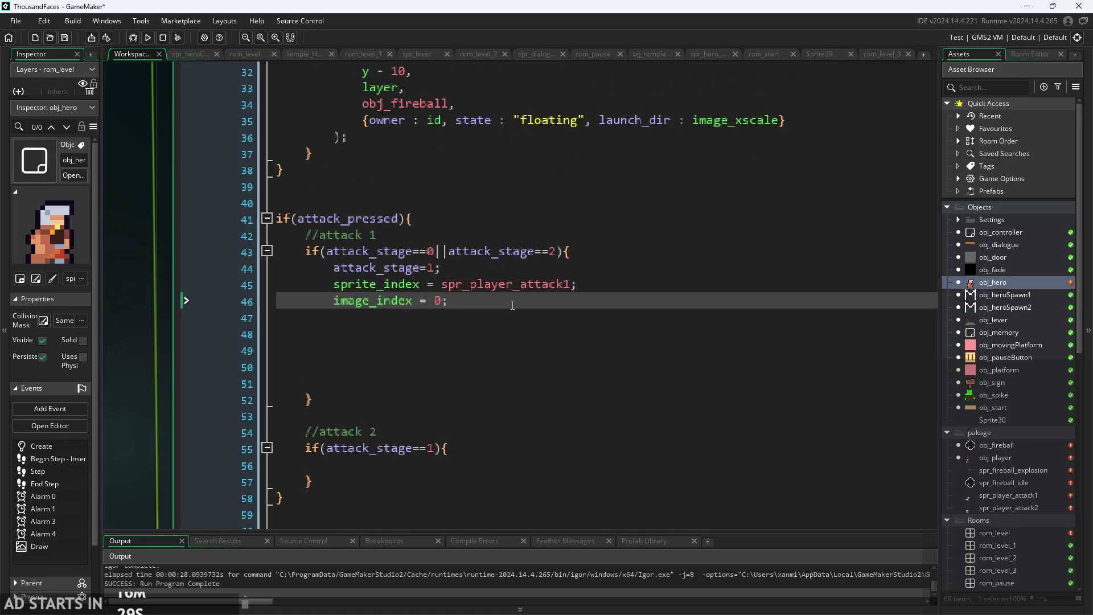
key("Return")
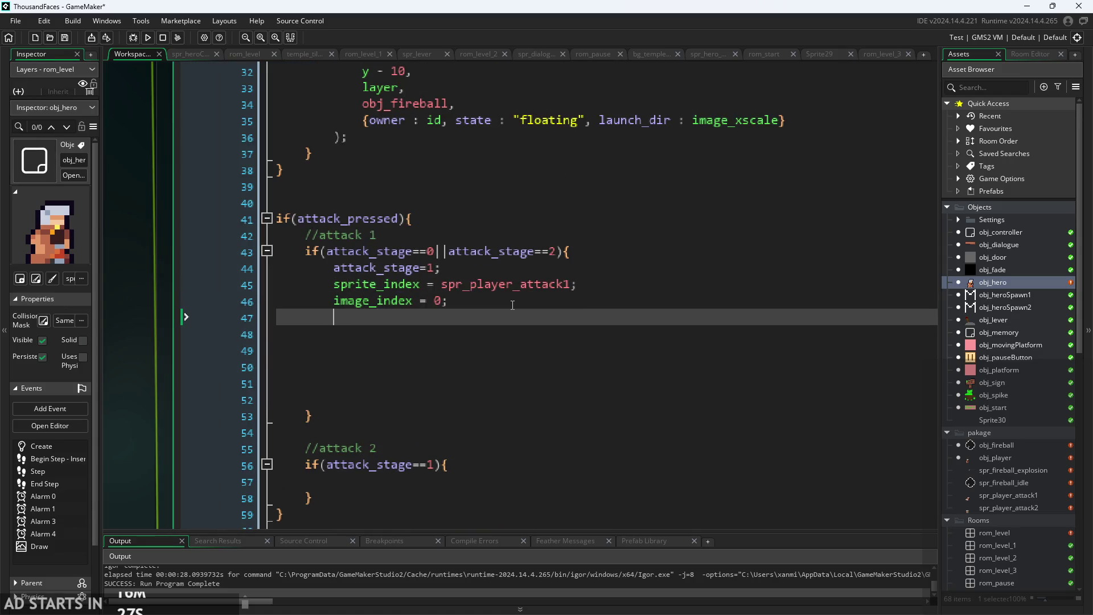
Write aniSpeed=5; on the new line in attack 1 and open another line below it.
type("aniSpeed")
type("=5;")
left_click_drag(441, 316, 339, 325)
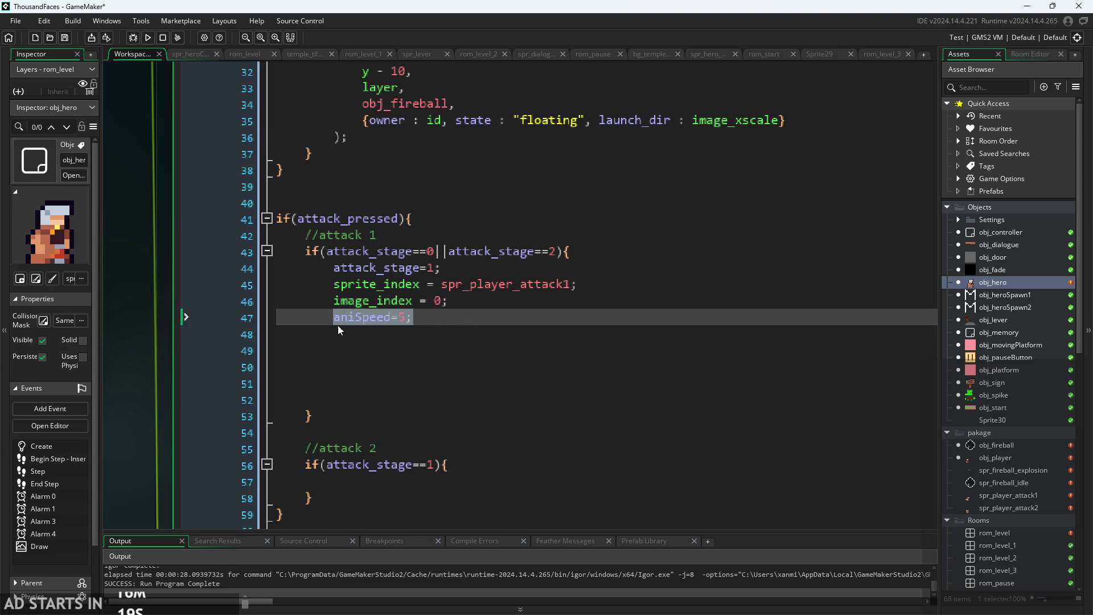
left_click(466, 324)
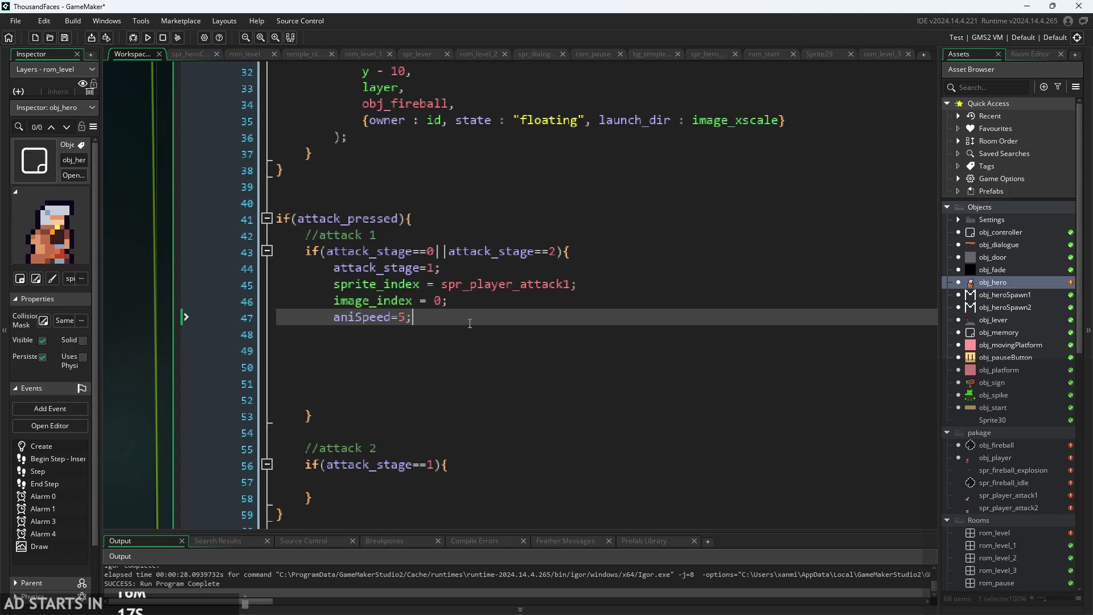
key("Return")
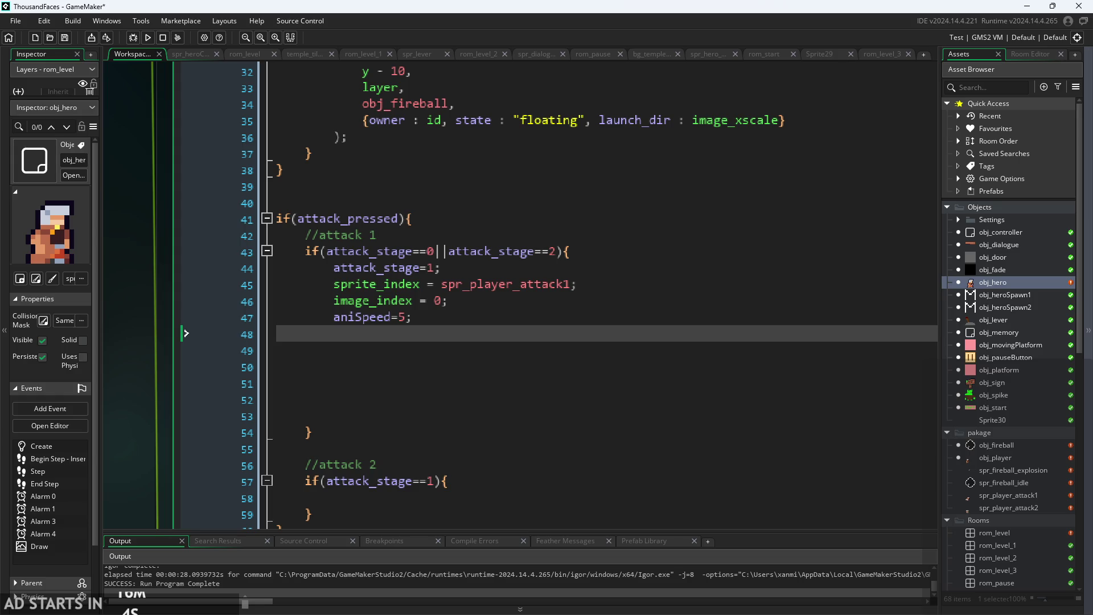
Switch to the Paint notes and zoom in on the hero attack sketch.
key("alt+Tab")
scroll(461, 341, "left", 5)
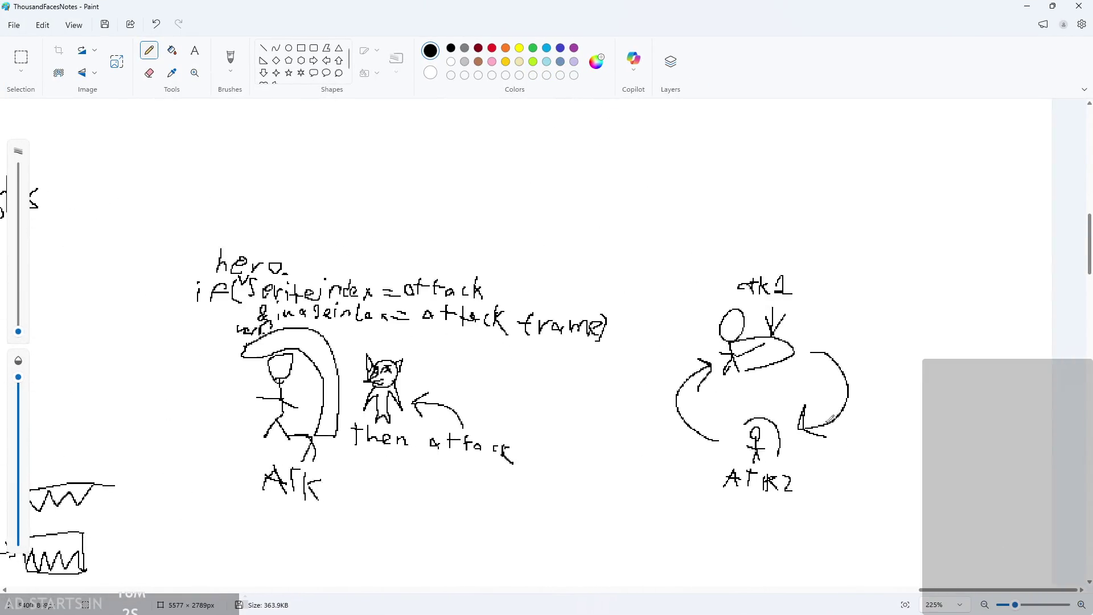
scroll(461, 341, "up", 3)
scroll(609, 362, "up", 5)
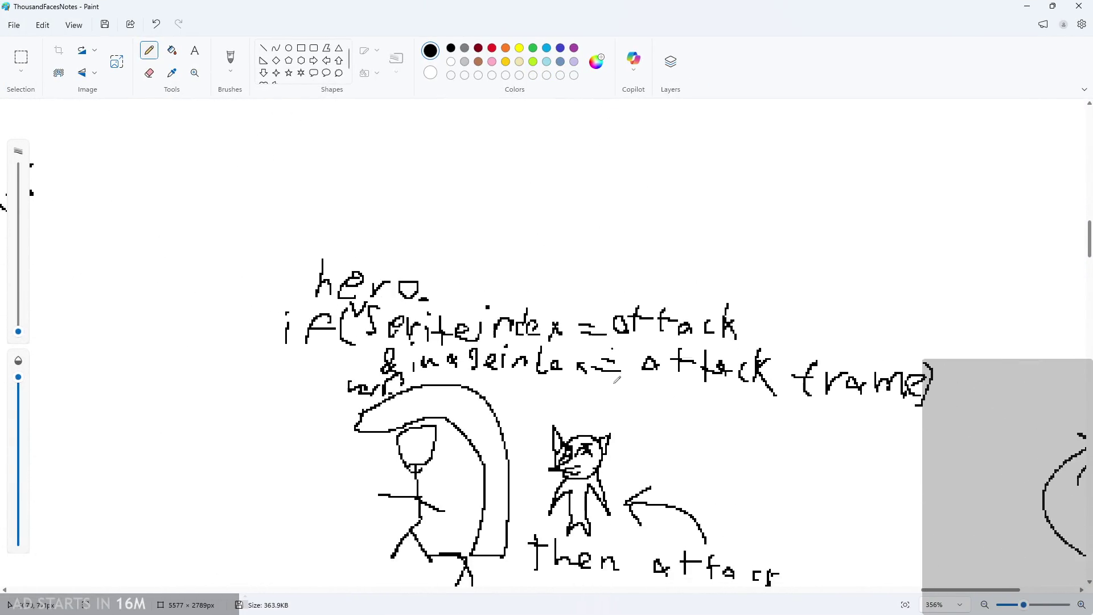
scroll(598, 302, "down", 2)
scroll(597, 301, "up", 1)
scroll(763, 258, "down", 2)
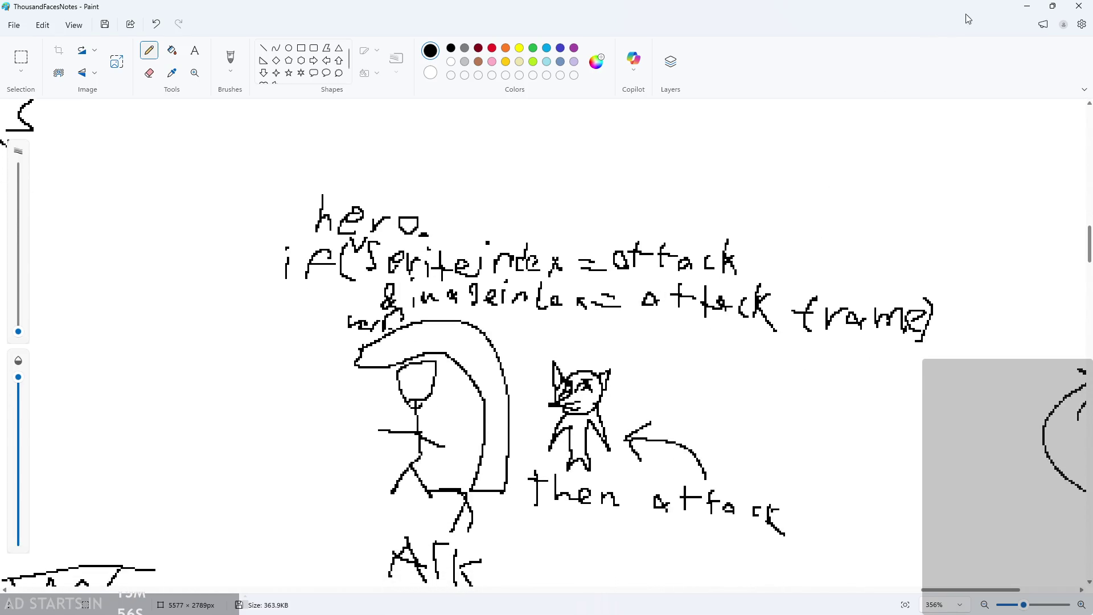
left_click(1027, 7)
Step through the attack 1 lines from the attack_stage condition down to sprite_index.
key("Up")
key("Up")
key("Up")
key("Down")
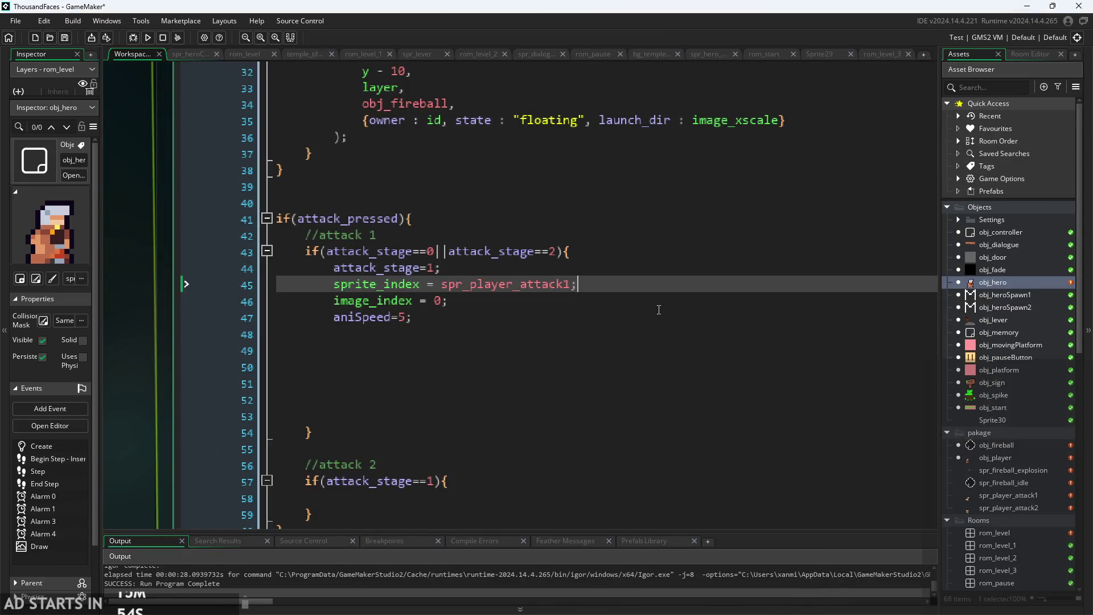
key("Down")
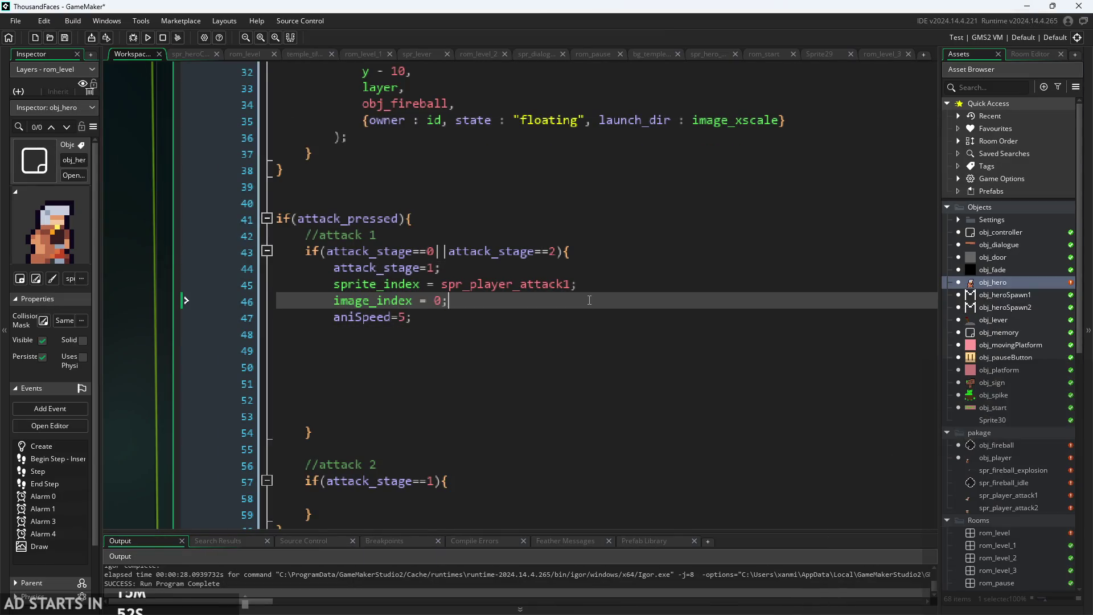
key("Down")
key("Up")
key("Up")
key("Up")
key("Down")
key("Up")
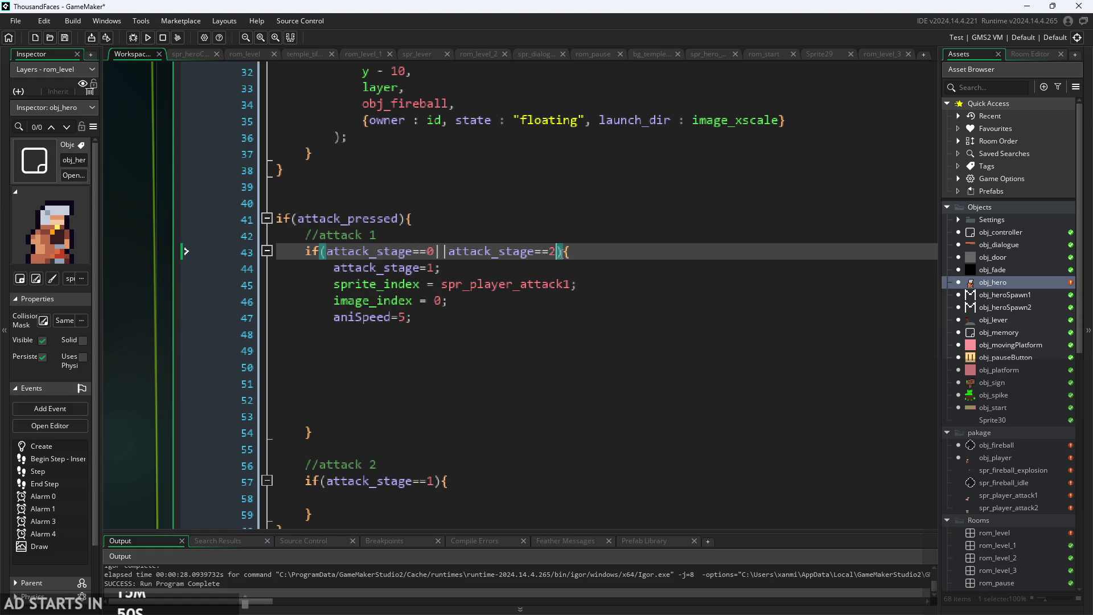
key("Down")
scroll(509, 315, "up", 1)
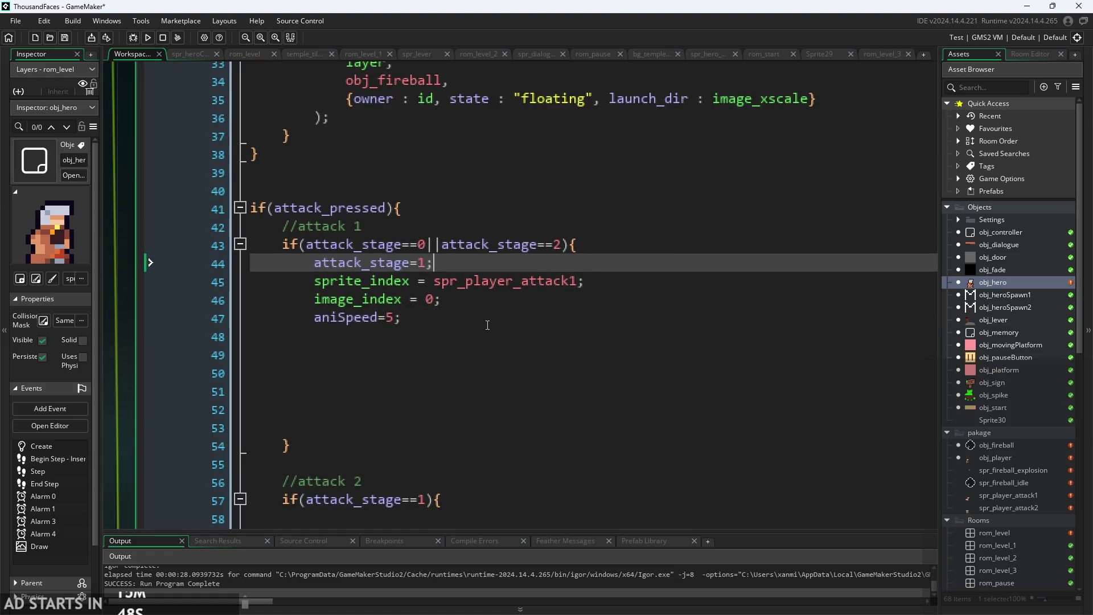
key("Down")
key("Down")
key("Down")
key("Up")
key("Up")
key("Up")
key("Up")
scroll(410, 258, "down", 2)
Review the attack_stage==0 check and the aniSpeed=5 and image_index = 0 lines.
left_click(443, 245)
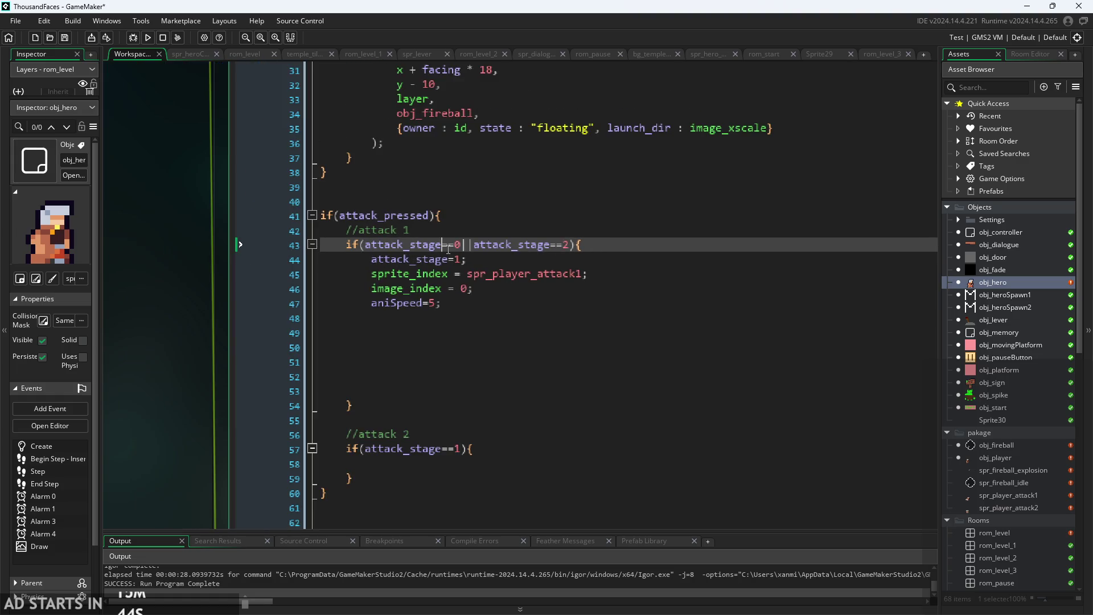
left_click(493, 303)
scroll(493, 303, "up", 2)
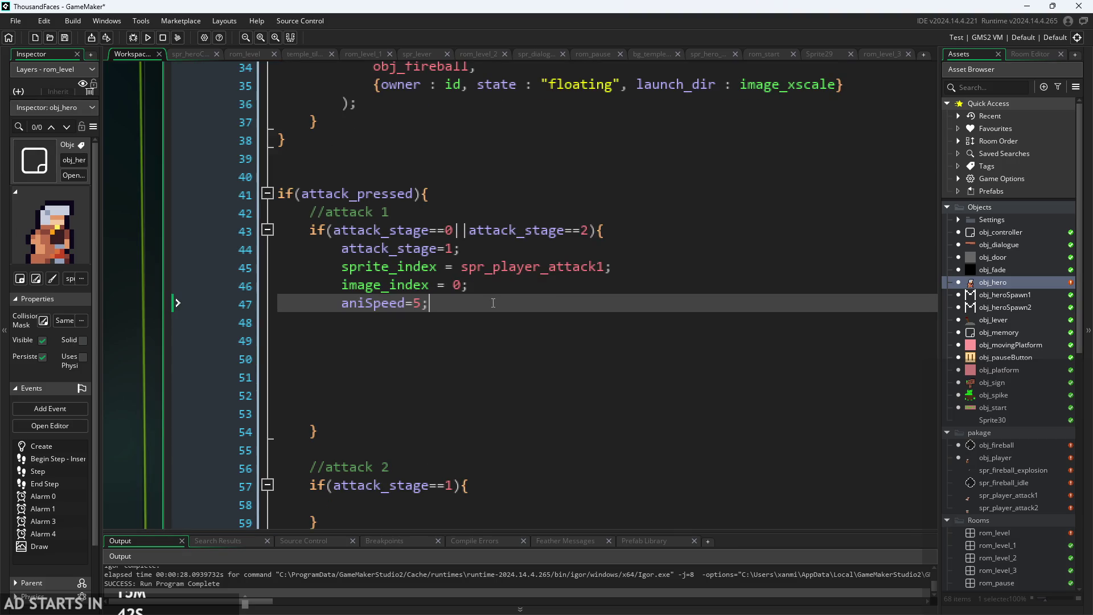
scroll(478, 319, "down", 3)
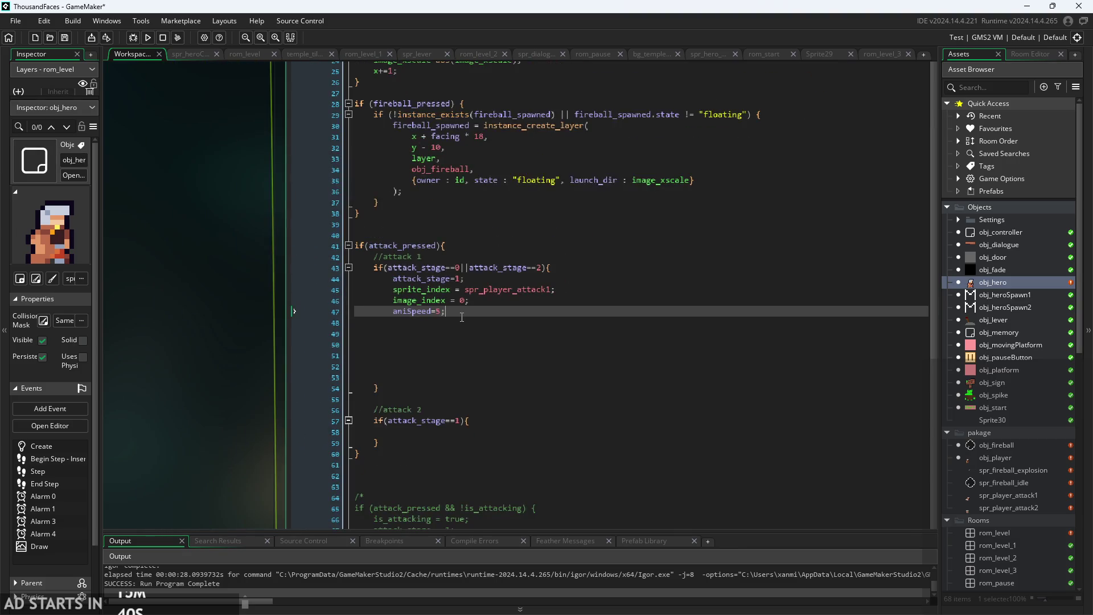
scroll(204, 412, "down", 3)
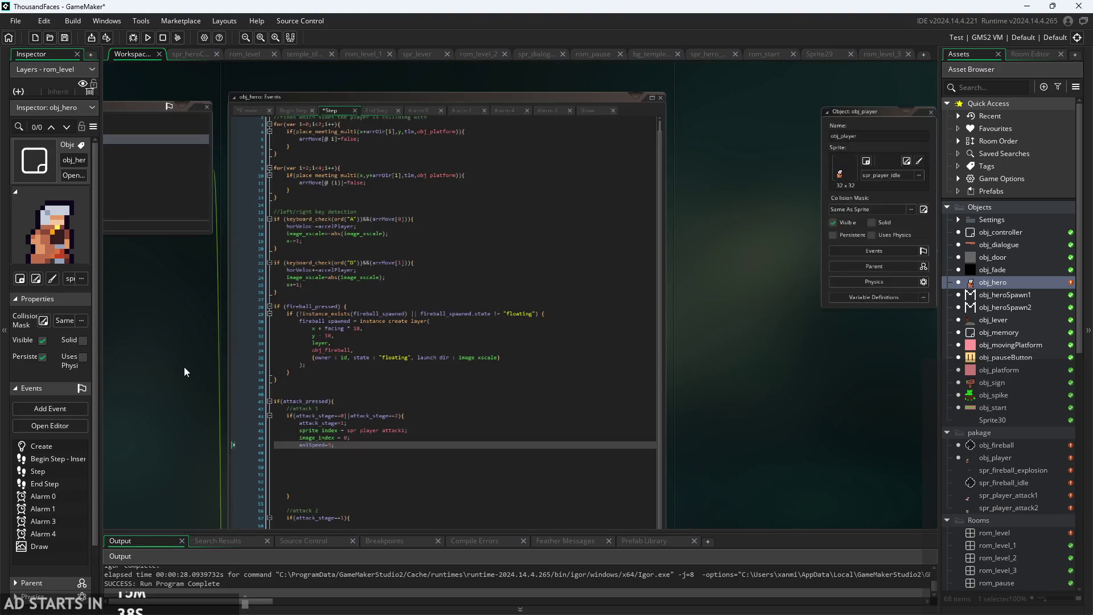
scroll(394, 290, "up", 2)
left_click(366, 438)
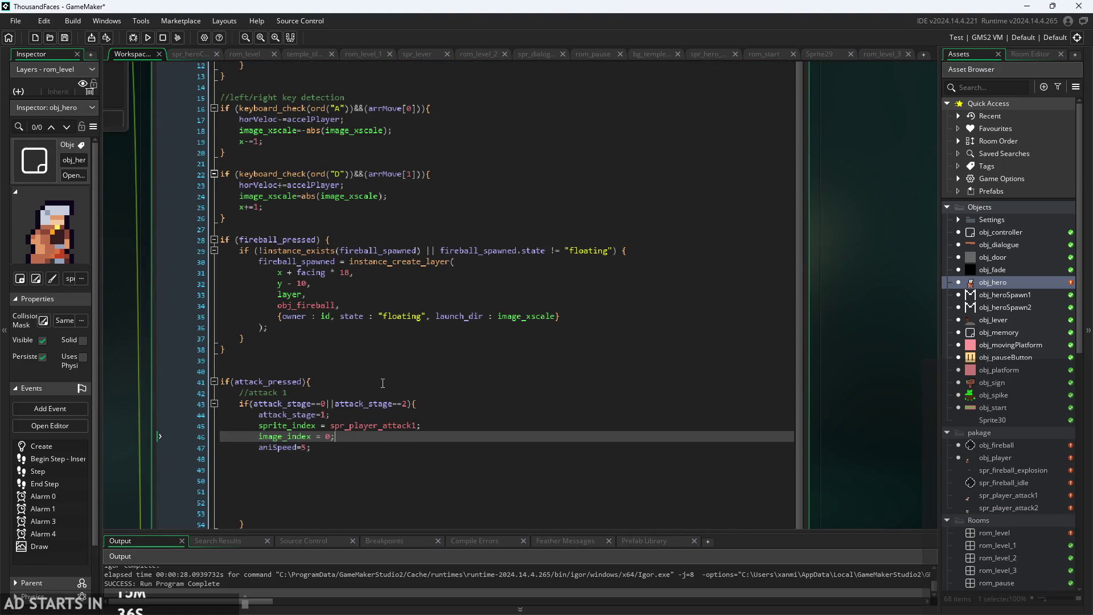
scroll(366, 439, "down", 2)
Peek at obj_hero's End Step code, then return to the Step event.
left_click(376, 90)
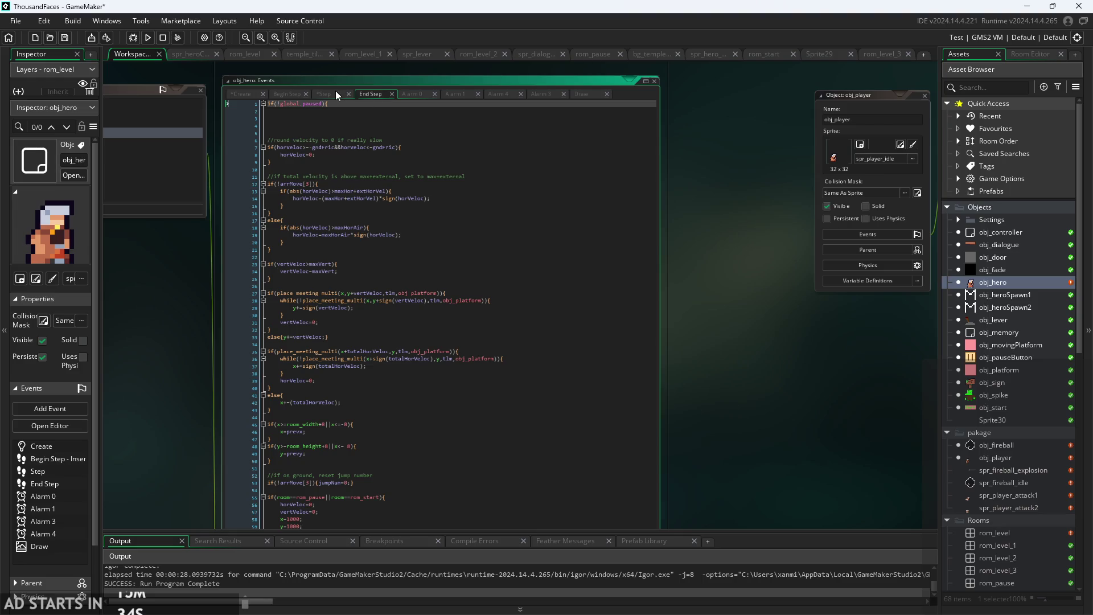
scroll(336, 90, "down", 2)
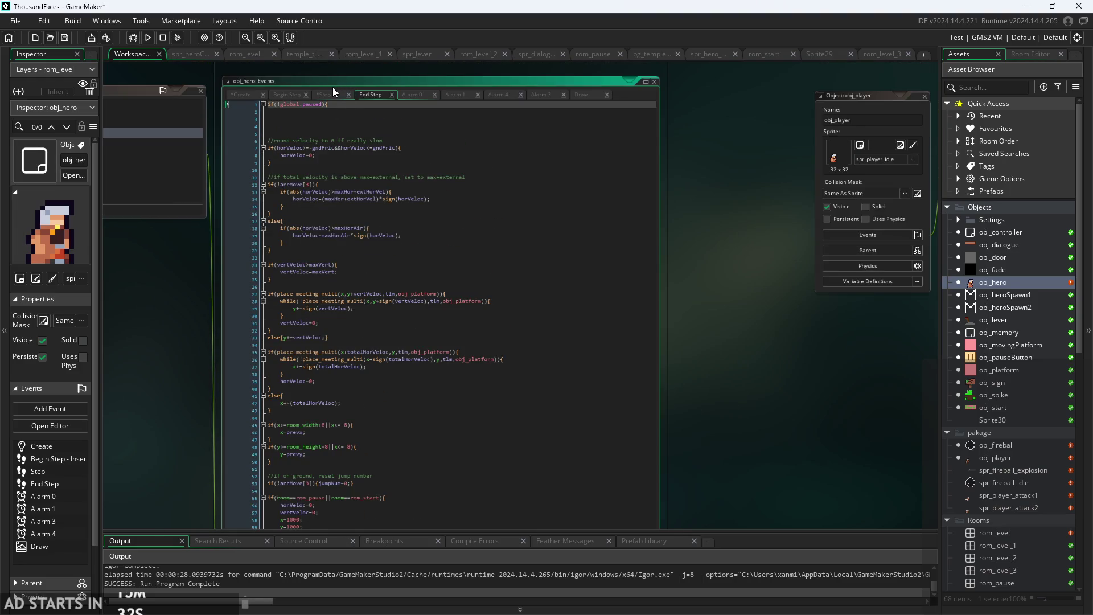
left_click(332, 87)
scroll(346, 360, "up", 2)
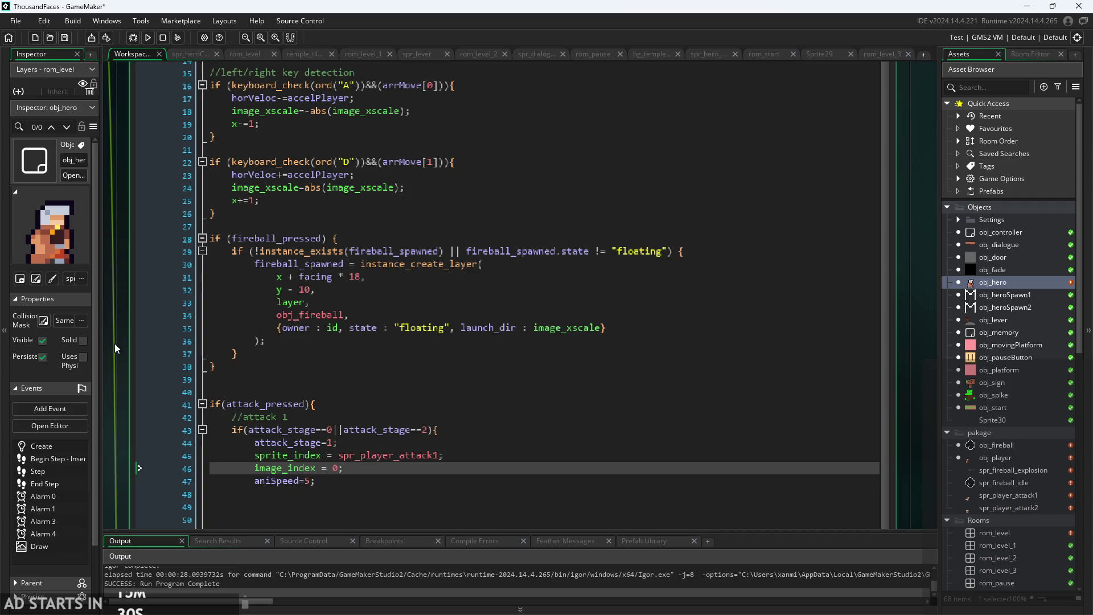
scroll(114, 343, "up", 2)
Review the fireball creation and attack 1 lines, then bring the Create code into view.
left_click_drag(208, 339, 139, 336)
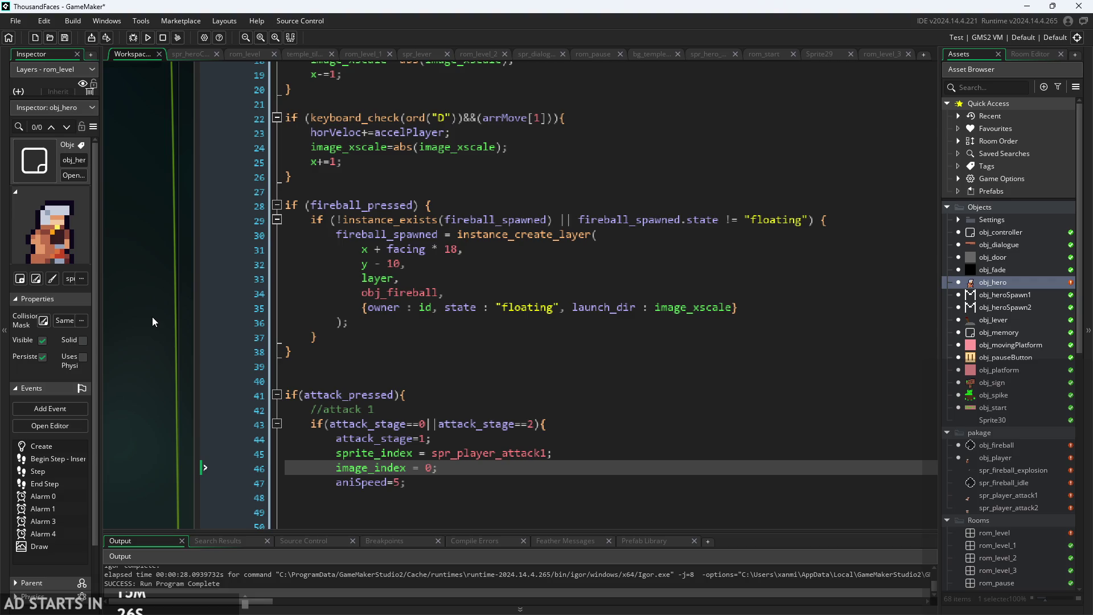
left_click(452, 410)
left_click(562, 323)
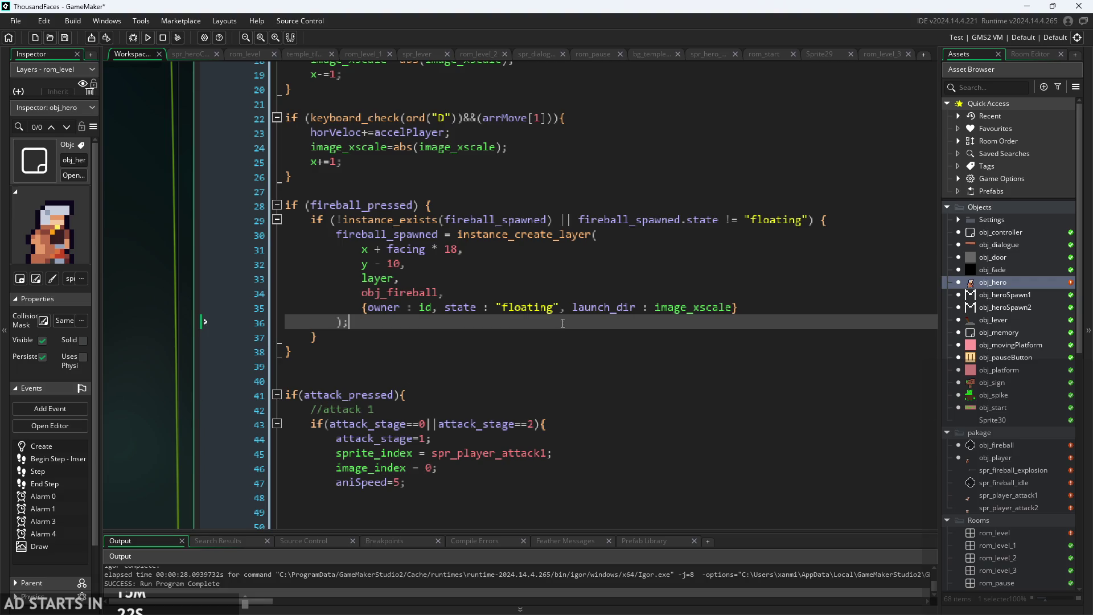
left_click(521, 453)
scroll(521, 454, "up", 1)
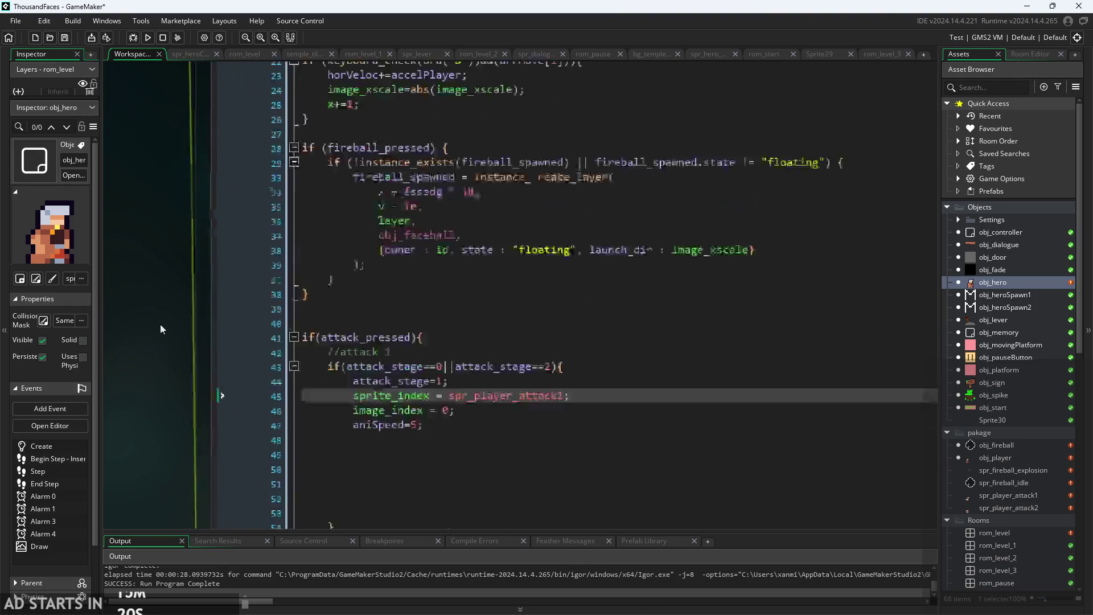
scroll(162, 285, "down", 3)
scroll(162, 277, "down", 1)
scroll(163, 276, "down", 1)
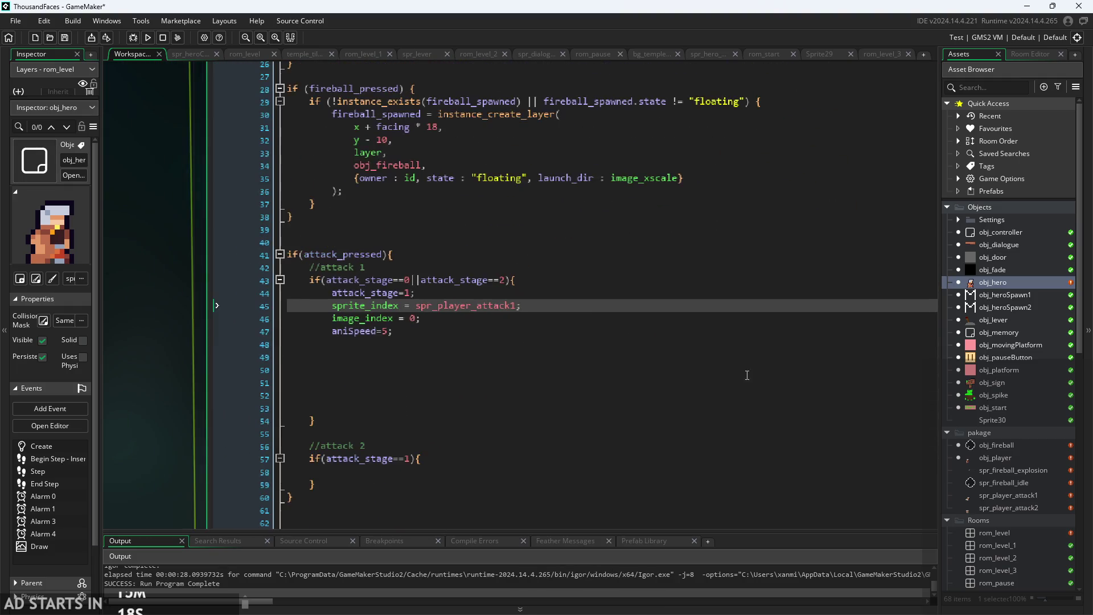
mouse_move(176, 363)
left_mouse_down()
mouse_move(791, 366)
mouse_move(105, 344)
mouse_move(324, 317)
mouse_move(230, 371)
left_mouse_up()
Open obj_hero's Step event code and scroll to the attack_pressed block.
left_click(183, 230)
scroll(428, 405, "down", 2)
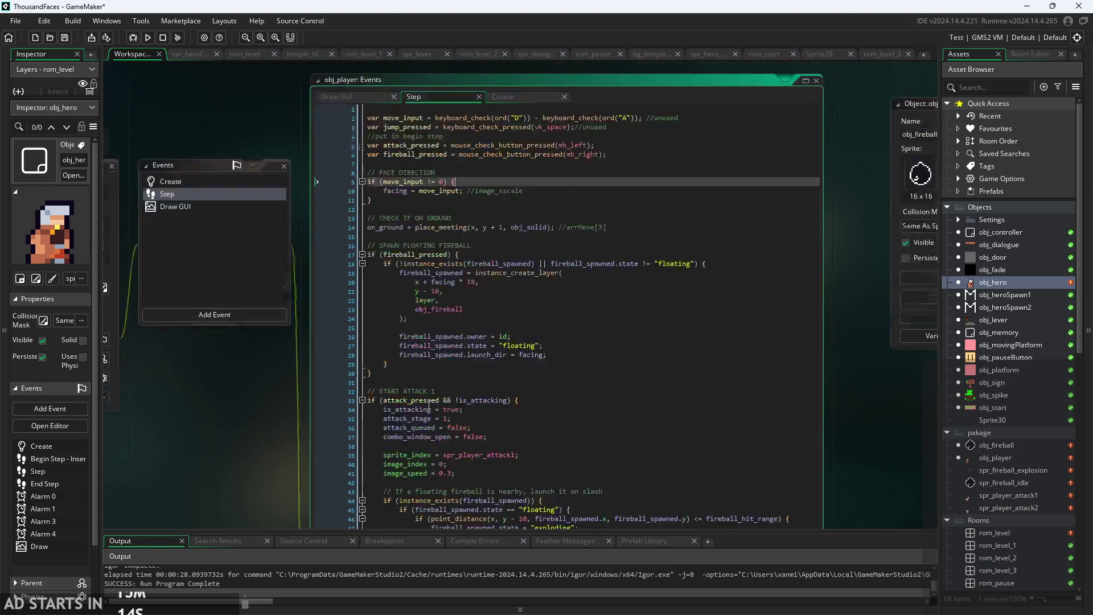
scroll(428, 405, "down", 5)
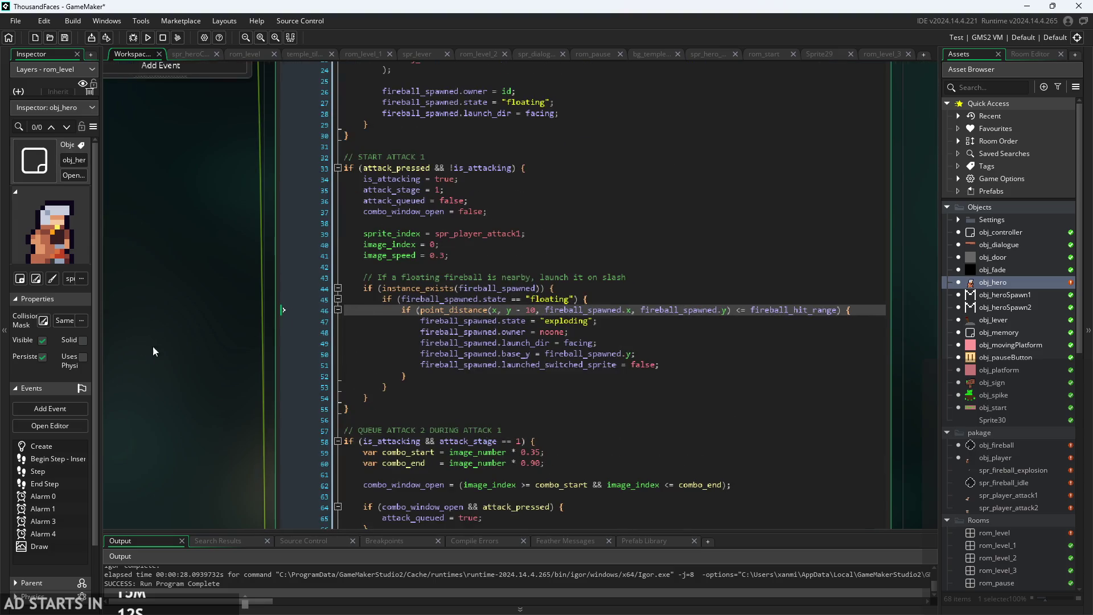
scroll(489, 357, "up", 1)
scroll(489, 351, "down", 1)
scroll(416, 281, "down", 5)
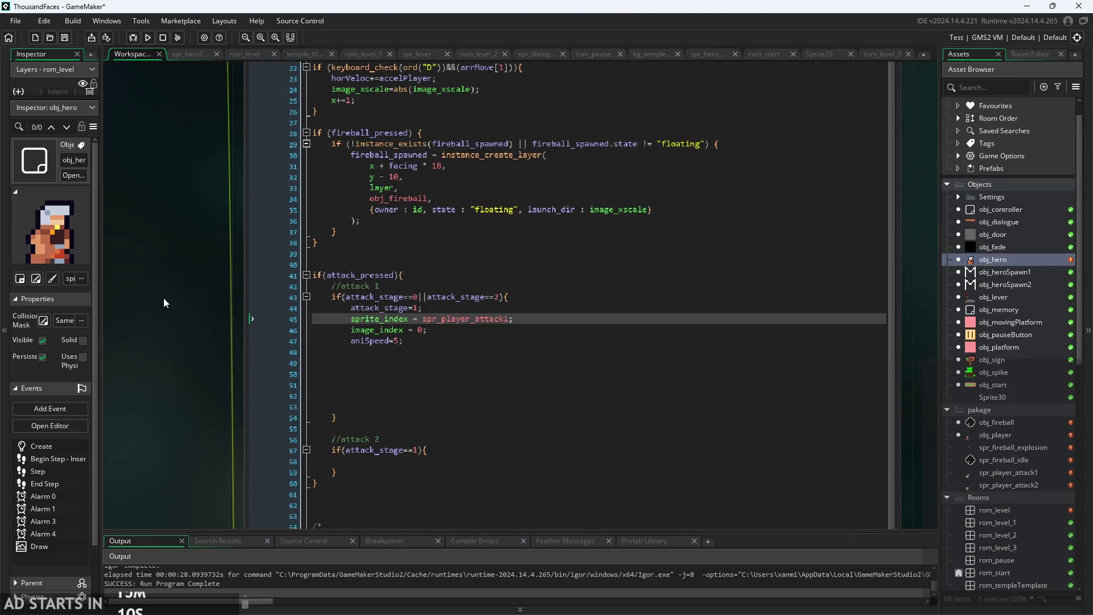
scroll(416, 281, "down", 2)
scroll(182, 265, "down", 4)
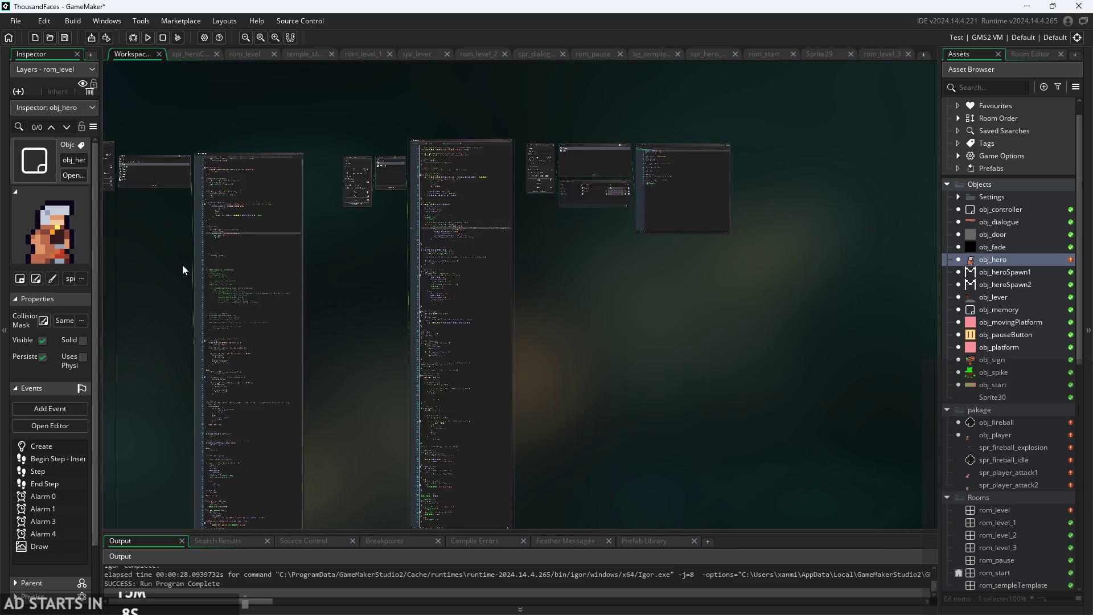
scroll(340, 418, "down", 3)
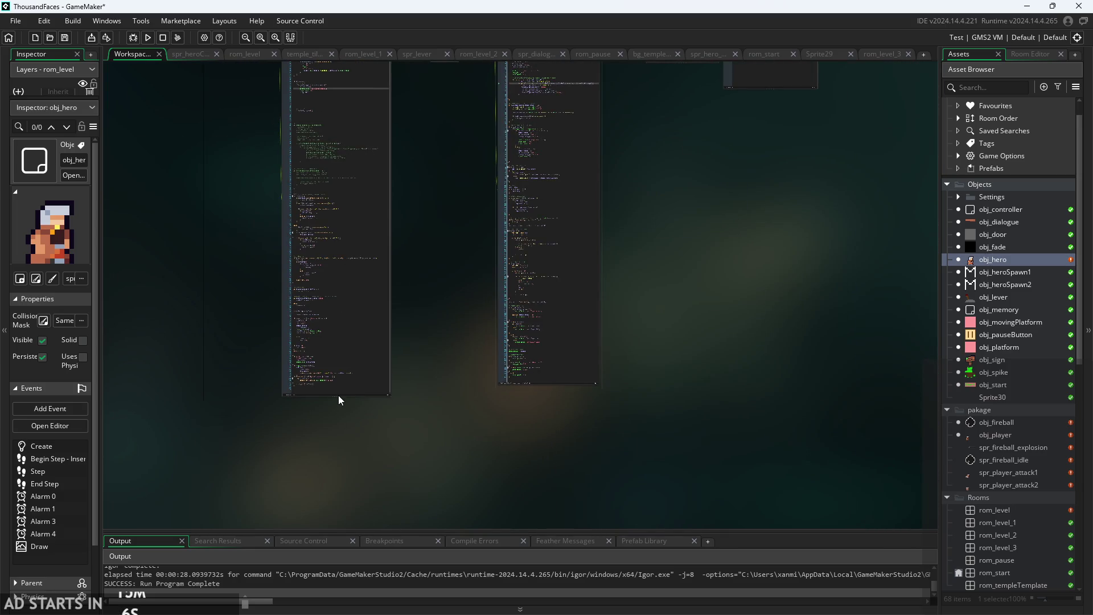
scroll(338, 395, "up", 4)
scroll(347, 323, "up", 10)
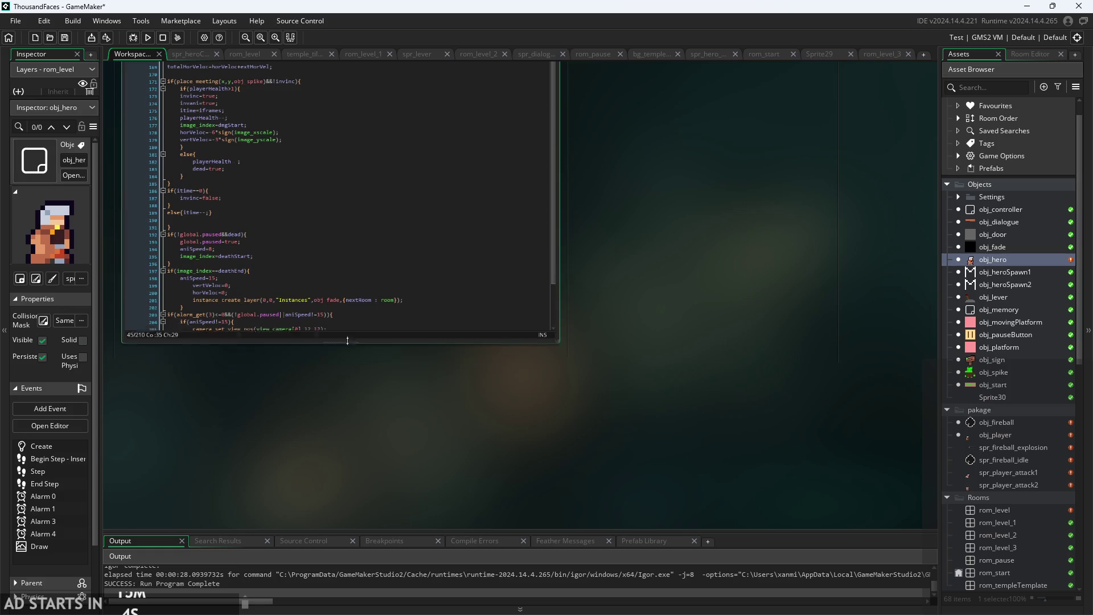
Shrink the obj_hero code window's height so the attack stages are readable.
mouse_move(348, 323)
left_mouse_down()
mouse_move(349, 237)
mouse_move(387, 115)
mouse_move(364, 229)
left_mouse_up()
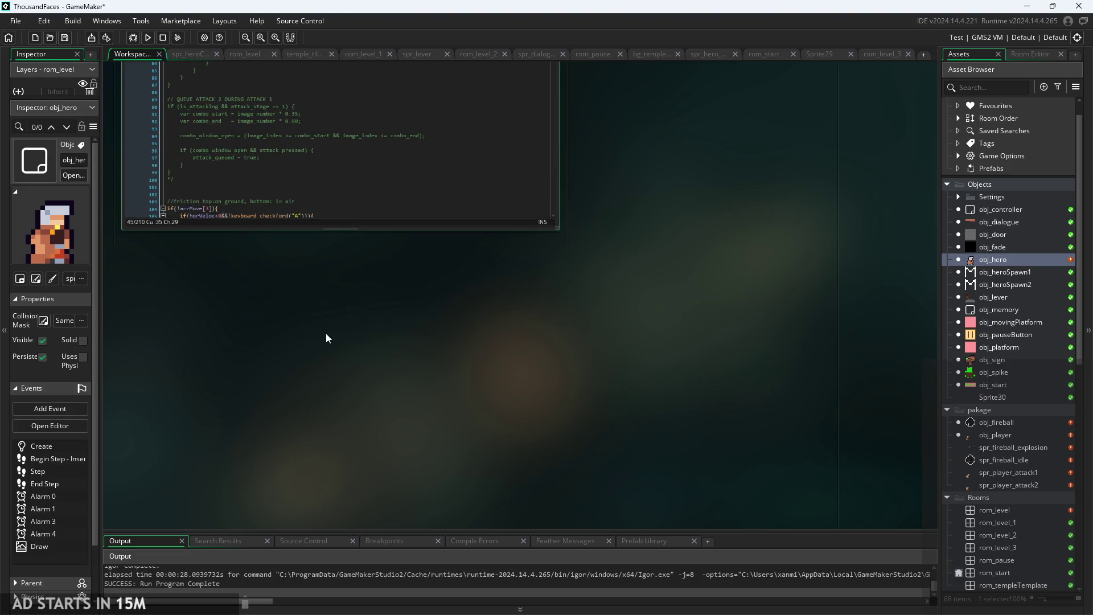
scroll(325, 333, "up", 4)
scroll(200, 377, "down", 5)
scroll(203, 356, "up", 4)
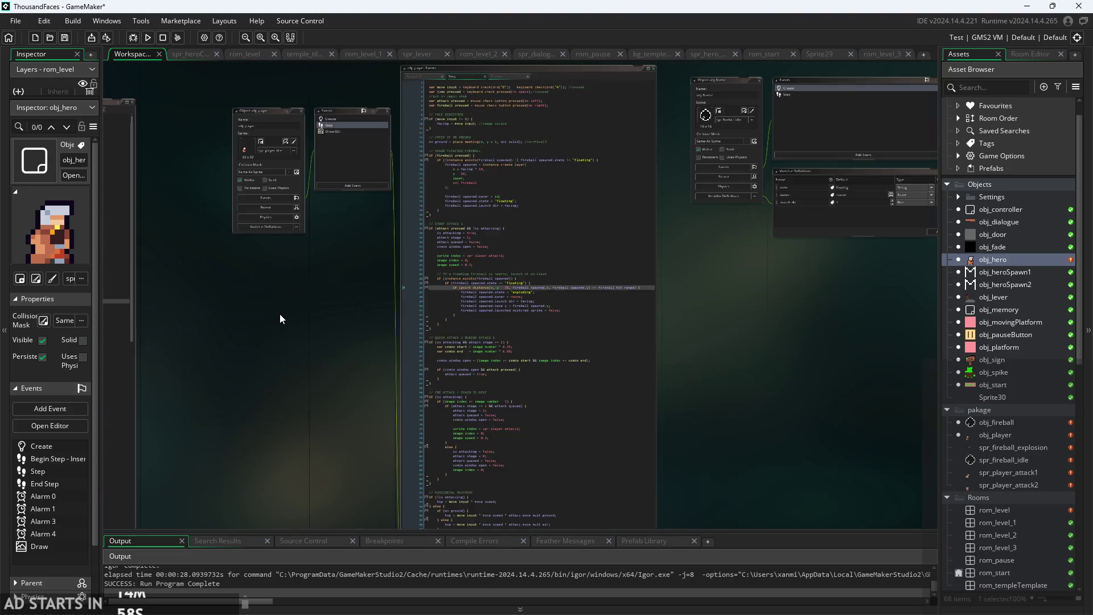
scroll(444, 356, "down", 5)
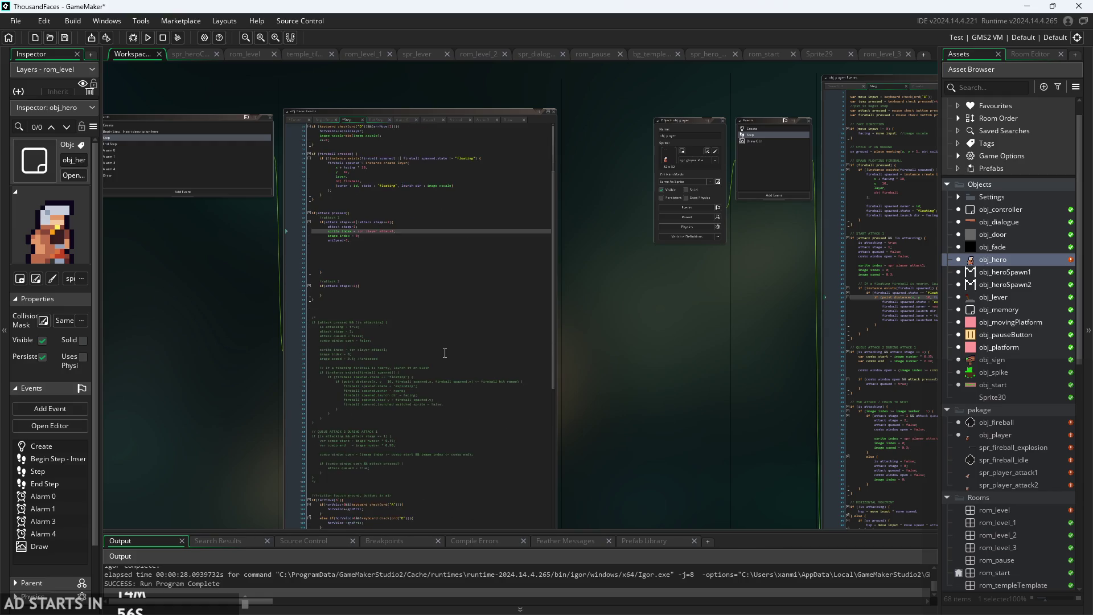
scroll(666, 438, "down", 3)
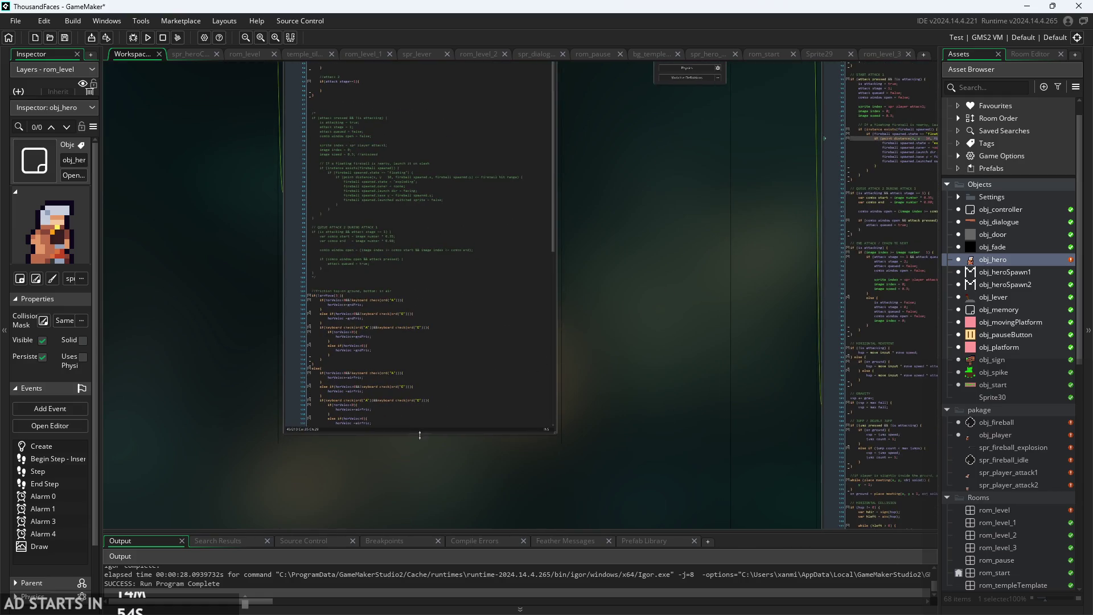
left_click_drag(419, 435, 420, 155)
scroll(456, 367, "up", 5)
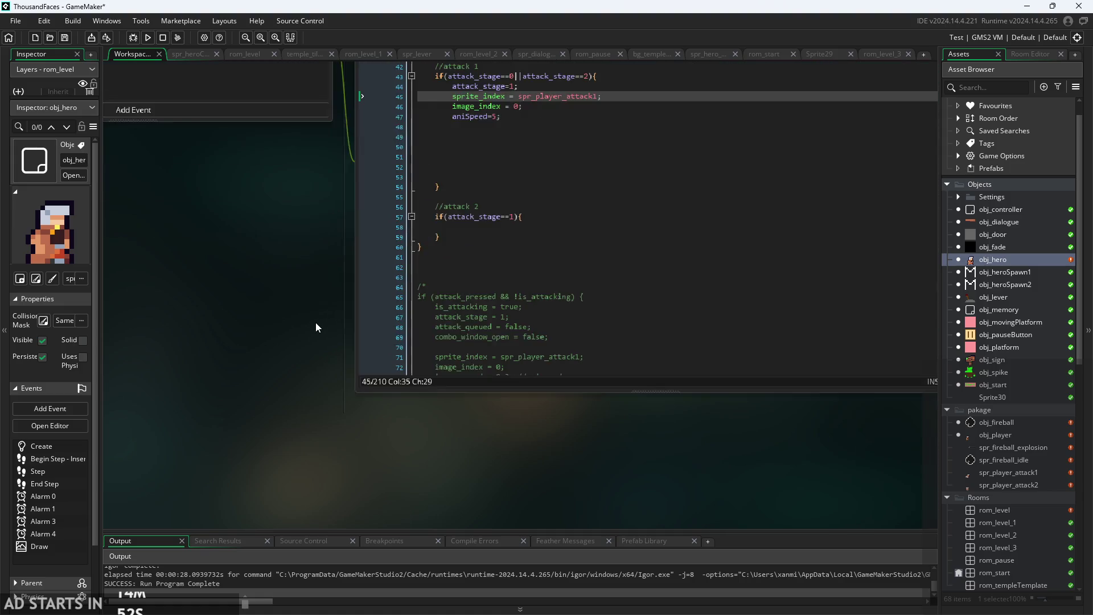
Delete the extra blank lines below aniSpeed=5 so attack 1 closes at line 51.
scroll(209, 406, "up", 4)
scroll(190, 387, "up", 1)
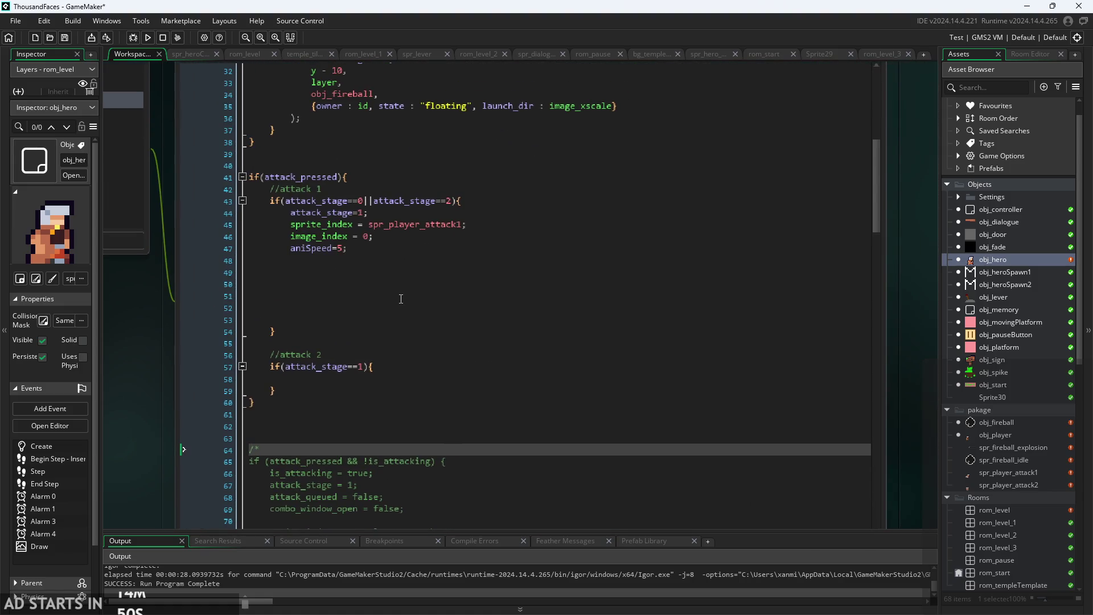
left_click(401, 299)
key("BackSpace")
key("BackSpace")
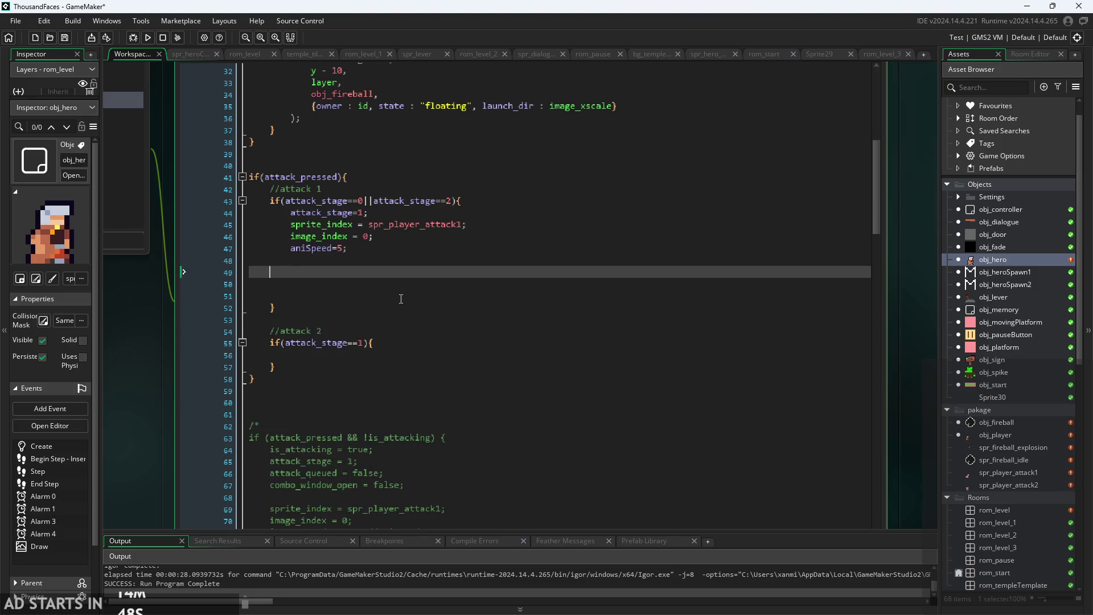
key("BackSpace")
Review the commented attack code around lines 67 to 77.
scroll(402, 293, "down", 5)
scroll(416, 355, "down", 2)
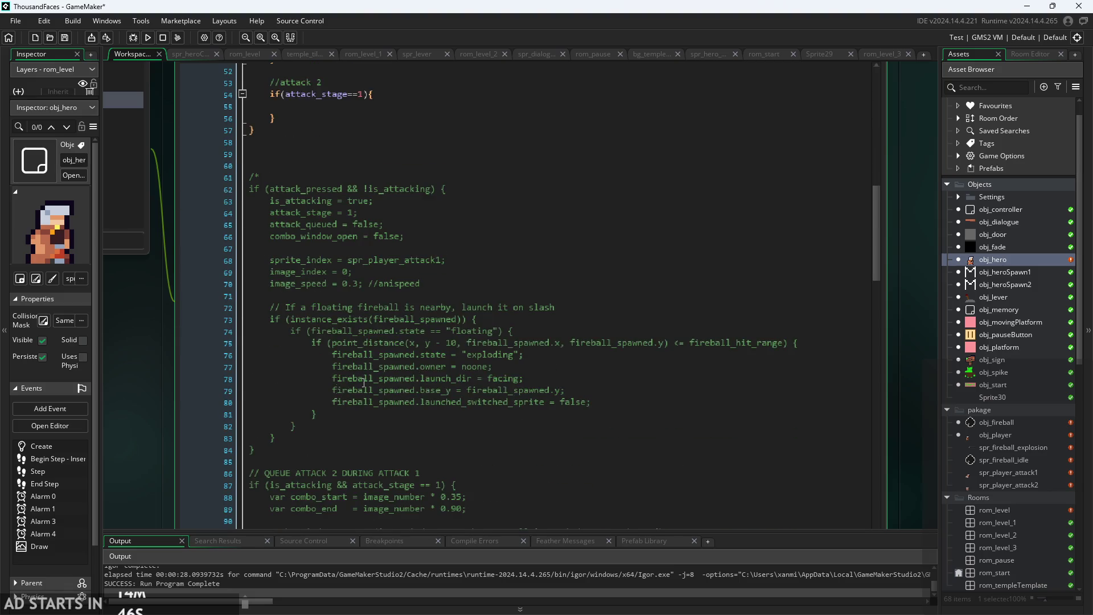
scroll(173, 343, "down", 3)
left_click(192, 390)
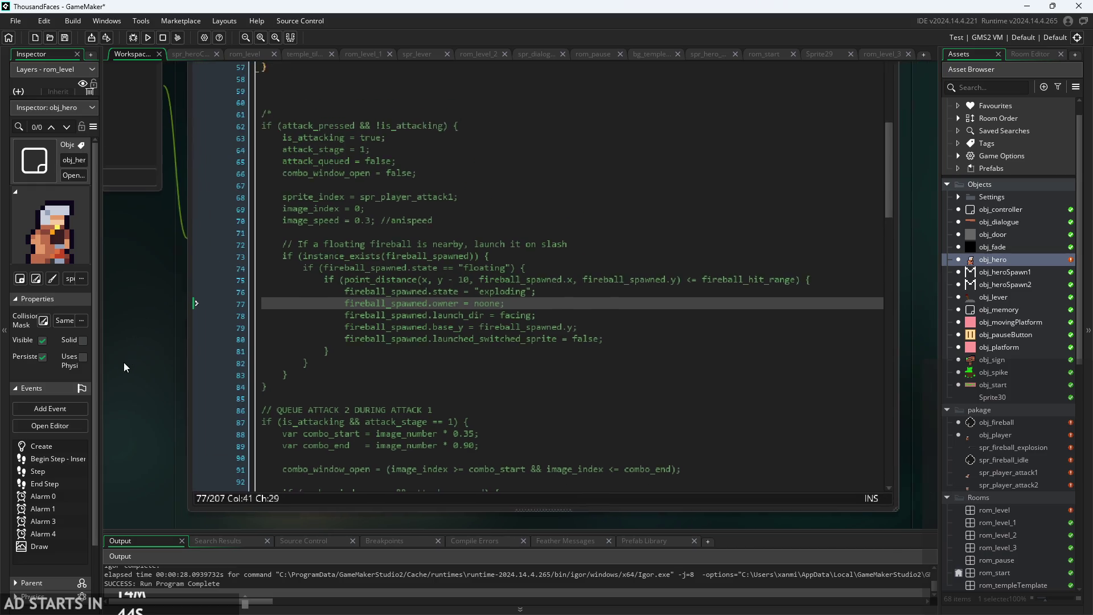
scroll(124, 362, "up", 2)
scroll(121, 388, "down", 2)
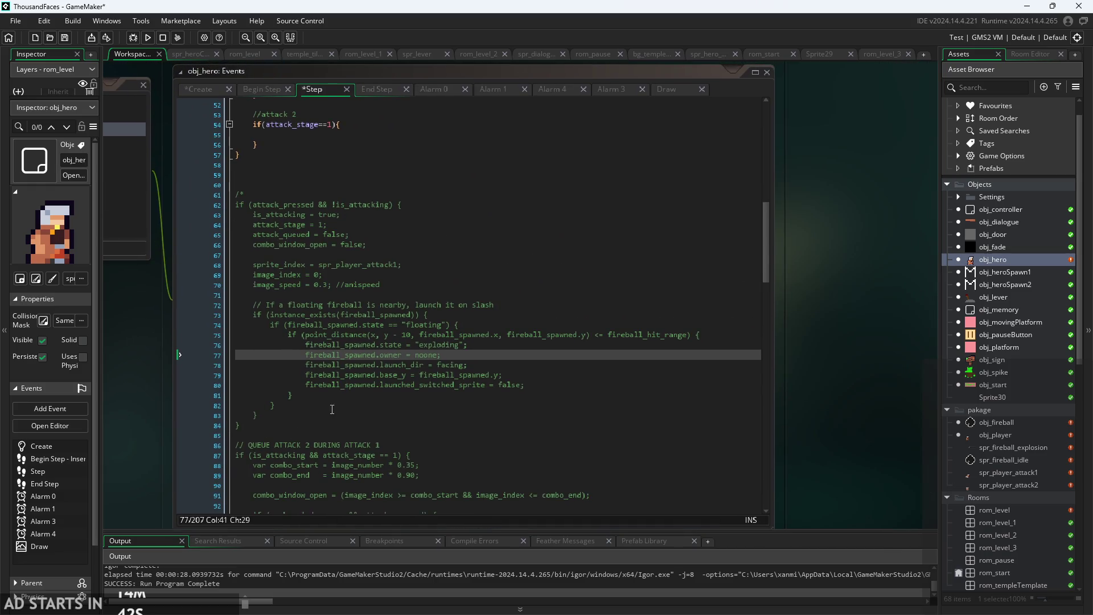
left_click(629, 336)
left_click(566, 345)
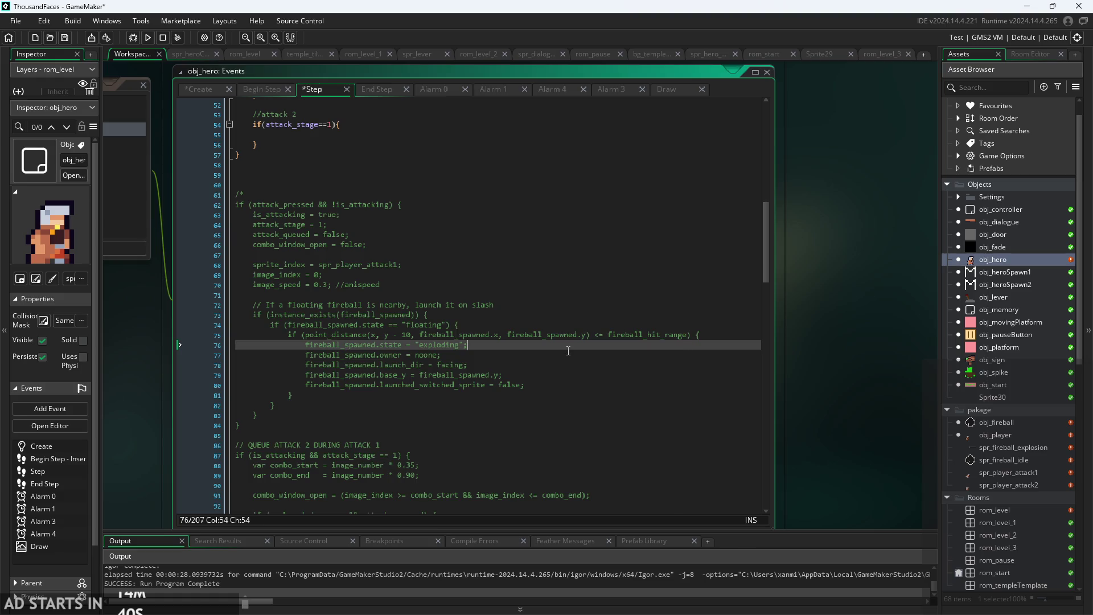
scroll(561, 351, "up", 3)
left_click(387, 331)
scroll(389, 371, "up", 2)
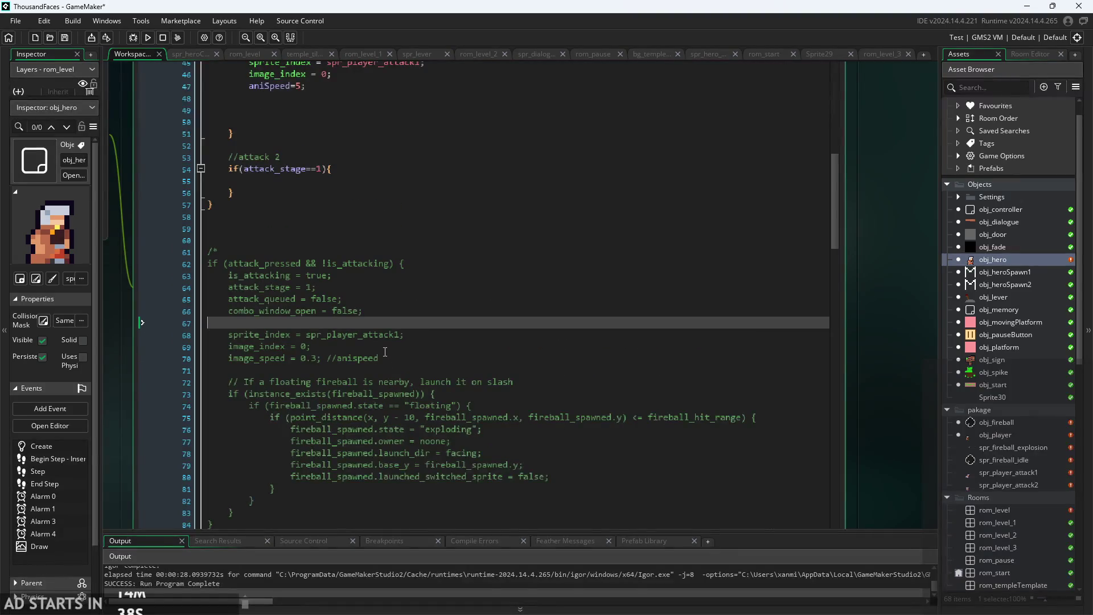
left_click(385, 358)
scroll(385, 355, "down", 2)
scroll(430, 365, "up", 3)
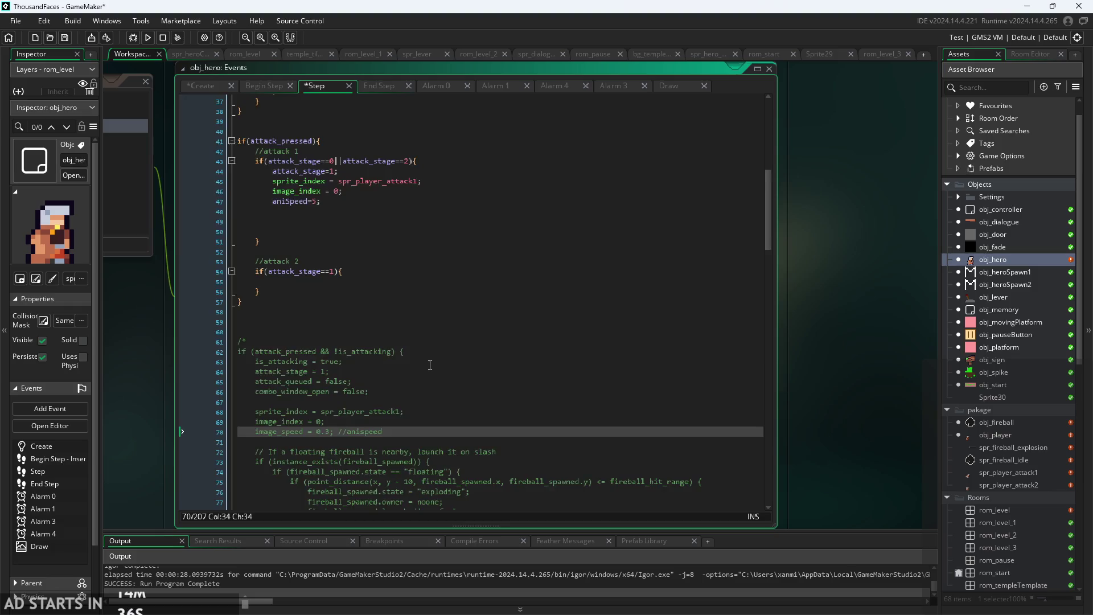
scroll(430, 365, "up", 3)
Recheck the lines after aniSpeed=5, then view the Begin Step code setting attack_pressed.
left_click(335, 276)
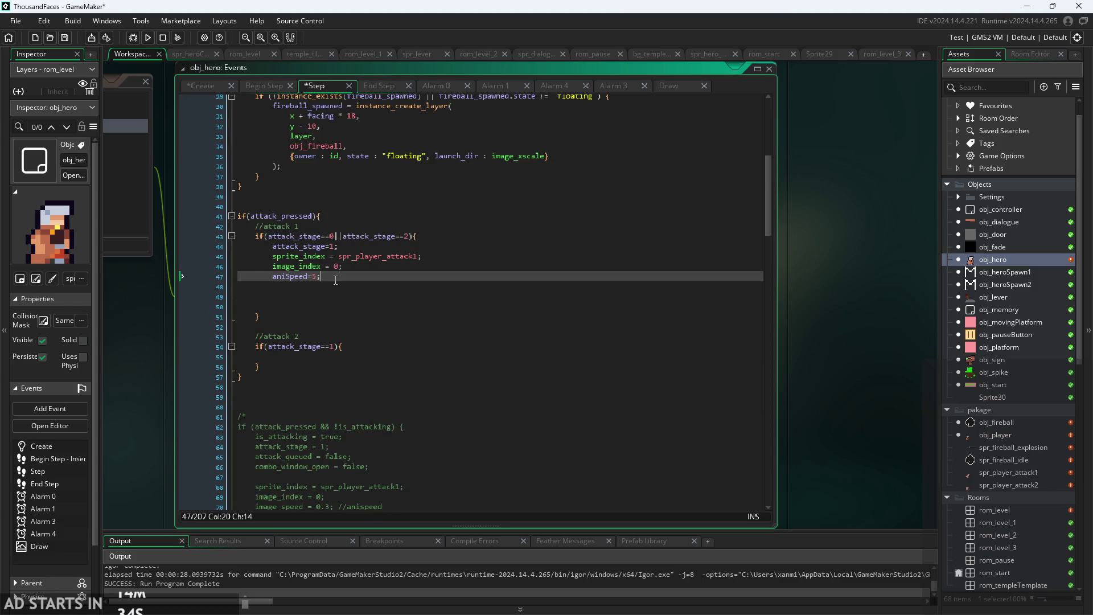
scroll(333, 283, "up", 1)
scroll(369, 280, "down", 1)
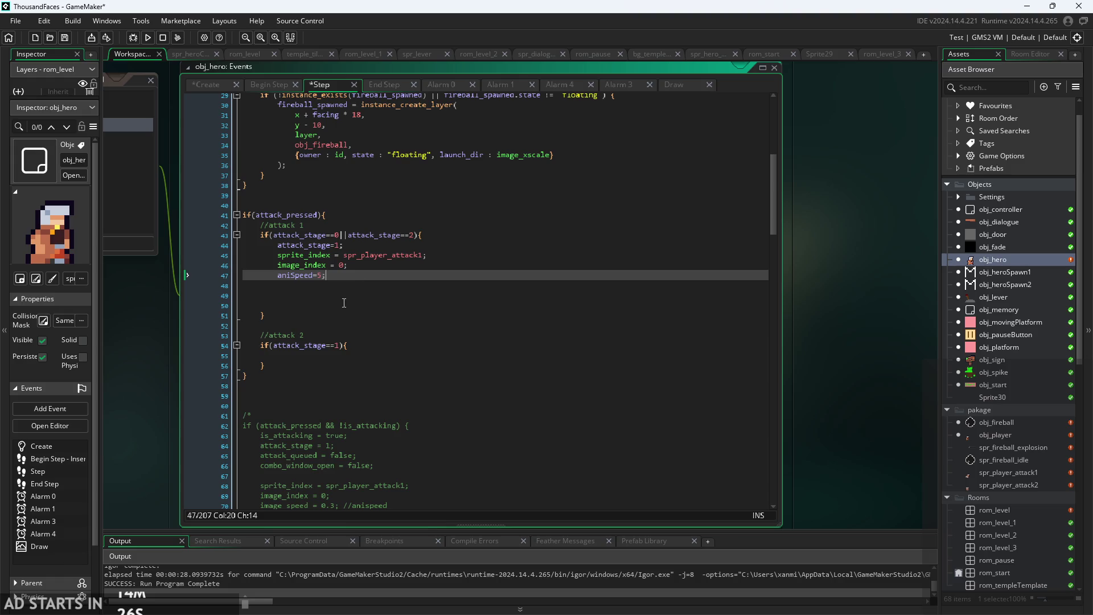
scroll(344, 303, "down", 3)
left_click(375, 365)
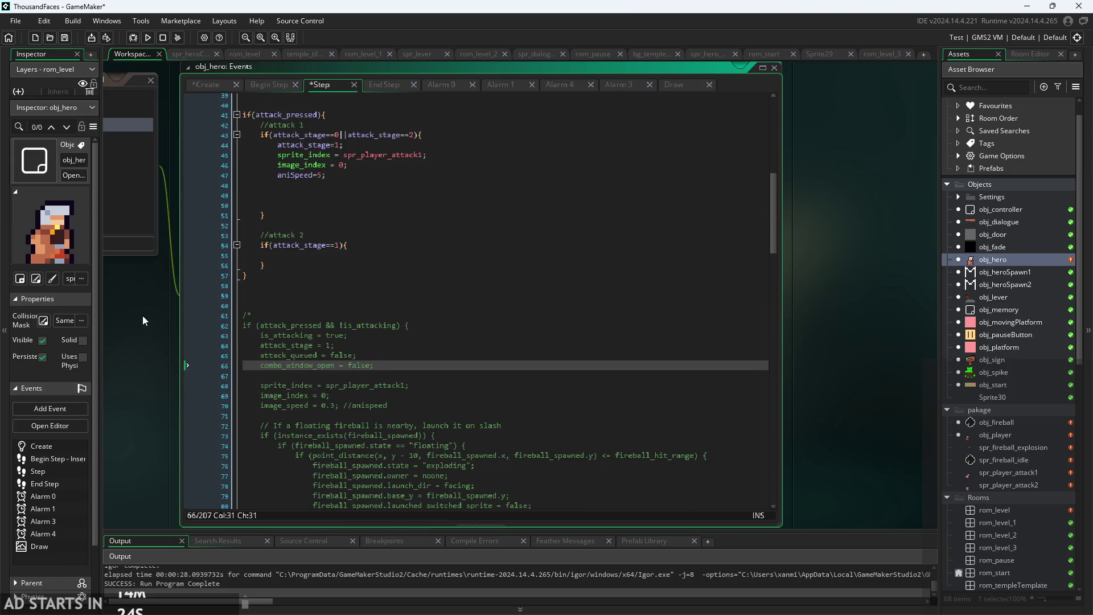
scroll(142, 315, "up", 2)
left_click(376, 199)
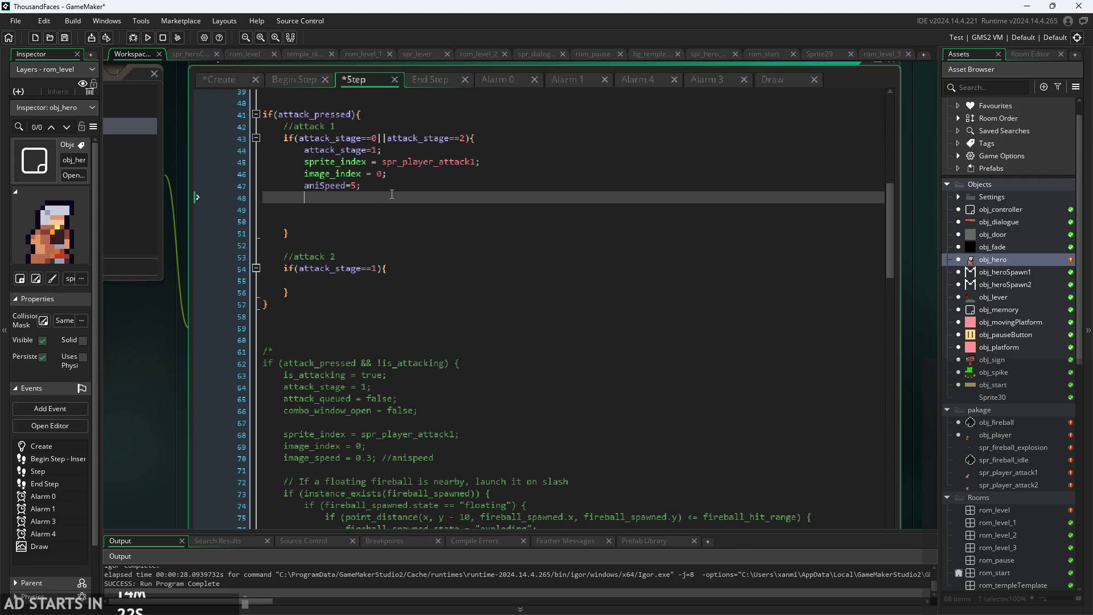
left_click(394, 191)
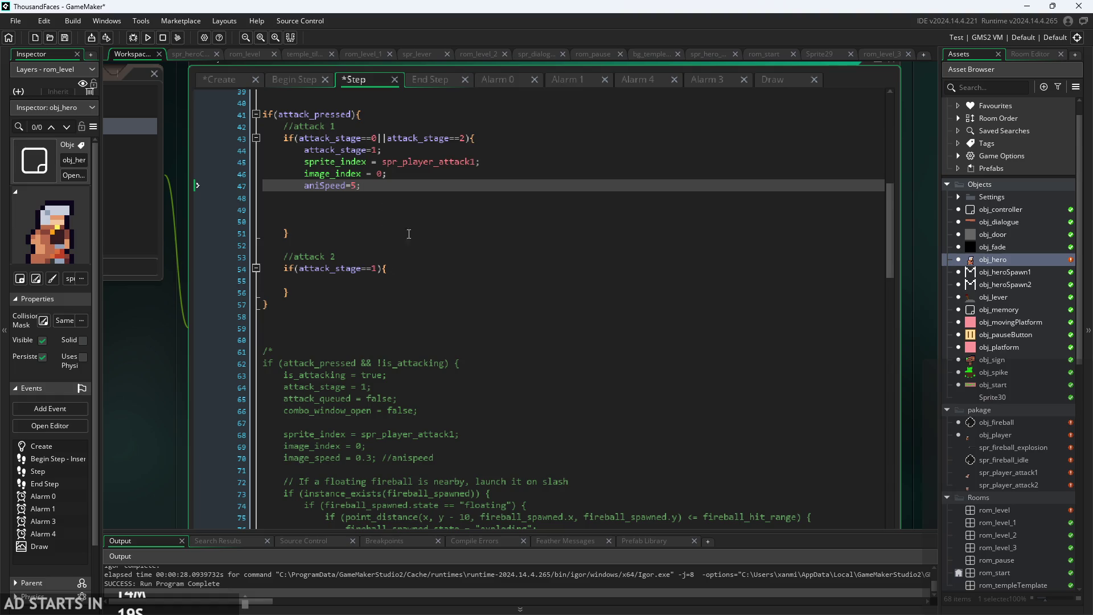
scroll(391, 206, "up", 2)
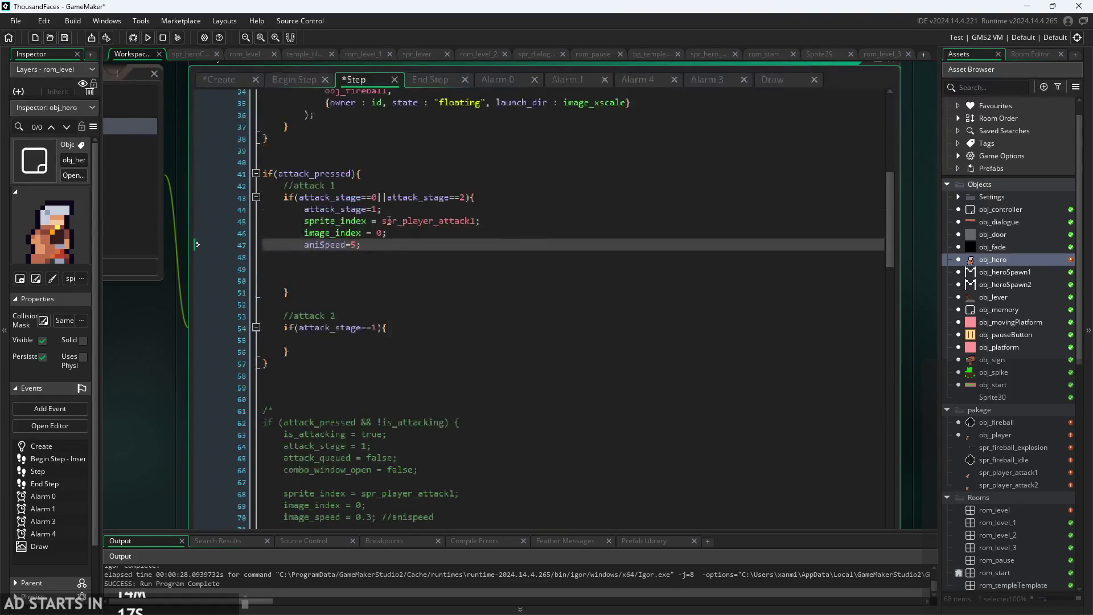
scroll(392, 254, "up", 1, "ctrl")
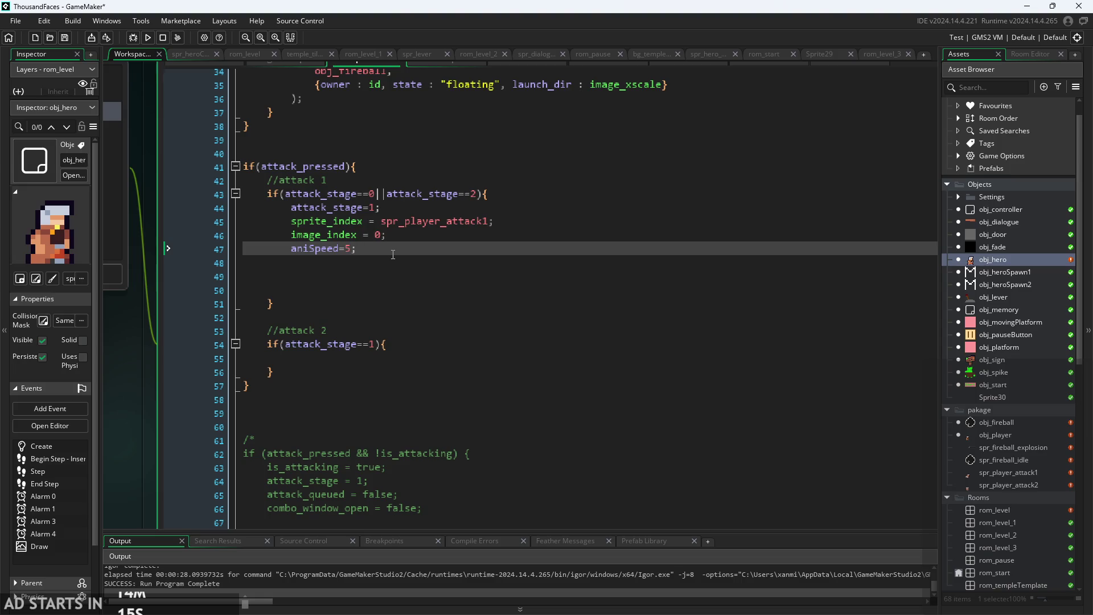
scroll(165, 345, "down", 1, "ctrl")
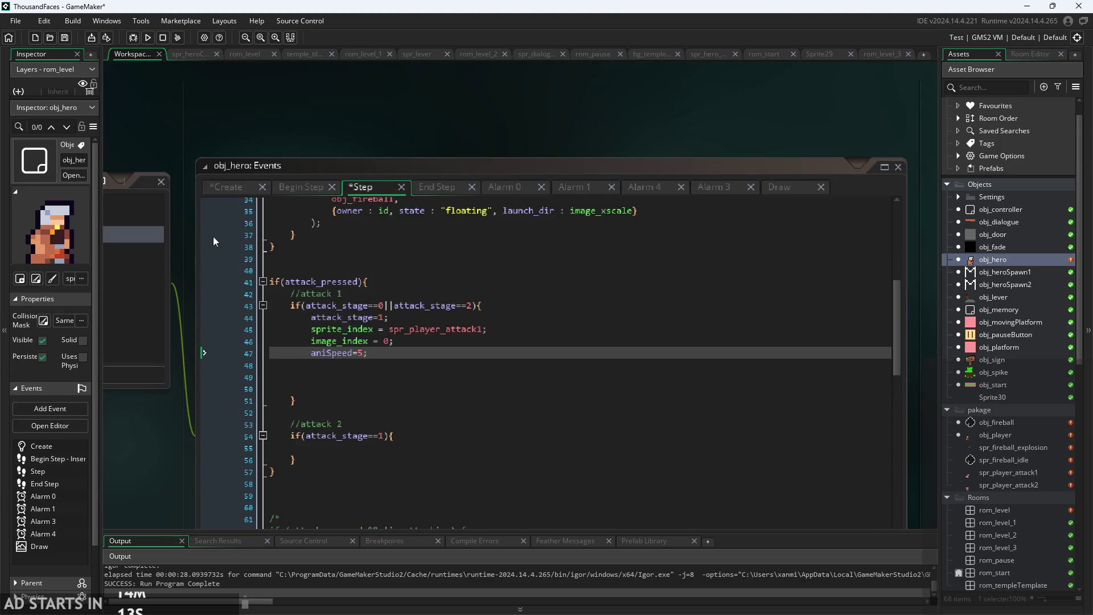
left_click(300, 188)
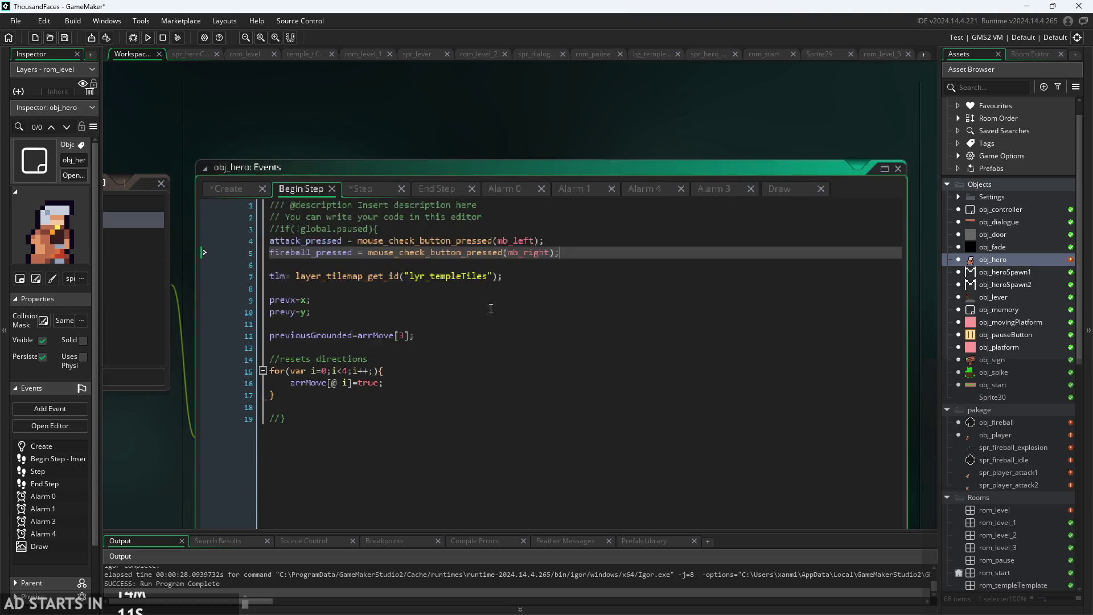
Change line 4 from mouse_check_button_pressed to mouse_check_button(mb_left), removing the duplicate empty brackets.
scroll(521, 288, "up", 1, "ctrl")
mouse_move(503, 290)
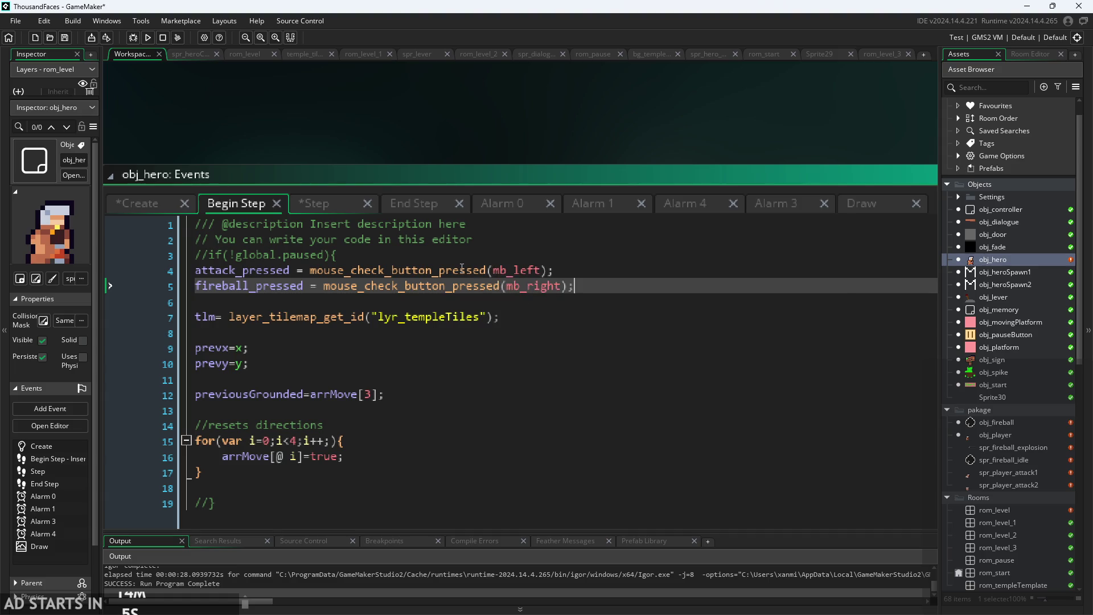
mouse_move(461, 268)
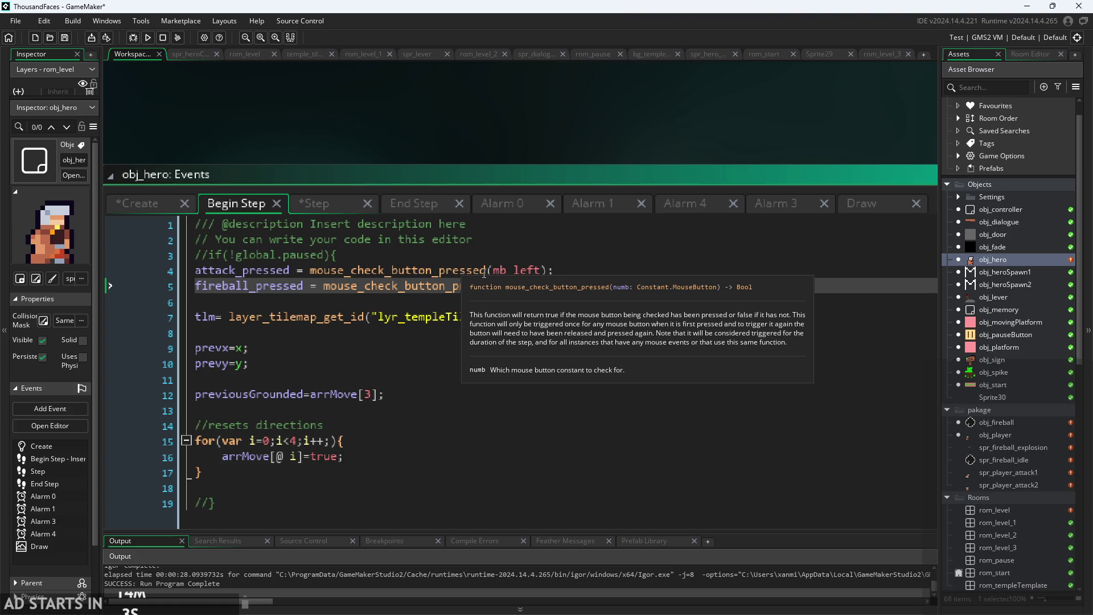
left_click_drag(489, 269, 414, 269)
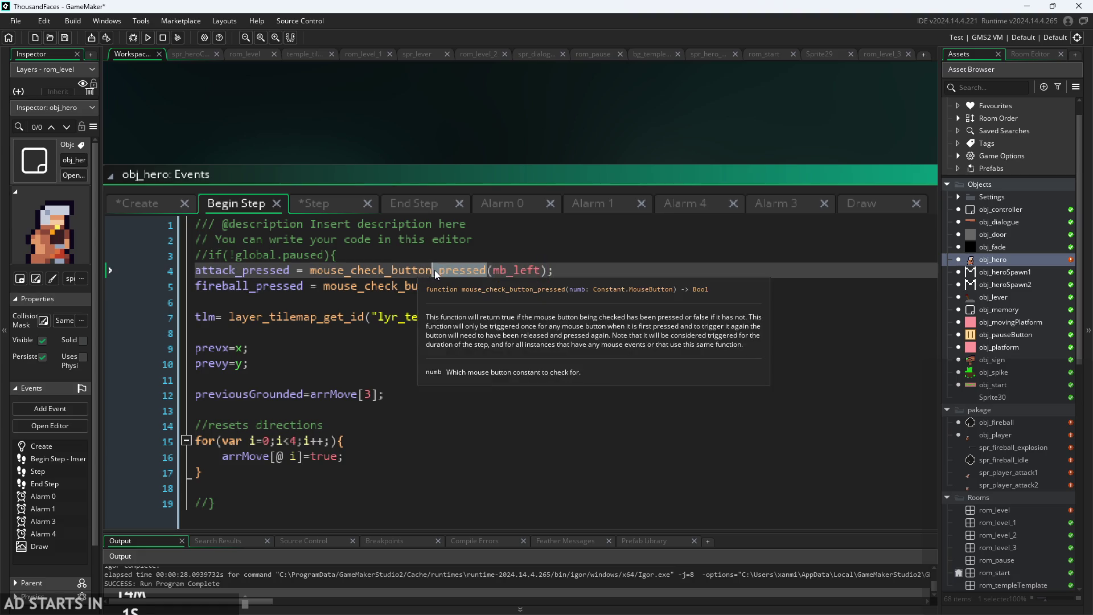
key("BackSpace")
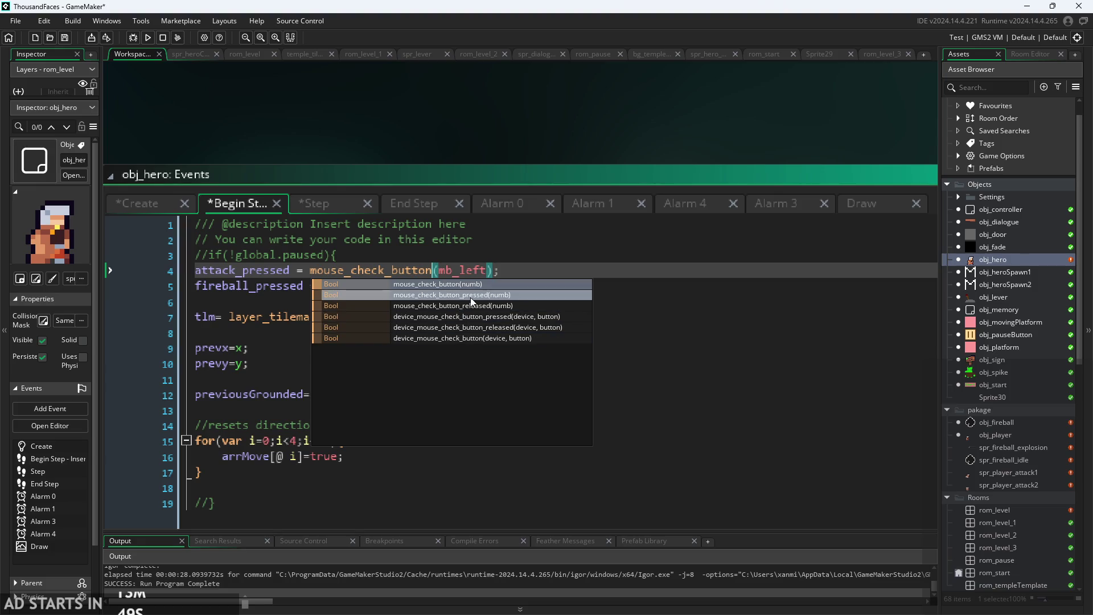
mouse_move(430, 271)
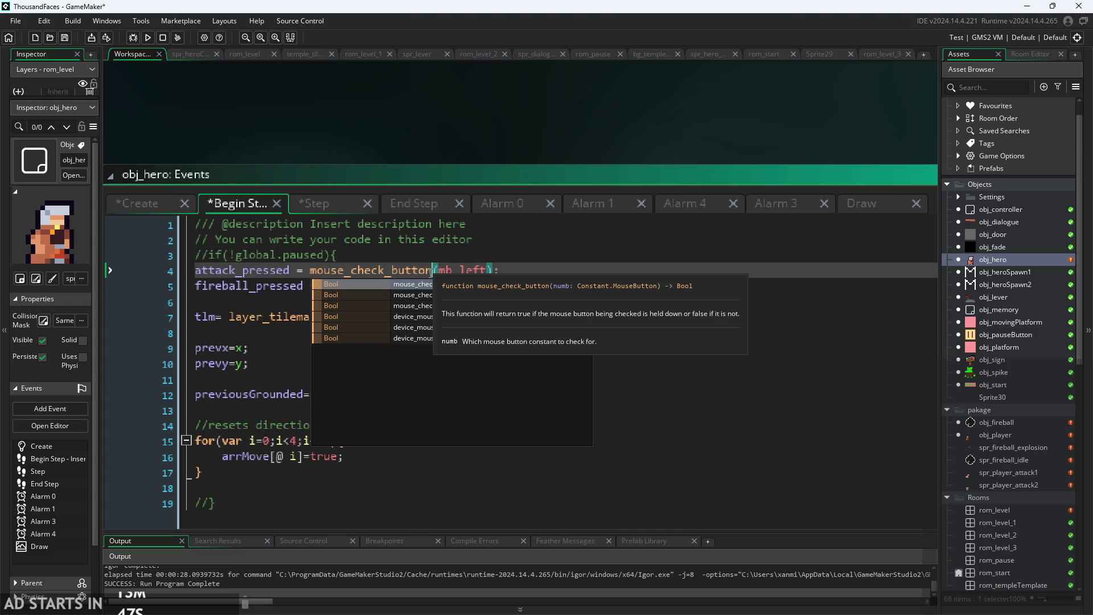
left_click_drag(431, 271, 383, 270)
key("BackSpace")
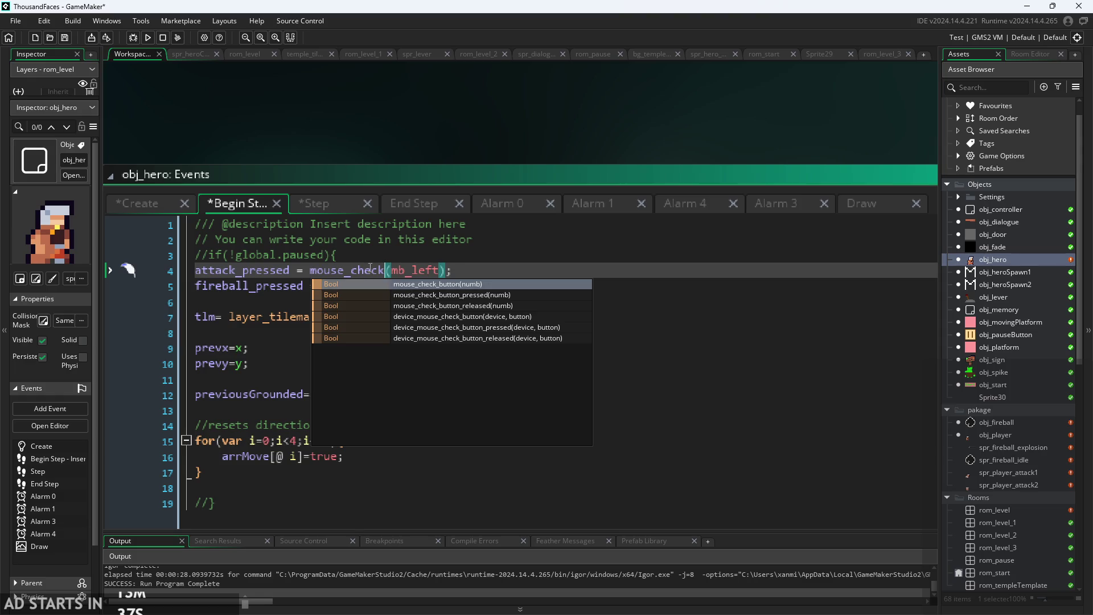
left_click(392, 284)
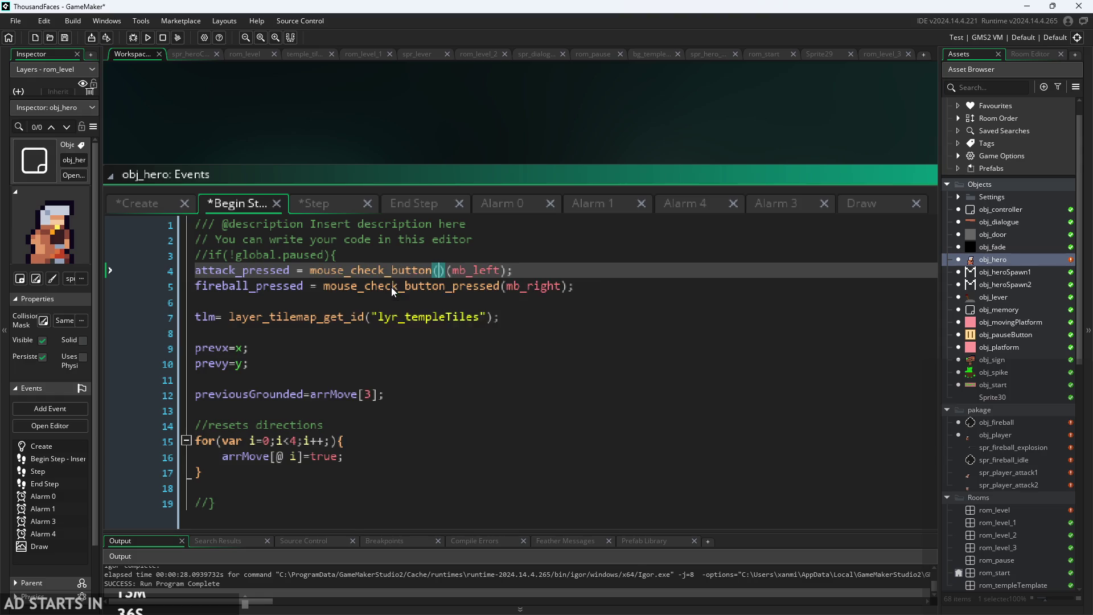
left_click(447, 271)
key("BackSpace")
key("BackSpace")
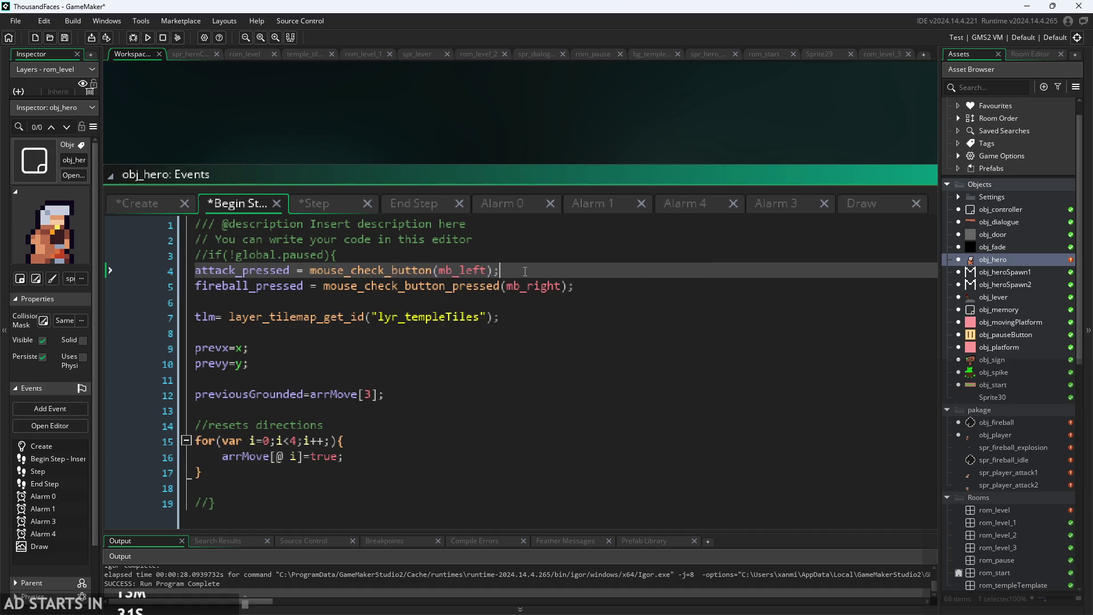
scroll(460, 170, "down", 1, "ctrl")
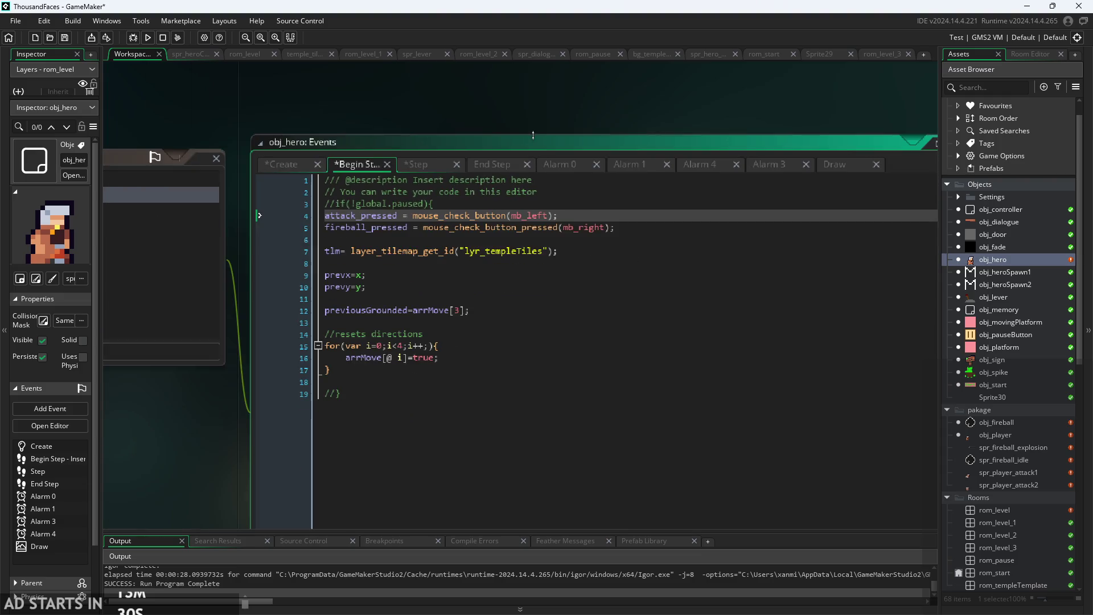
In obj_hero's Step code, delete the blank lines below aniSpeed=5; in the attack 1 block.
left_click(430, 162)
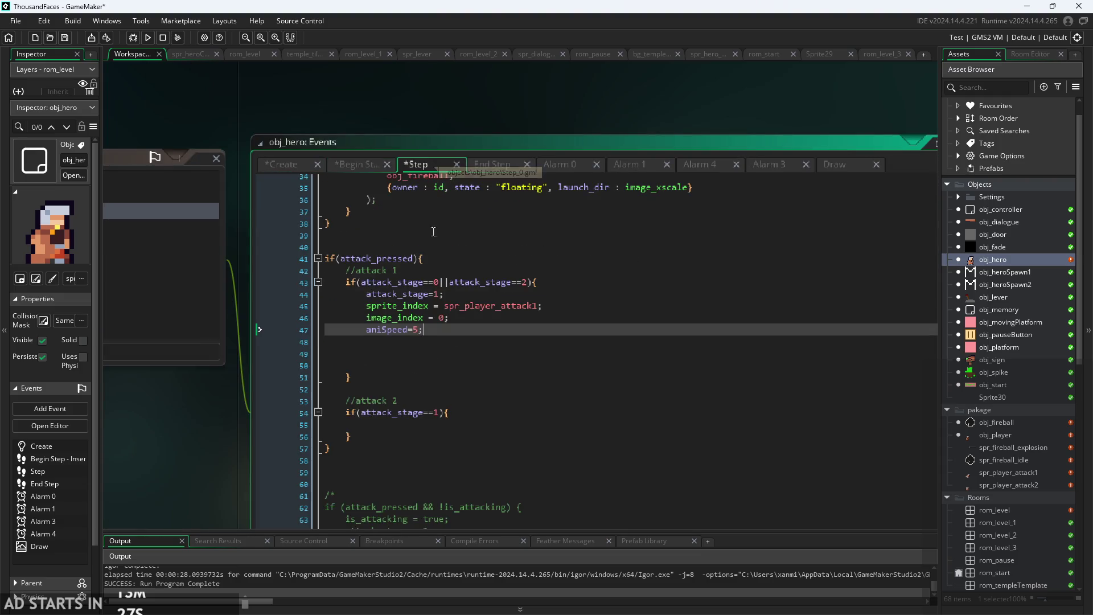
scroll(193, 411, "up", 1, "ctrl")
scroll(157, 382, "up", 1, "ctrl")
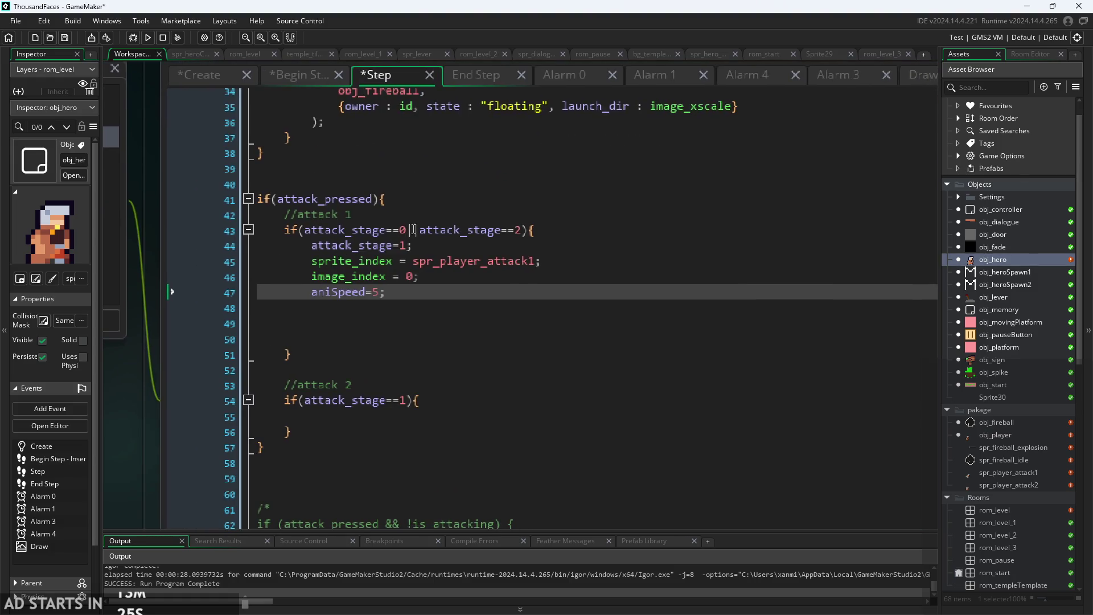
left_click(535, 215)
left_click(548, 240)
left_click(547, 230)
left_click(535, 261)
left_click(523, 308)
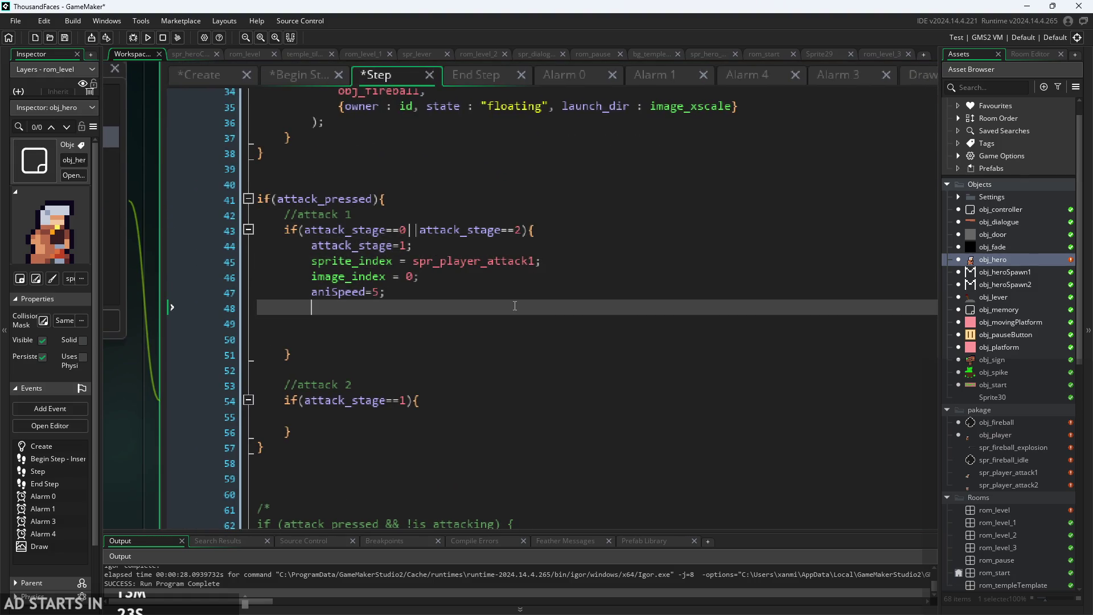
left_click(515, 277)
left_click(519, 292)
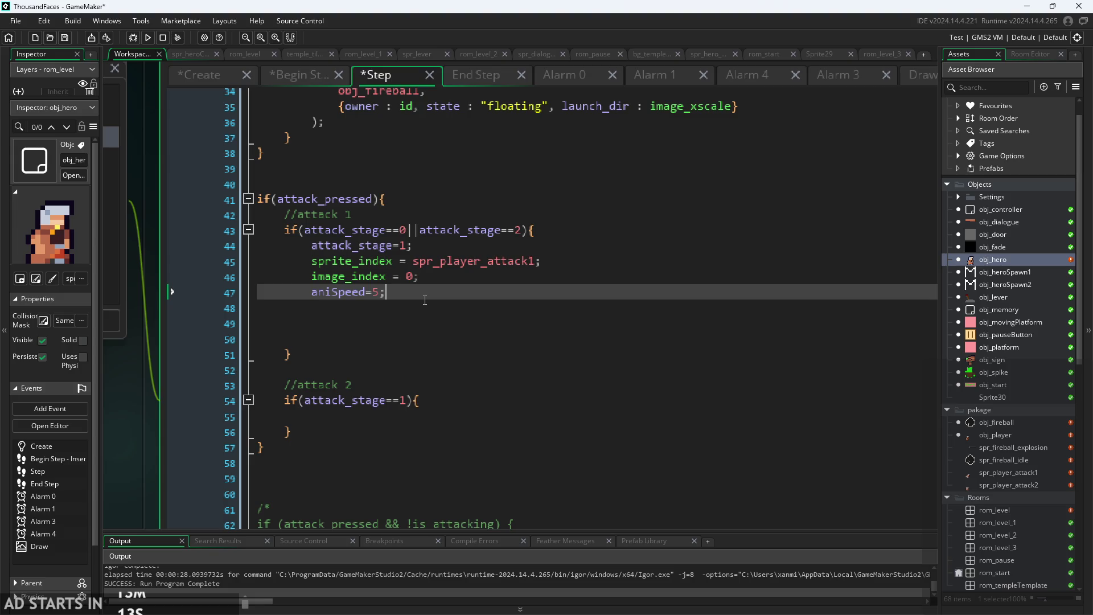
mouse_move(312, 339)
left_mouse_down()
mouse_move(272, 309)
mouse_move(219, 302)
left_mouse_up()
key("BackSpace")
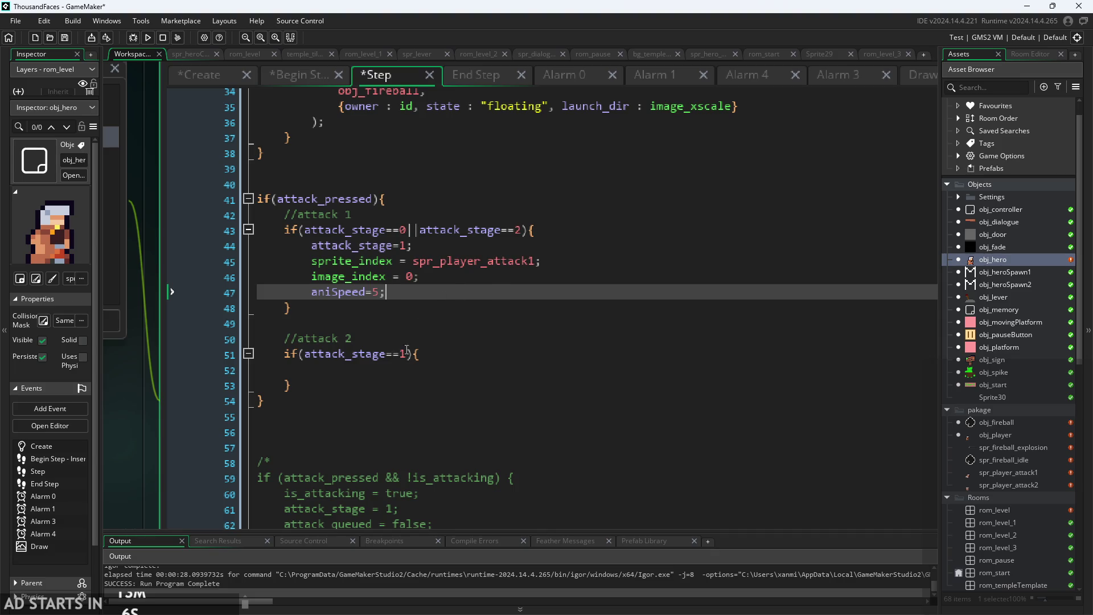
Add a new line starting if(image_index= after aniSpeed=5; and open the spr_player_attack1 sprite.
key("Return")
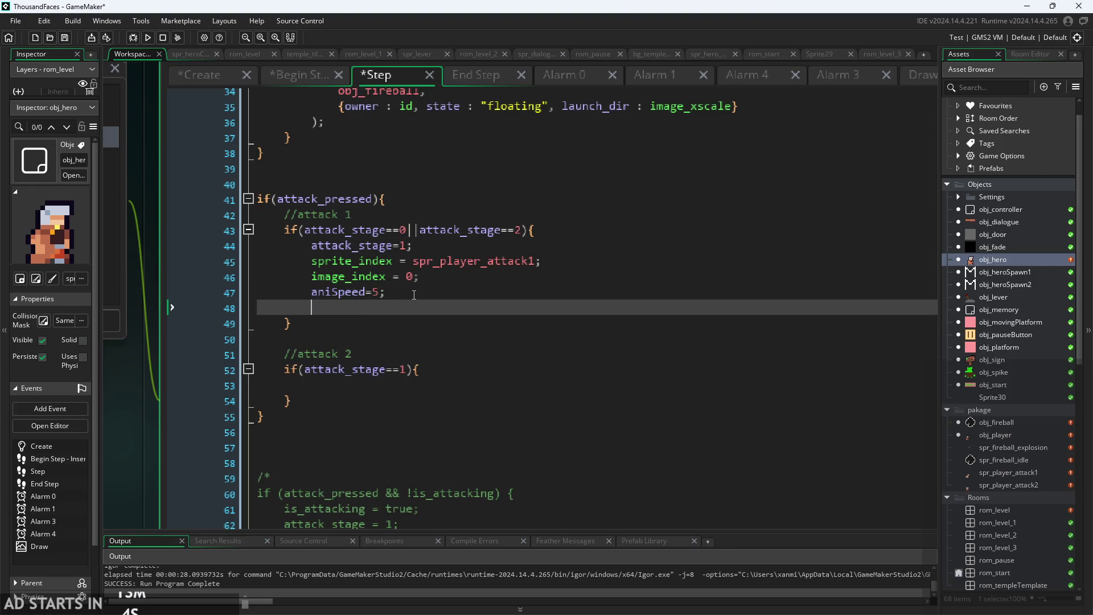
type("if(image")
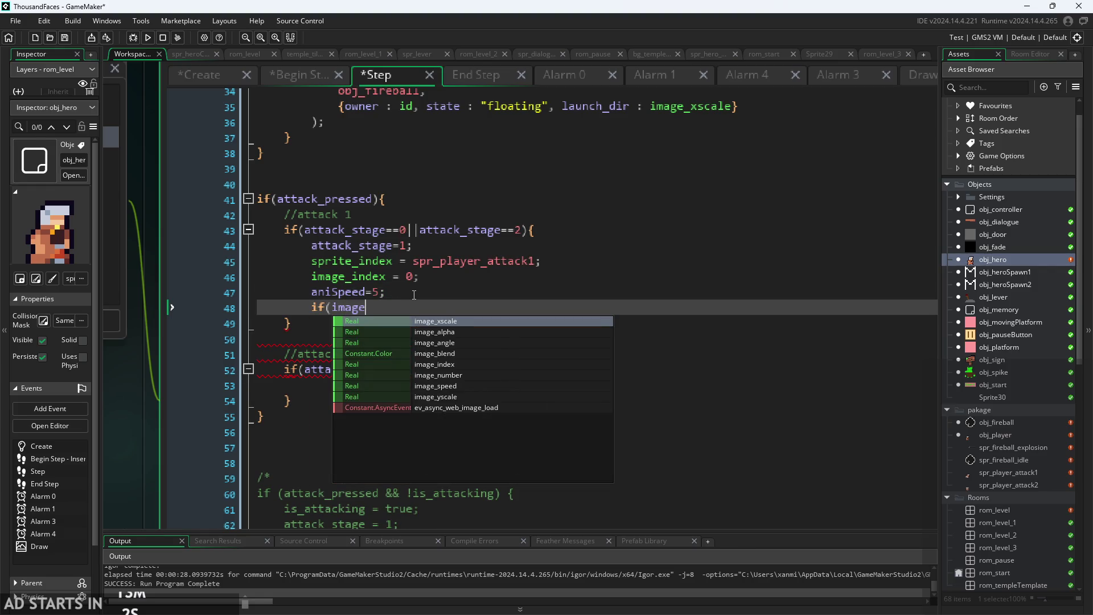
type("_i")
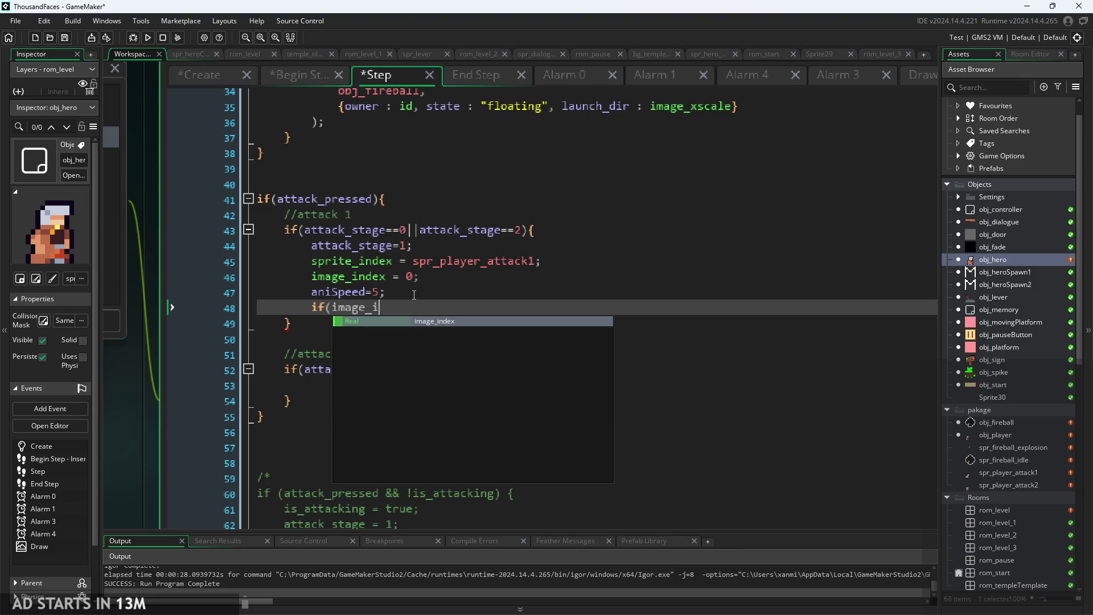
key("Return")
type("=")
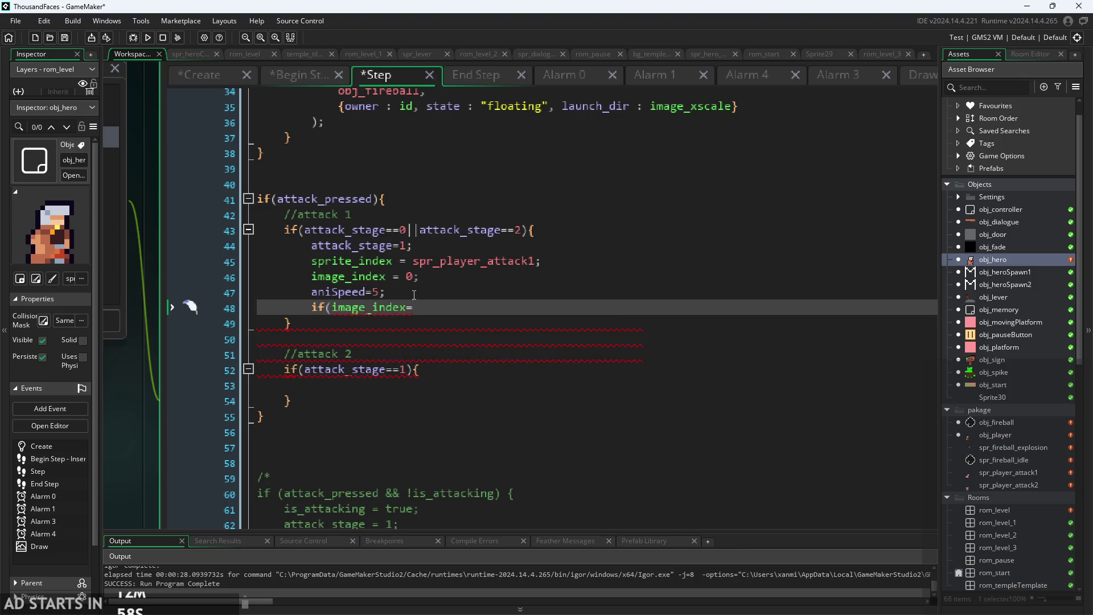
double_click(1007, 472)
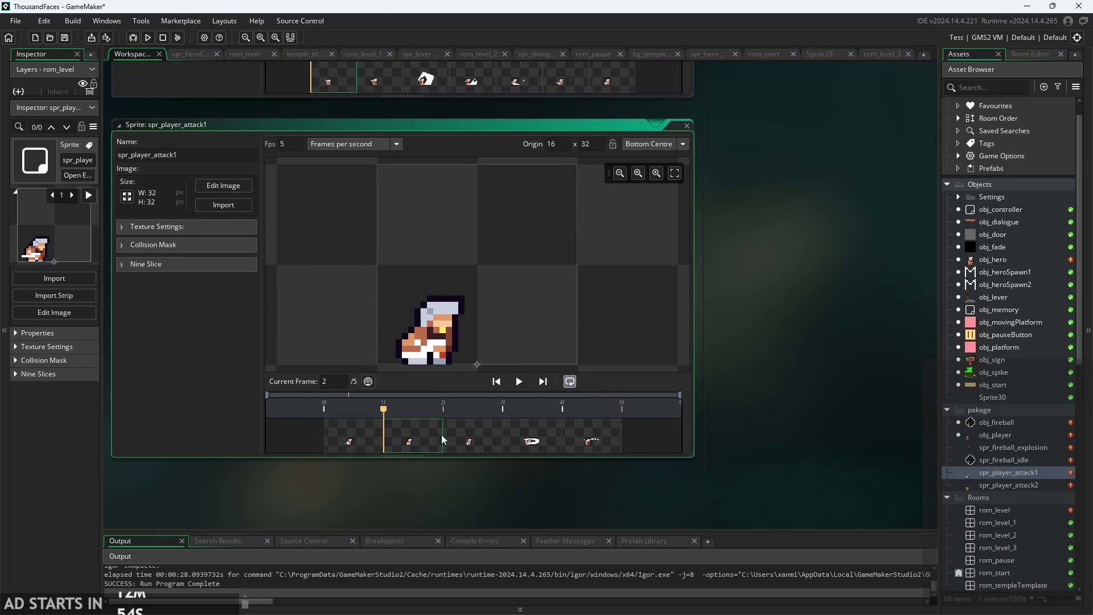
Scrub through spr_player_attack1's frames to check the count, then open obj_player.
scroll(785, 373, "up", 3)
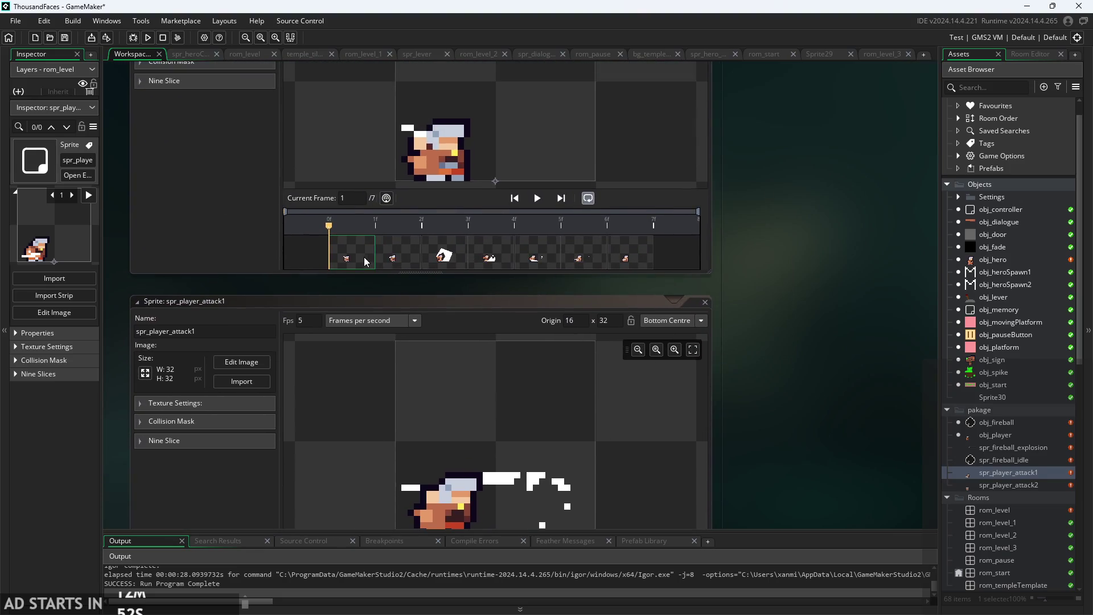
left_click_drag(399, 261, 639, 258)
scroll(780, 299, "down", 2)
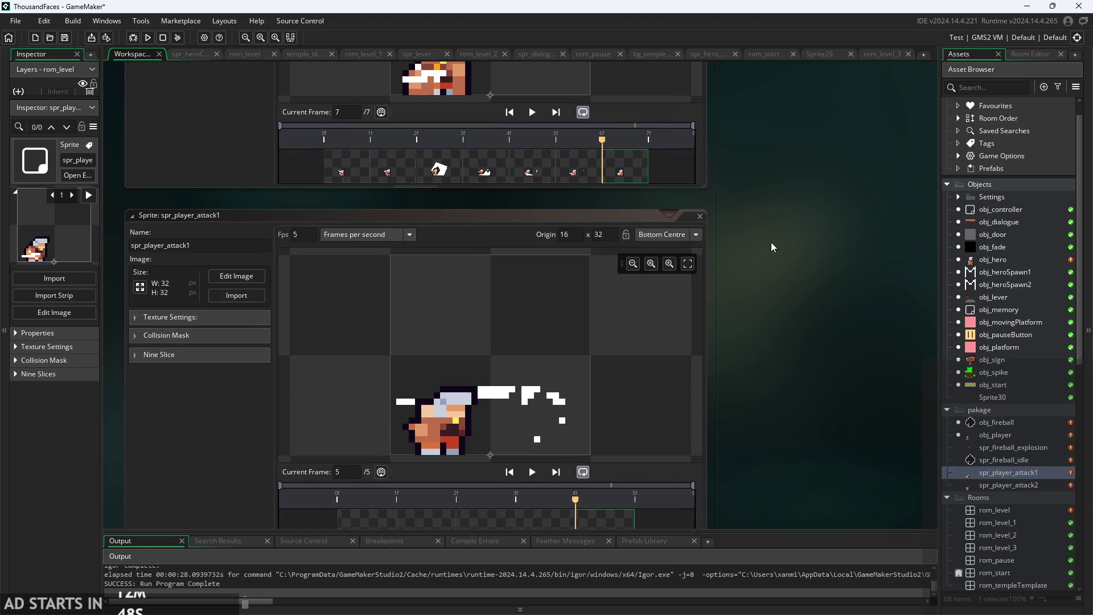
scroll(767, 359, "down", 5, "ctrl")
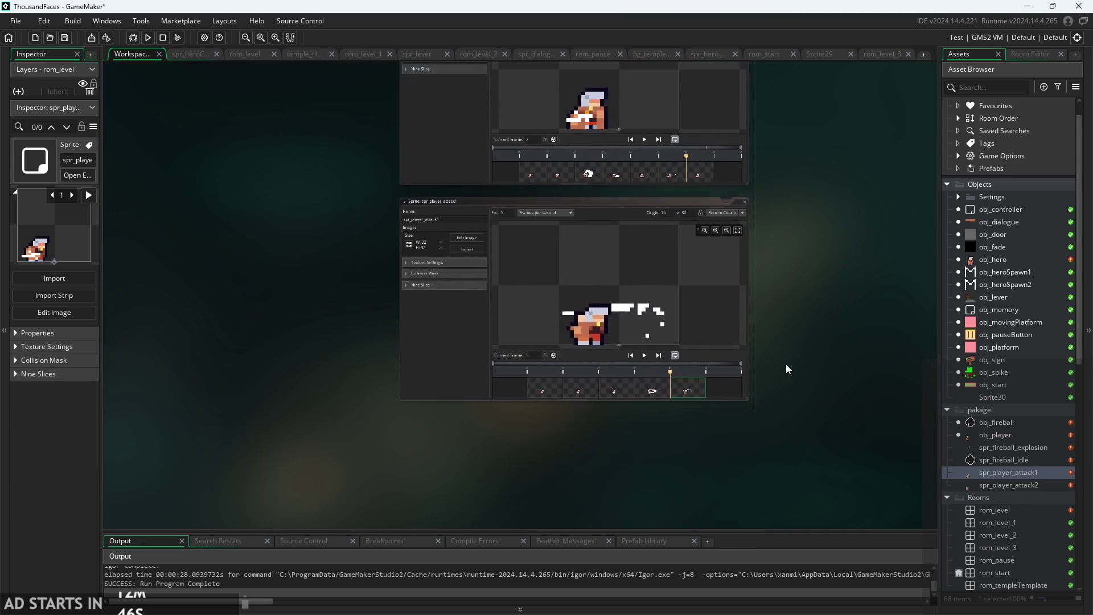
double_click(995, 435)
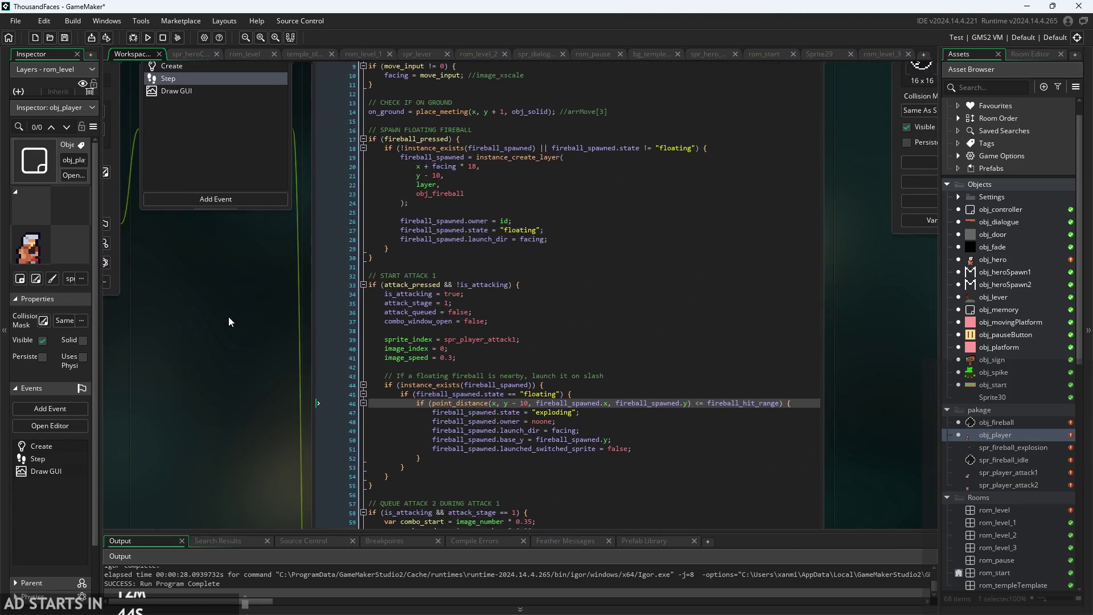
Look over obj_player's code, then bring up obj_hero's Create event code.
scroll(231, 316, "up", 3, "ctrl")
scroll(105, 246, "down", 5, "ctrl")
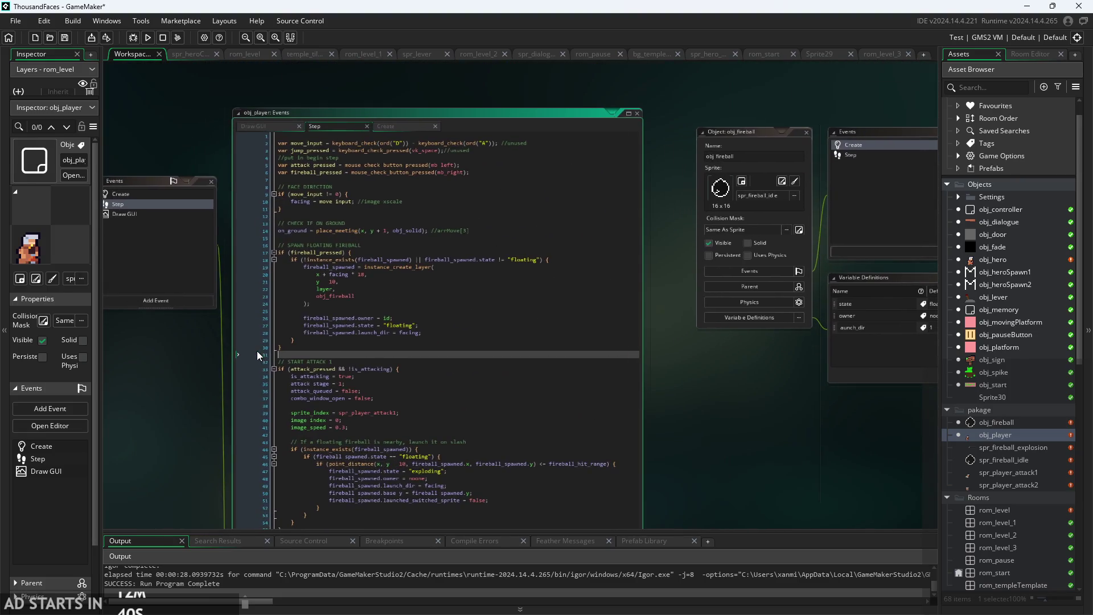
double_click(1001, 267)
double_click(1002, 261)
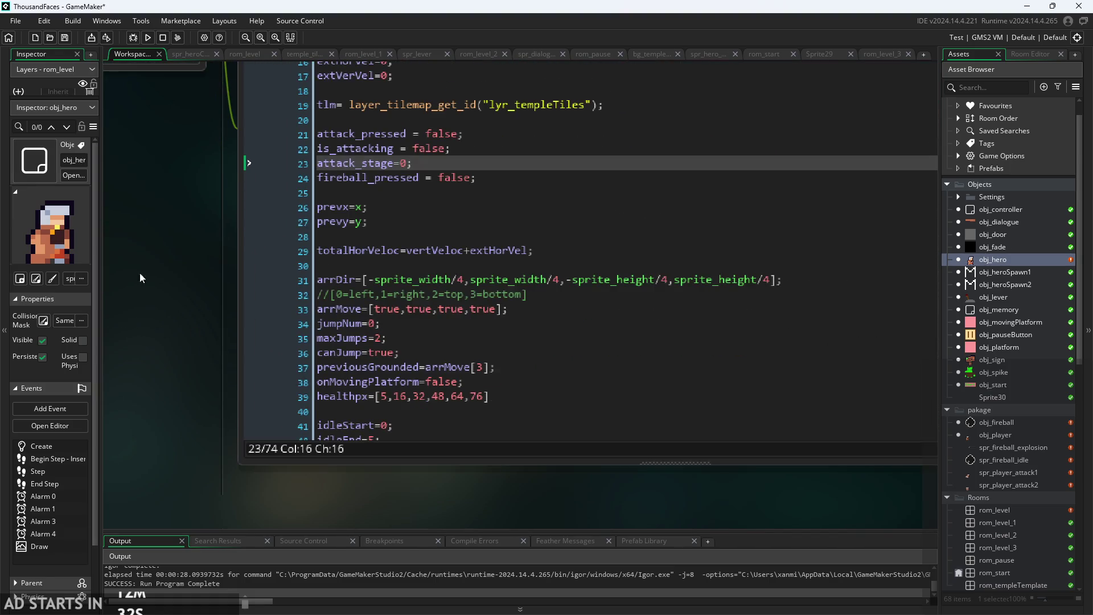
Add attack1start=0; and attack1end=4; on new lines above idleStart in obj_hero's Create code.
left_click(461, 273)
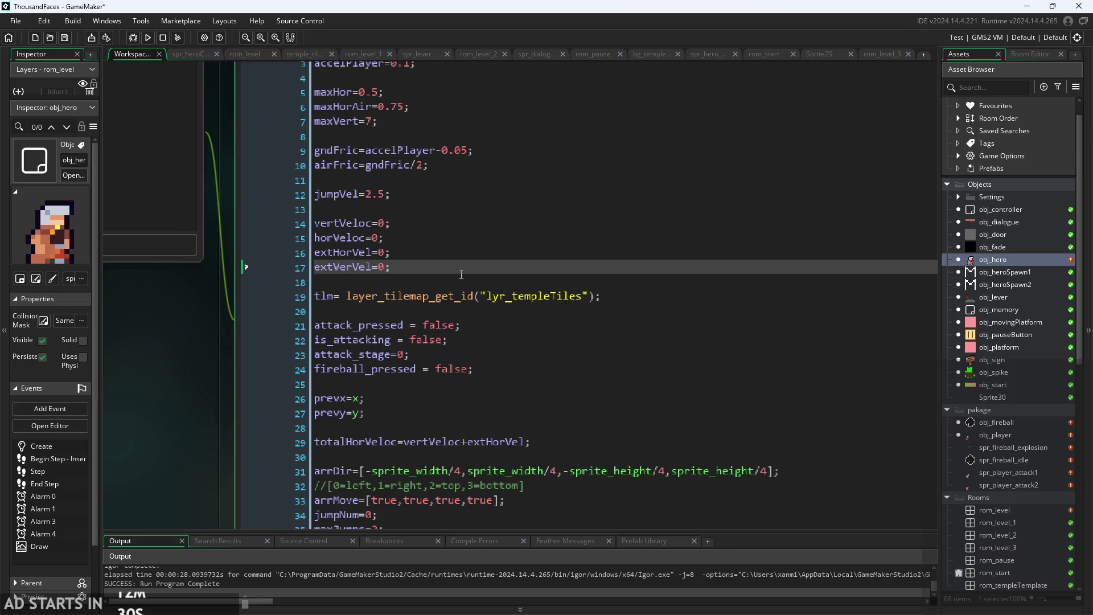
scroll(589, 242, "down", 9)
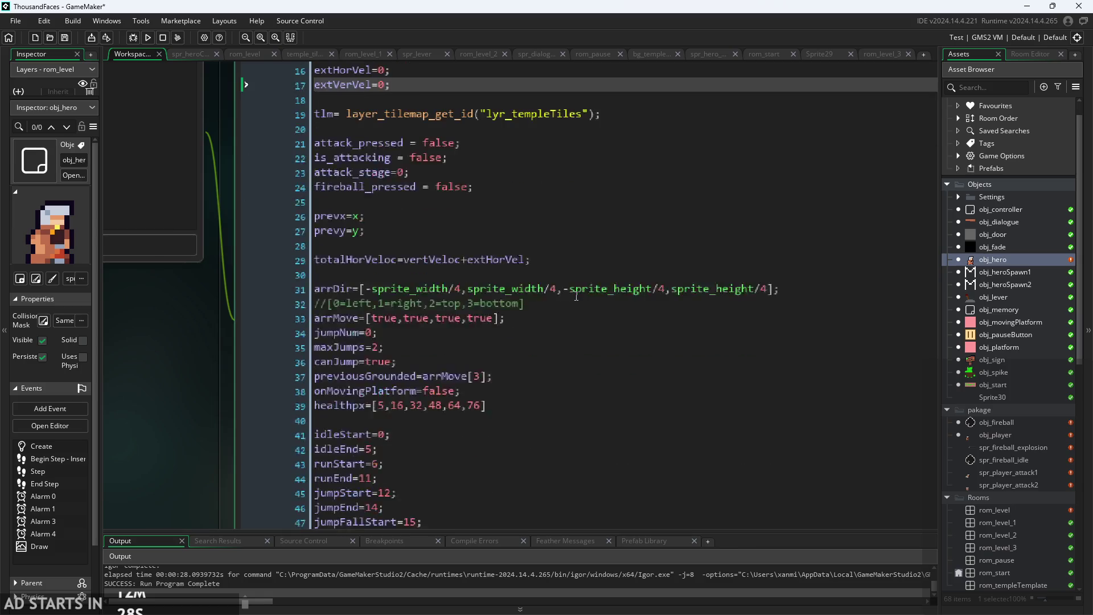
left_click(442, 387)
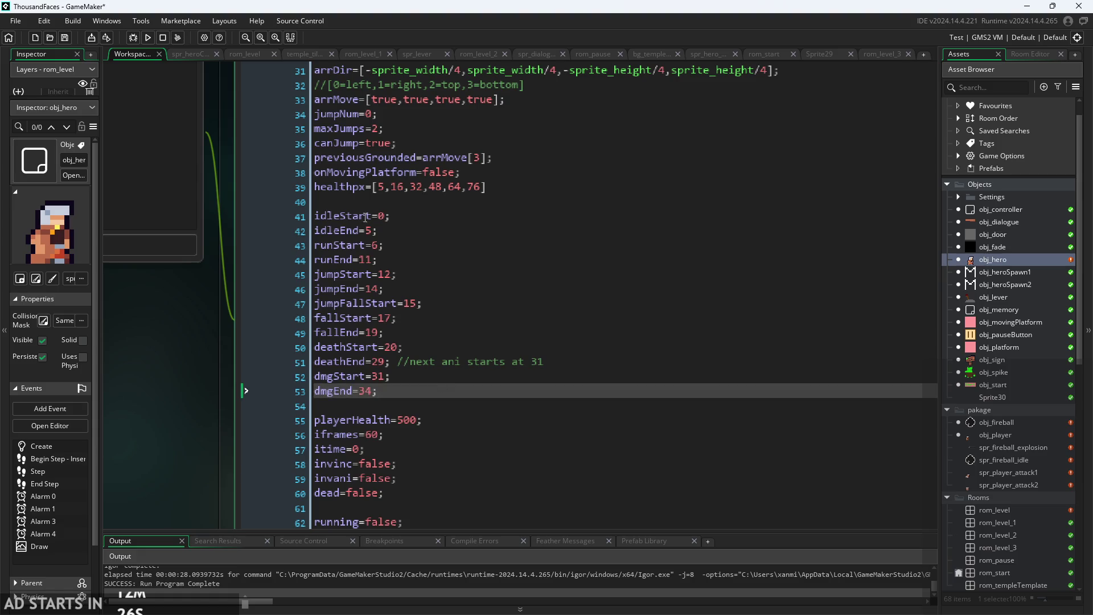
left_click(405, 204)
key("Return")
key("Return")
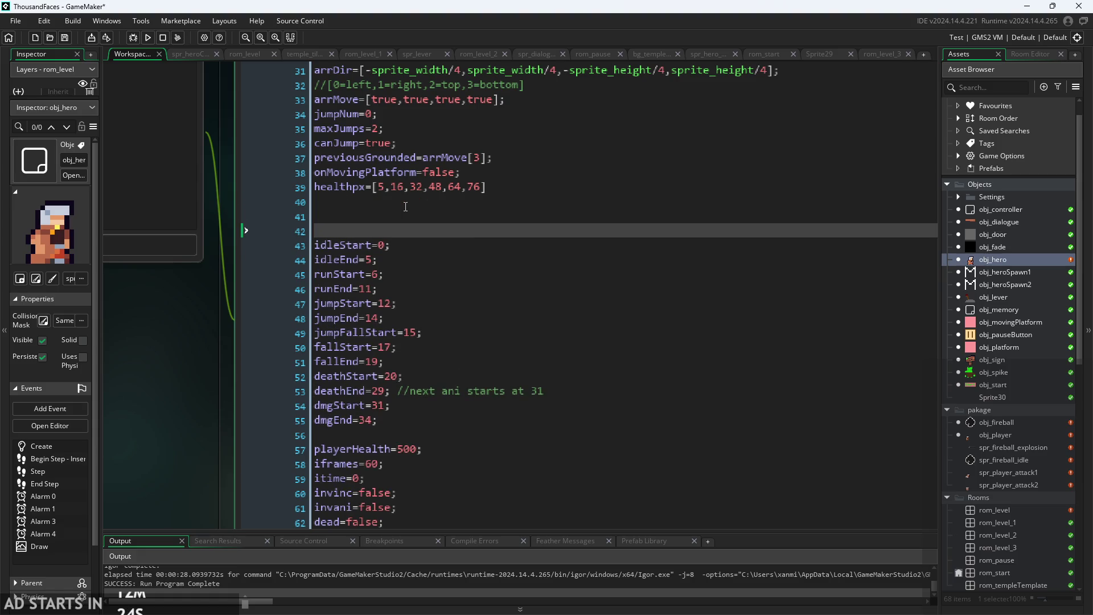
type("attack1")
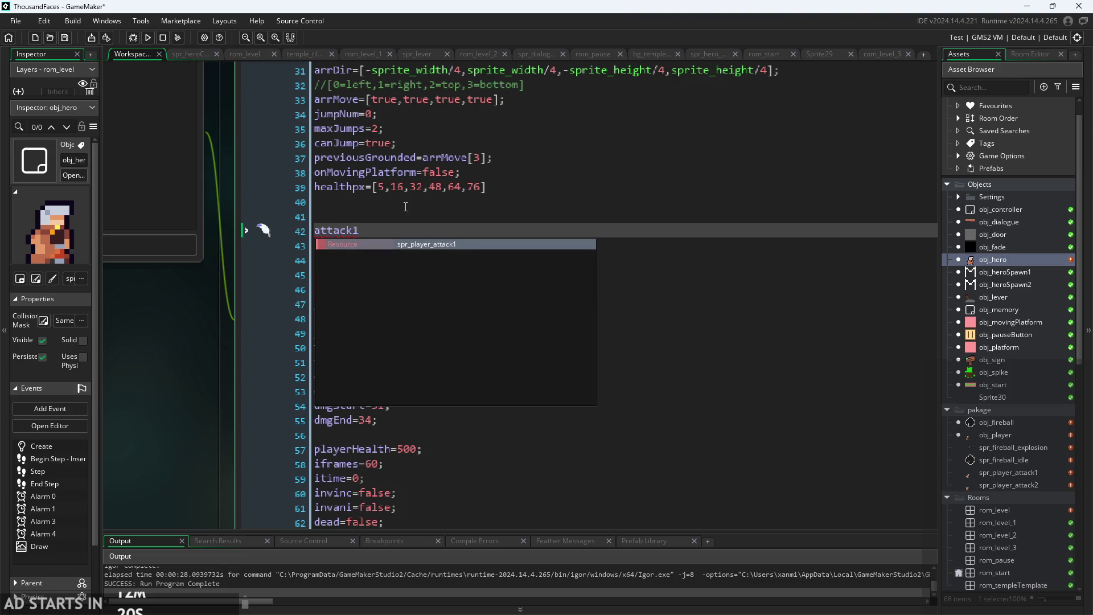
type("star")
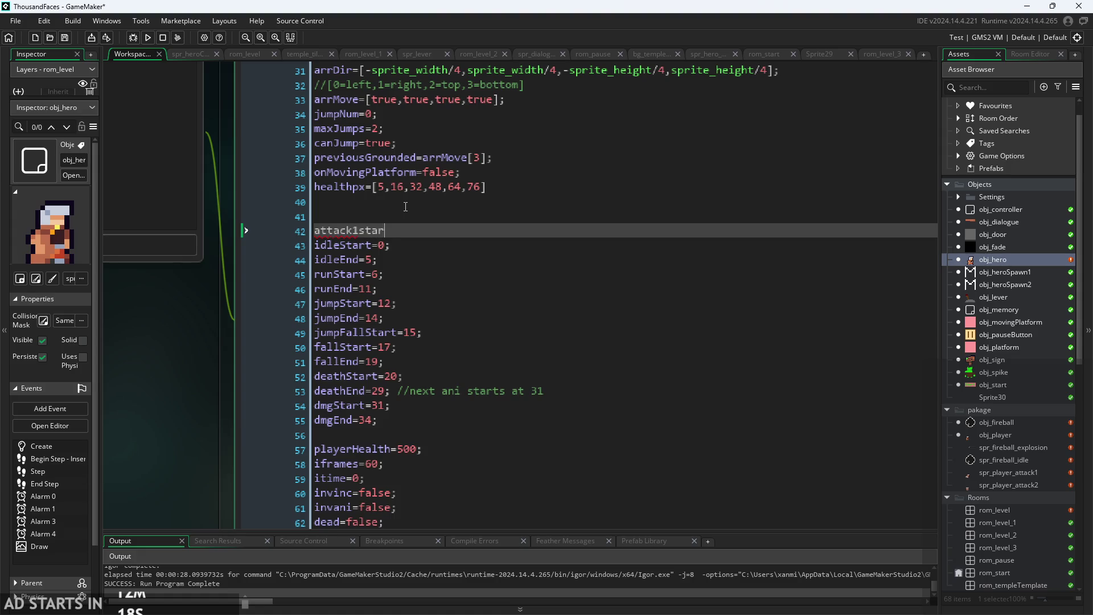
type("t=0;")
key("Return")
type("atta")
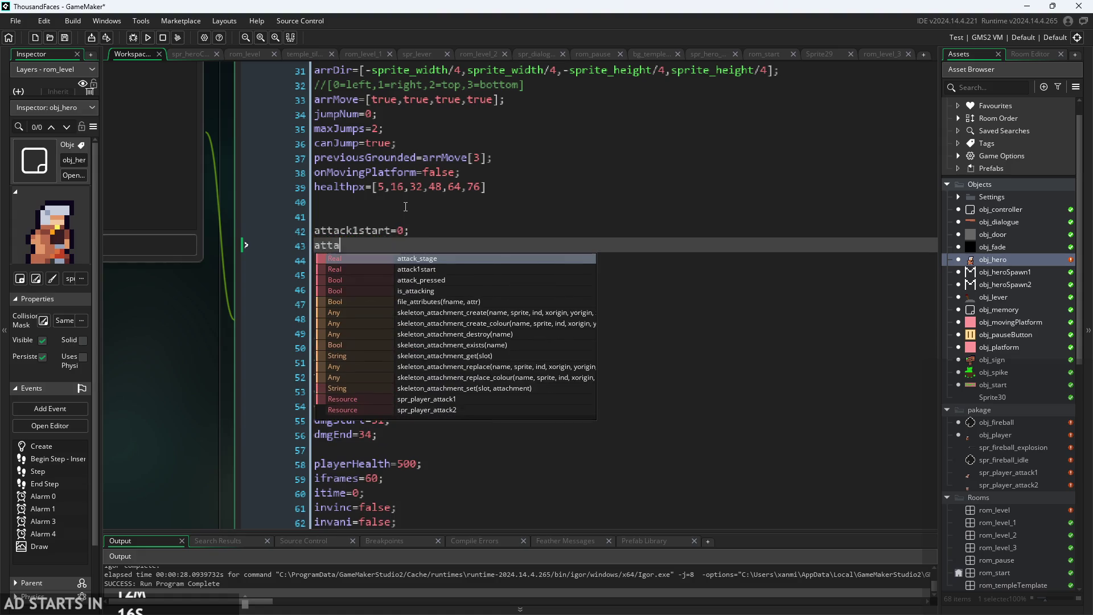
type("ck1")
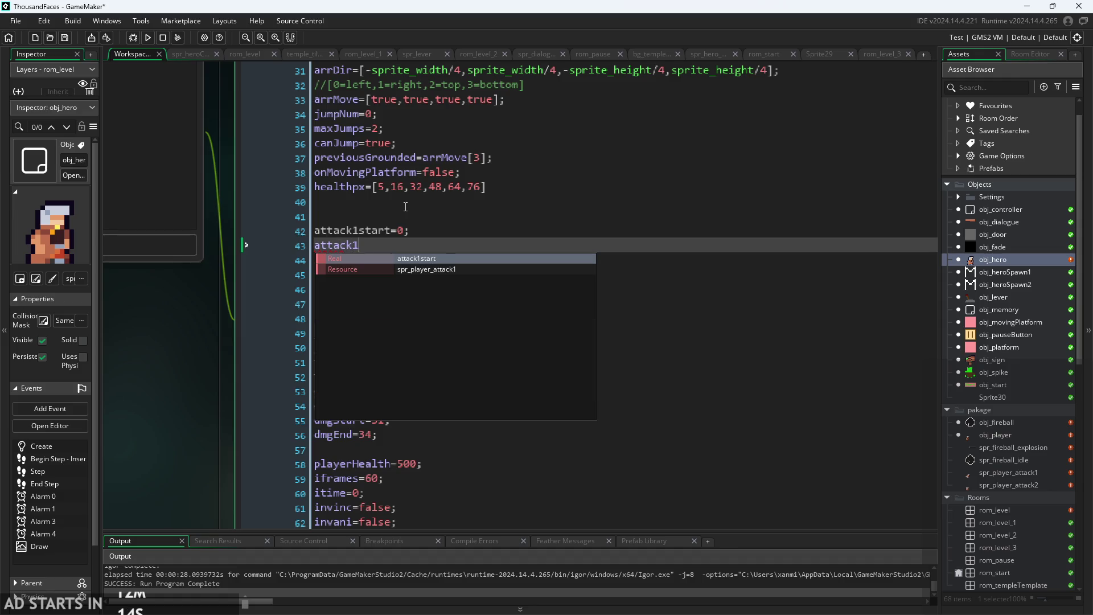
type("end=")
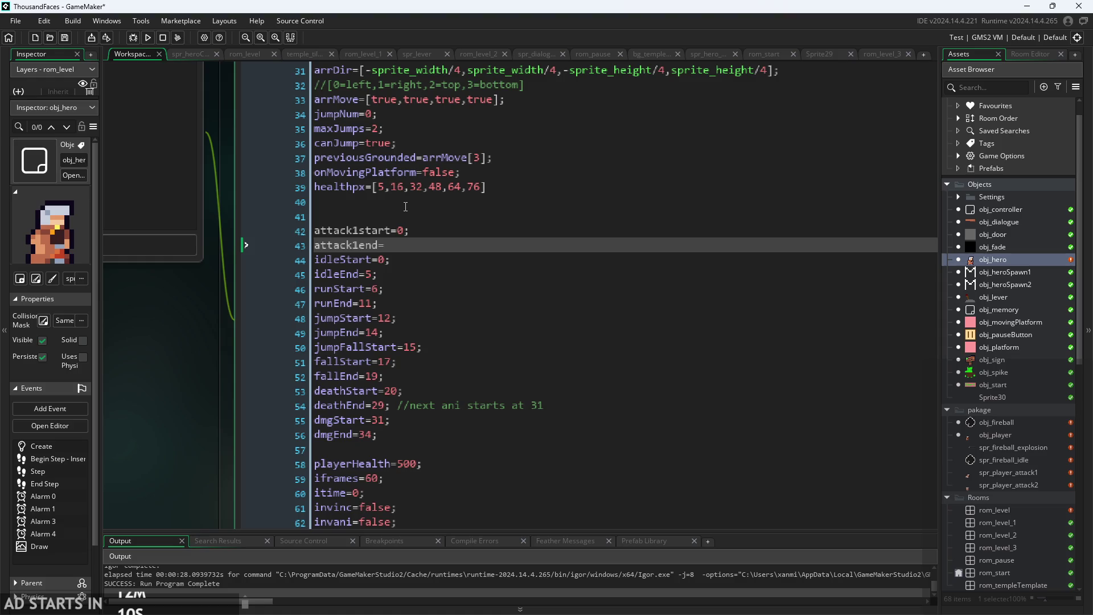
type("4;")
Duplicate those two lines and rename the copies to attack2start=0 and attack2end=6.
left_click_drag(414, 254, 286, 230)
key("ctrl+c")
left_click(478, 245)
key("Return")
key("ctrl+v")
key("Return")
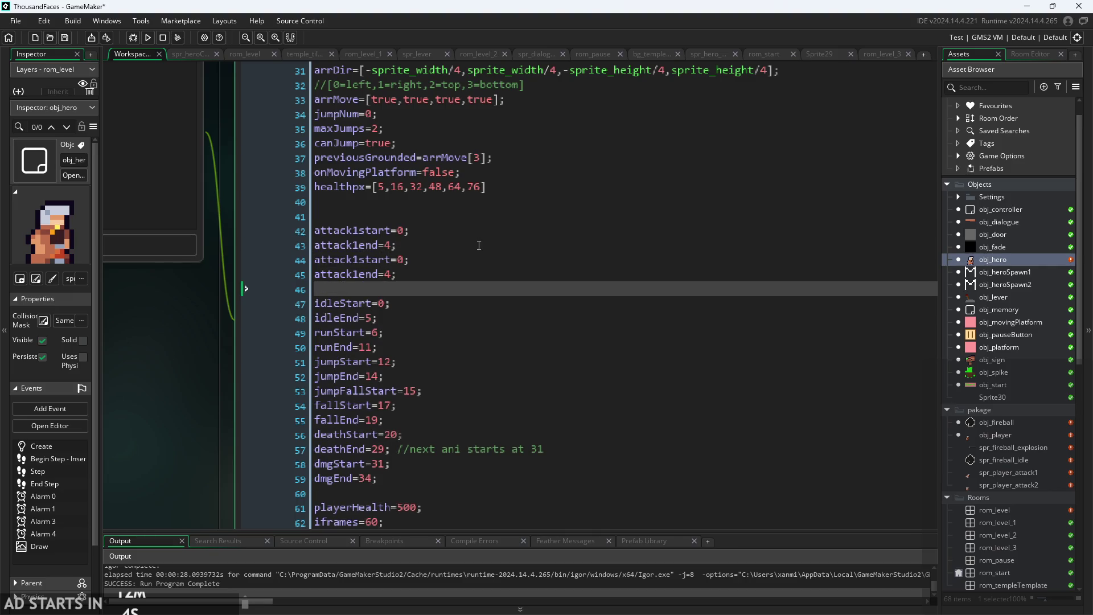
key("BackSpace")
key("Up")
key("Up")
key("Left")
key("Left")
key("Left")
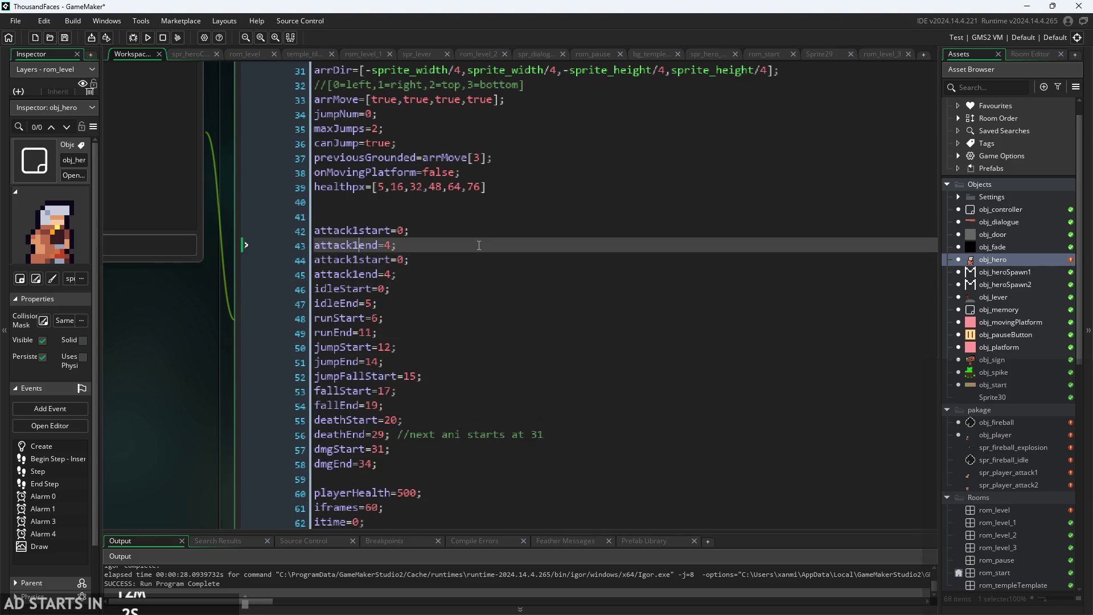
key("Down")
key("BackSpace")
type("2")
key("Down")
key("BackSpace")
type("2")
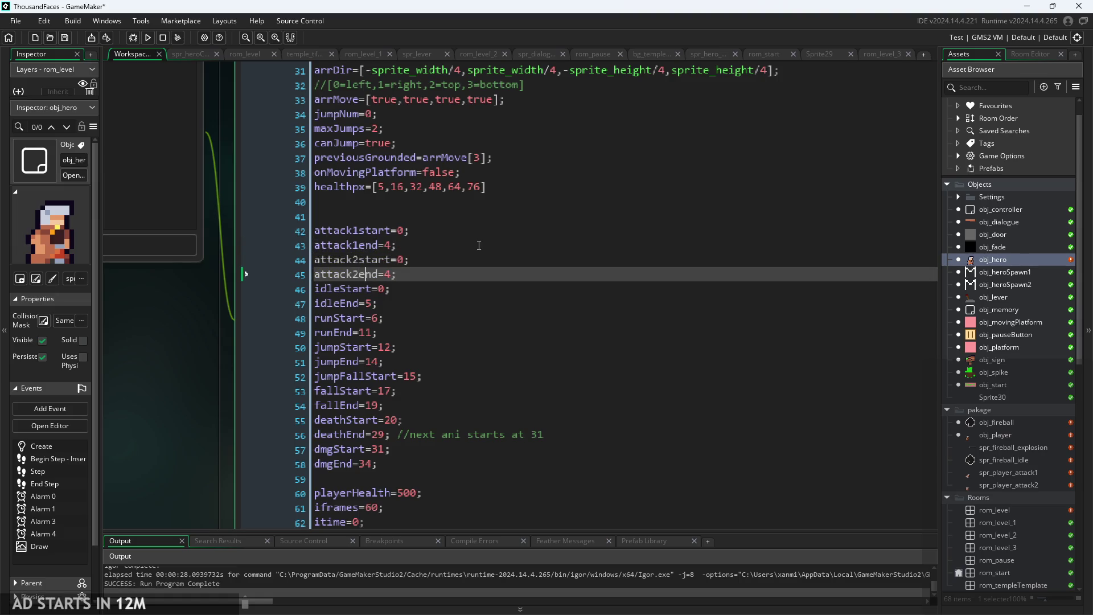
key("Right")
type("0")
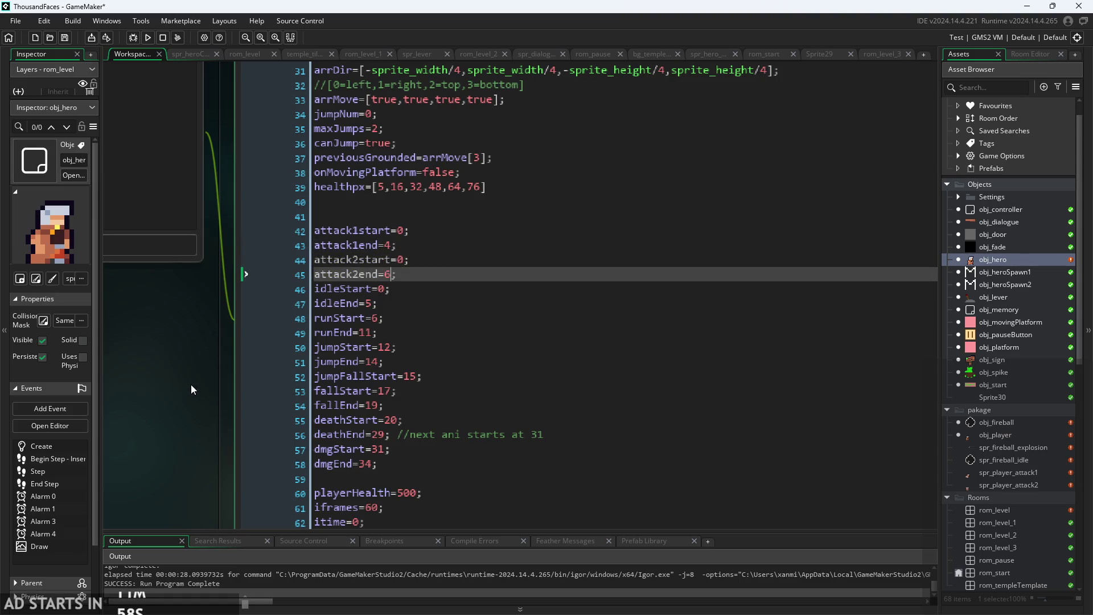
scroll(376, 401, "left", 5)
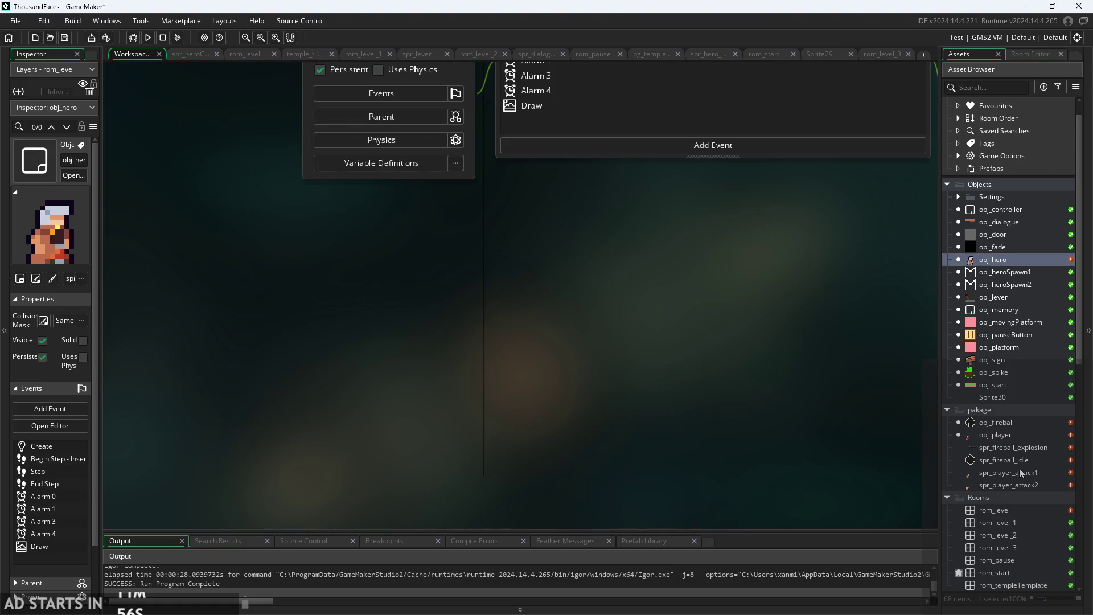
Recheck spr_player_attack1 and obj_player, then return to obj_hero's Step event code.
double_click(1019, 472)
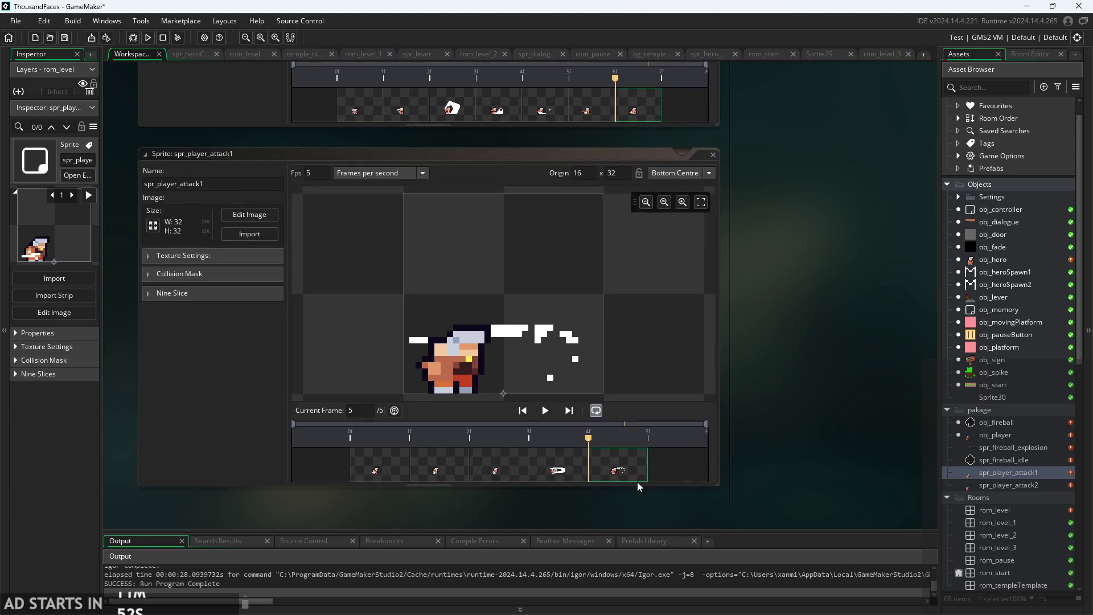
double_click(1030, 434)
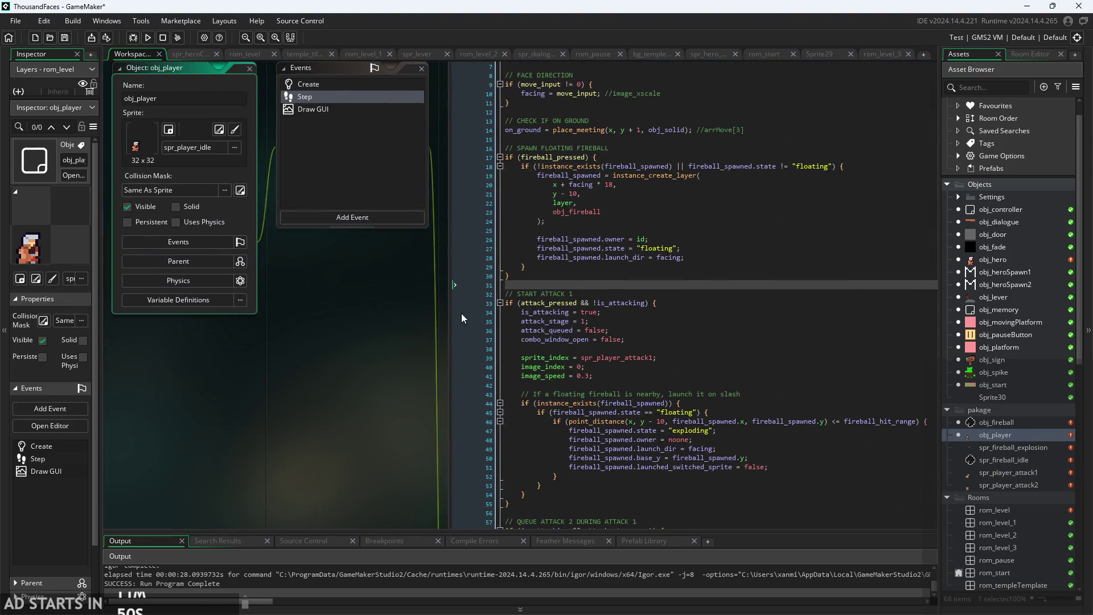
double_click(995, 263)
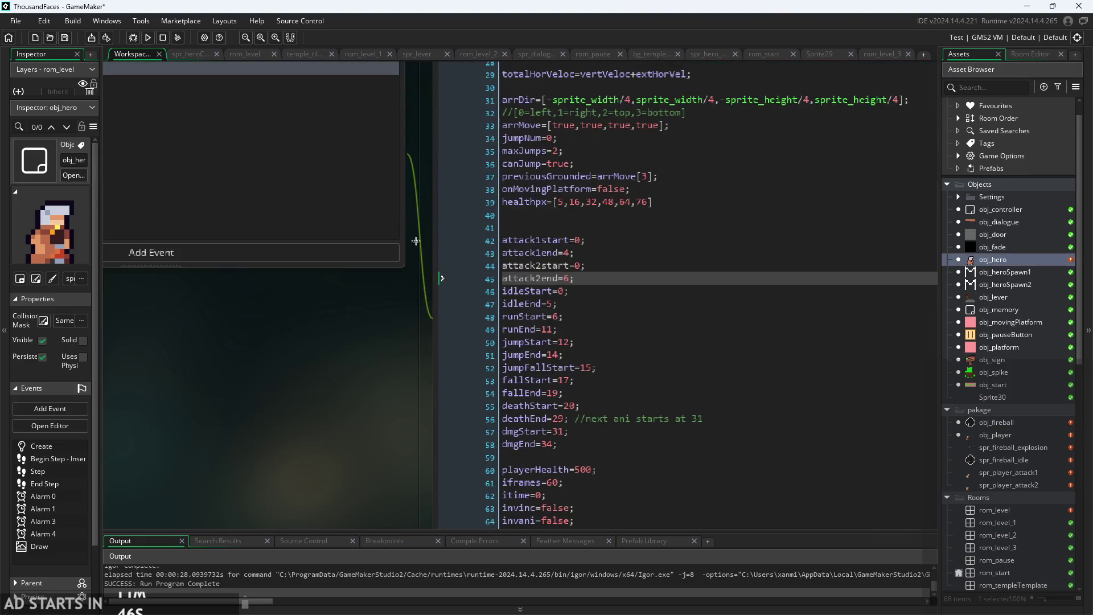
left_click(504, 143)
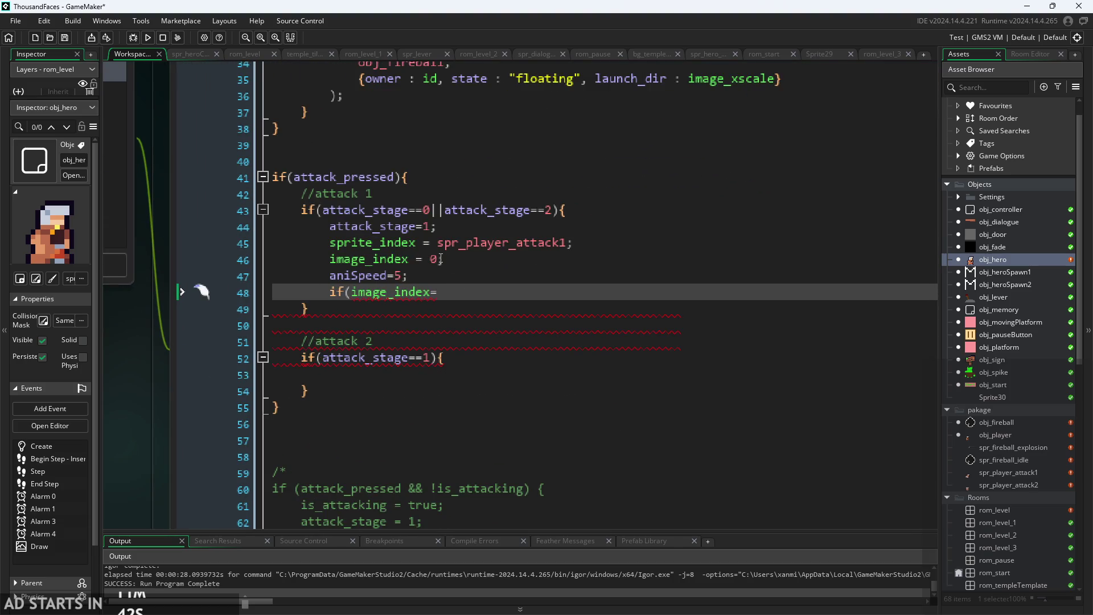
Change attack 1's starting frame from image_index = 0 to image_index = attack1start.
left_click(440, 259)
key("BackSpace")
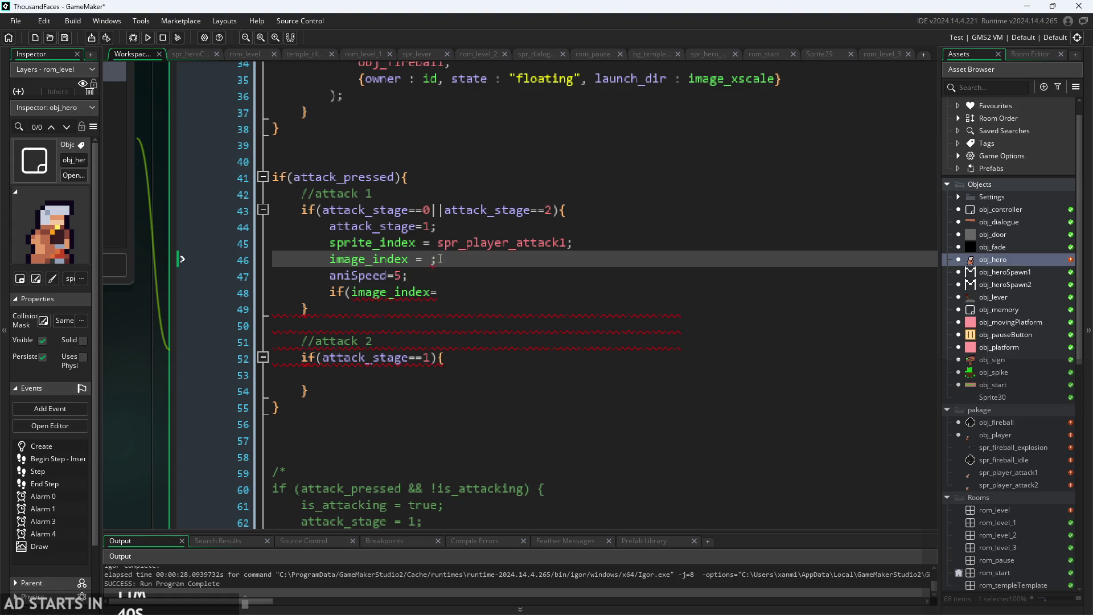
type("att")
key("Down")
key("Down")
key("Down")
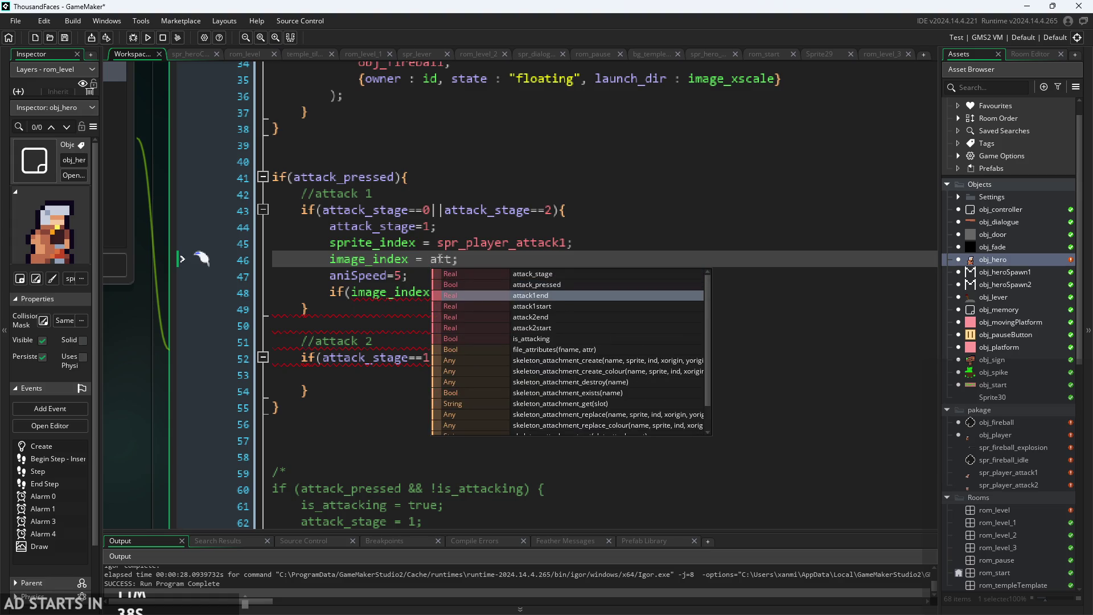
key("Return")
key("Down")
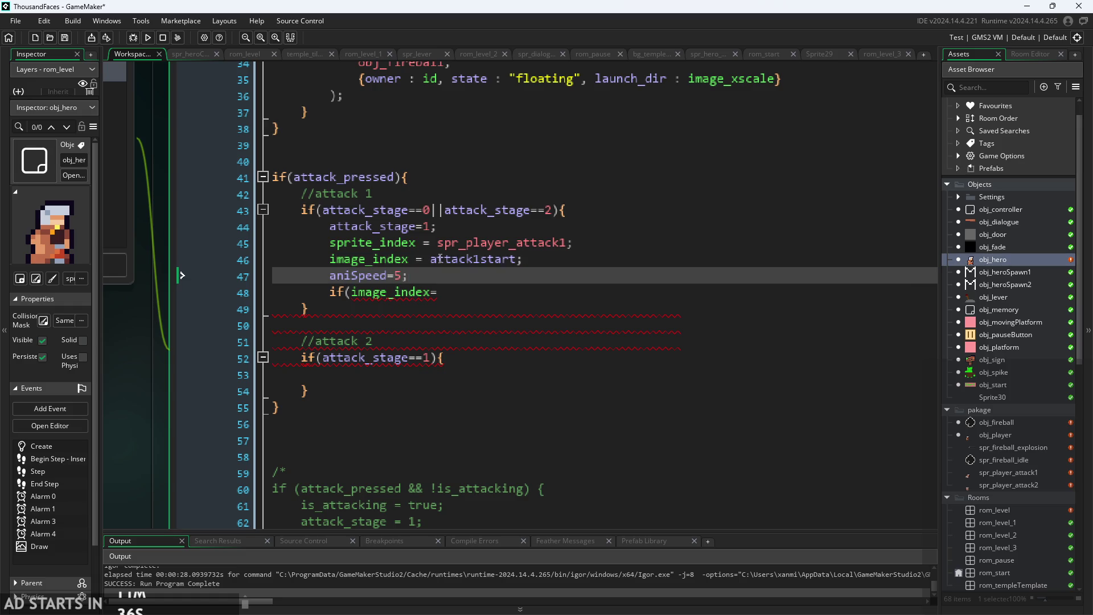
Complete the condition as if(image_index==attack1end){ } with an empty body.
key("Down")
type("att")
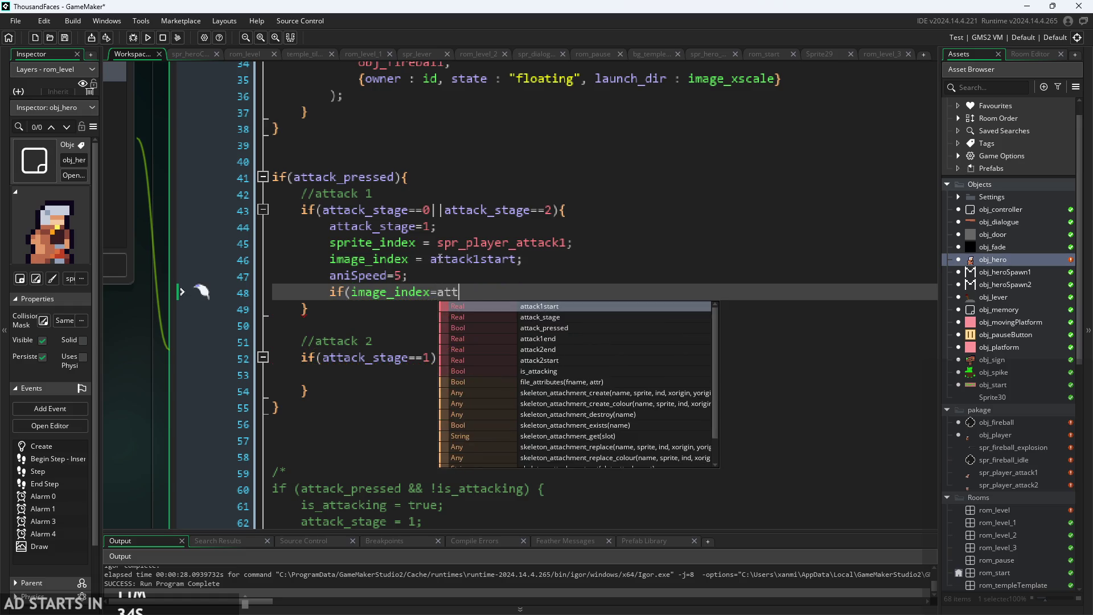
key("Down")
key("Down")
key("Down")
key("Return")
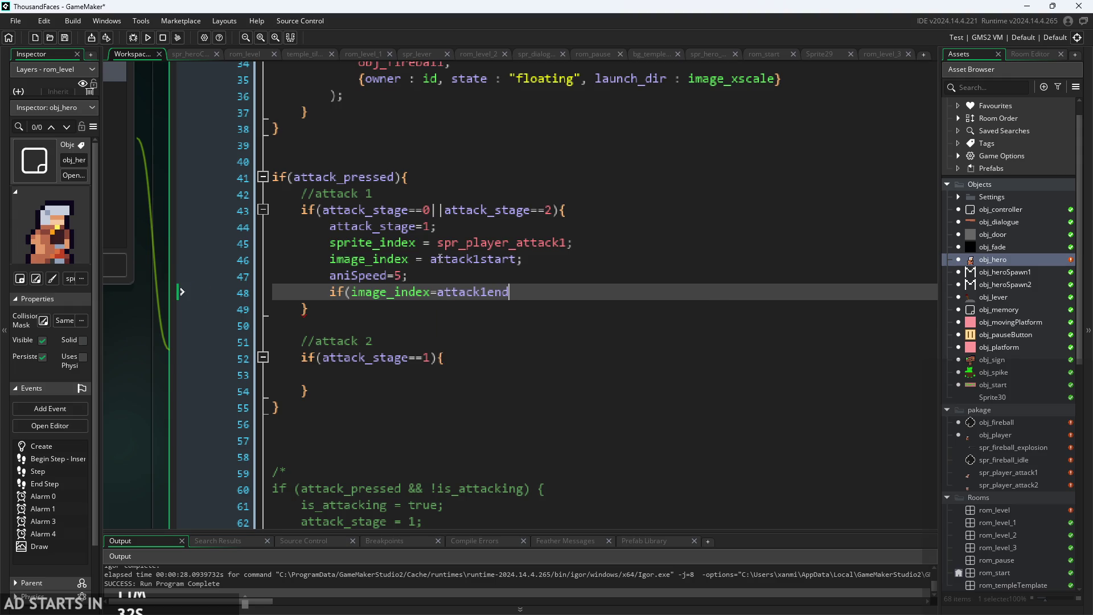
type("{")
key("BackSpace")
type("){")
key("Left")
key("Left")
key("Left")
type("=")
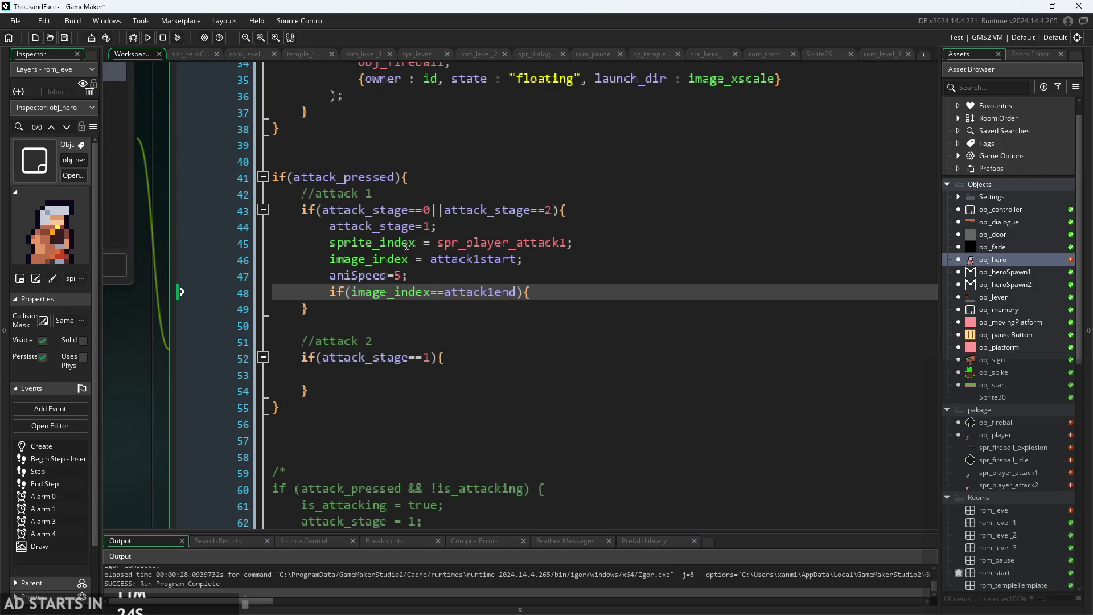
key("End")
key("Return")
key("Return")
type("}")
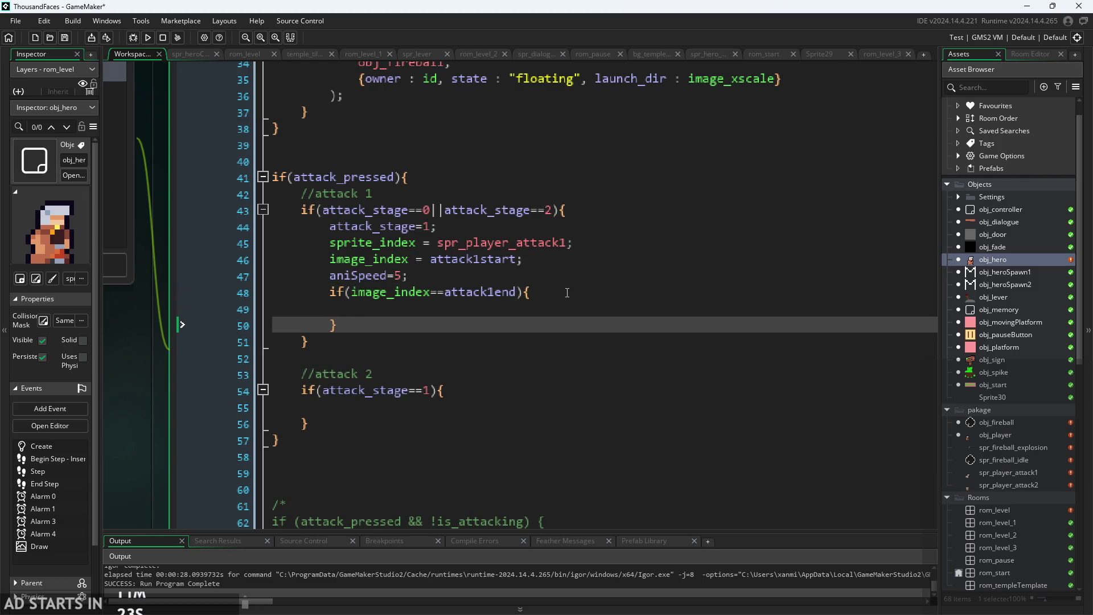
Put attack_stage=2; inside the new if block.
left_click(563, 306)
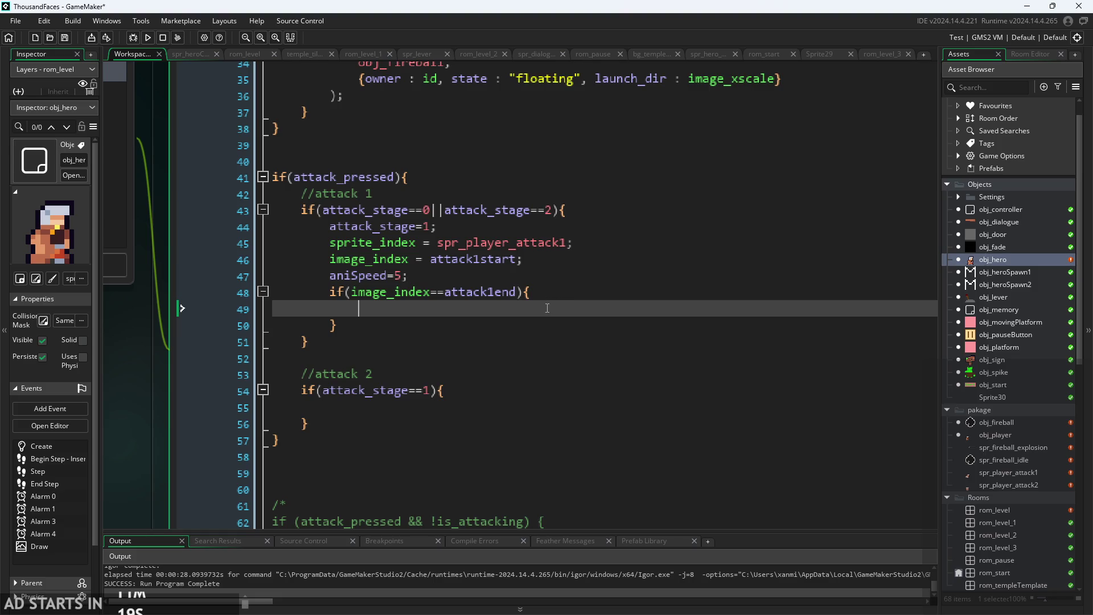
type("att")
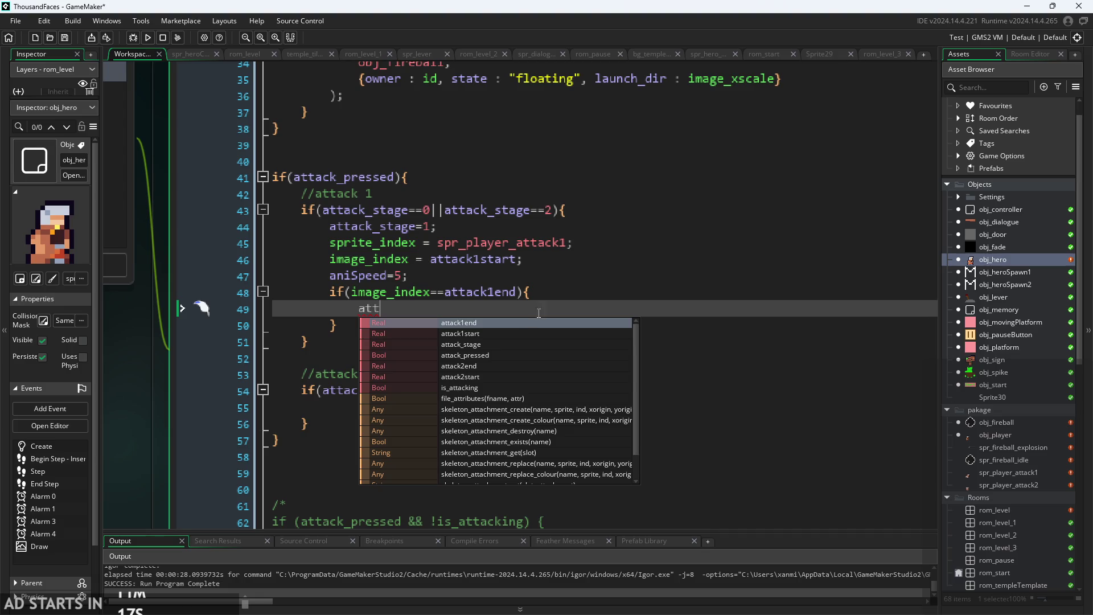
key("Down")
key("Down")
key("Return")
type("1")
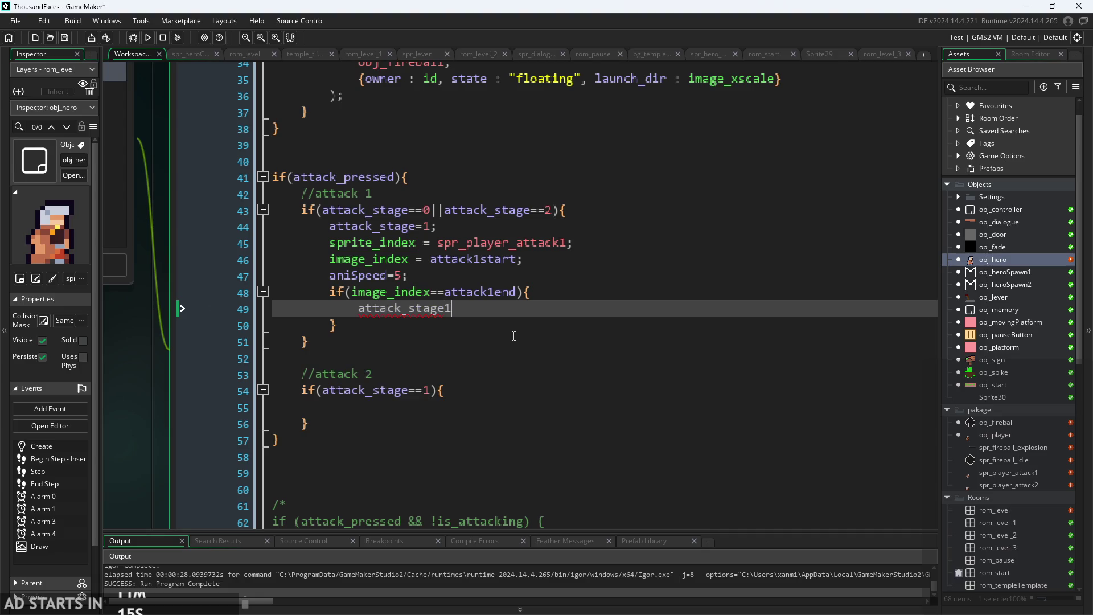
key("BackSpace")
type("=1")
key("BackSpace")
type("2")
type(";")
left_click(433, 391)
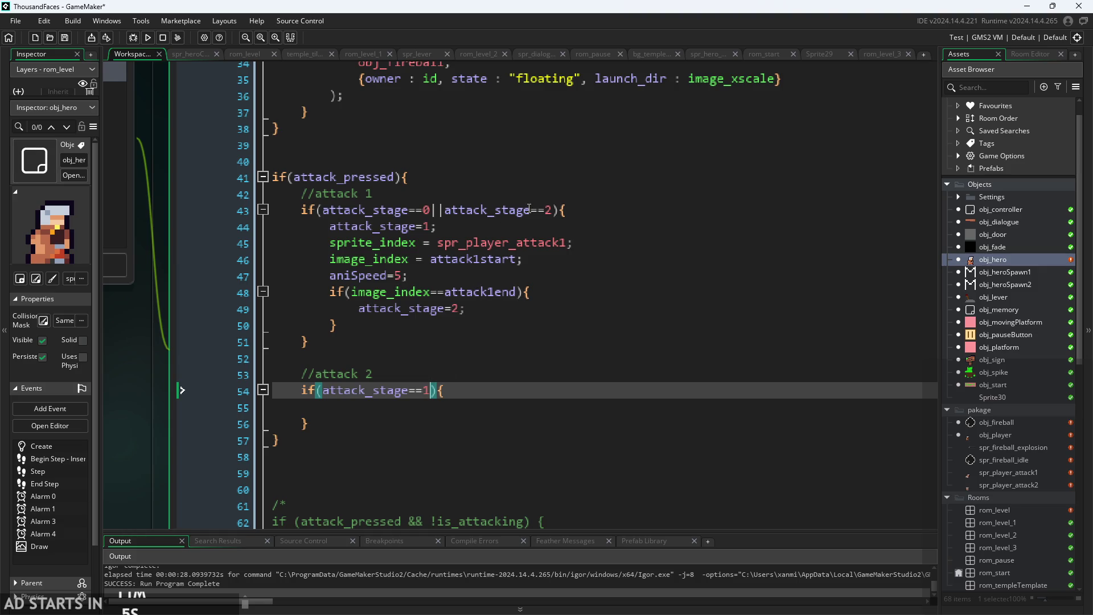
Change the attack 2 block's stage check from 1 to attack_stage==2.
left_click(546, 210)
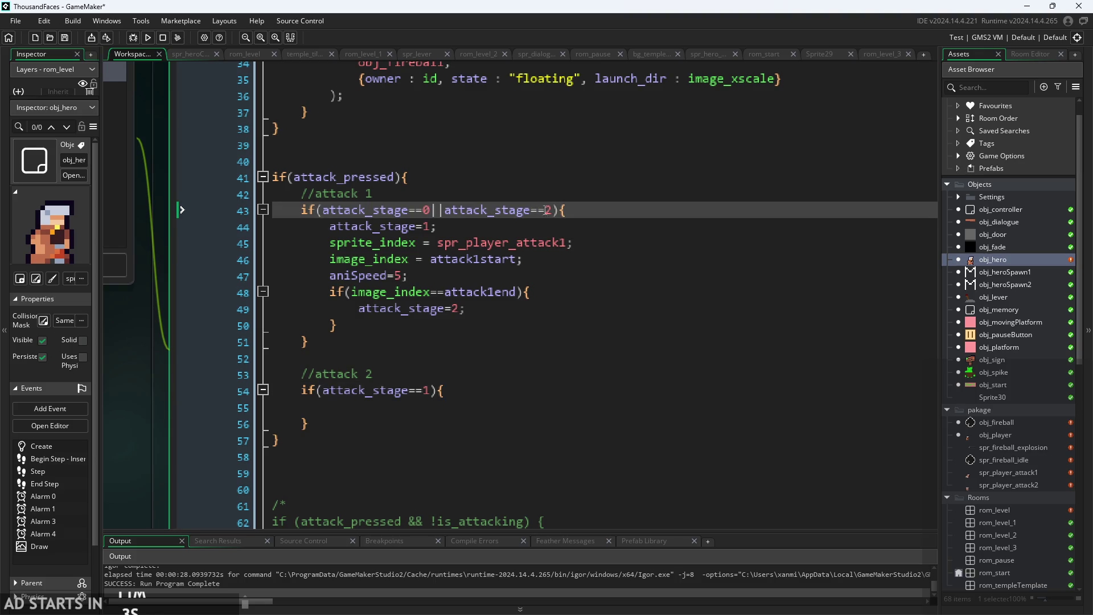
double_click(545, 210)
type("1")
double_click(425, 391)
type("2")
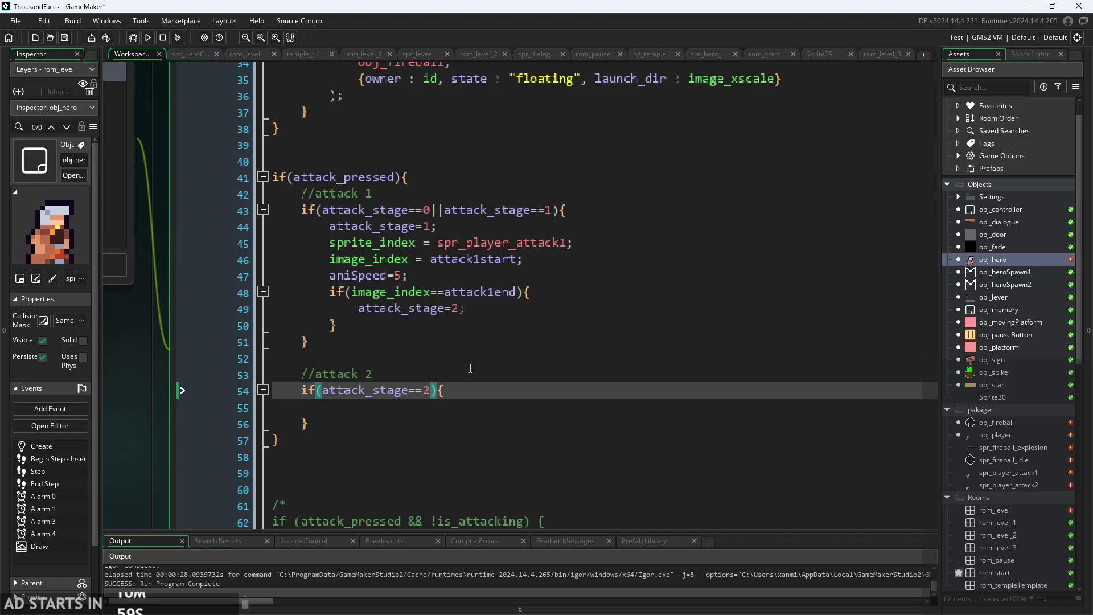
left_click(498, 399)
Read back through the attack 1 block, from the attack_stage=2 assignment up to the attack_pressed header.
left_click(492, 313)
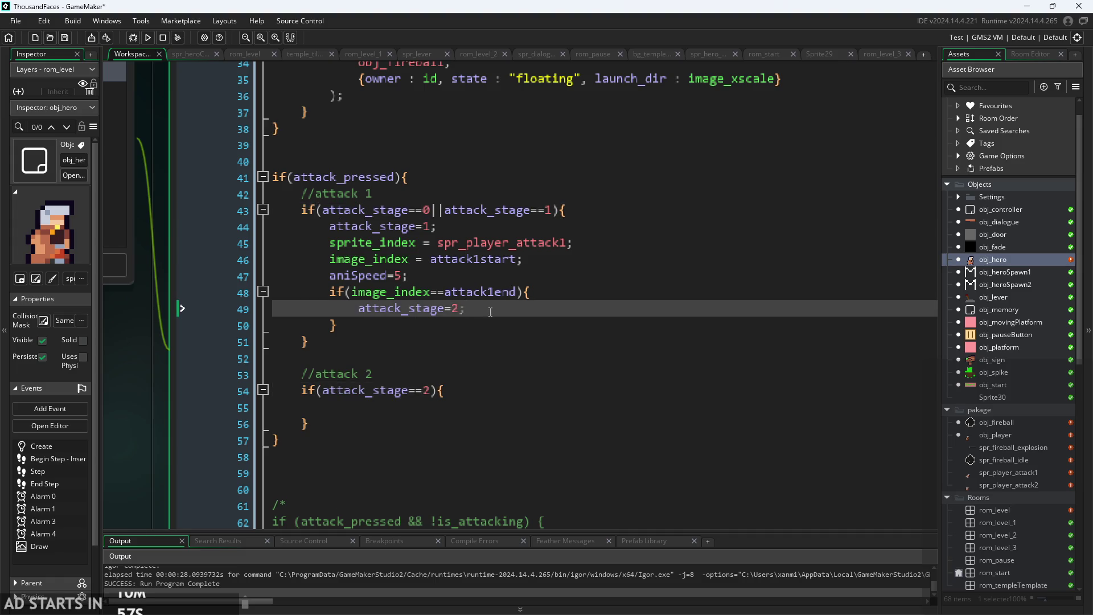
left_click(464, 328)
left_click(504, 217)
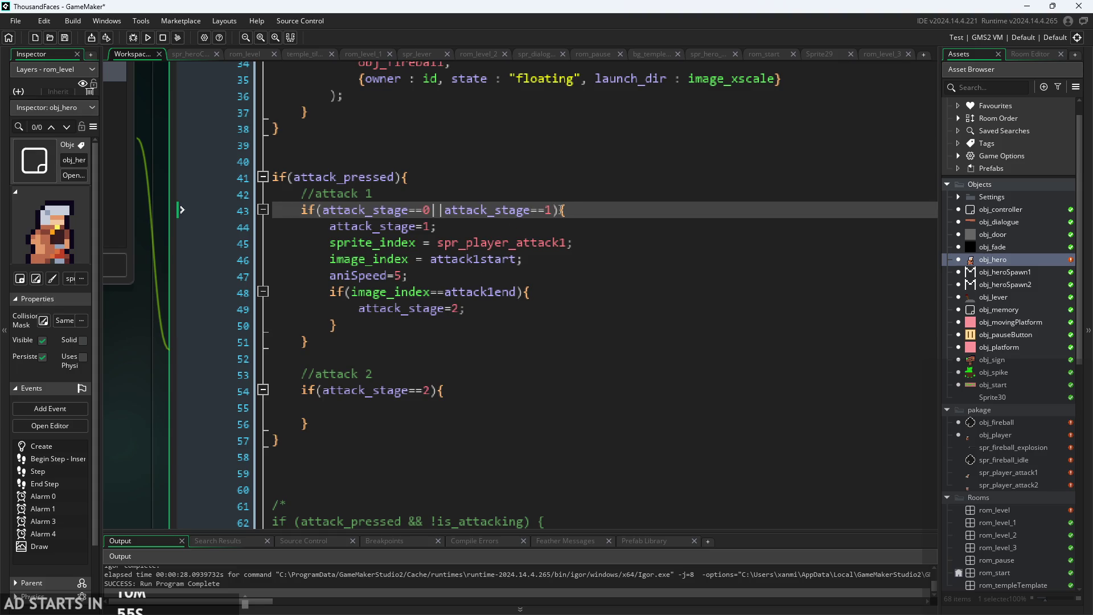
left_click(437, 227)
left_click(436, 210)
left_click(456, 242)
left_click(501, 226)
left_click(520, 243)
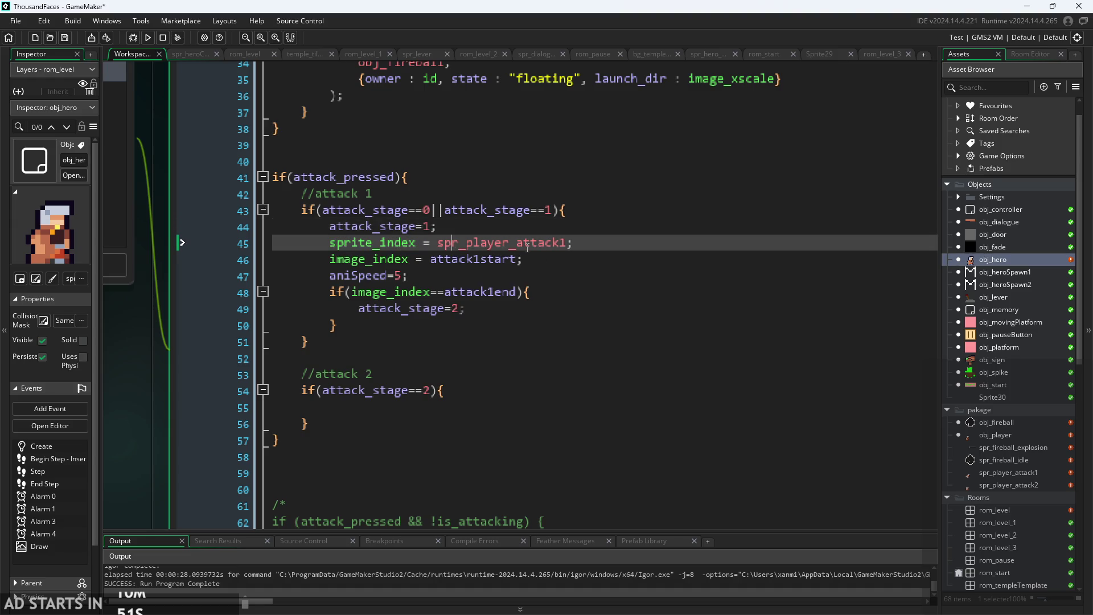
left_click(537, 261)
left_click(549, 275)
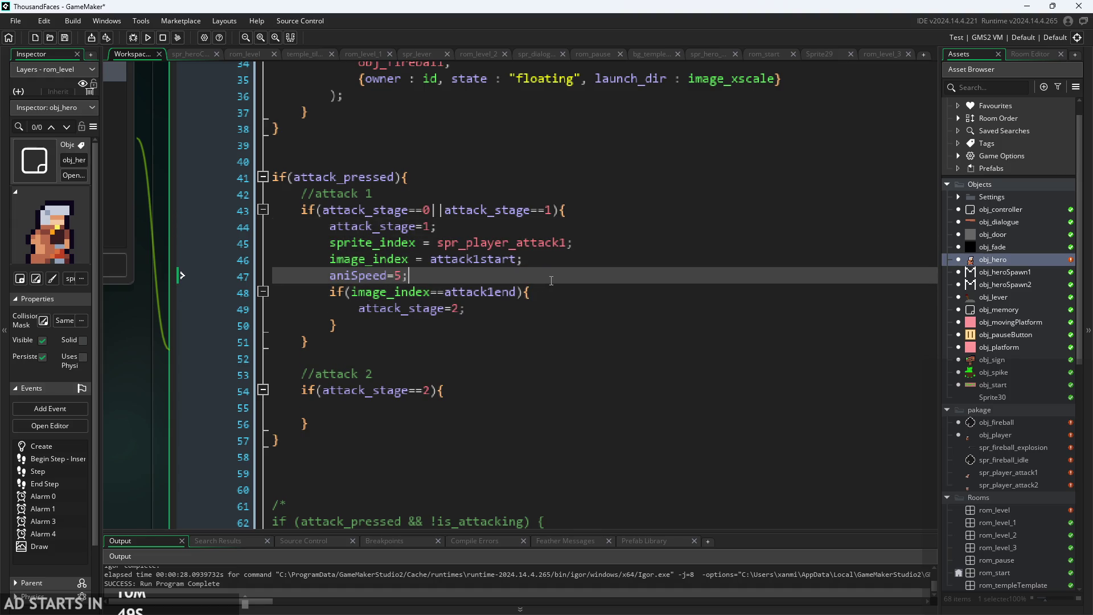
left_click(512, 197)
left_click(459, 178)
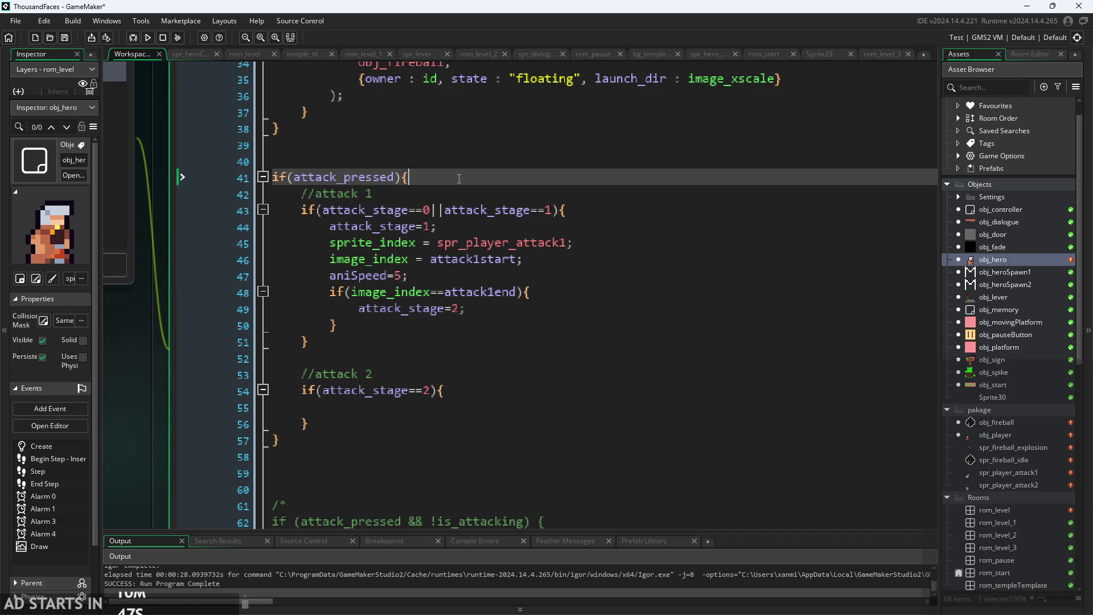
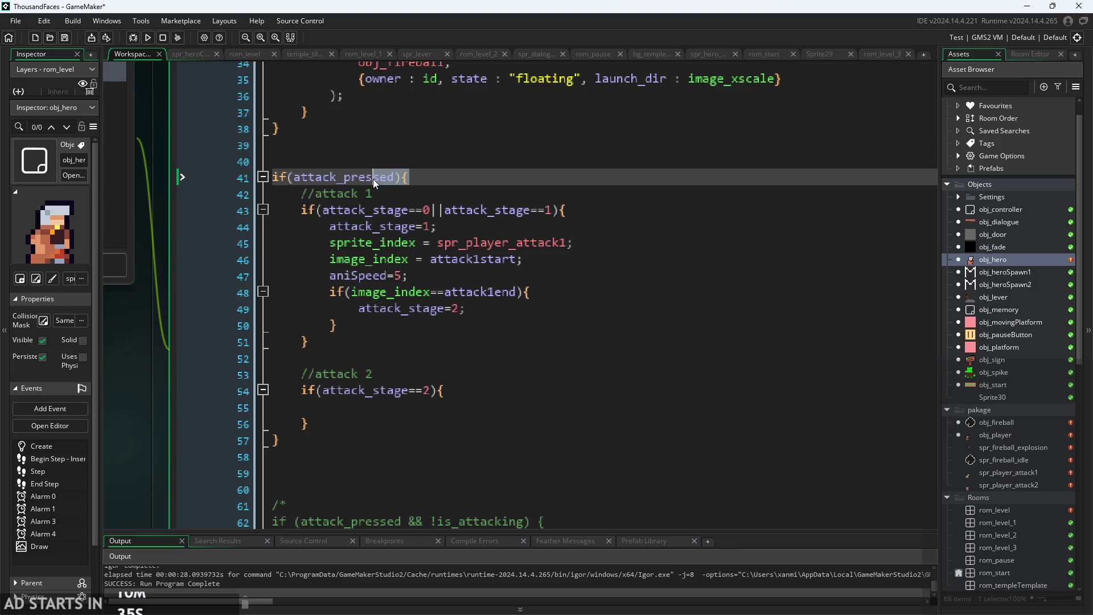
Review the attack 1 block's lines 44–50, including attack_stage values and closing braces.
left_click(433, 191)
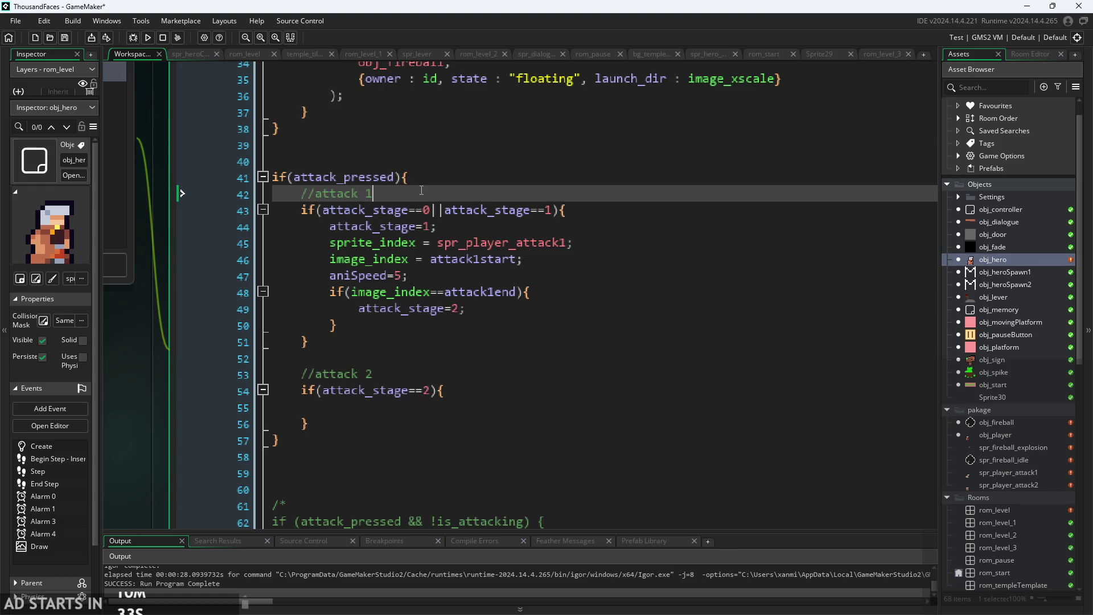
left_click(447, 390)
left_click(439, 227)
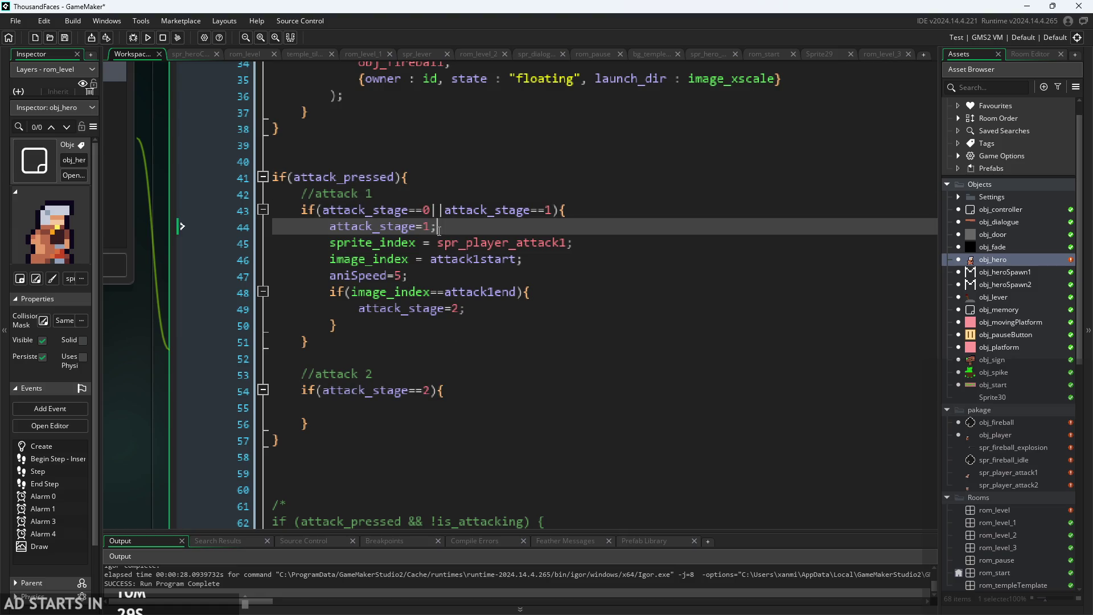
left_click(455, 334)
left_click(474, 320)
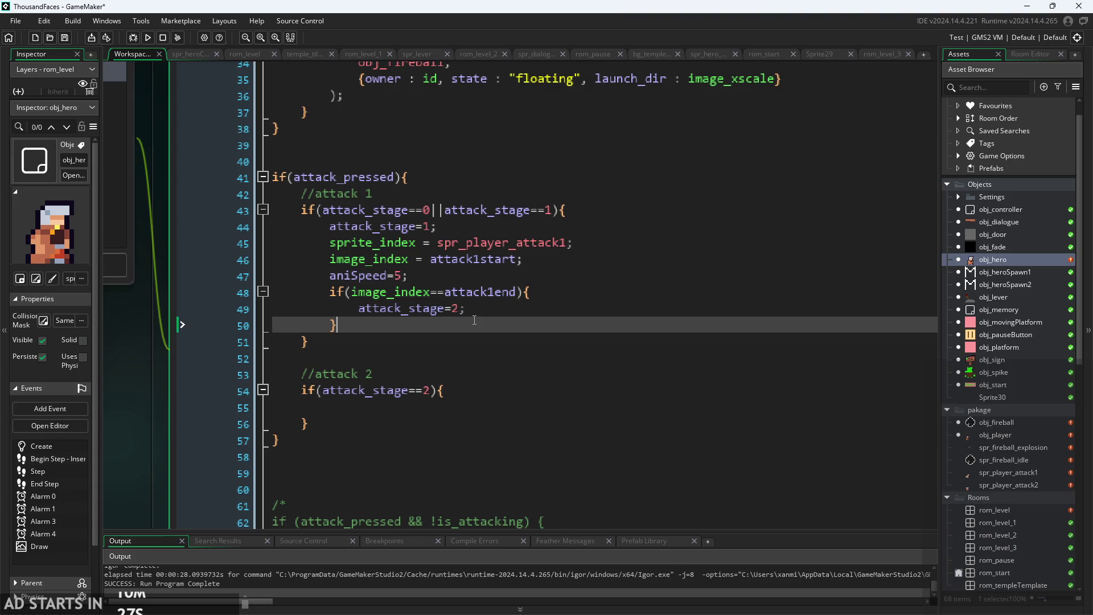
left_click(491, 302)
scroll(132, 390, "up", 3, "ctrl")
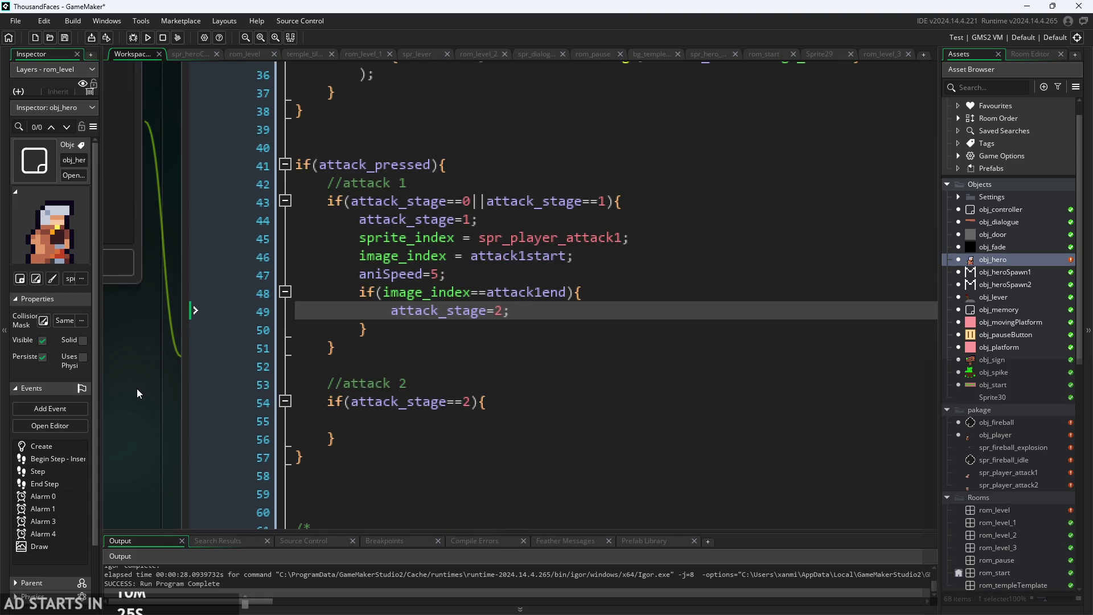
left_click(511, 322)
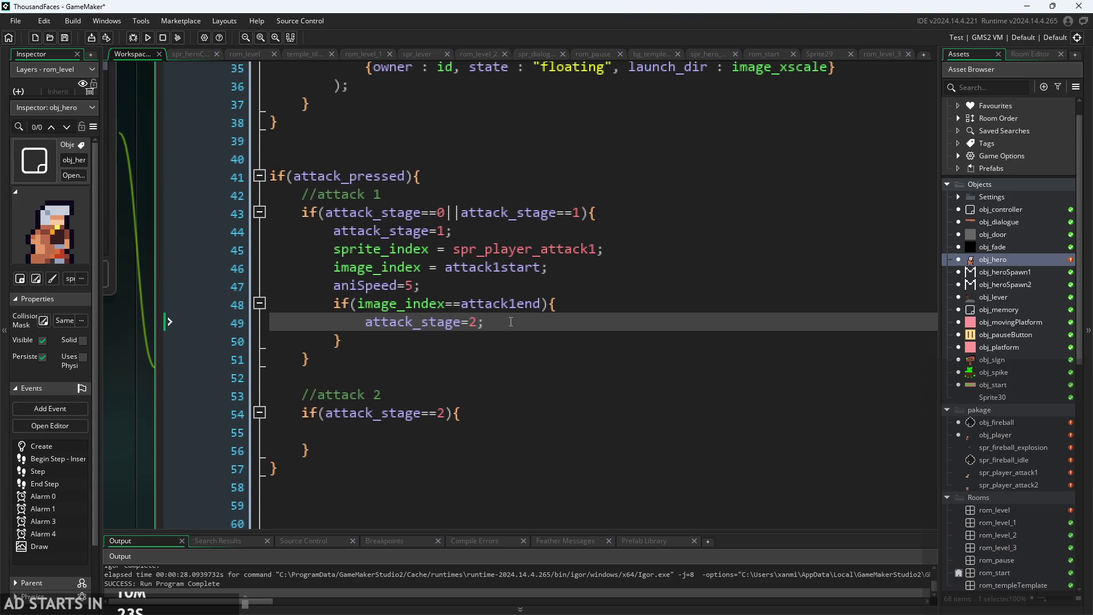
key("Up")
key("Up")
key("Down")
key("Down")
scroll(497, 304, "down", 1, "ctrl")
key("Down")
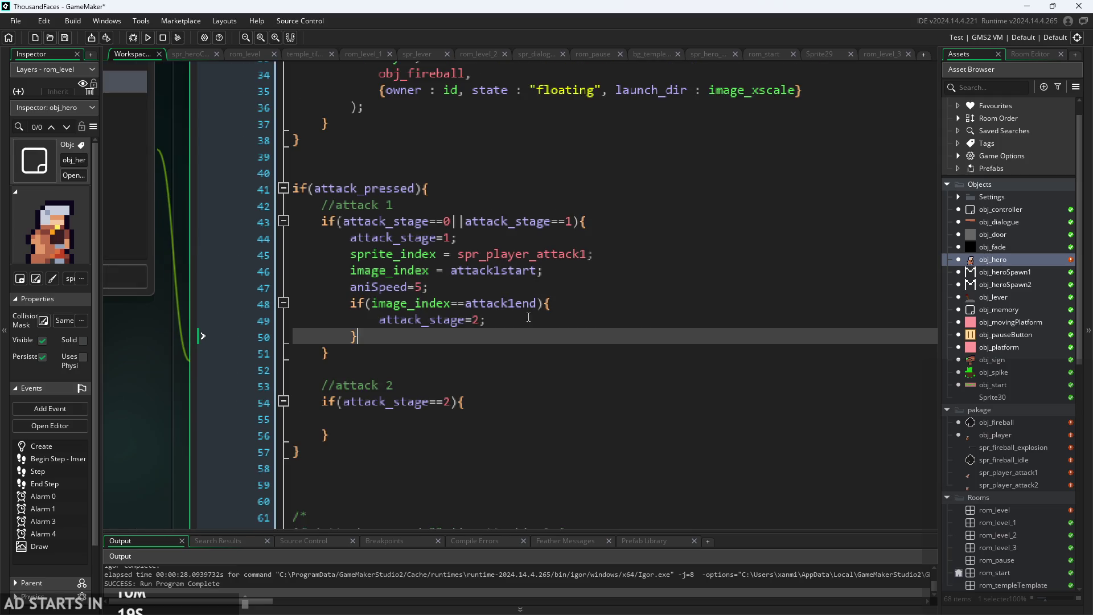
key("Up")
key("Down")
key("Down")
key("Down")
key("Down")
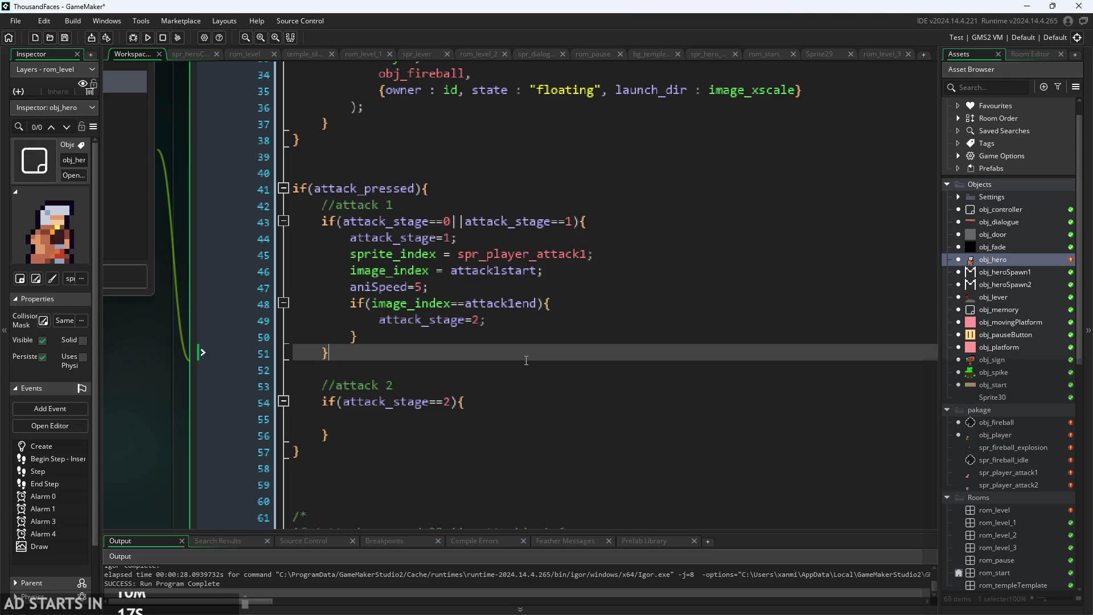
Check the aniSpeed=5 and attack_stage=1 lines and locate the attack 2 comment.
left_click(510, 356)
left_click(525, 287)
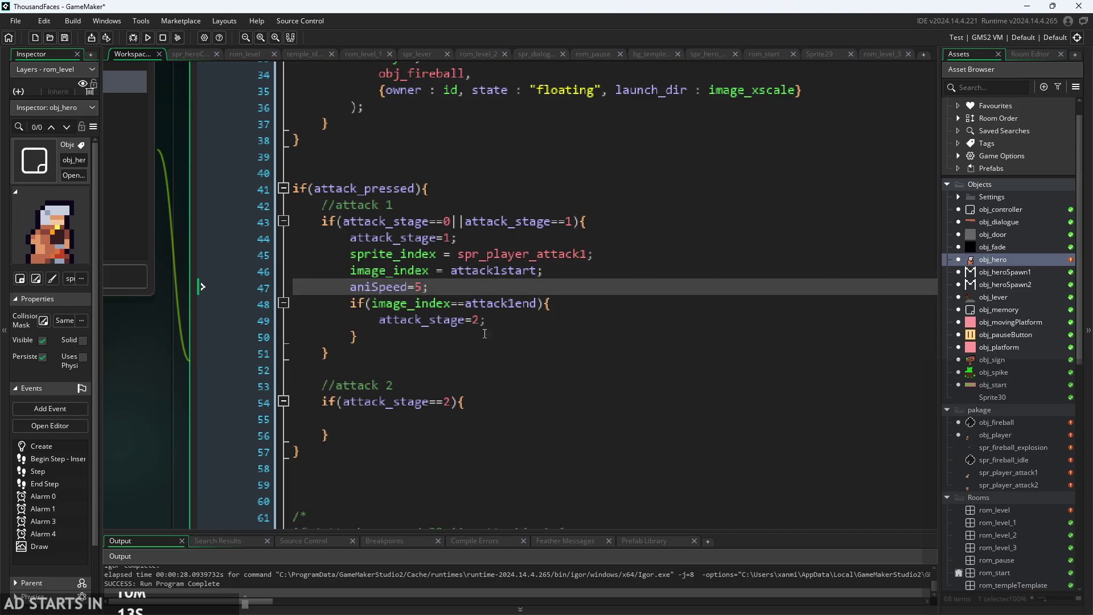
left_click(474, 353)
left_click(465, 361)
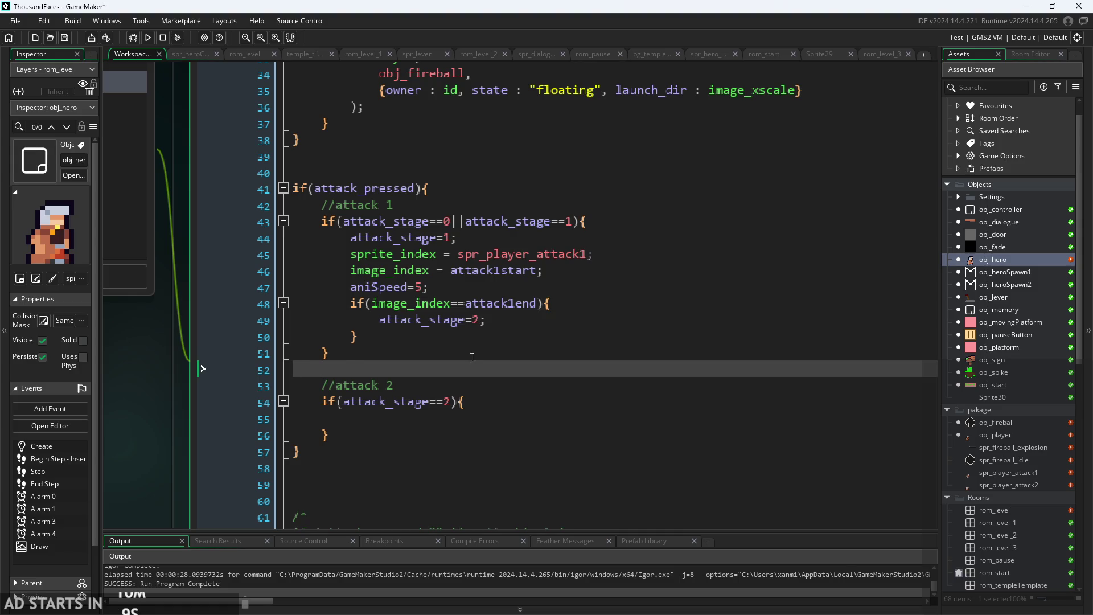
left_click(497, 354)
left_click(442, 242)
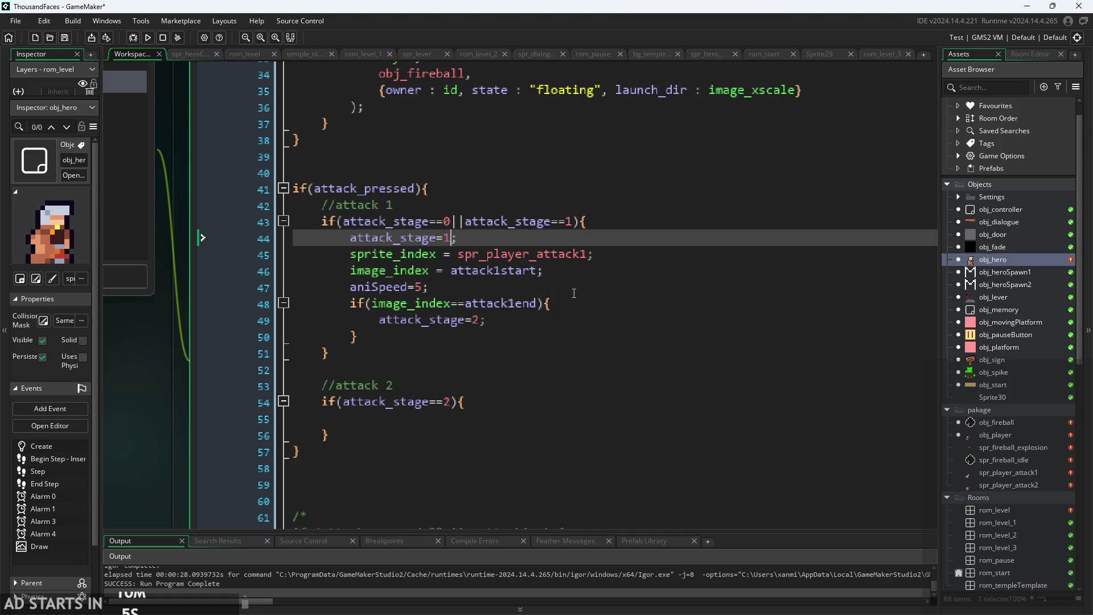
left_click(505, 284)
left_click(480, 387)
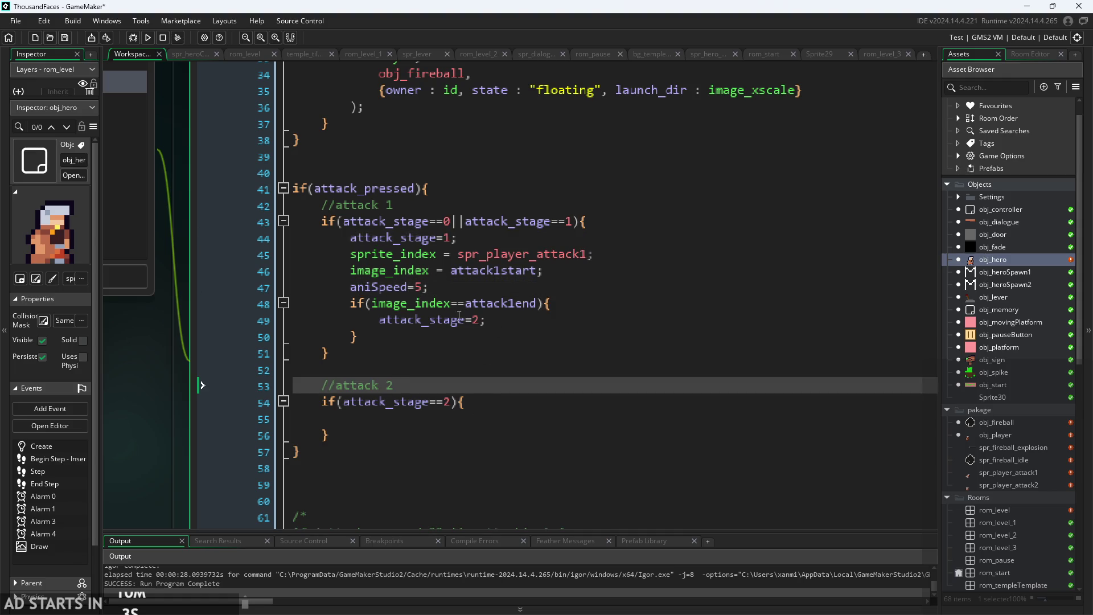
Copy attack 1 lines 44–50 into the attack 2 block and delete the pasted attack_stage=1 line.
mouse_move(432, 339)
left_mouse_down()
mouse_move(303, 250)
mouse_move(348, 239)
left_mouse_up()
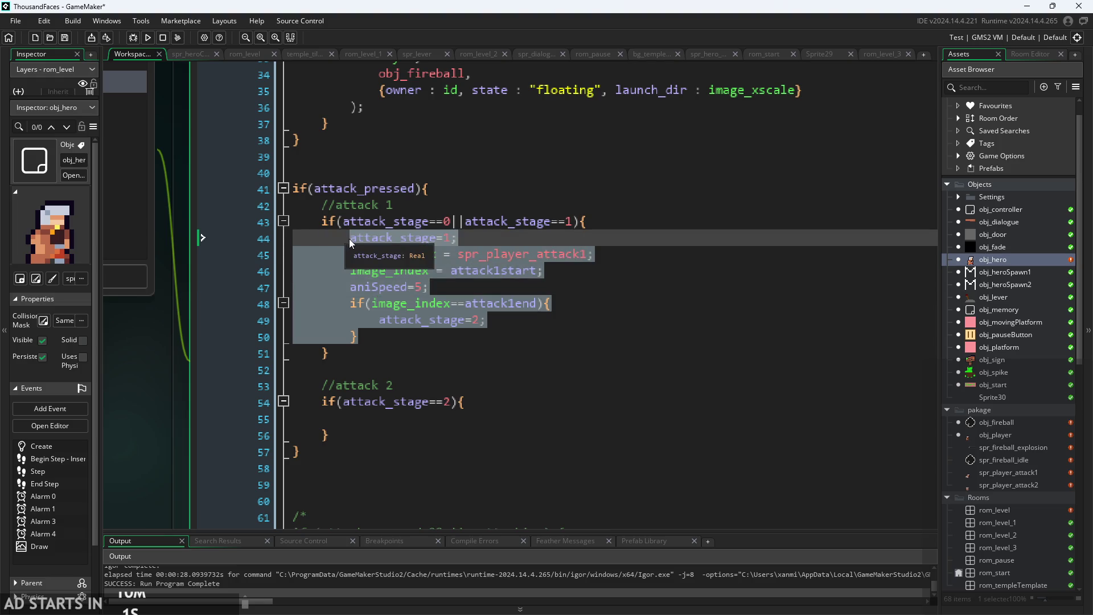
key("ctrl+c")
left_click(408, 419)
key("ctrl+v")
scroll(458, 414, "down", 2)
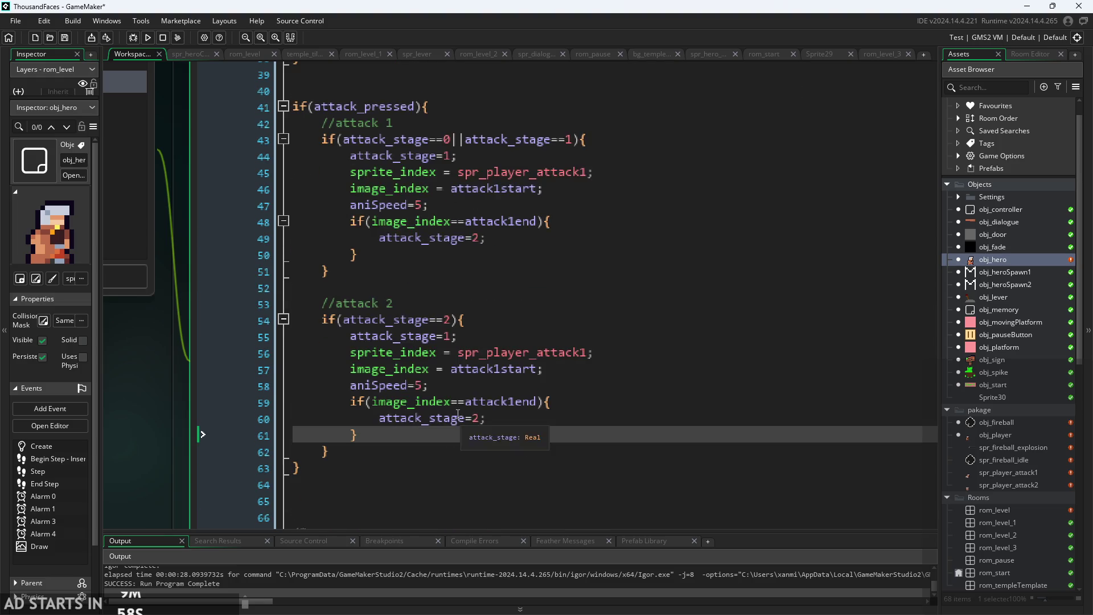
left_click(451, 336)
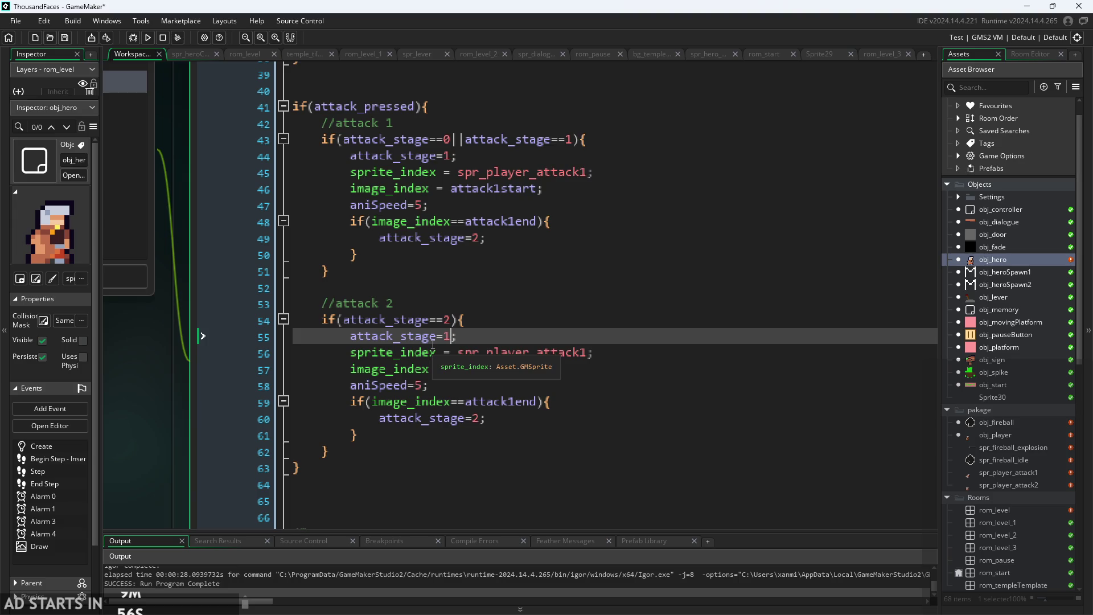
key("End")
key("shift+Left")
key("shift+Left")
key("shift+Left")
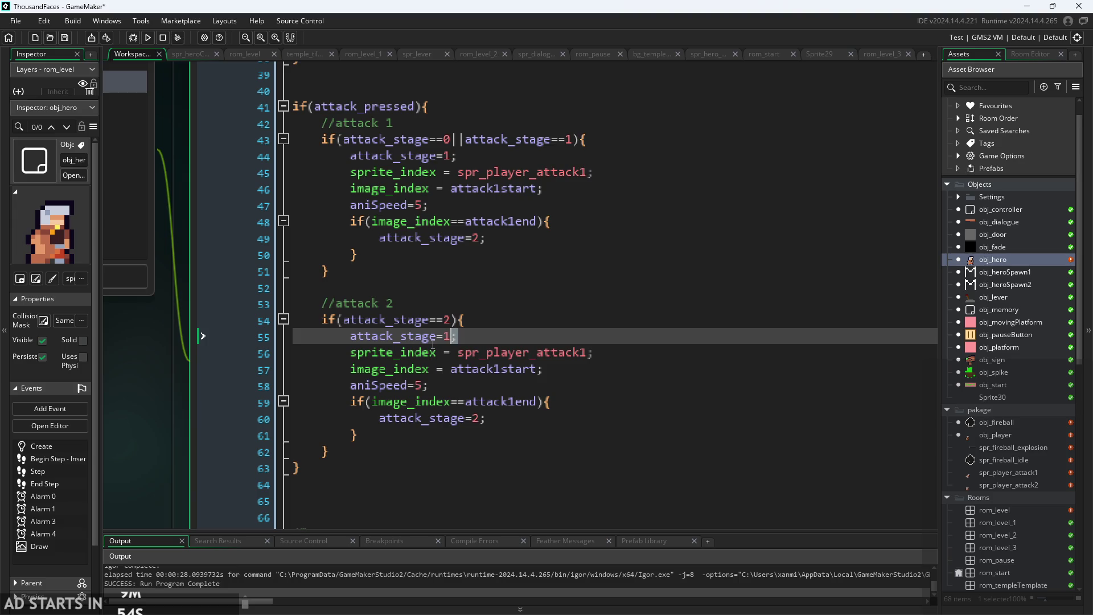
key("shift+Right")
key("BackSpace")
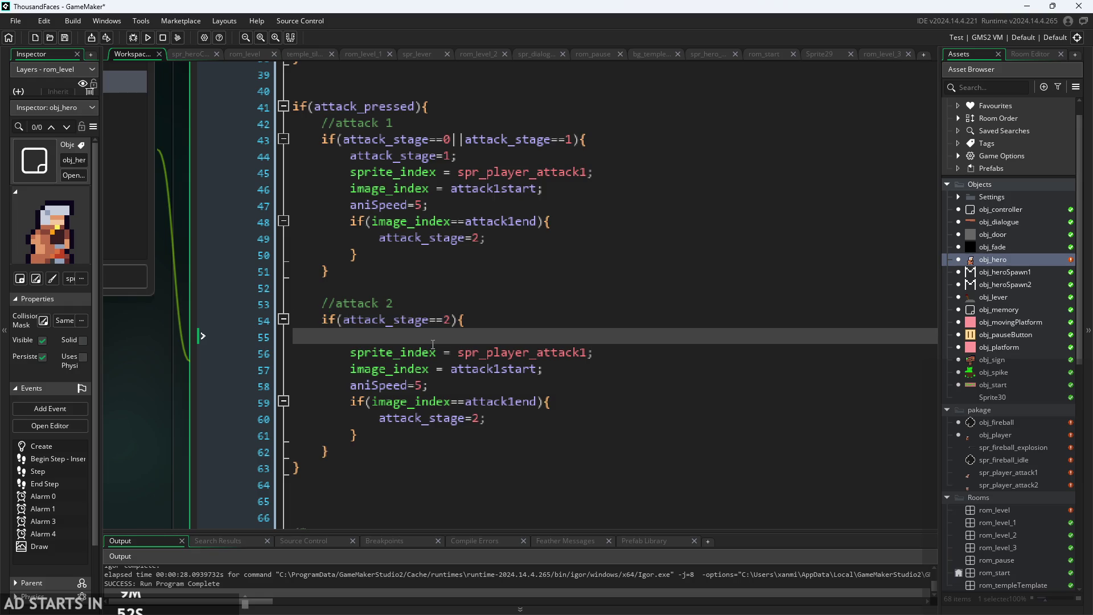
key("BackSpace")
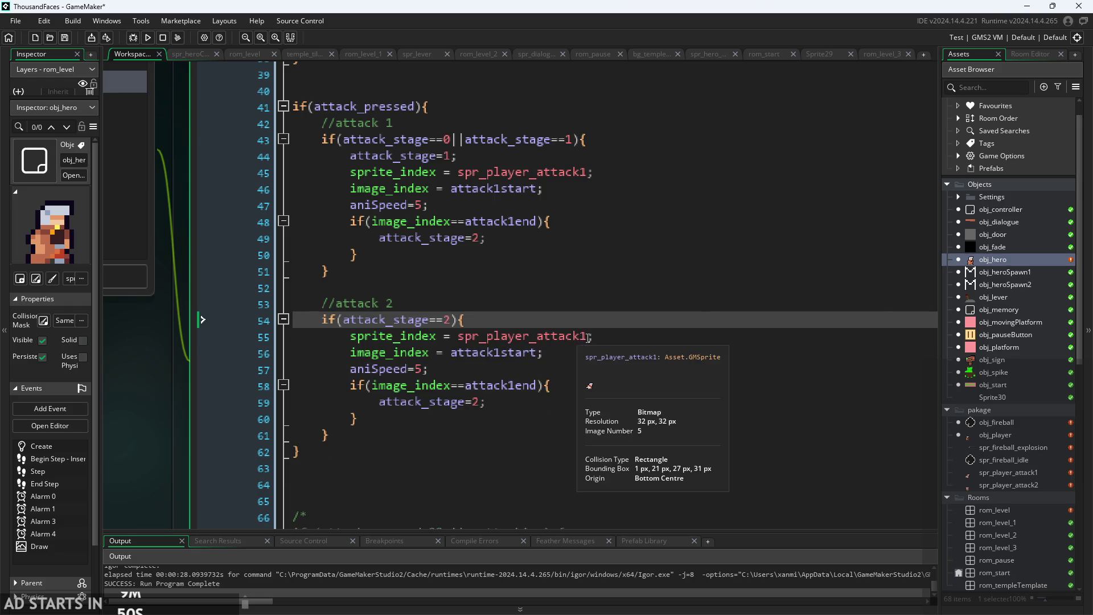
Change spr_player_attack1, attack1start and attack1end to spr_player_attack2, attack2start and attack2end.
left_click(588, 335)
key("BackSpace")
type("2")
left_click(502, 353)
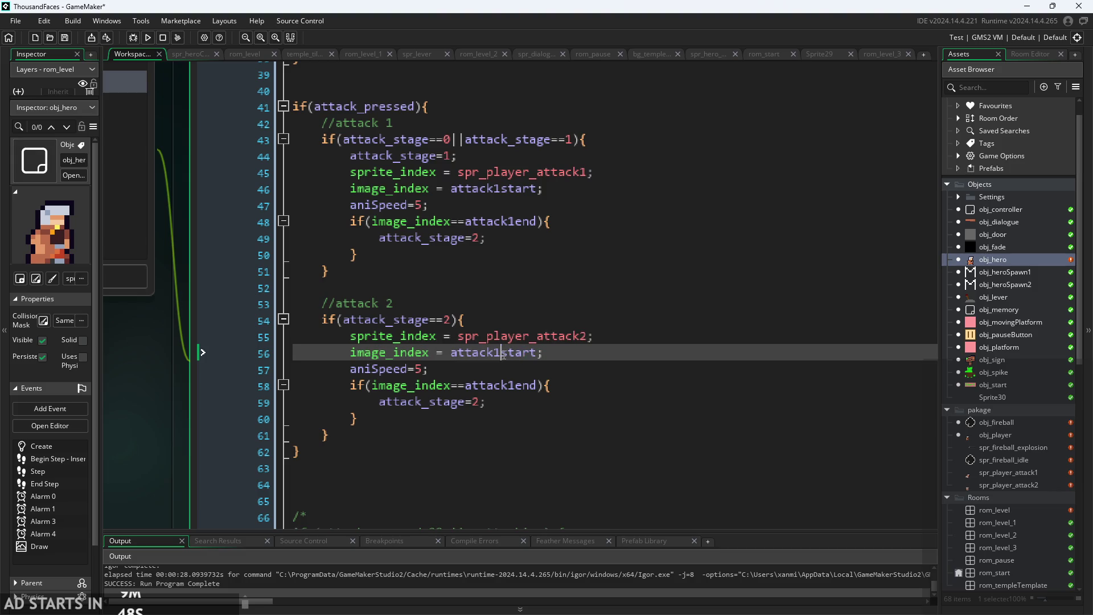
key("BackSpace")
type("2")
left_click(511, 386)
key("BackSpace")
type("2")
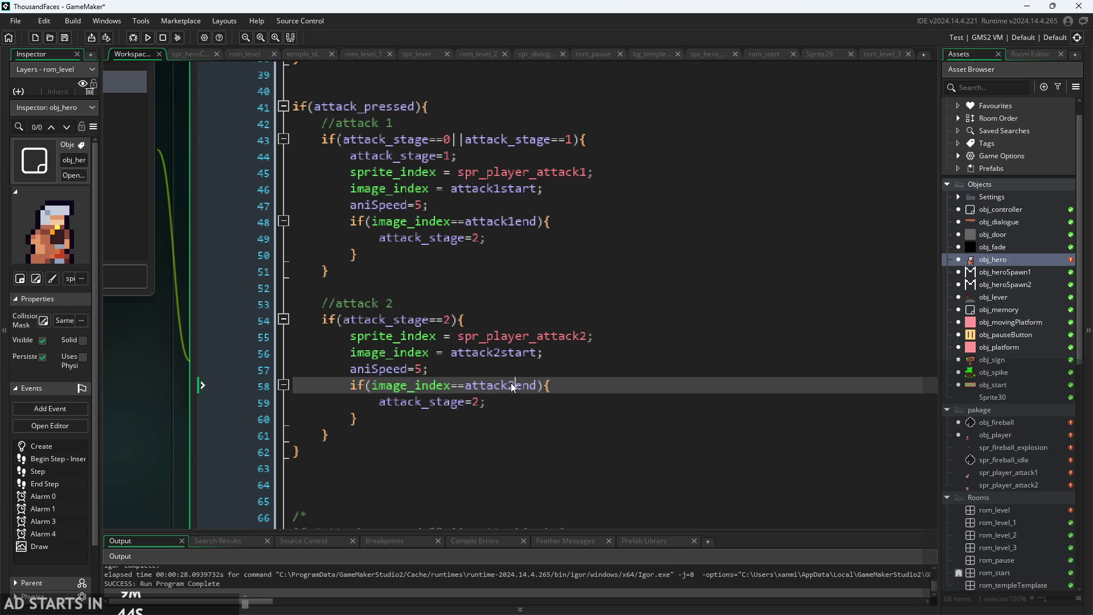
key("Up")
left_click(483, 401)
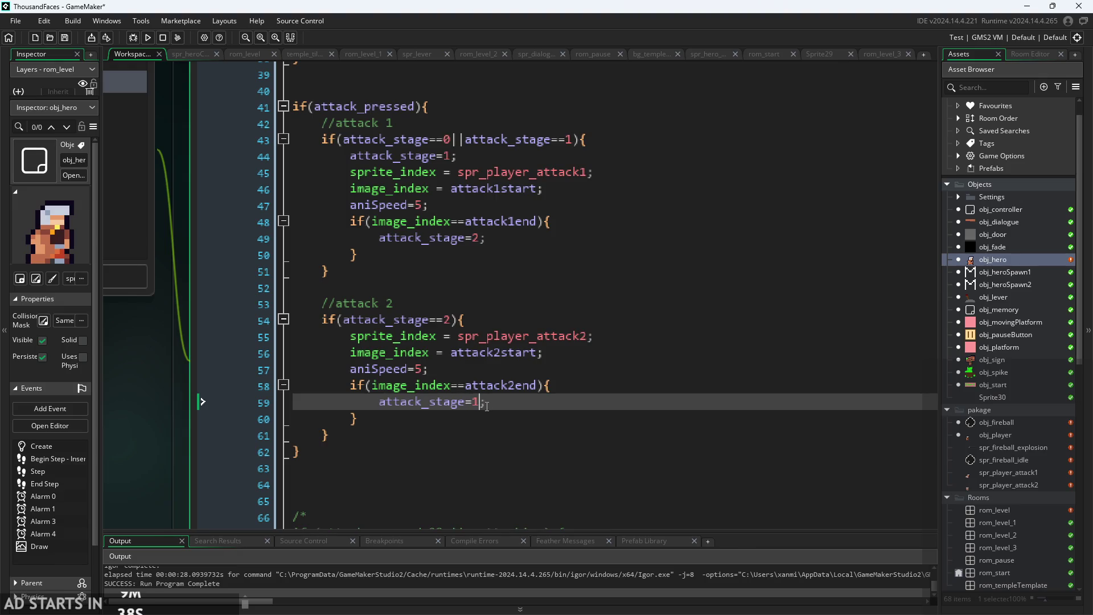
left_click(515, 413)
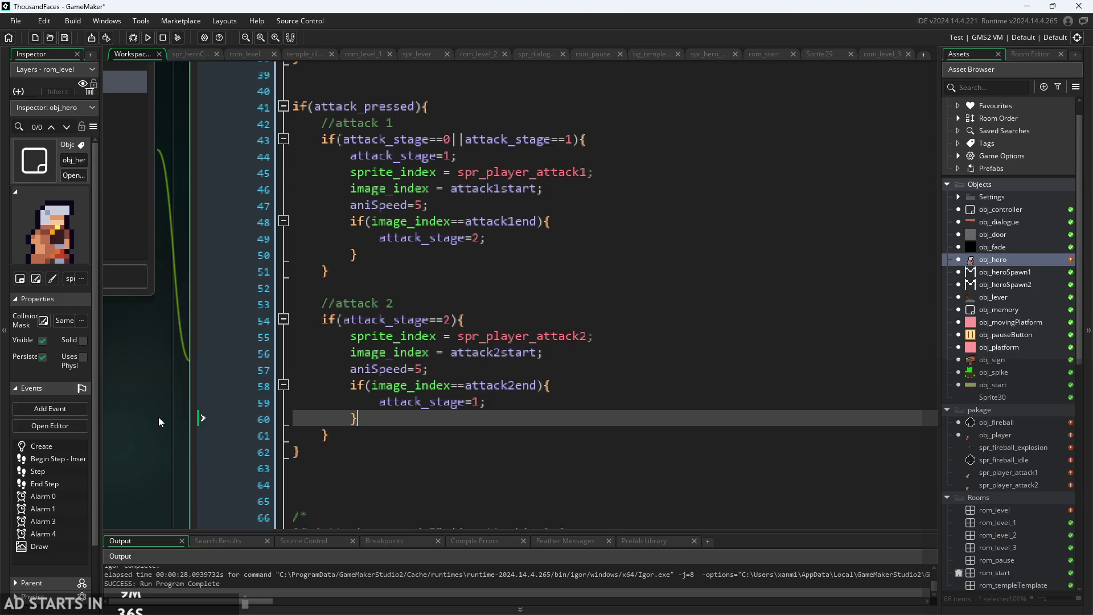
scroll(165, 423, "down", 1)
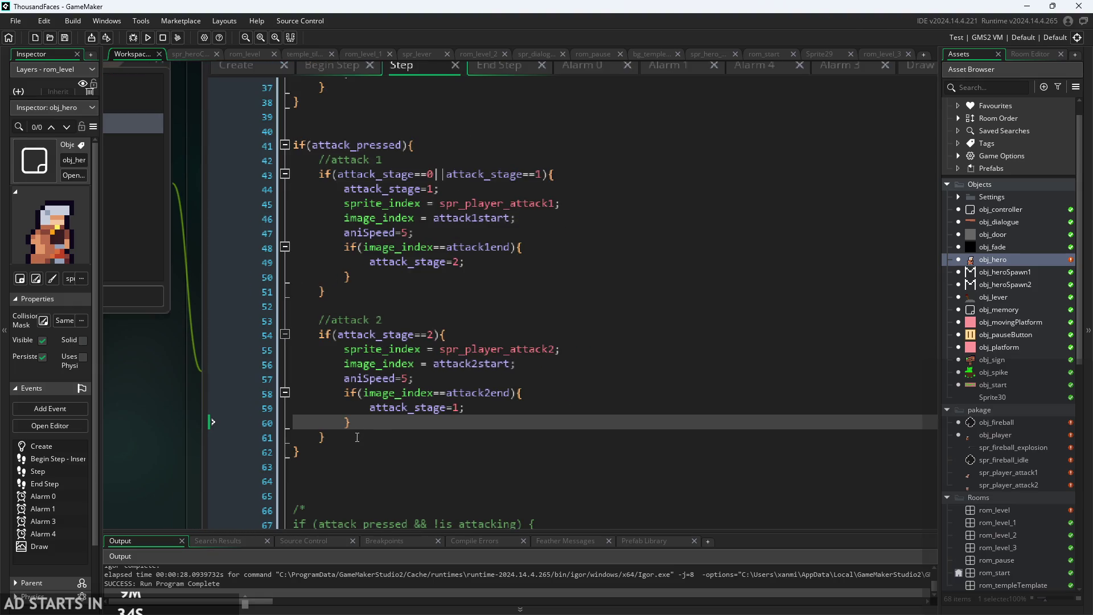
Build and run the game, enlarge the output log, and restart the already running game.
left_click(150, 38)
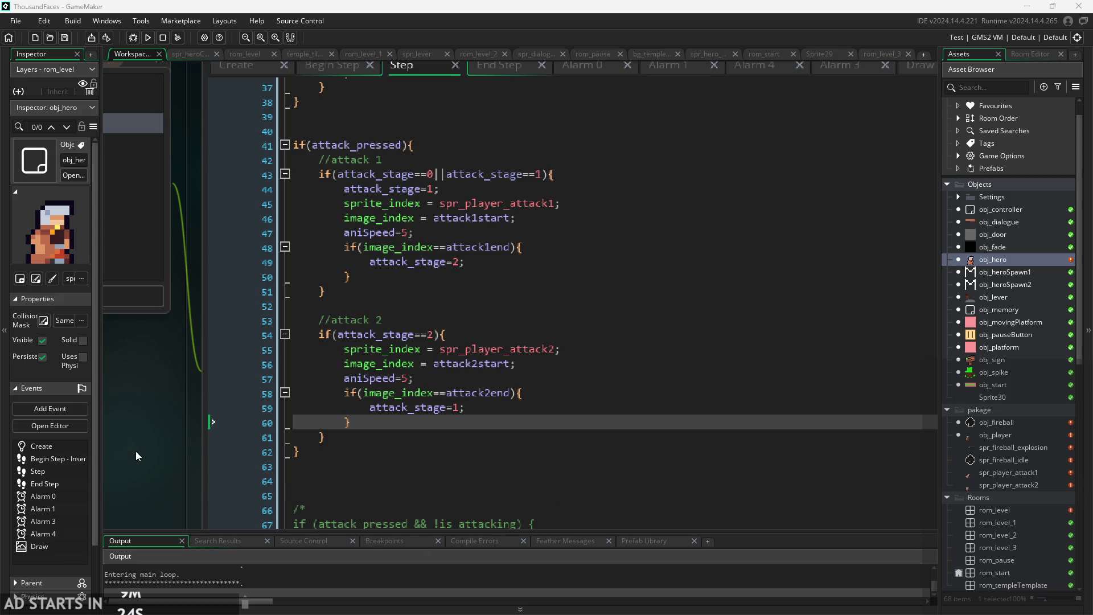
mouse_move(277, 531)
left_mouse_down()
mouse_move(306, 432)
mouse_move(305, 444)
left_mouse_up()
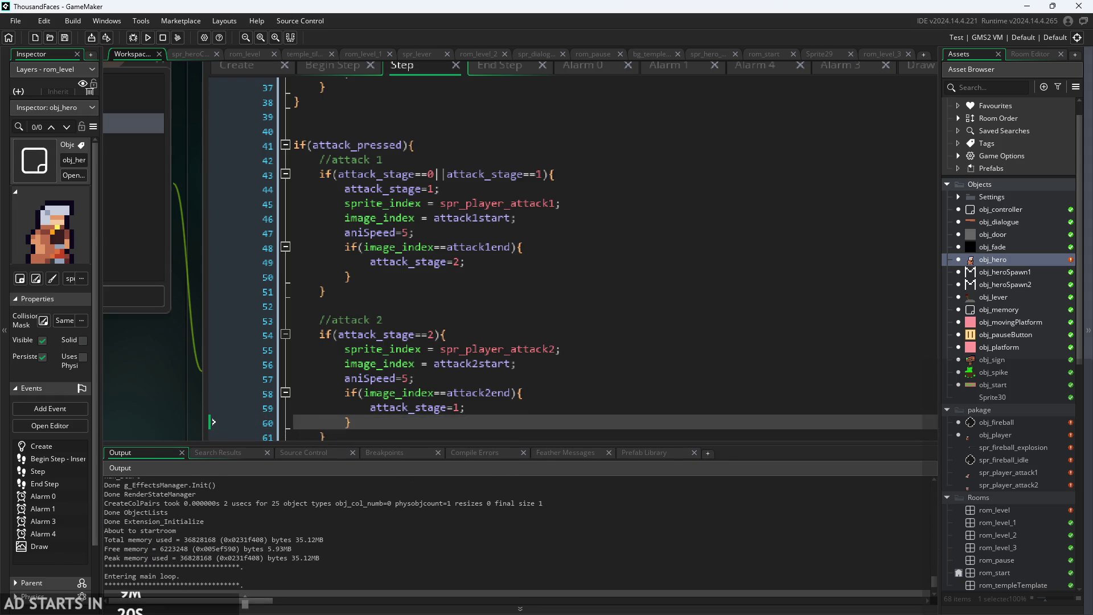
left_click(147, 37)
left_click(582, 333)
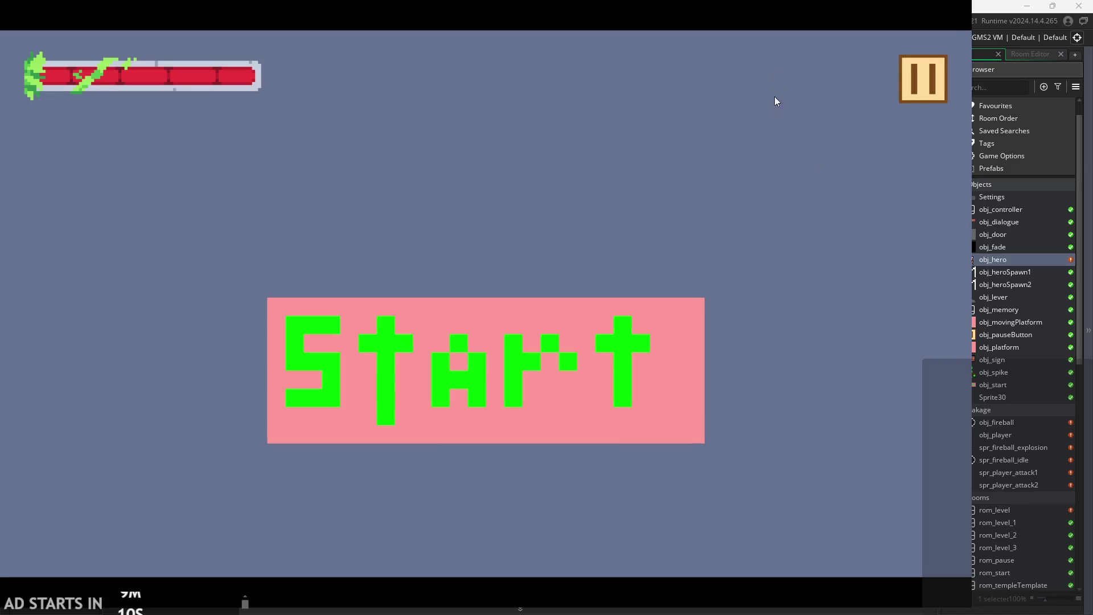
Jump the hero onto the pink block, move left, slash both directions, then stop the game.
left_click(496, 337)
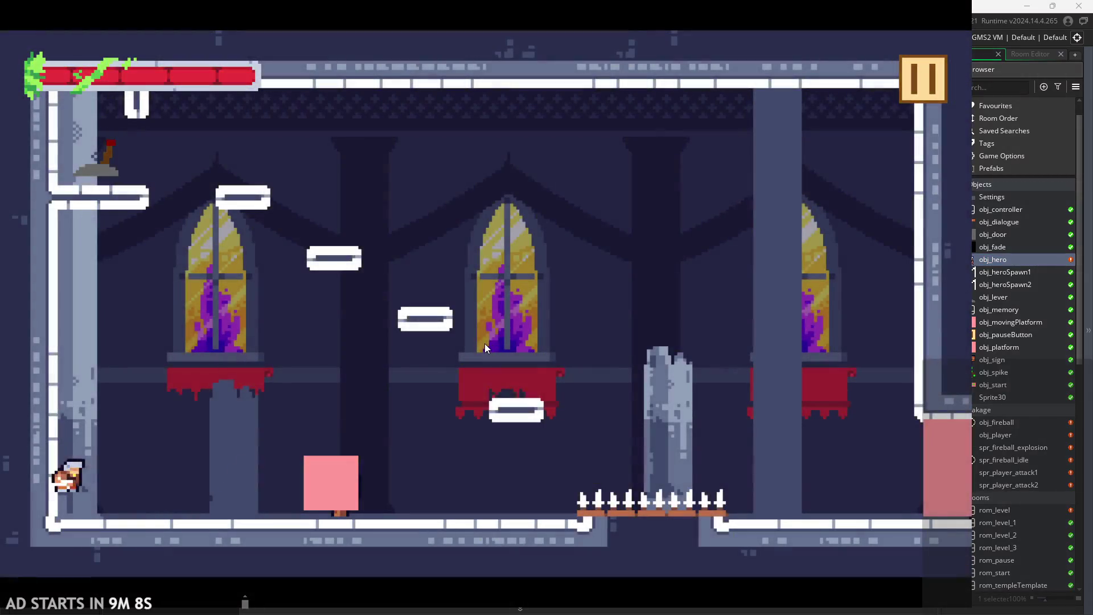
key("Right")
key("space")
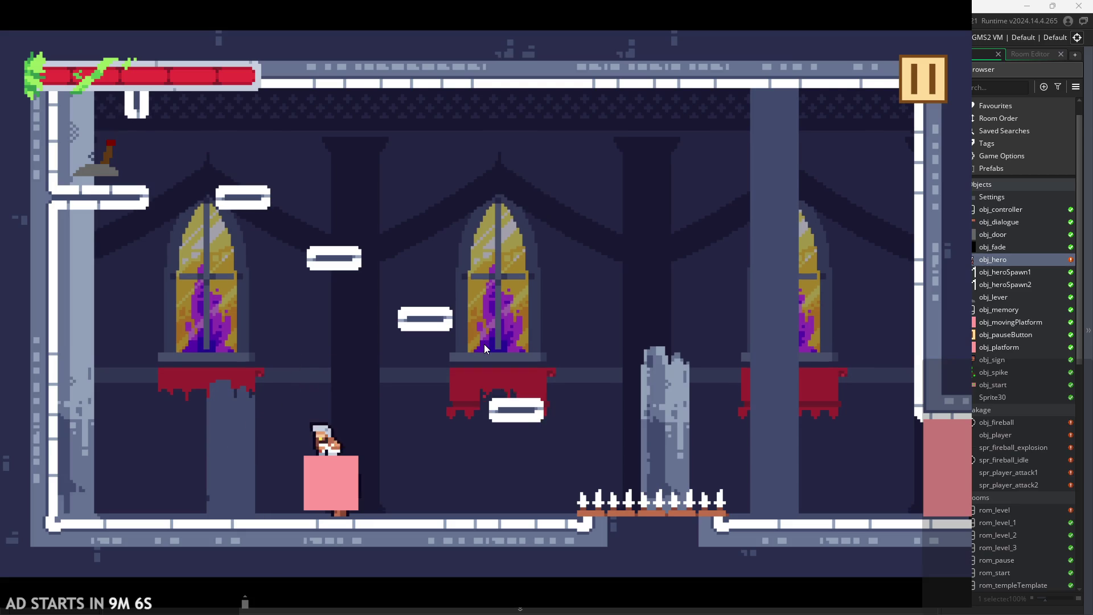
key("Left")
key("Left")
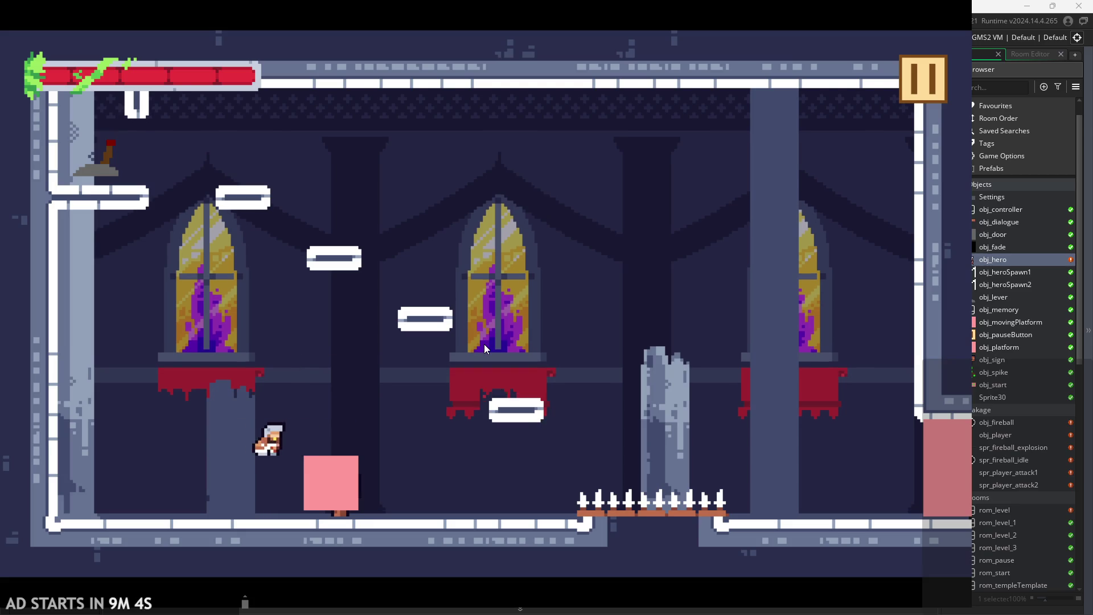
key("x")
key("Right")
key("x")
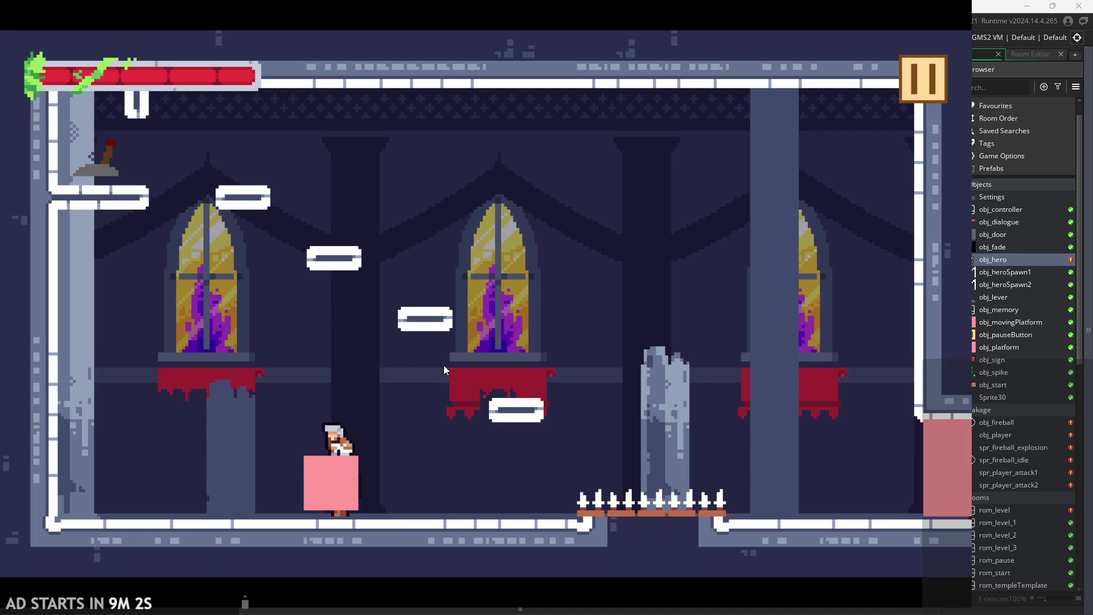
key("Left")
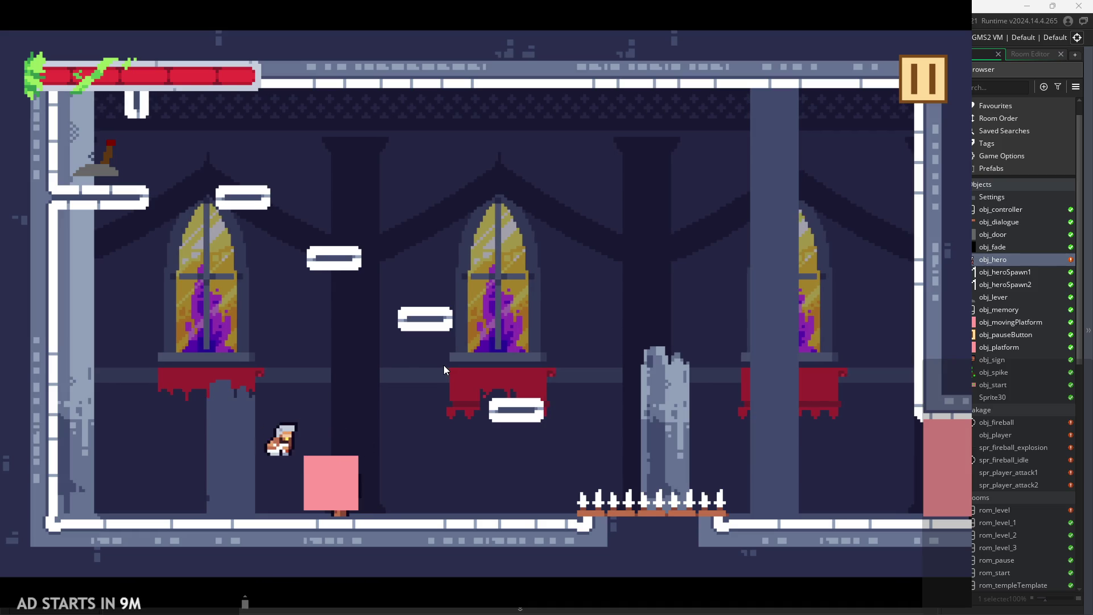
key("x")
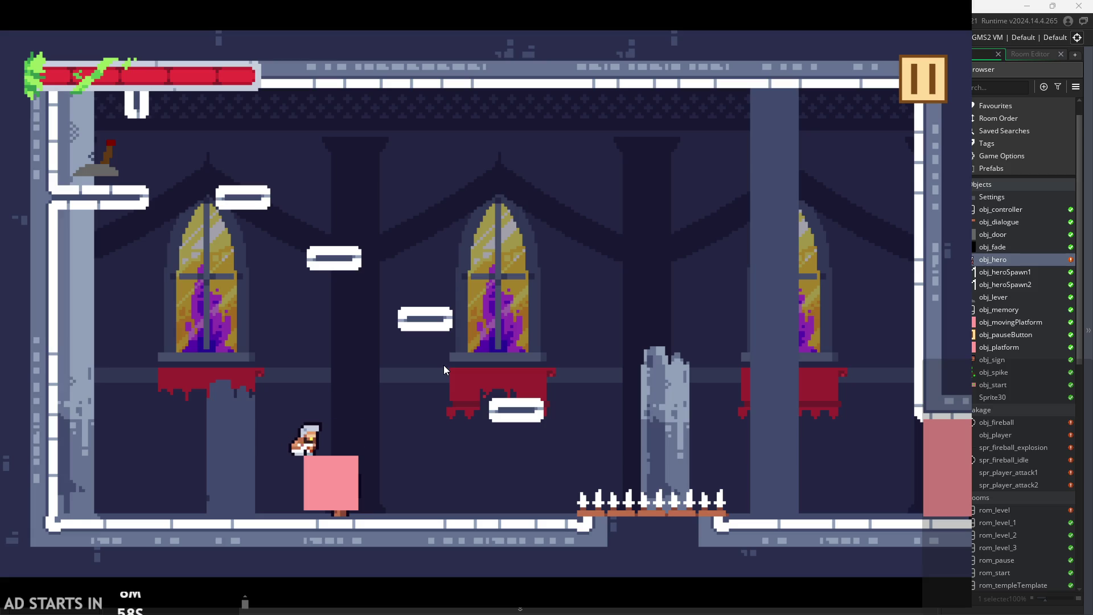
key("x")
left_click(927, 68)
left_click(522, 326)
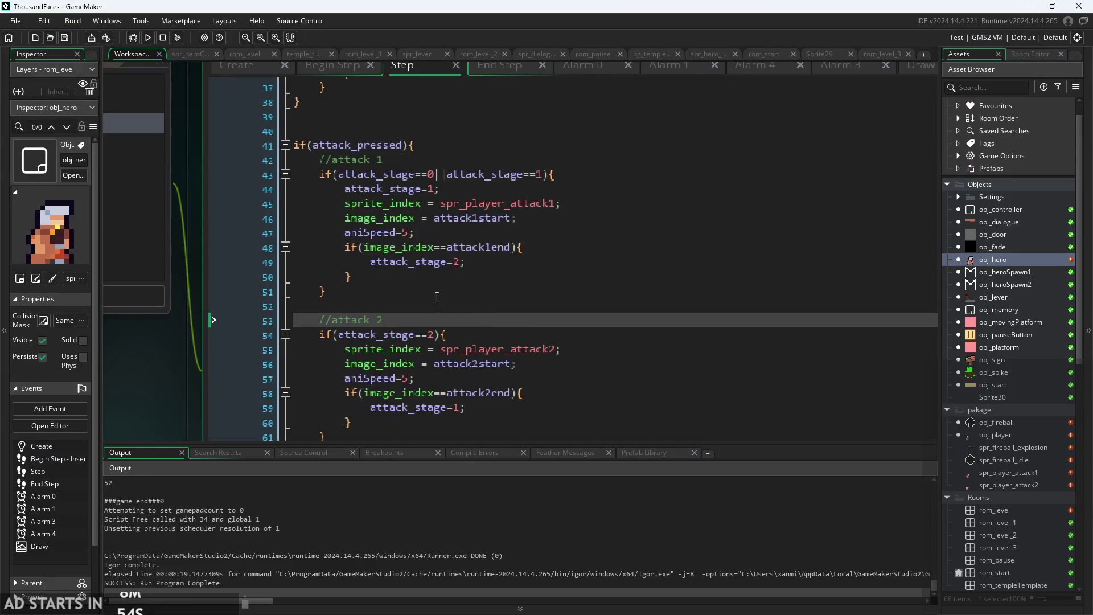
left_click(485, 247)
left_click(495, 261)
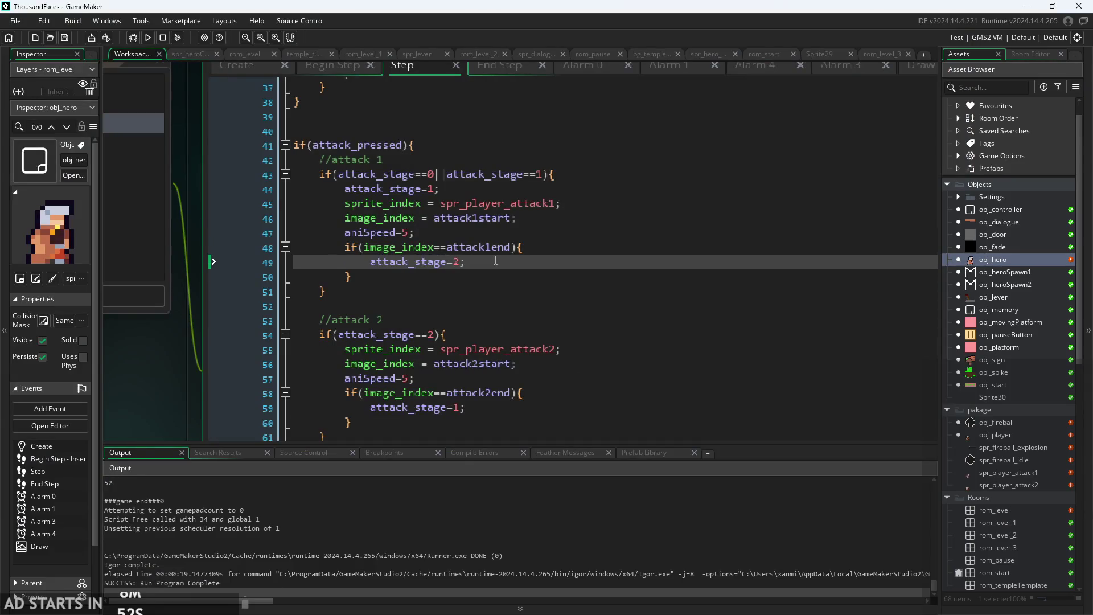
left_click(398, 155)
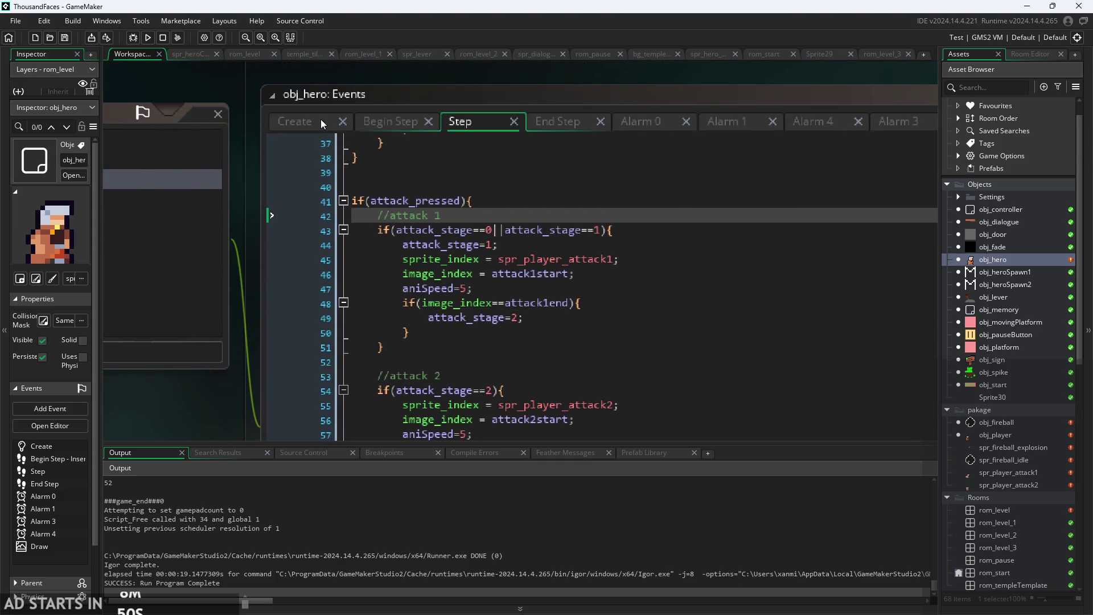
left_click(319, 121)
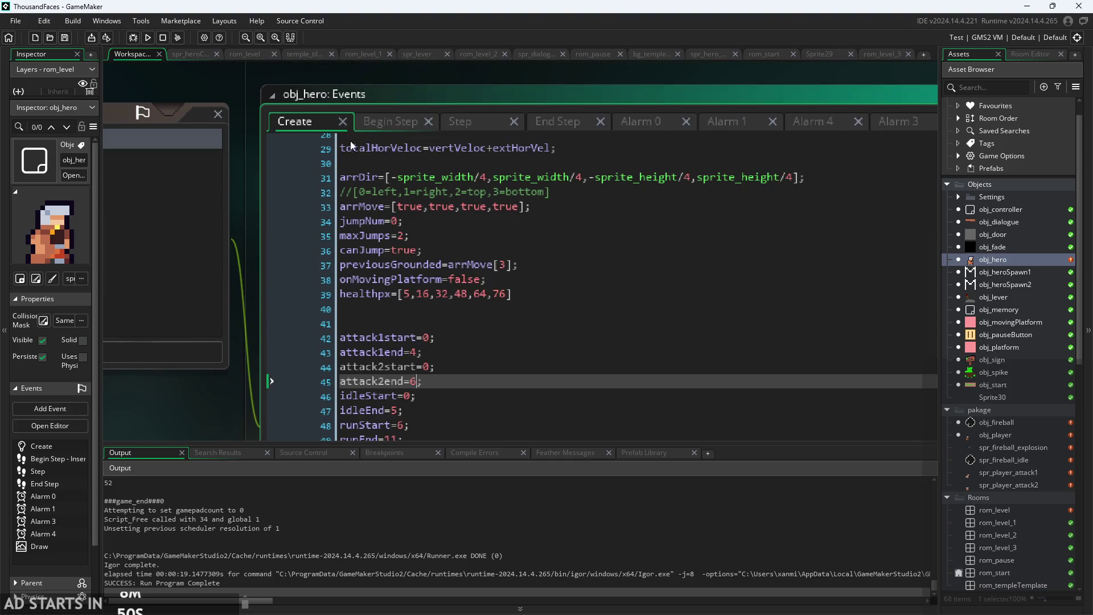
left_click(394, 122)
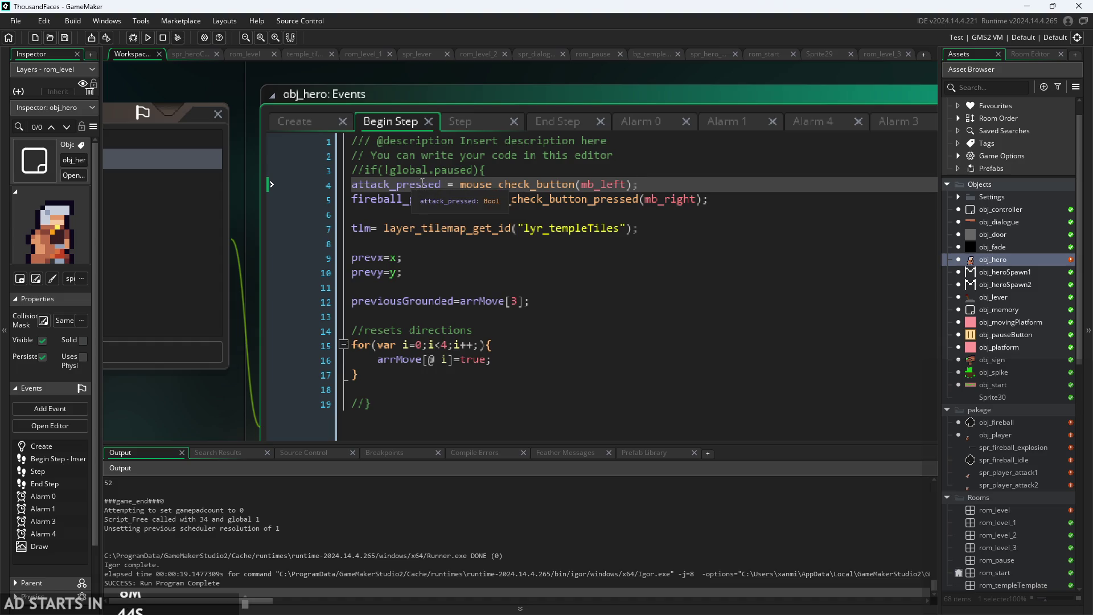
mouse_move(530, 185)
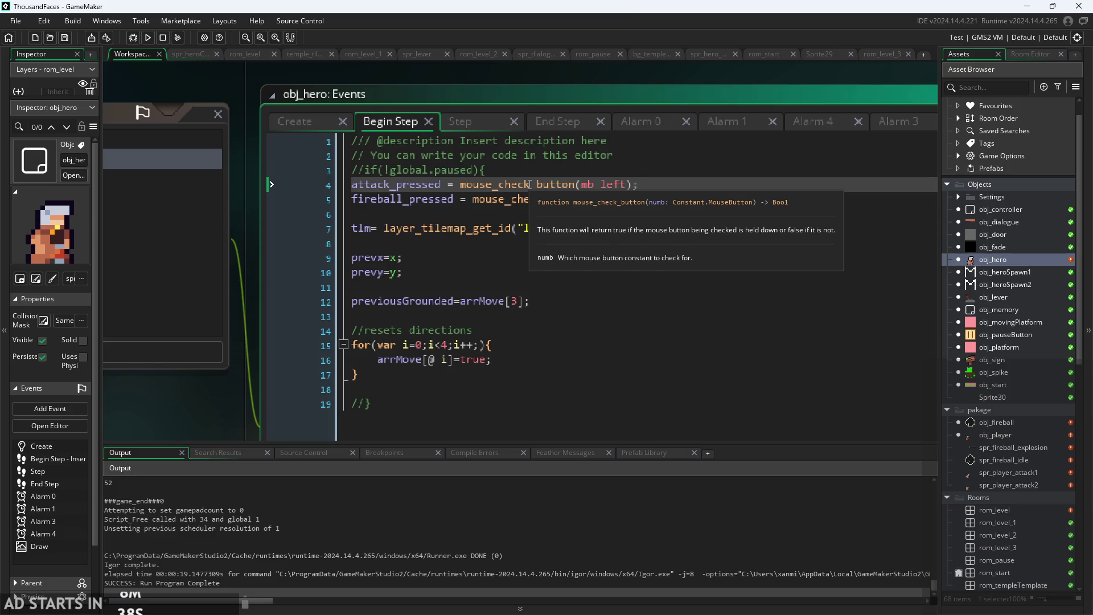
left_click(480, 126)
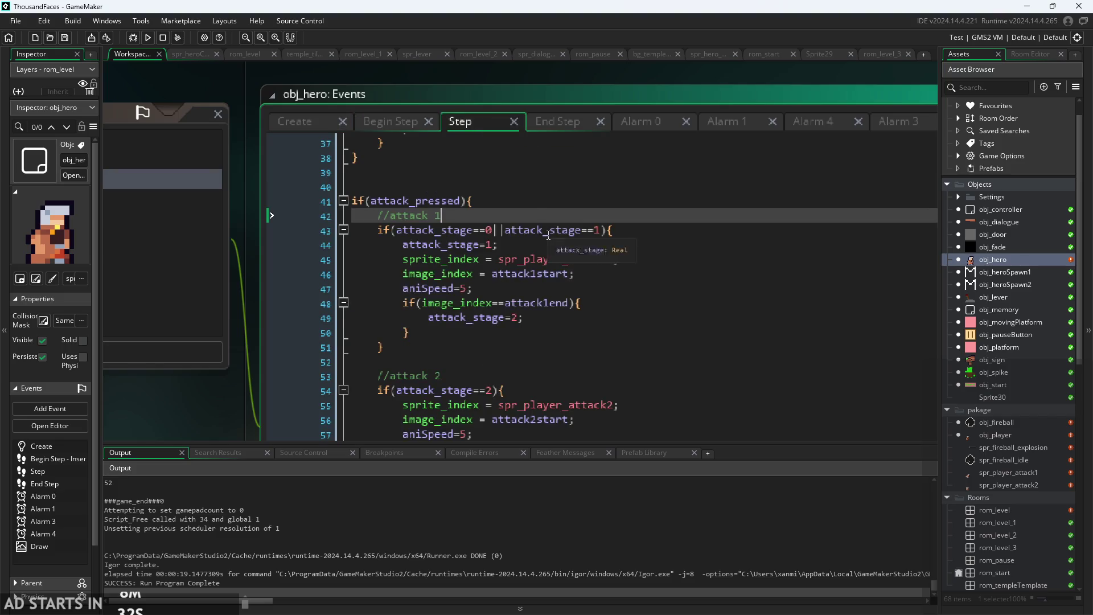
key("Down")
key("Up")
key("Up")
key("Down")
key("Down")
key("Down")
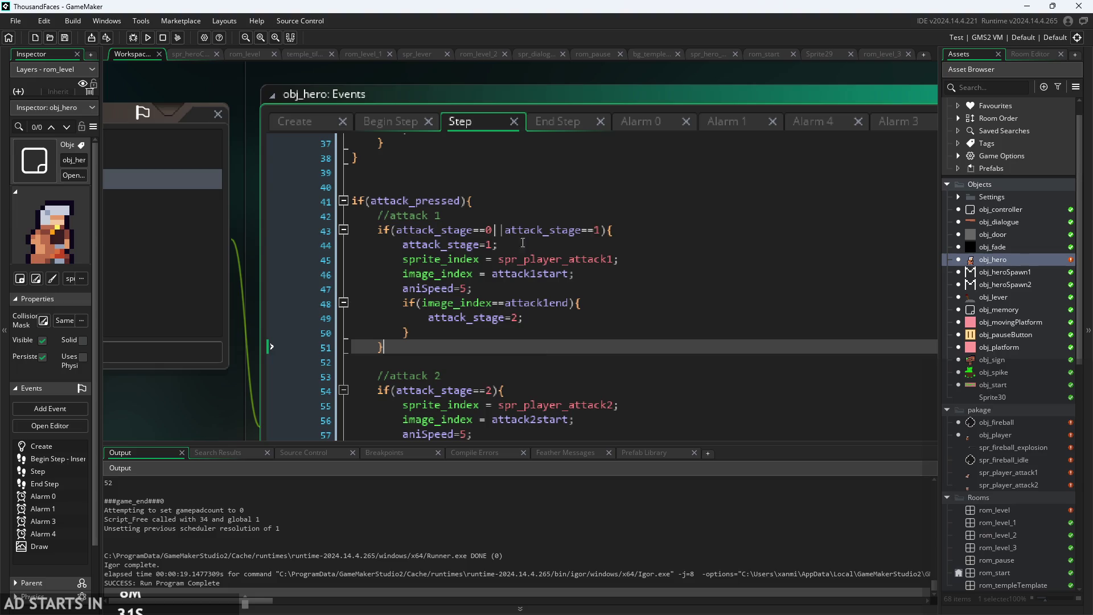
key("Up")
key("Up")
key("Up")
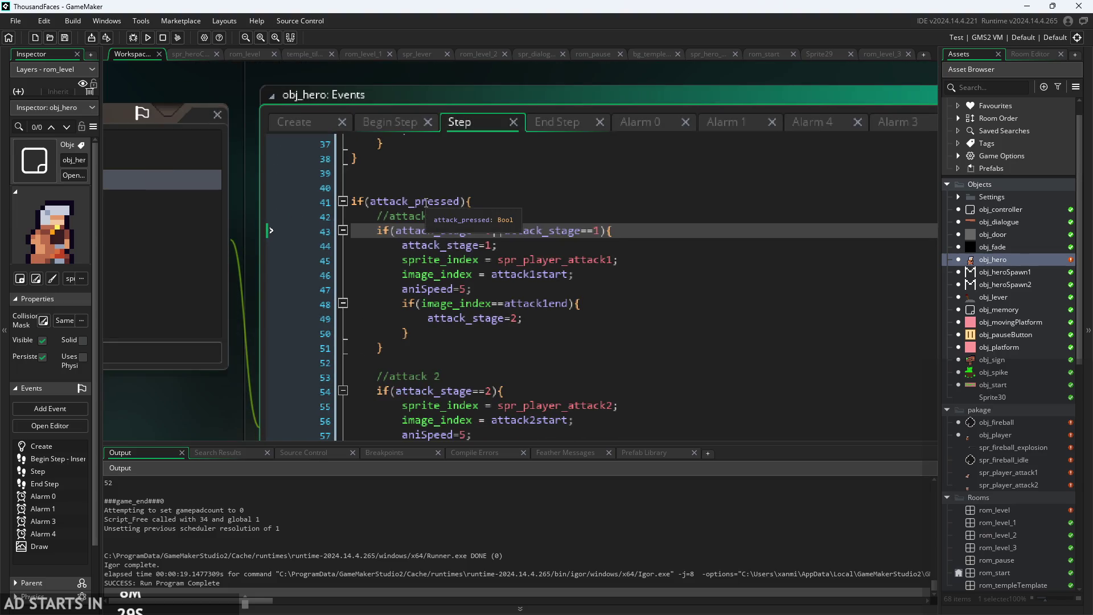
left_click(395, 125)
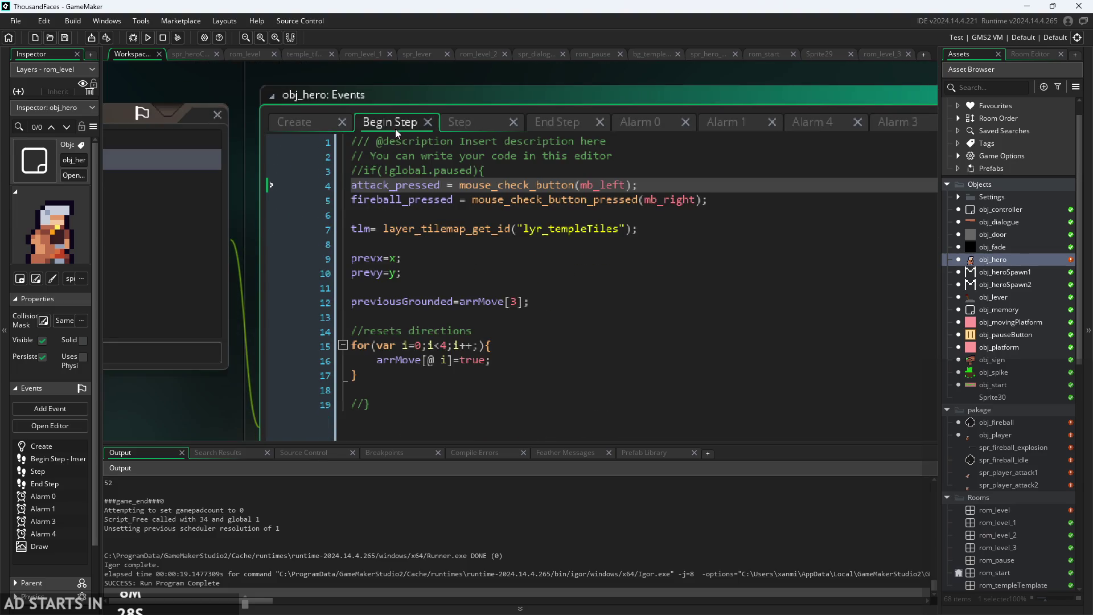
left_click(482, 120)
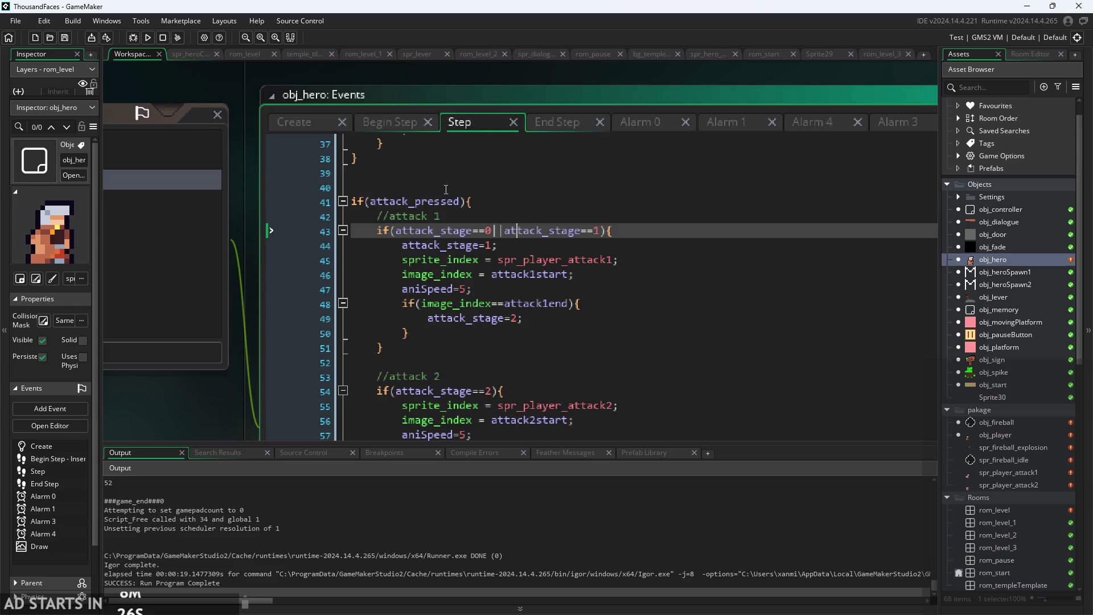
left_click(476, 235)
scroll(509, 259, "down", 2)
scroll(519, 252, "up", 2, "ctrl")
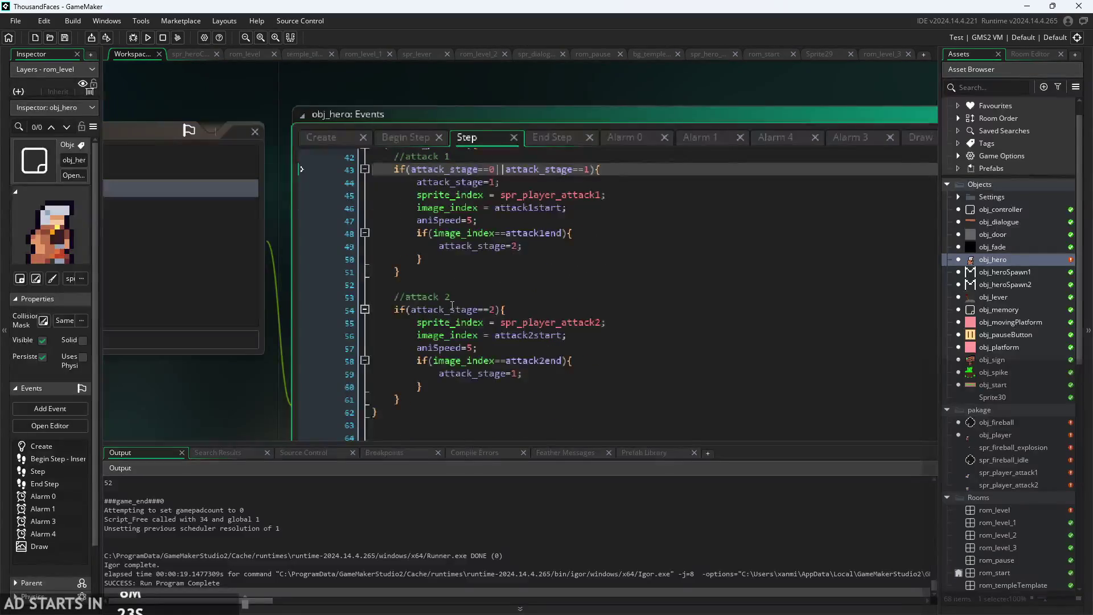
left_click(552, 283)
scroll(567, 263, "down", 2, "ctrl")
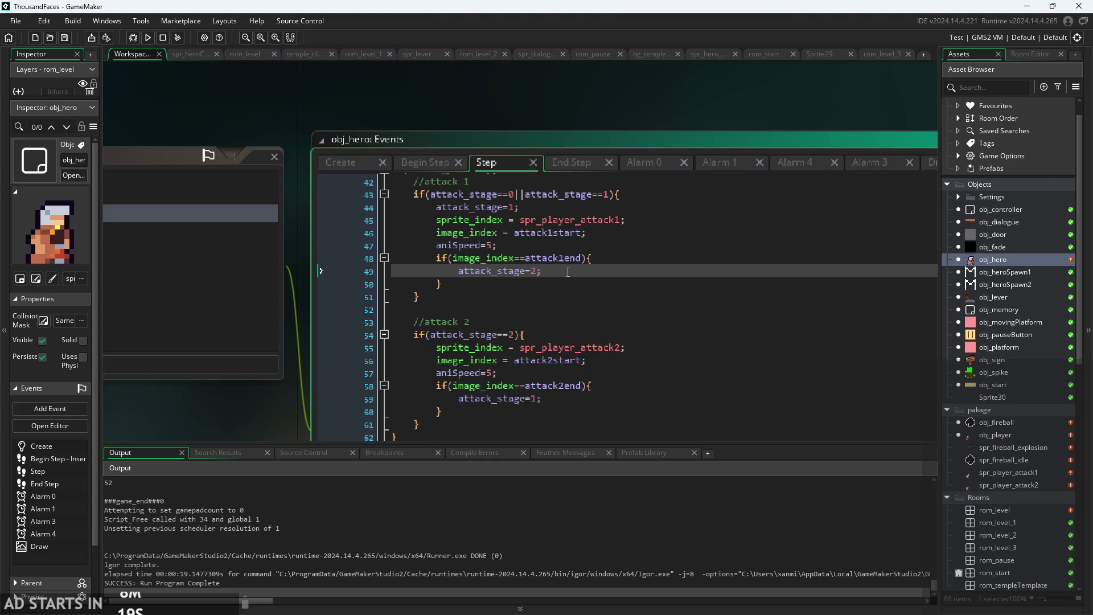
scroll(557, 371, "up", 2, "ctrl")
left_click(639, 341)
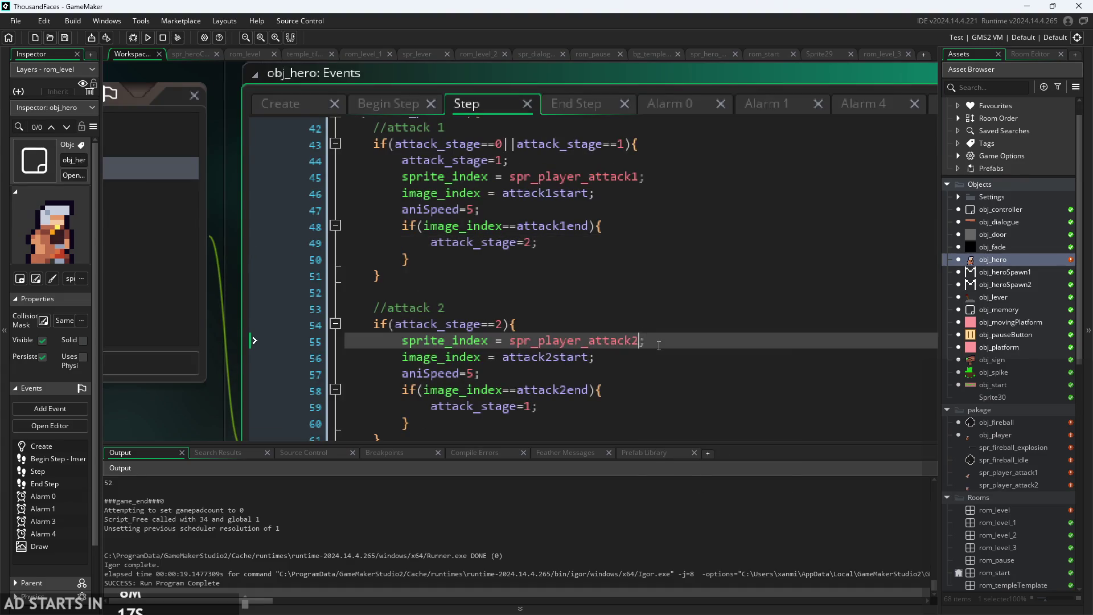
left_click(655, 356)
scroll(656, 356, "down", 1)
scroll(655, 356, "up", 1)
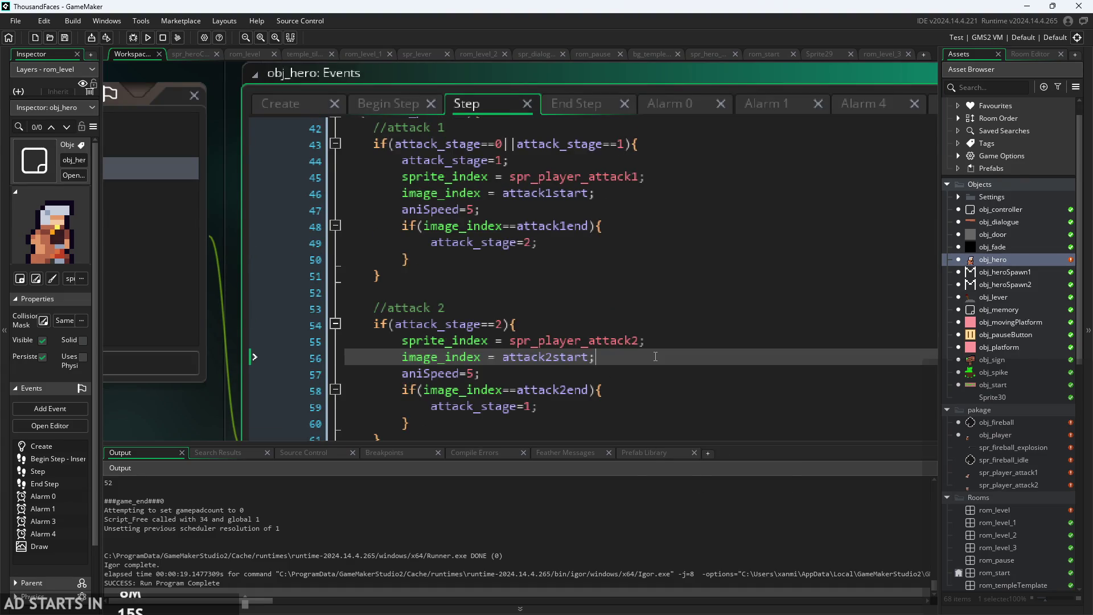
scroll(655, 356, "down", 1)
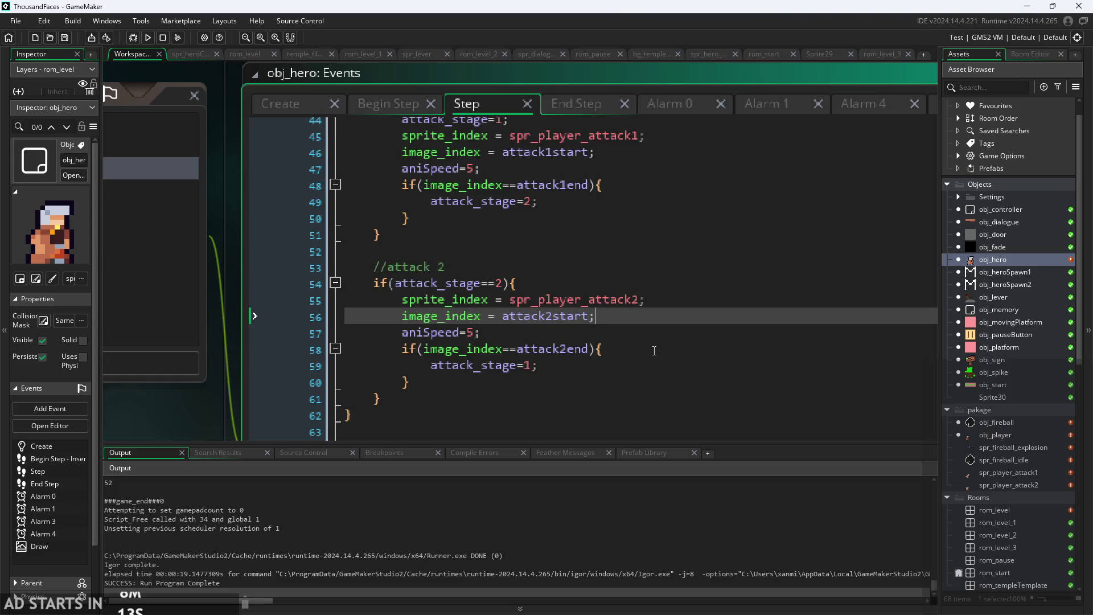
Open obj_controller's events and view its Step and Alarm 0 code.
scroll(654, 351, "down", 3, "ctrl")
left_click_drag(222, 438, 155, 379)
double_click(1002, 209)
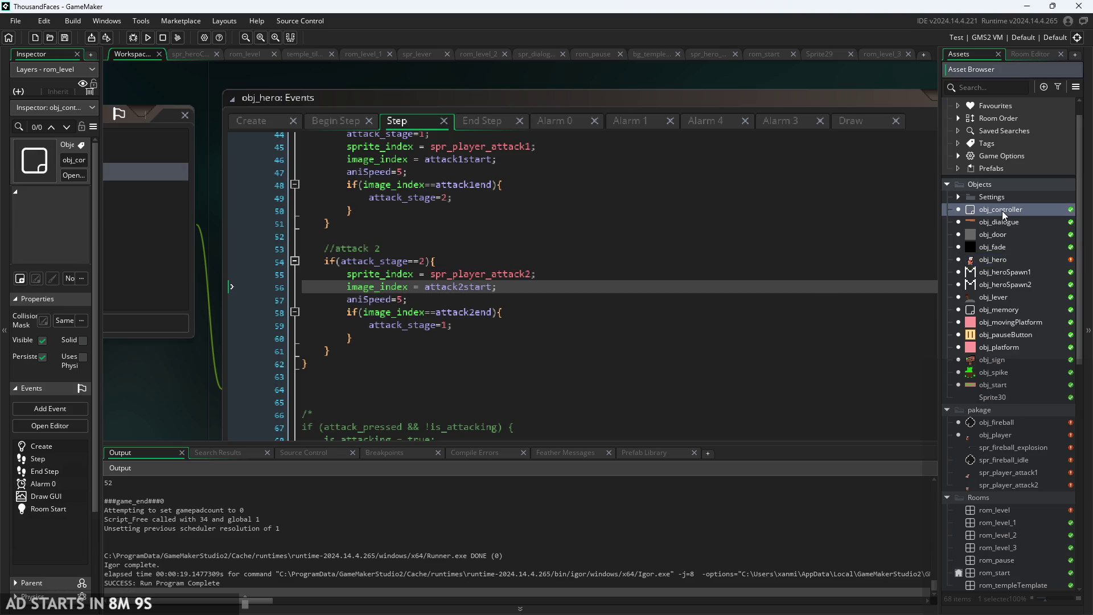
scroll(267, 358, "up", 2, "ctrl")
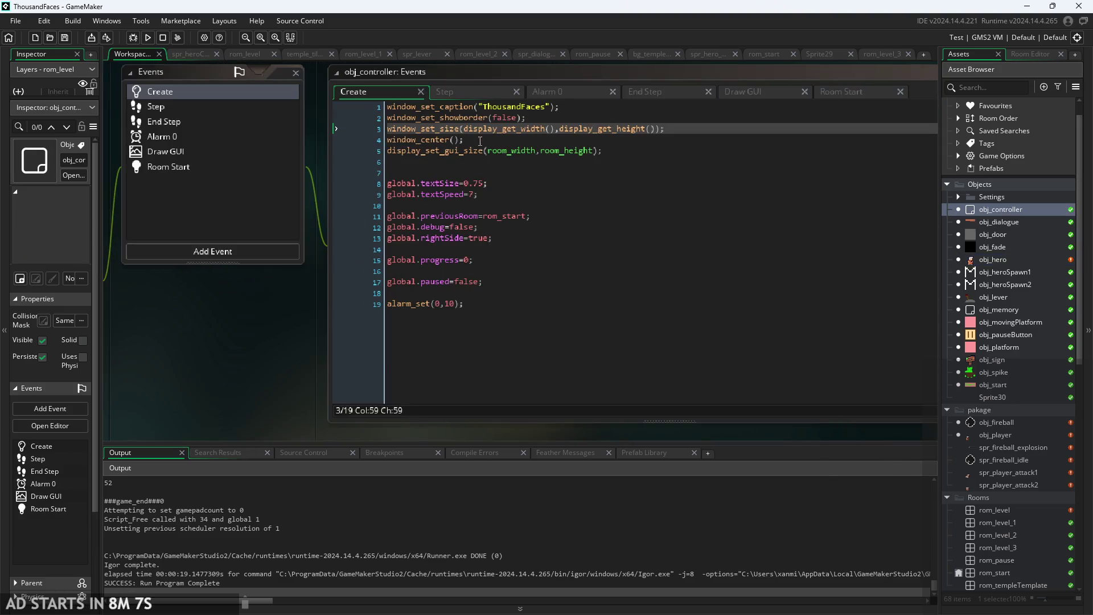
left_click(464, 94)
left_click_drag(255, 297, 192, 347)
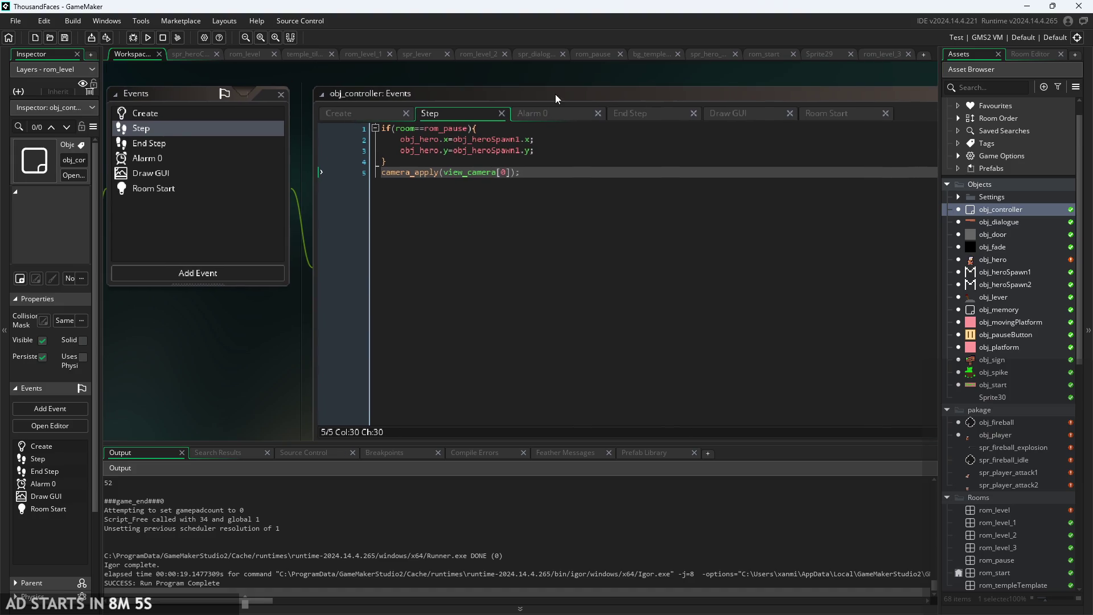
left_click(536, 112)
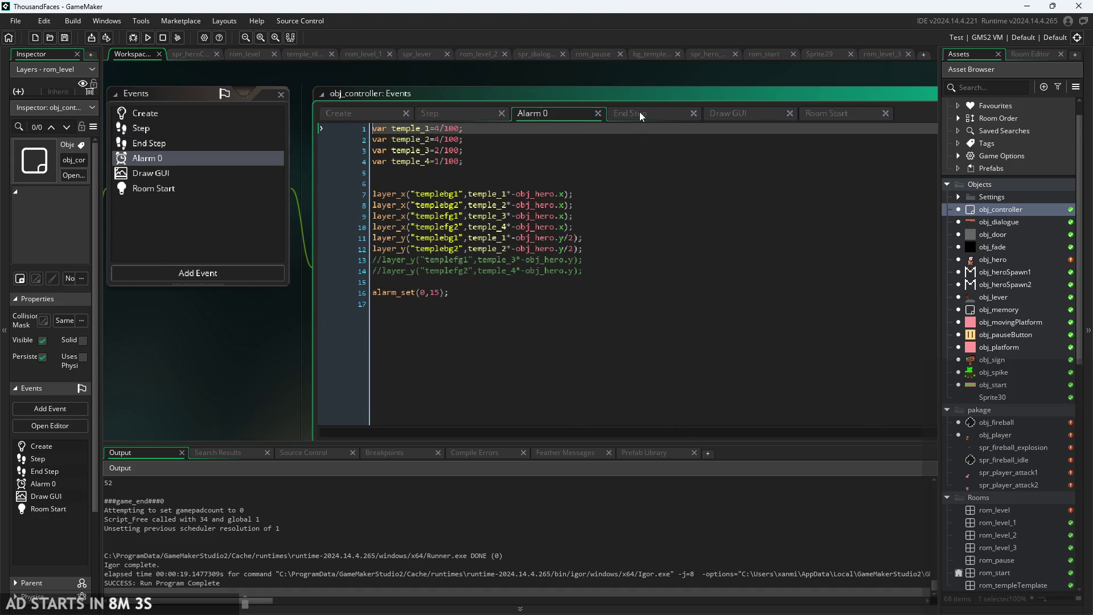
Read through the Draw GUI debug-text code down to the image_index and obj_memory.y lines.
left_click(763, 118)
scroll(570, 256, "down", 7)
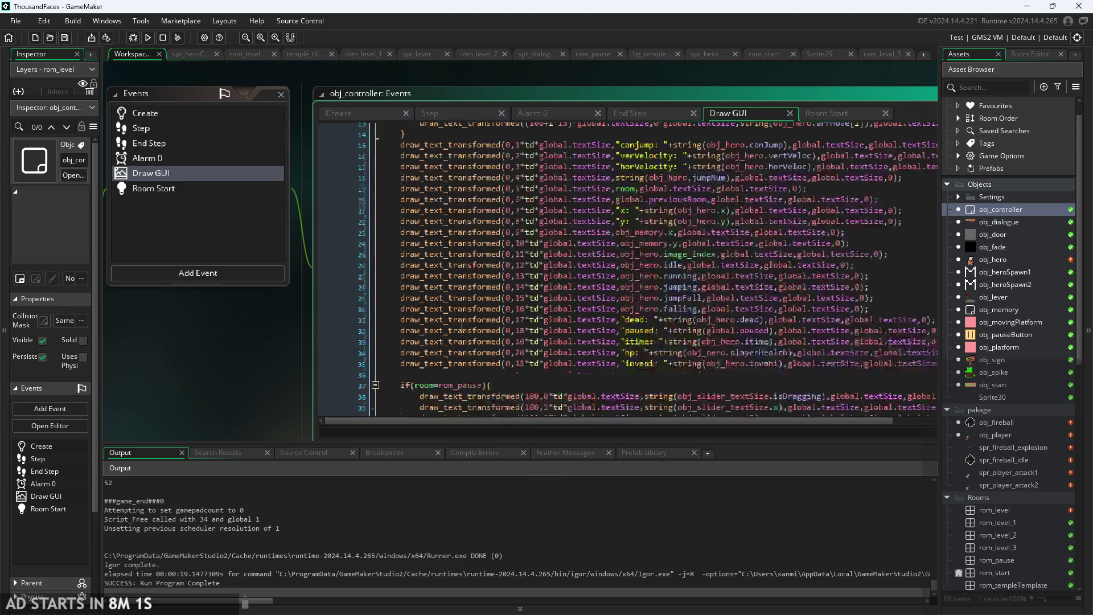
scroll(255, 309, "down", 2, "ctrl")
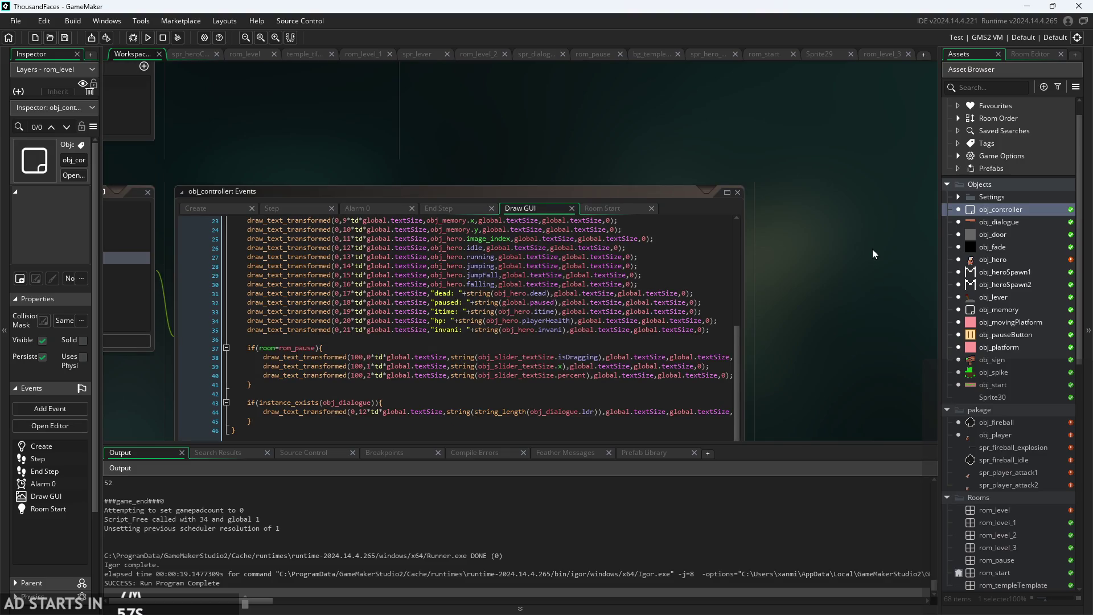
scroll(823, 304, "up", 2, "ctrl")
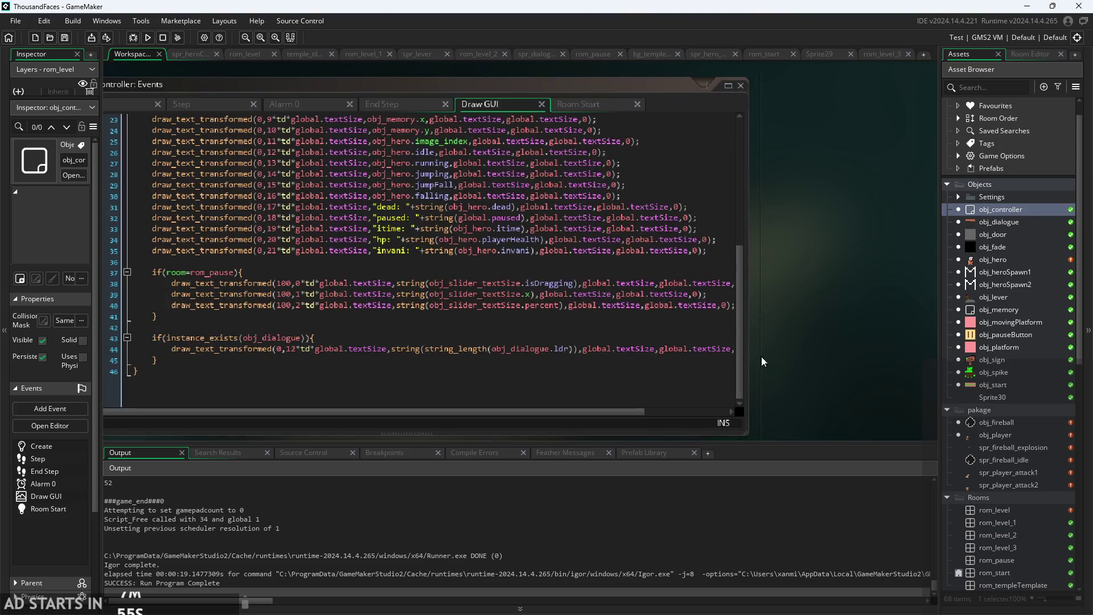
left_click_drag(738, 361, 729, 282)
scroll(729, 282, "down", 2)
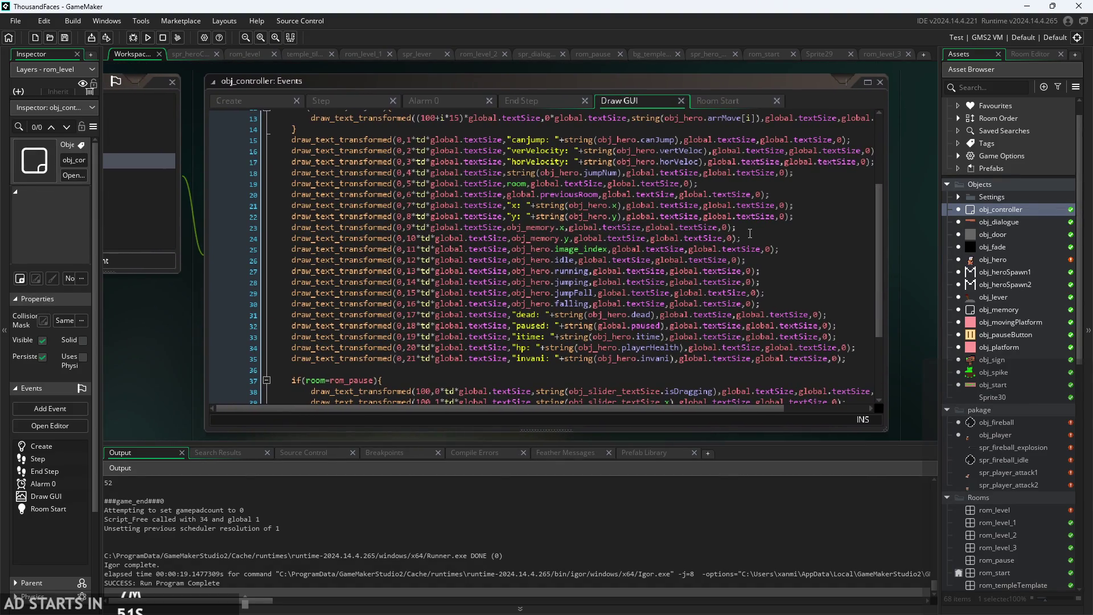
scroll(749, 233, "up", 1, "ctrl")
left_click(803, 246)
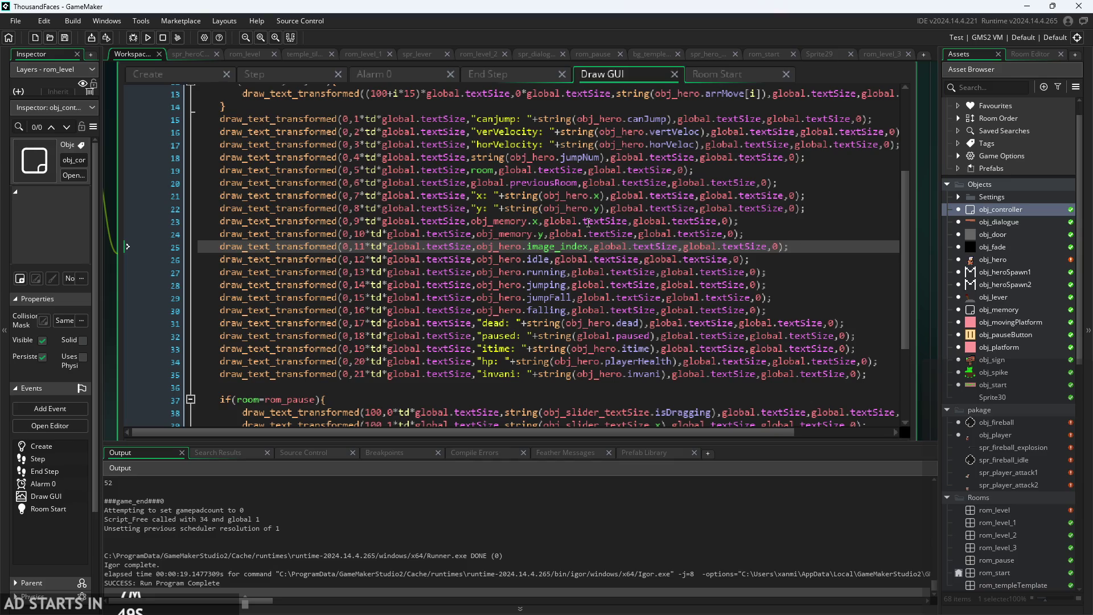
left_click(819, 234)
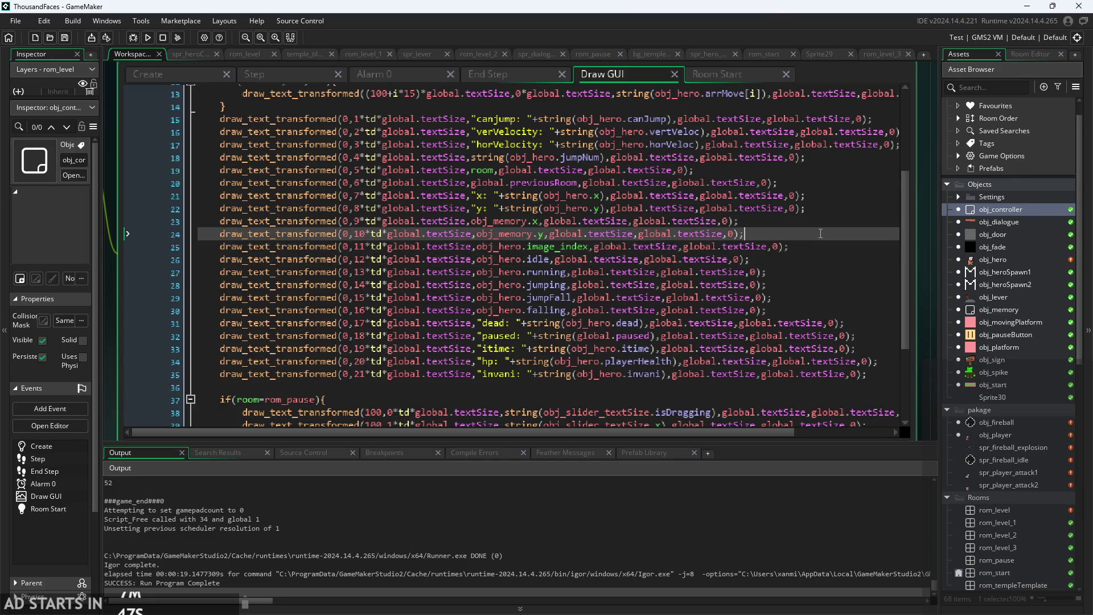
Delete the two obj_memory debug lines, leaving line 23 empty.
key("Return")
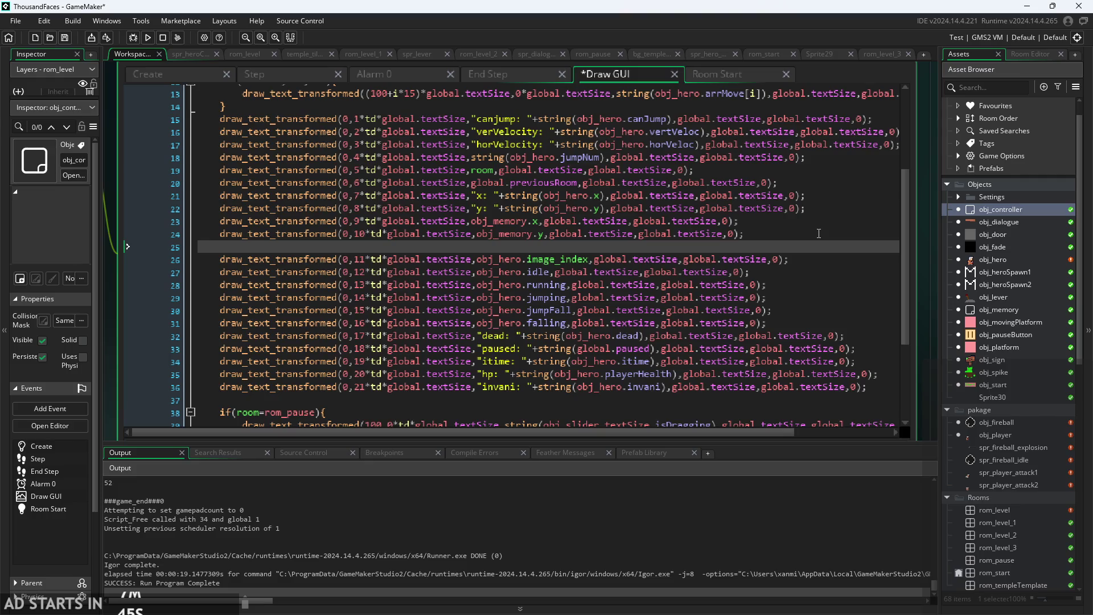
mouse_move(792, 236)
left_mouse_down()
mouse_move(190, 234)
mouse_move(190, 223)
left_mouse_up()
key("BackSpace")
key("BackSpace")
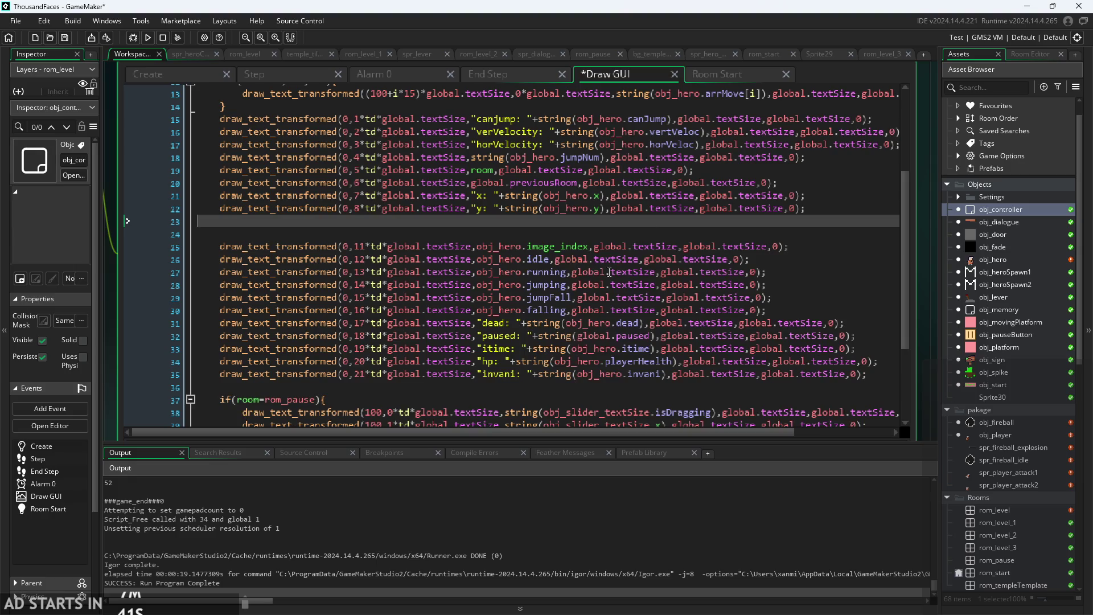
left_click(680, 226)
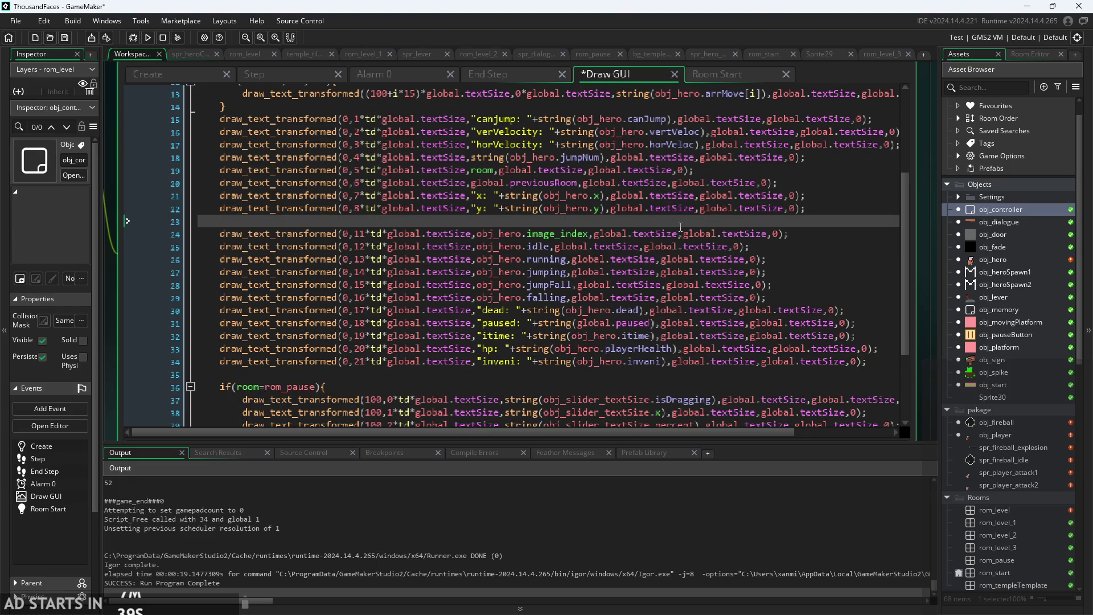
Duplicate the image_index debug line onto line 23 and change its row from 11 to 9.
left_click_drag(790, 234, 218, 238)
key("ctrl+c")
left_click(295, 219)
key("ctrl+v")
left_click(367, 221)
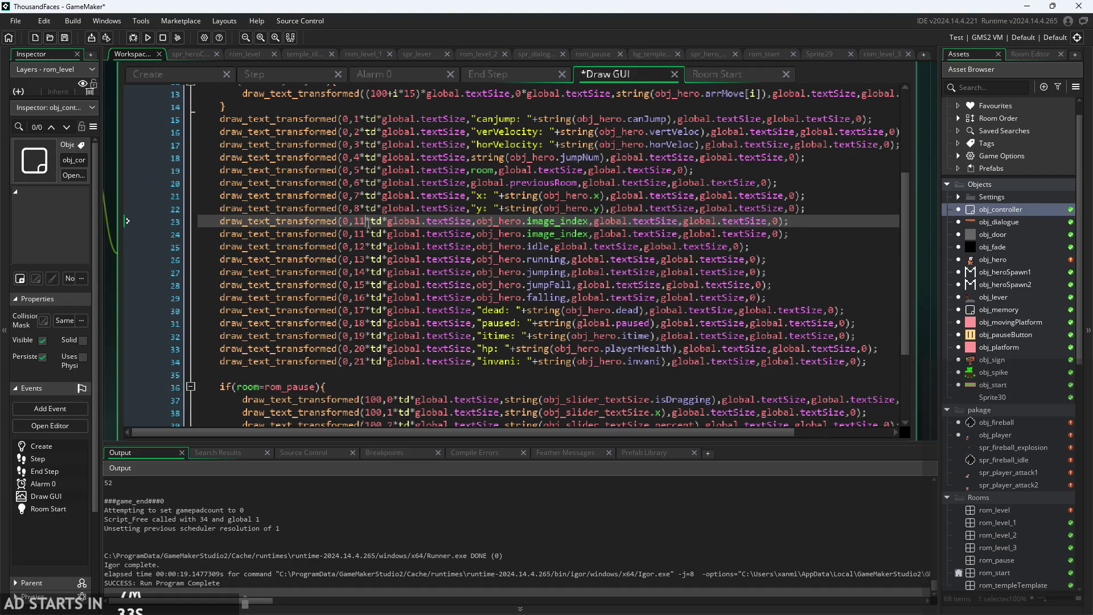
key("BackSpace")
key("BackSpace")
type("9")
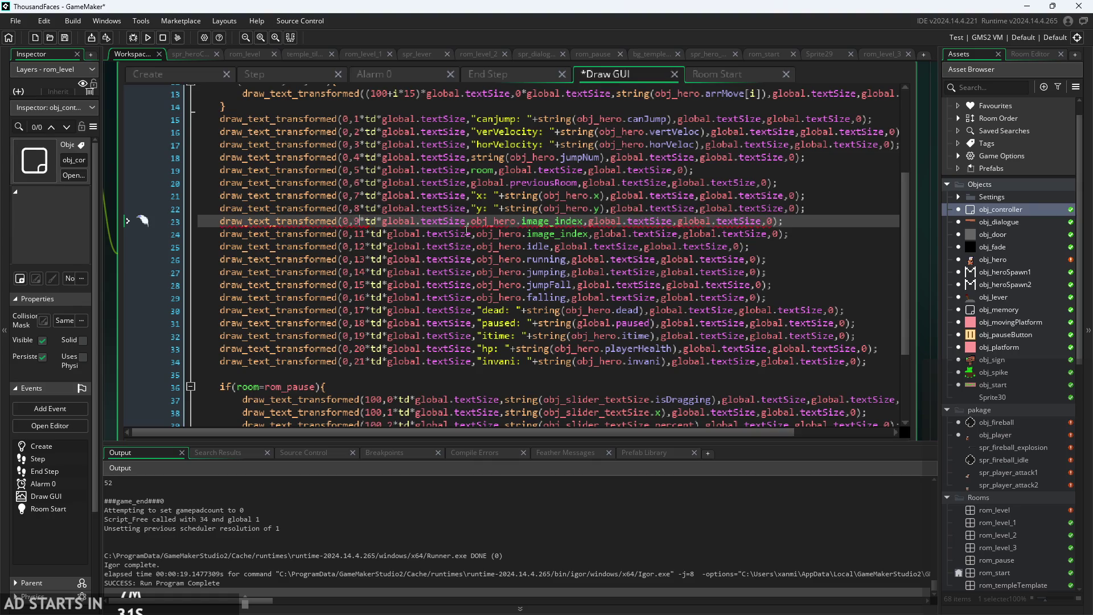
Replace image_index with sprite_index on line 23 and start the game.
scroll(505, 232, "up", 1)
mouse_move(578, 223)
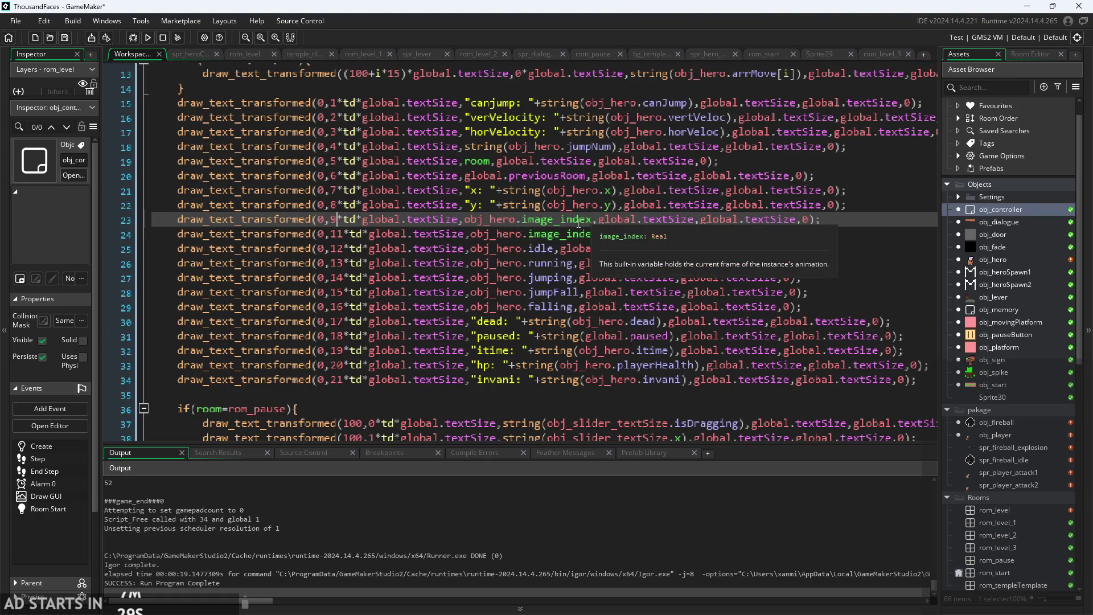
left_click_drag(555, 221, 521, 220)
type("sp")
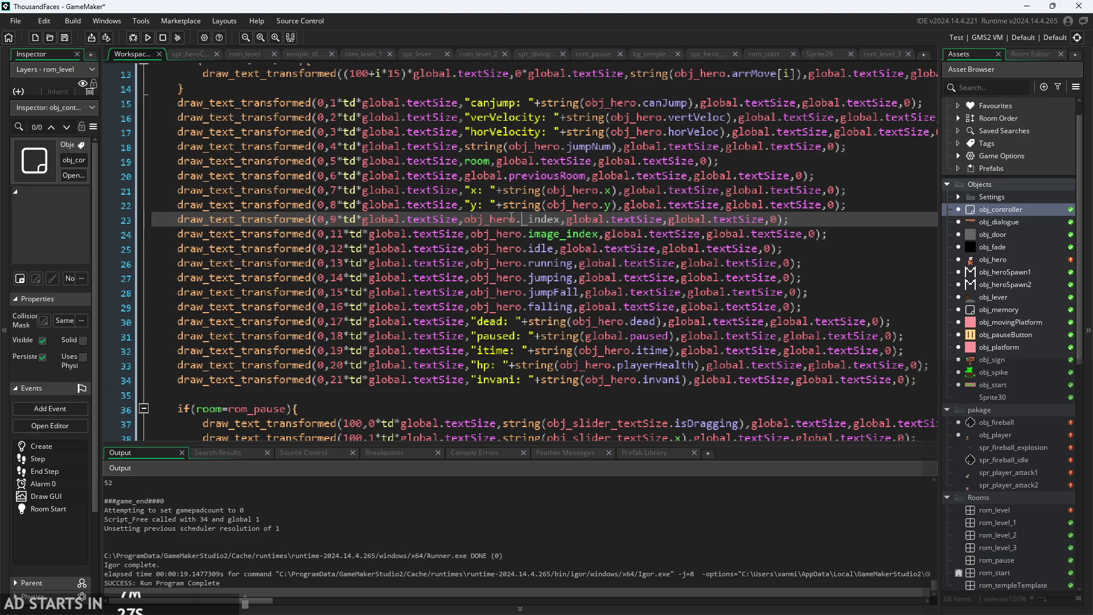
type("rite")
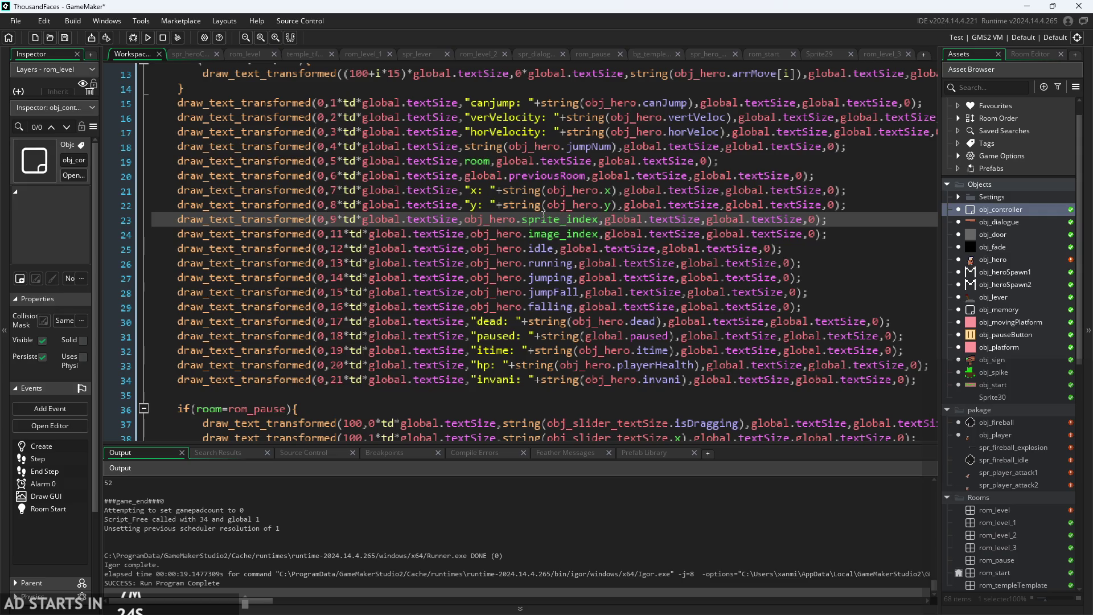
mouse_move(550, 216)
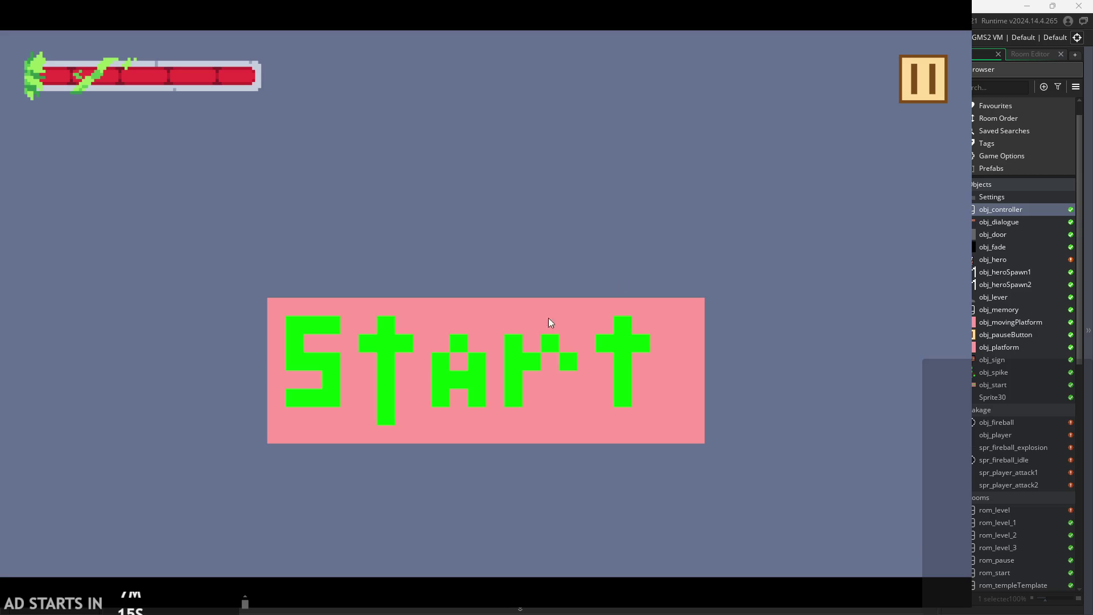
left_click(550, 322)
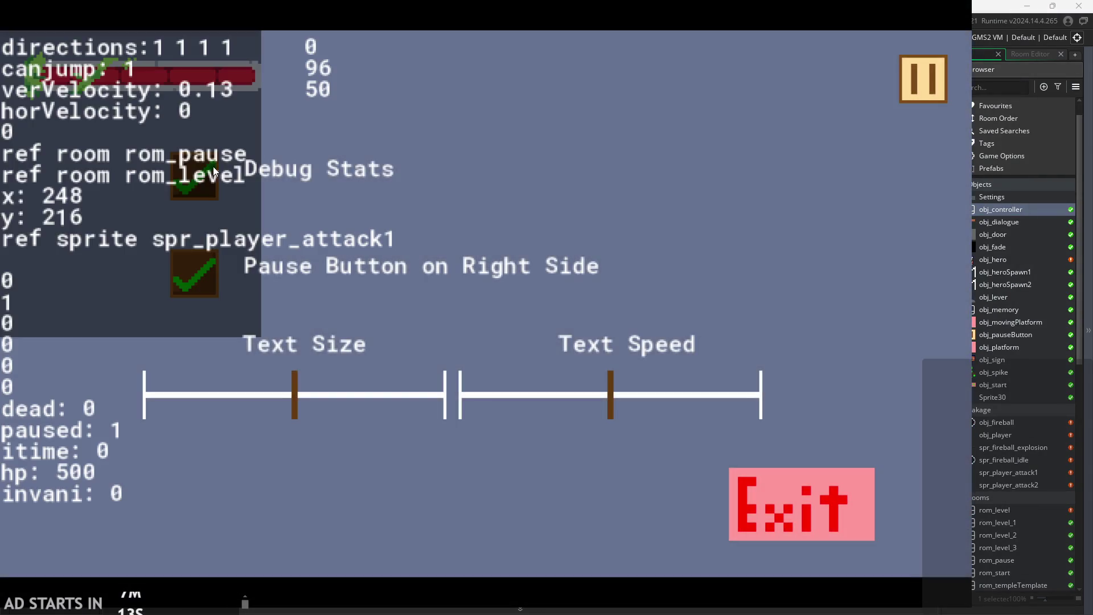
Resume play and jump the hero onto the pink block and window ledge, slashing along the way.
key("Escape")
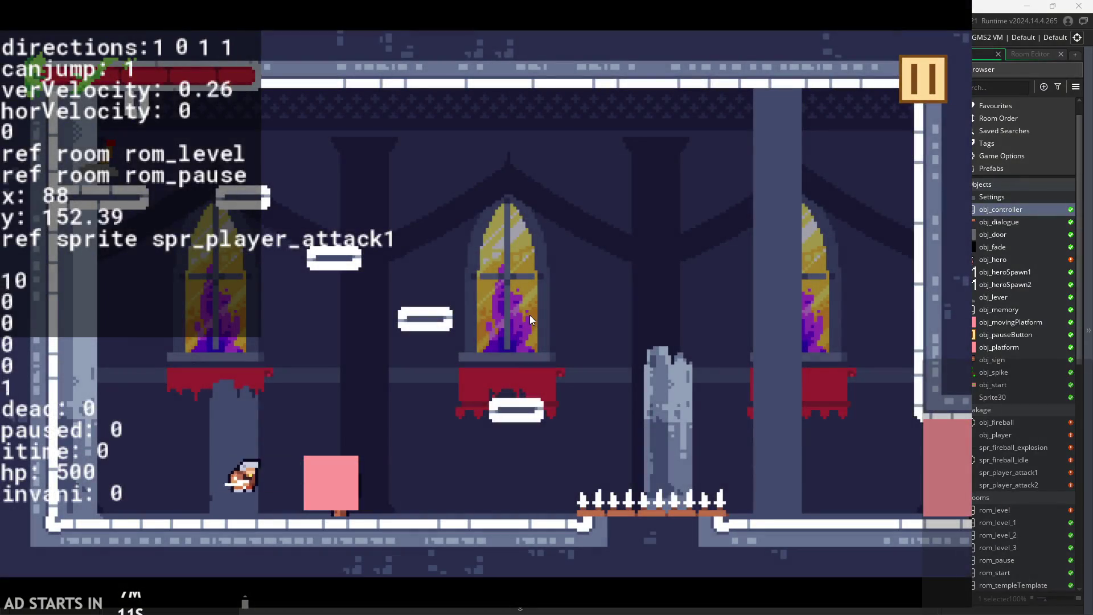
key("space")
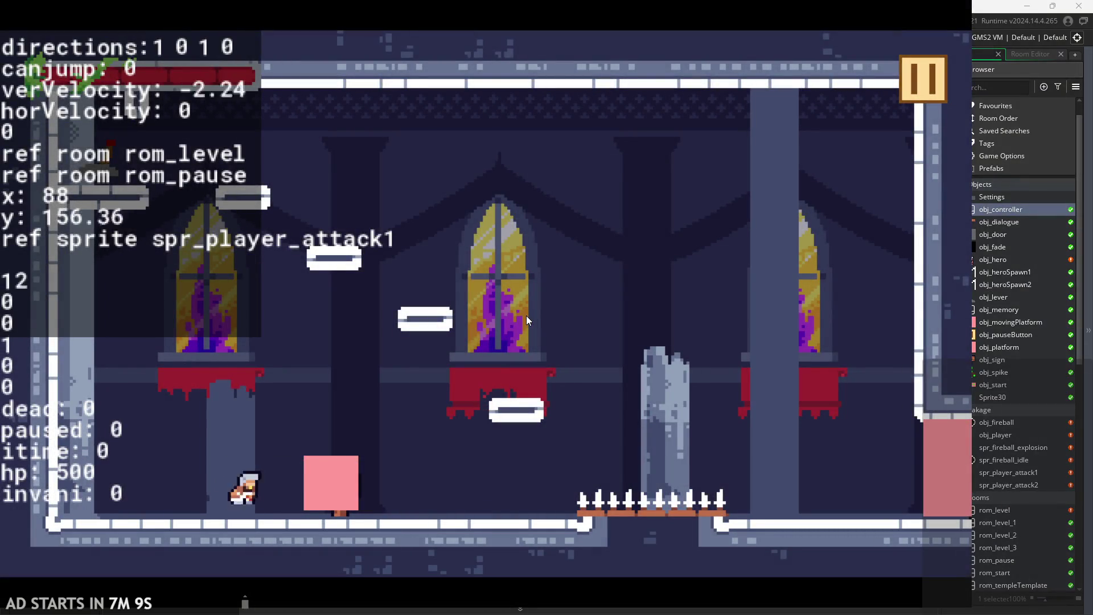
key("Right")
key("space")
key("x")
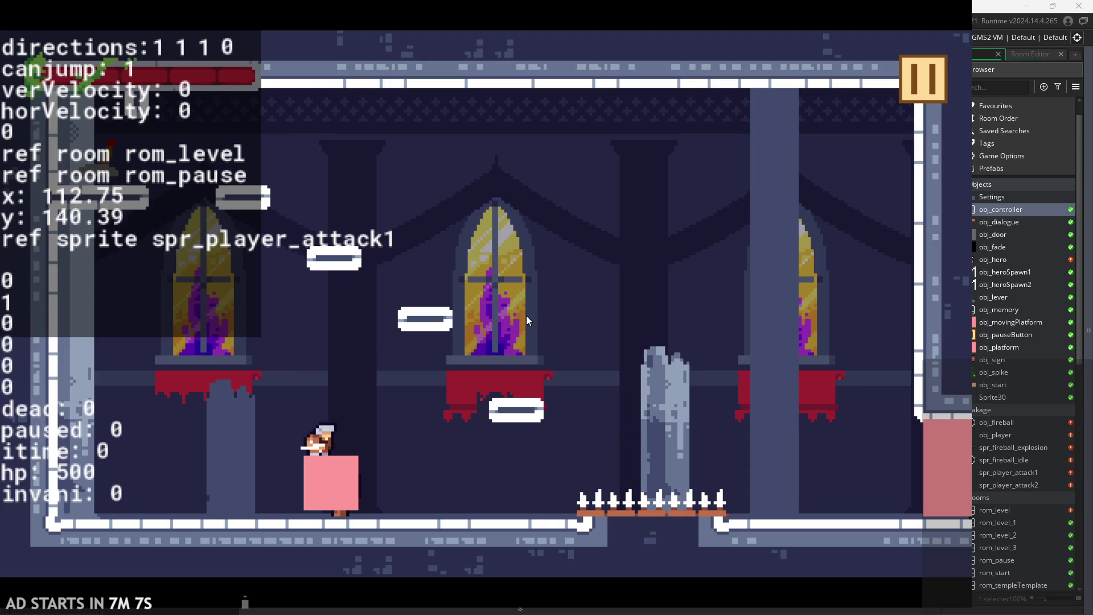
key("space")
key("Right")
key("x")
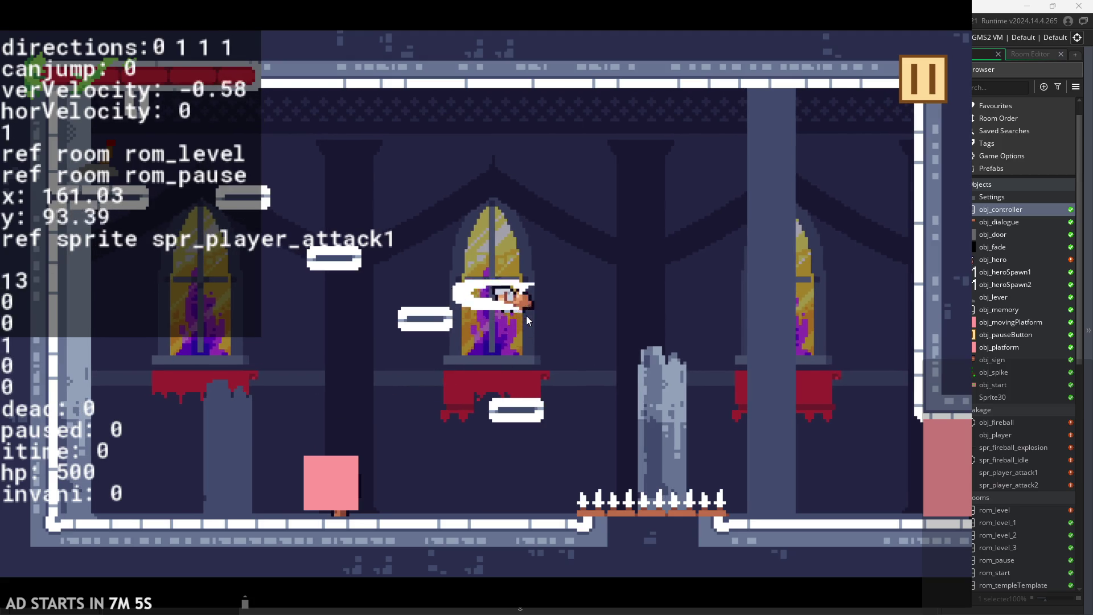
key("space")
key("Left")
key("Left")
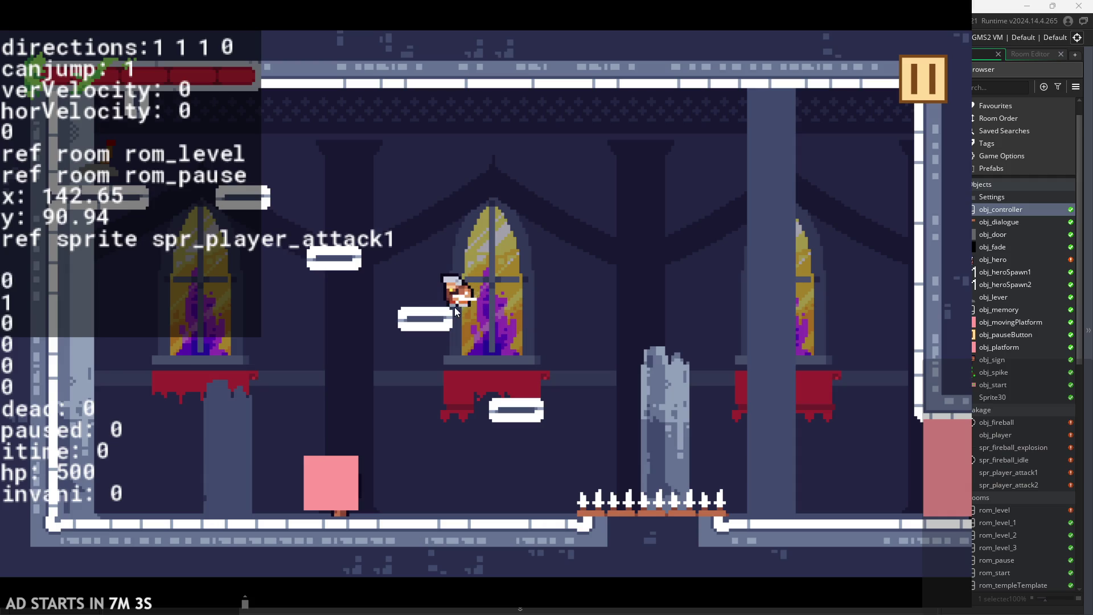
key("Left")
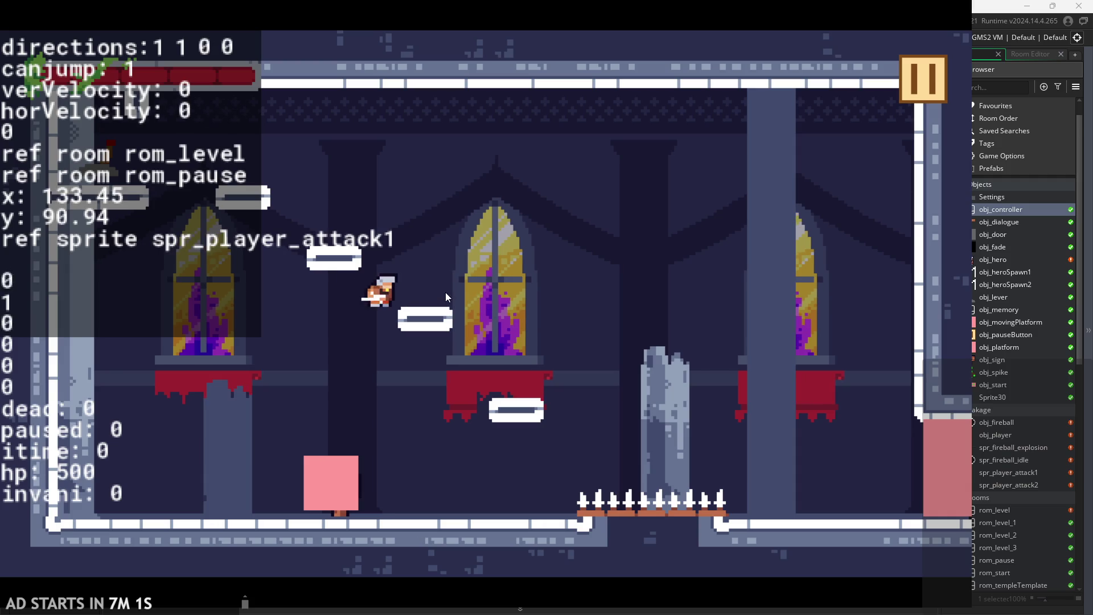
key("x")
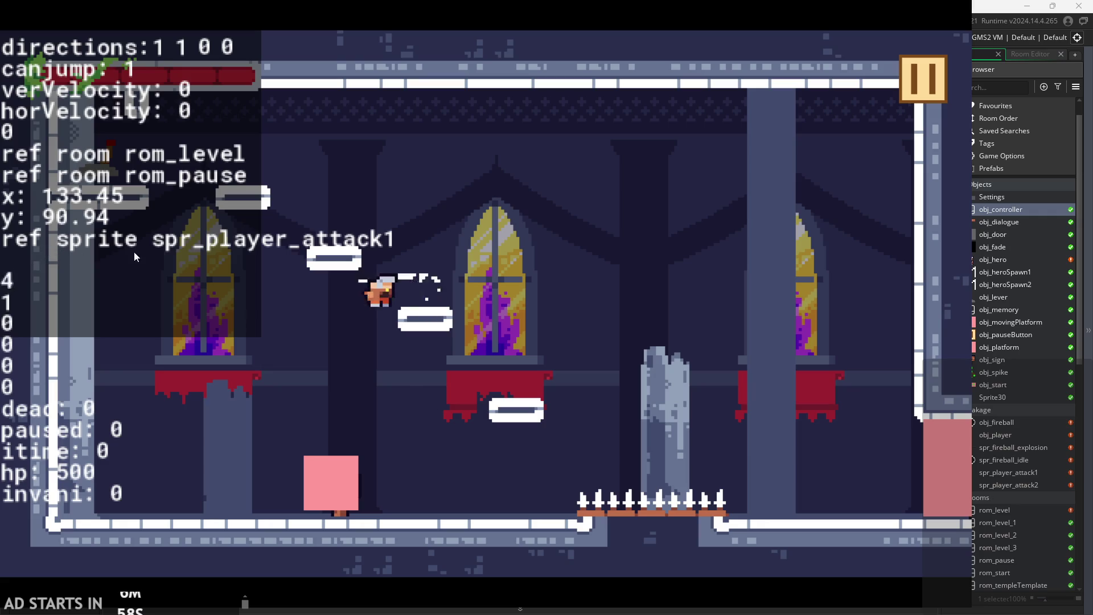
Jump between the upper-left platforms, steering in mid-air and swinging attacks.
key("Up")
key("Left")
key("x")
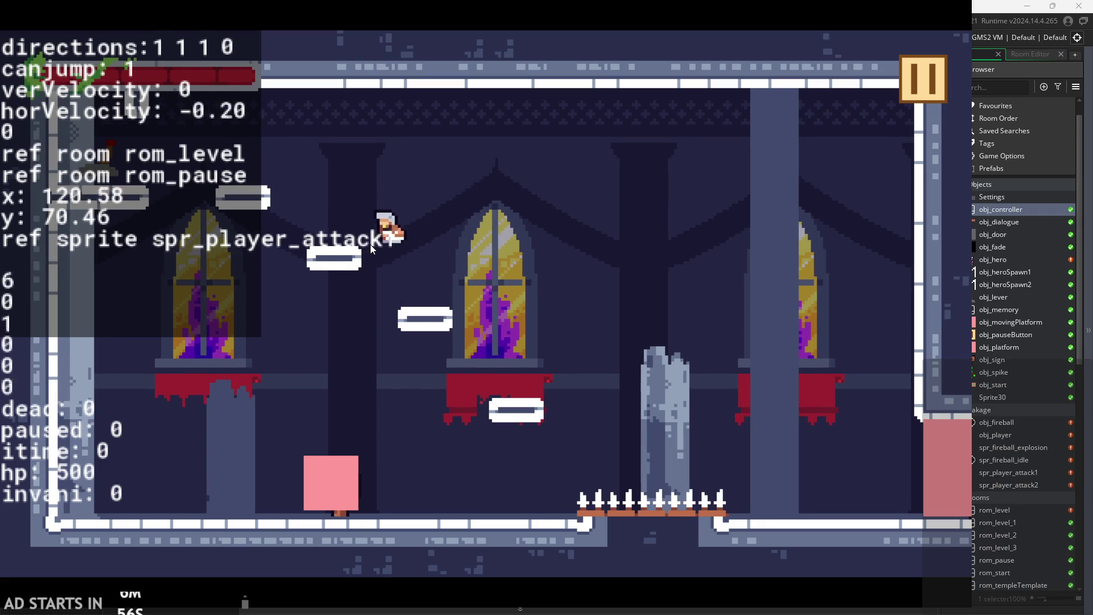
key("Up")
key("Right")
key("Left")
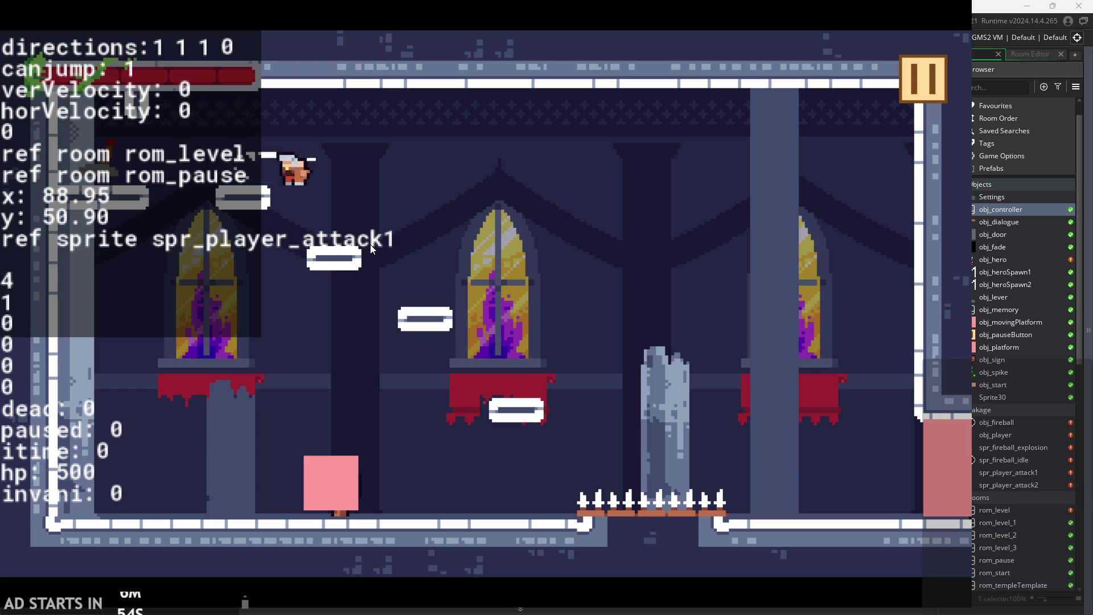
key("Right")
key("x")
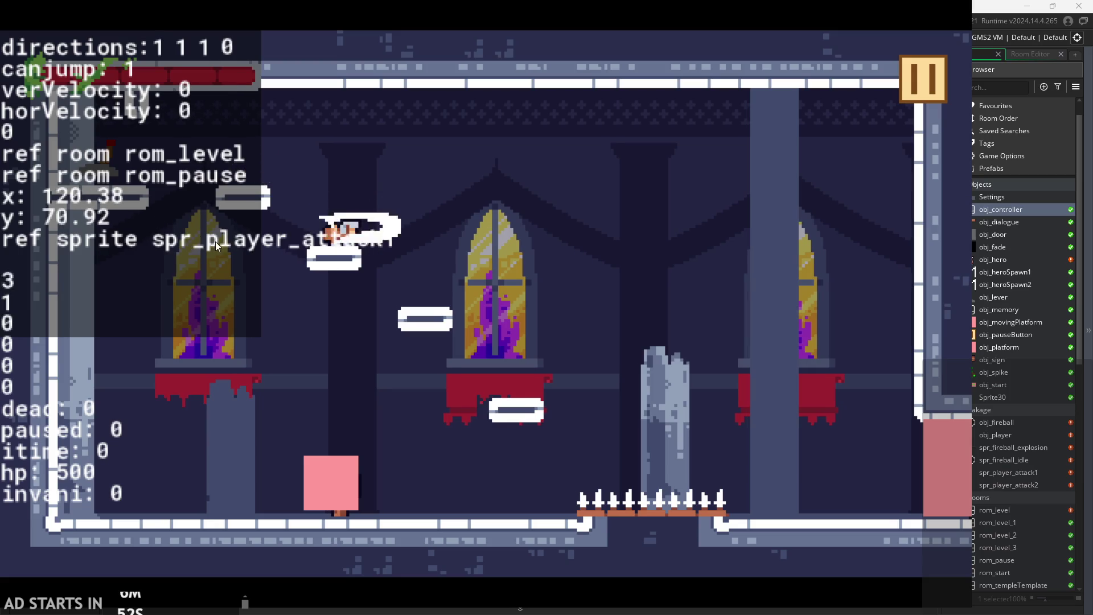
key("Right")
key("Right")
key("Up")
key("Left")
key("Right")
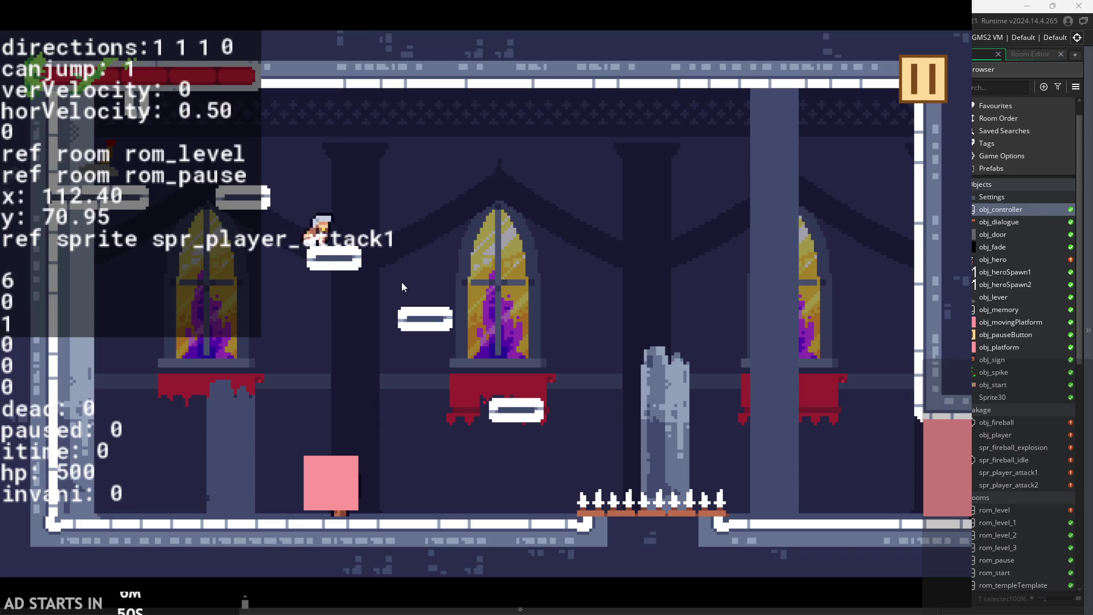
key("Right")
Run the hero back and forth, jump onto the pink block and attack, then pause and exit.
key("Left")
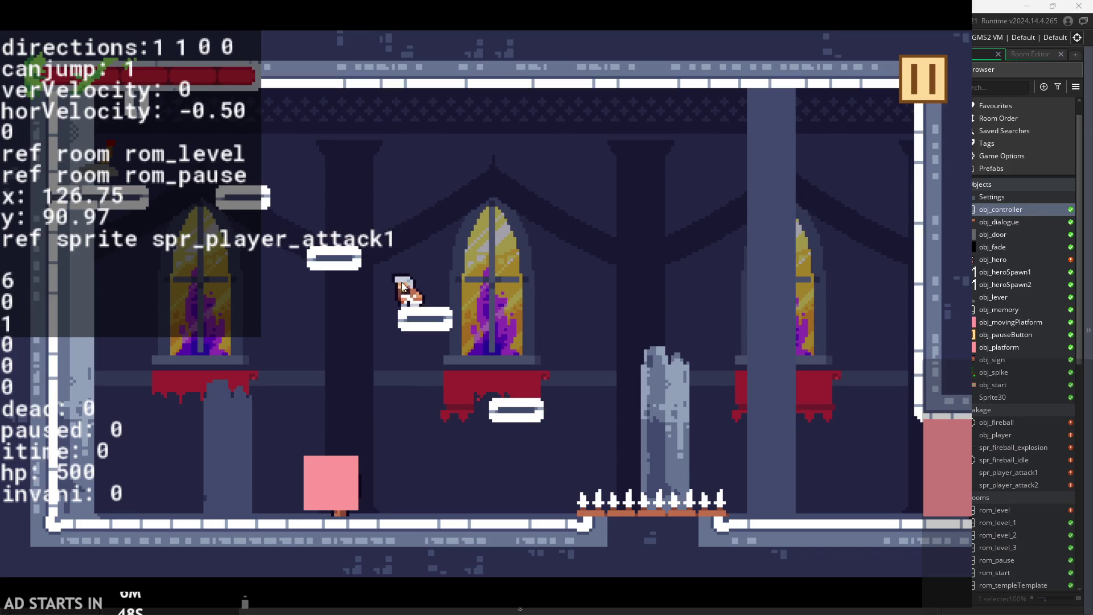
key("Right")
key("Left")
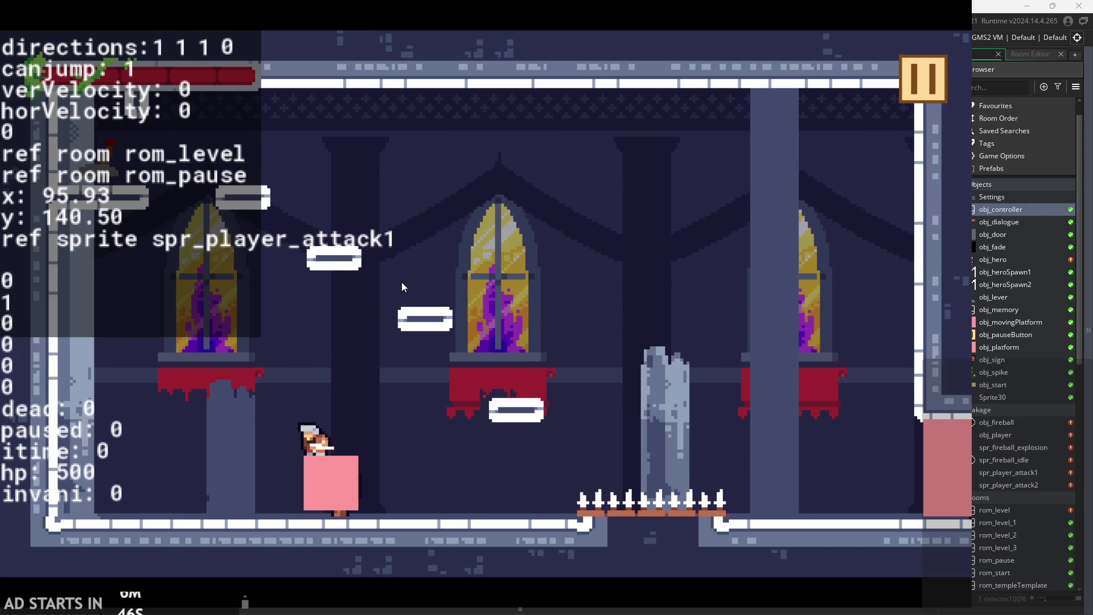
key("Right")
key("Left")
key("Right")
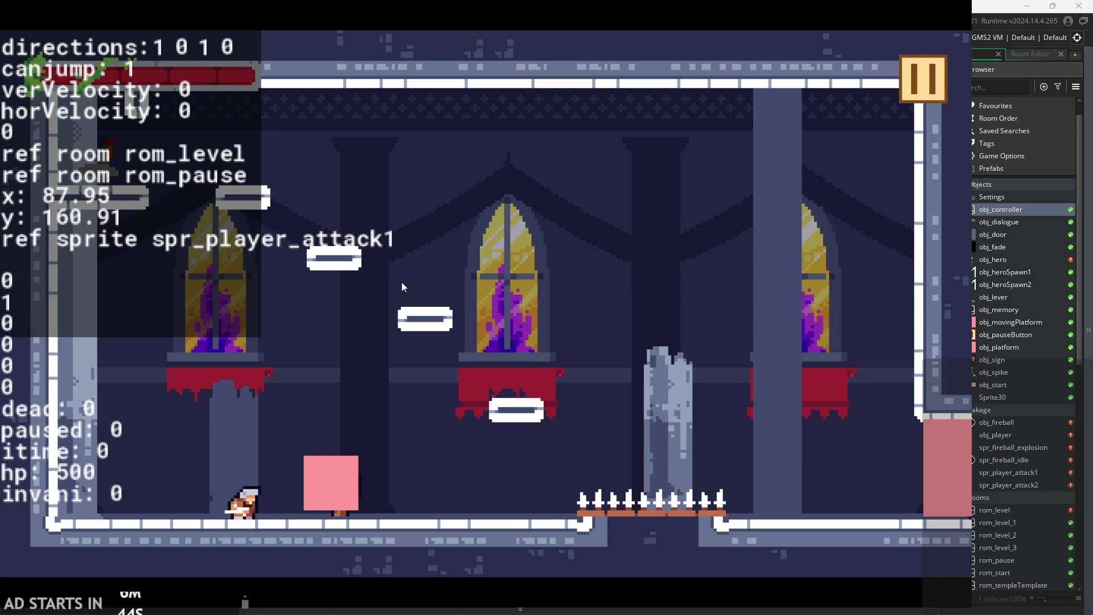
key("Left")
key("Right")
key("Left")
key("Up")
key("Right")
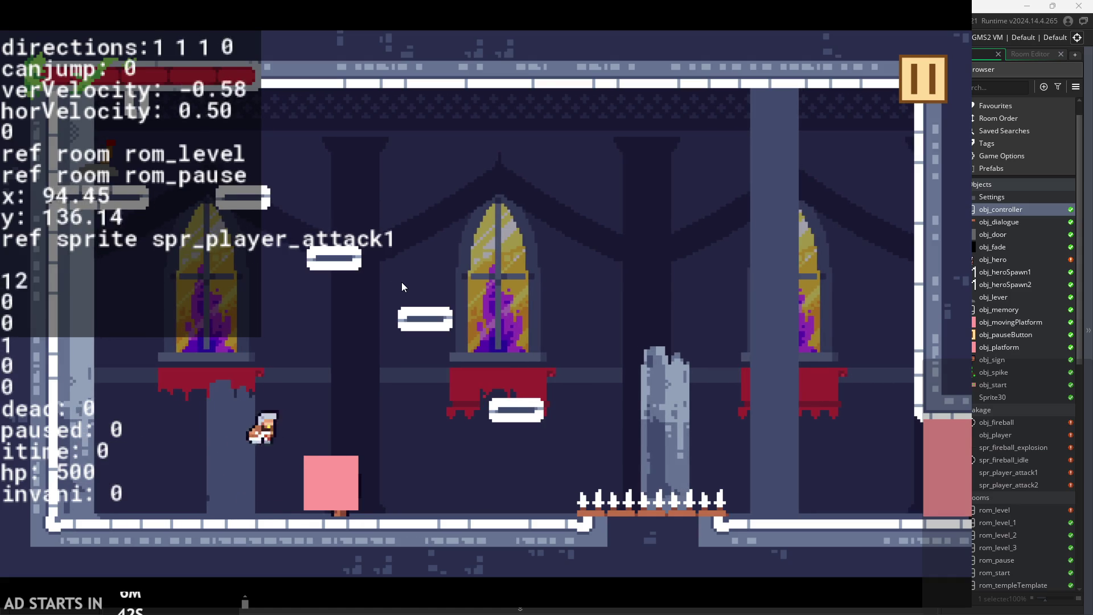
left_click(299, 473)
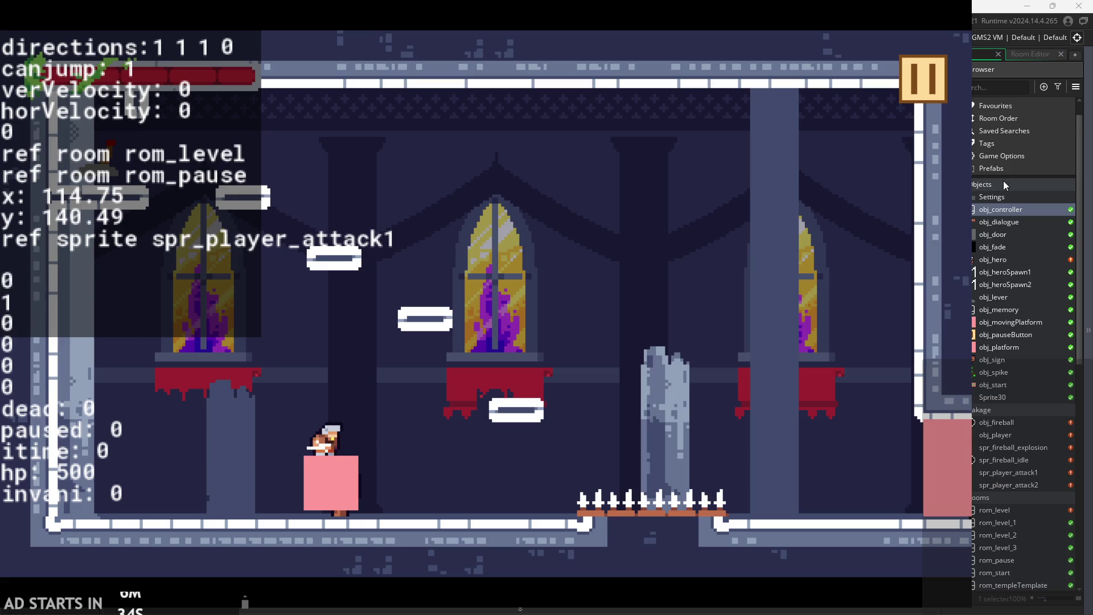
left_click(928, 95)
left_click(790, 519)
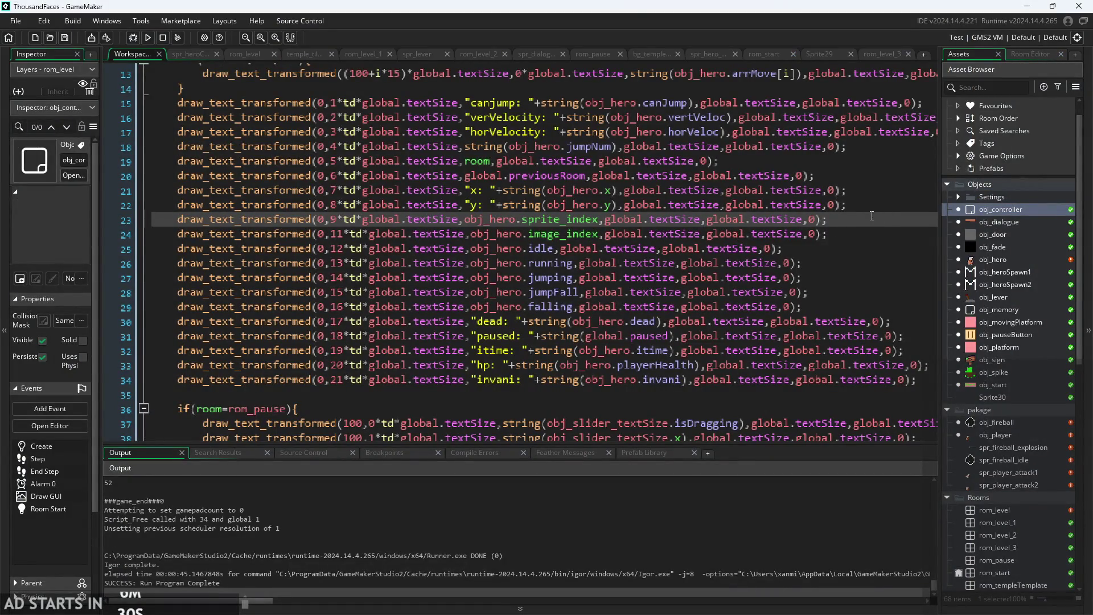
Duplicate the sprite_index readout on line 23 onto a new line 24.
key("Return")
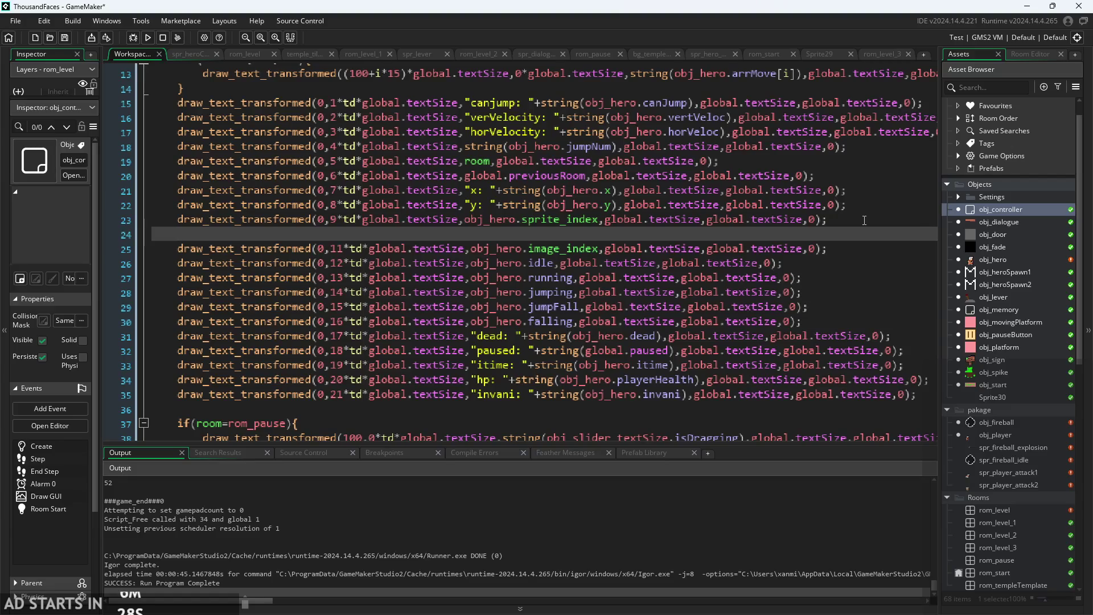
mouse_move(864, 220)
left_mouse_down()
mouse_move(512, 208)
mouse_move(179, 224)
left_mouse_up()
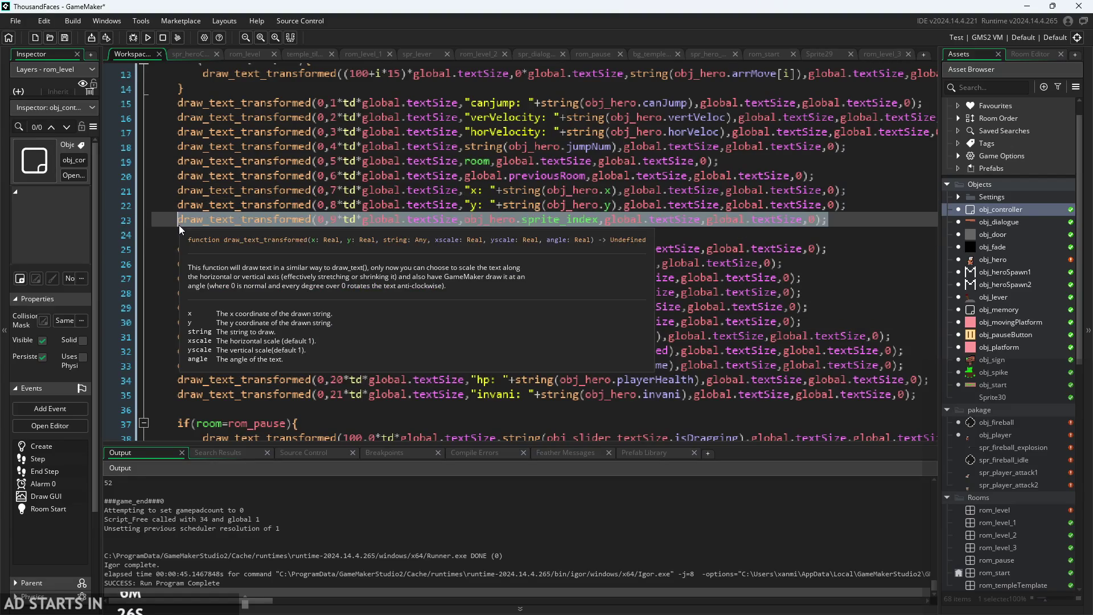
left_click(277, 233)
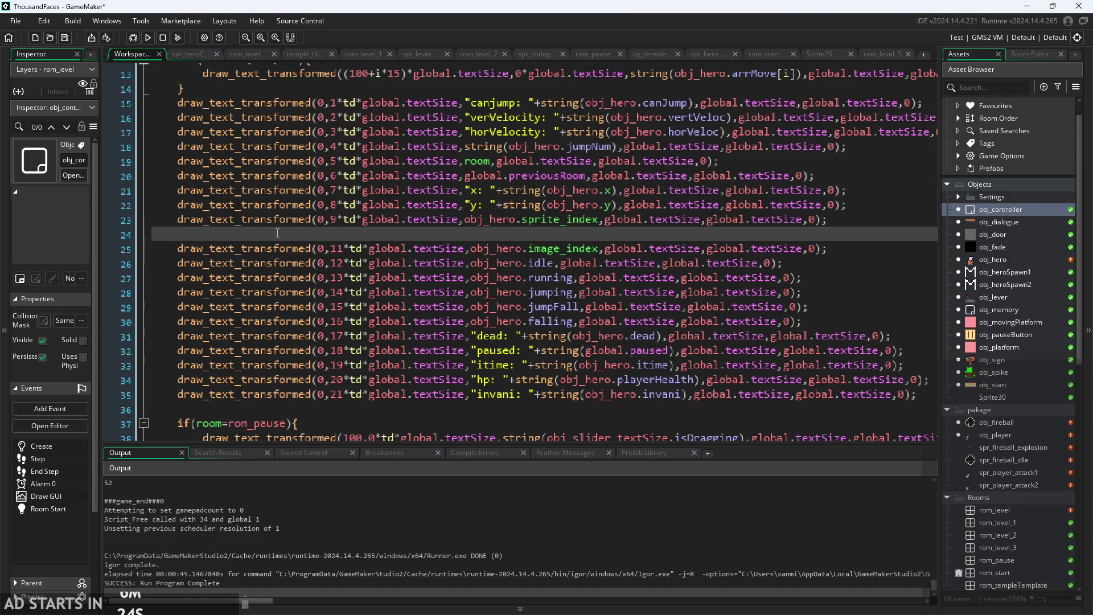
type("draw_text_transformed(0,9*td*global.textSize,obj_hero.sprite_index,global.textSize,global.textSize,0);")
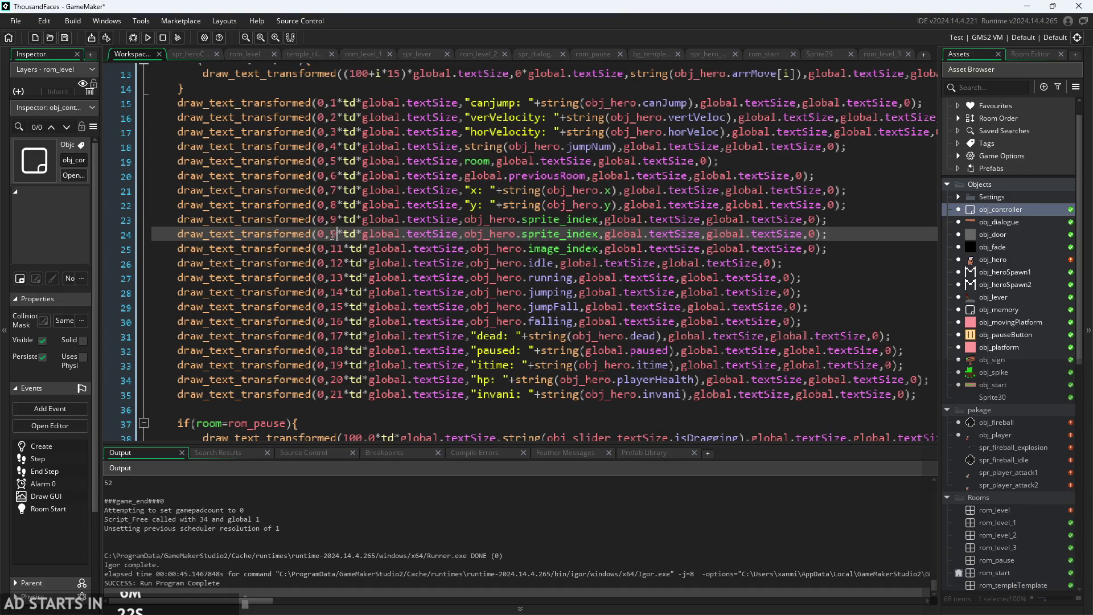
Change line 24 to draw obj_hero.attack_pressed at row 10, then run the game.
key("BackSpace")
type("10")
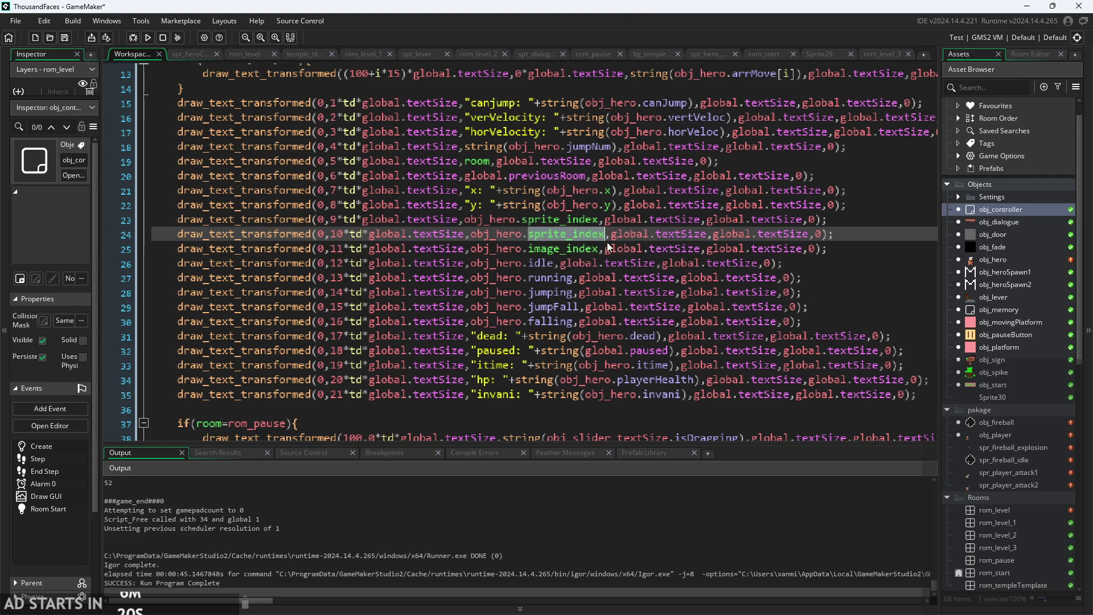
type("att")
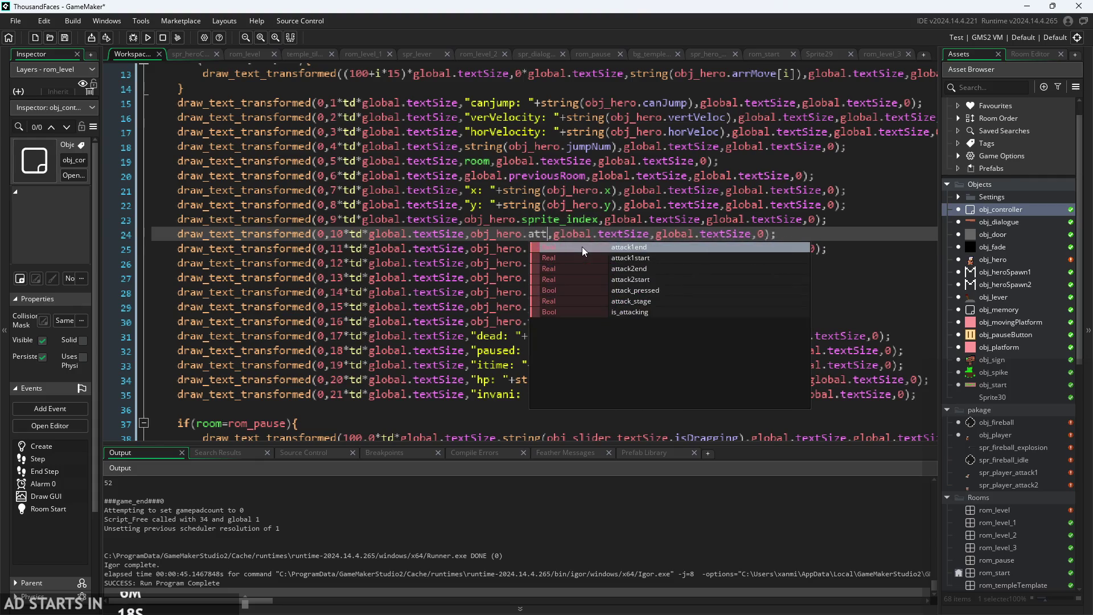
left_click(653, 292)
left_click(862, 239)
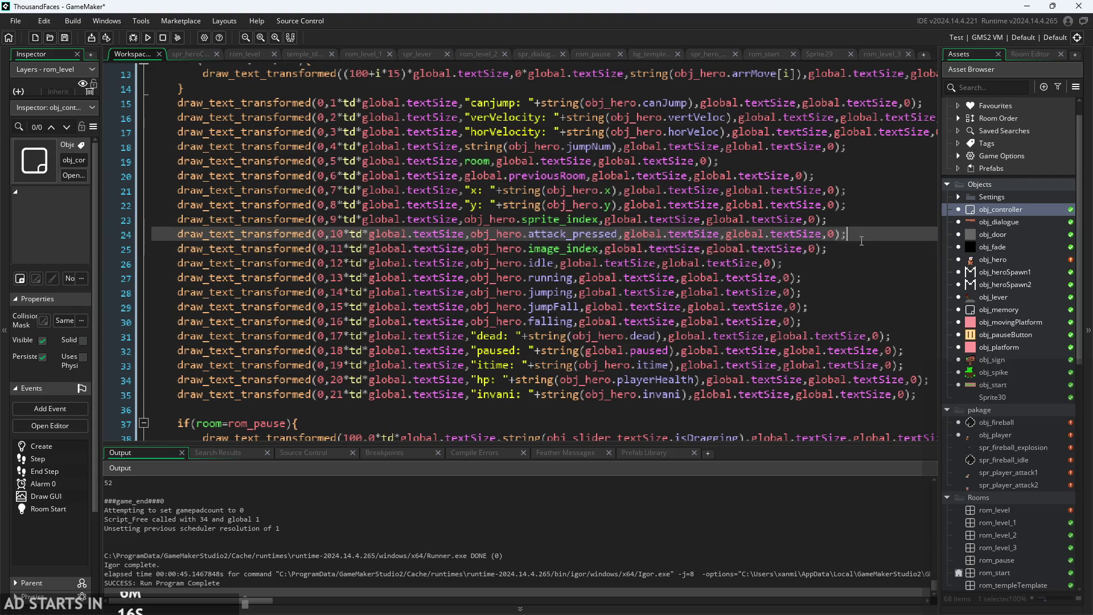
left_click(148, 38)
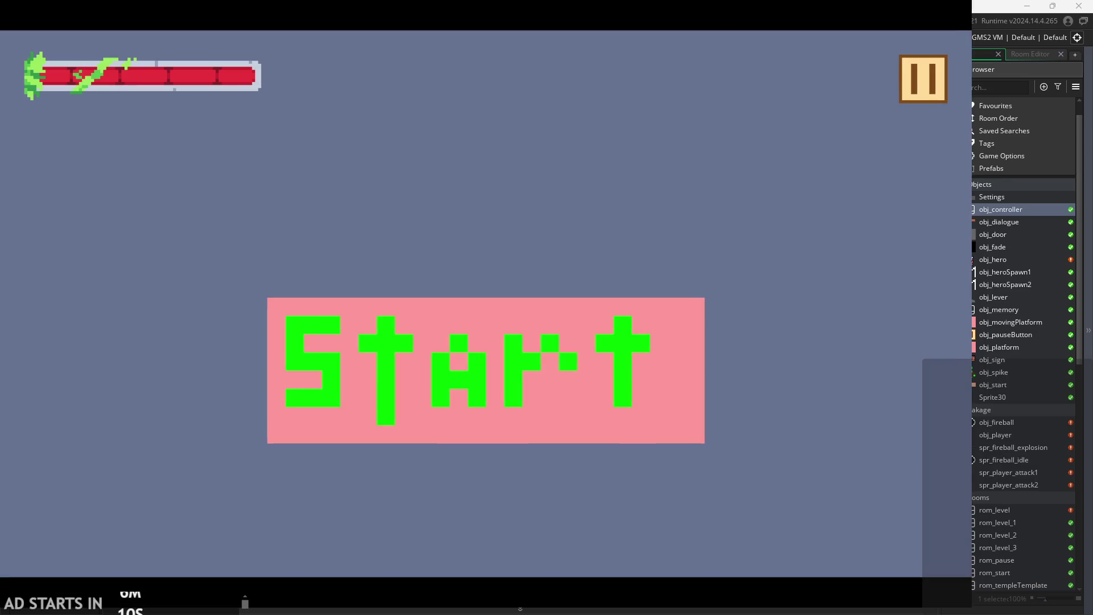
Start the level, enable Debug Stats from the pause menu, and jump the hero onto the pink block.
left_click(510, 319)
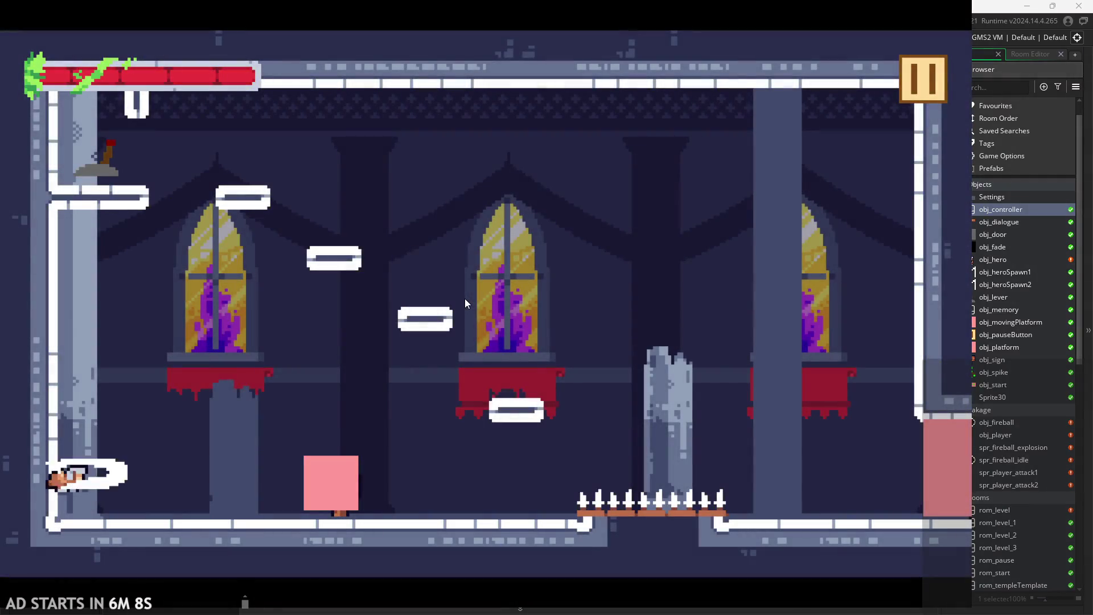
key("Escape")
left_click(207, 183)
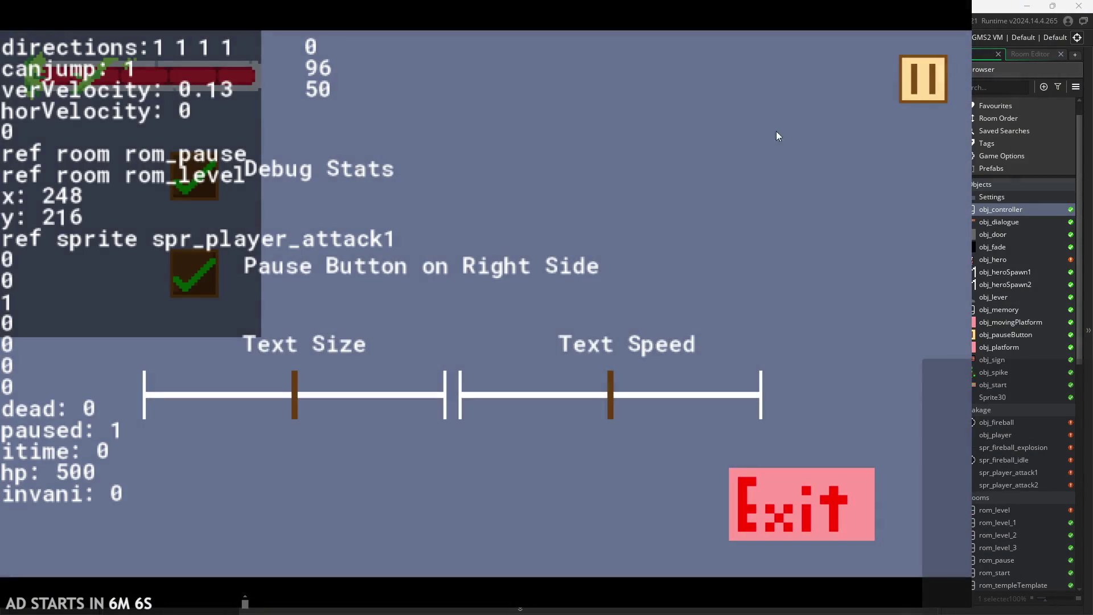
left_click(941, 86)
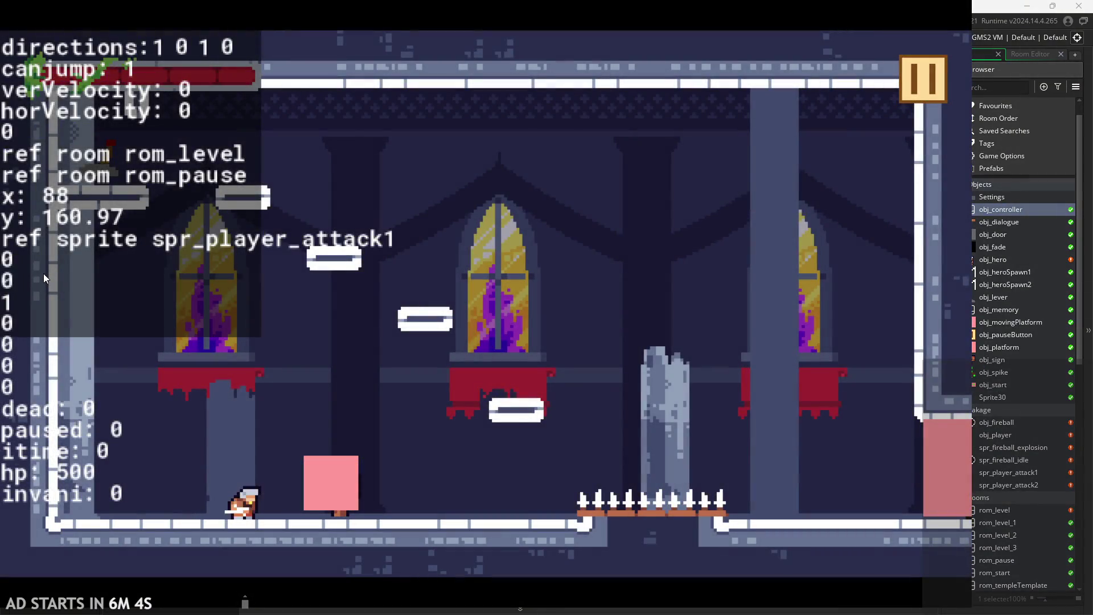
key("space")
key("Right")
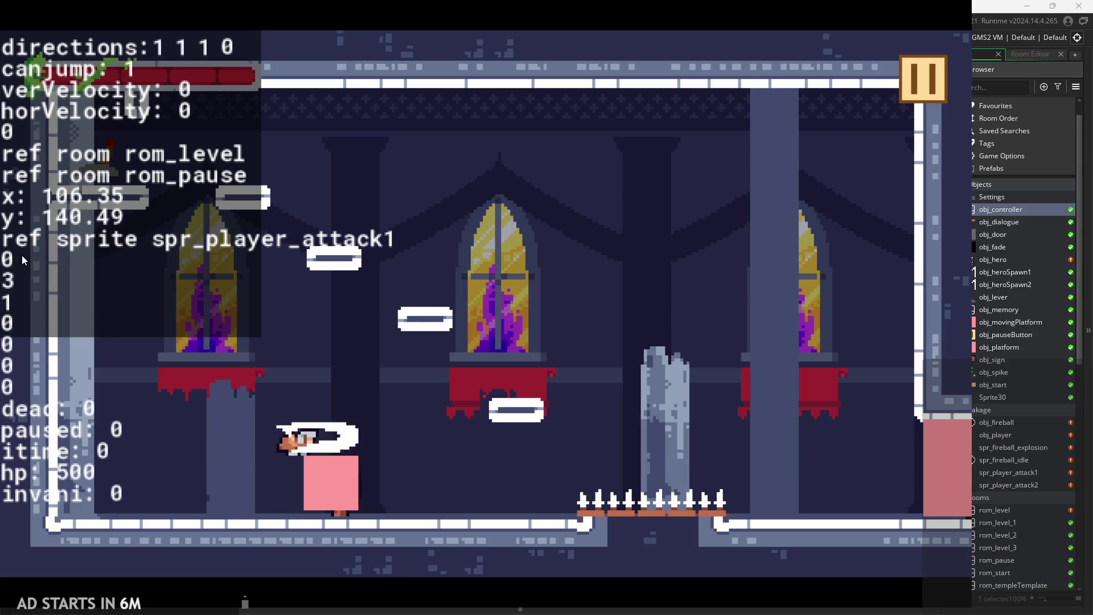
left_click(940, 84)
Quit the game and open obj_hero's Step code at the attack_stage=1 block.
left_click(774, 512)
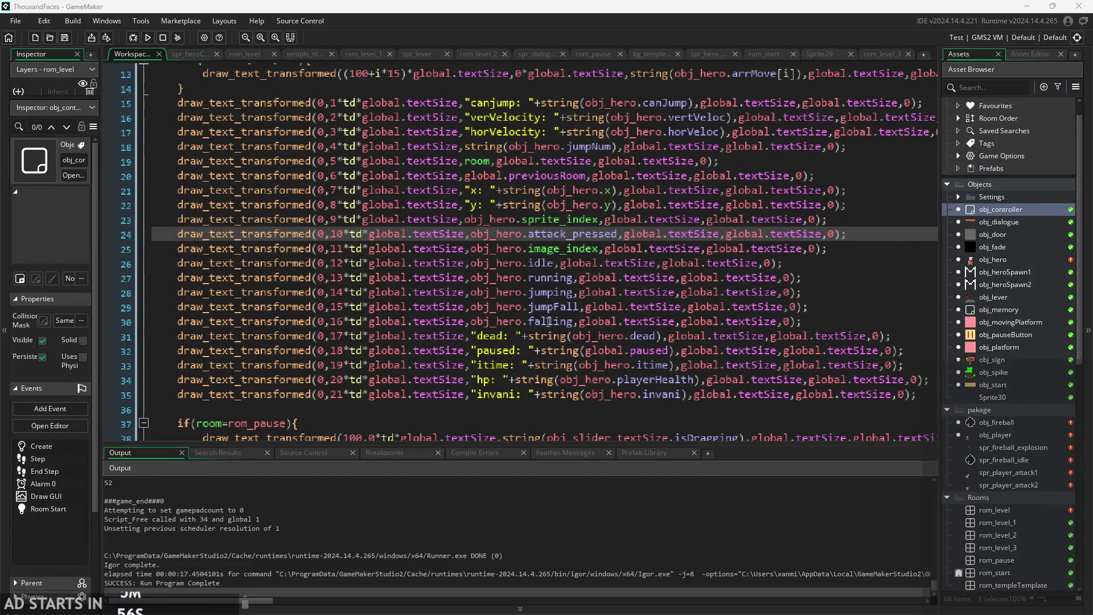
scroll(548, 321, "down", 2)
double_click(995, 257)
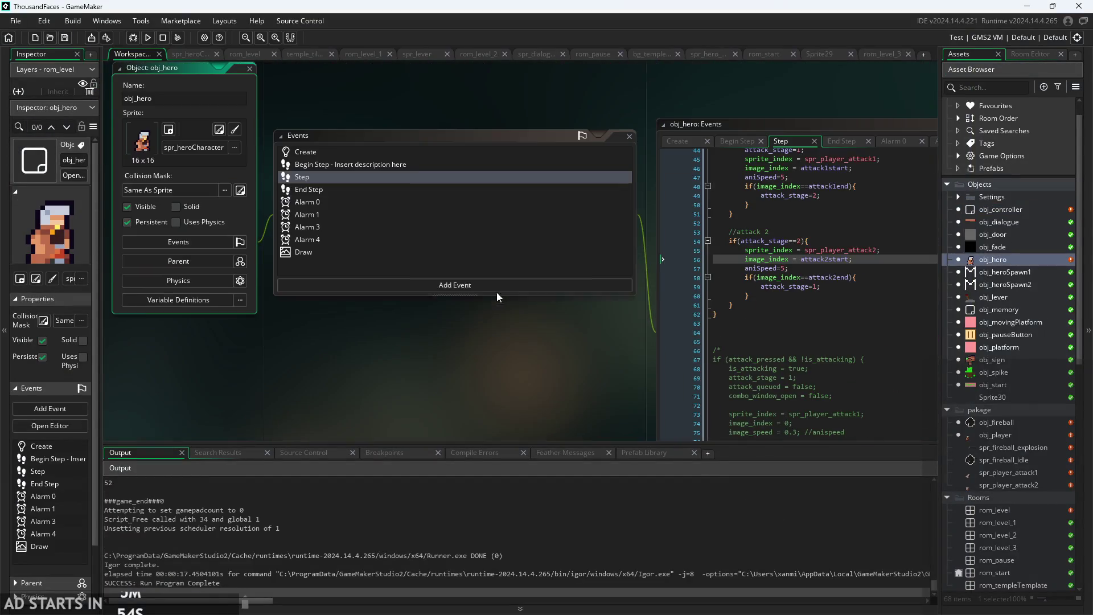
scroll(298, 272, "up", 5)
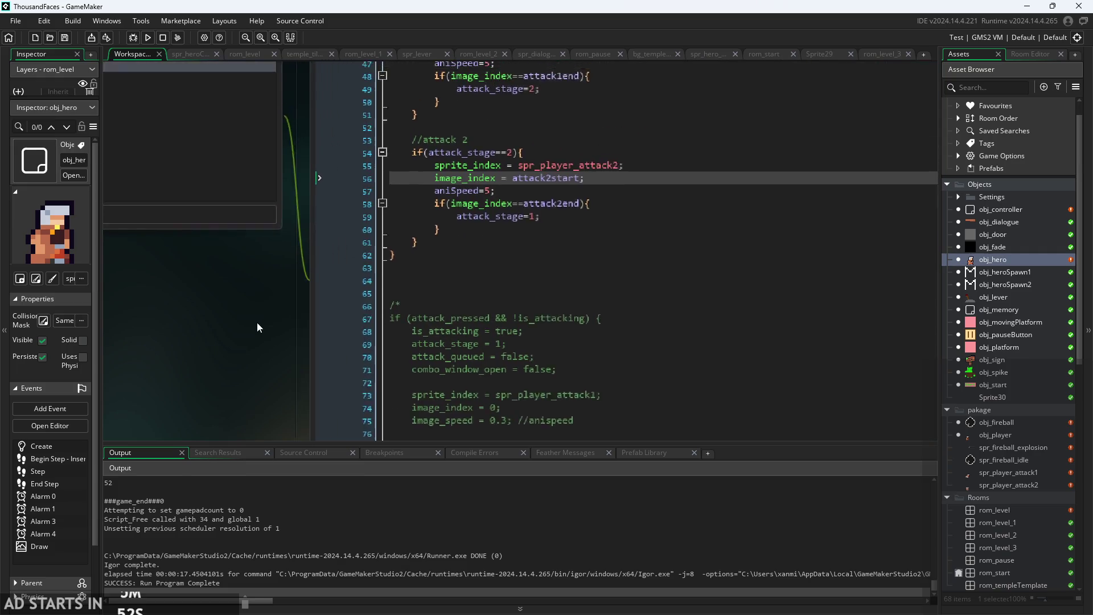
scroll(426, 306, "up", 1)
left_click(501, 173)
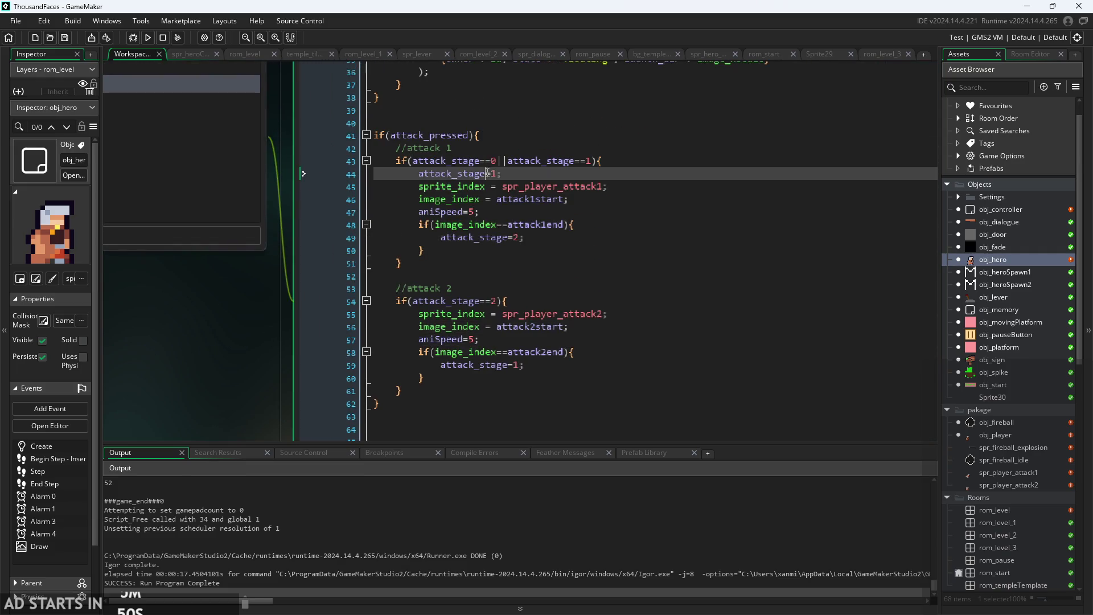
left_click(501, 211)
left_click(525, 186)
left_click(426, 176)
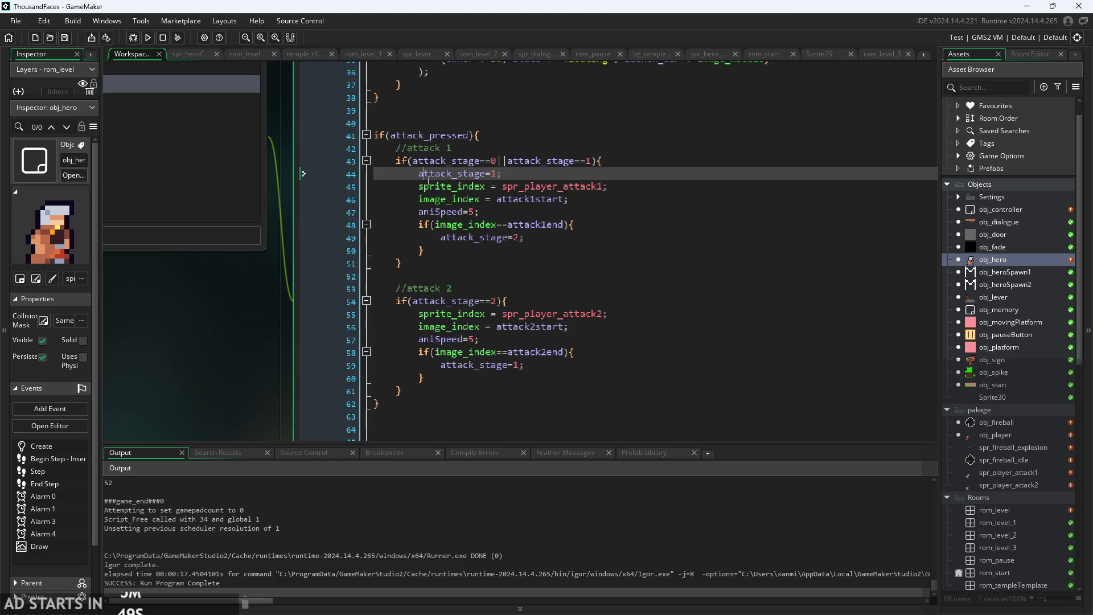
Add else{sprite_index=spr_heroCharacter;} after the attack block and rerun the game.
left_click(393, 403)
key("Return")
type("else{sprit")
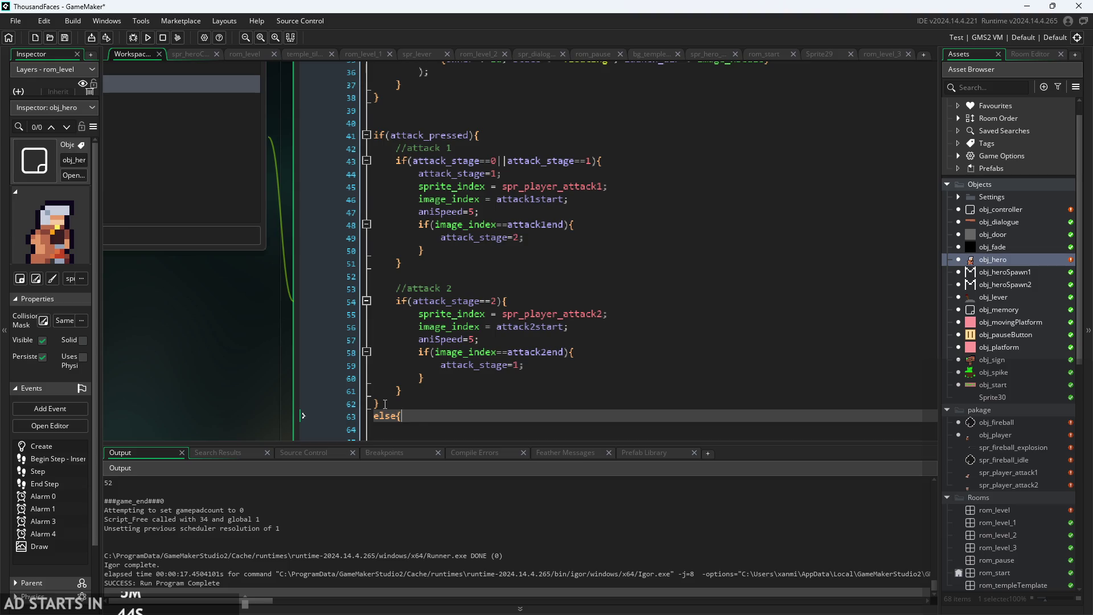
type("e_")
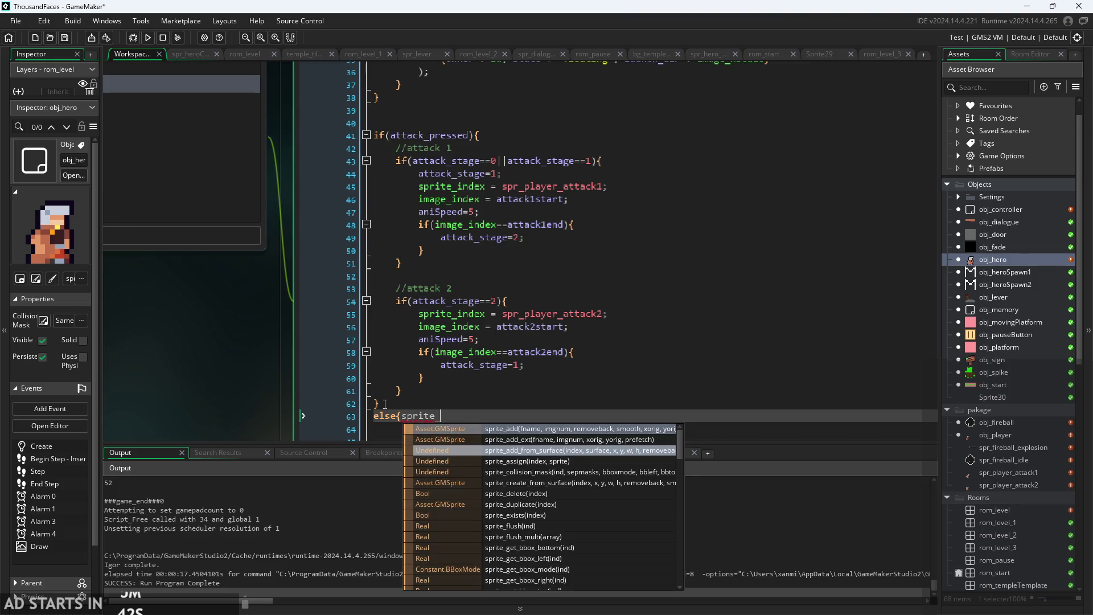
type("index")
key("Escape")
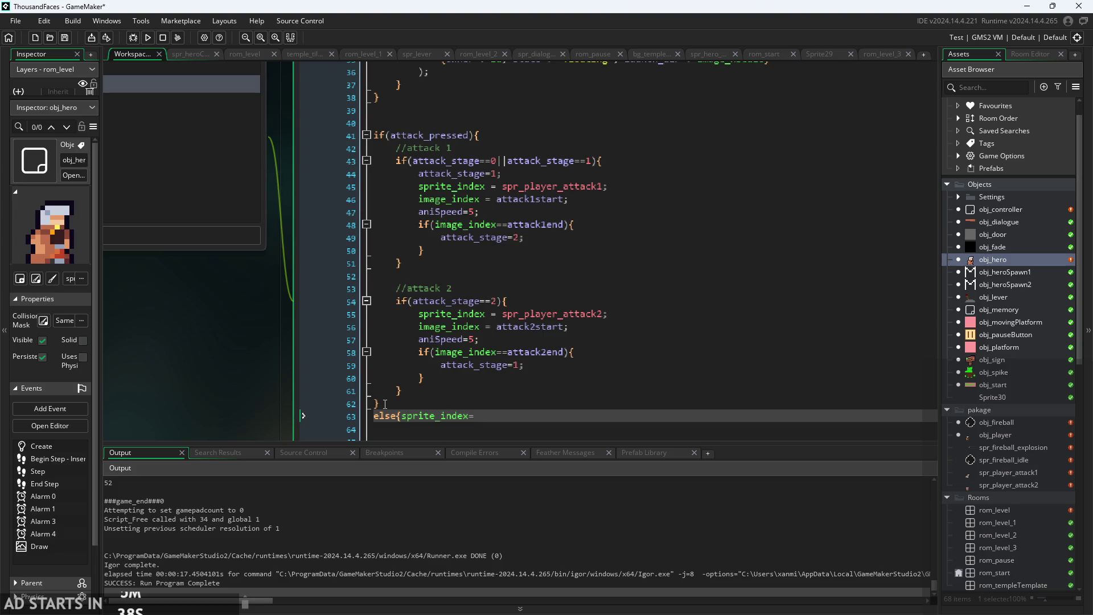
scroll(1005, 423, "down", 10)
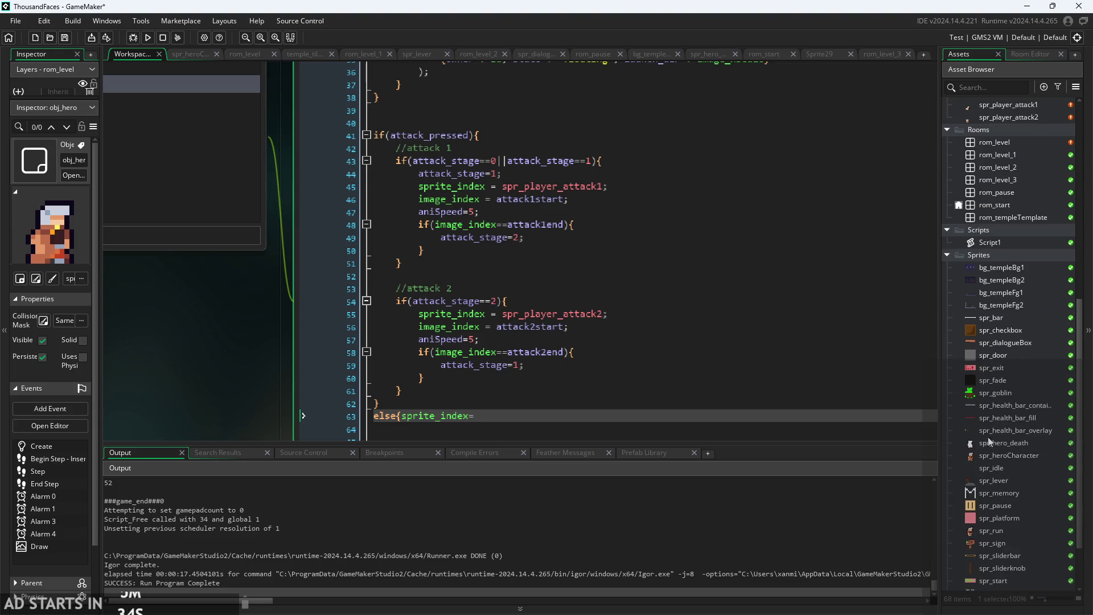
type("spr_her")
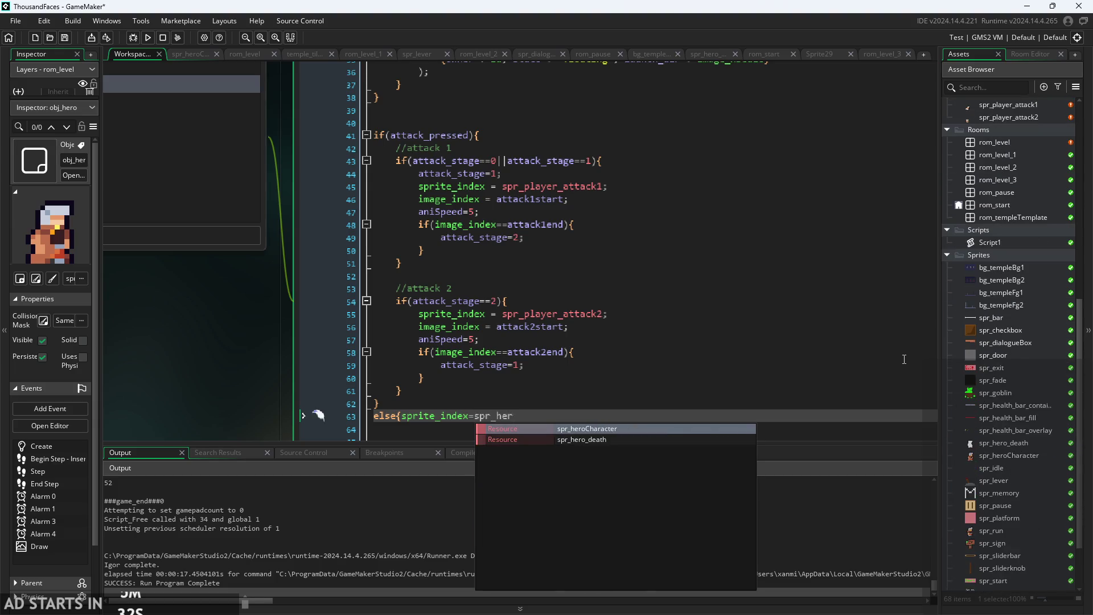
key("Return")
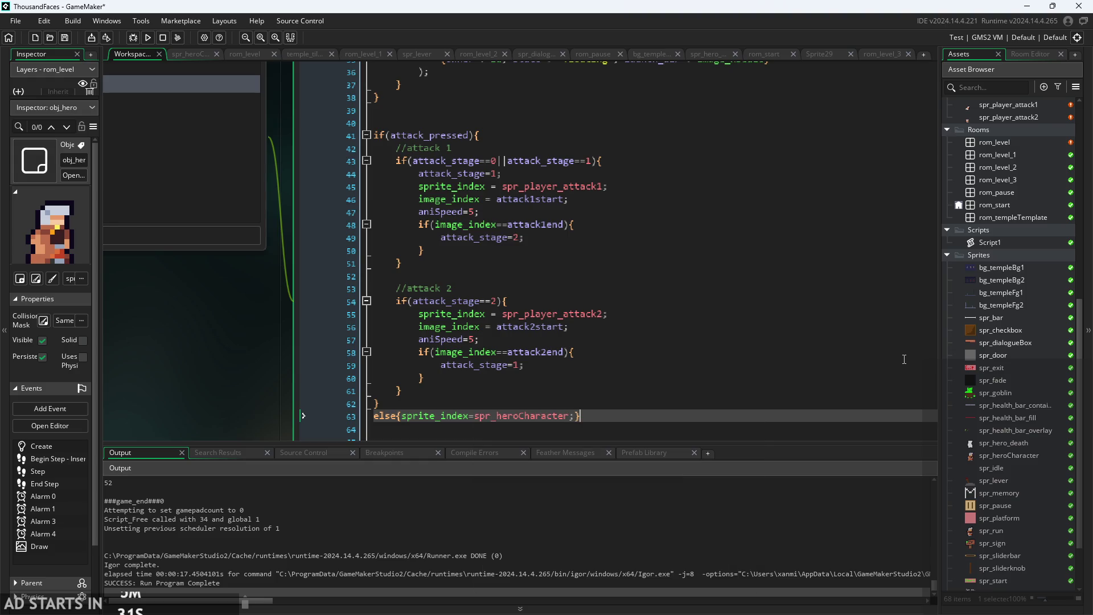
left_click(148, 37)
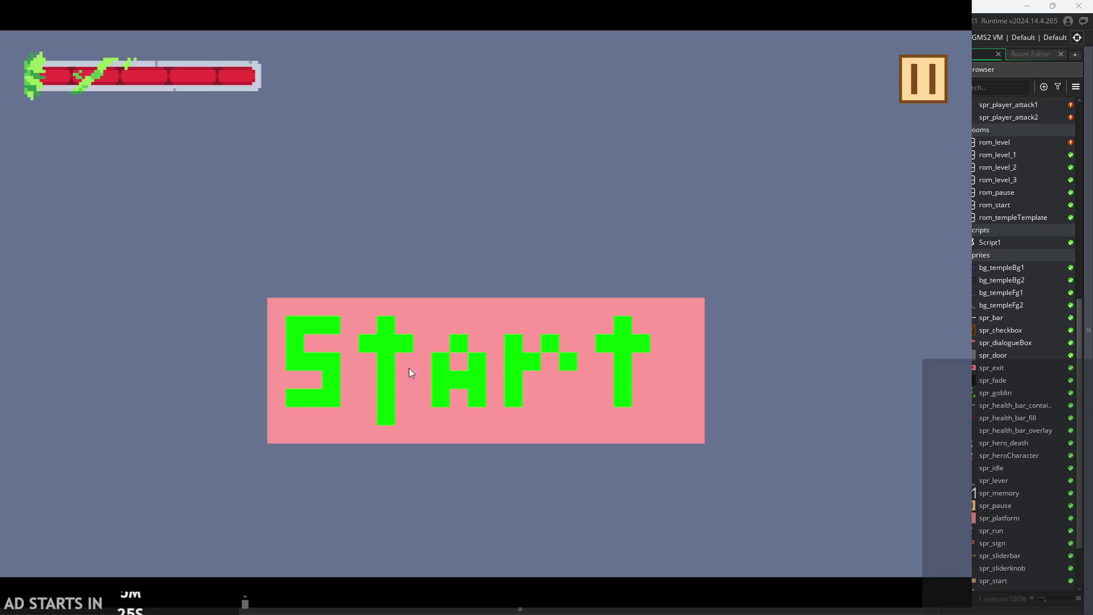
Start the level and turn on the Debug Stats overlay.
left_click(409, 367)
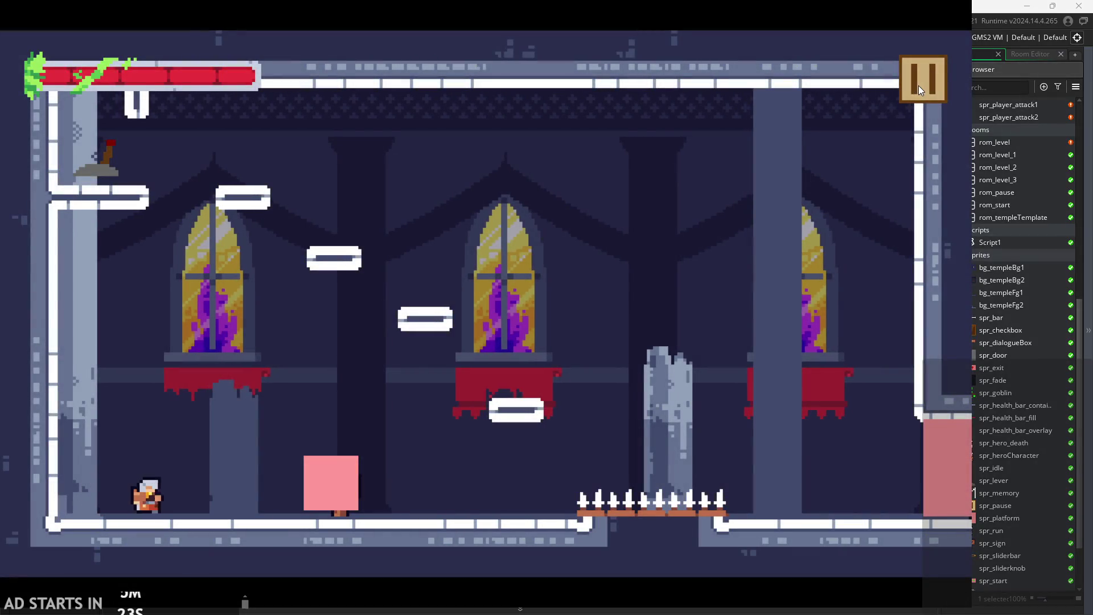
left_click(918, 85)
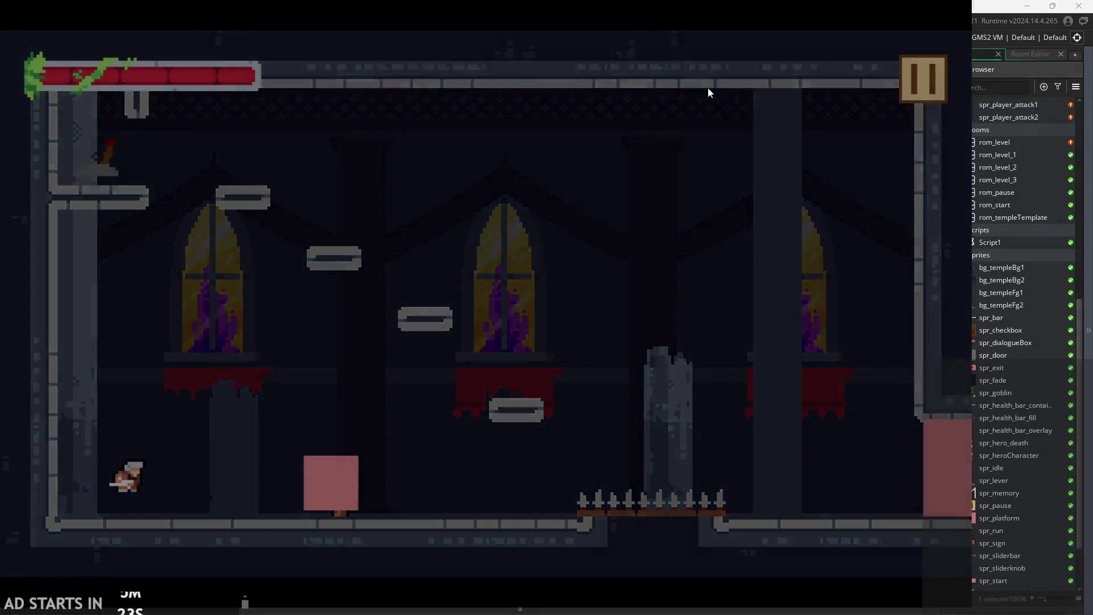
left_click(187, 183)
left_click(918, 85)
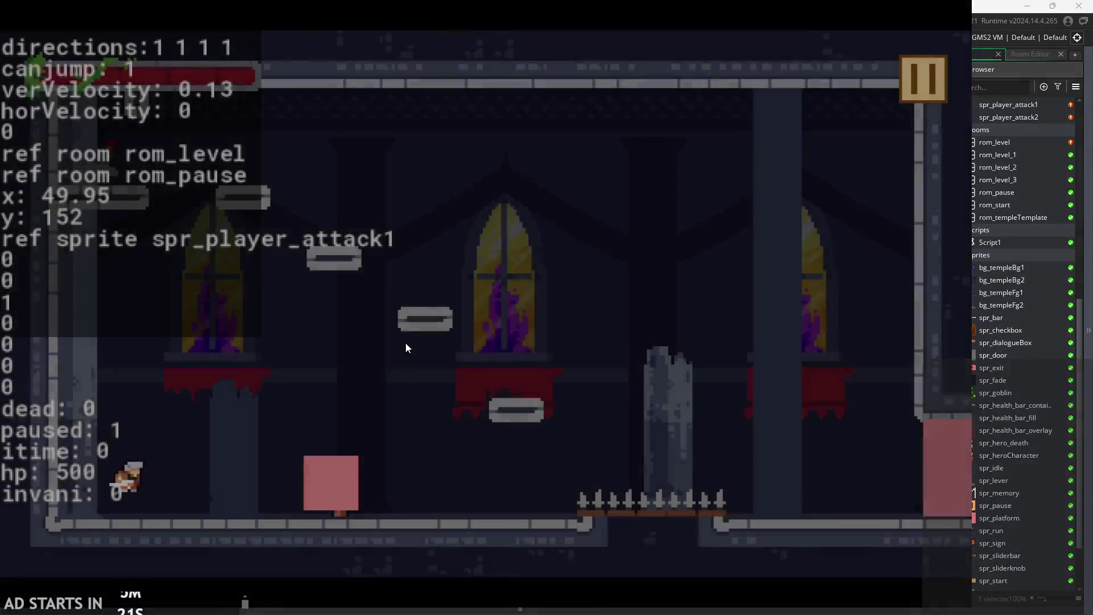
Test attacking with X and jumping onto and off the pink block.
key("x")
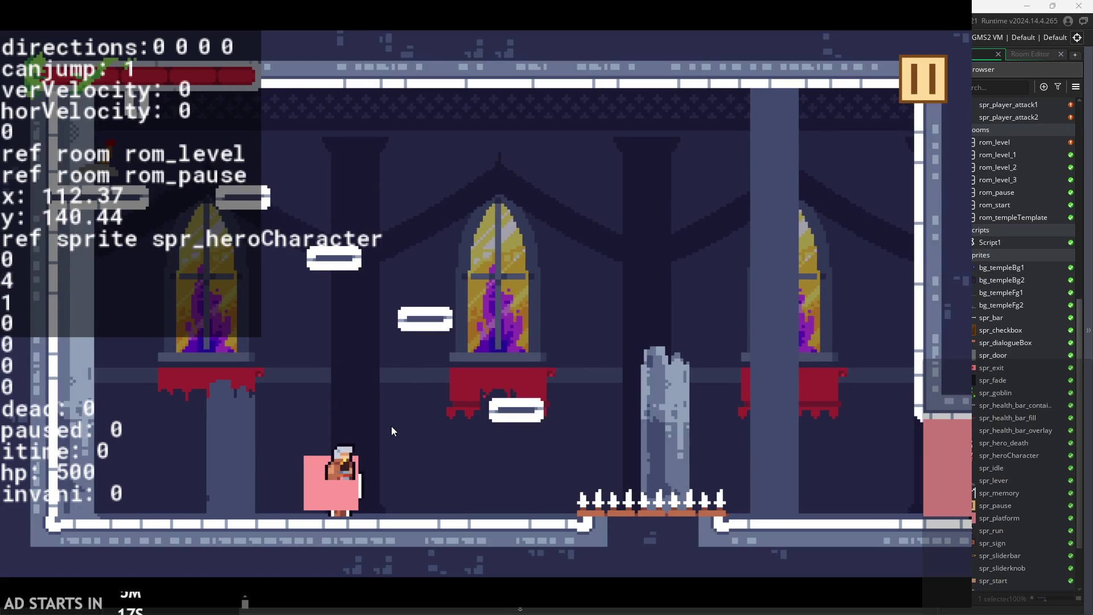
key("x")
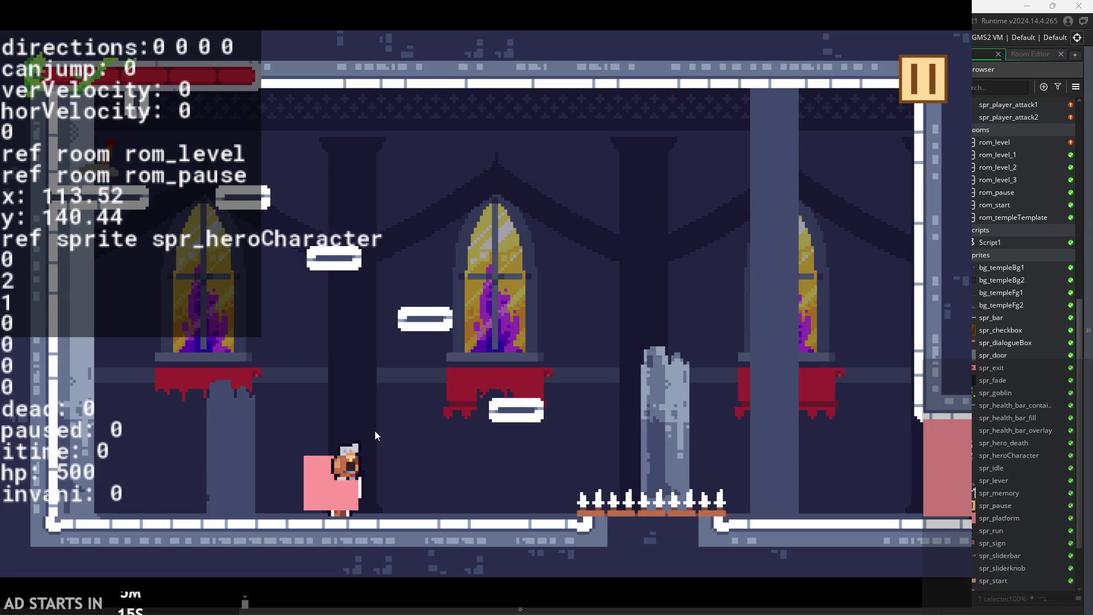
key("x")
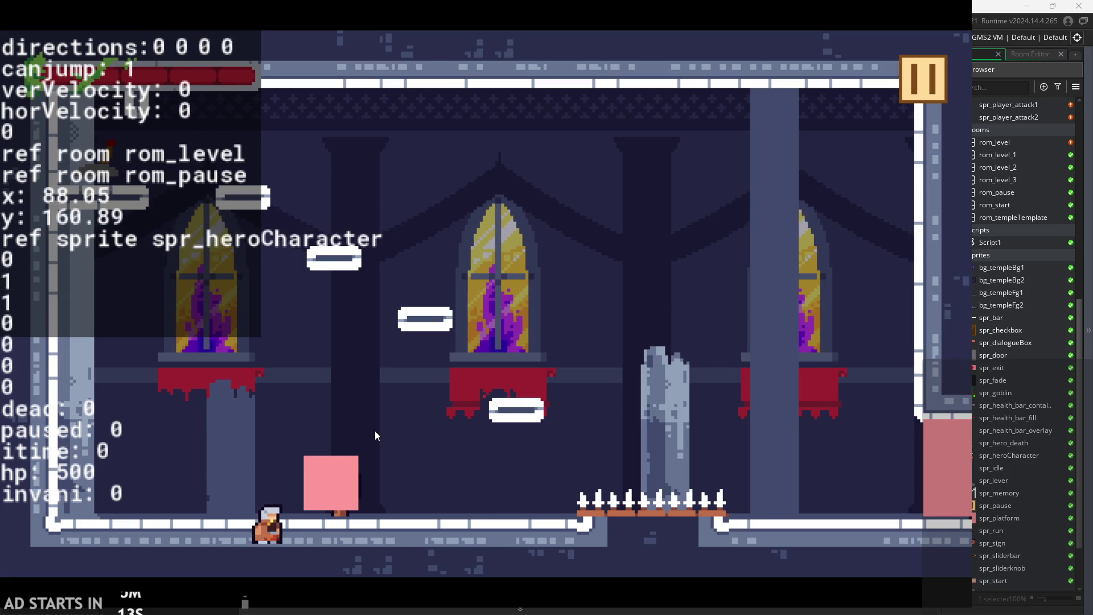
key("space")
key("x")
key("space")
key("Right")
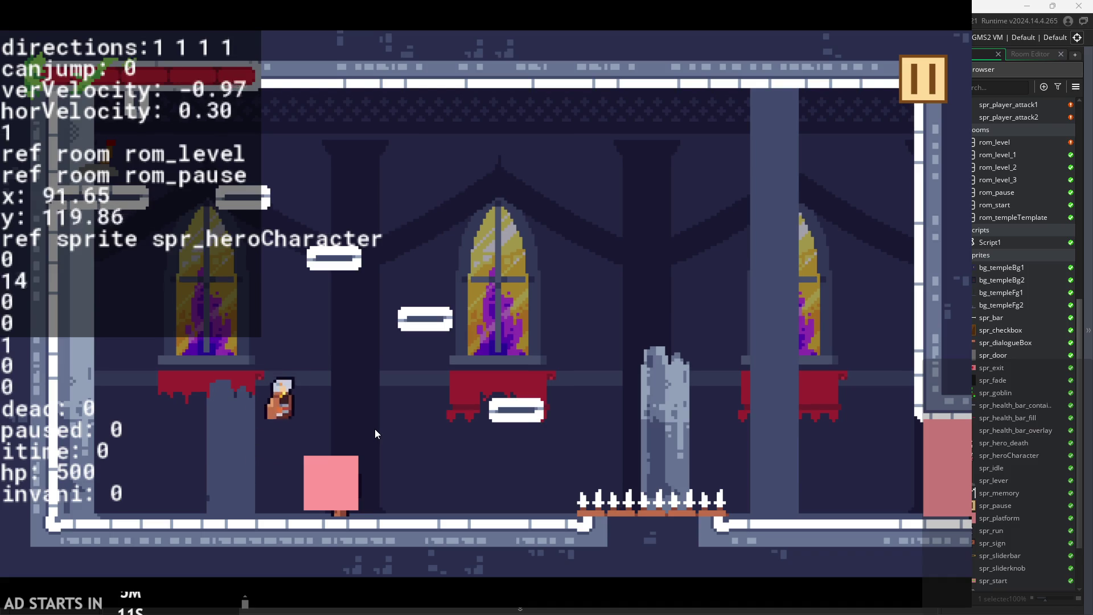
key("space")
key("x")
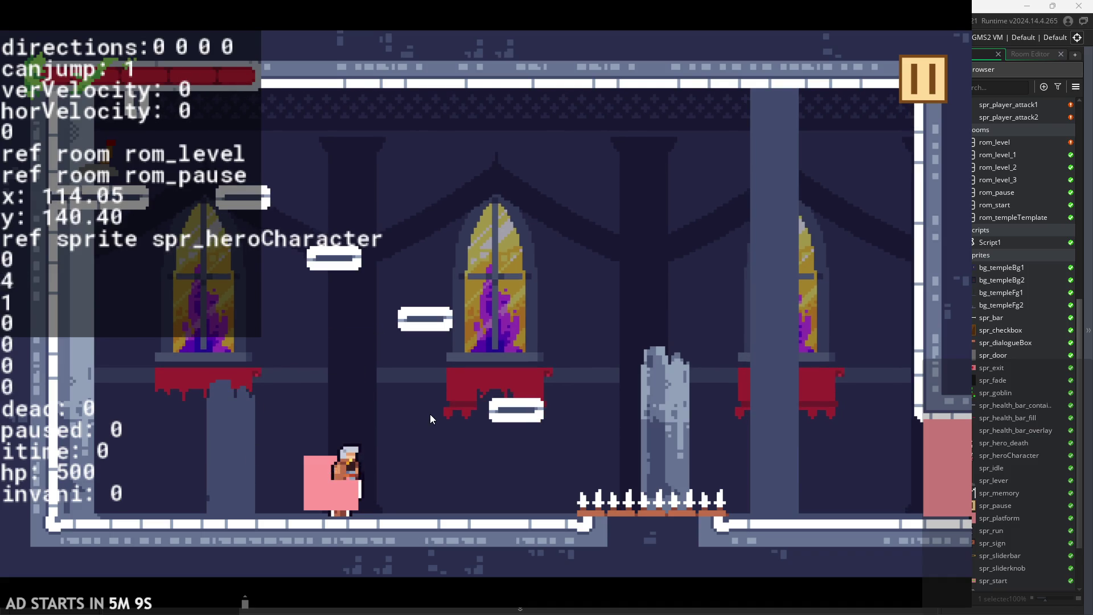
key("x")
key("space")
key("Right")
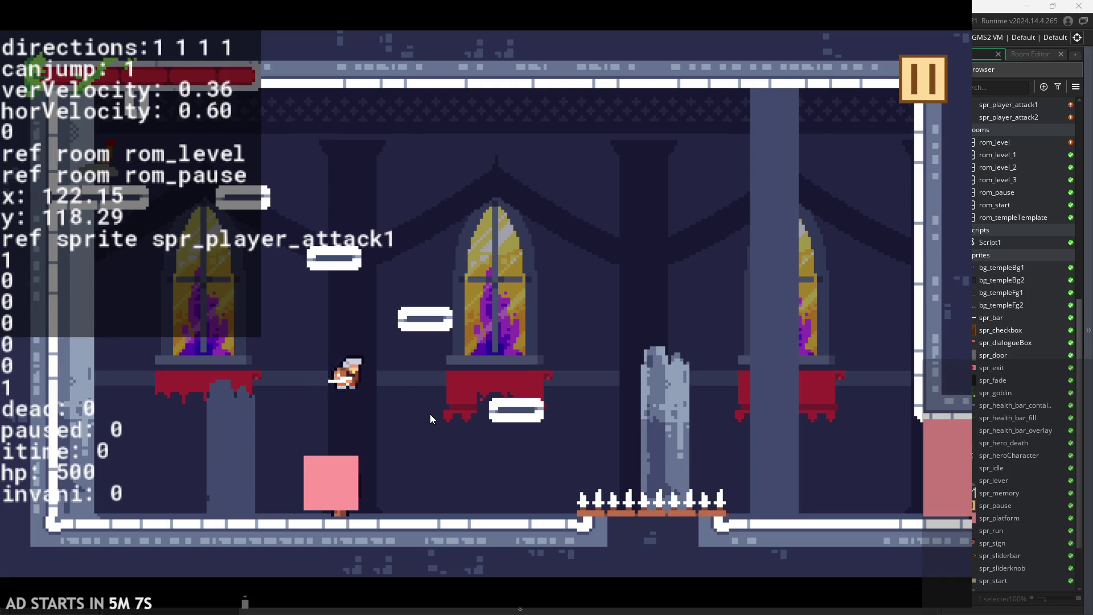
key("space")
key("x")
key("Left")
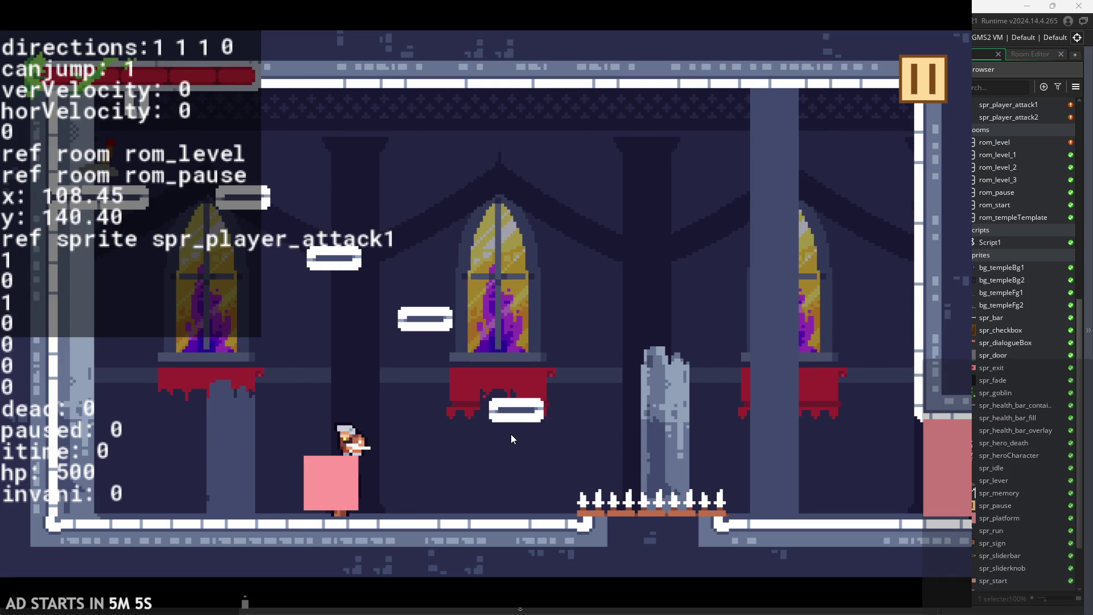
key("space")
key("Right")
Test repeated jumps with mid-air attacks, then attack several times on the platform.
key("space")
key("x")
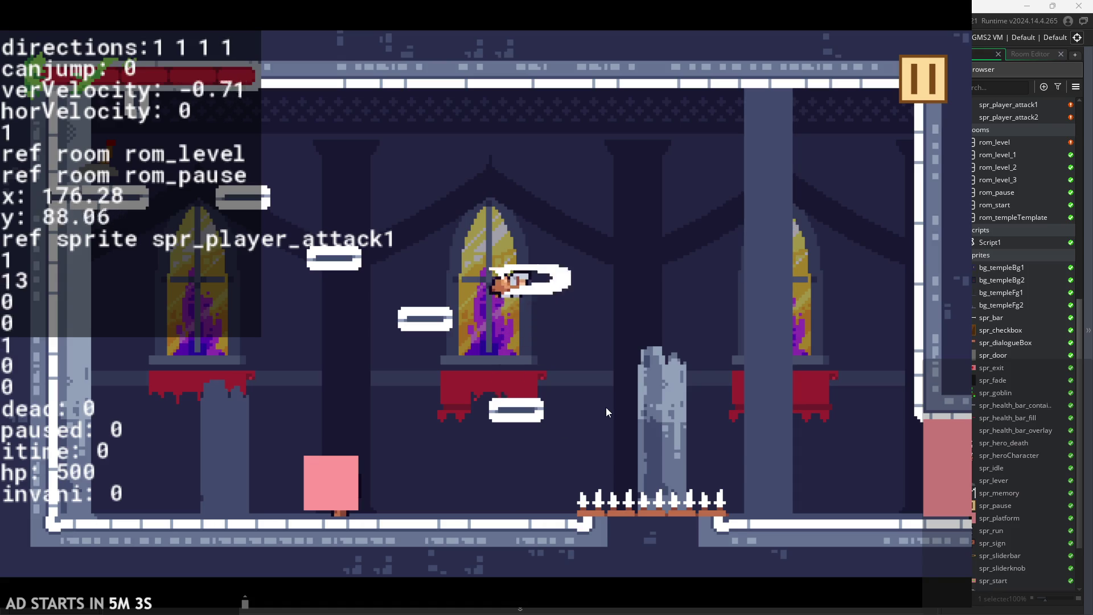
key("space")
key("x")
key("space")
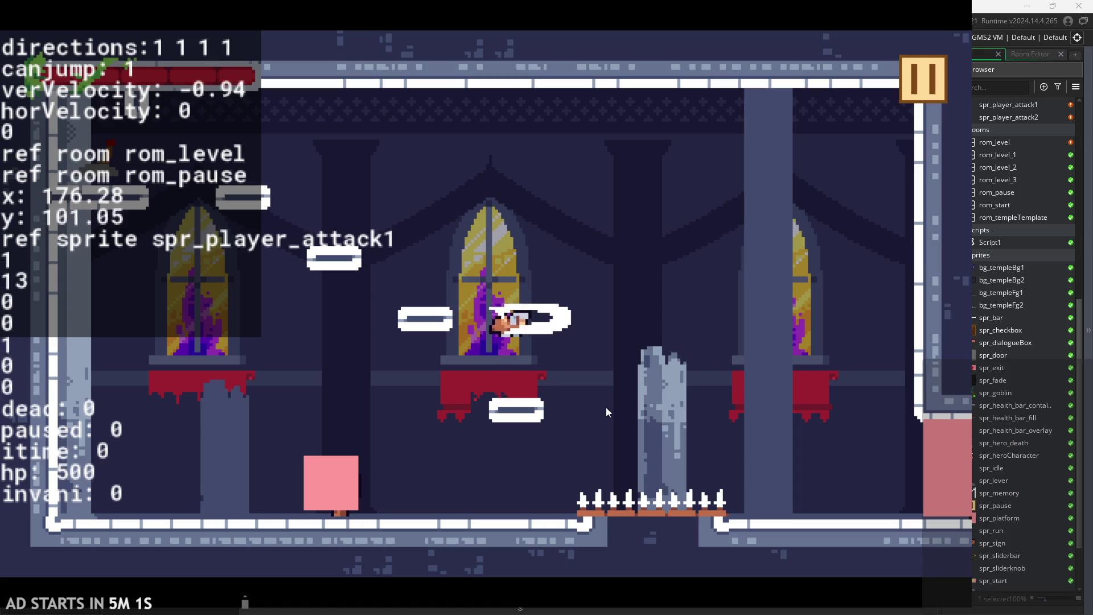
key("space")
key("space")
key("Left")
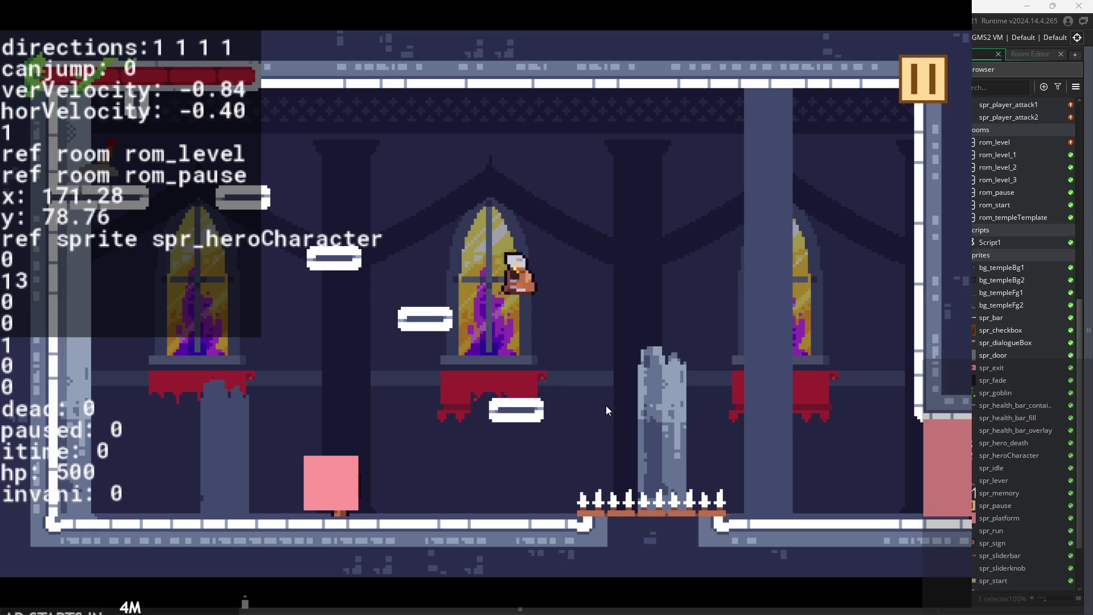
key("x")
key("x")
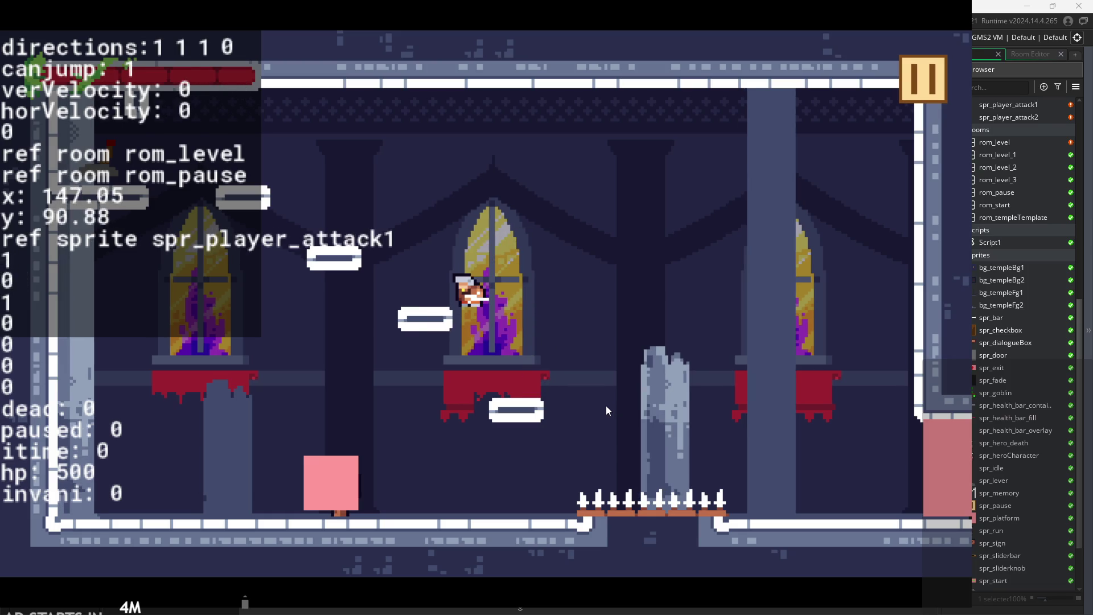
key("space")
key("Left")
key("Right")
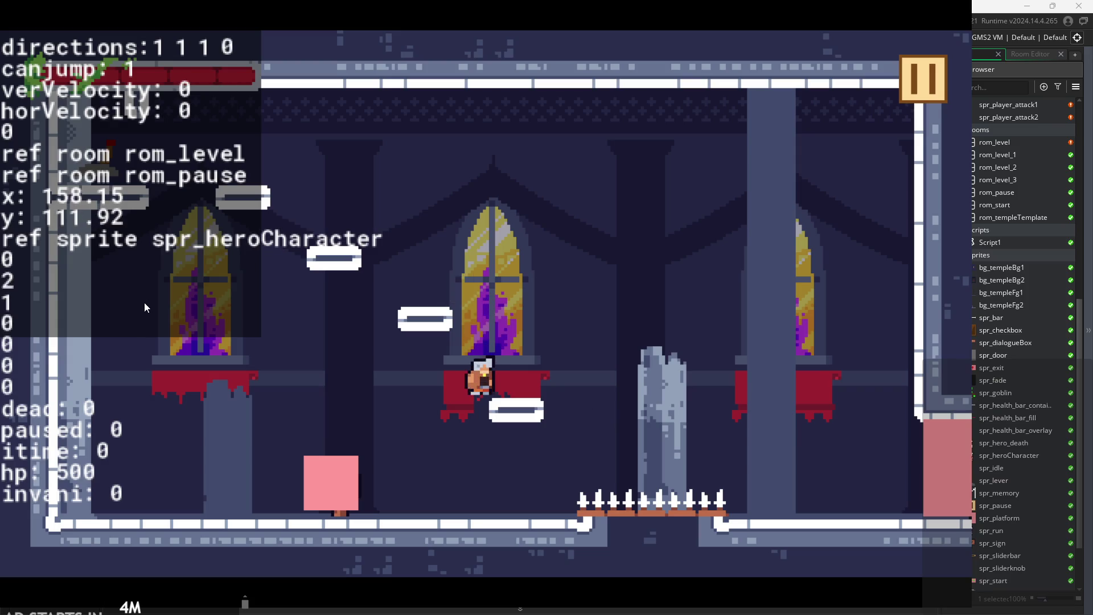
key("x")
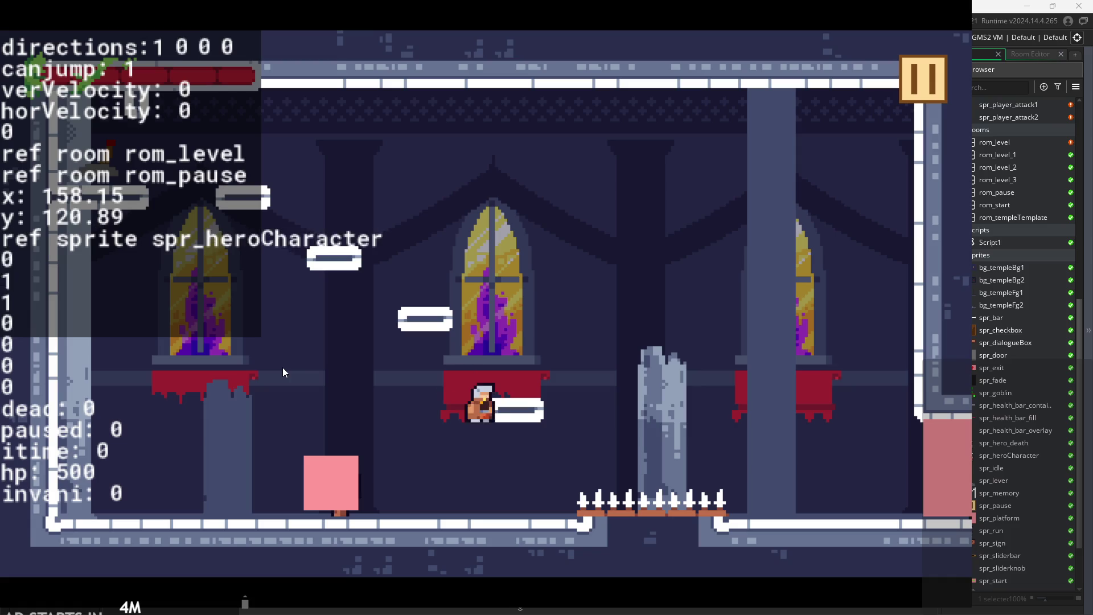
key("x")
key("x")
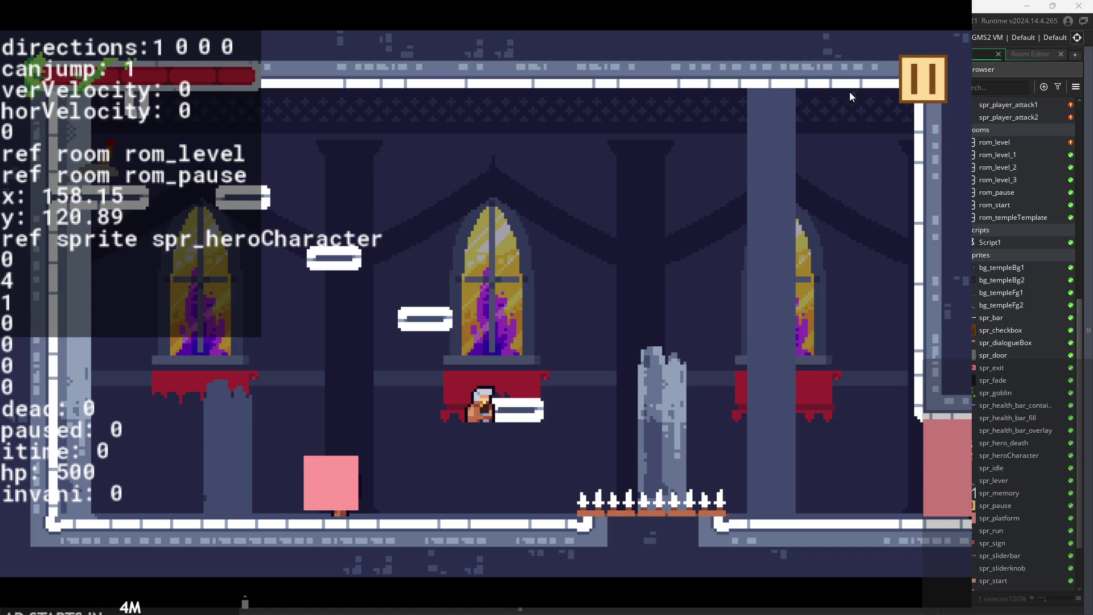
key("x")
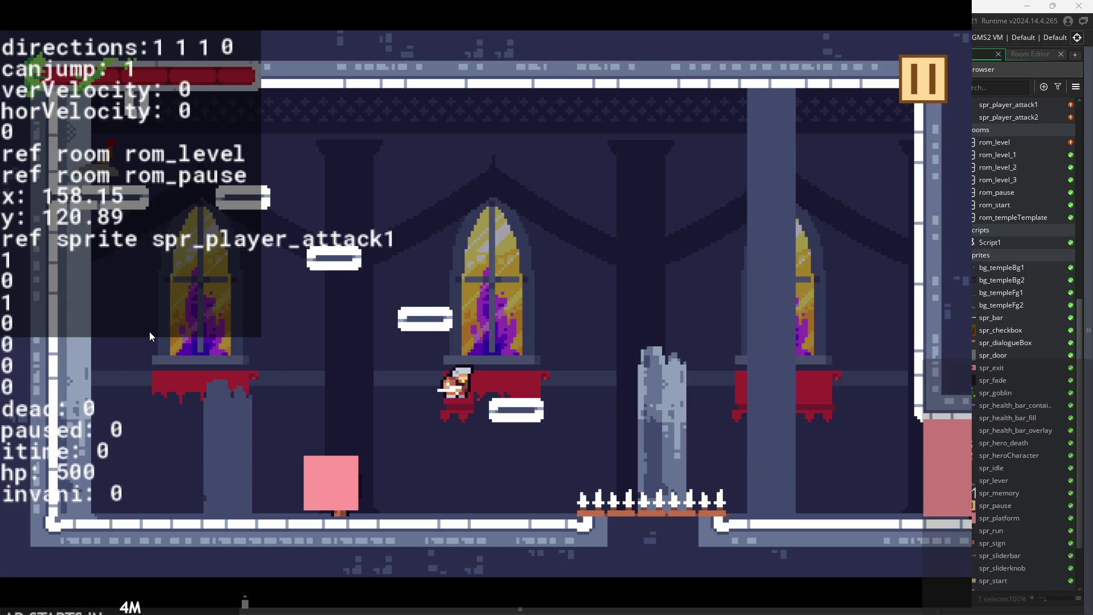
Walk the hero left and right, jump onto the pink box with Up, then pause and exit.
key("Left")
key("Right")
key("Left")
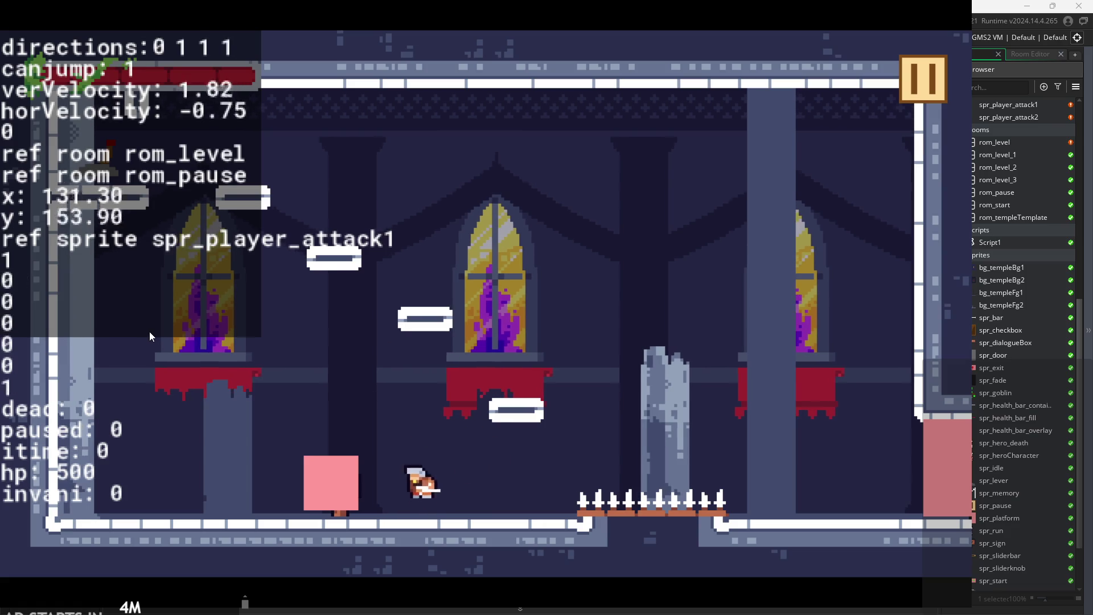
key("Up")
key("Right")
key("Up")
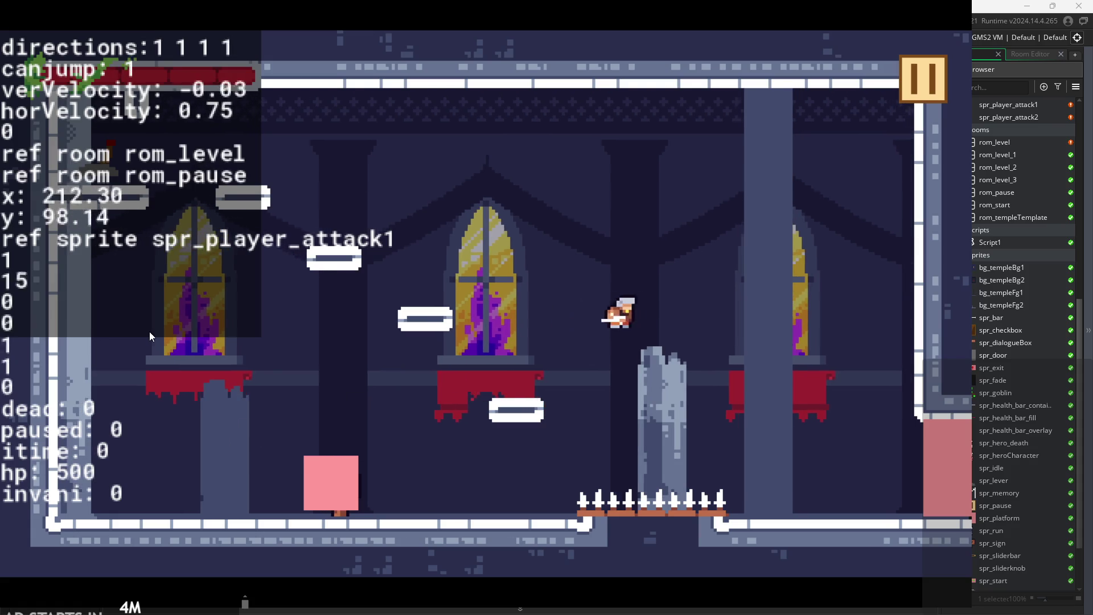
key("Right")
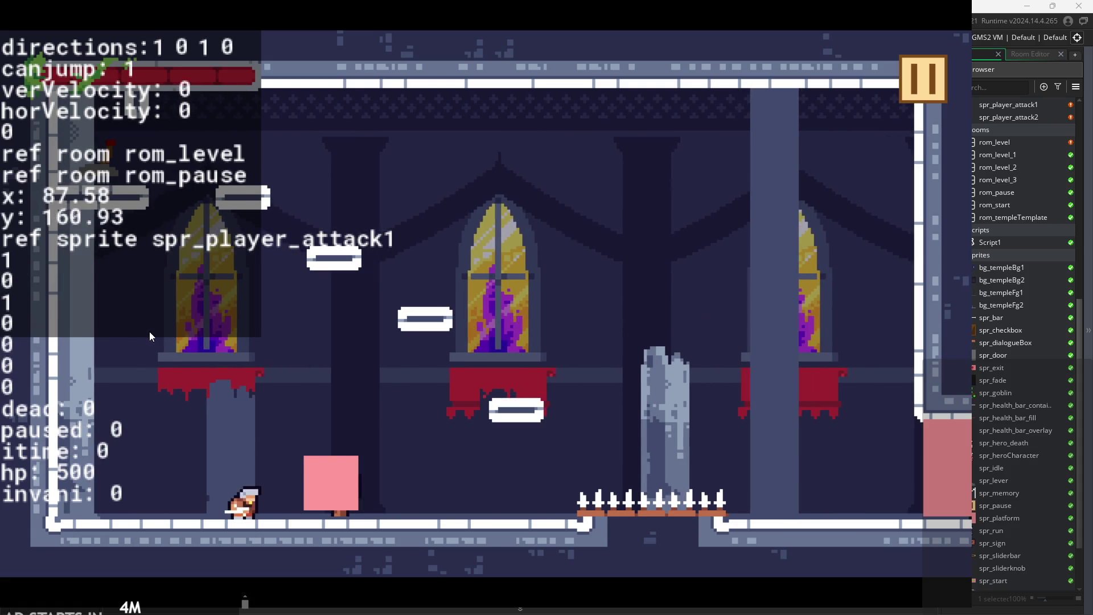
key("Up")
key("Up")
key("Right")
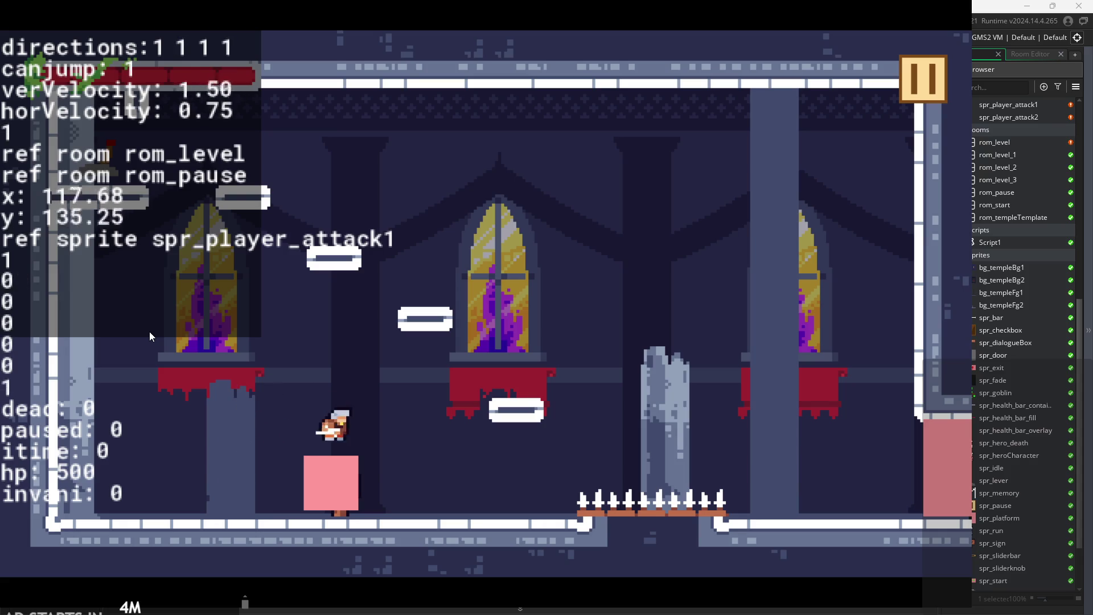
key("Up")
left_click(930, 77)
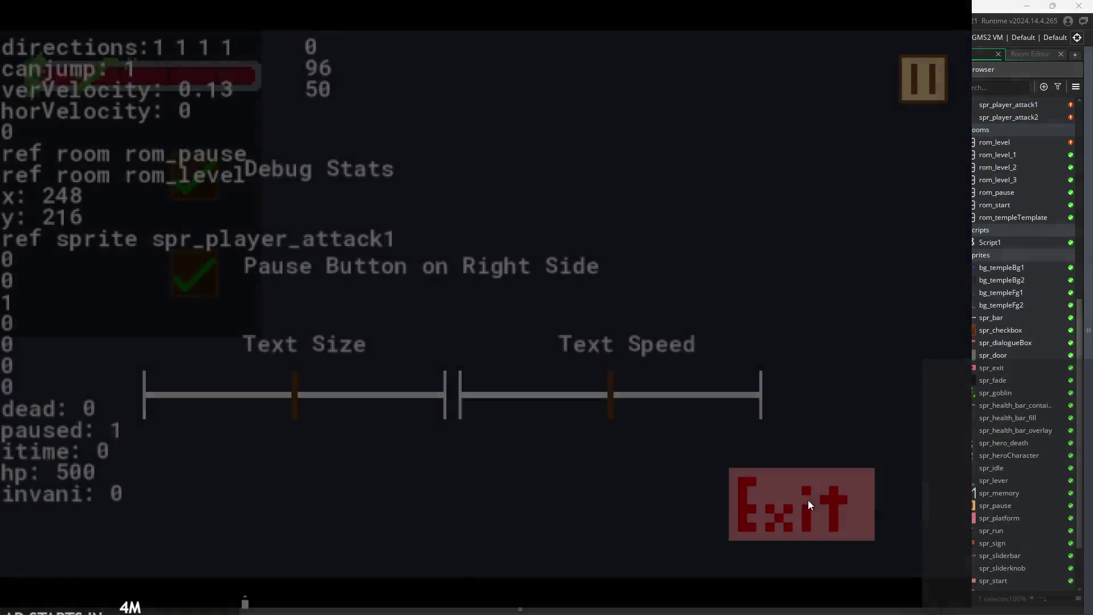
left_click(809, 501)
scroll(344, 213, "up", 4)
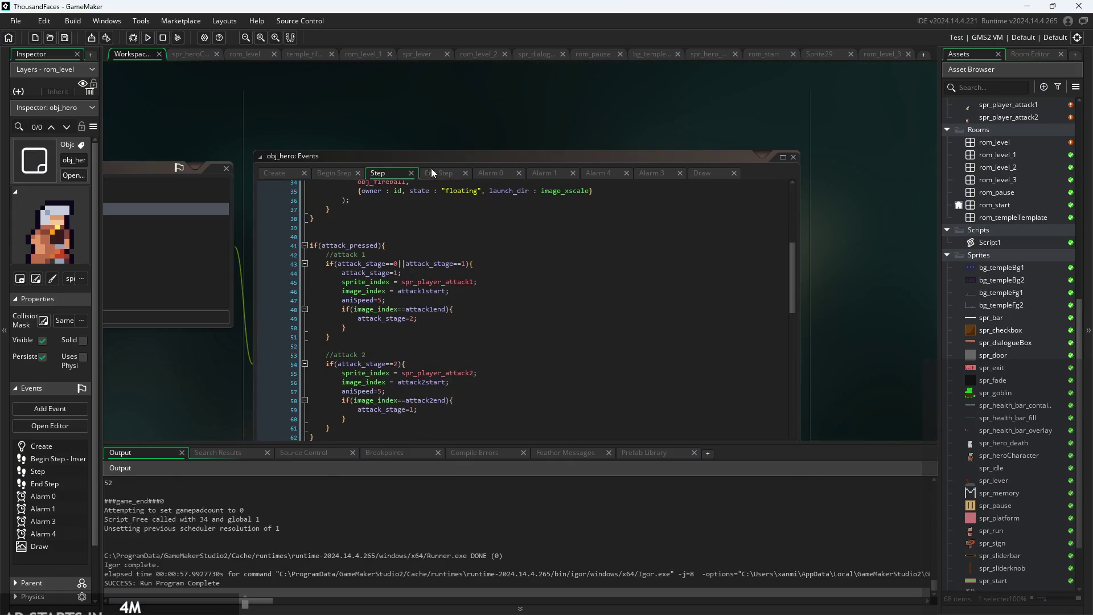
left_click(431, 168)
scroll(502, 111, "down", 2)
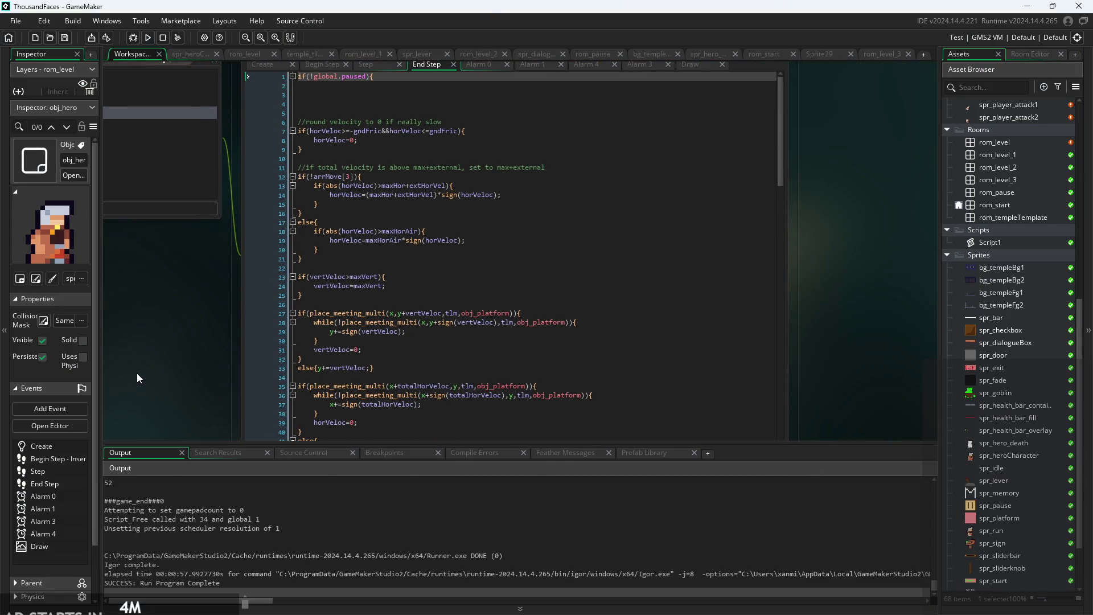
scroll(138, 378, "up", 1, "ctrl")
scroll(142, 319, "down", 4)
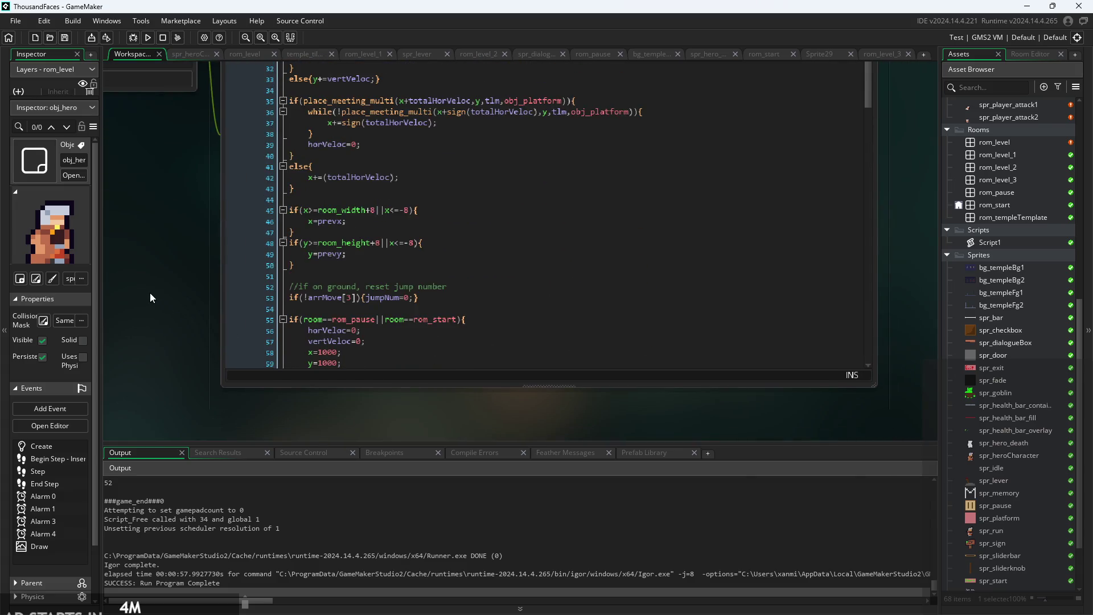
scroll(171, 325, "up", 1)
scroll(228, 361, "down", 3, "ctrl")
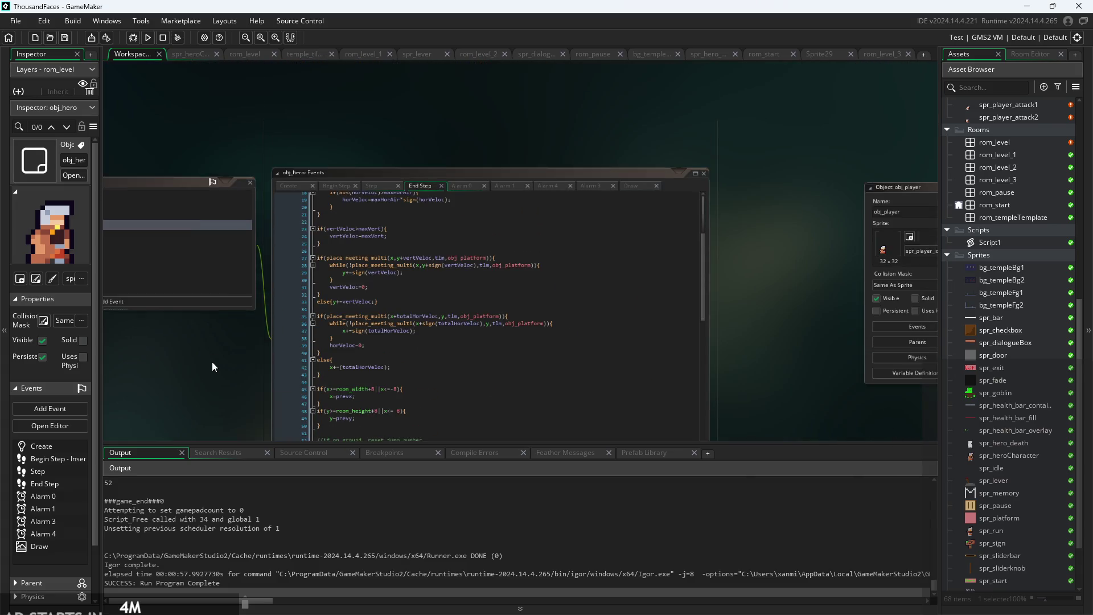
scroll(213, 367, "down", 2)
scroll(341, 256, "up", 2, "ctrl")
scroll(385, 330, "down", 2)
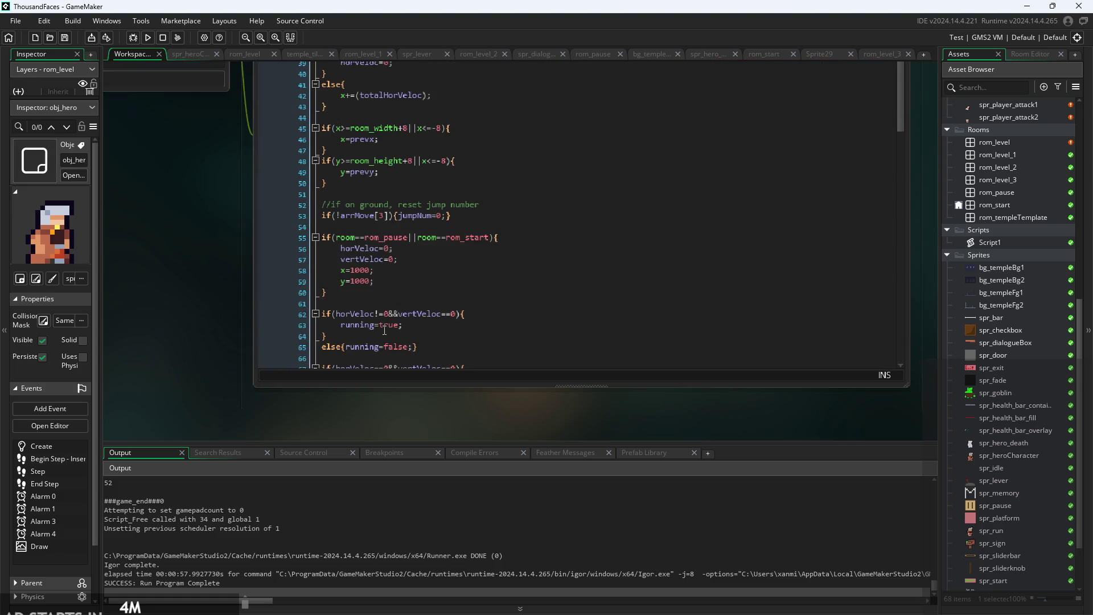
scroll(211, 284, "up", 2)
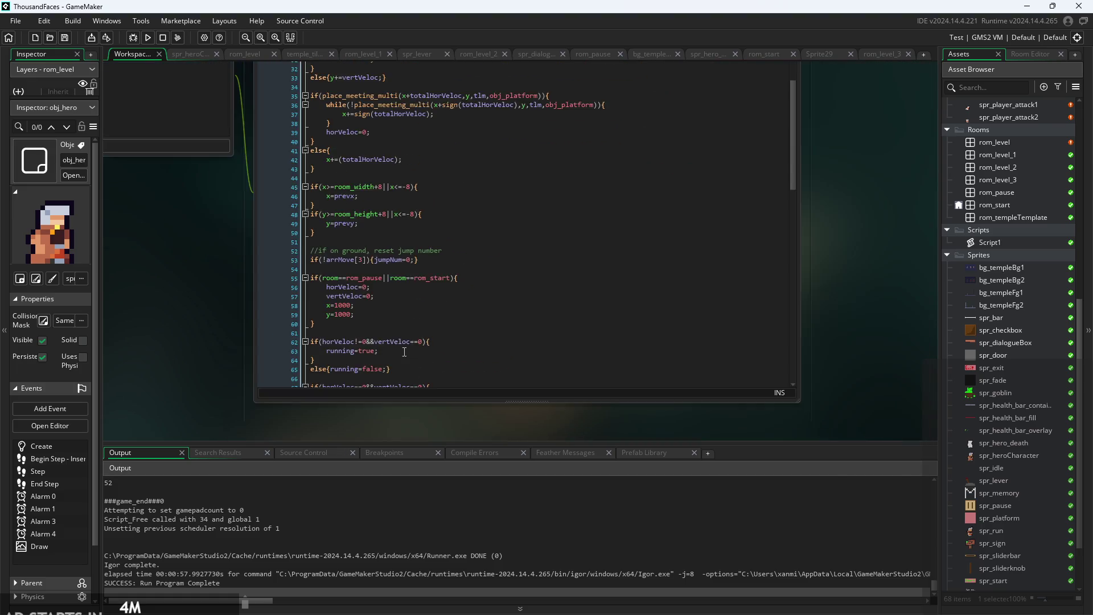
scroll(404, 352, "up", 2, "ctrl")
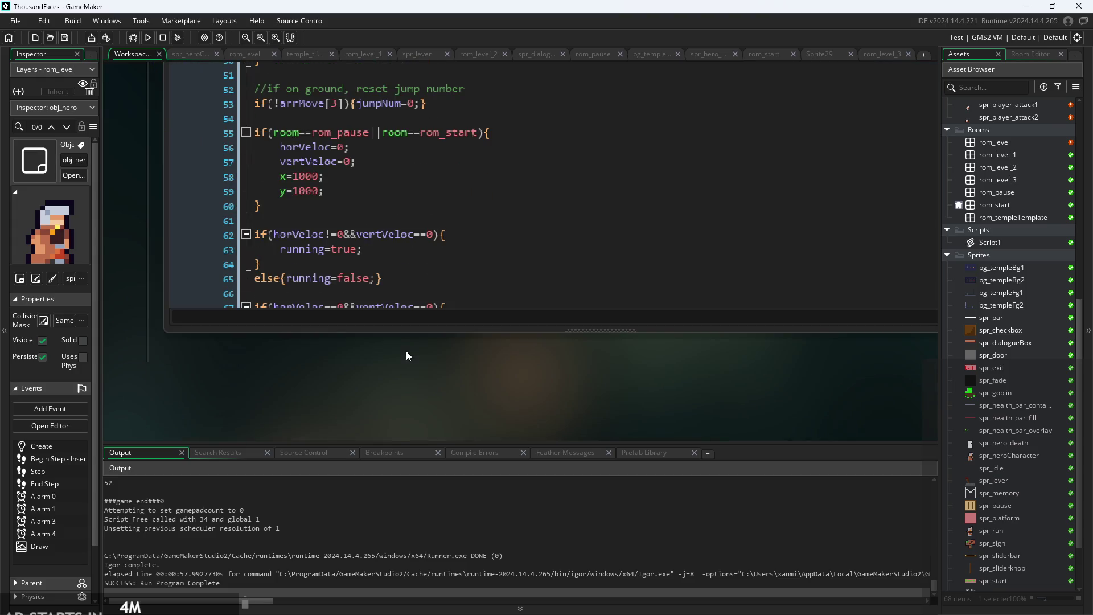
scroll(377, 342, "down", 5)
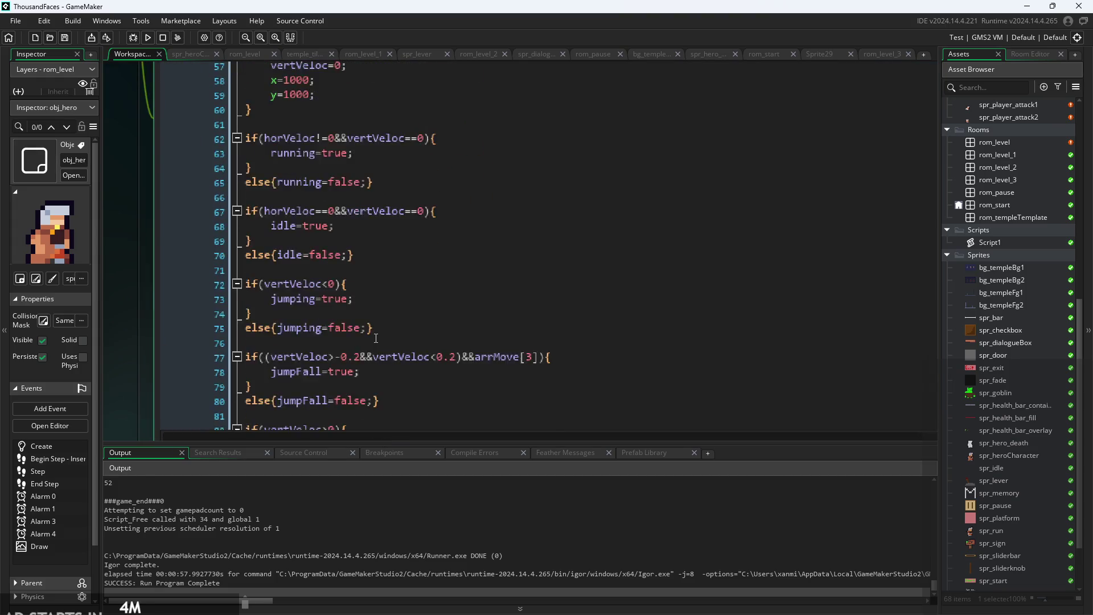
scroll(376, 338, "down", 2, "ctrl")
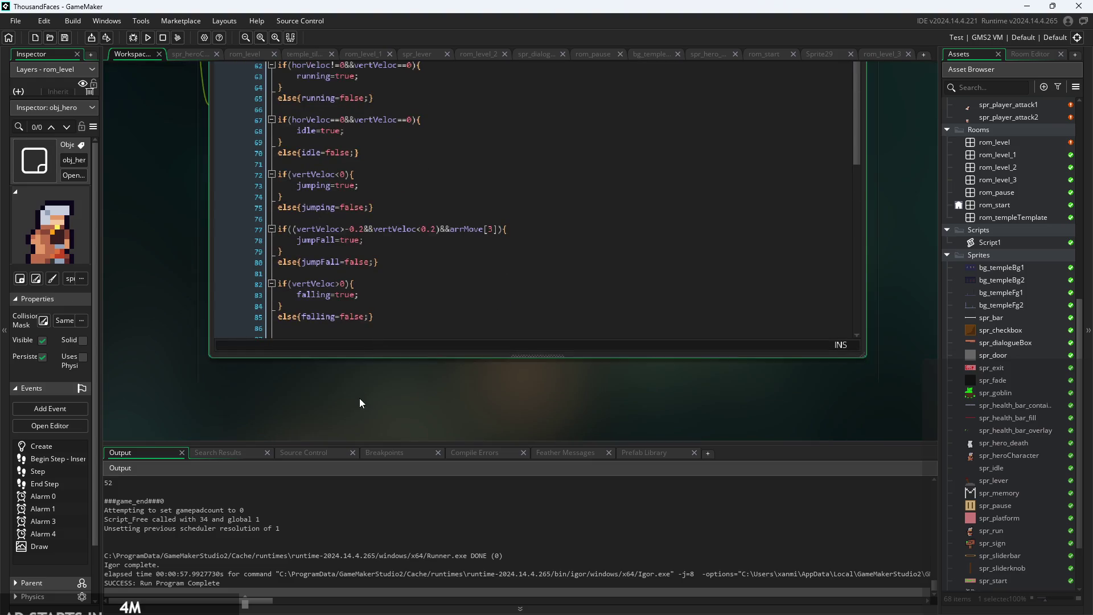
scroll(360, 399, "up", 3)
scroll(557, 339, "down", 5)
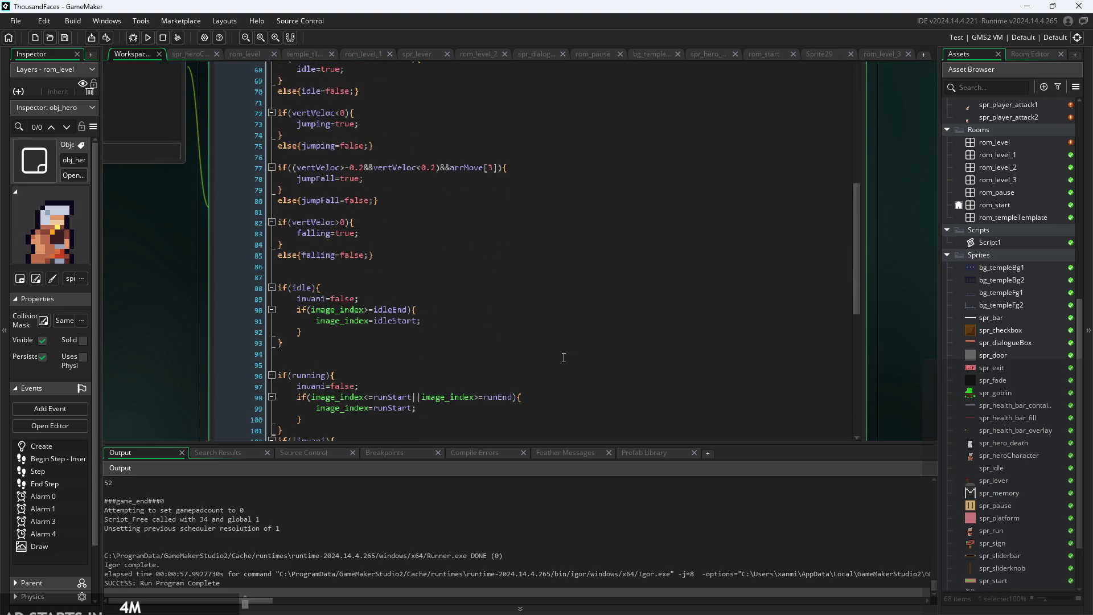
scroll(373, 343, "down", 7)
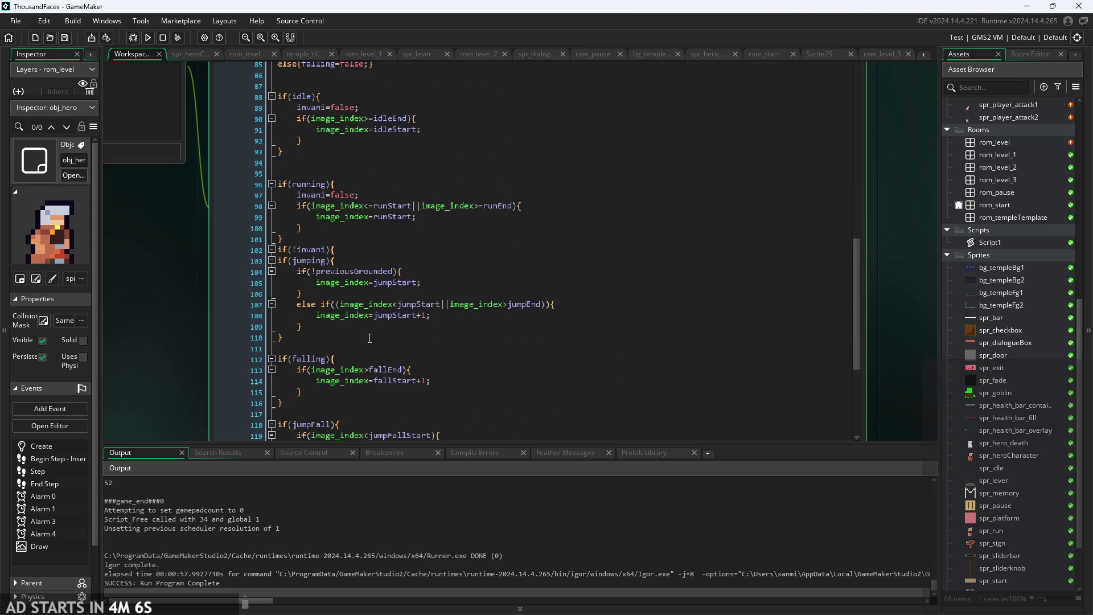
scroll(324, 246, "up", 7)
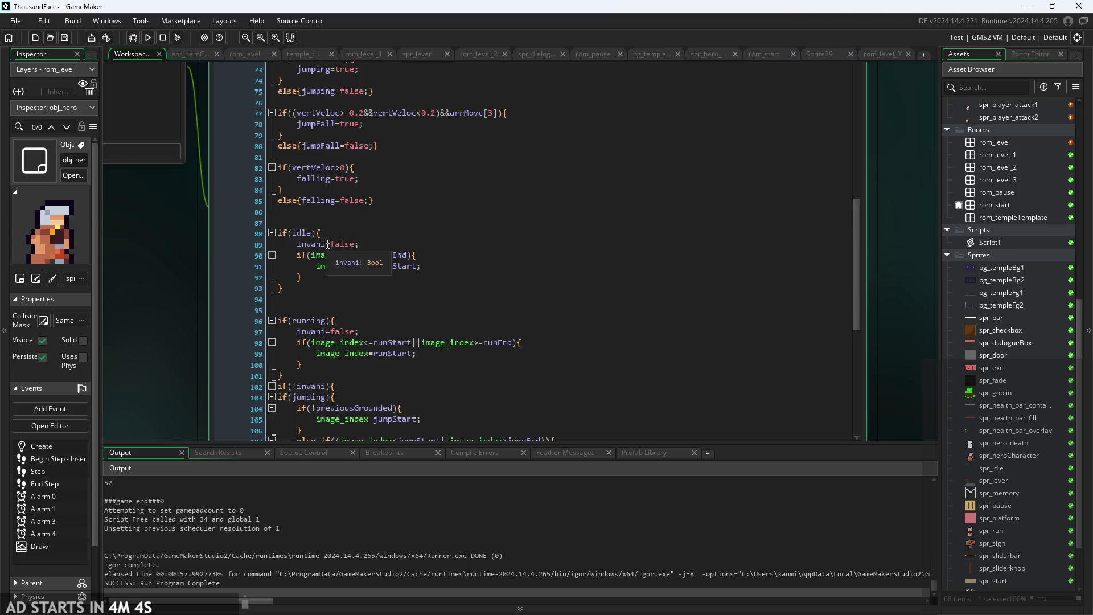
scroll(217, 315, "down", 3)
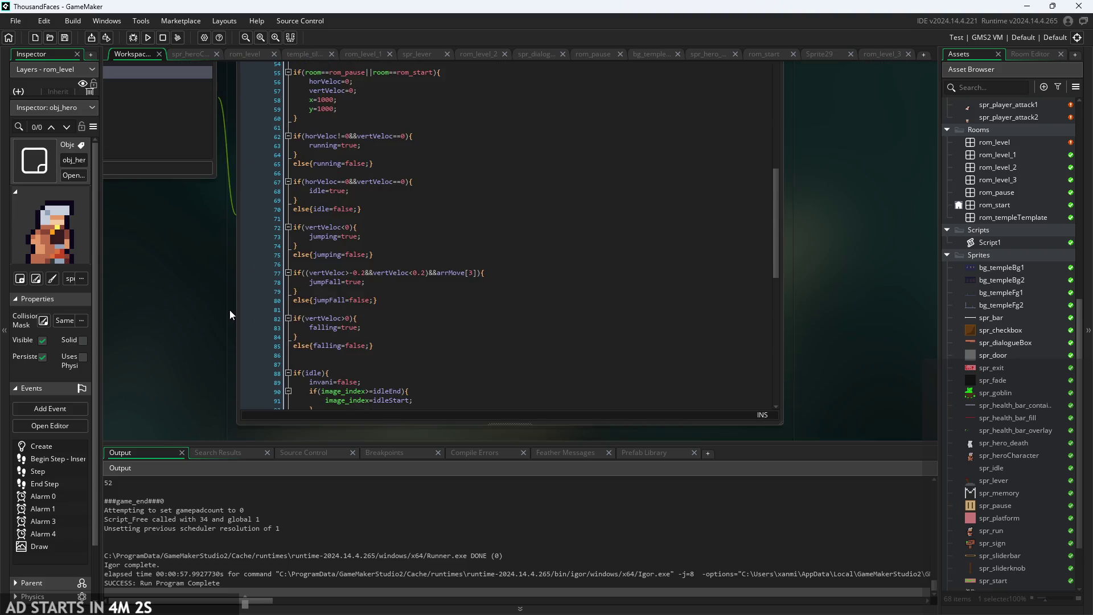
scroll(366, 411, "down", 10)
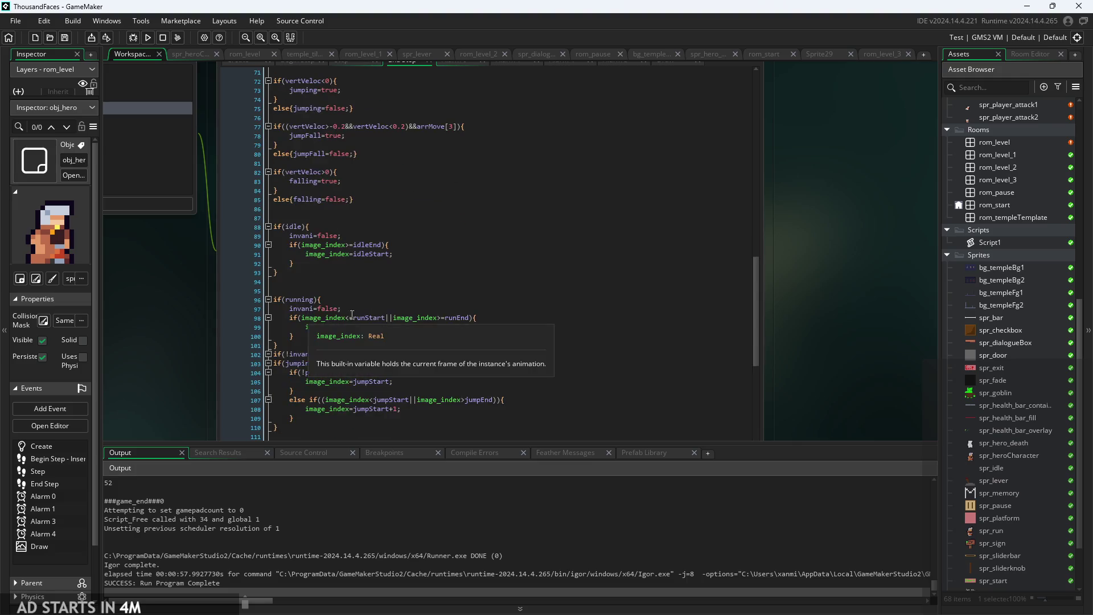
scroll(366, 411, "down", 5)
left_click(347, 385)
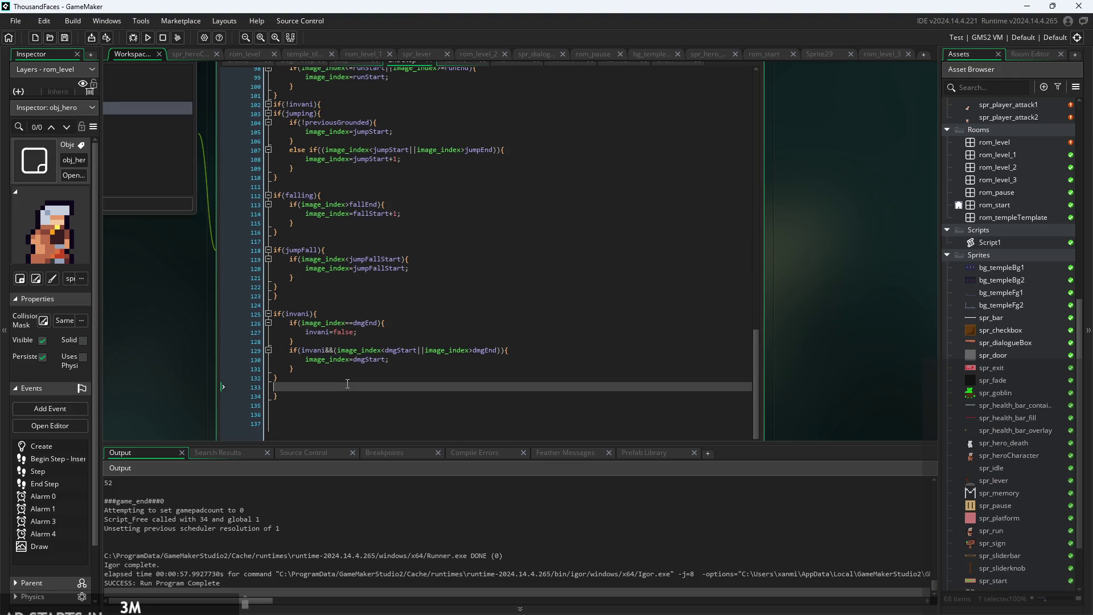
left_click(351, 376)
scroll(352, 378, "up", 1)
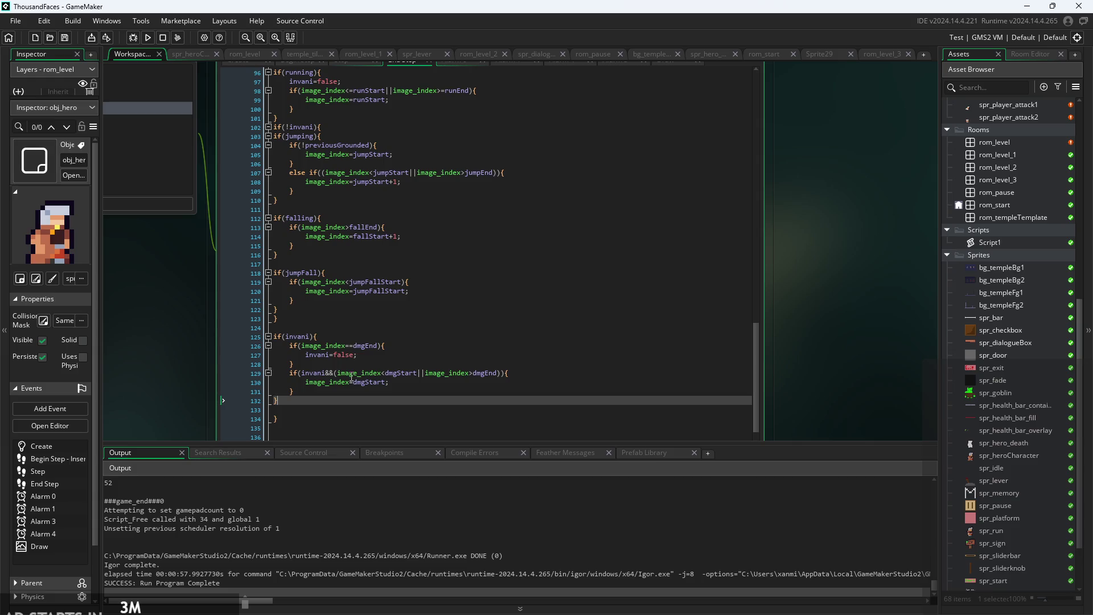
left_click(435, 300)
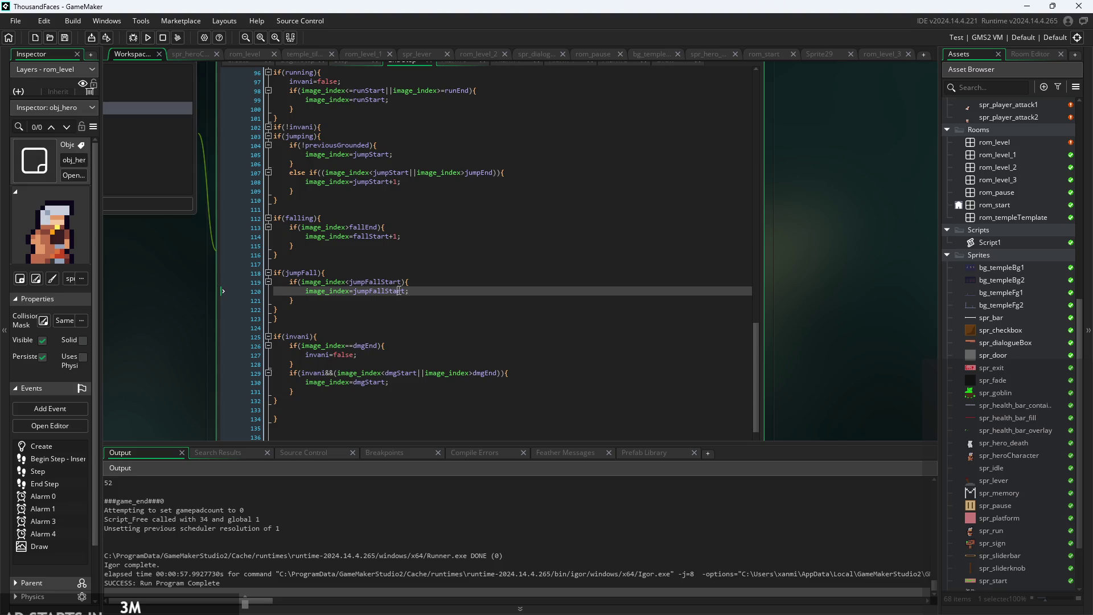
scroll(434, 300, "up", 2)
scroll(434, 300, "up", 3)
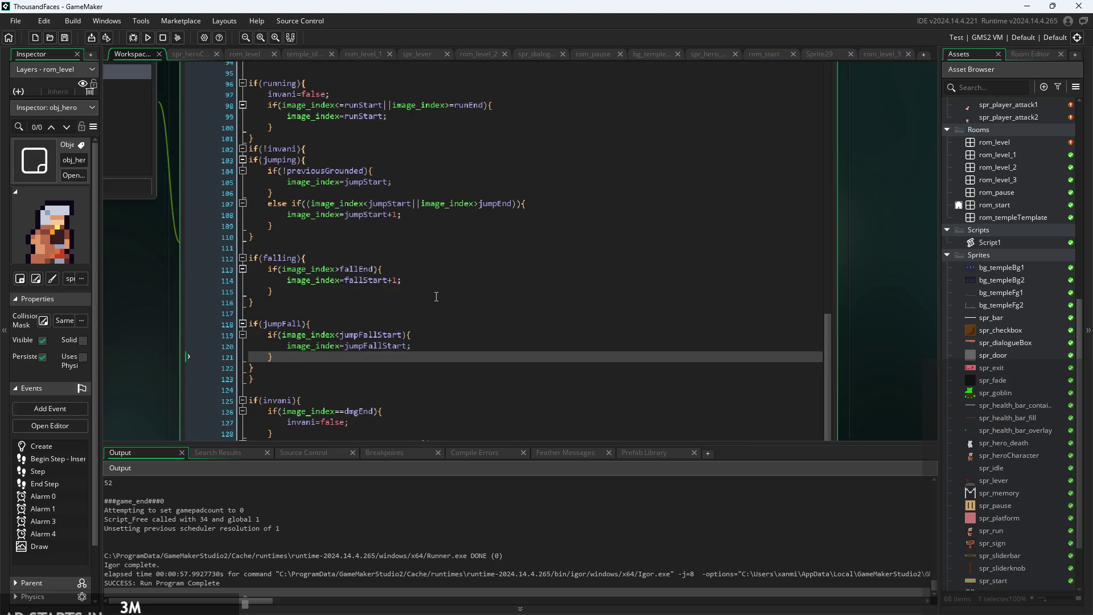
left_click(451, 203)
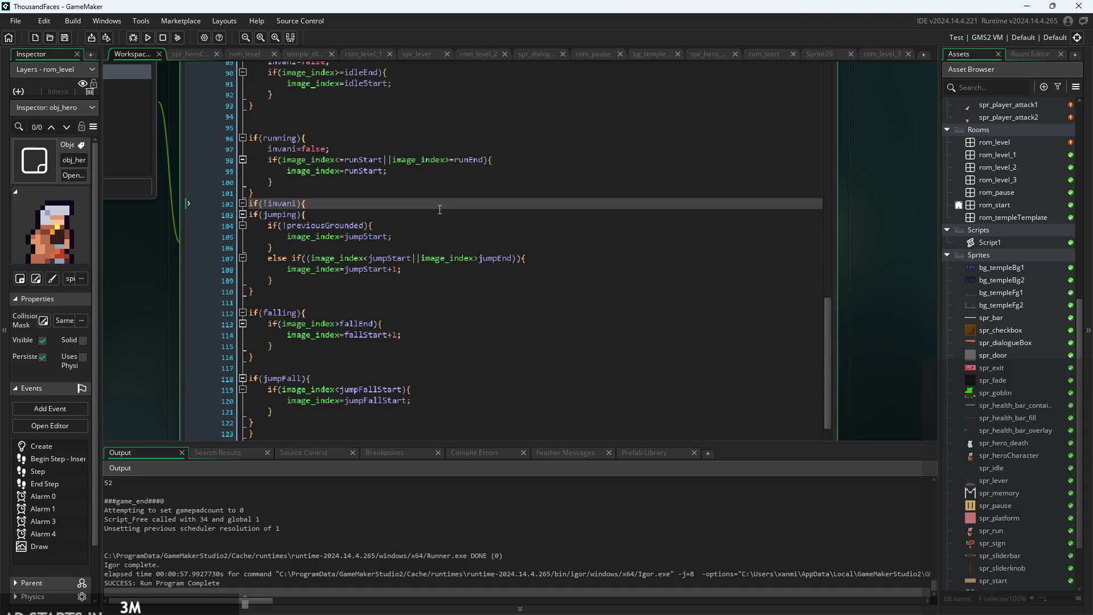
left_click(438, 210)
scroll(433, 217, "up", 1)
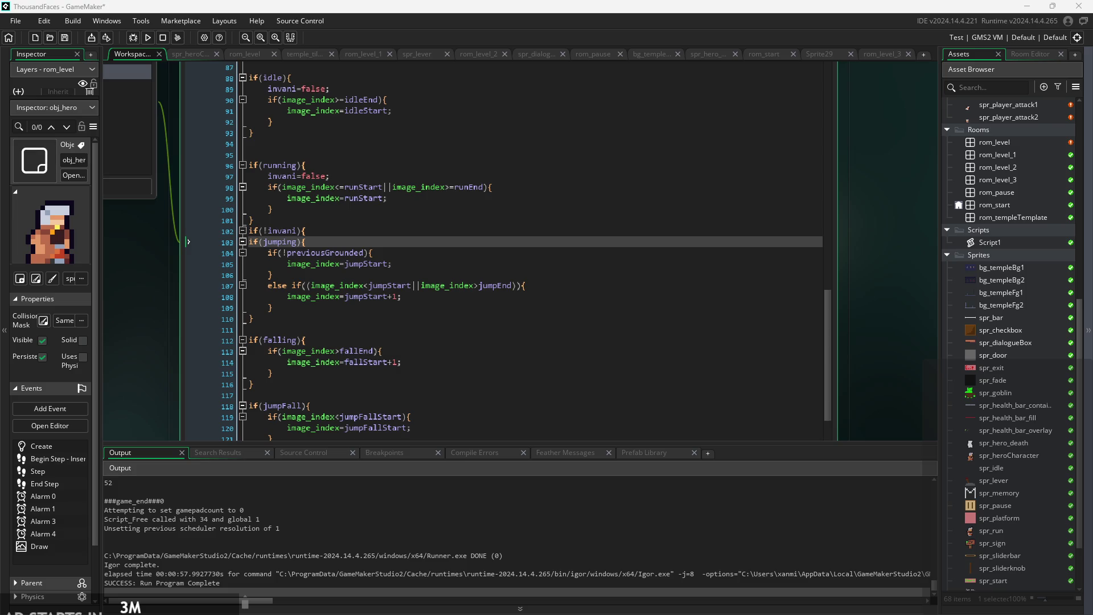
scroll(370, 341, "up", 2, "ctrl")
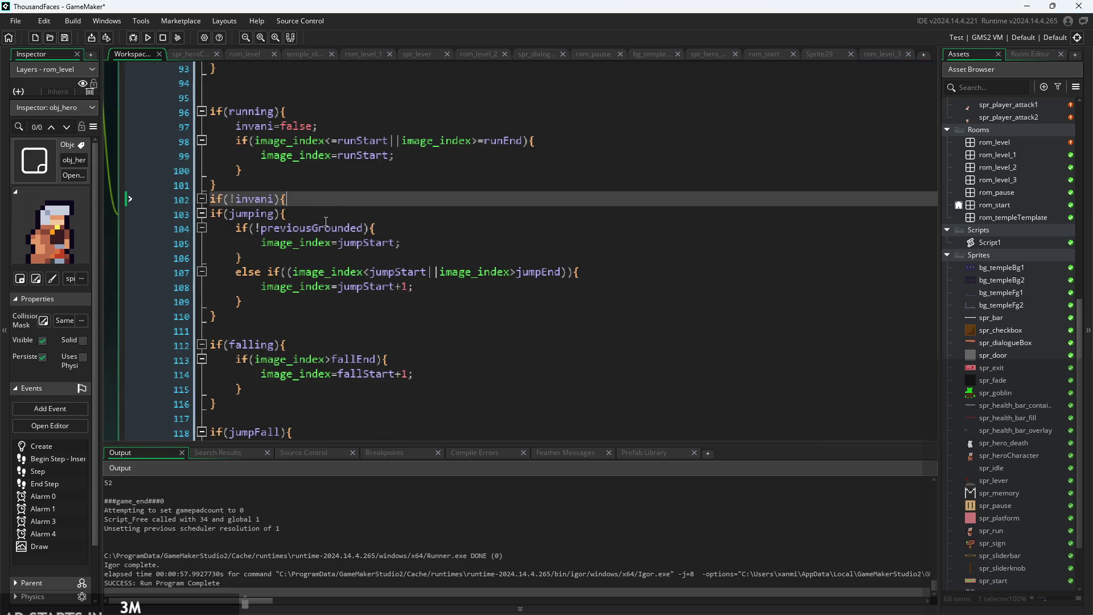
scroll(330, 199, "up", 5)
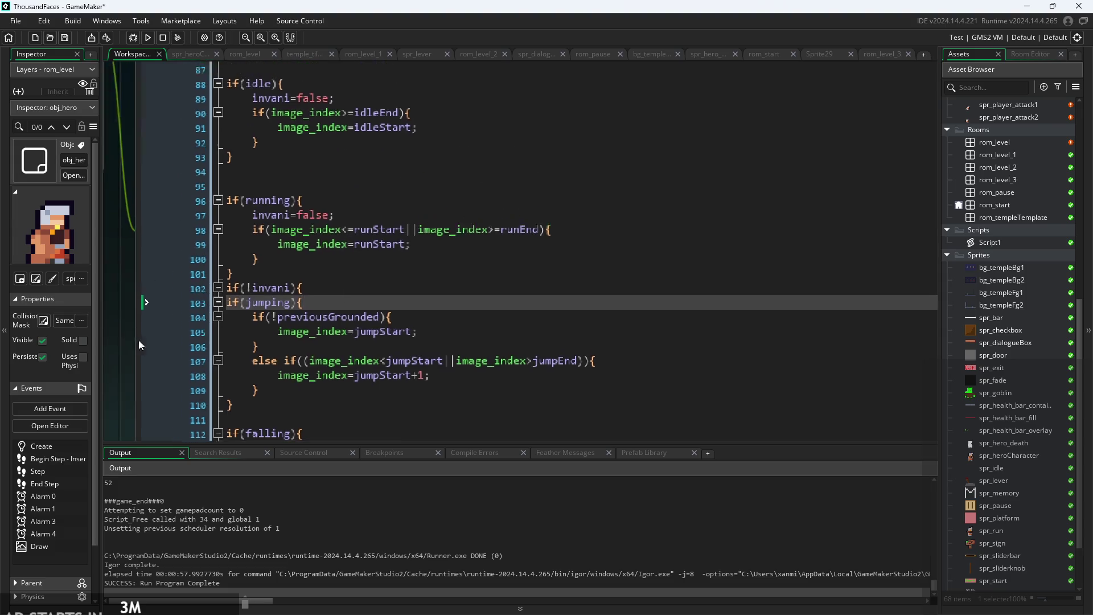
scroll(193, 393, "down", 3, "ctrl")
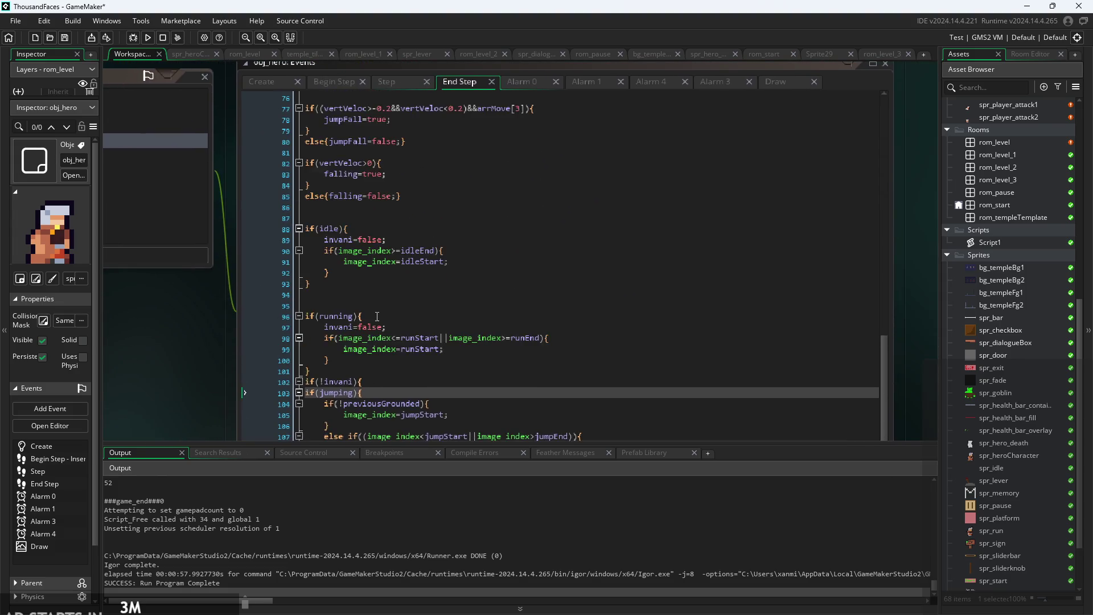
left_click(375, 294)
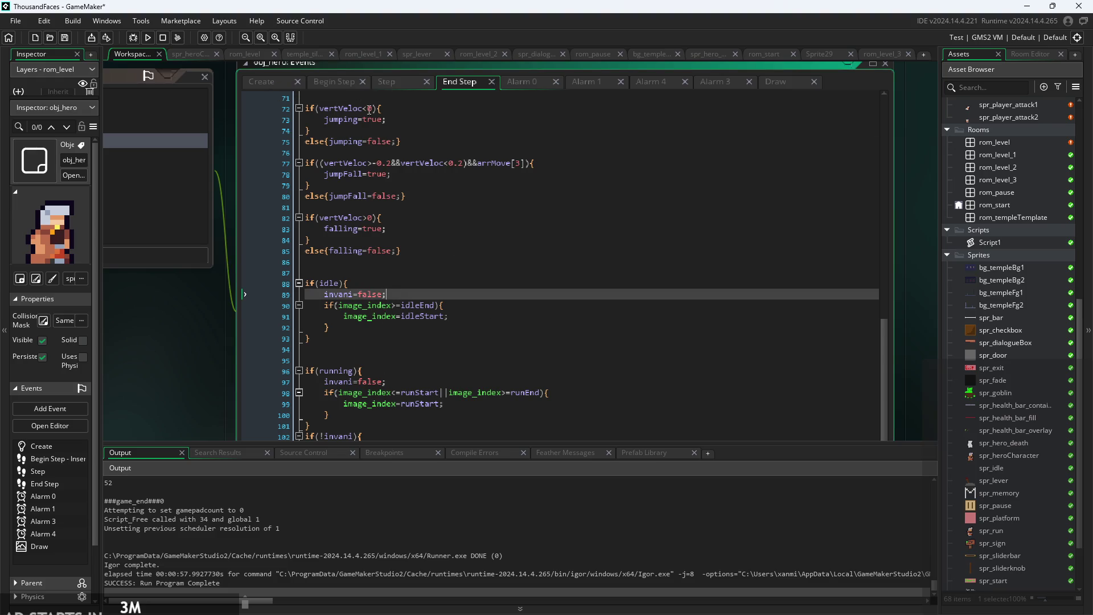
left_click(262, 85)
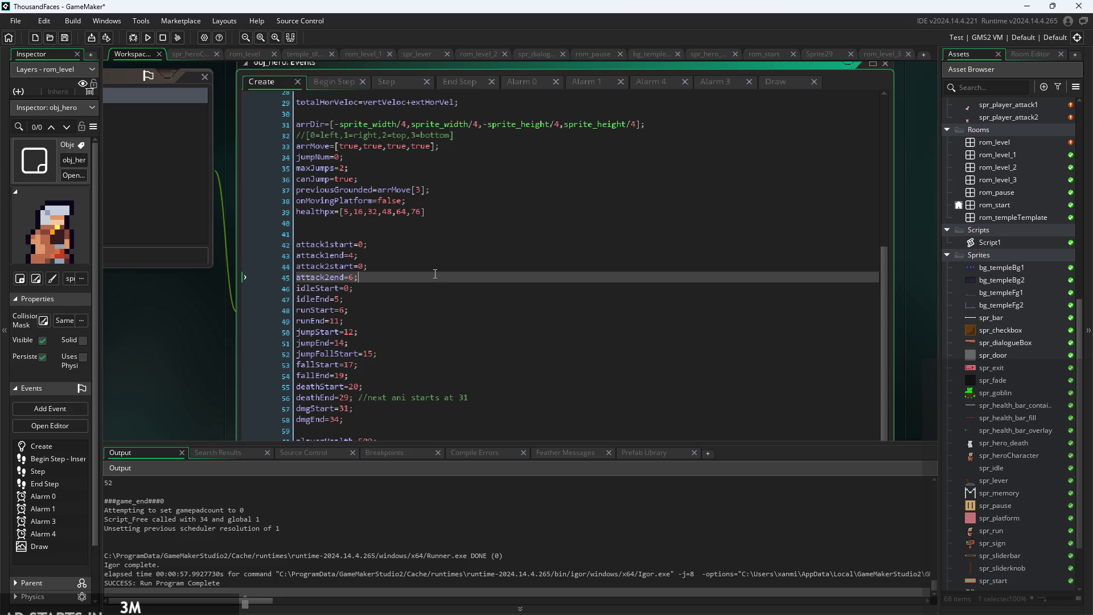
Add blank lines after attack1end, attack2end, idleEnd, runEnd and jumpEnd.
key("Up")
key("Up")
key("Up")
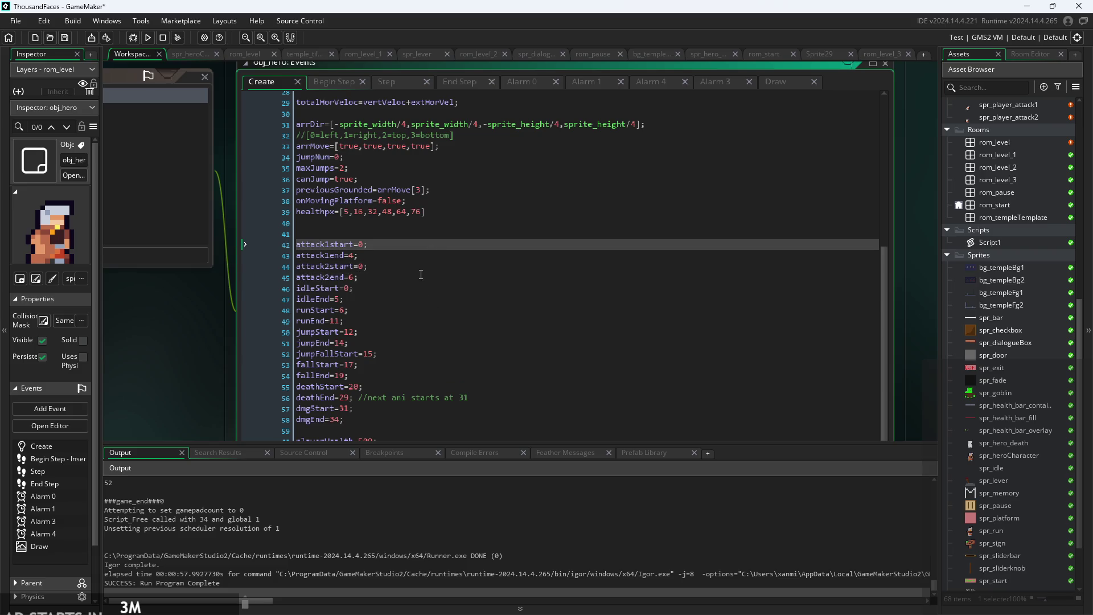
left_click(419, 258)
key("Return")
left_click(390, 288)
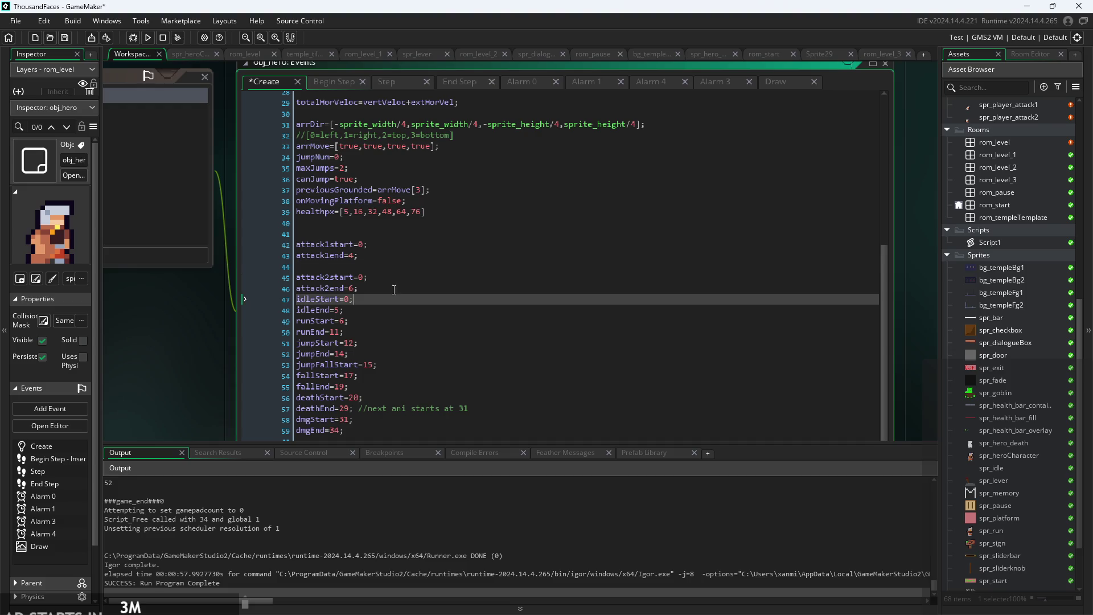
key("Return")
left_click(374, 323)
key("Return")
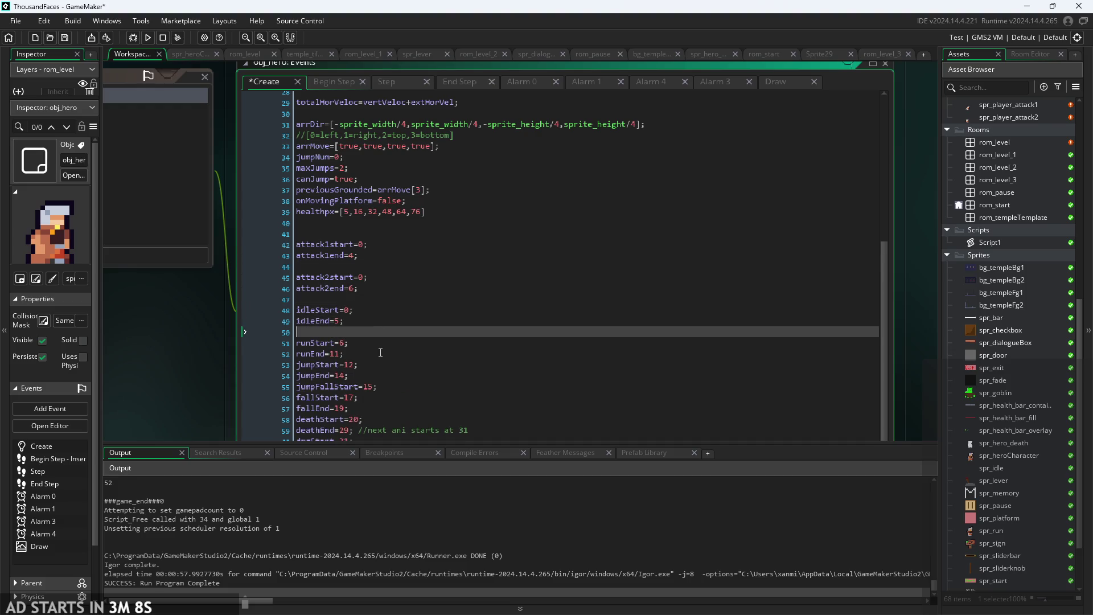
left_click(376, 354)
key("Return")
left_click(378, 386)
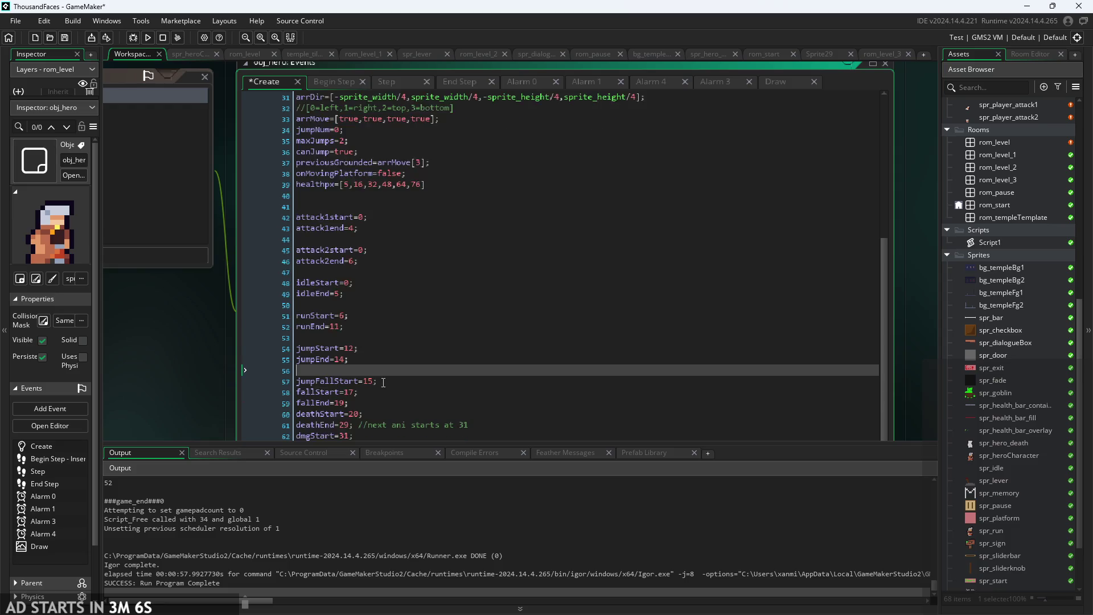
key("Return")
Add blank lines after fallEnd, jumpFallStart and deathEnd, and check the animation comment.
scroll(382, 374, "down", 2)
left_click(382, 364)
left_click(379, 376)
key("Return")
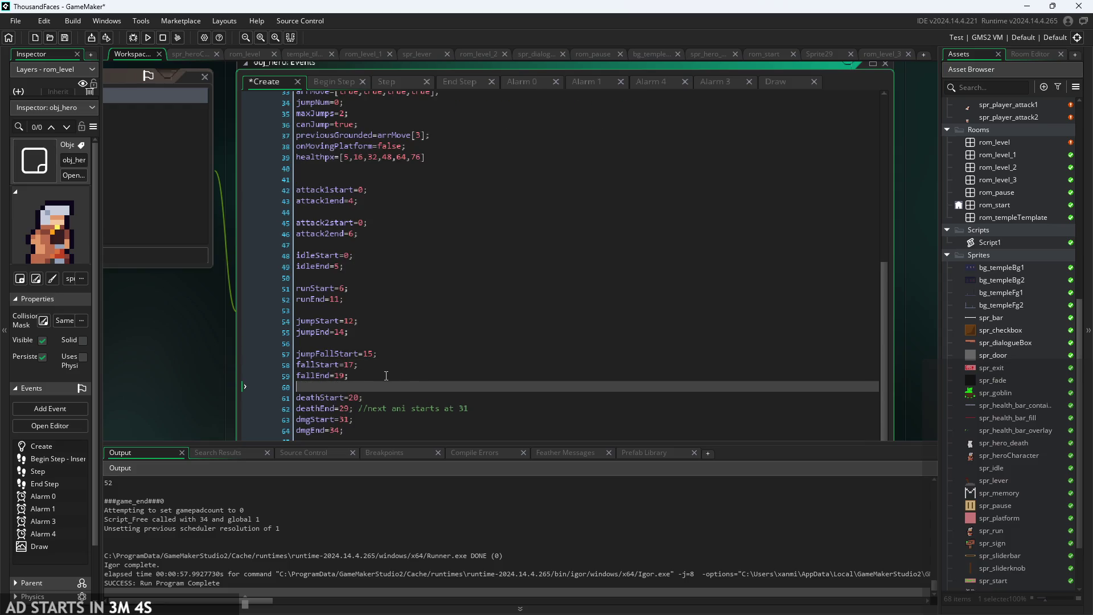
scroll(382, 370, "down", 2)
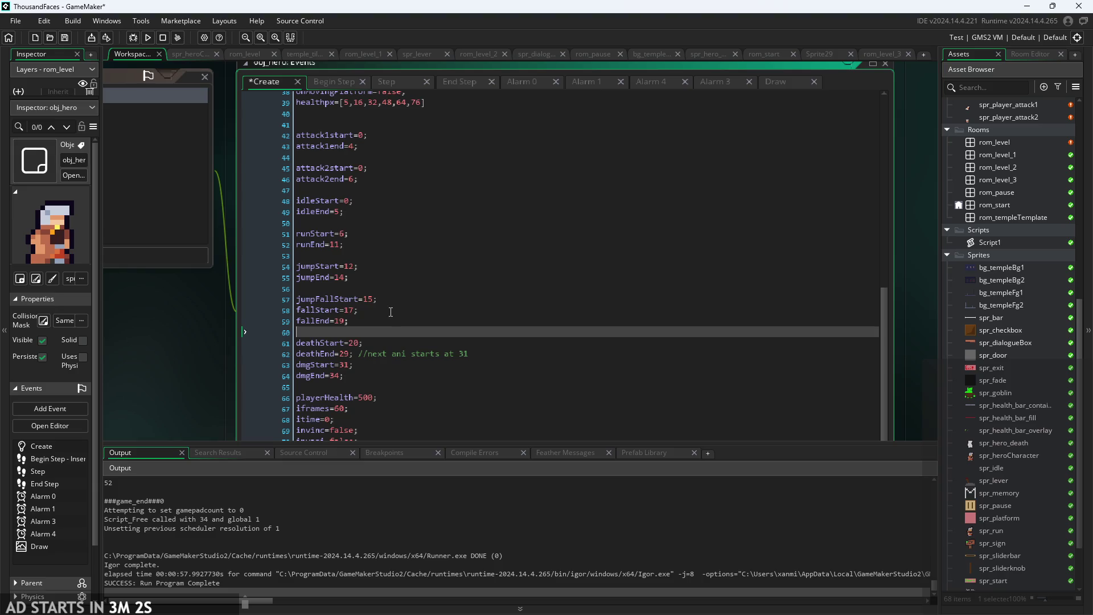
left_click(401, 300)
key("Return")
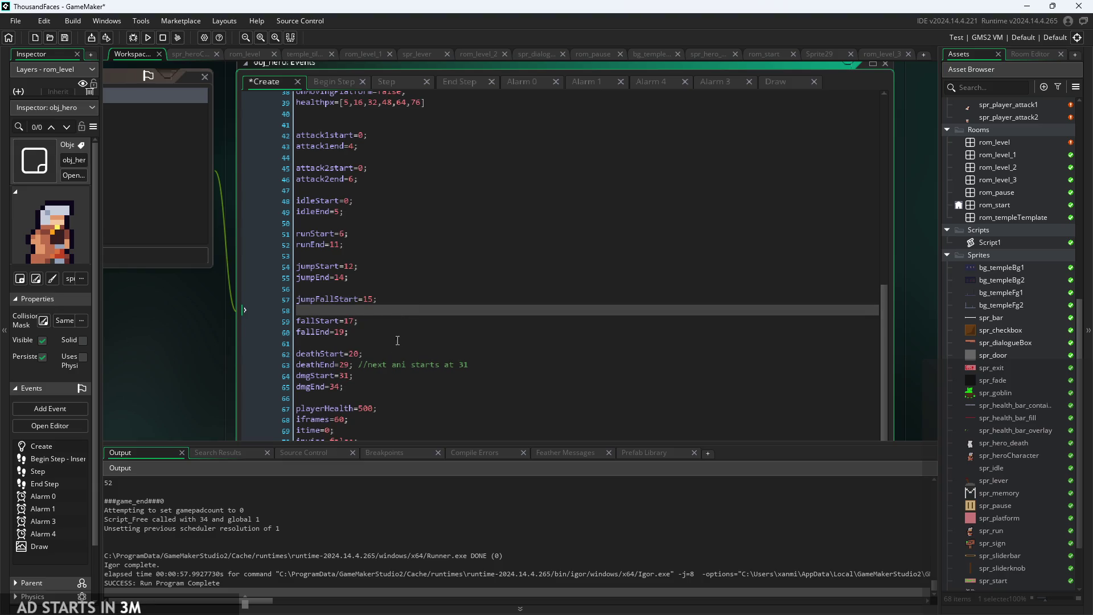
left_click(488, 367)
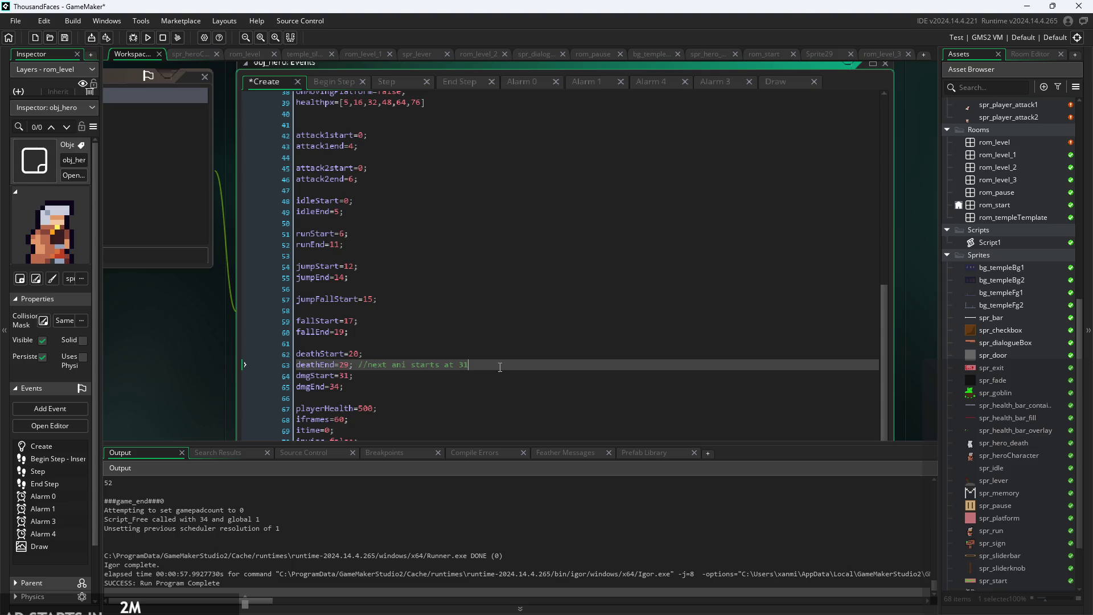
key("Return")
mouse_move(469, 364)
left_mouse_down()
mouse_move(350, 358)
mouse_move(359, 365)
left_mouse_up()
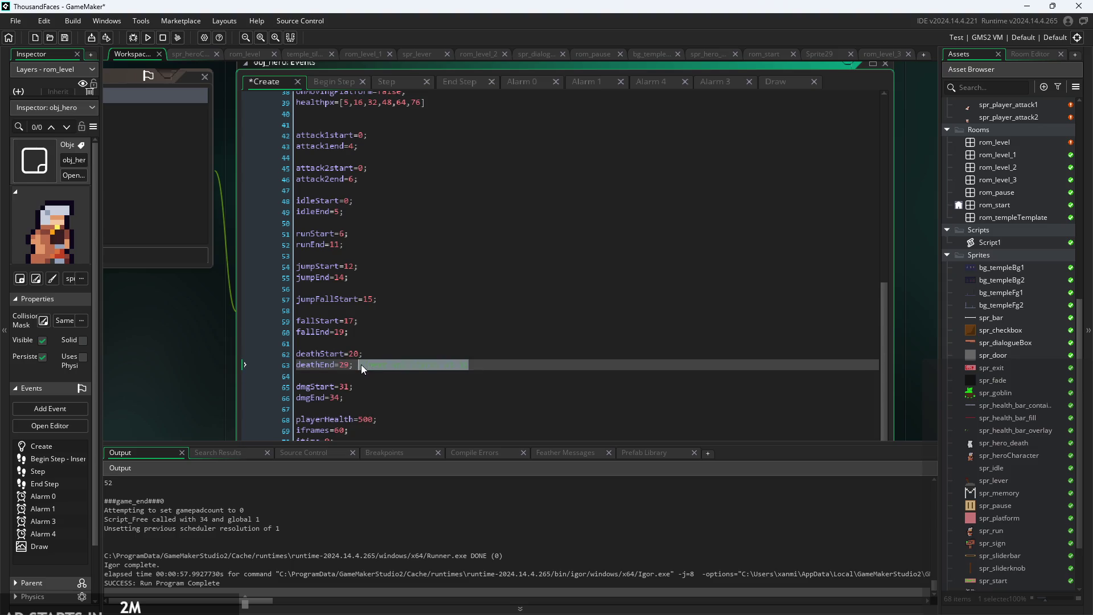
left_click(489, 377)
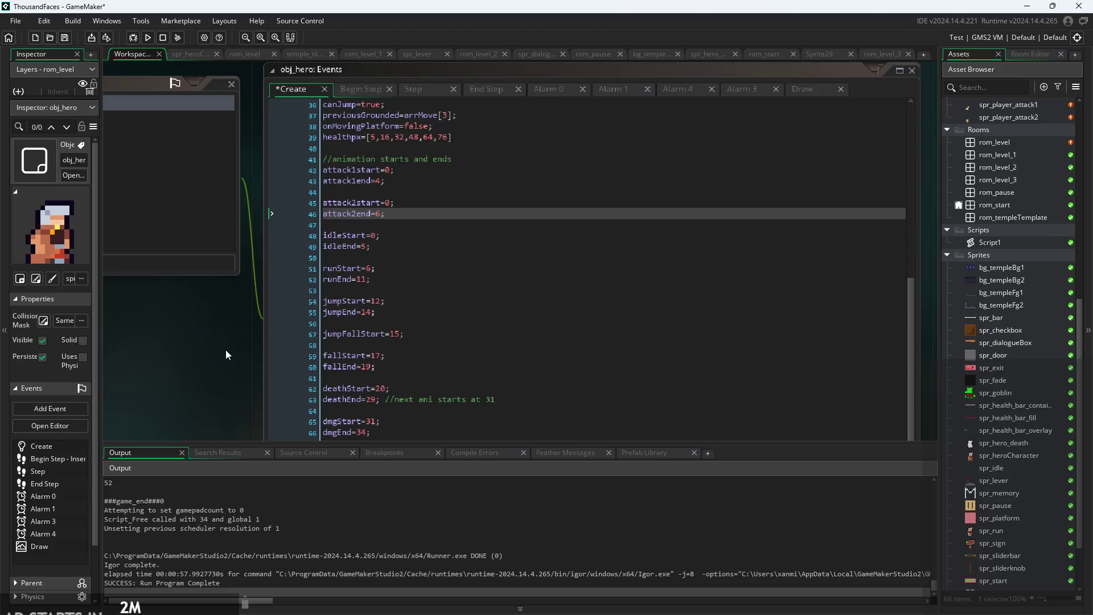
Review the attack1 and attack2 start and end values in the Create code.
left_click(392, 192)
left_click(431, 172)
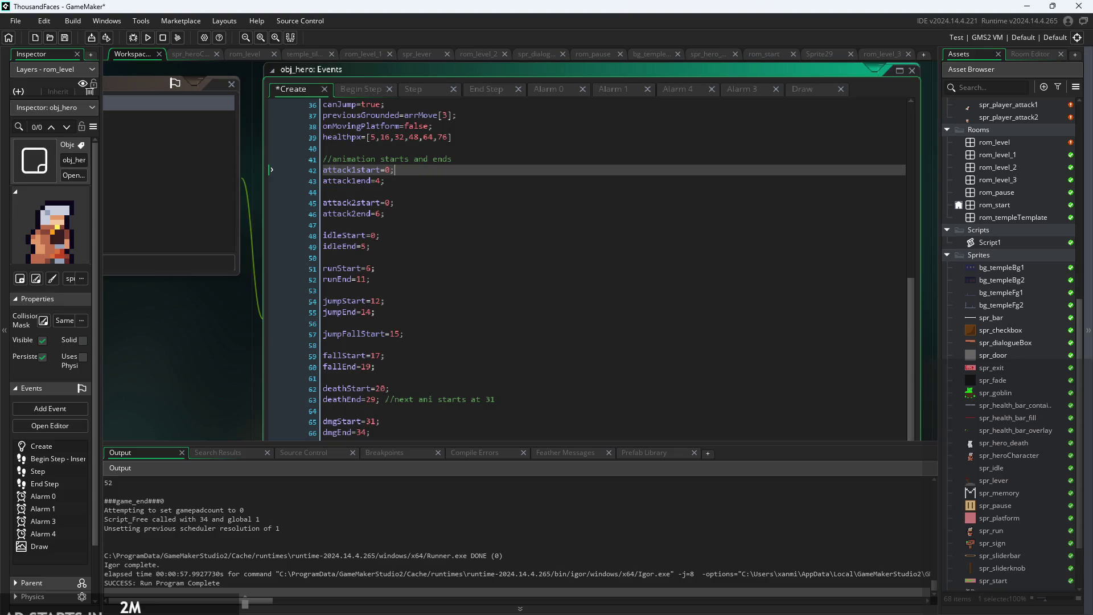
left_click(462, 184)
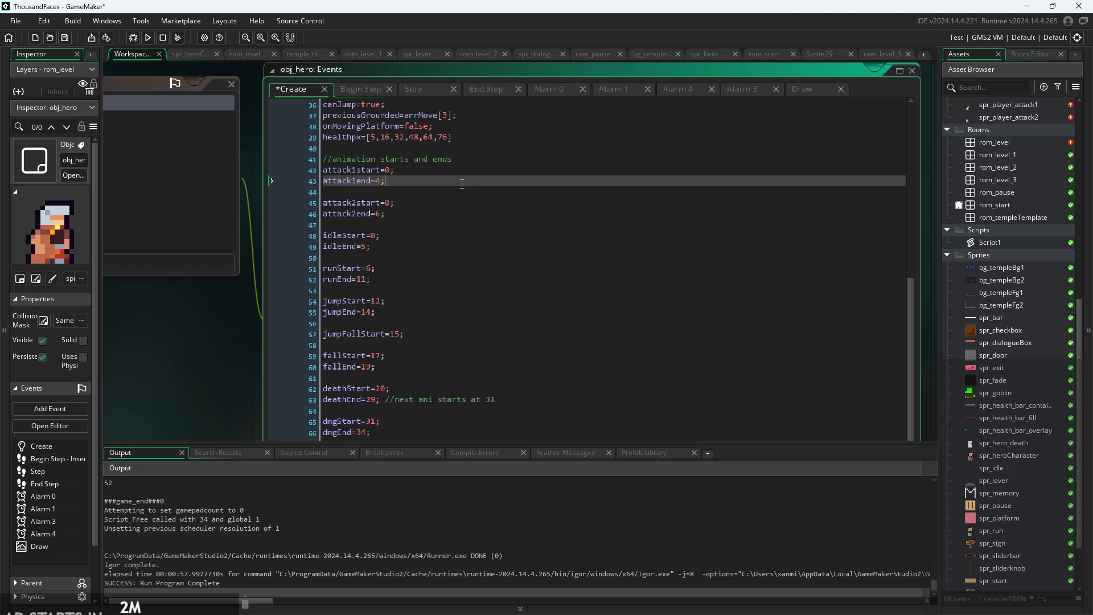
scroll(462, 184, "up", 2)
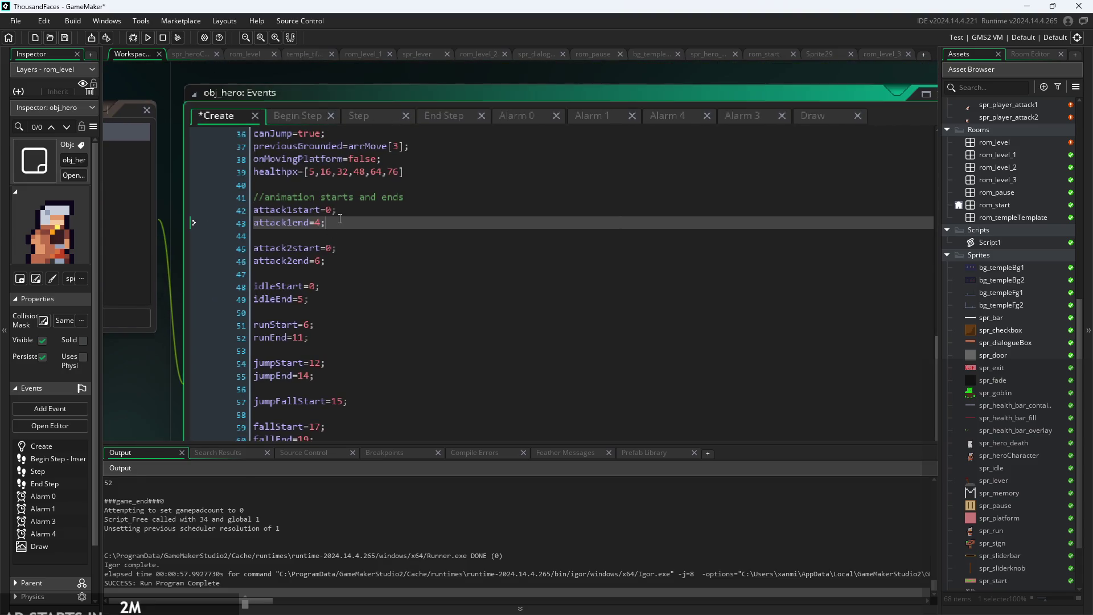
left_click(357, 259)
left_click(367, 243)
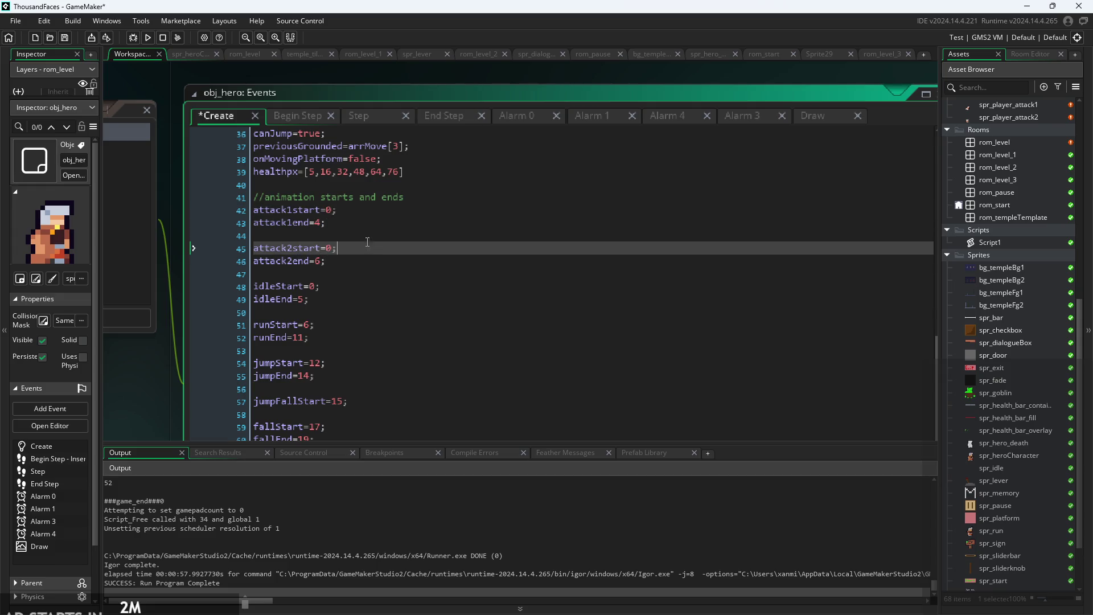
Review the Begin Step and Step code, including the attack_stage condition on line 43.
left_click(296, 117)
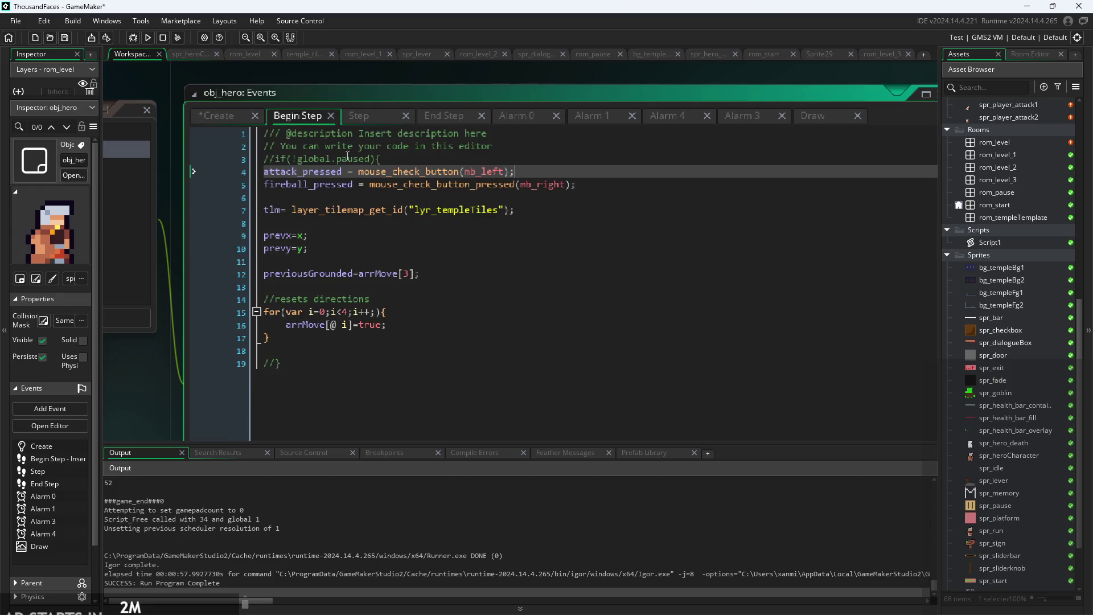
left_click(375, 121)
scroll(465, 264, "down", 3)
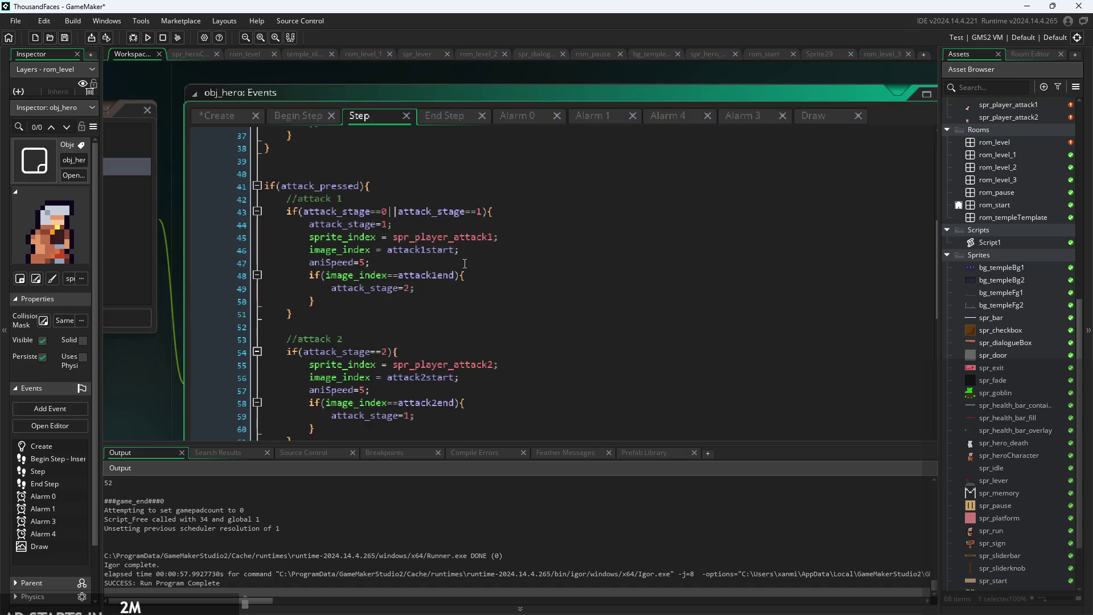
left_click(394, 211)
scroll(495, 242, "up", 1, "ctrl")
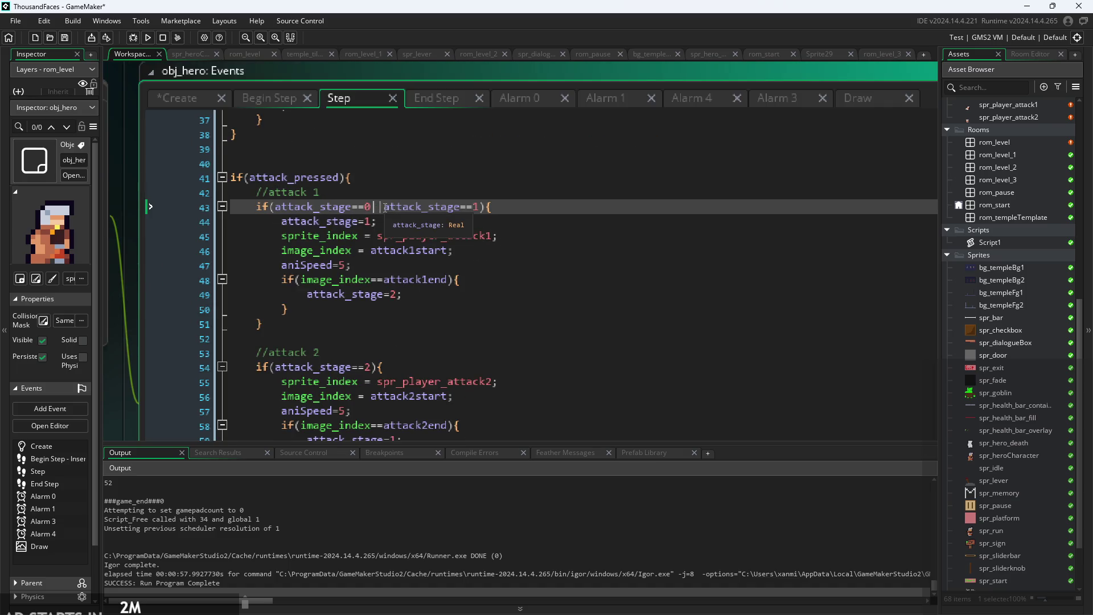
scroll(373, 205, "down", 3, "ctrl")
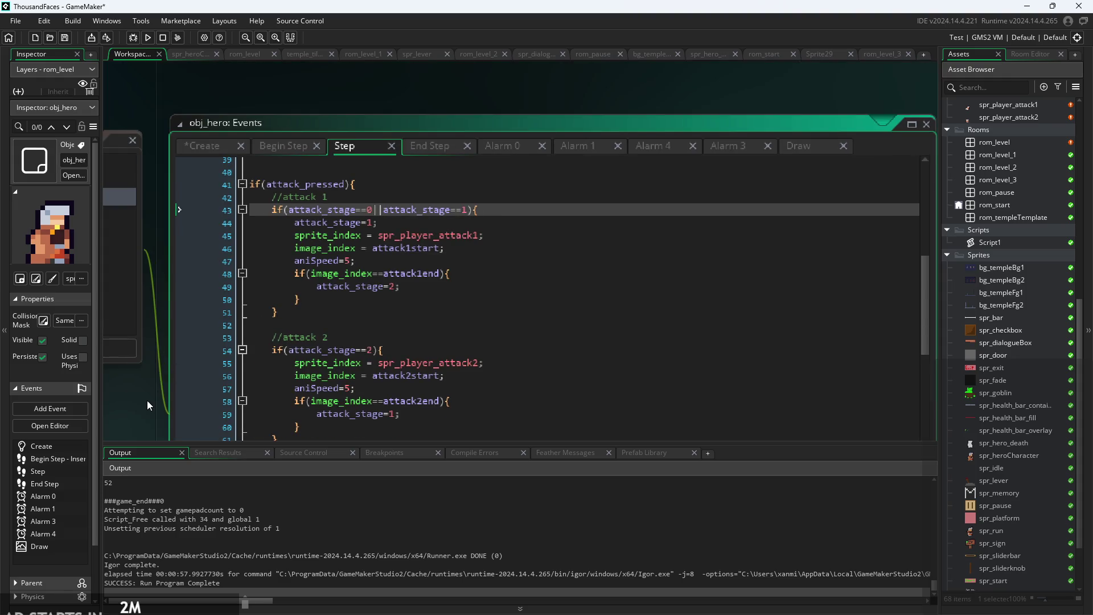
left_click_drag(147, 401, 227, 341)
Check the End Step code, then bring up the ThousandFacesNotes sketch in Paint.
left_click(476, 119)
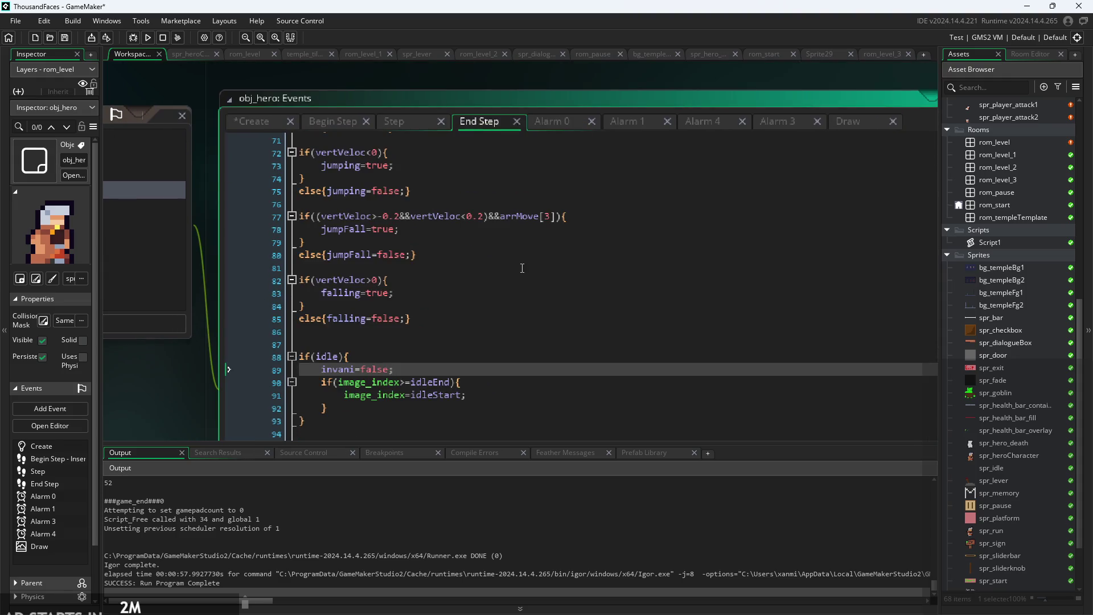
scroll(522, 268, "up", 1)
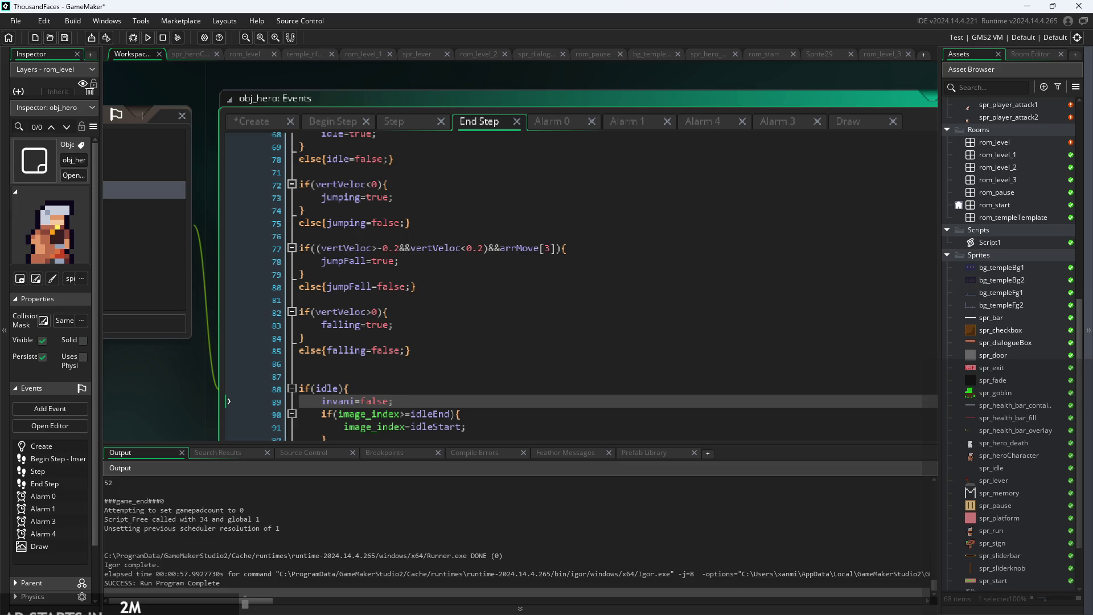
key("alt+Tab")
scroll(1047, 438, "down", 3, "ctrl")
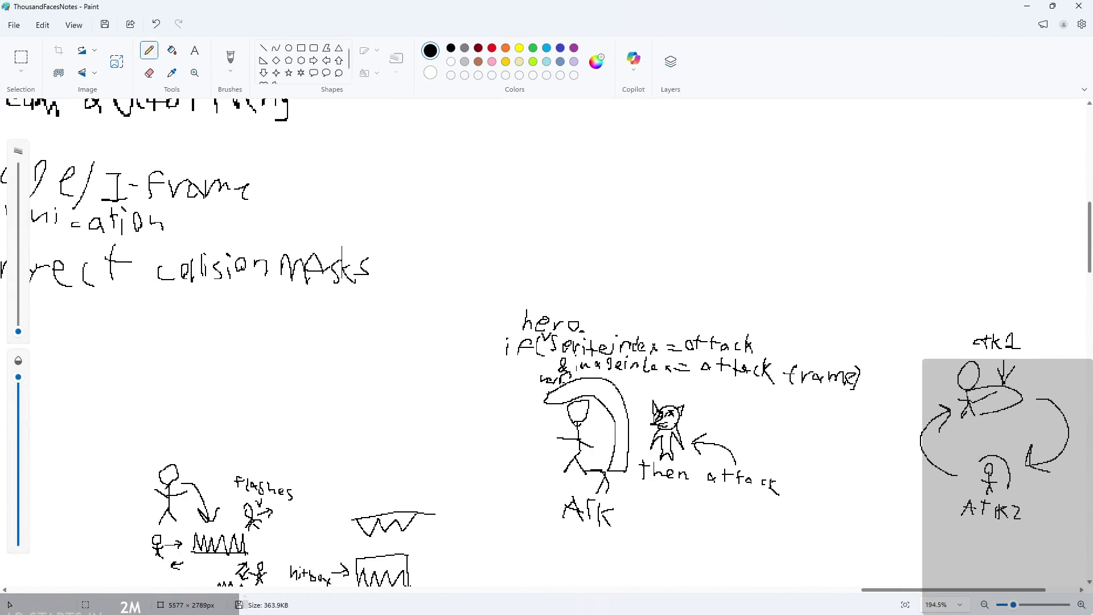
scroll(984, 455, "down", 4, "ctrl")
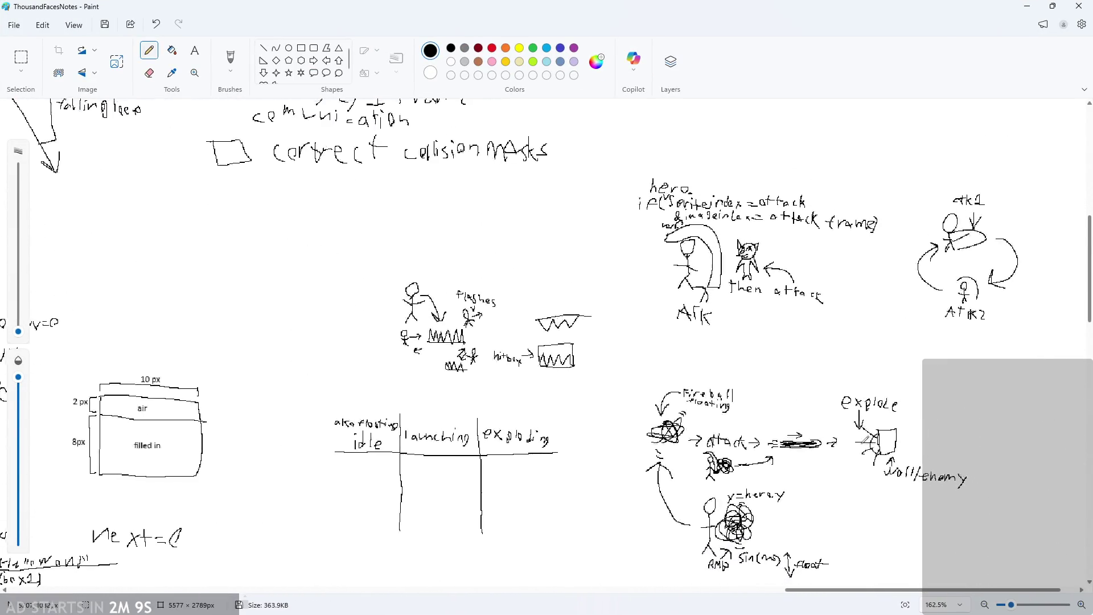
scroll(945, 486, "up", 2, "ctrl")
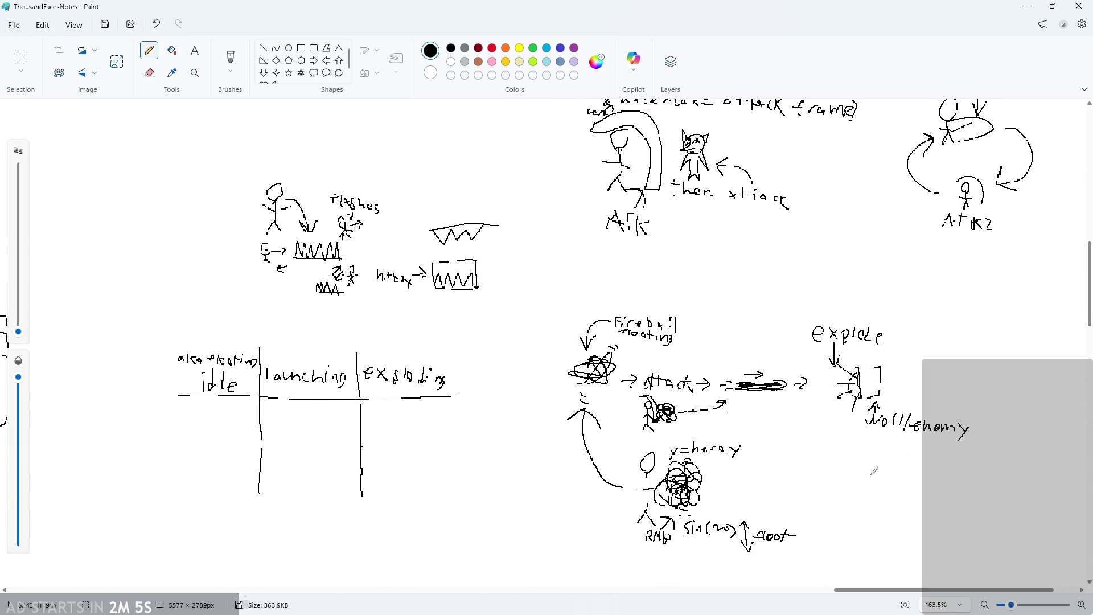
scroll(870, 472, "up", 2, "ctrl")
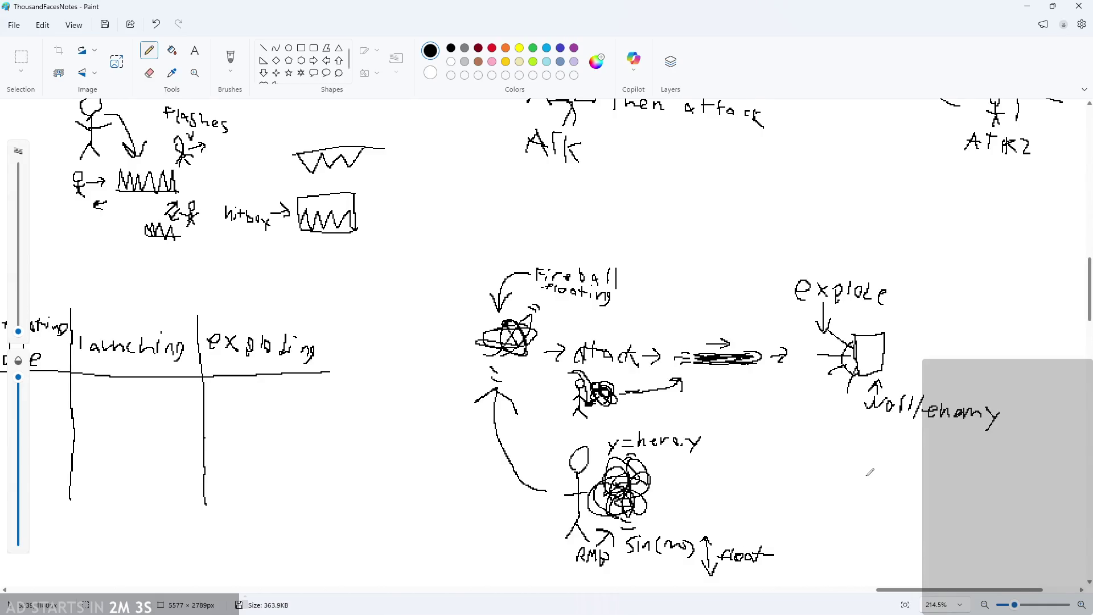
scroll(864, 475, "up", 1, "ctrl")
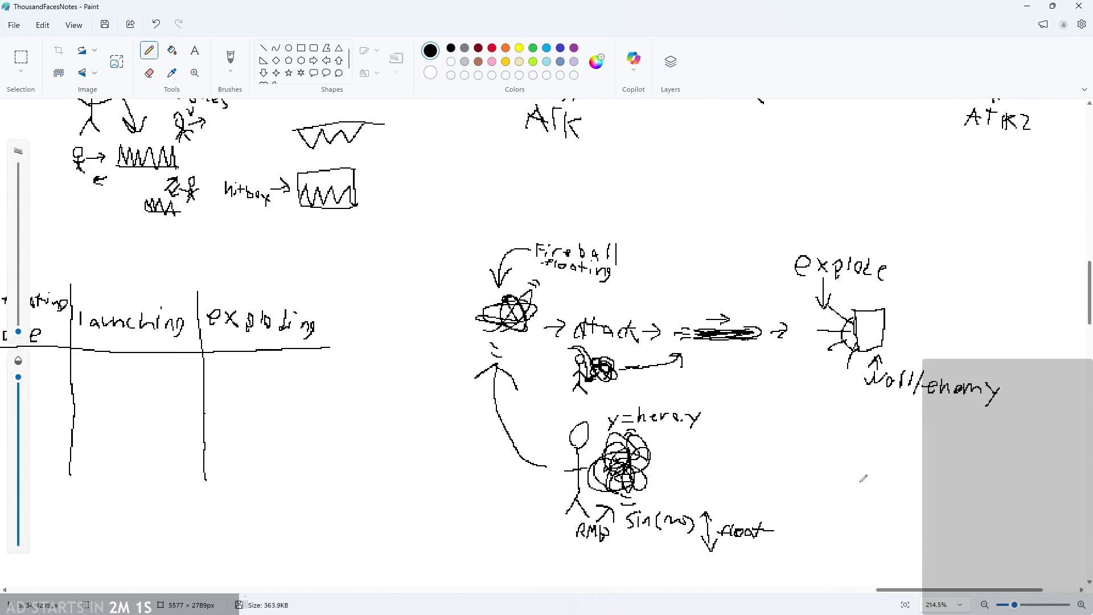
scroll(863, 478, "down", 1)
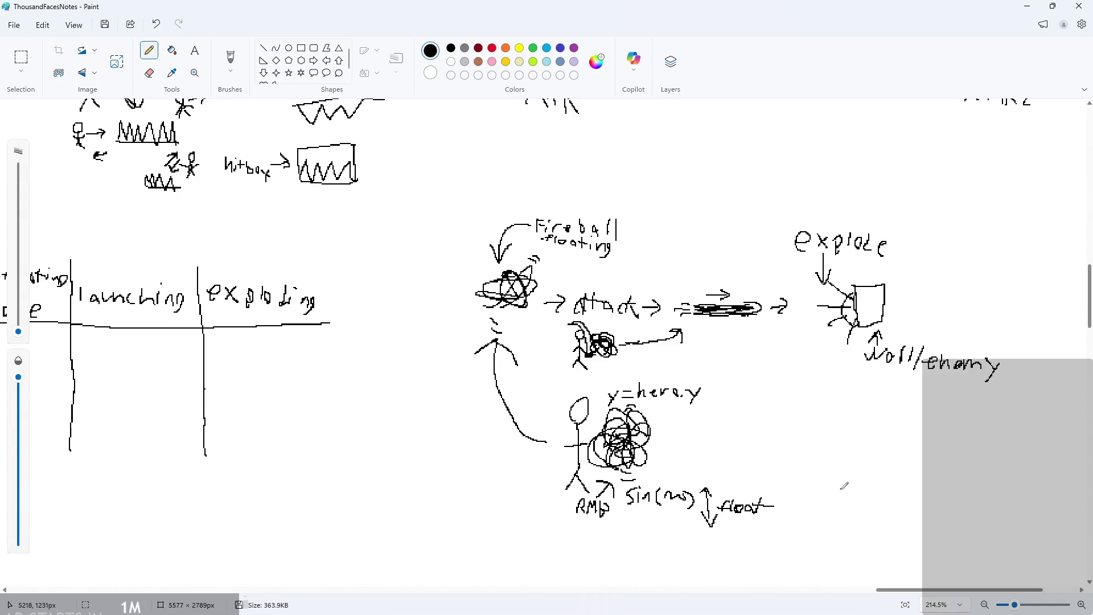
scroll(844, 485, "up", 3)
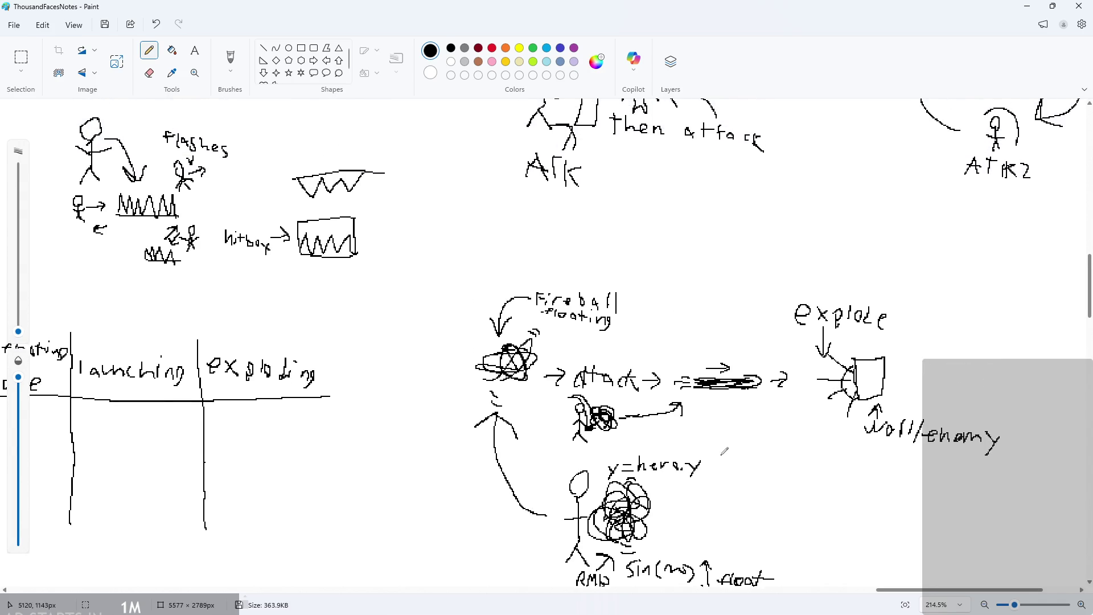
scroll(730, 447, "down", 2, "ctrl")
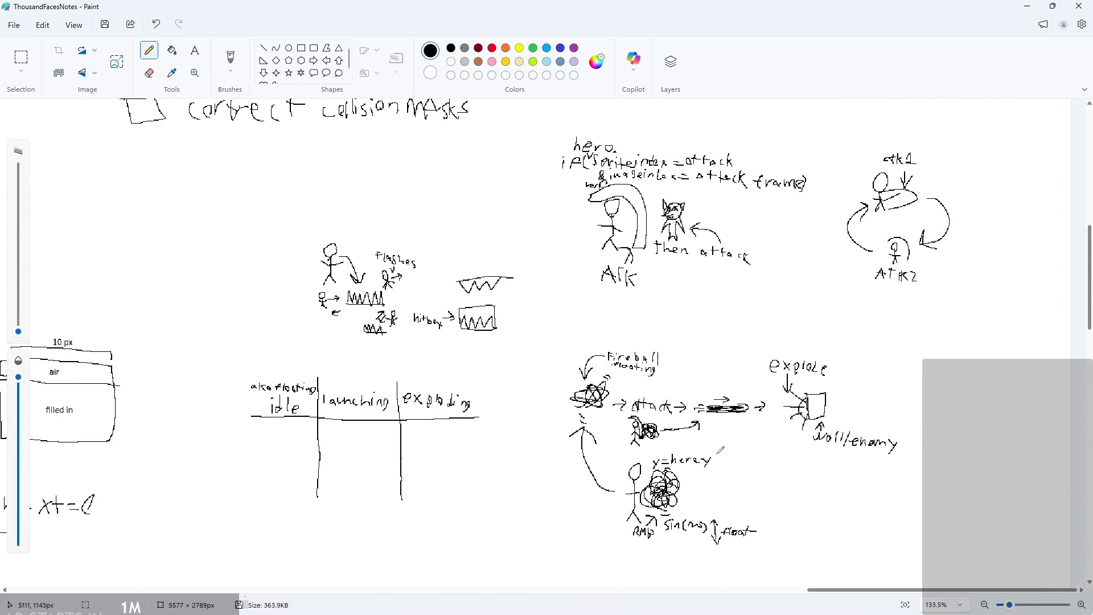
scroll(721, 449, "down", 2, "ctrl")
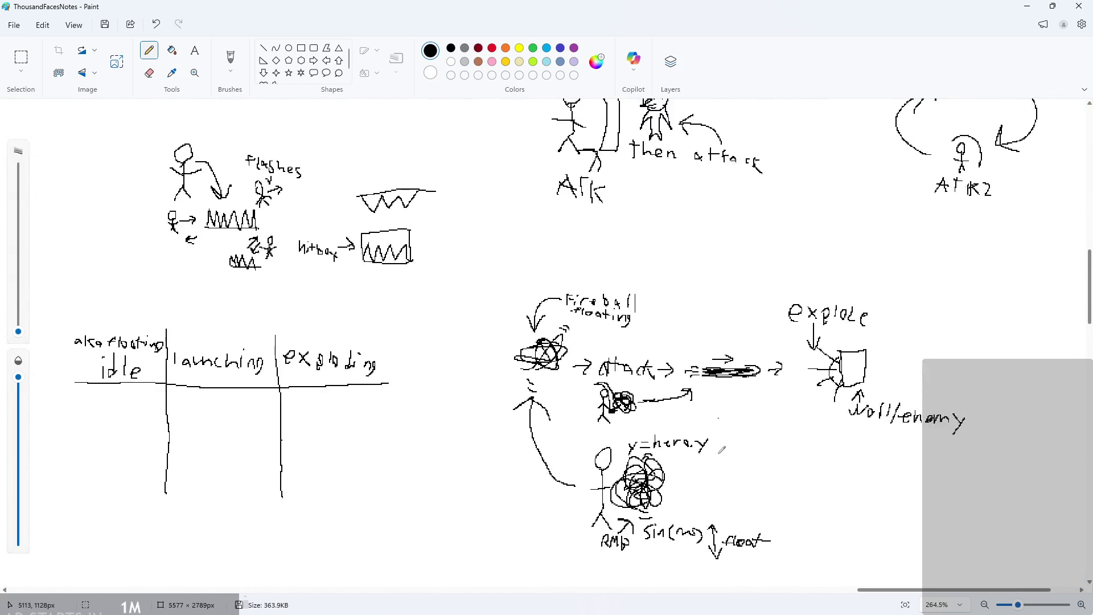
scroll(722, 449, "up", 3)
scroll(715, 359, "up", 3, "ctrl")
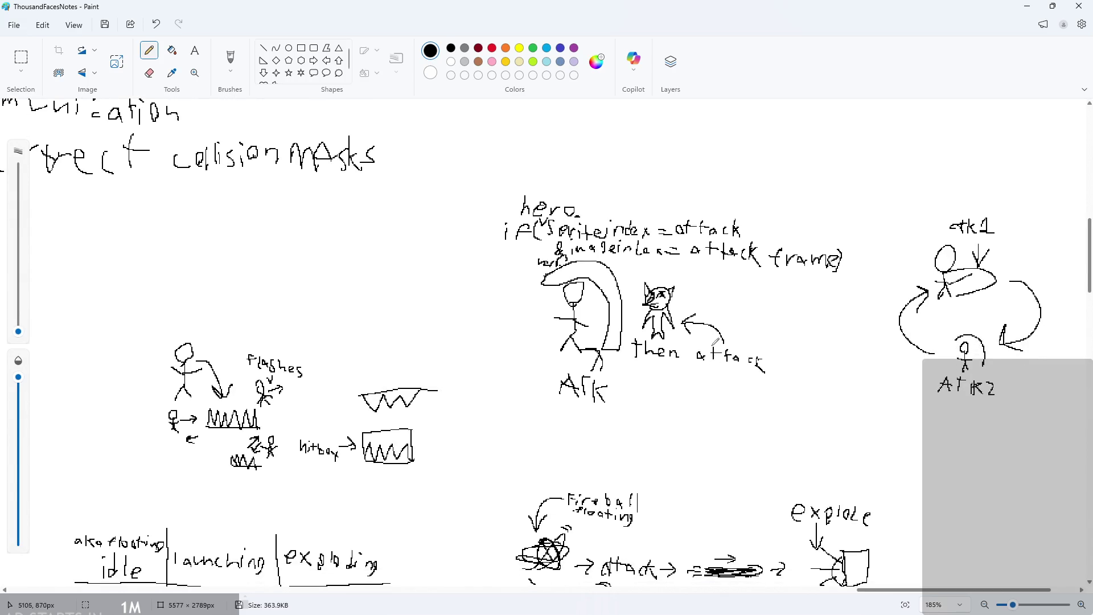
scroll(702, 319, "down", 1)
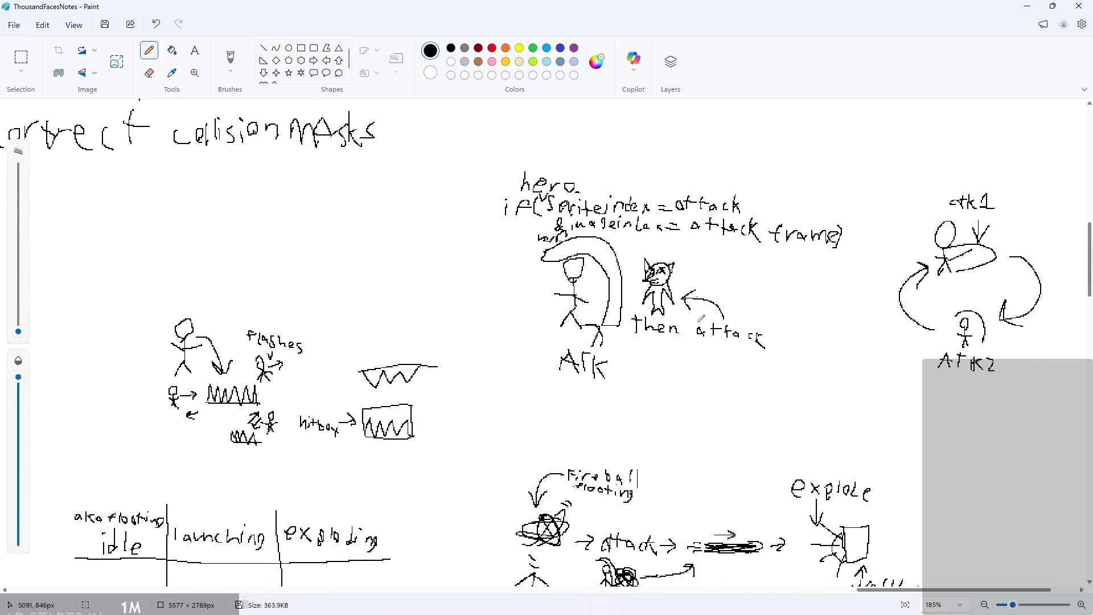
scroll(683, 313, "down", 2)
scroll(677, 310, "down", 1, "ctrl")
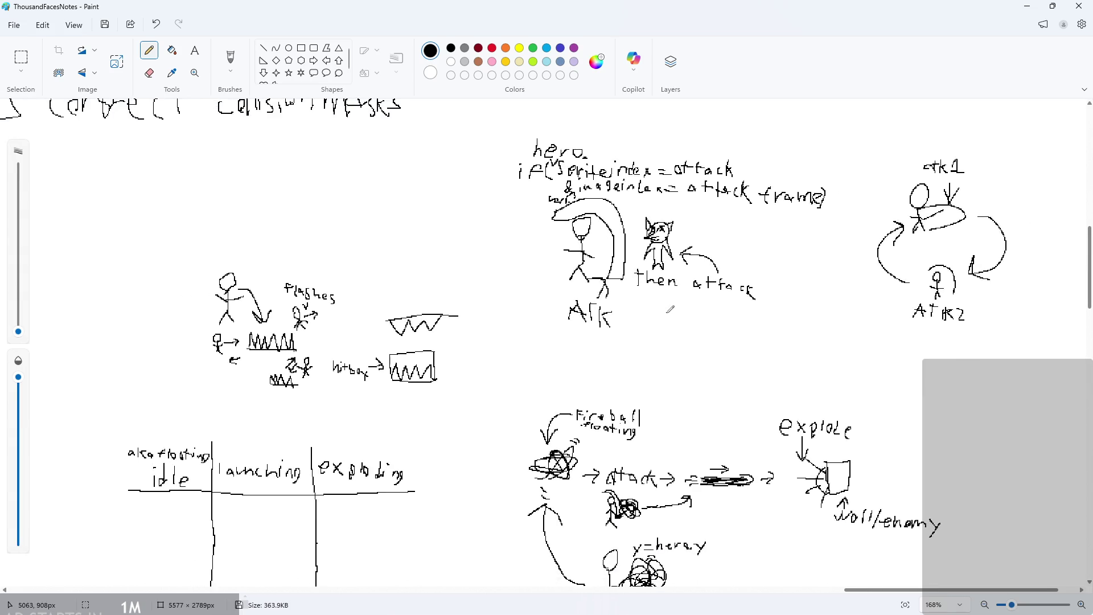
scroll(671, 309, "down", 1)
scroll(740, 324, "down", 3, "ctrl")
scroll(797, 336, "left", 3)
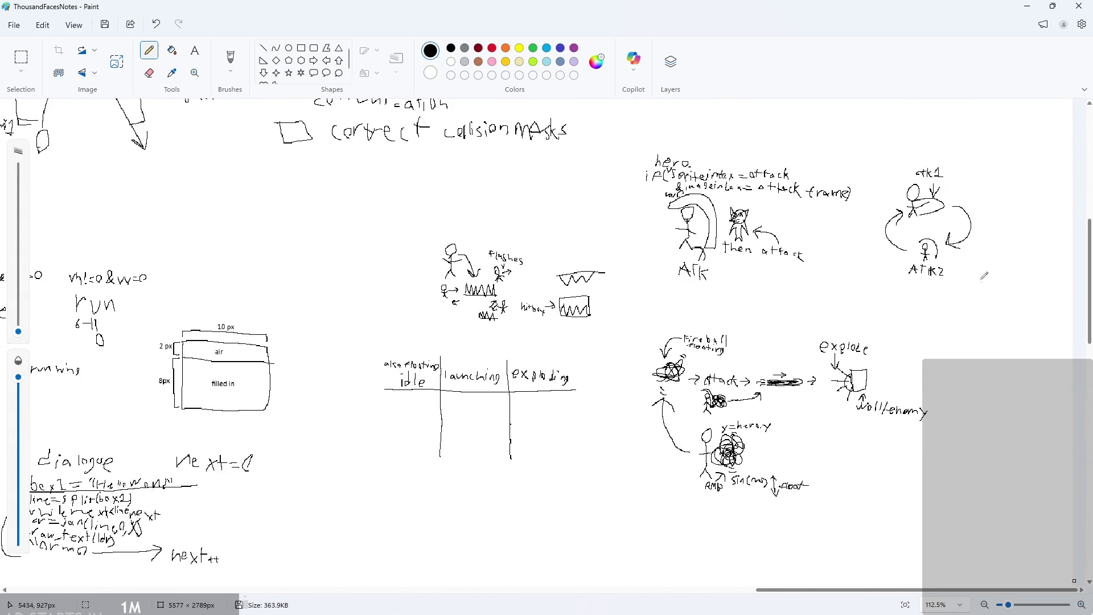
left_click(1027, 6)
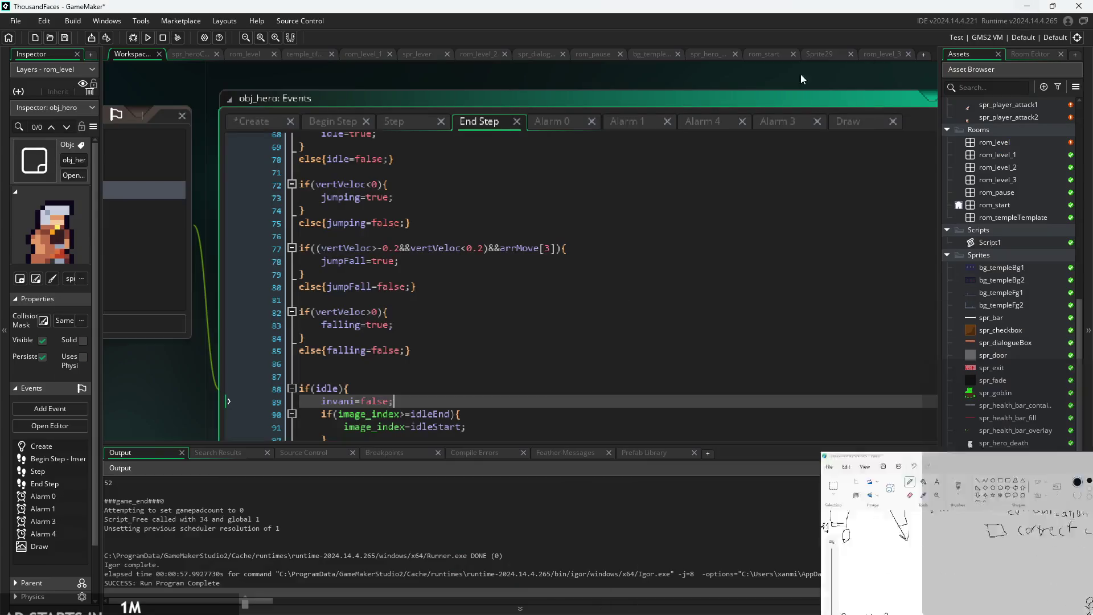
left_click(499, 340)
key("Down")
key("Down")
key("Down")
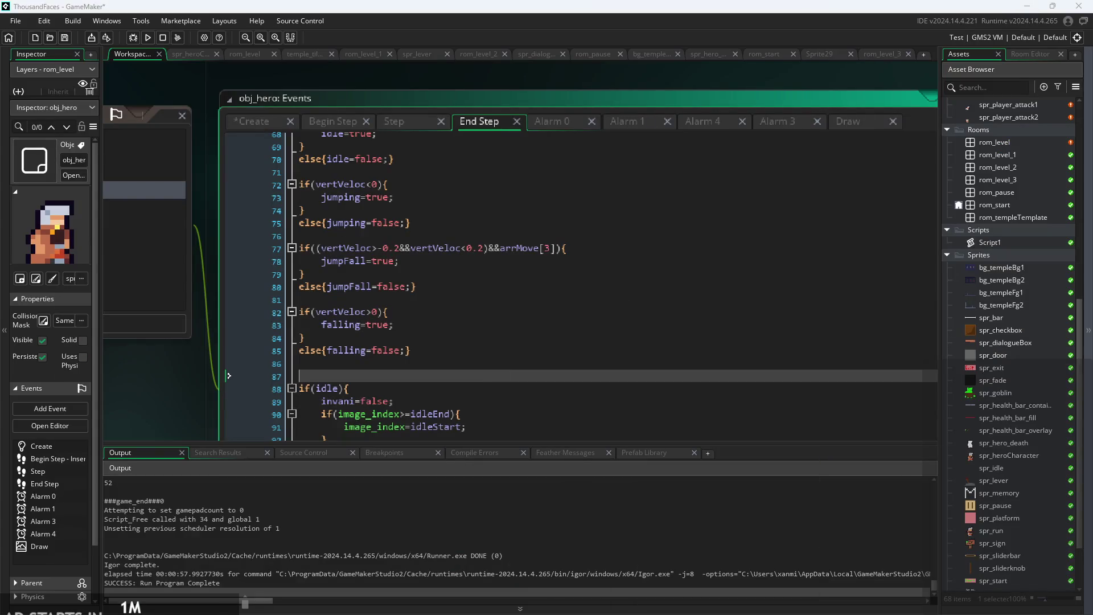
key("alt+Tab")
scroll(911, 505, "down", 3, "ctrl")
scroll(912, 504, "up", 5, "ctrl")
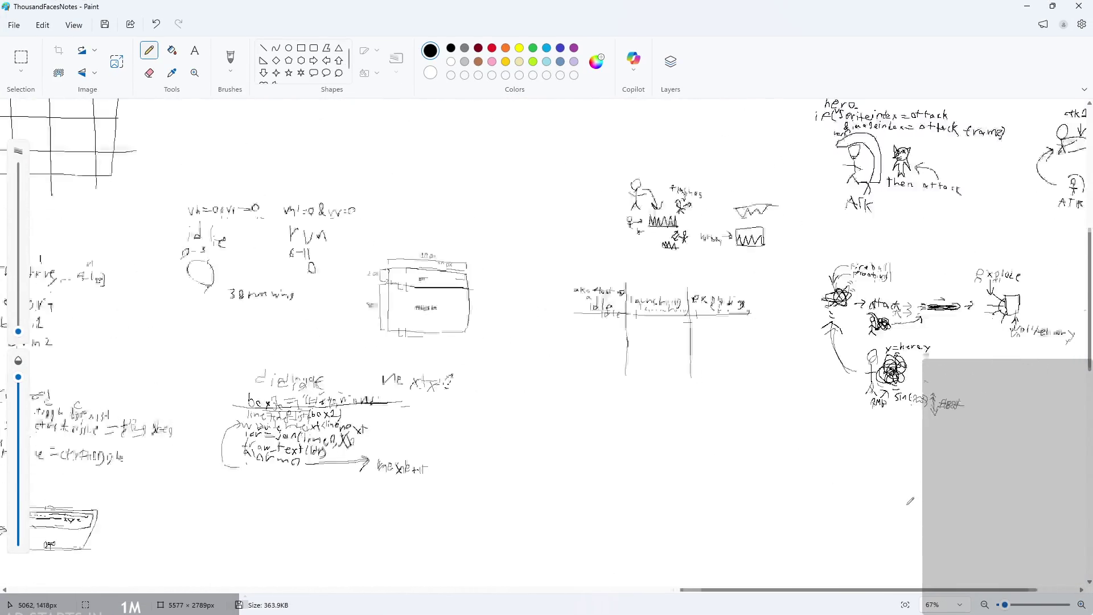
Handwrite the heading 'animations:' in the Paint notes and underline it.
mouse_move(450, 402)
left_mouse_down()
mouse_move(413, 386)
mouse_move(483, 399)
mouse_move(513, 367)
mouse_move(544, 398)
mouse_move(570, 404)
mouse_move(689, 393)
mouse_move(722, 401)
left_mouse_up()
left_click_drag(748, 384, 718, 419)
left_click_drag(416, 421, 763, 427)
left_click_drag(758, 389, 766, 385)
left_click_drag(750, 410, 755, 409)
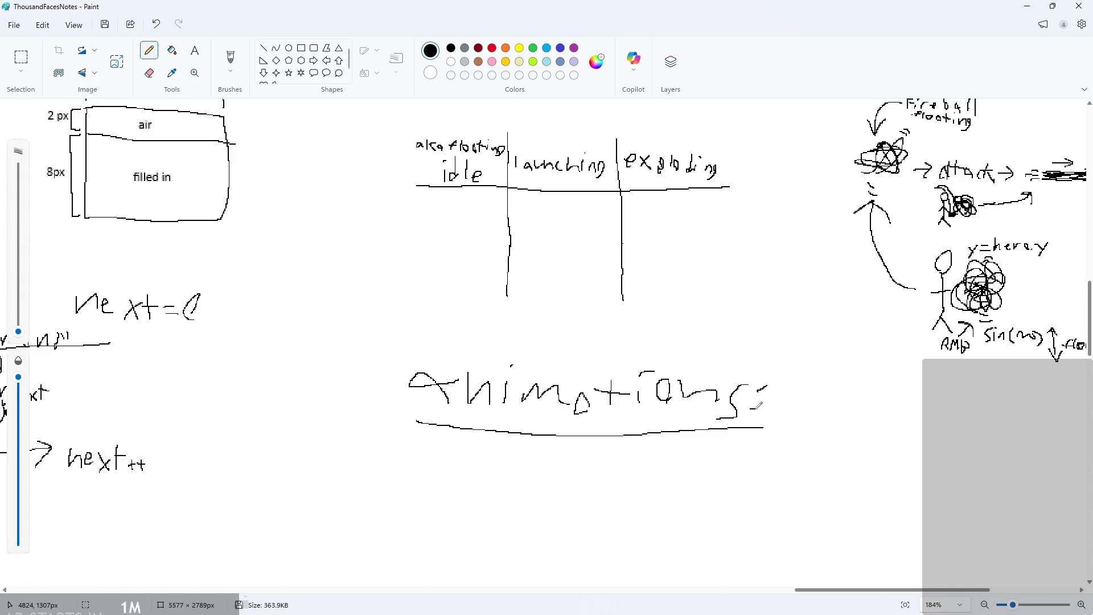
scroll(644, 371, "down", 3)
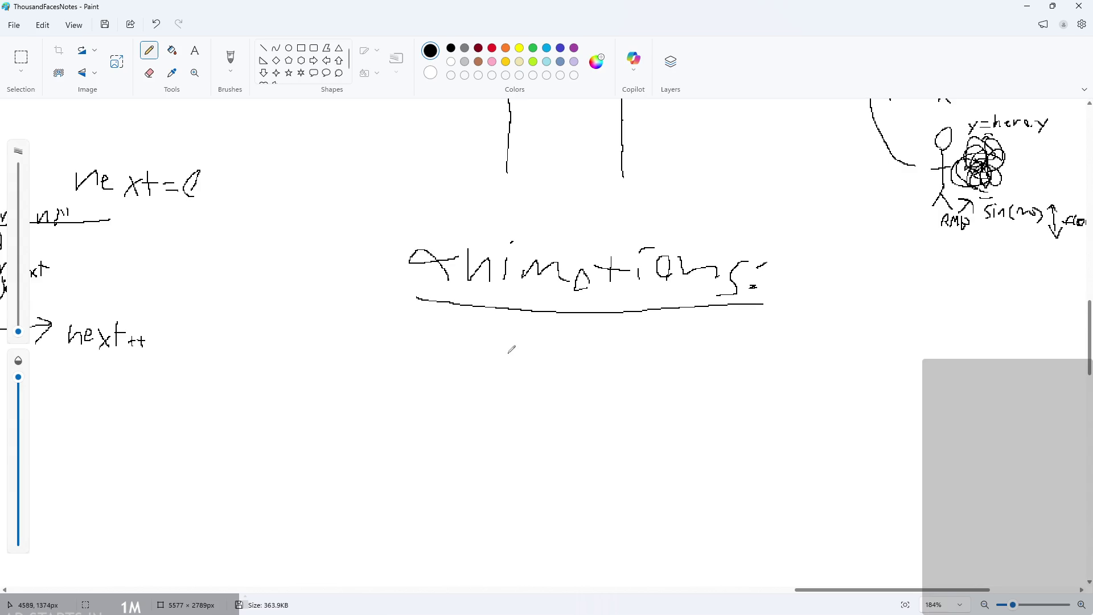
scroll(501, 363, "up", 1)
scroll(578, 360, "up", 1)
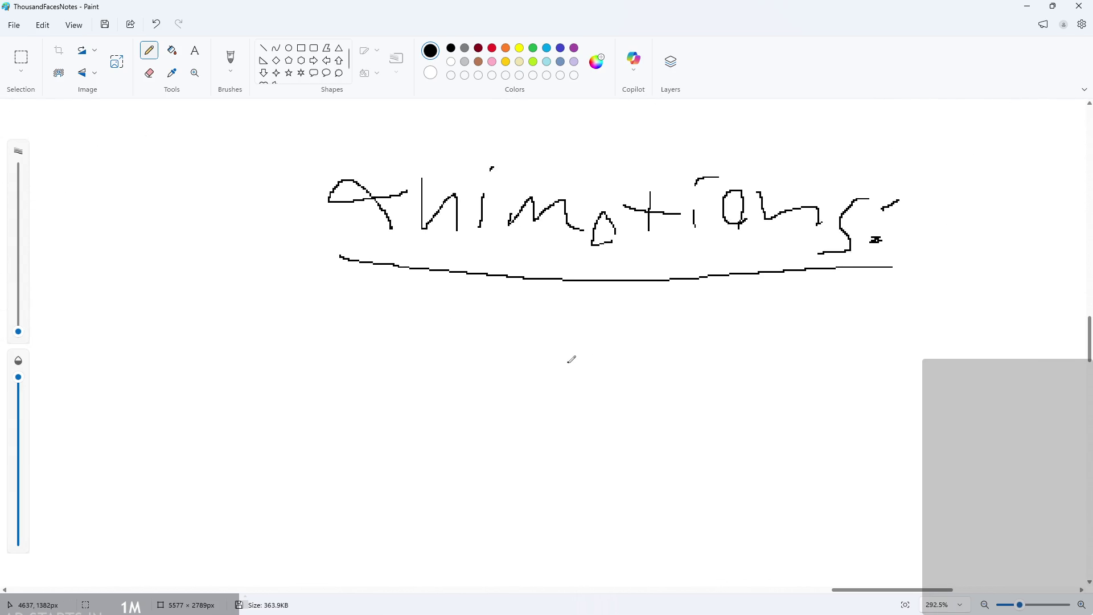
scroll(561, 354, "up", 1)
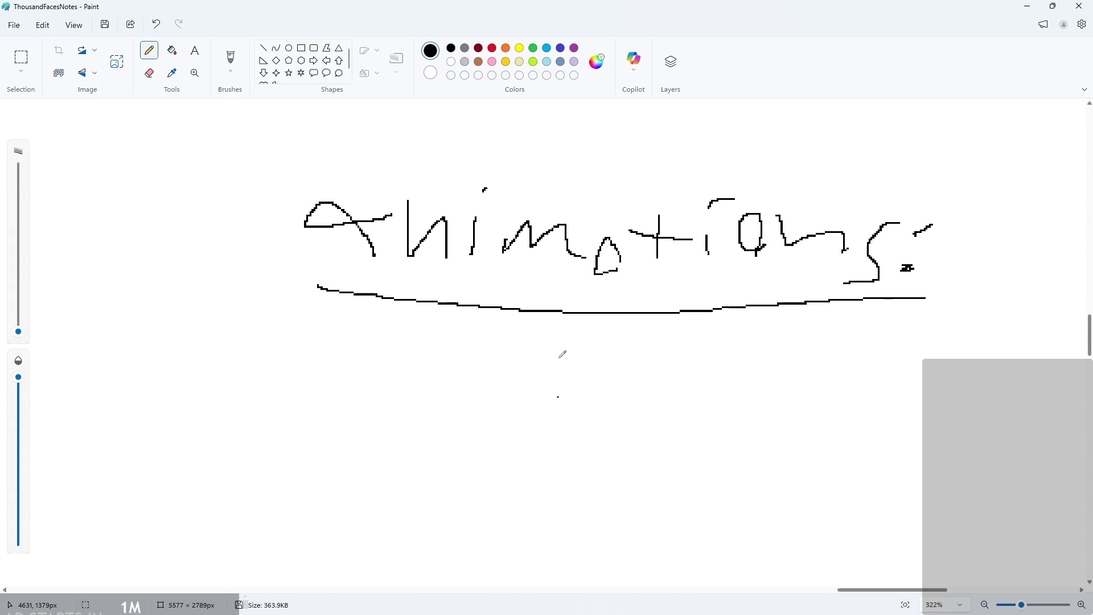
scroll(567, 377, "up", 1)
scroll(567, 376, "up", 1)
Write 'invani' beneath the heading and underline it, undoing the first overlong line.
mouse_move(514, 340)
left_mouse_down()
mouse_move(513, 366)
mouse_move(573, 336)
mouse_move(627, 350)
mouse_move(677, 338)
left_mouse_up()
left_click(512, 312)
left_click(672, 314)
scroll(566, 344, "down", 2)
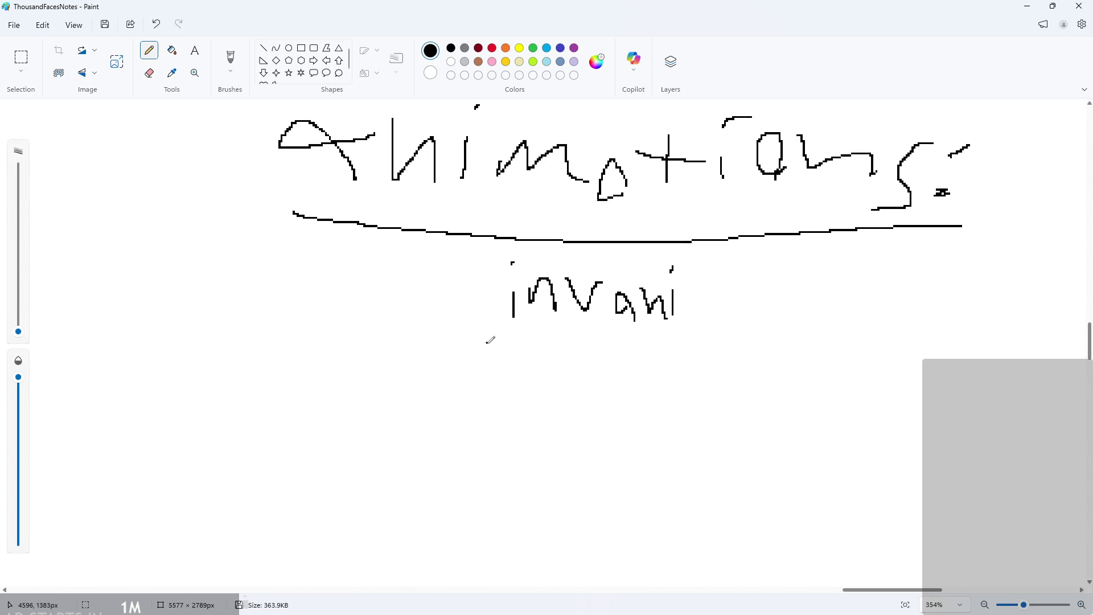
left_click_drag(490, 342, 724, 343)
scroll(600, 362, "down", 1)
scroll(601, 362, "up", 1)
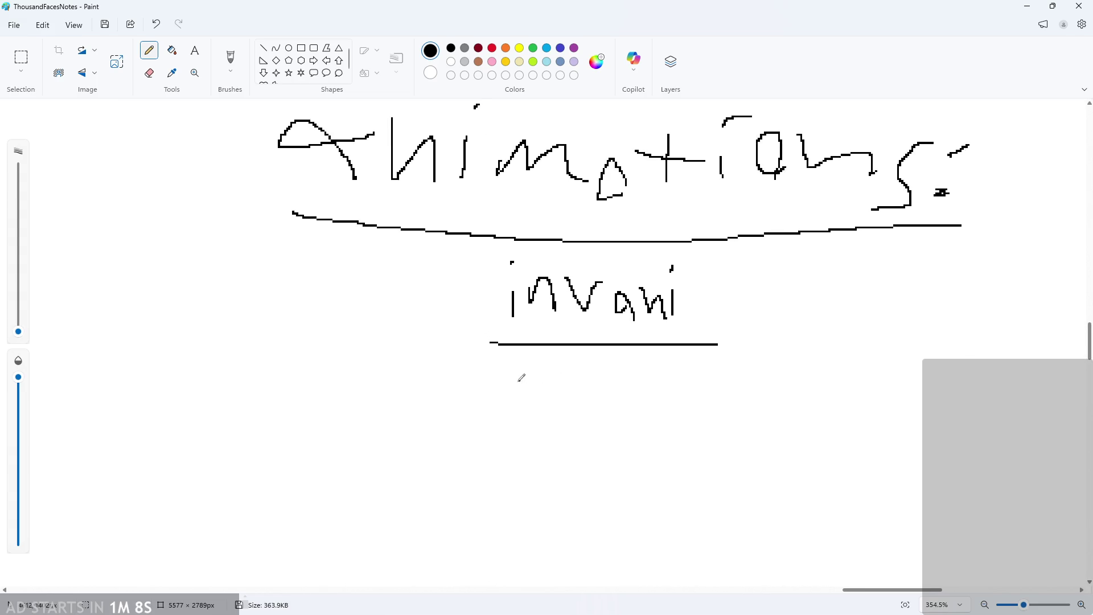
key("ctrl+z")
left_click_drag(488, 347, 719, 338)
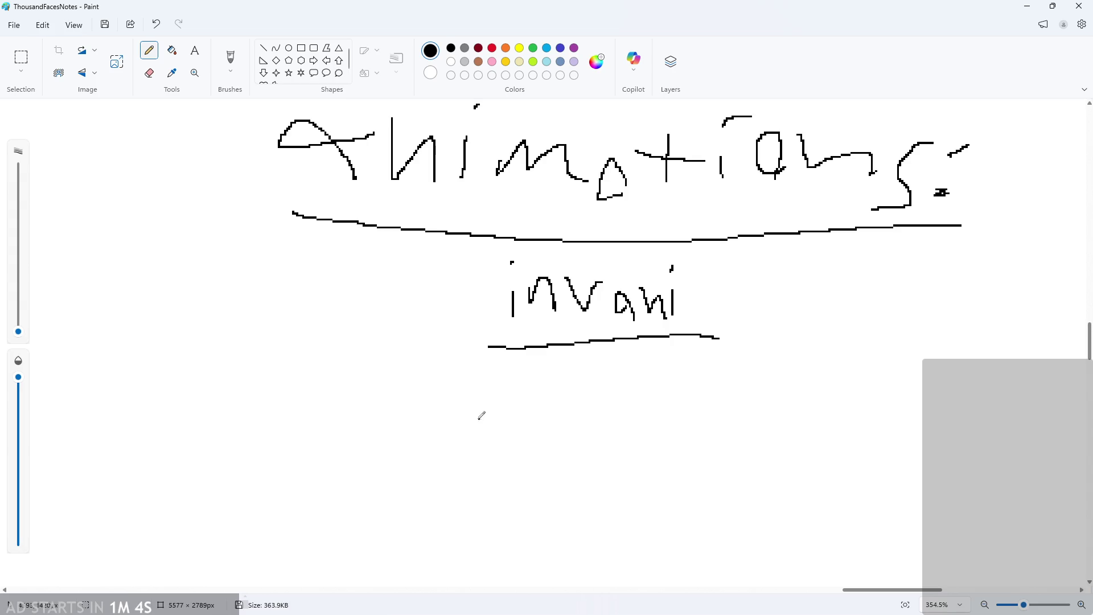
scroll(488, 397, "down", 1)
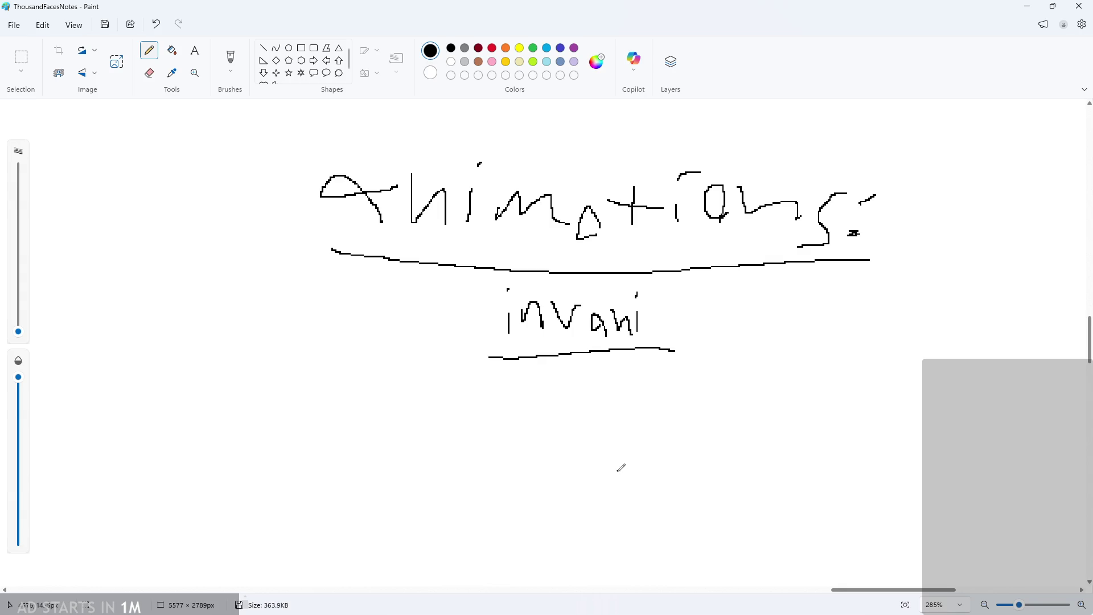
Minimize Paint to compare with the code, glance back at the notes, then minimize Paint again.
left_click(1027, 6)
scroll(187, 387, "down", 2)
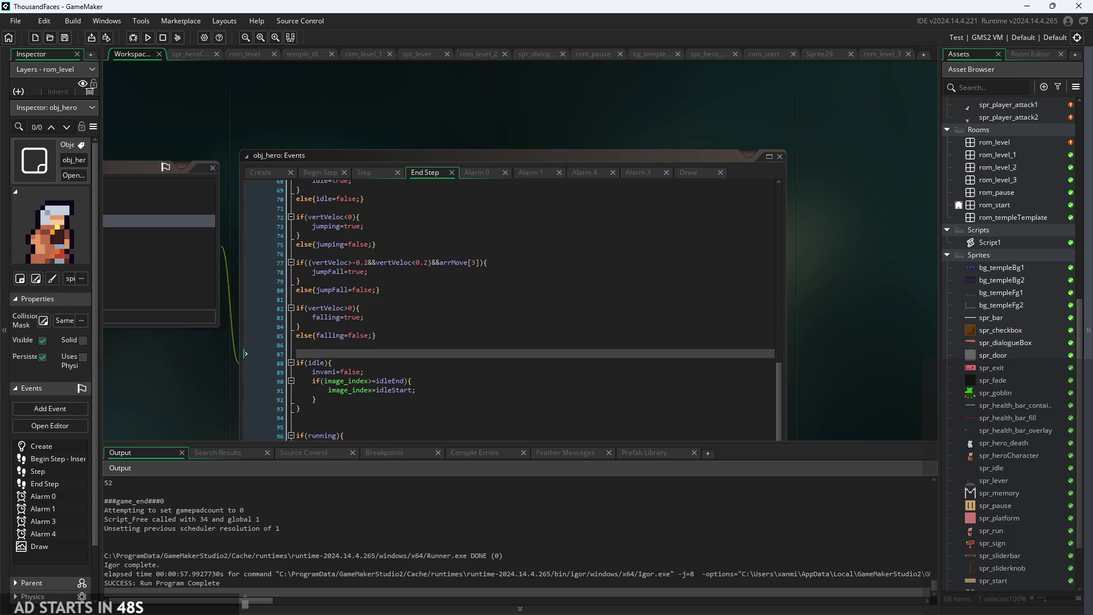
key("alt+Tab")
scroll(577, 360, "down", 2)
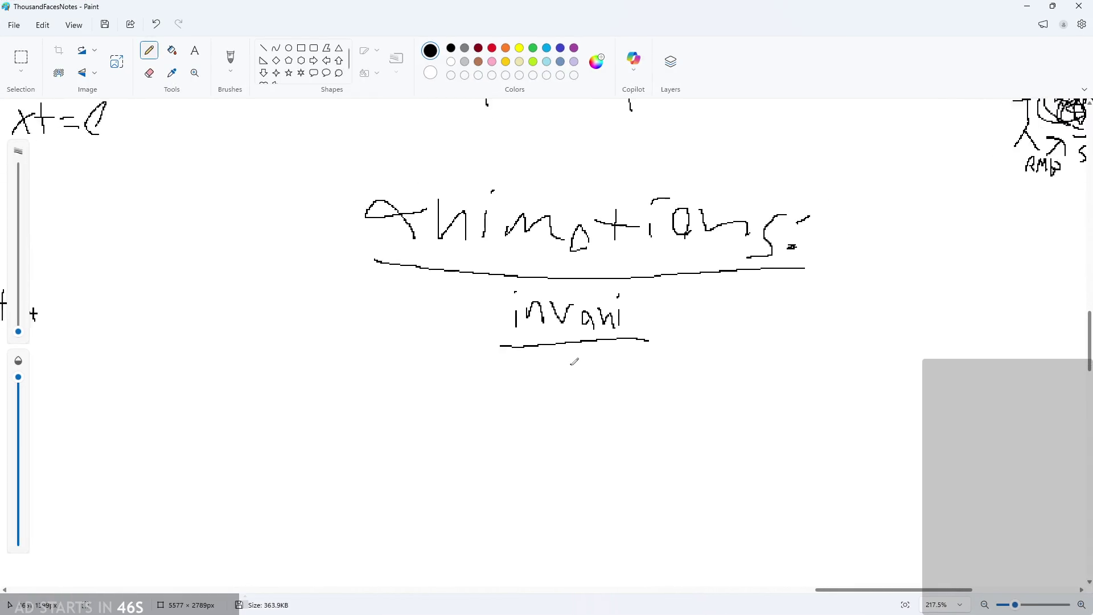
scroll(578, 360, "down", 3)
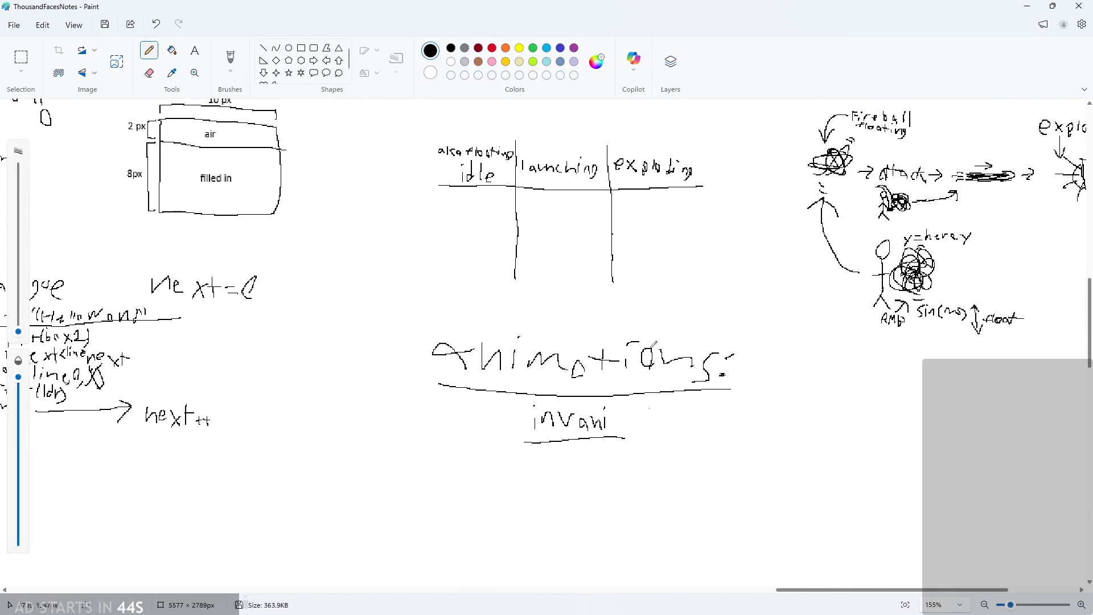
scroll(655, 344, "down", 2)
scroll(735, 328, "up", 5)
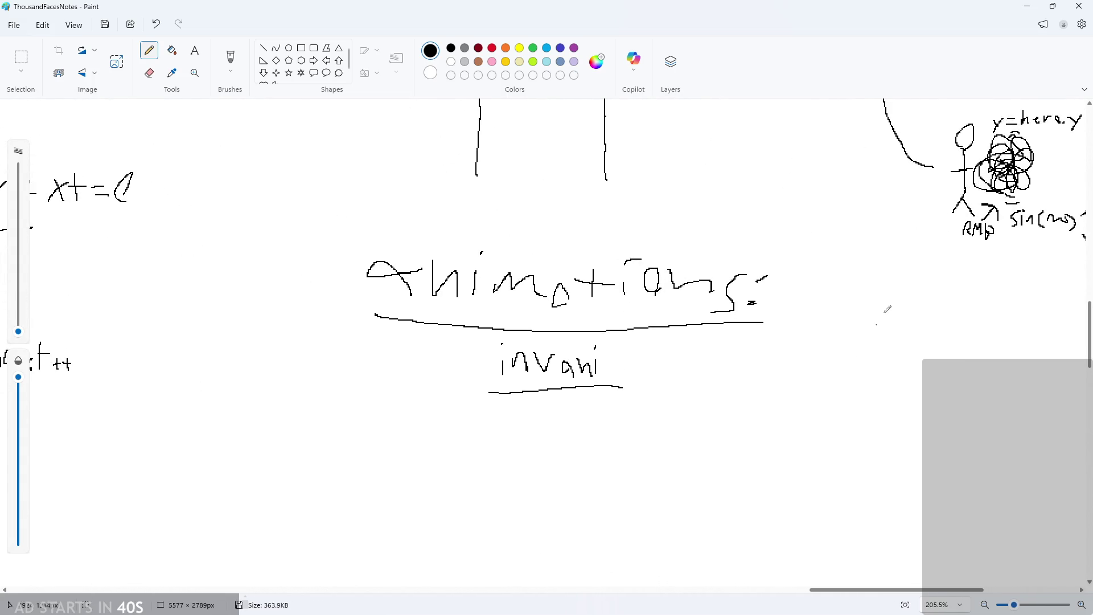
left_click(1026, 7)
scroll(1034, 432, "down", 2)
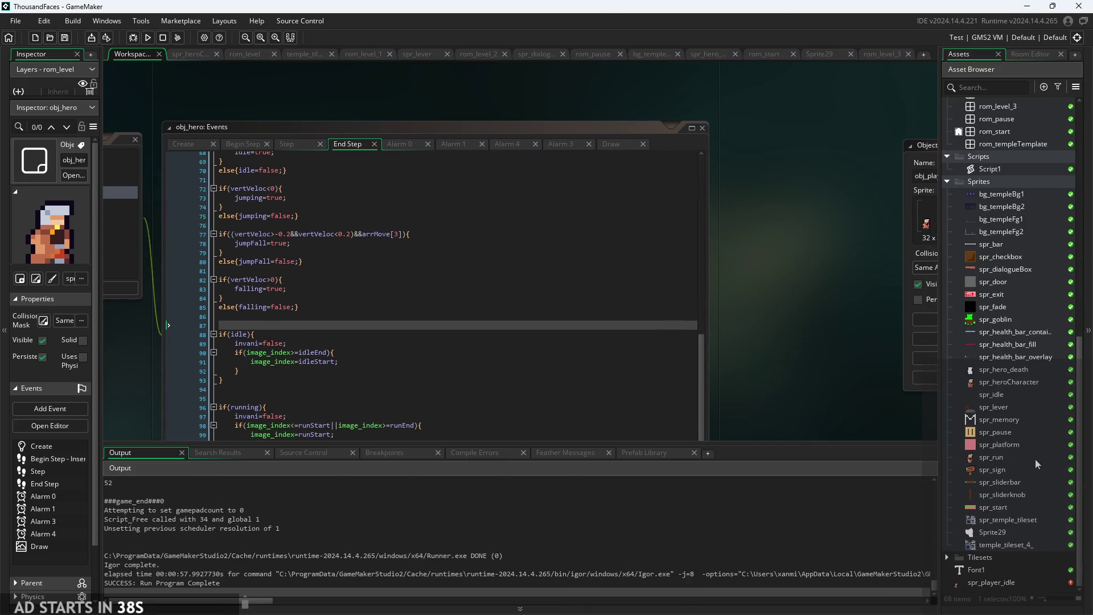
Play-test the hero: attack, move left and jump twice, then pause and return to the code.
scroll(852, 357, "down", 4)
scroll(665, 353, "up", 3, "ctrl")
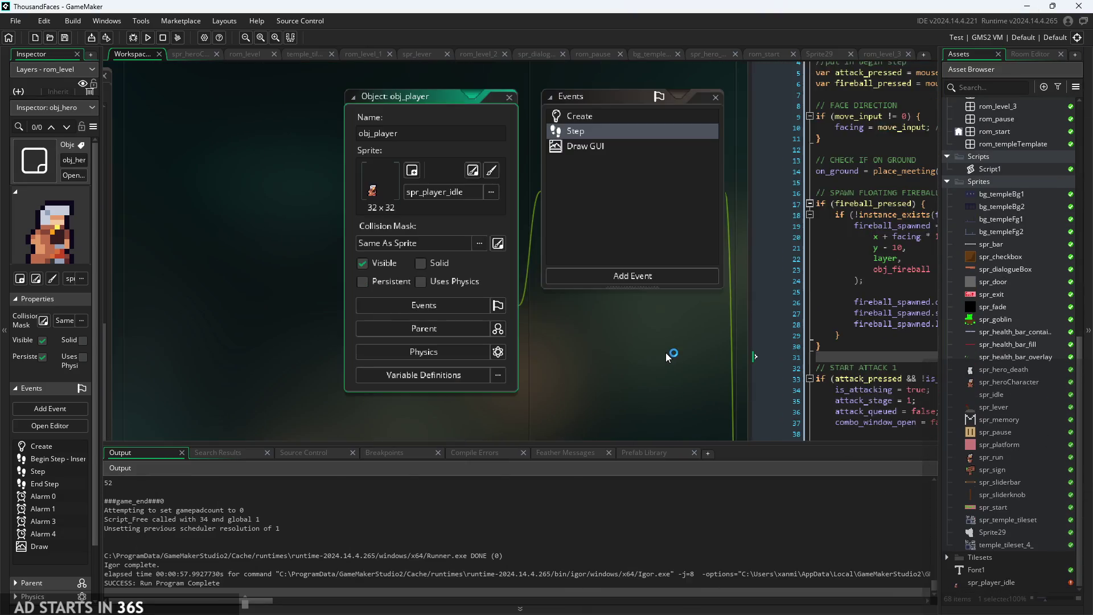
scroll(398, 401, "down", 2, "ctrl")
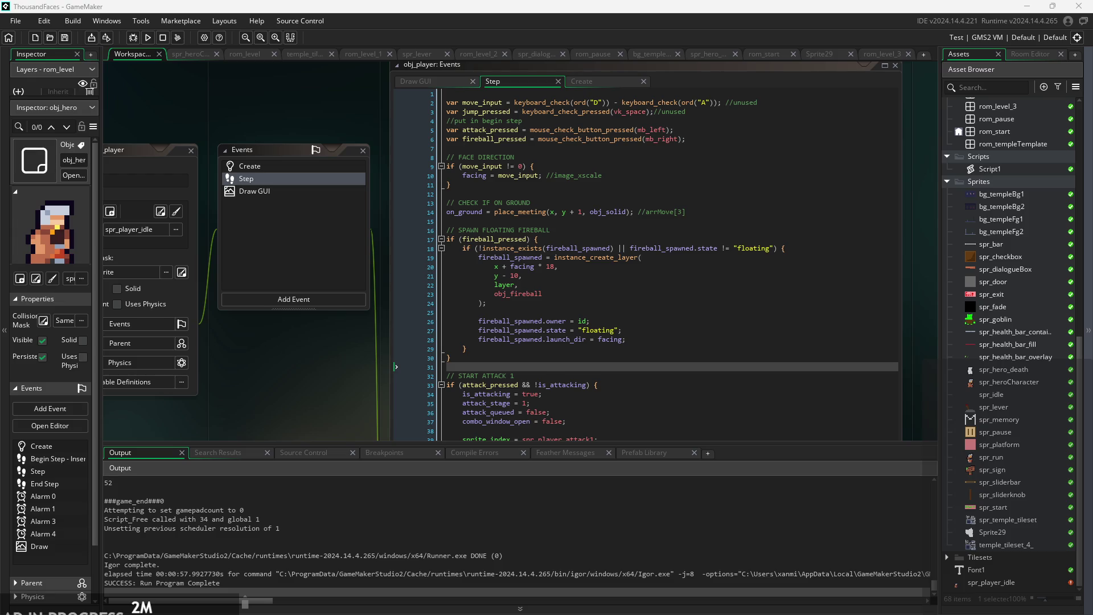
left_click(123, 286)
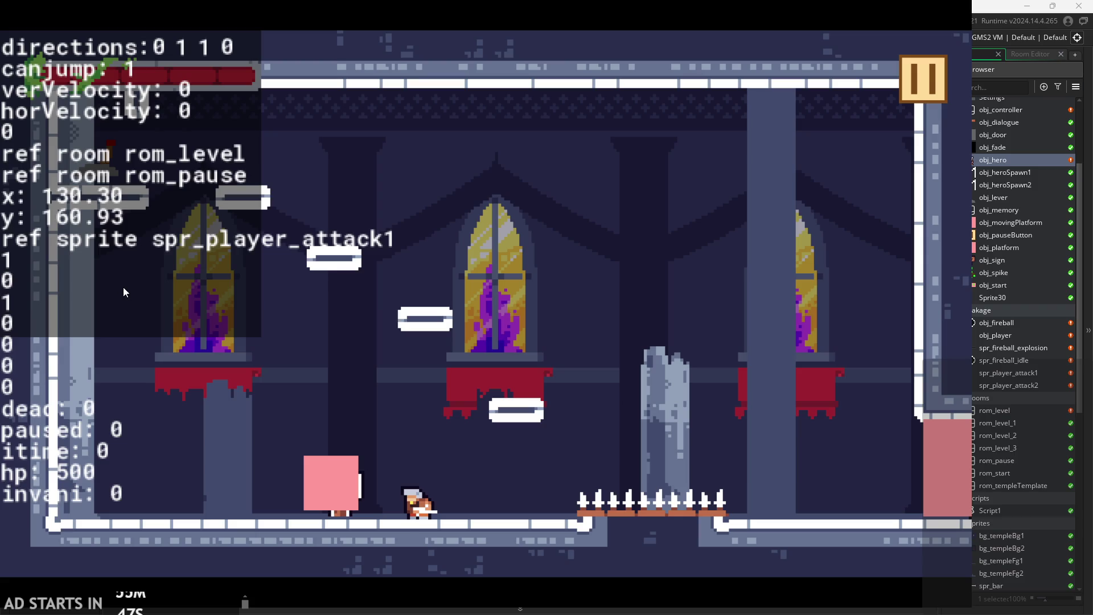
left_click(281, 288)
key("Left")
key("space")
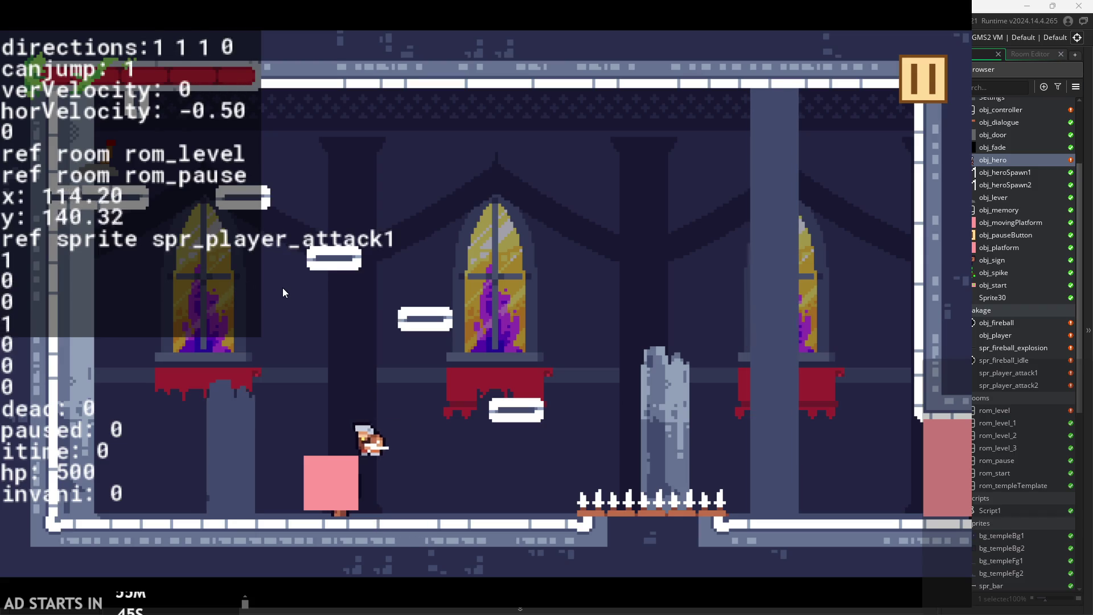
key("space")
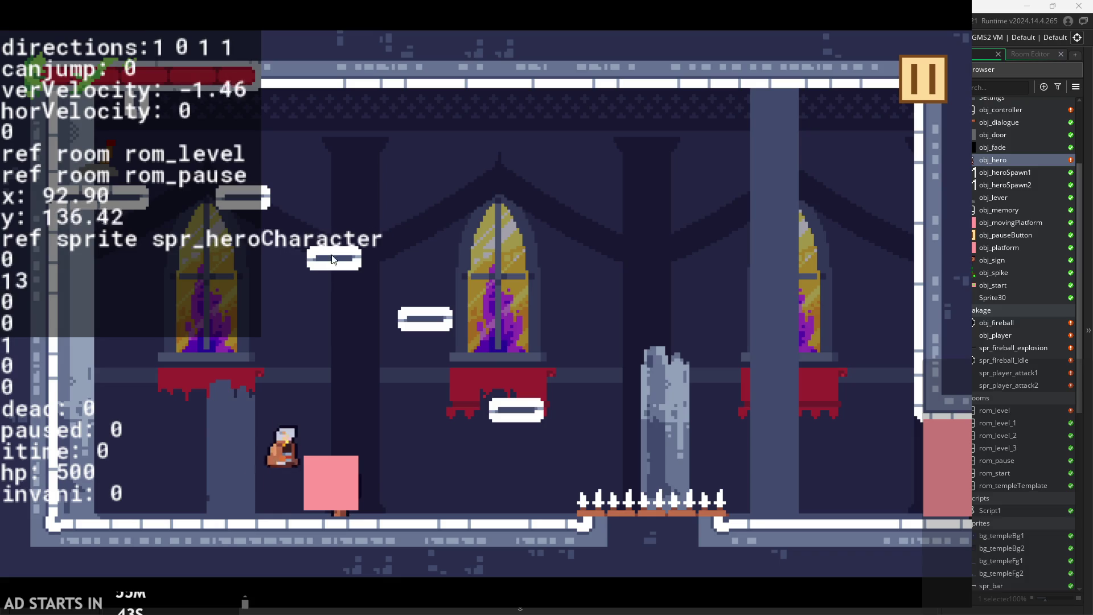
left_click(929, 66)
left_click(842, 497)
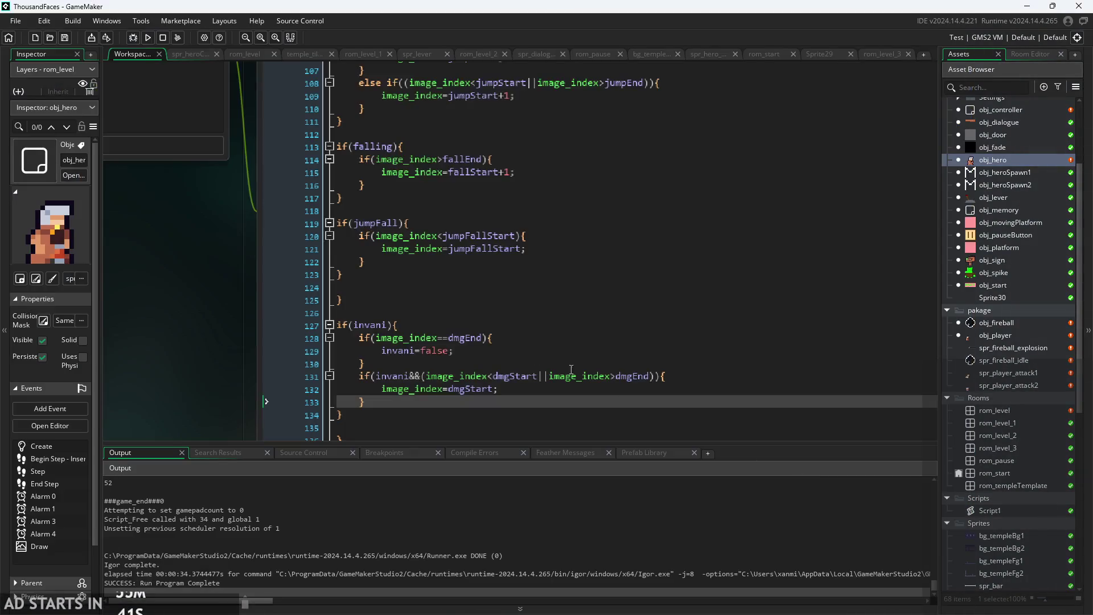
Review the dmgStart damage-animation condition around lines 131–133 of the End Step code.
scroll(227, 347, "down", 3)
scroll(172, 345, "down", 3, "ctrl")
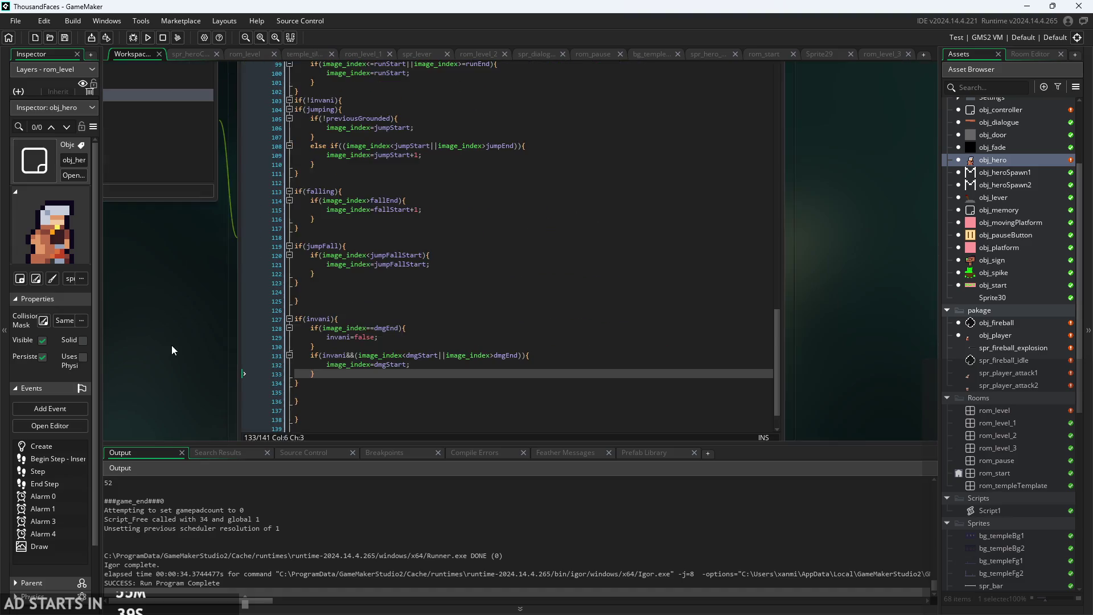
left_click(415, 294)
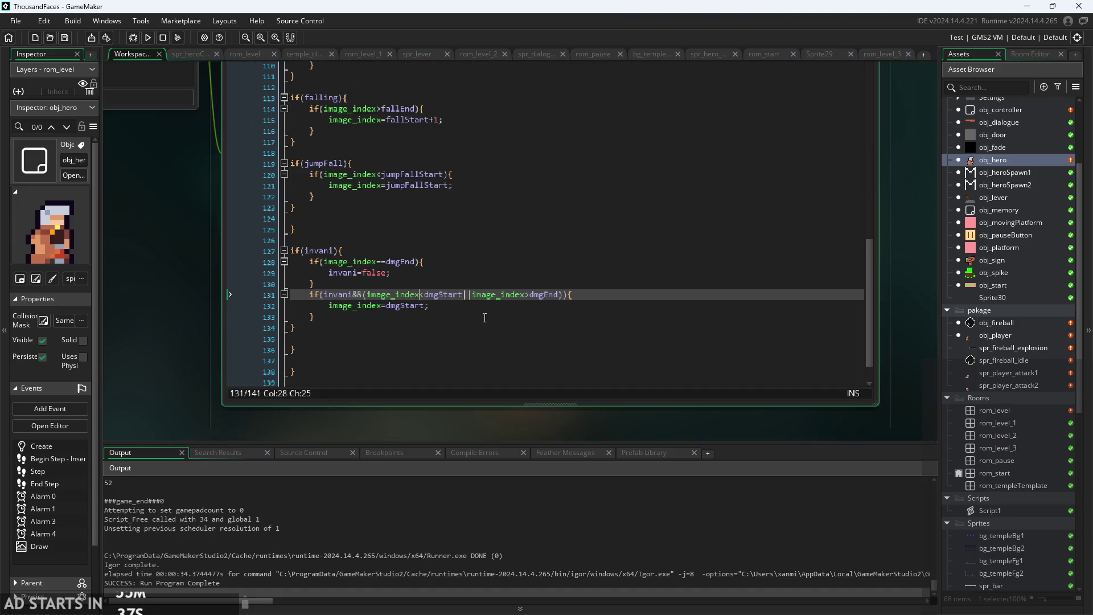
left_click(316, 317)
scroll(205, 325, "up", 5)
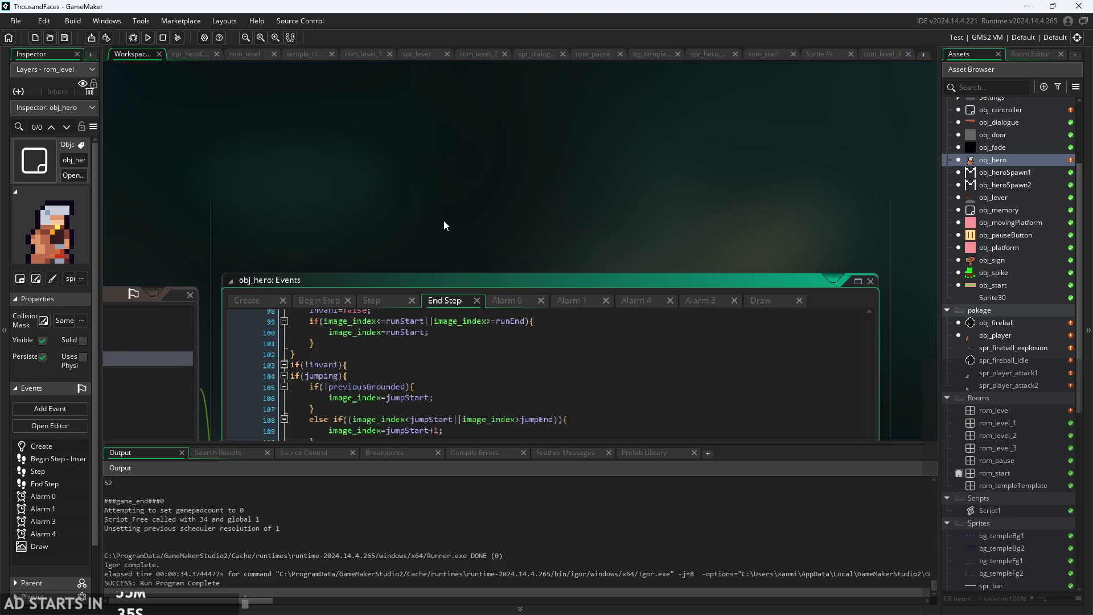
scroll(444, 224, "down", 3)
scroll(455, 250, "up", 3)
scroll(466, 282, "down", 4)
scroll(448, 285, "down", 2)
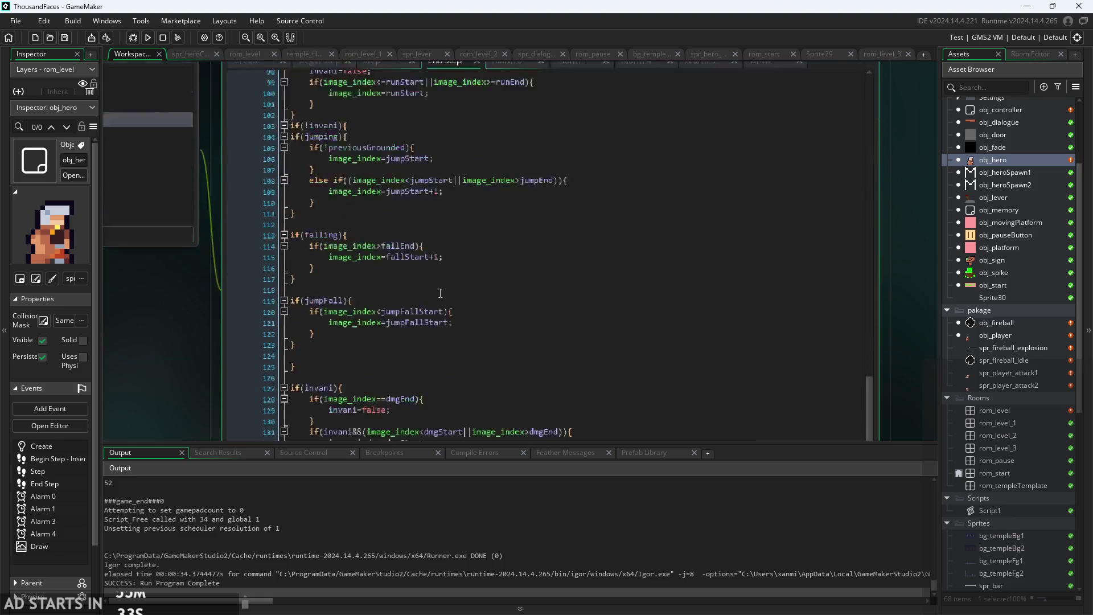
scroll(458, 293, "up", 9)
scroll(467, 310, "up", 6)
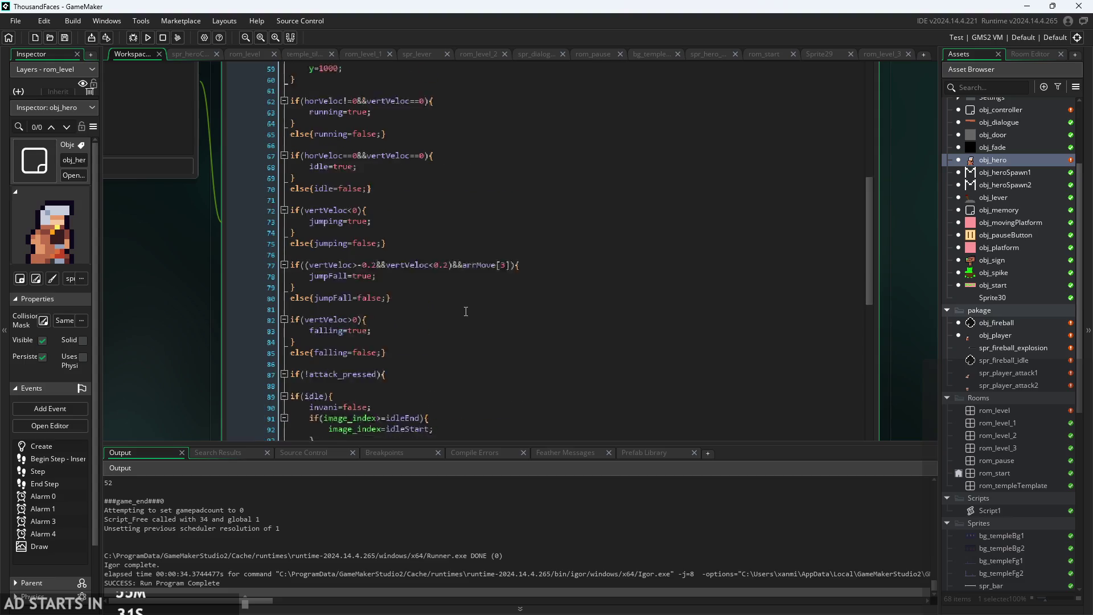
scroll(466, 319, "up", 2)
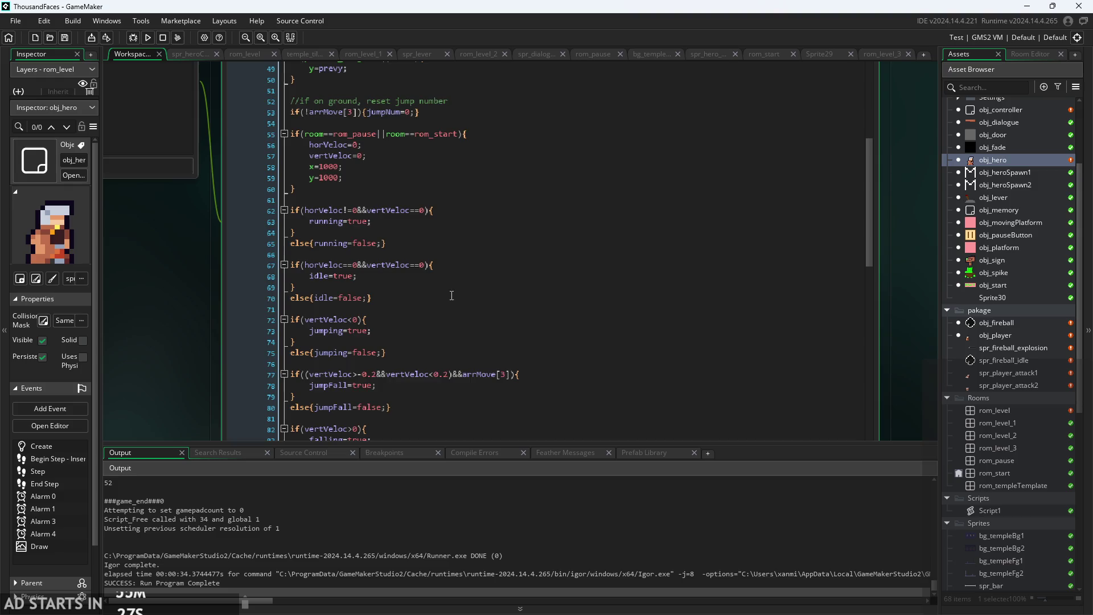
scroll(447, 285, "up", 2)
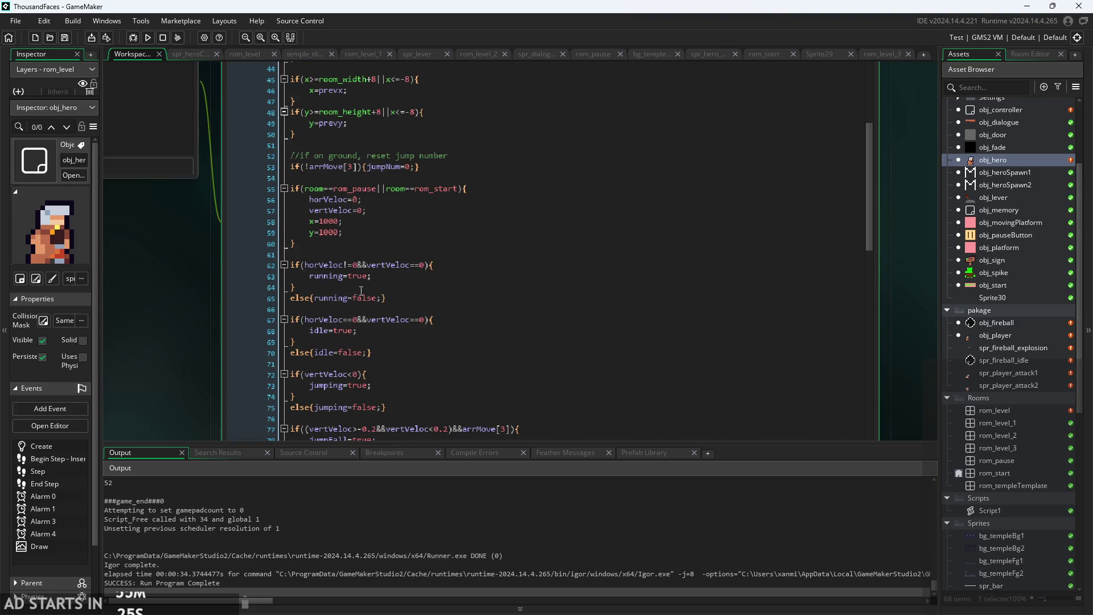
scroll(361, 291, "down", 15)
Check the jump-frame condition on line 108, then build and run the game.
left_click(270, 261)
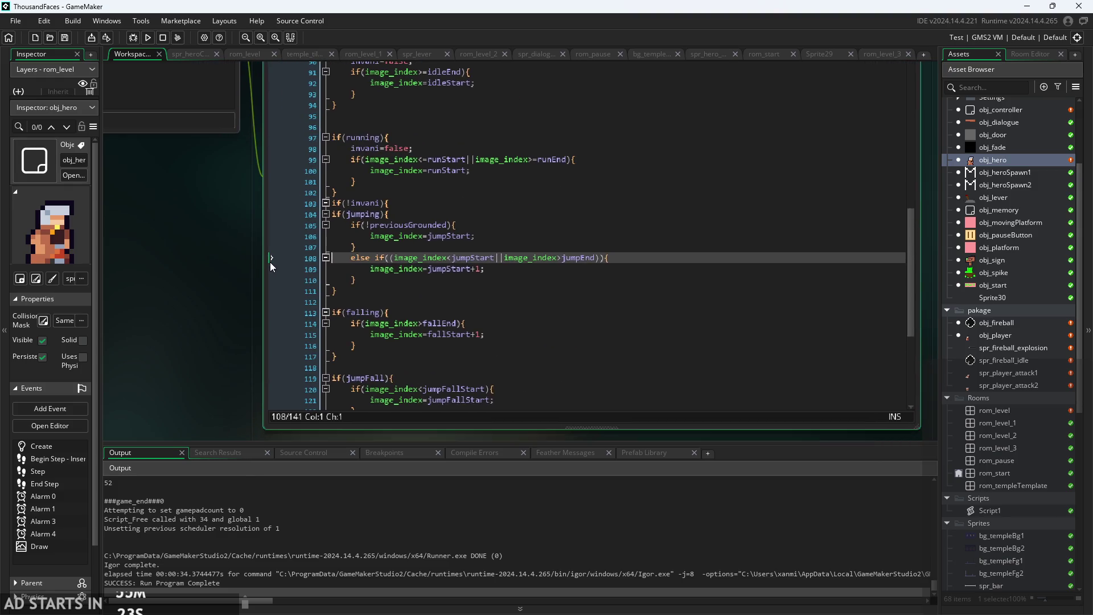
scroll(241, 284, "down", 2, "ctrl")
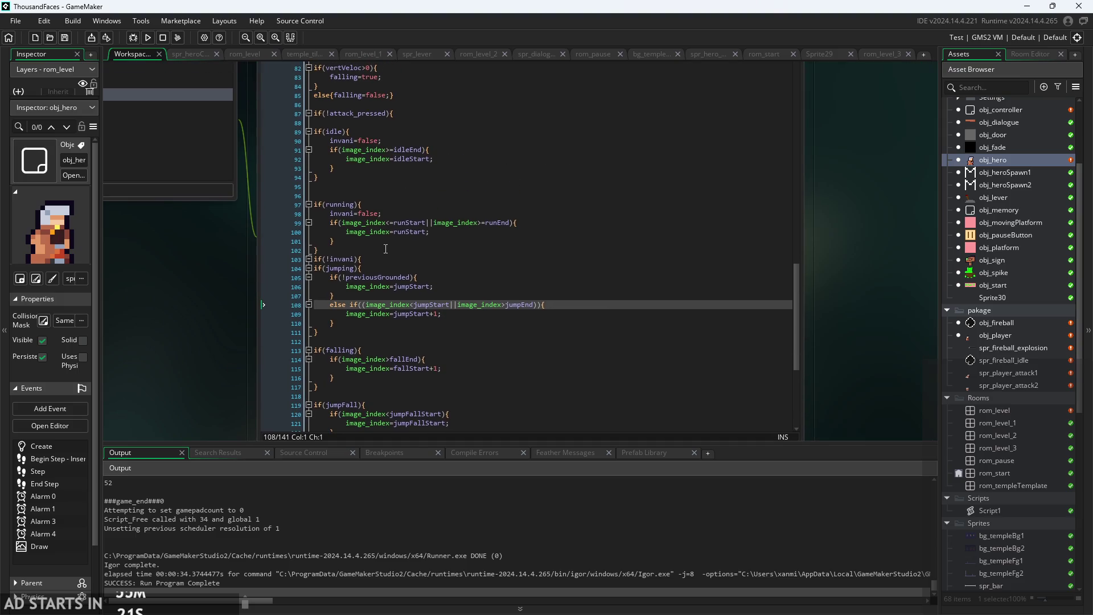
scroll(335, 287, "down", 6)
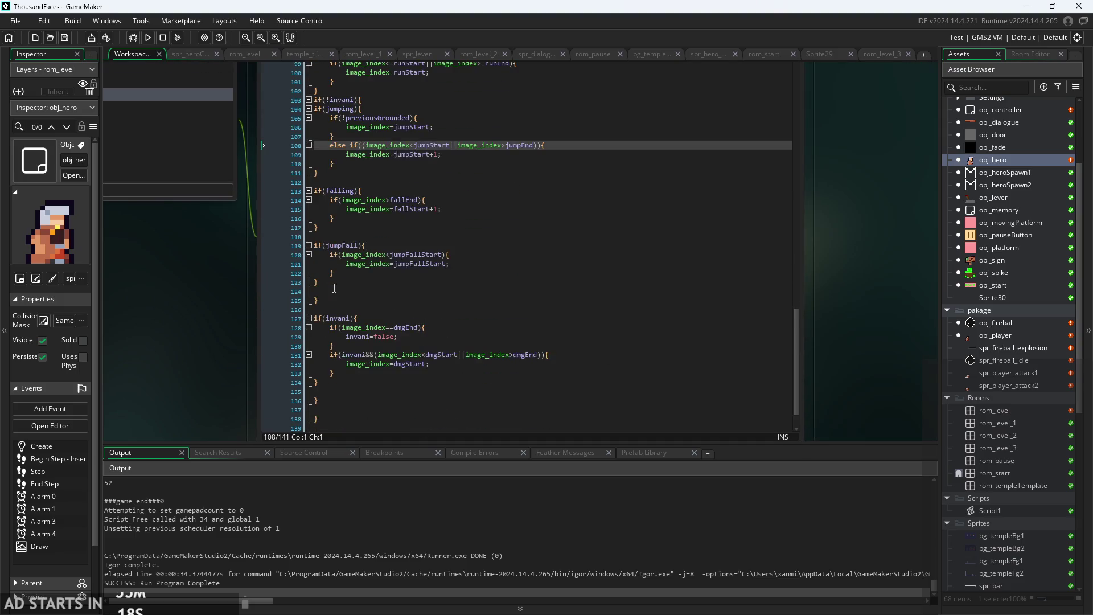
scroll(334, 287, "down", 2)
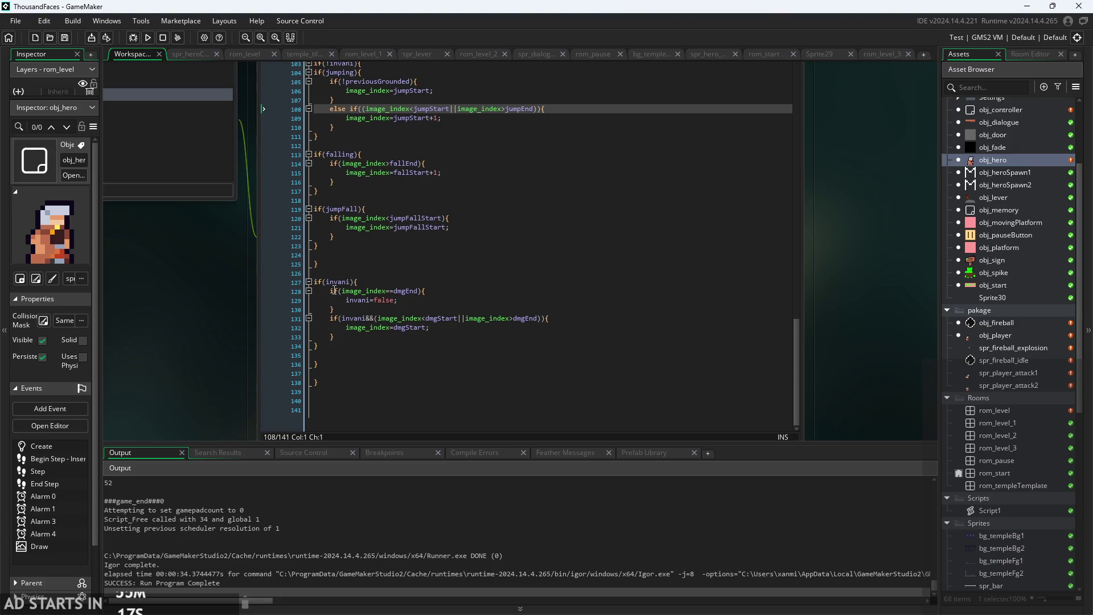
left_click(148, 37)
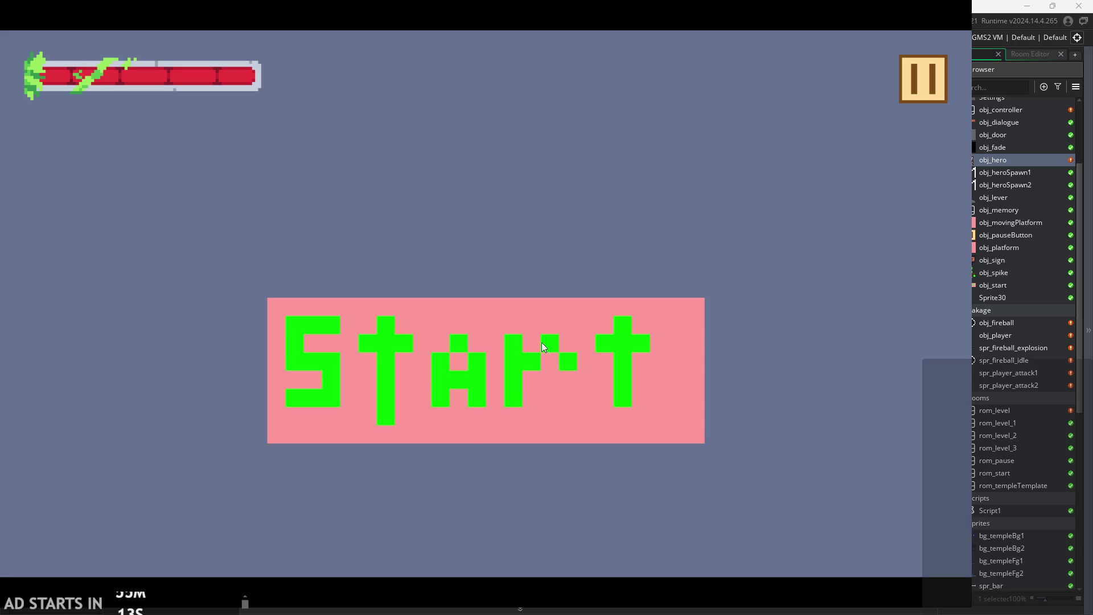
Start the first level and run and jump the hero across the pink block and floating ledges.
left_click(542, 342)
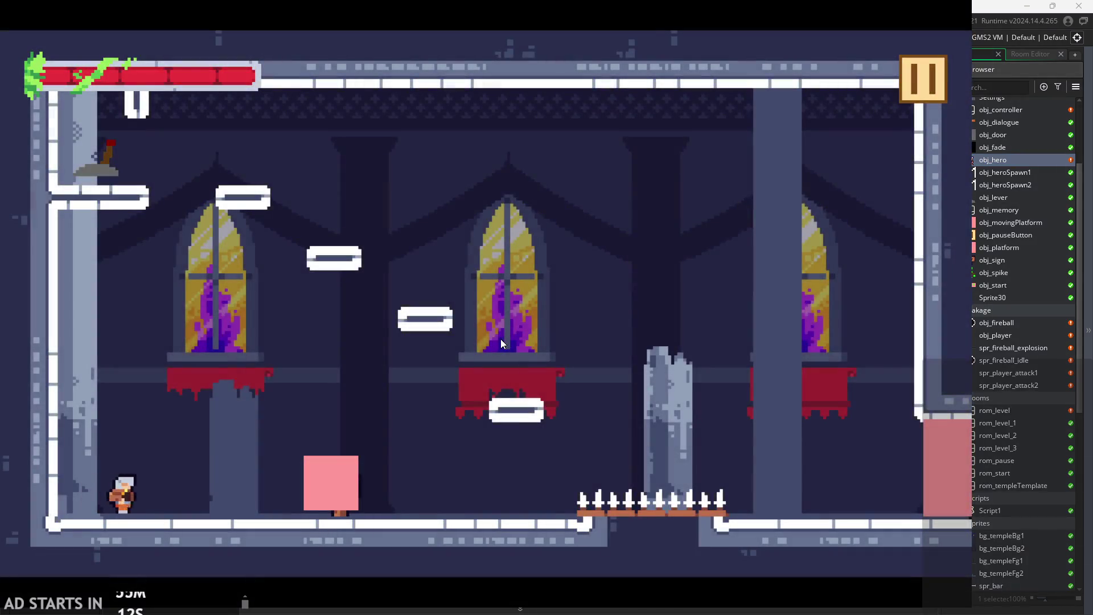
key("Right")
key("space")
key("Left")
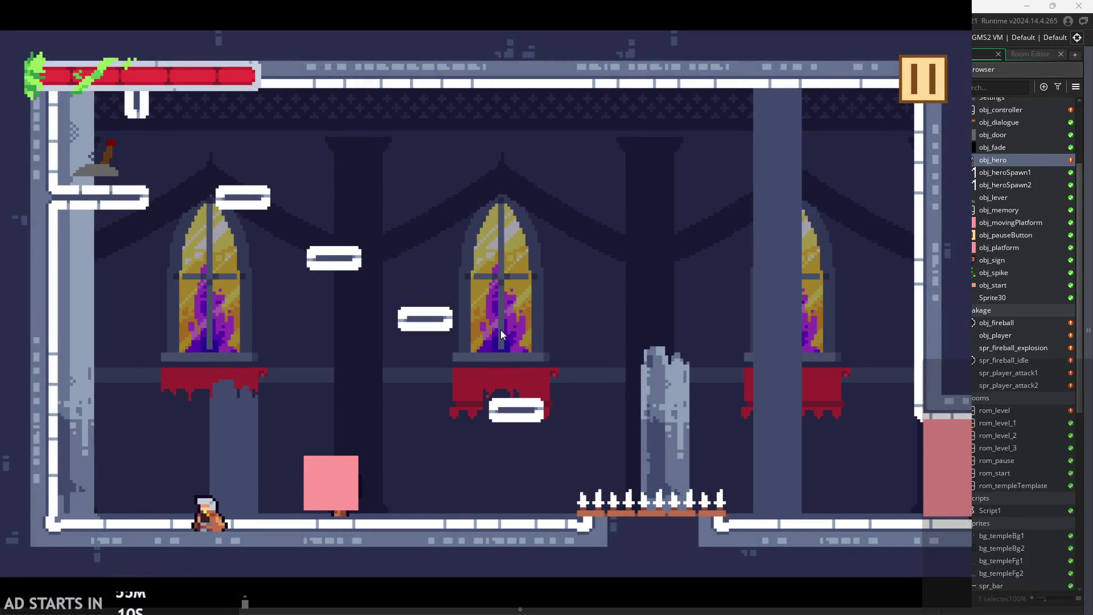
key("Right")
key("space")
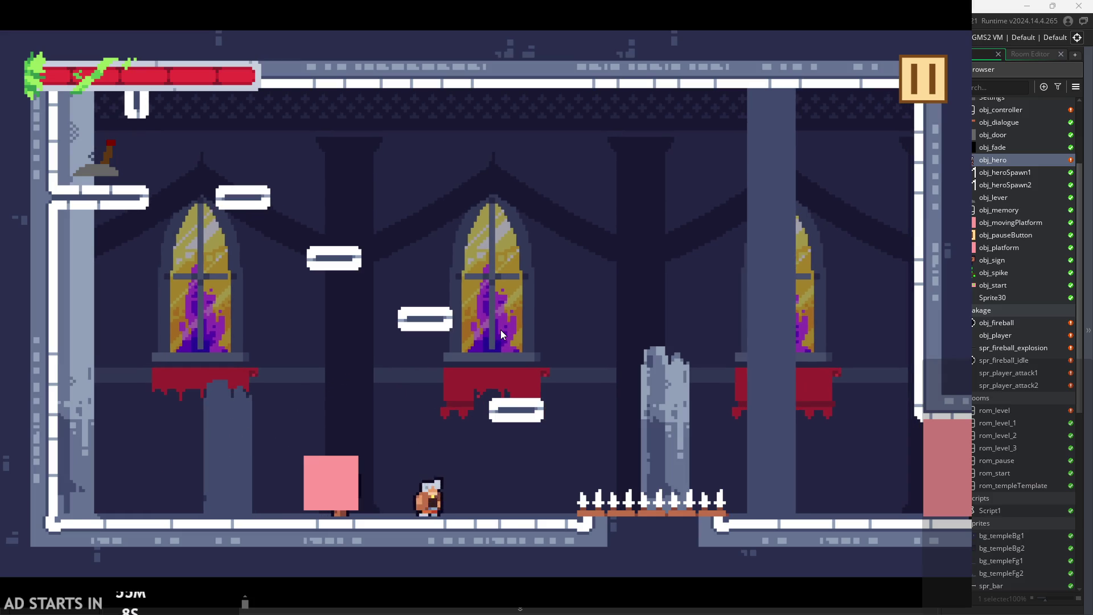
key("Right")
key("space")
key("Left")
key("space")
key("Right")
key("space")
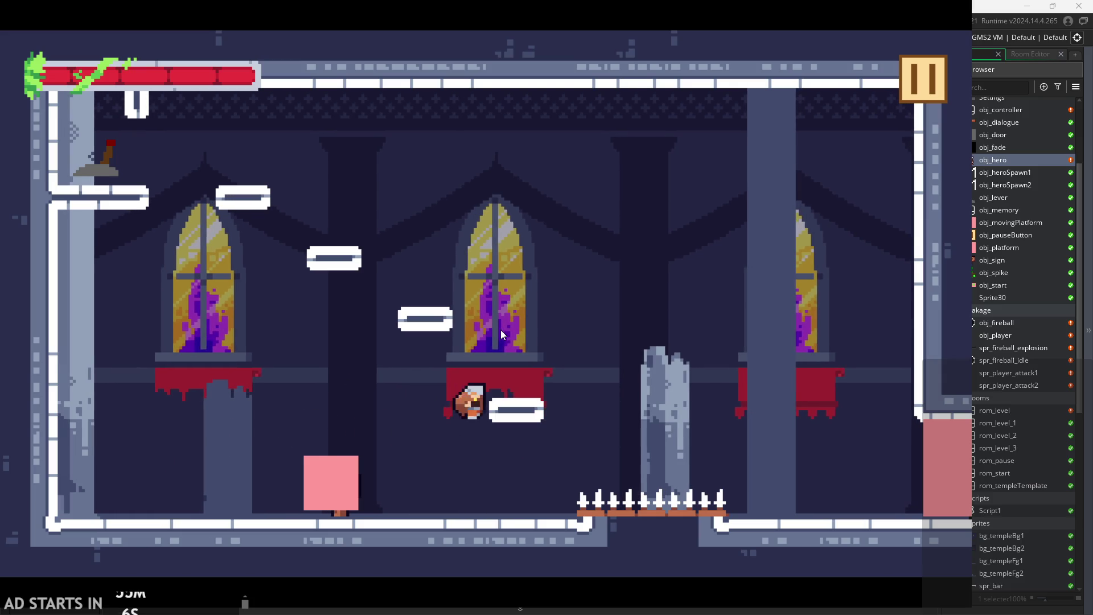
key("Left")
key("space")
key("Right")
key("space")
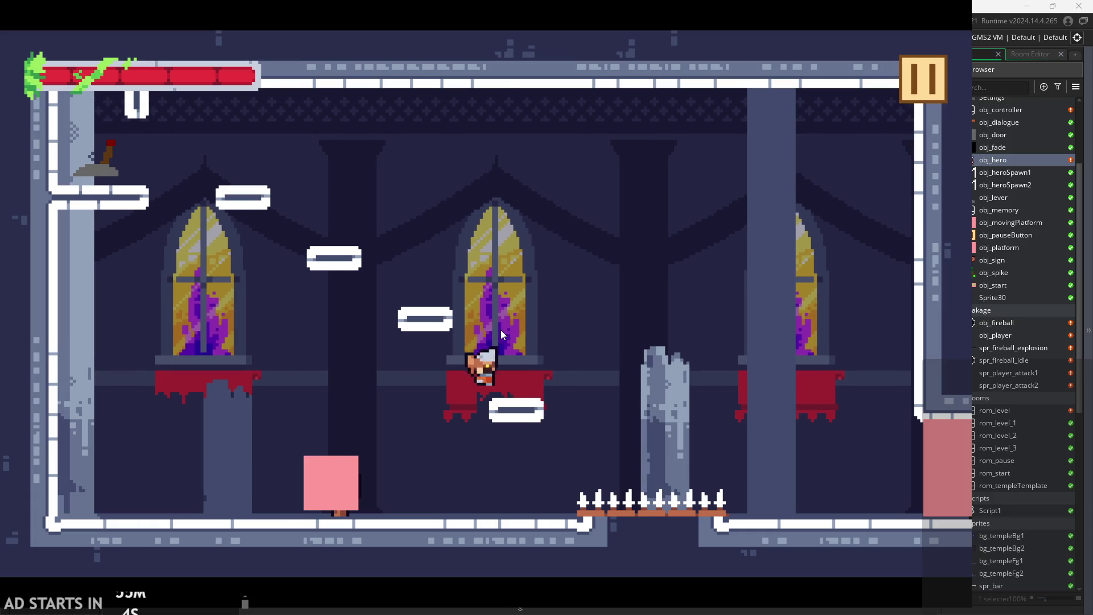
key("space")
key("Left")
key("Right")
key("space")
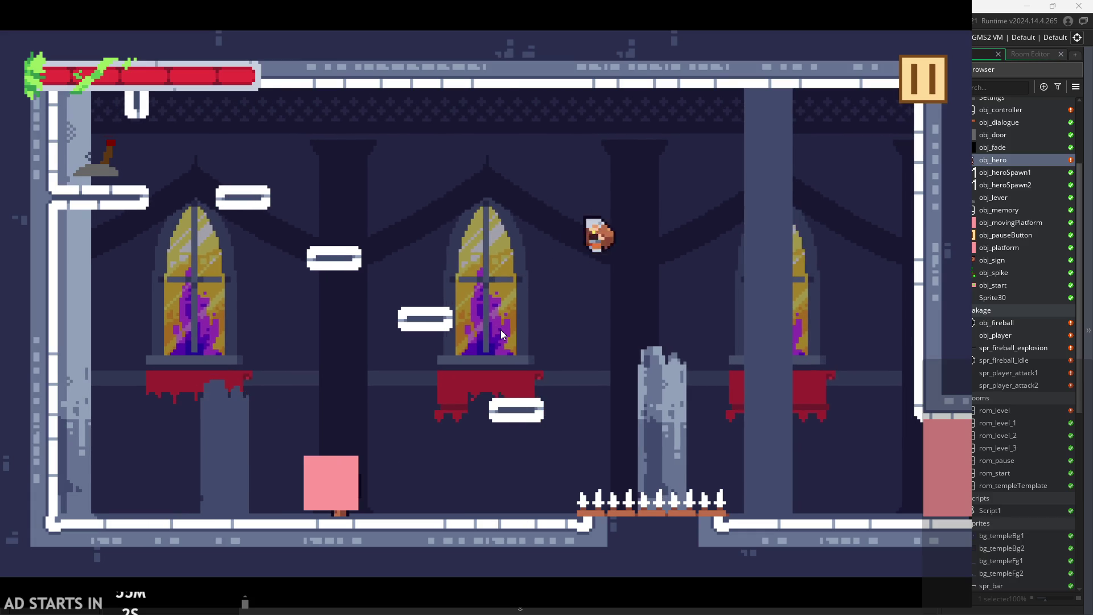
key("Left")
key("space")
Enable Debug Stats from the pause menu, resume, then jump and attack twice with X.
left_click(920, 74)
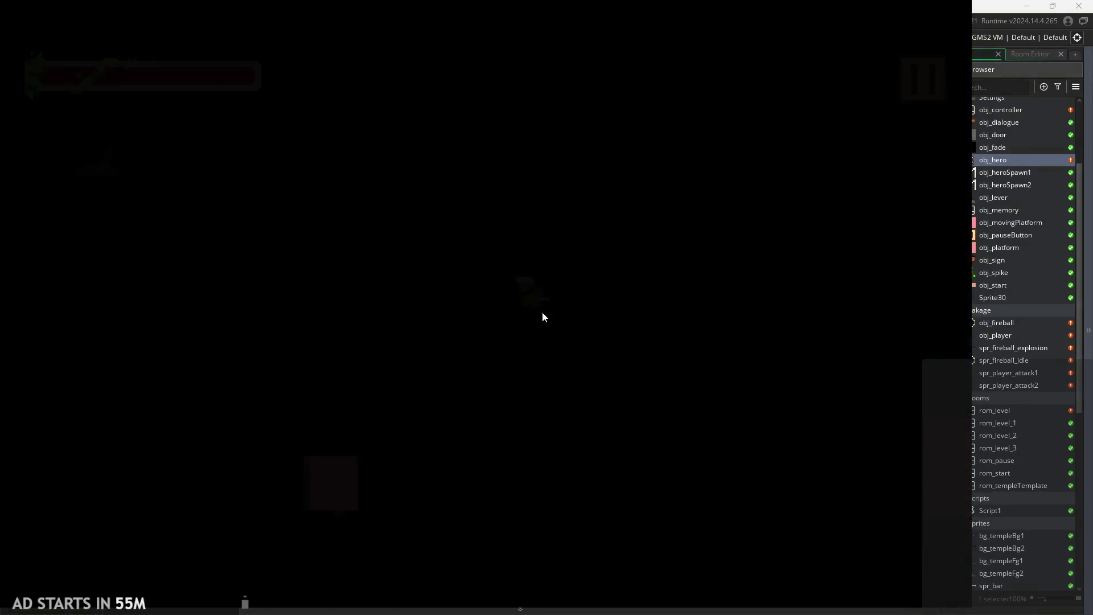
left_click(231, 186)
left_click(934, 87)
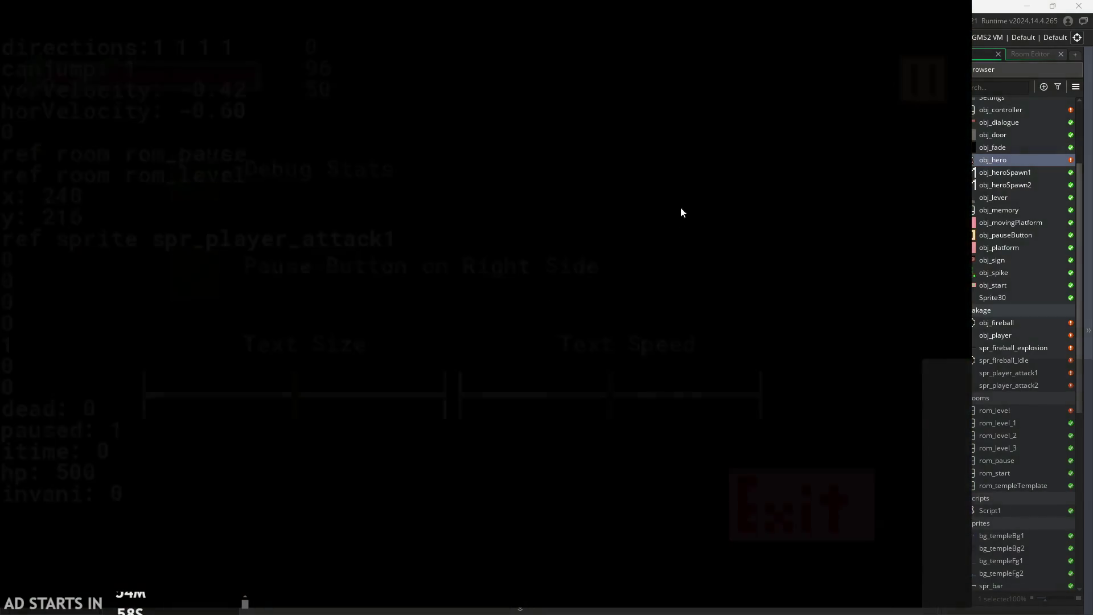
key("Right")
key("space")
key("Left")
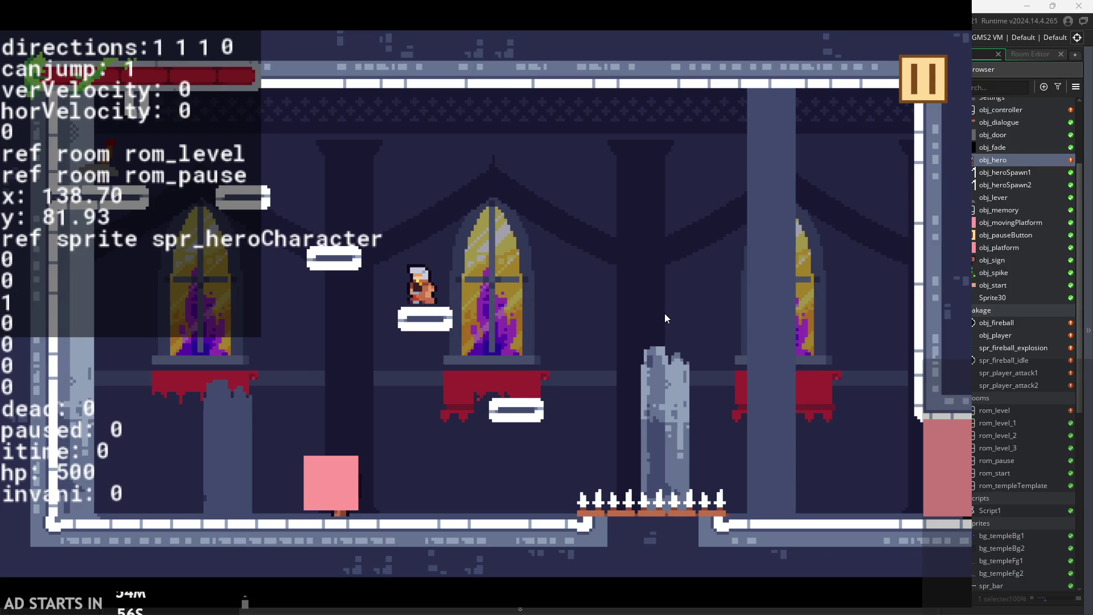
key("Right")
key("space")
key("x")
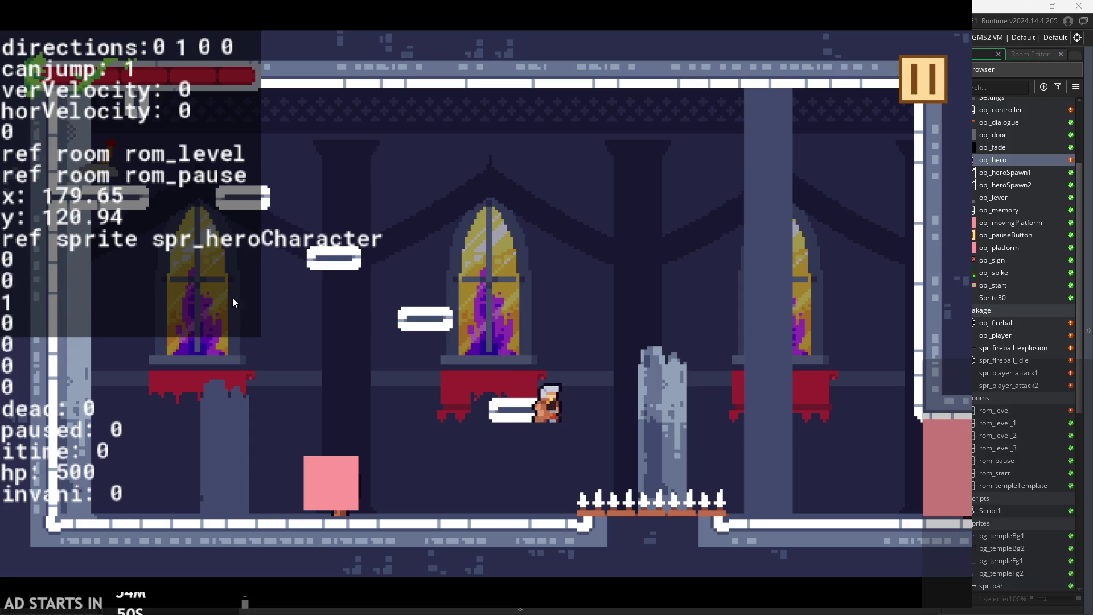
key("x")
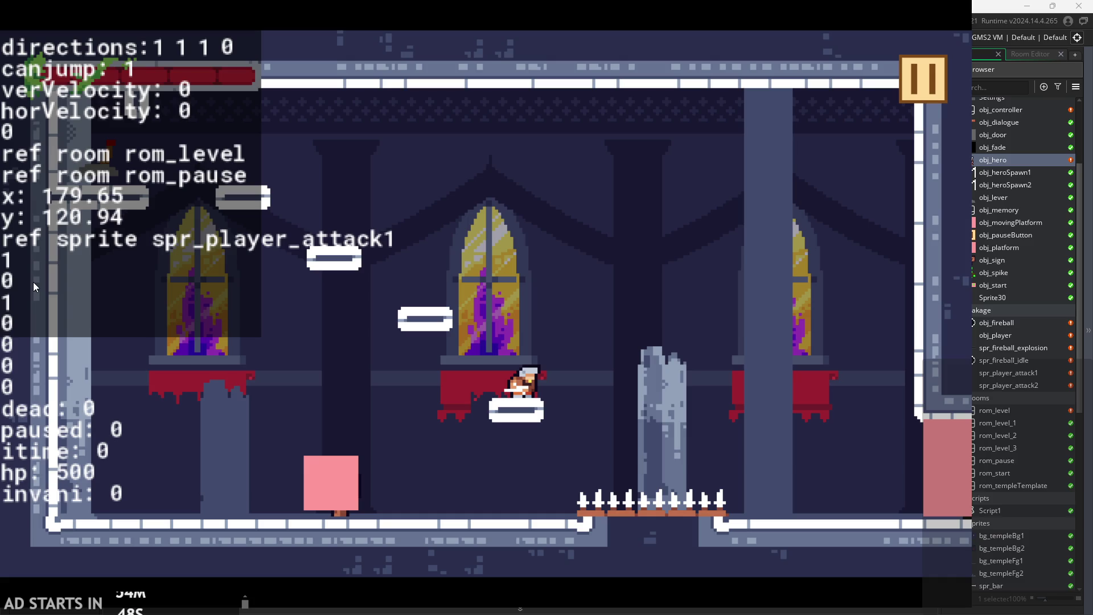
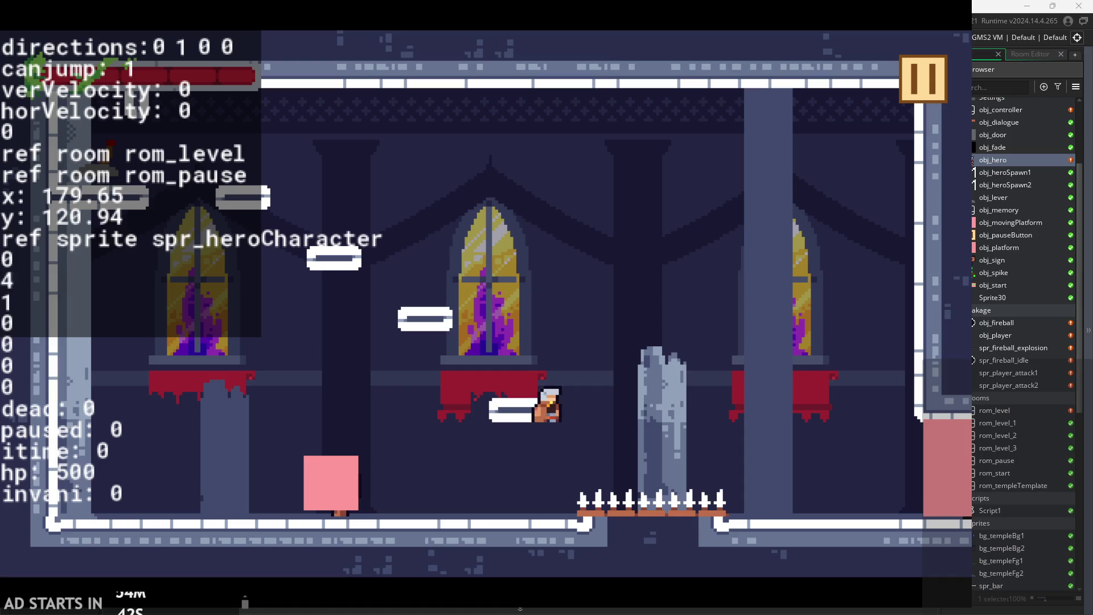
Make the hero jump and attack, drop left to the floor, then jump onto the pink block.
key("space")
left_click(432, 330)
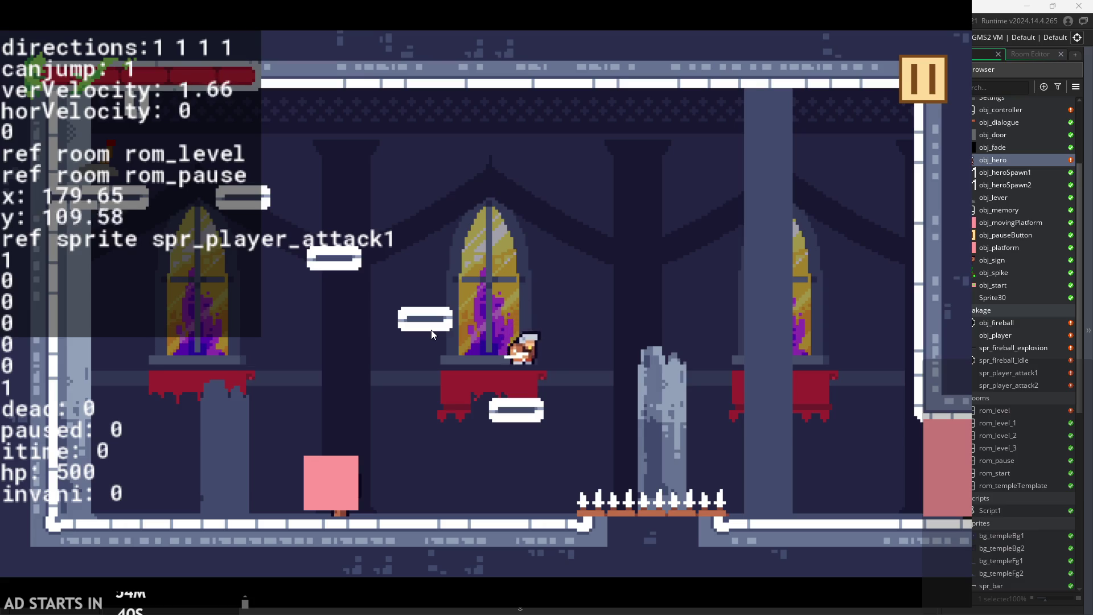
key("space")
key("Left")
key("space")
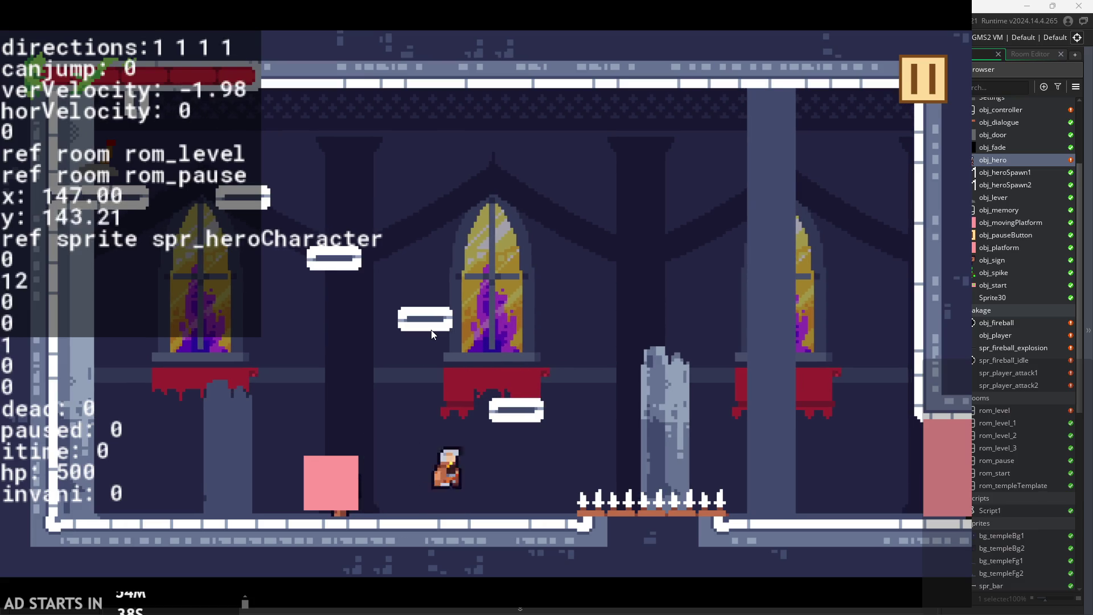
key("Left")
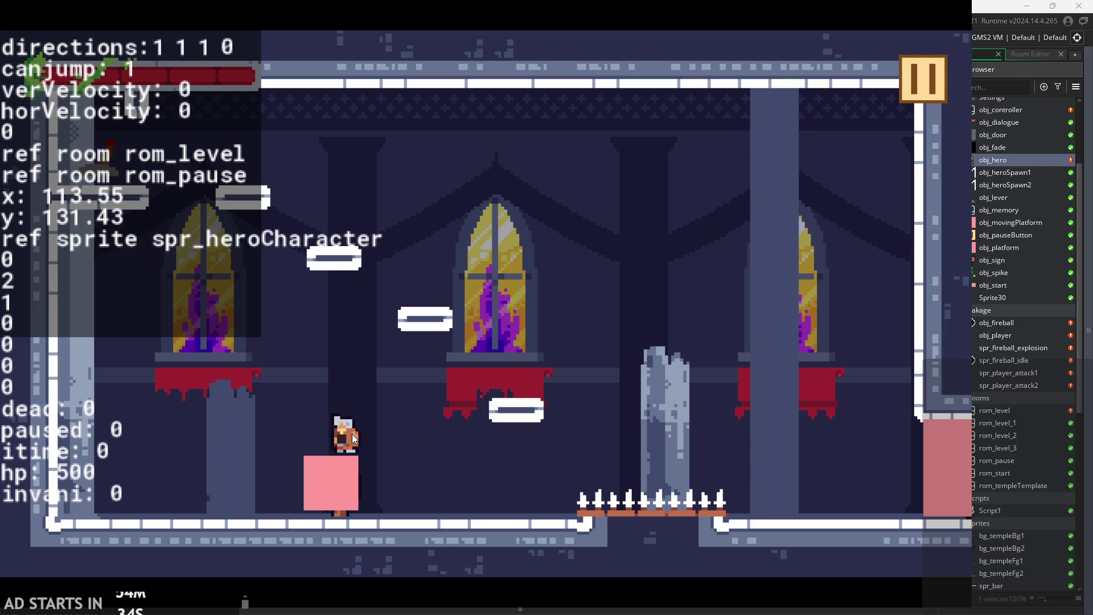
Jump higher, steer mid-air, attack moving right near the spikes, then jump back left.
key("space")
key("Right")
key("Left")
key("space")
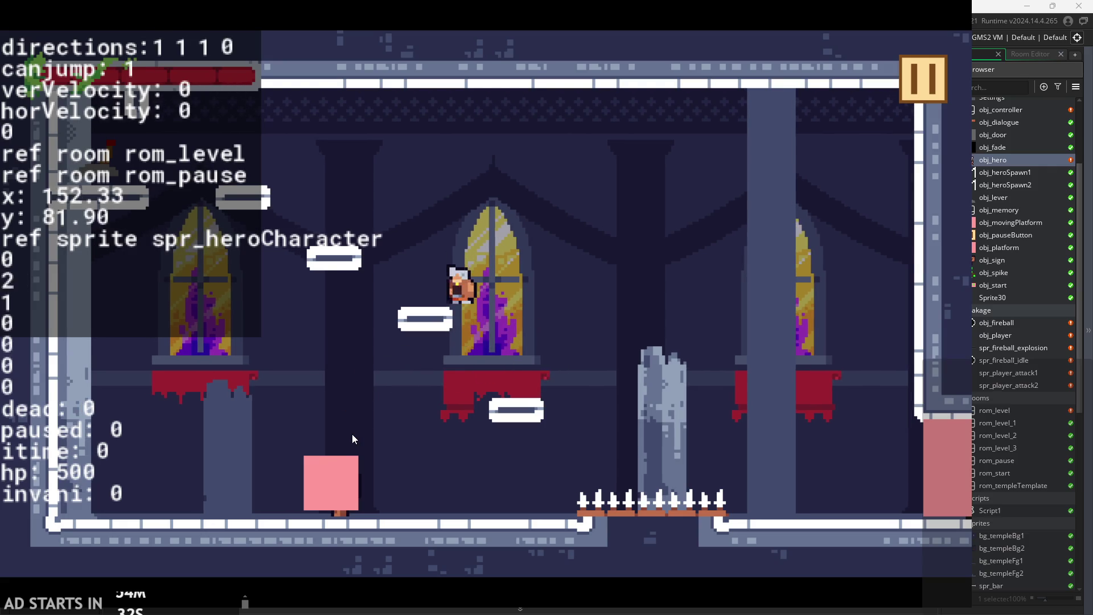
key("space")
key("Right")
key("x")
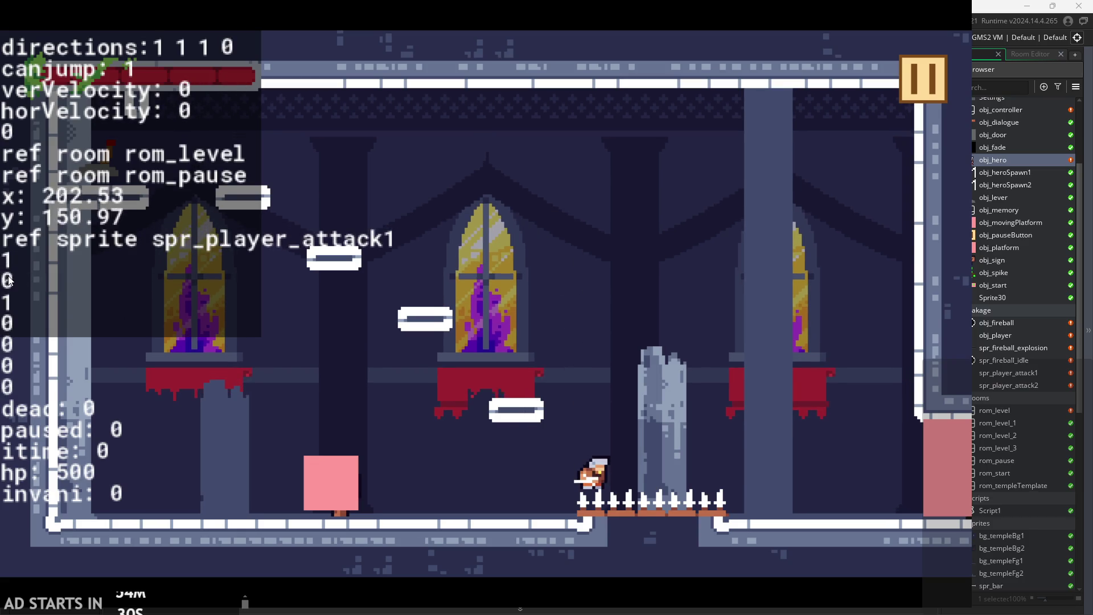
key("x")
key("space")
key("Left")
key("Left")
Chain repeated jump-and-attack combos across the floor and land on the pink block.
key("space")
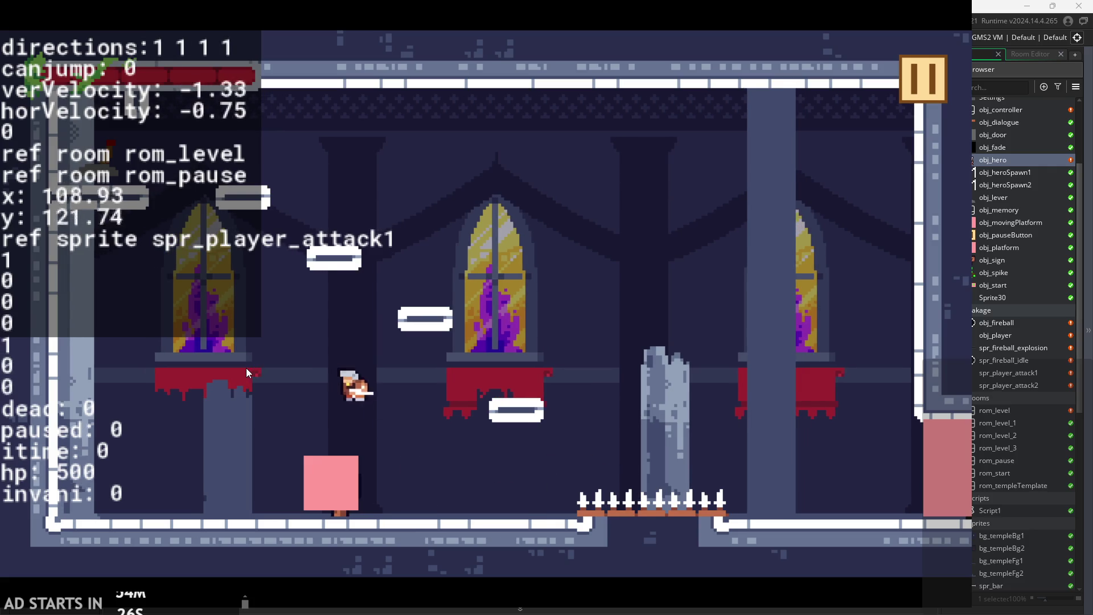
key("space")
key("x")
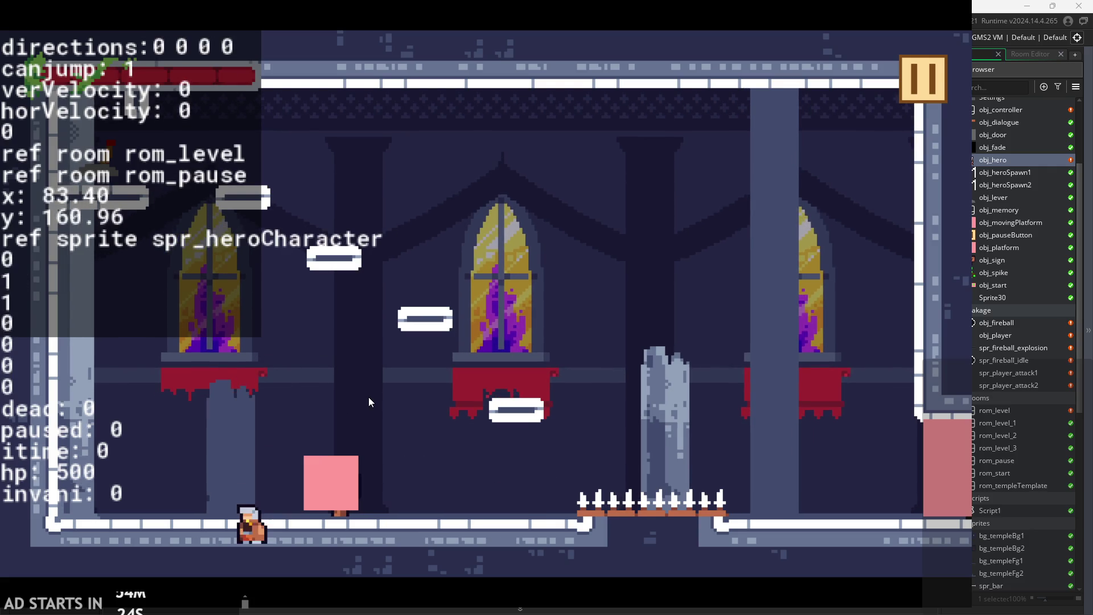
key("space")
key("x")
key("Right")
key("space")
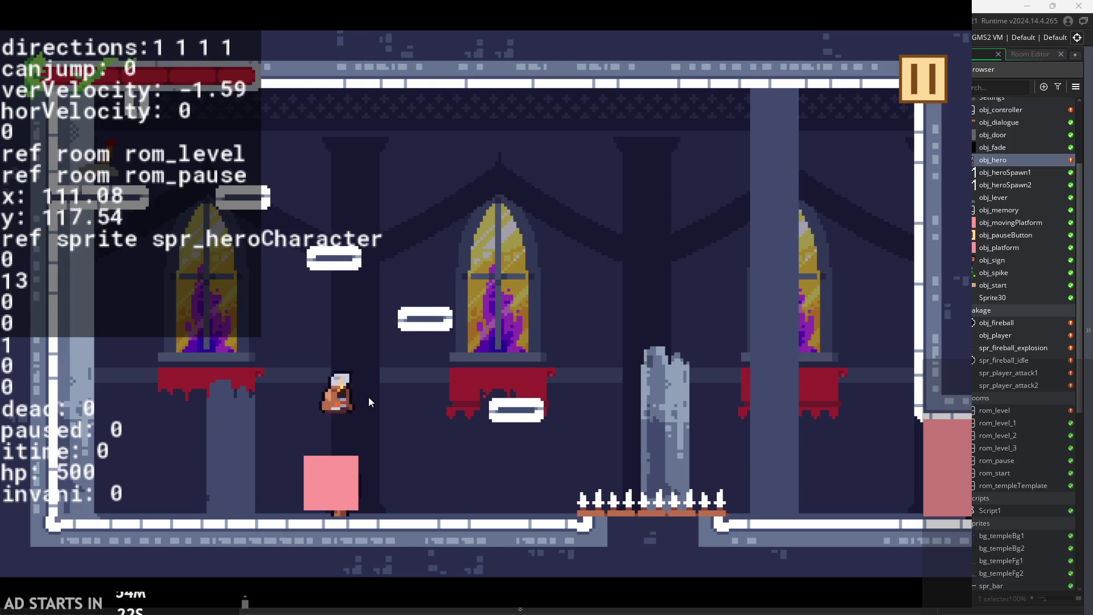
key("x")
key("space")
key("space")
key("x")
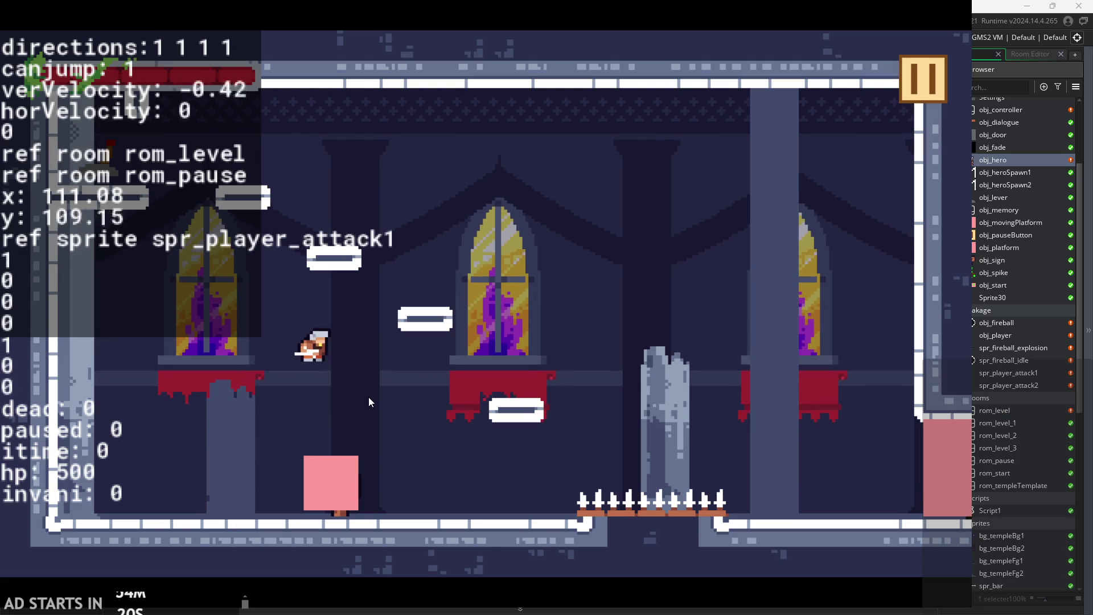
key("x")
Jump and attack off the pink block, drop back onto it, and pause the game.
key("space")
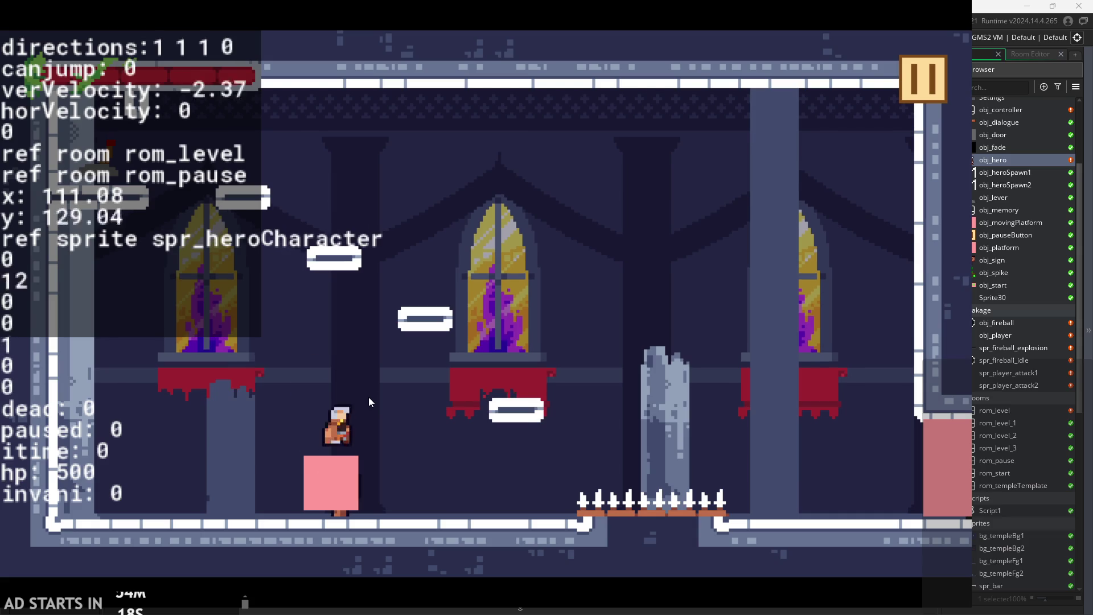
key("space")
key("x")
key("space")
key("space")
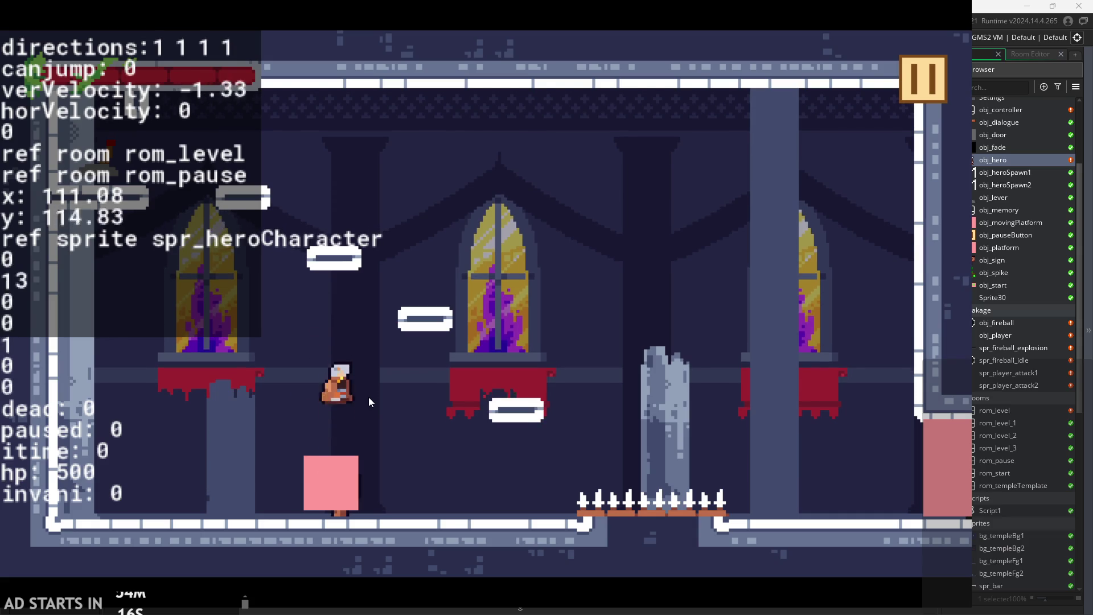
key("x")
key("x")
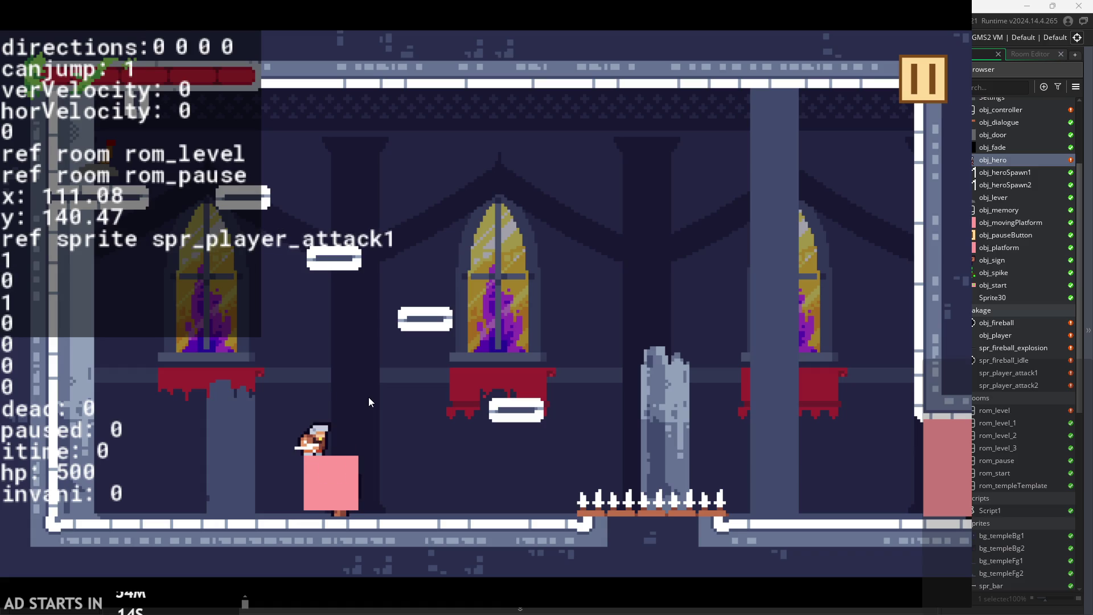
key("space")
key("space")
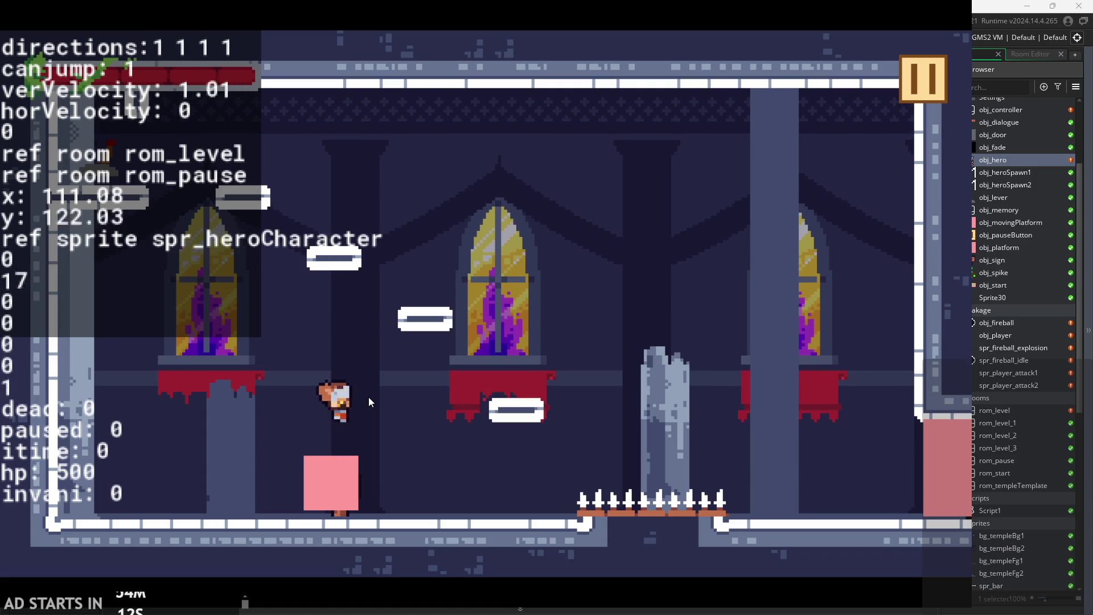
key("space")
key("space")
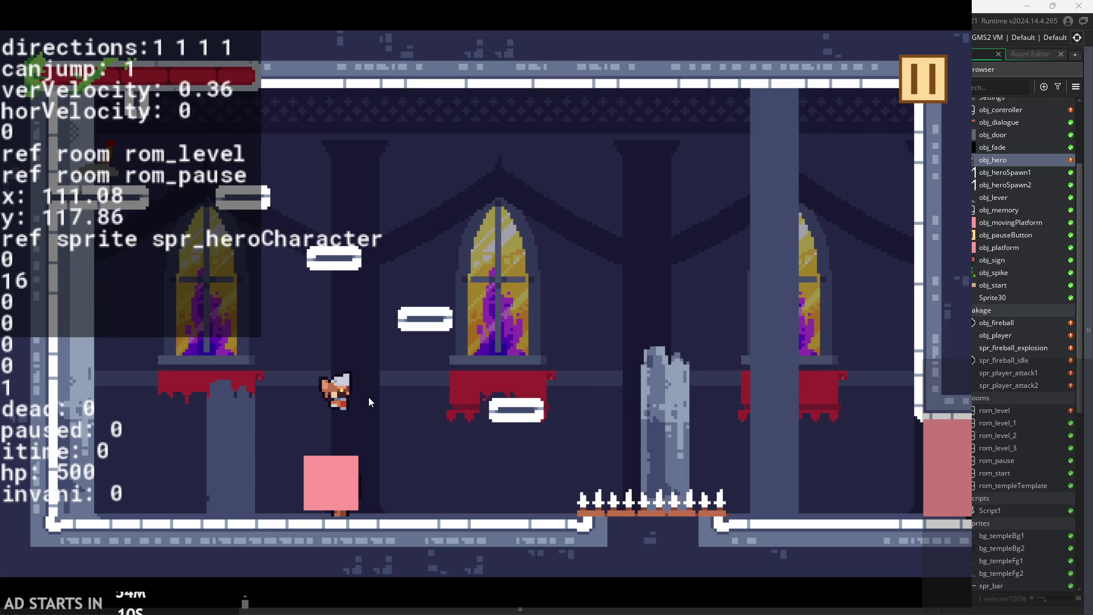
key("space")
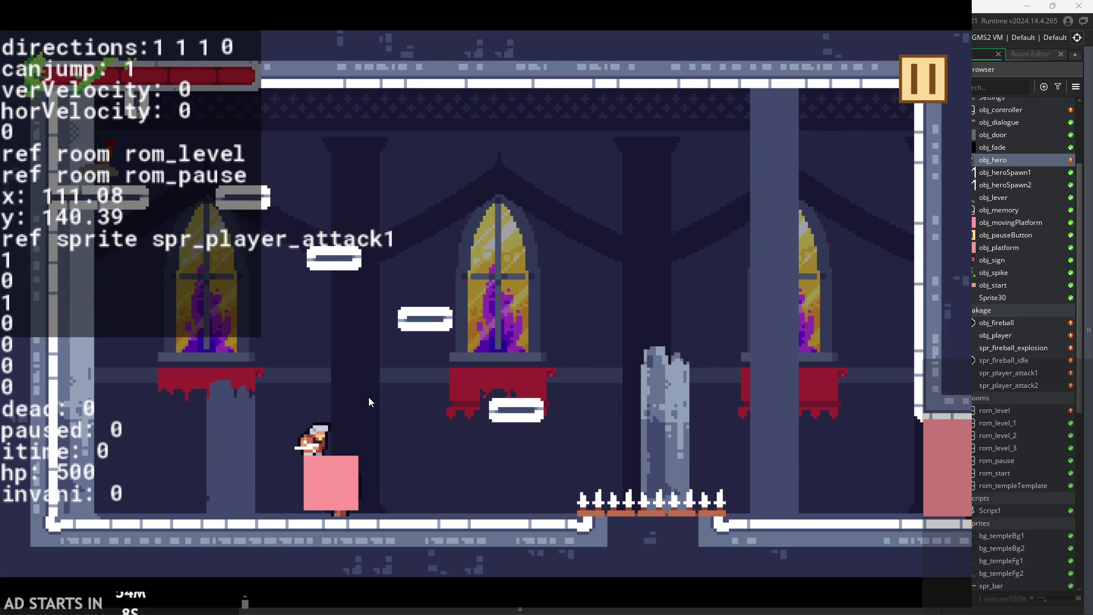
left_click(920, 90)
Exit the test game and inspect the invani animation code around line 133.
left_click(826, 530)
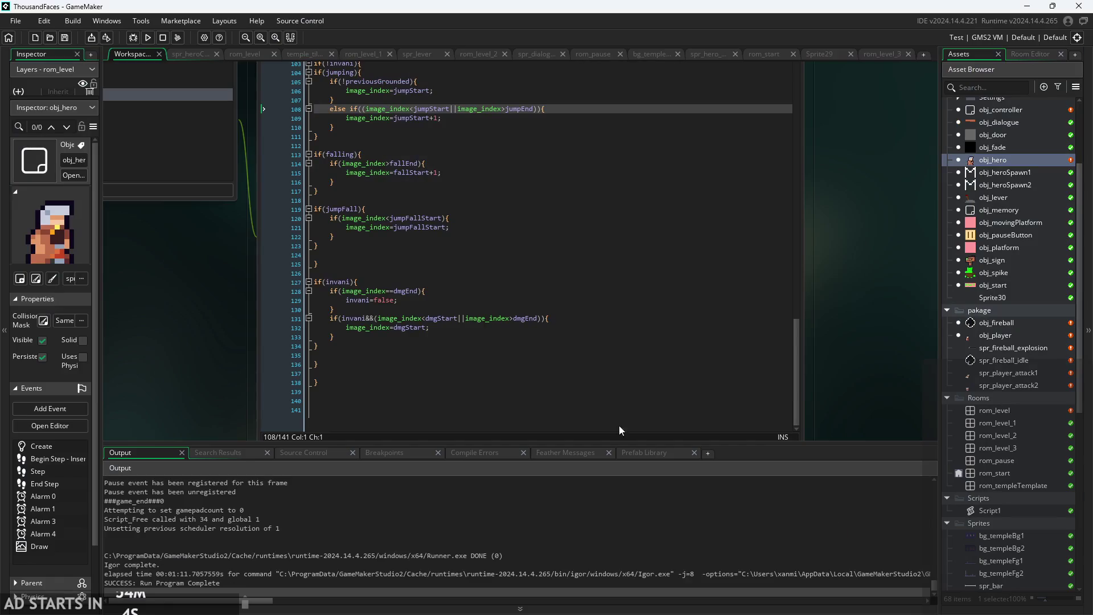
left_click(558, 319)
scroll(512, 256, "down", 2)
left_click(341, 339)
scroll(138, 305, "down", 2)
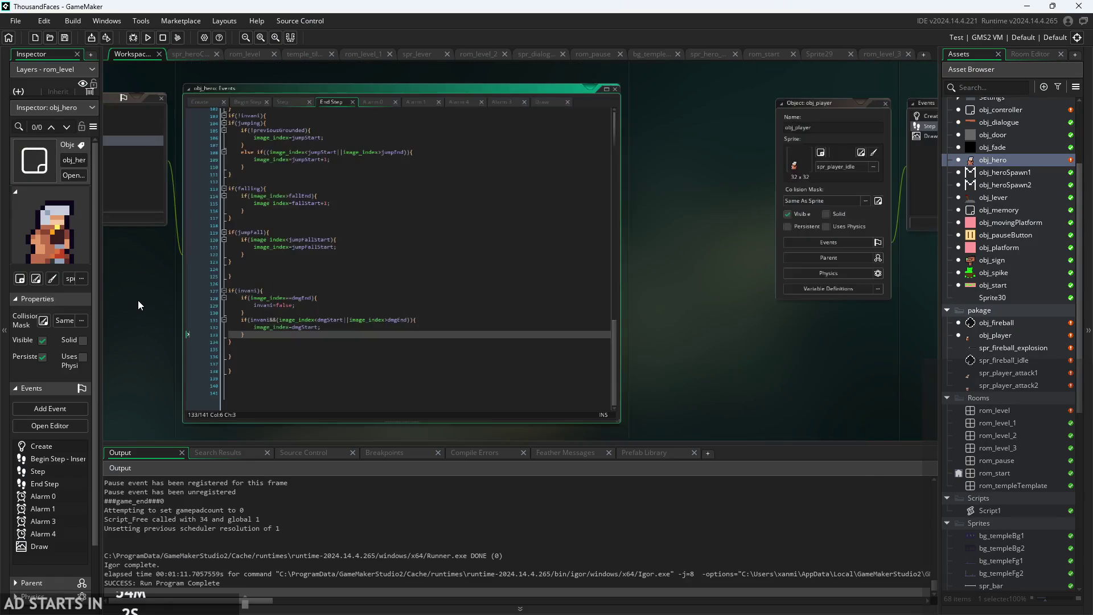
scroll(139, 300, "up", 2)
View the Alarm 0, 1, 4 and 3 events, checking Alarm 3's dead condition and image_index++ line.
left_click(494, 104)
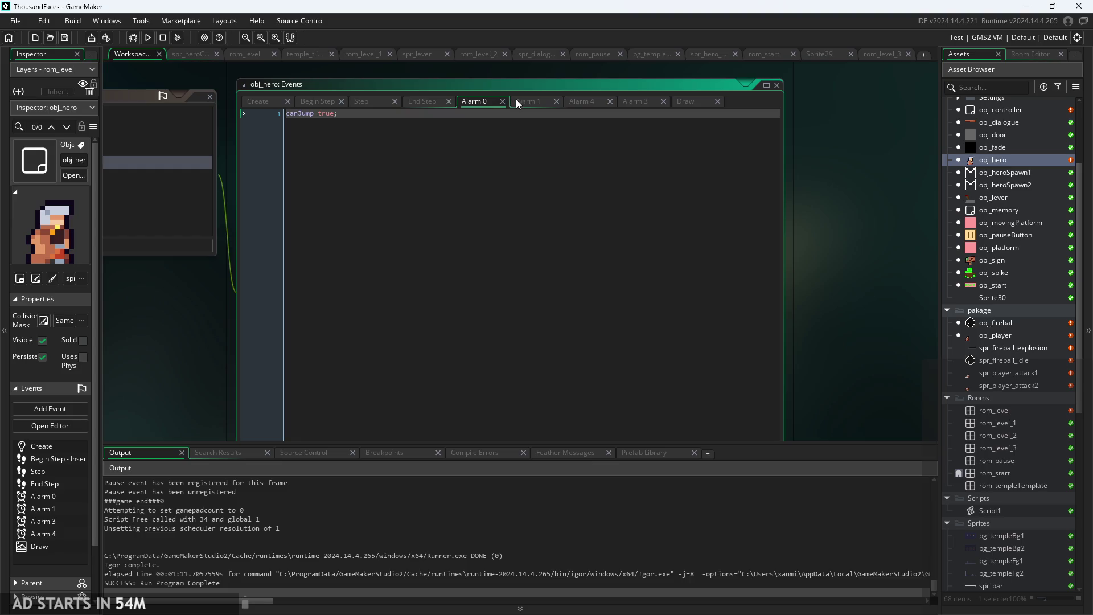
left_click(529, 102)
left_click(597, 103)
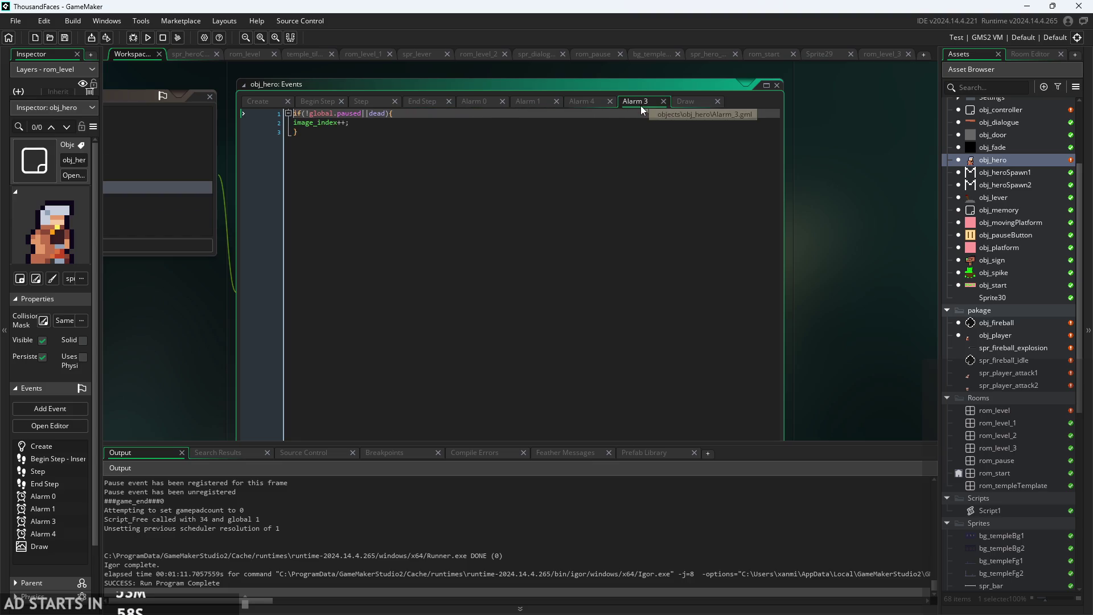
left_click(640, 105)
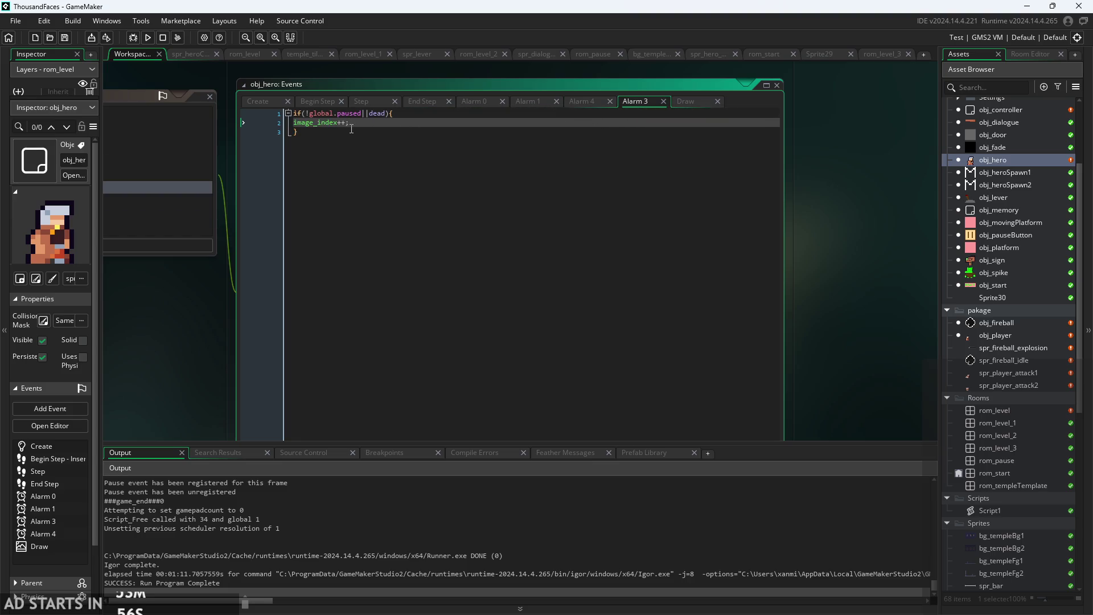
scroll(355, 127, "up", 2)
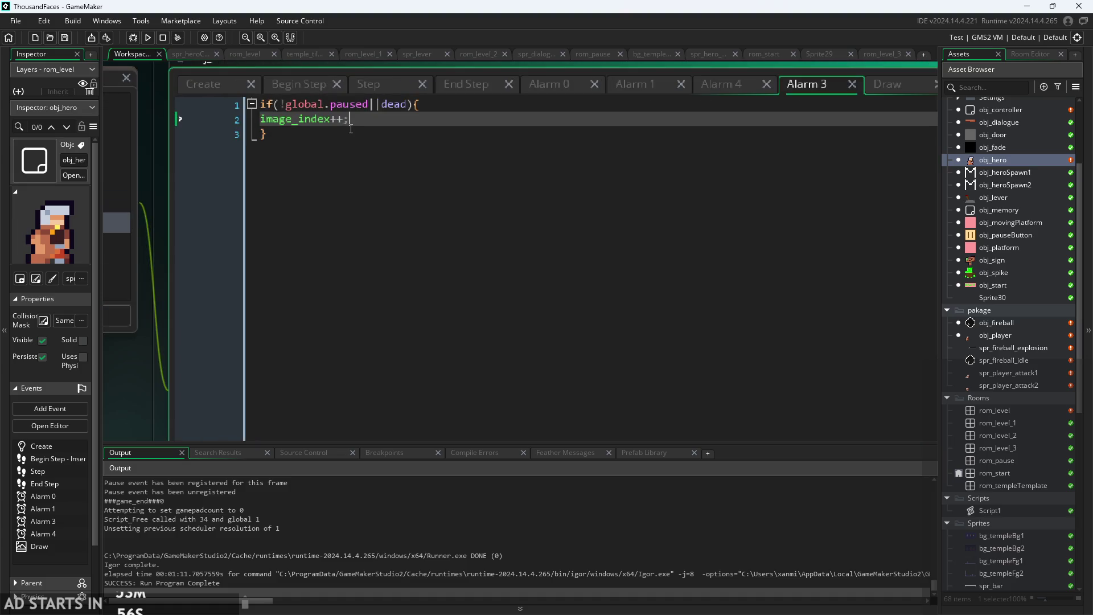
left_click(407, 106)
left_click(374, 118)
left_click(410, 111)
scroll(420, 140, "up", 3)
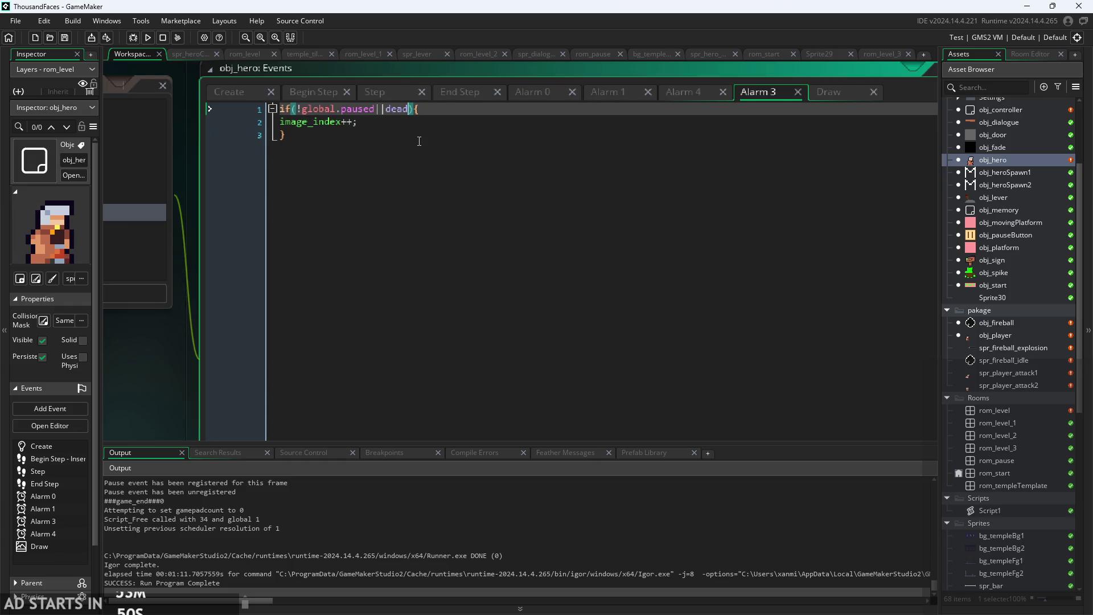
left_click(238, 122)
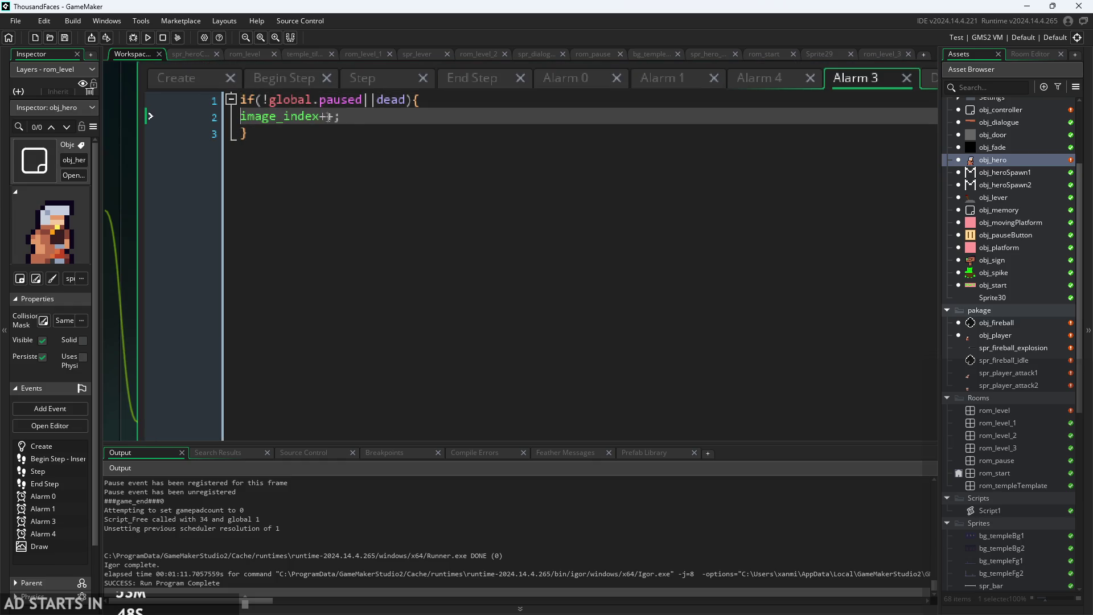
scroll(365, 125, "down", 2)
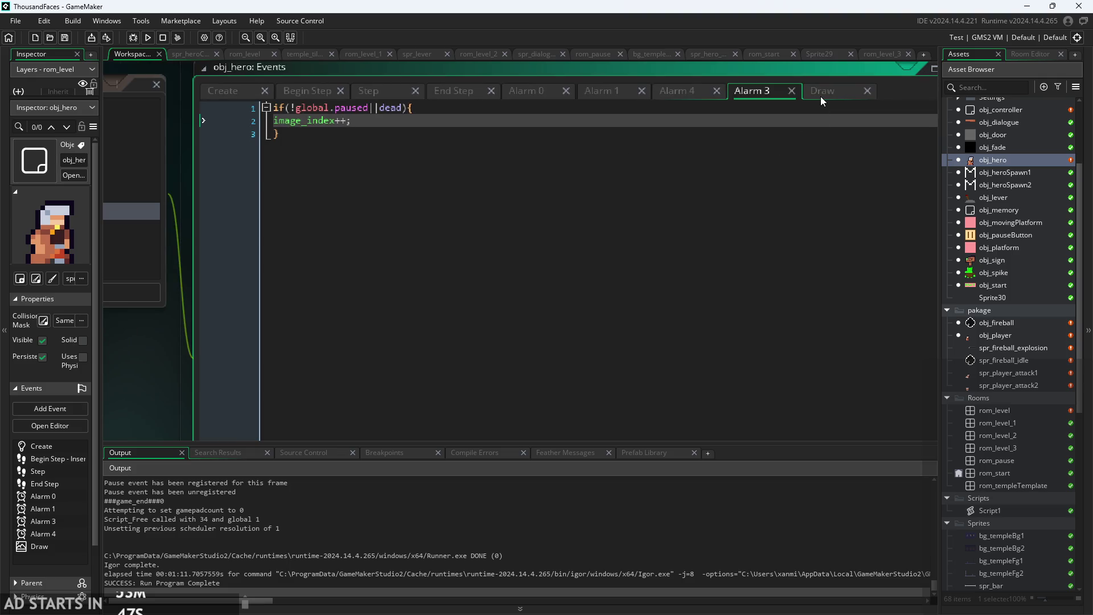
Look at the Draw, Alarm 3 and Alarm 4 events, ending on End Step.
left_click(836, 86)
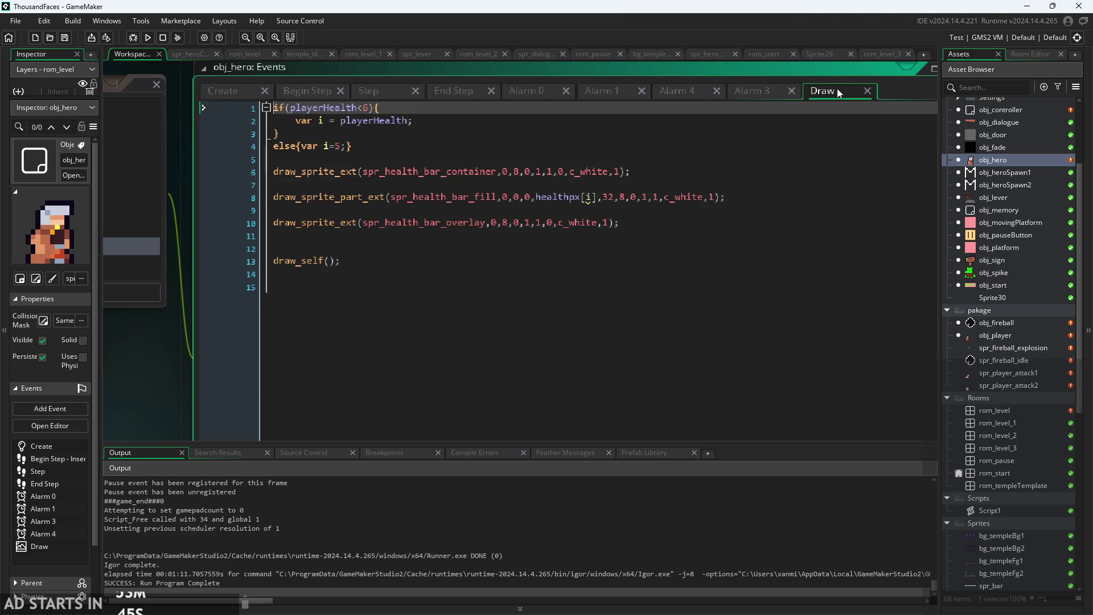
left_click(764, 90)
left_click(661, 87)
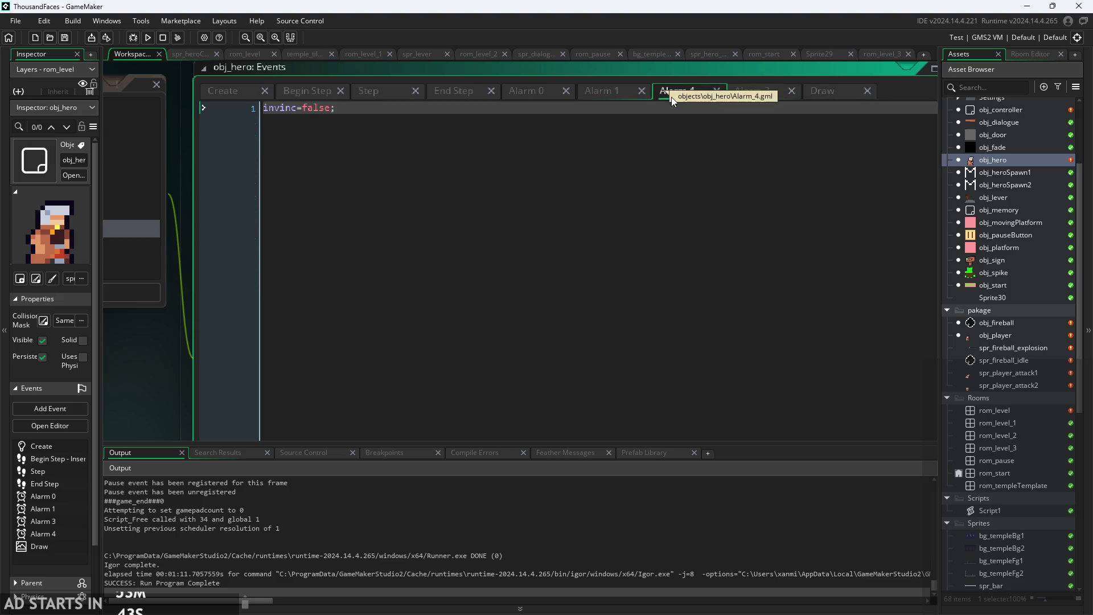
left_click(453, 90)
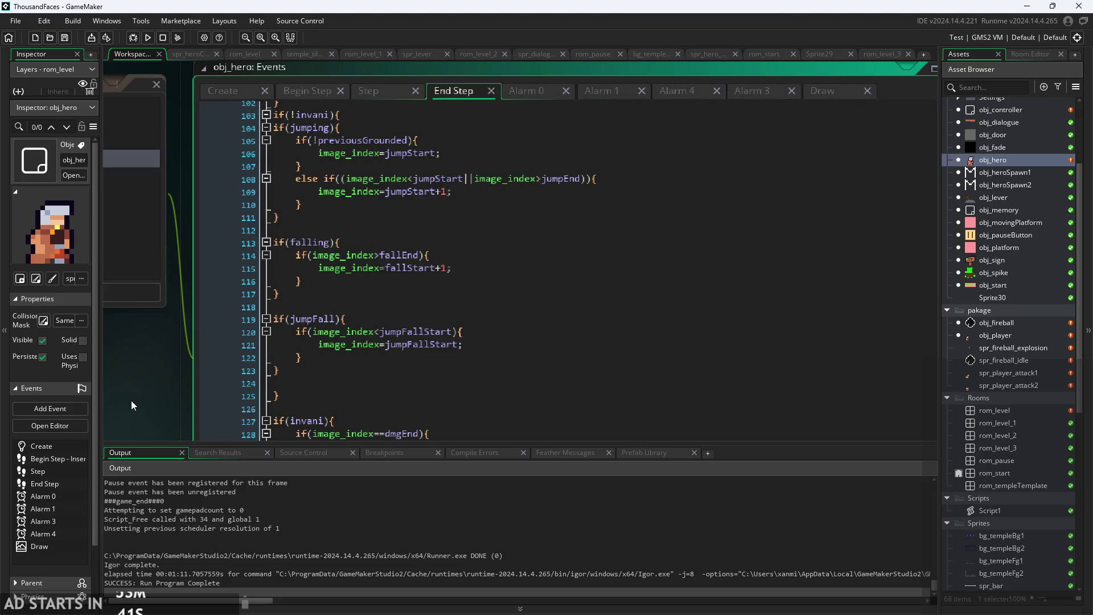
Scroll up and down through obj_hero's End Step animation code.
scroll(131, 401, "down", 5)
scroll(230, 405, "down", 3)
scroll(385, 283, "up", 2)
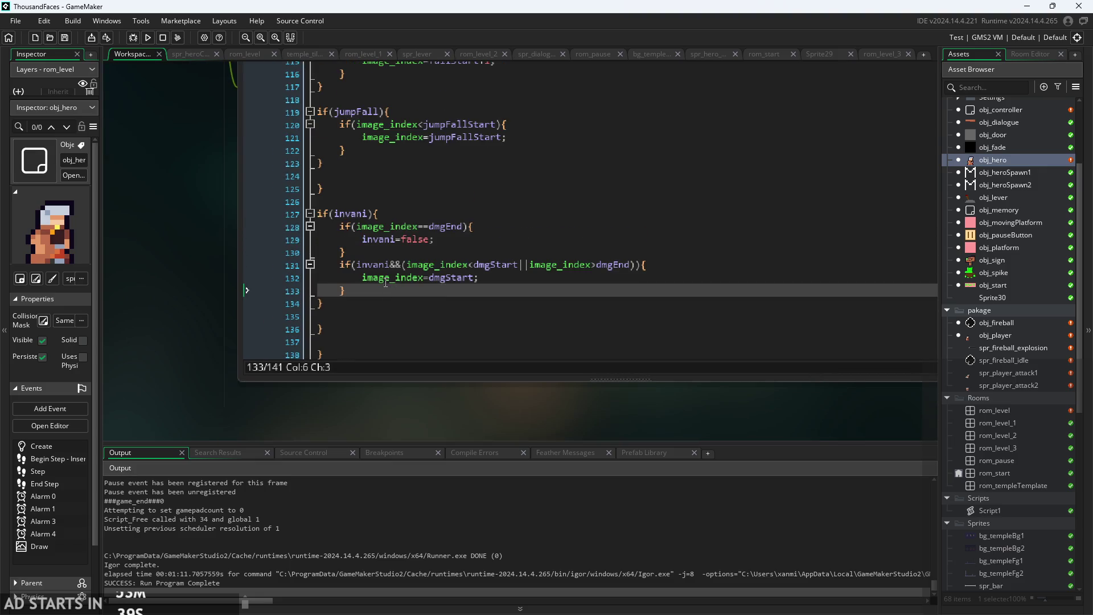
scroll(399, 256, "up", 10)
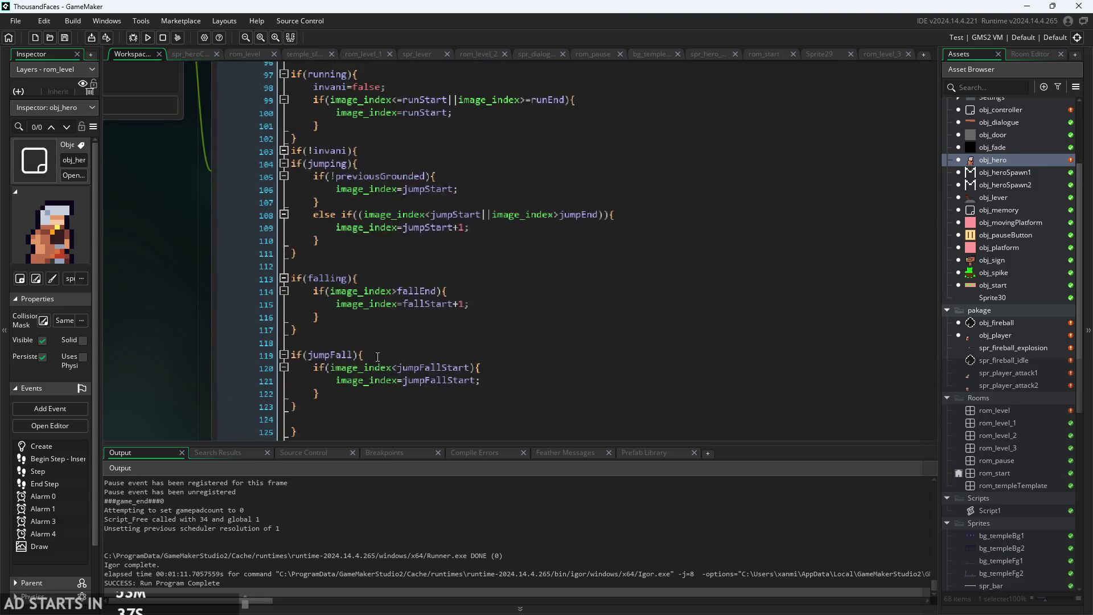
scroll(485, 291, "up", 14)
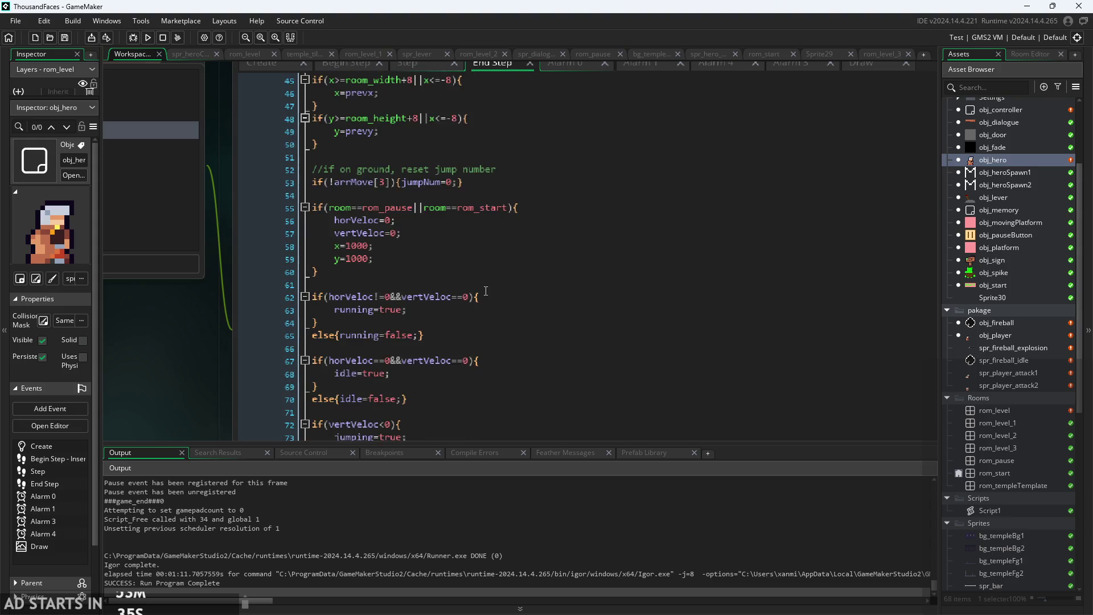
scroll(485, 291, "up", 5)
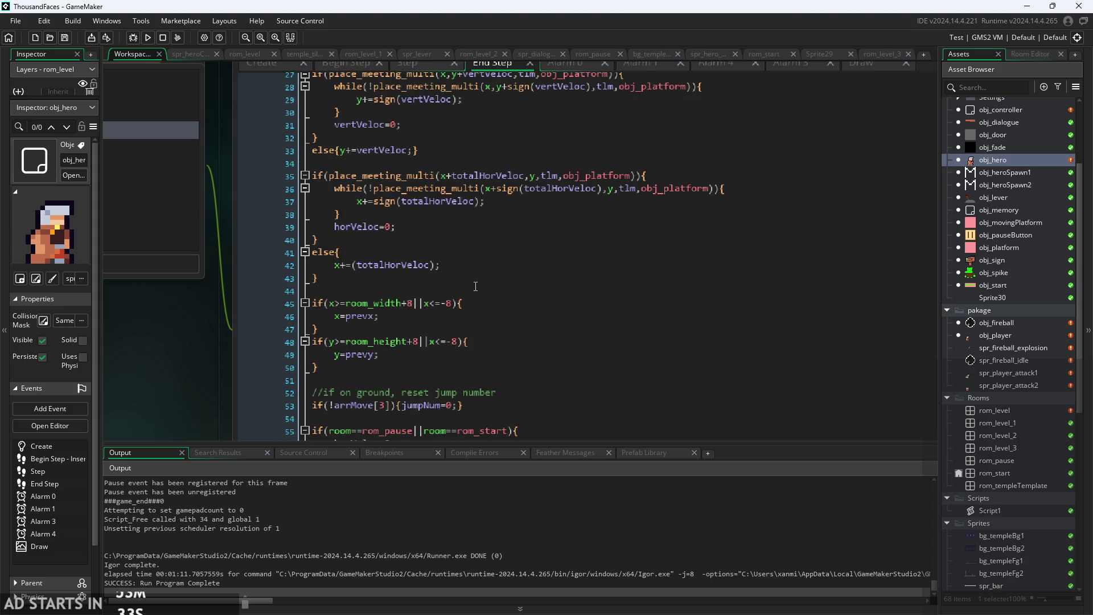
scroll(475, 286, "up", 9)
scroll(434, 226, "down", 7)
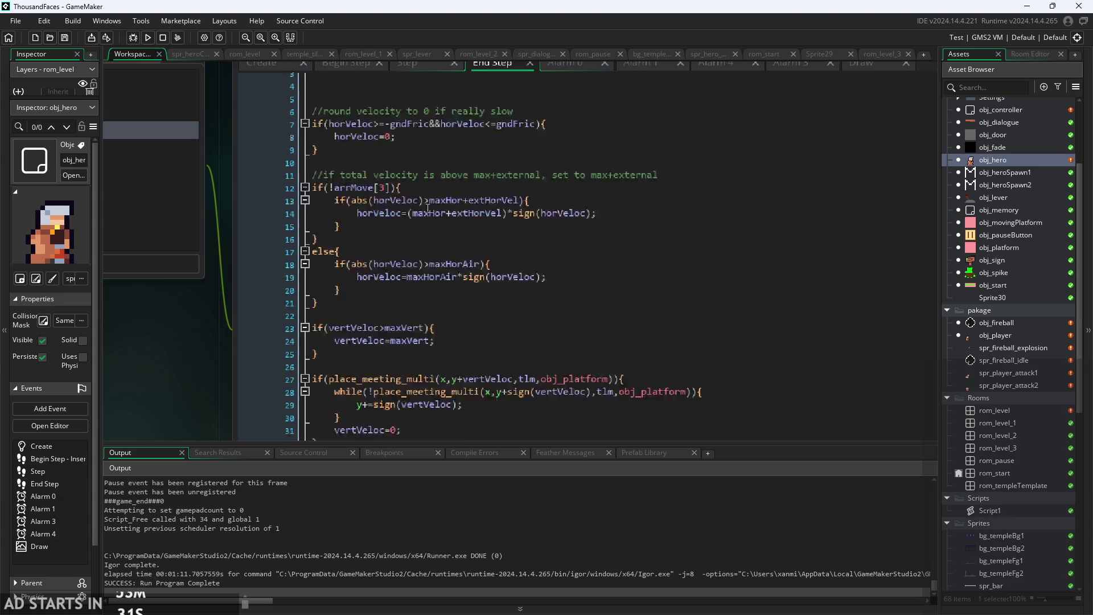
scroll(384, 236, "up", 7)
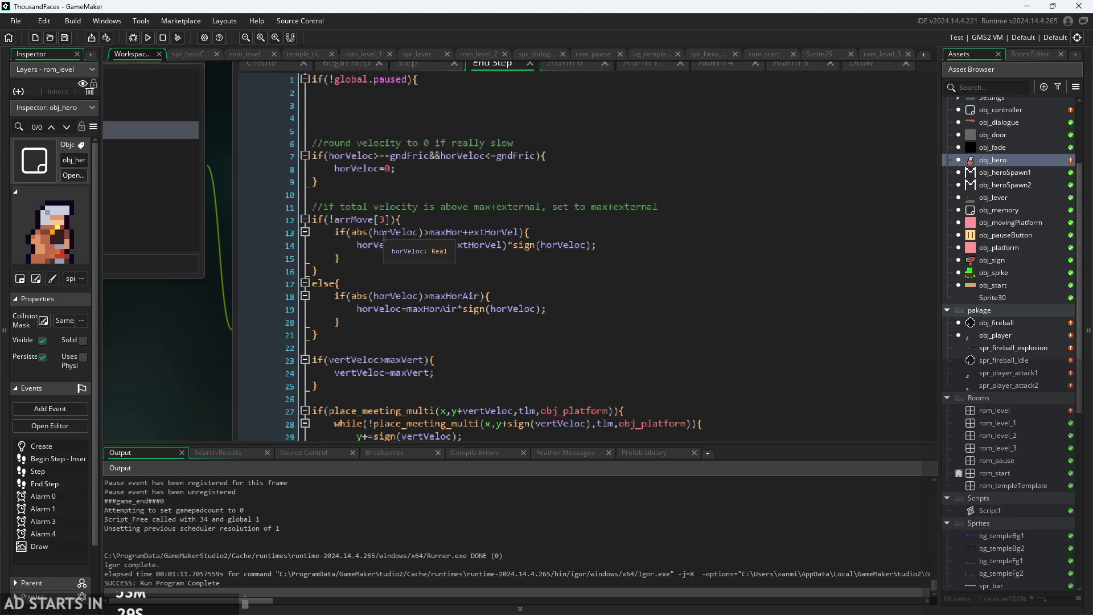
scroll(384, 235, "down", 20)
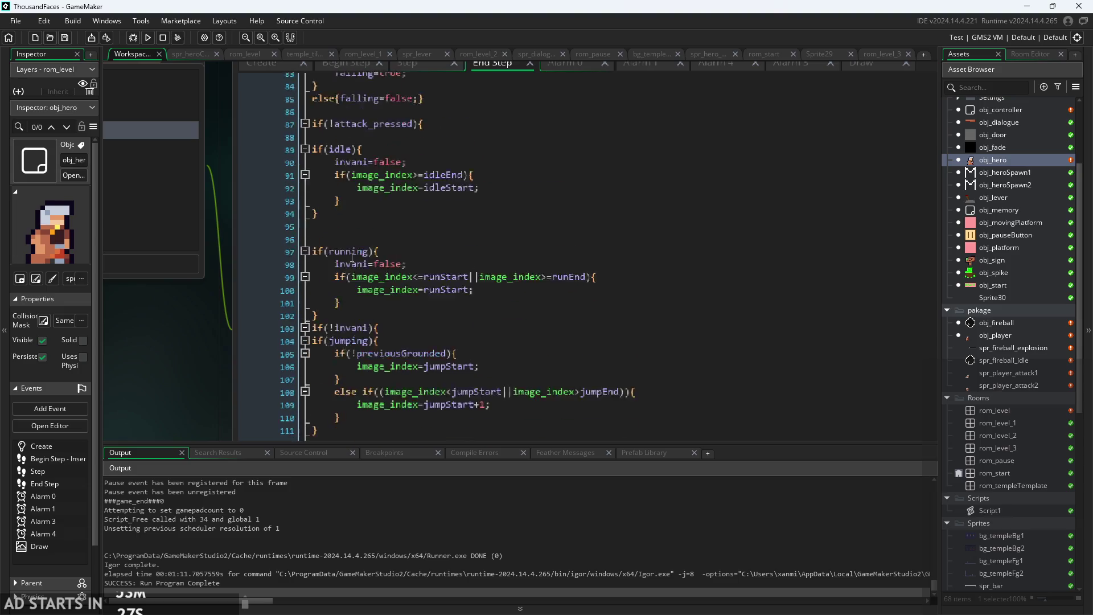
scroll(351, 257, "down", 5)
mouse_move(209, 313)
left_mouse_down()
mouse_move(253, 317)
mouse_move(230, 319)
mouse_move(216, 374)
left_mouse_up()
scroll(215, 373, "down", 1)
Open the Step event and inspect the closing alarm condition, aniSpeed check and camera-shake offsets.
left_click(418, 104)
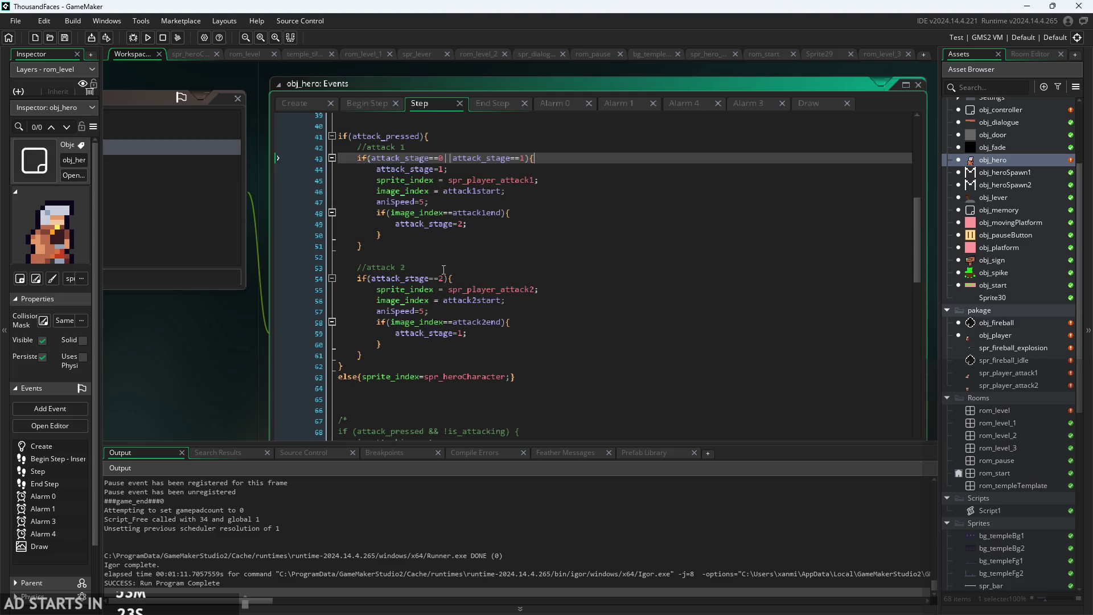
scroll(439, 338, "down", 15)
scroll(440, 339, "down", 18)
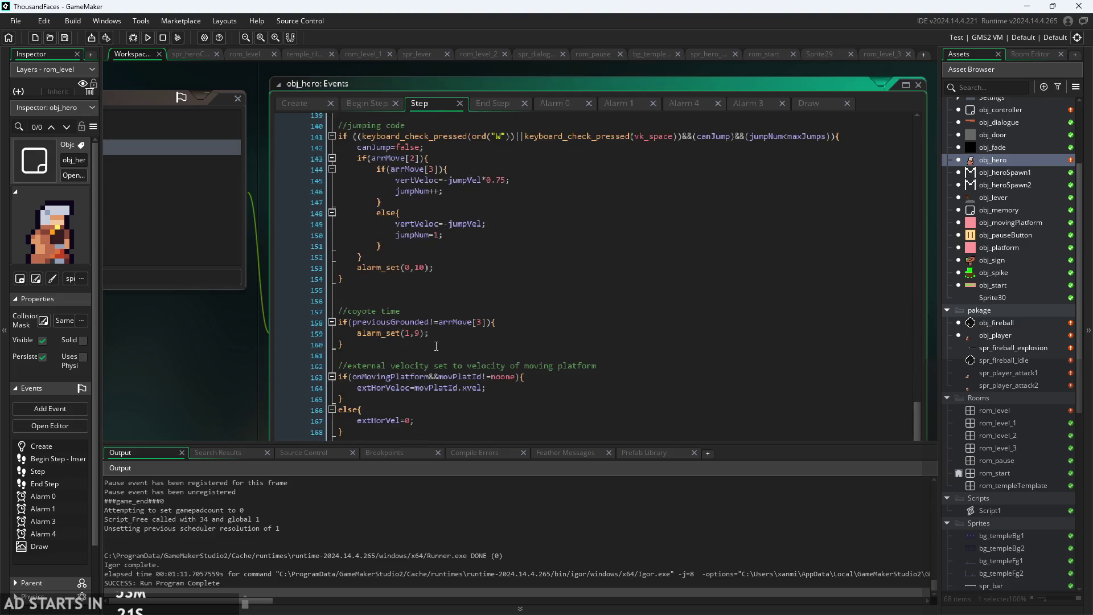
left_click_drag(262, 413, 282, 222)
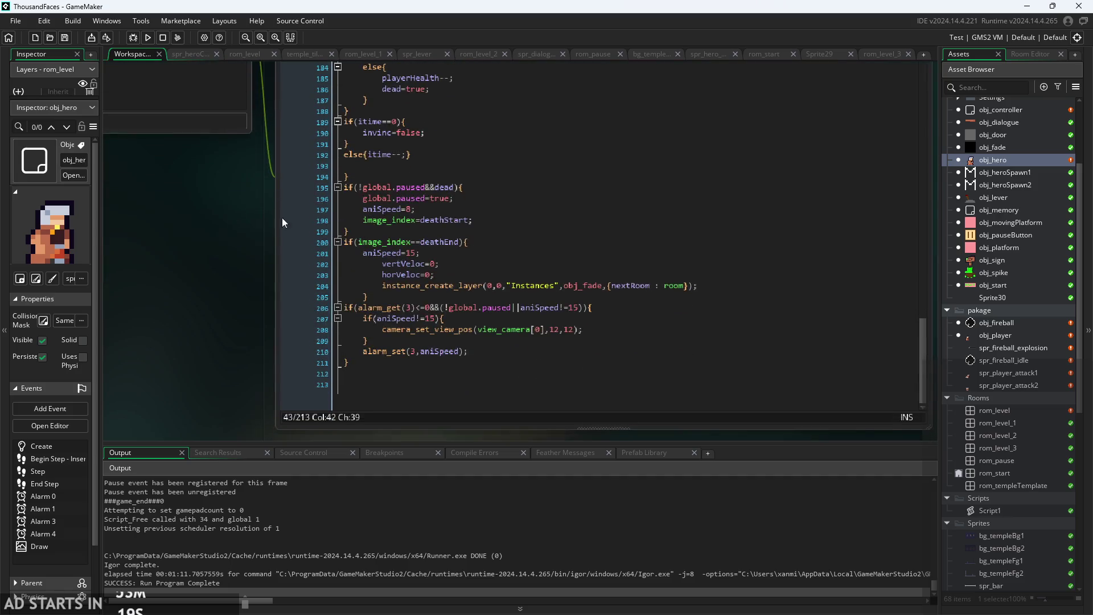
left_click(494, 363)
scroll(484, 356, "up", 2)
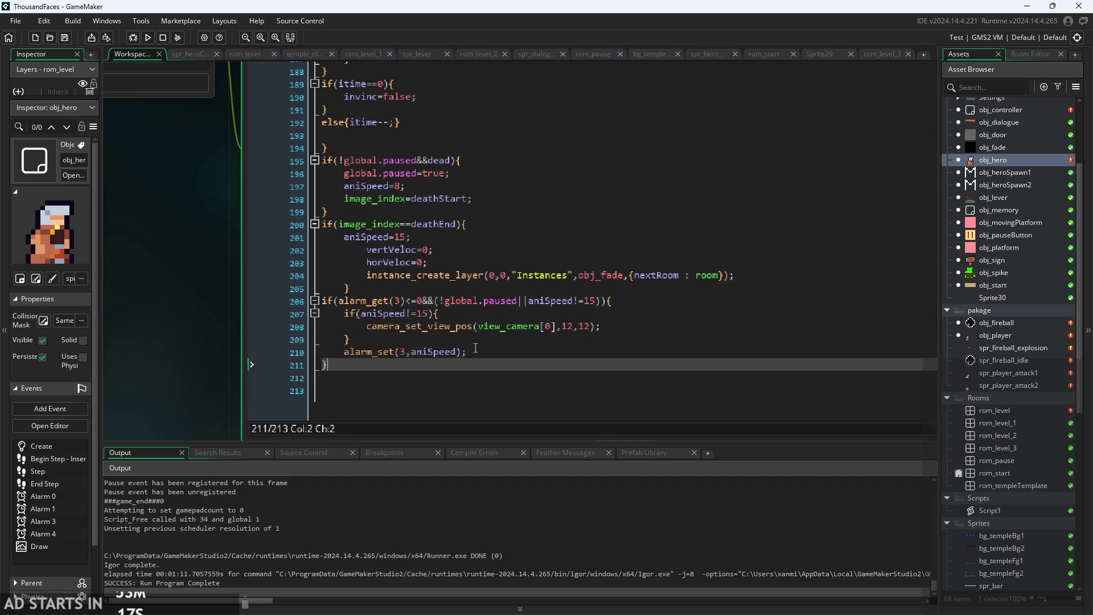
left_click(525, 301)
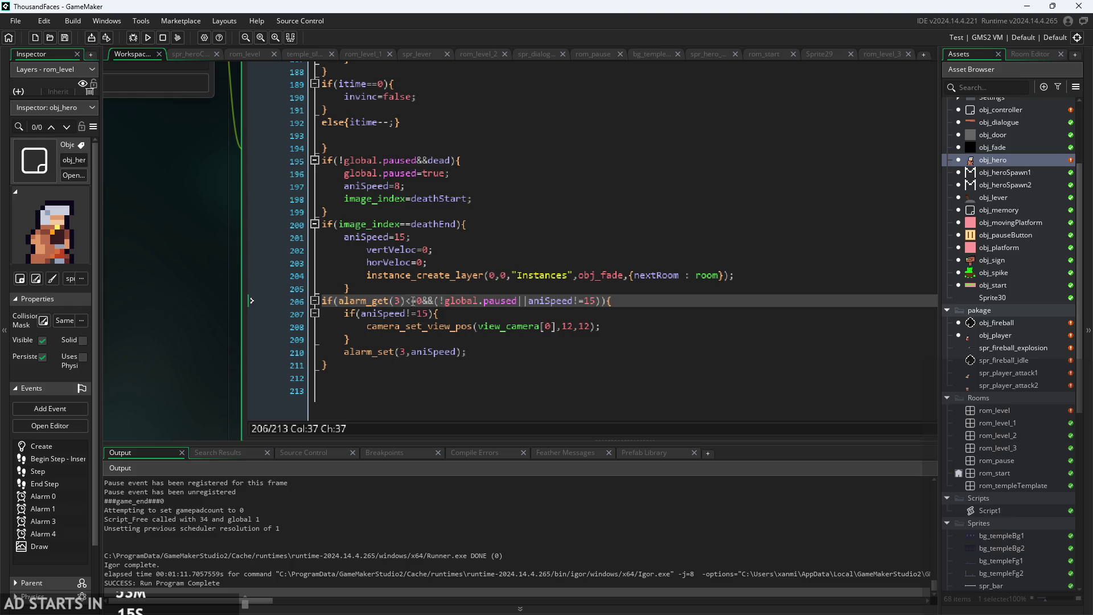
left_click(601, 310)
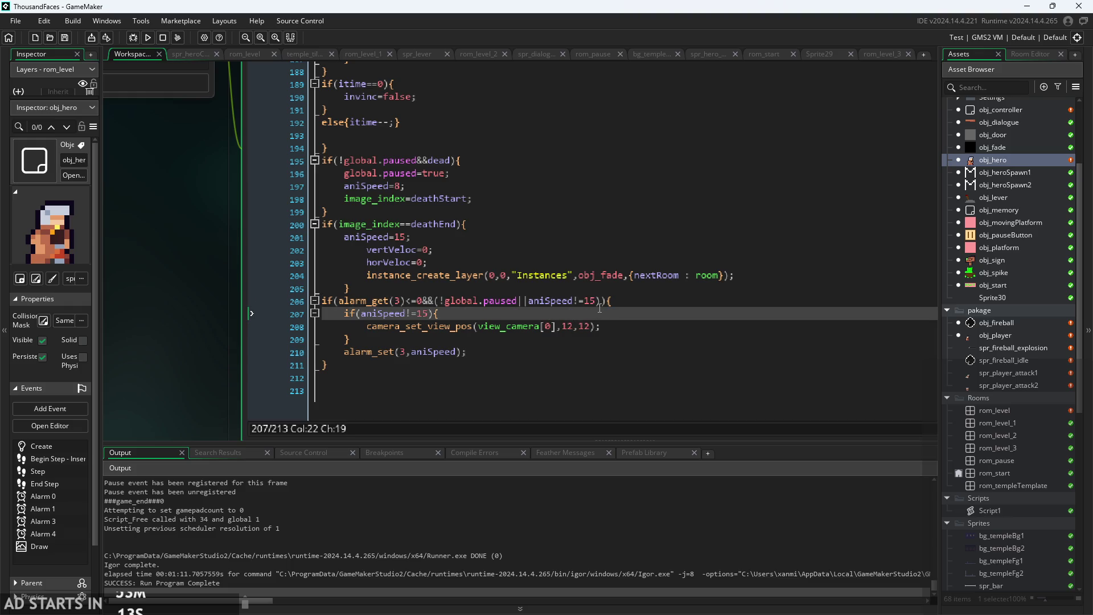
left_click(570, 324)
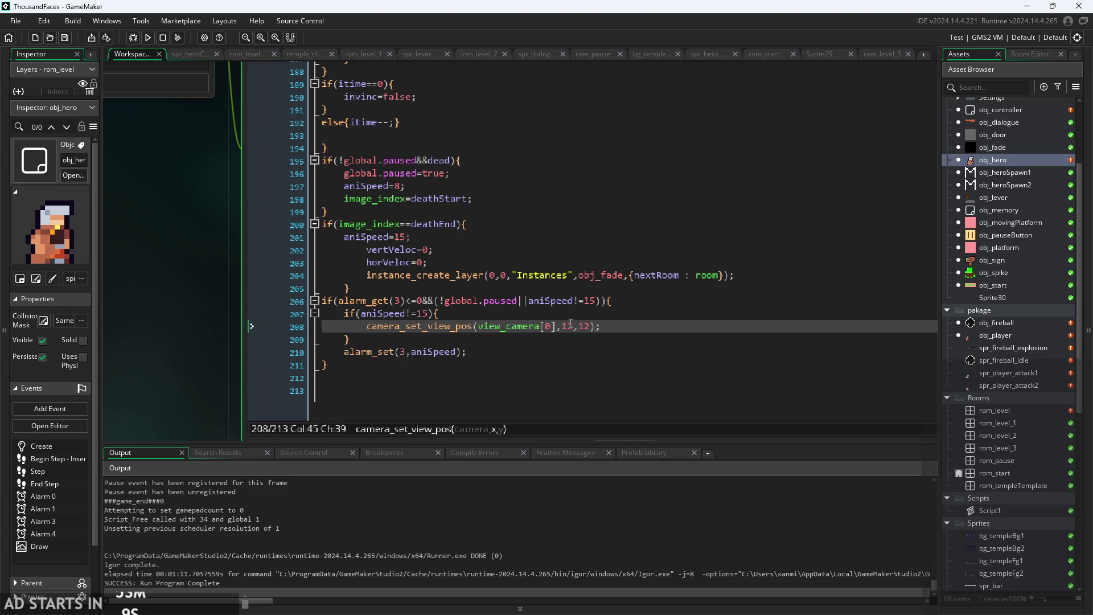
Delete the aniSpeed camera-shake block at the end of the Step code.
left_click(560, 339)
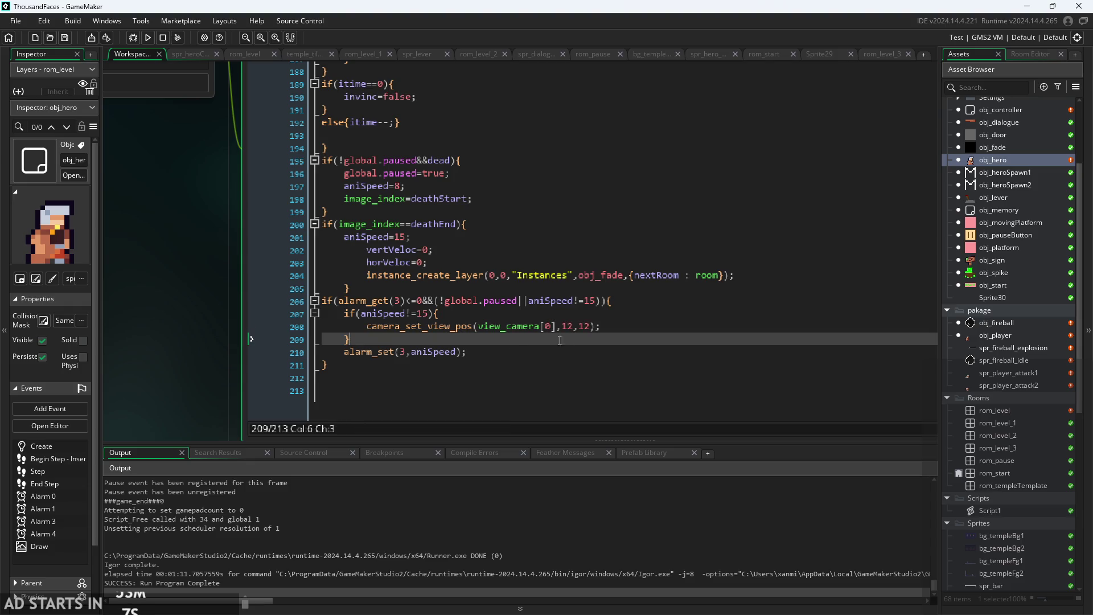
left_click(627, 321)
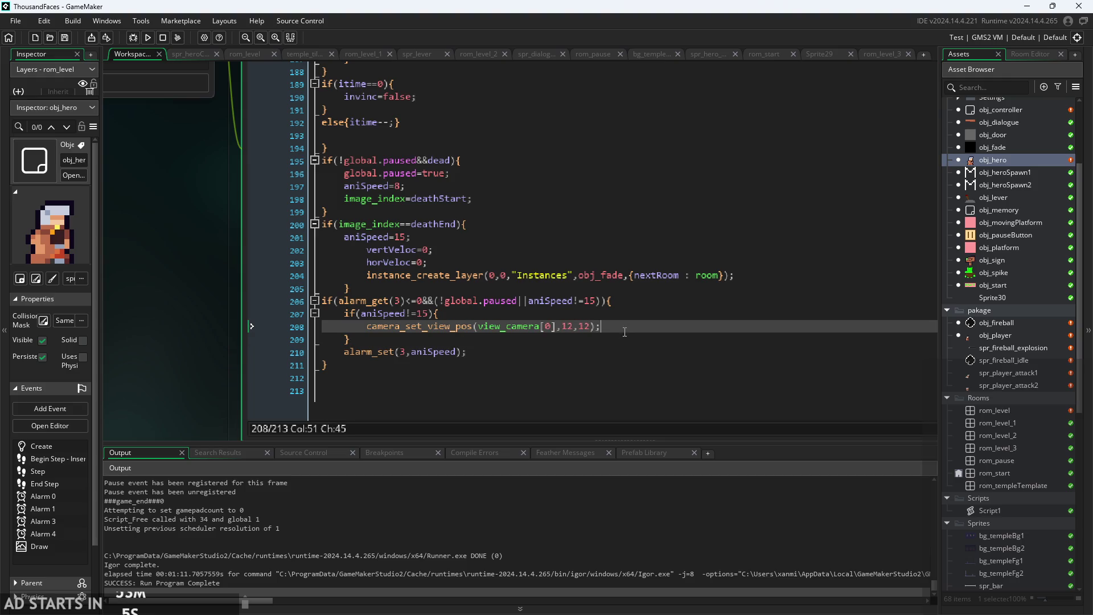
mouse_move(625, 338)
left_mouse_down()
mouse_move(399, 326)
mouse_move(235, 291)
mouse_move(144, 320)
mouse_move(153, 331)
mouse_move(145, 314)
left_mouse_up()
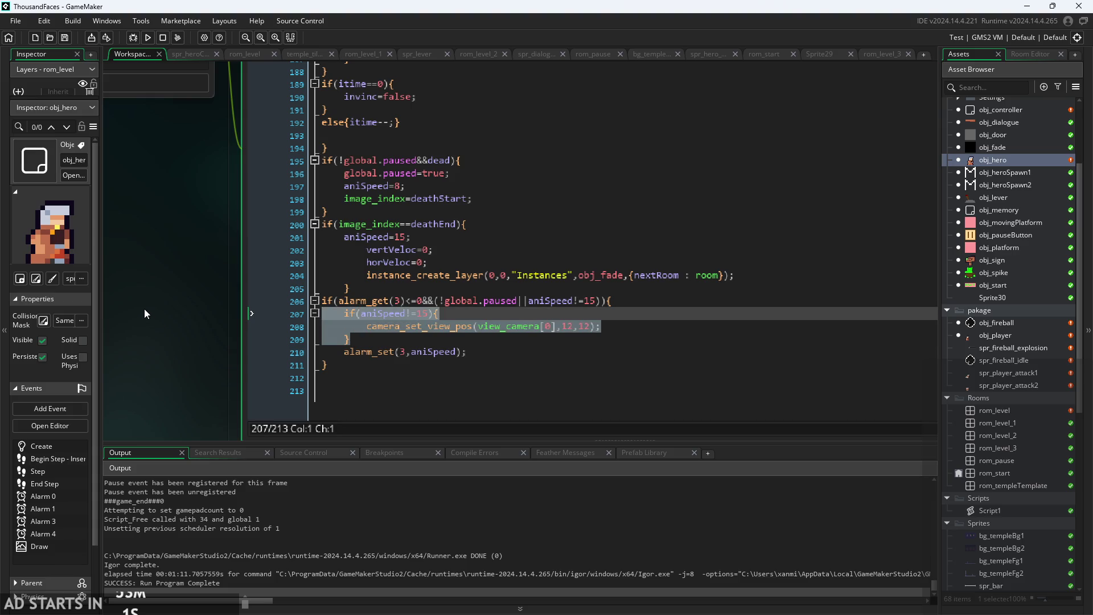
key("BackSpace")
Examine line 206's alarm condition, its global paused check and aniSpeed comparison with 15.
left_click(466, 351)
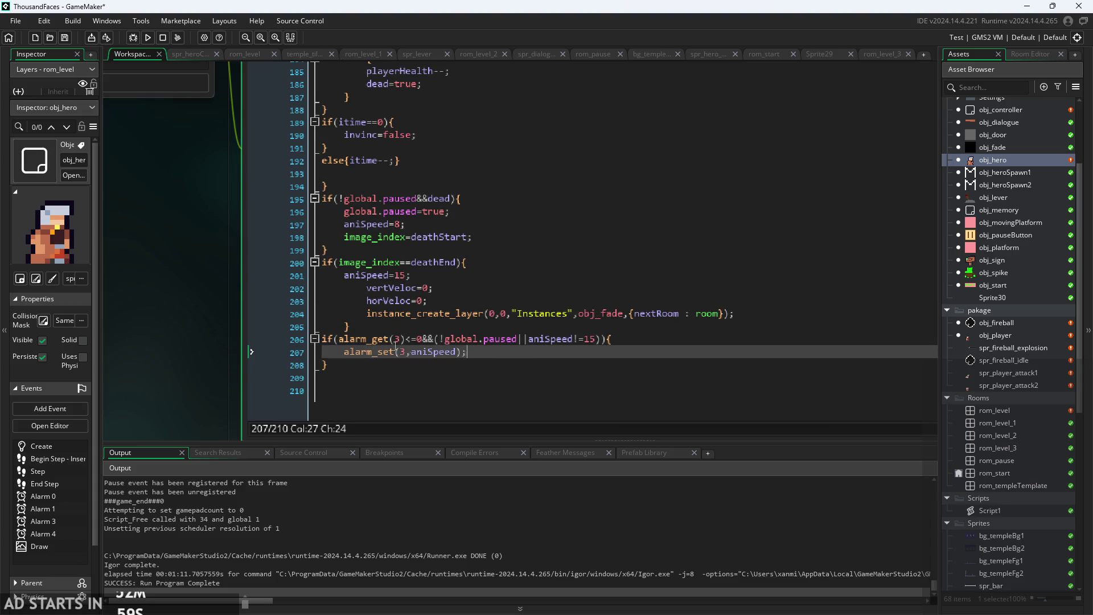
scroll(169, 321, "down", 5, "ctrl")
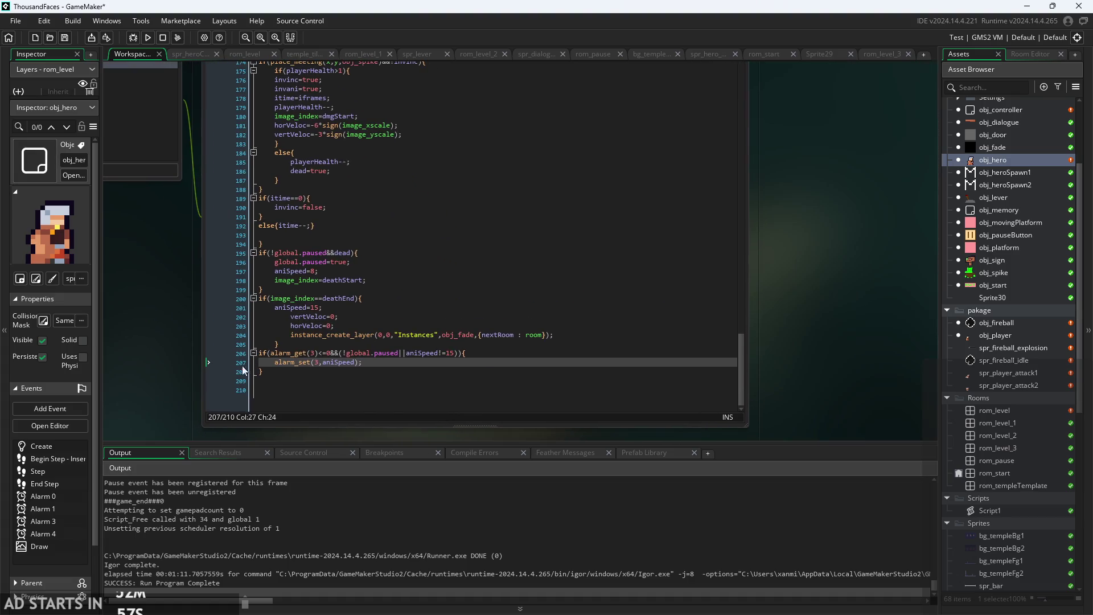
scroll(342, 371, "up", 3, "ctrl")
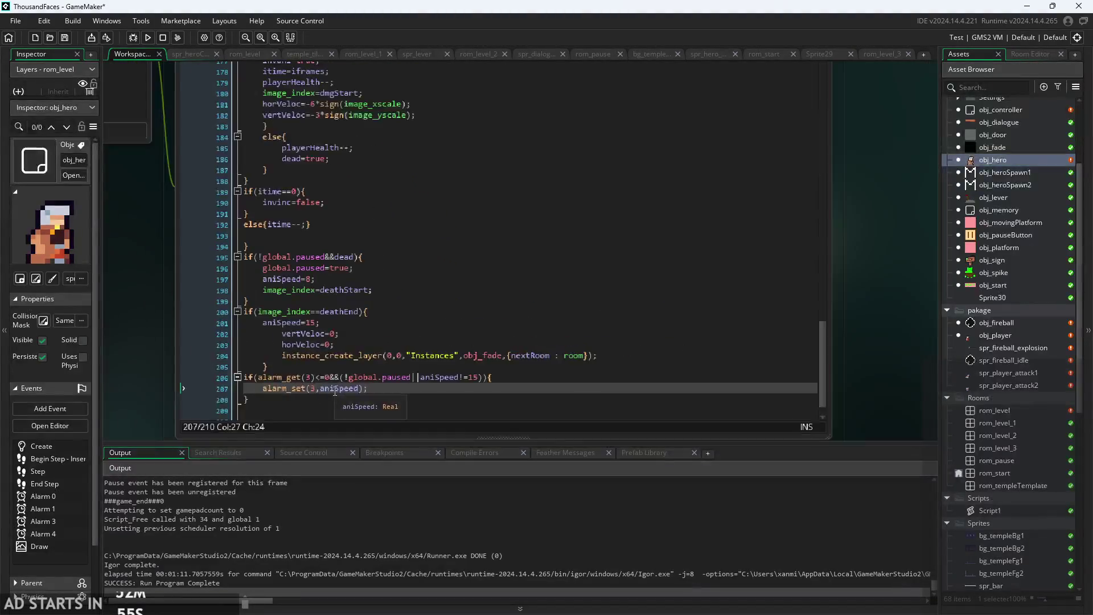
scroll(196, 372, "up", 3, "ctrl")
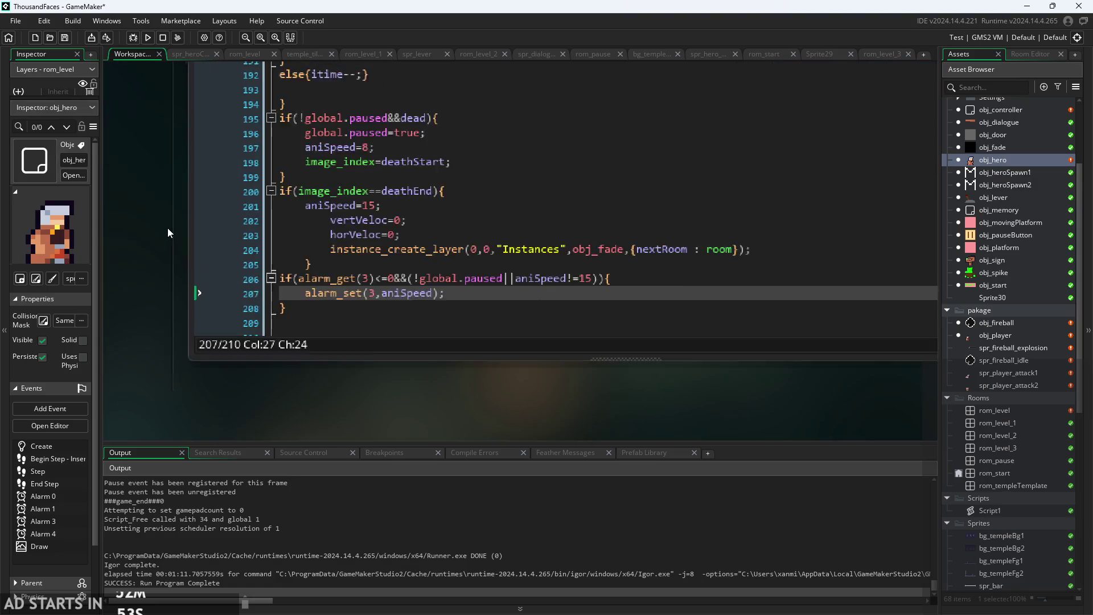
left_click(428, 285)
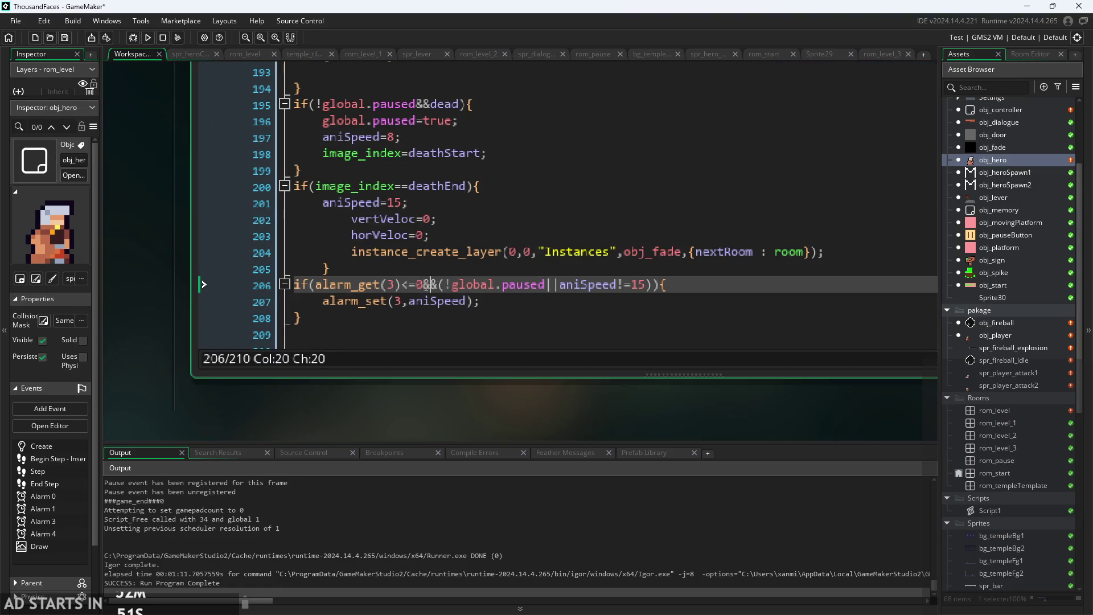
left_click(416, 284)
left_click(504, 287)
left_click(558, 288)
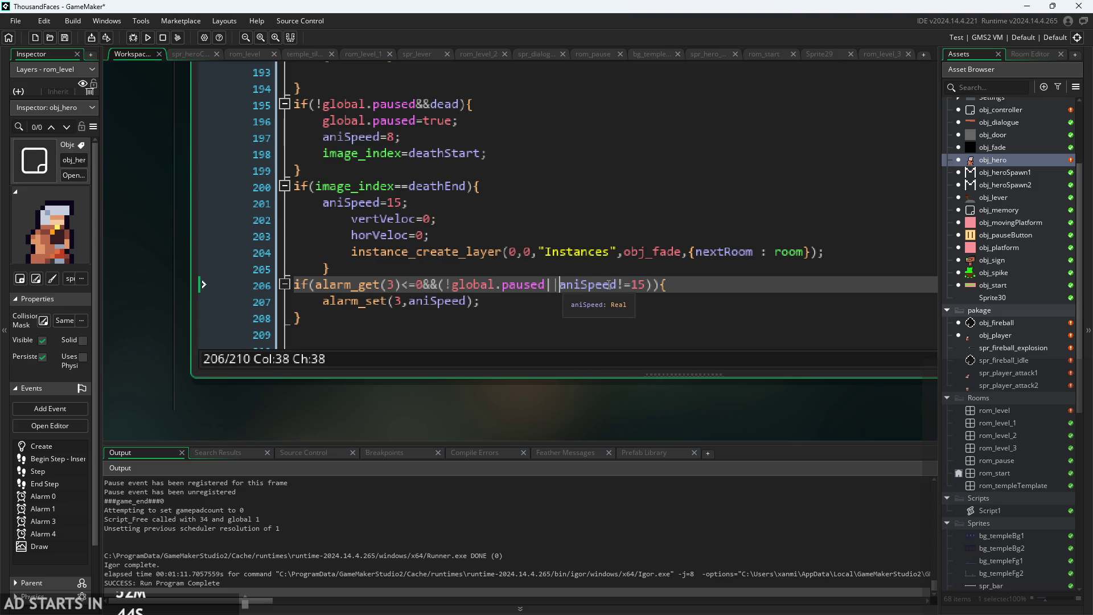
left_click(638, 287)
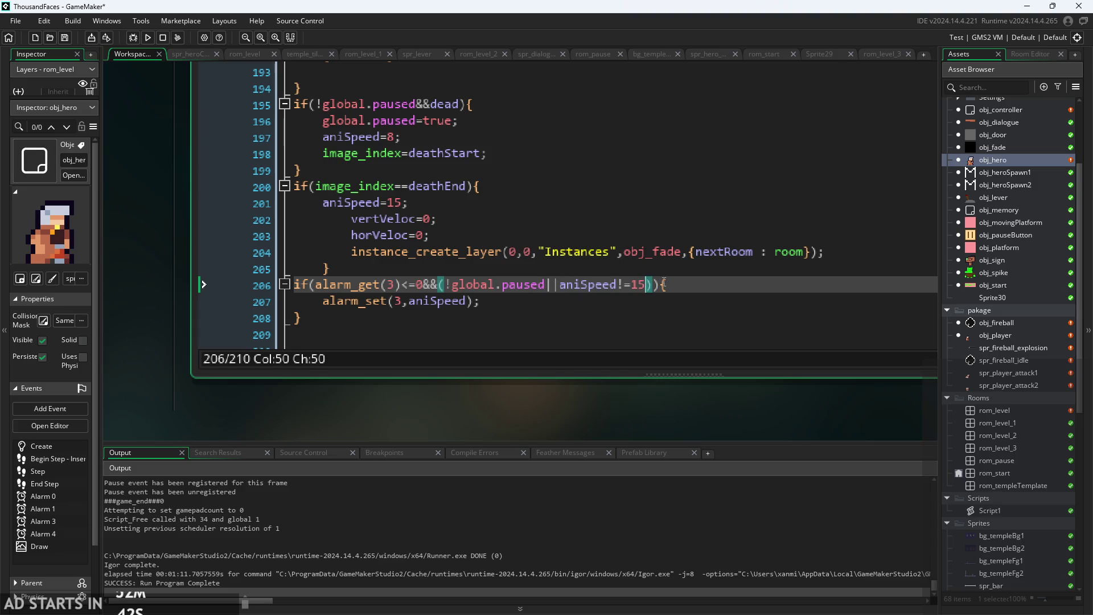
key("Right")
key("Right")
key("Left")
key("Left")
key("Left")
key("Right")
key("Right")
Replace the != 15 comparison on line 206 with 8.
scroll(514, 250, "up", 1)
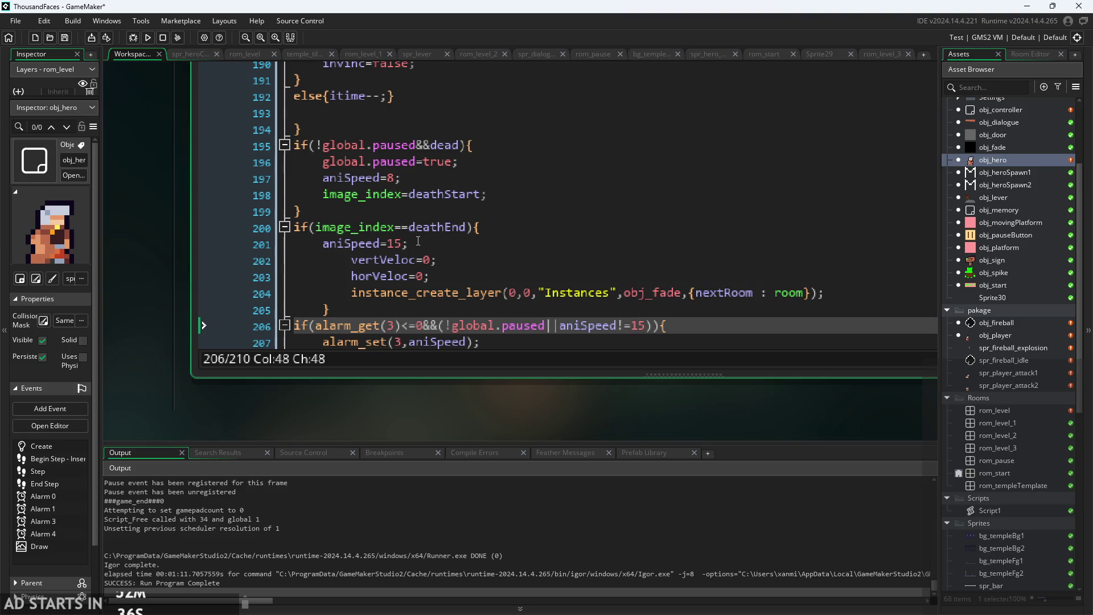
scroll(613, 270, "down", 2)
left_click_drag(619, 250, 649, 245)
key("BackSpace")
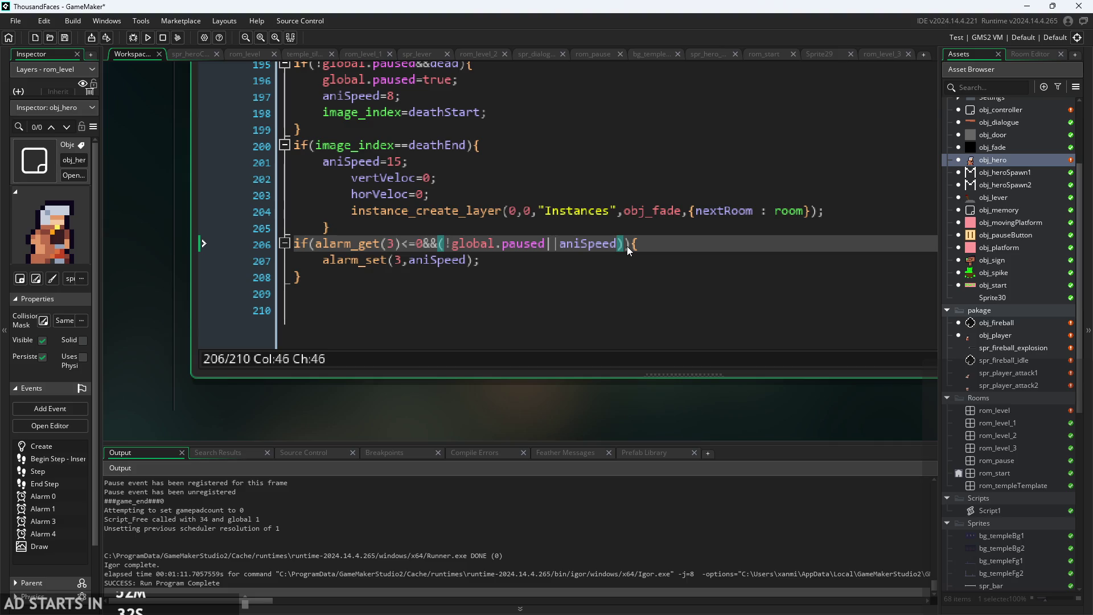
type("==8")
left_click(711, 232)
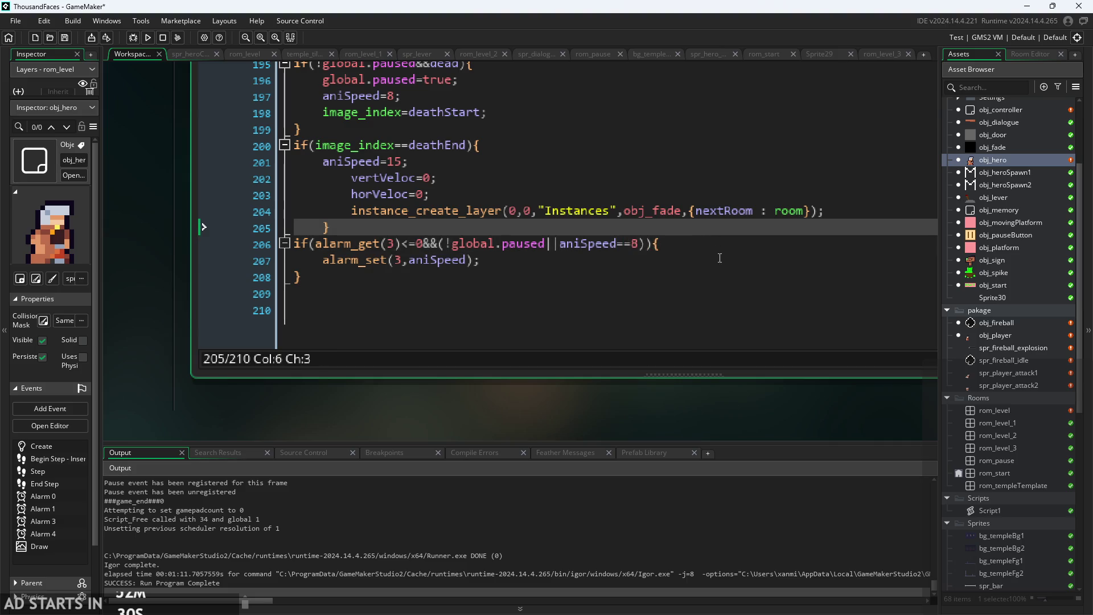
left_click(719, 258)
Review the alarm condition, the death block and its deathStart frame assignment.
scroll(167, 313, "down", 2)
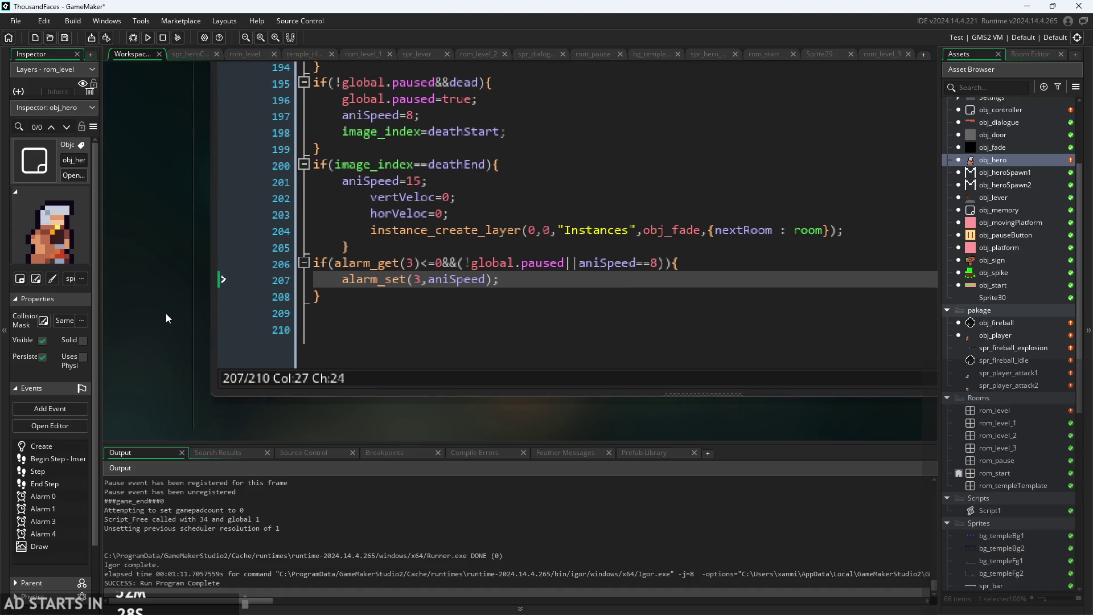
left_click_drag(169, 306, 152, 336)
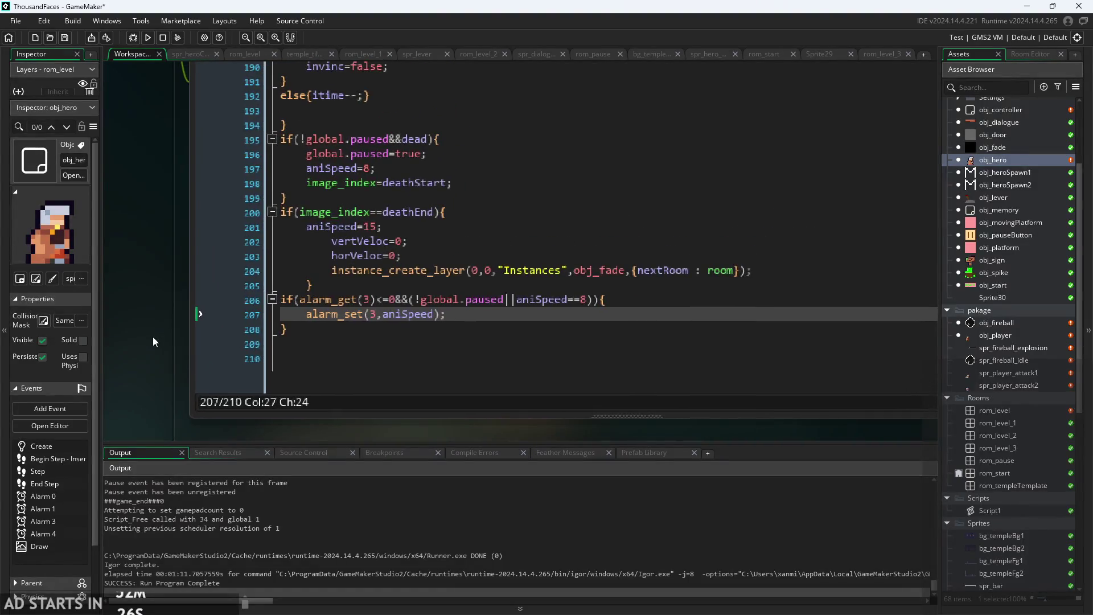
left_click(566, 297)
scroll(412, 277, "up", 2)
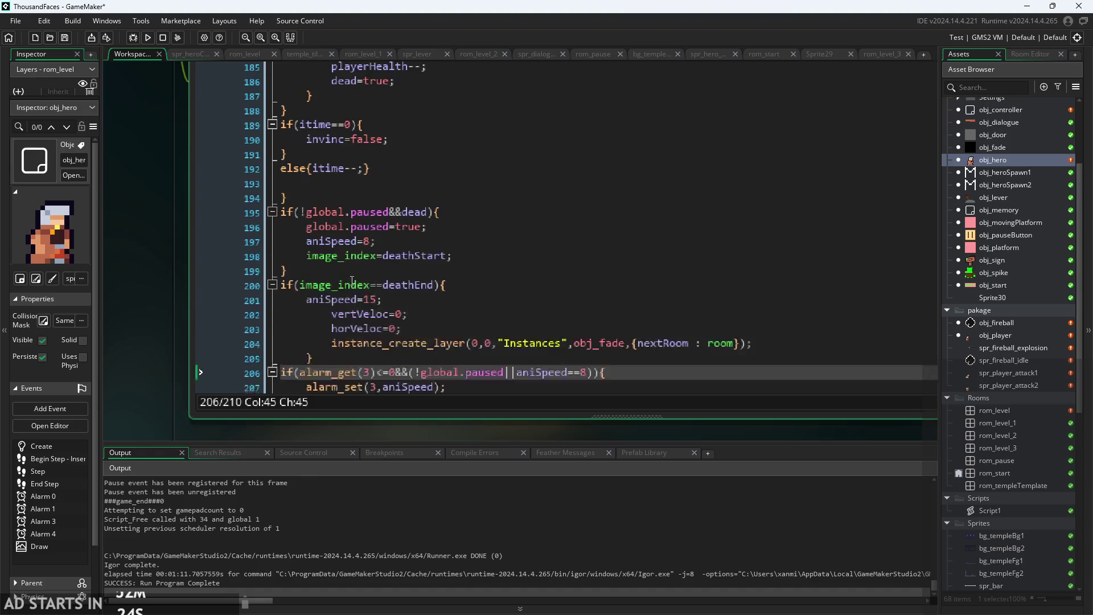
left_click(412, 277)
left_click(467, 256)
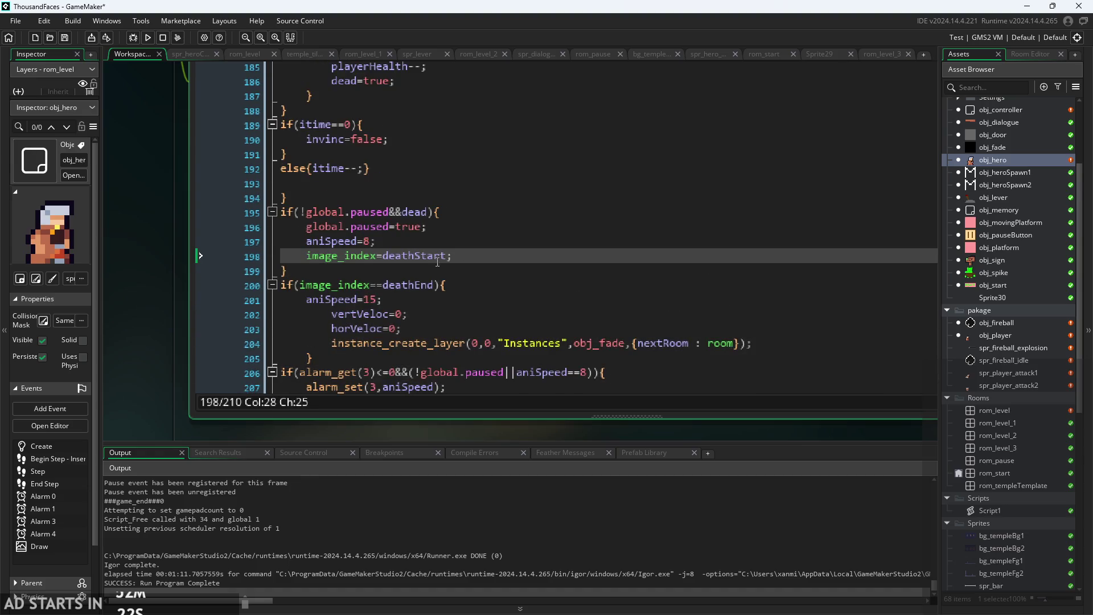
Check the itime countdown and invincibility reset lines, then run the game with F5.
scroll(386, 297, "up", 5)
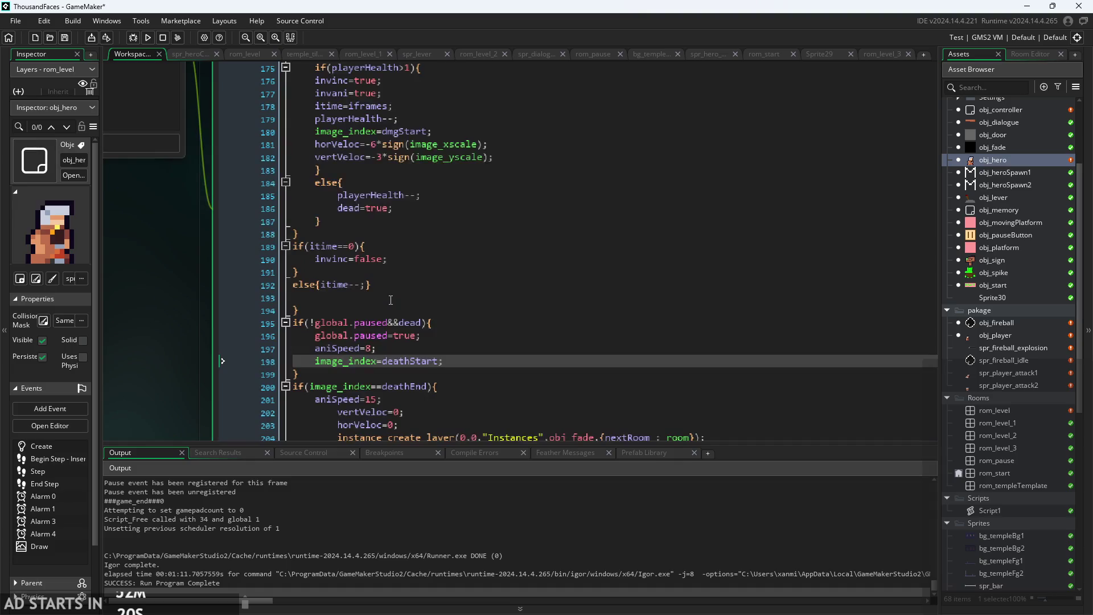
scroll(390, 300, "down", 1)
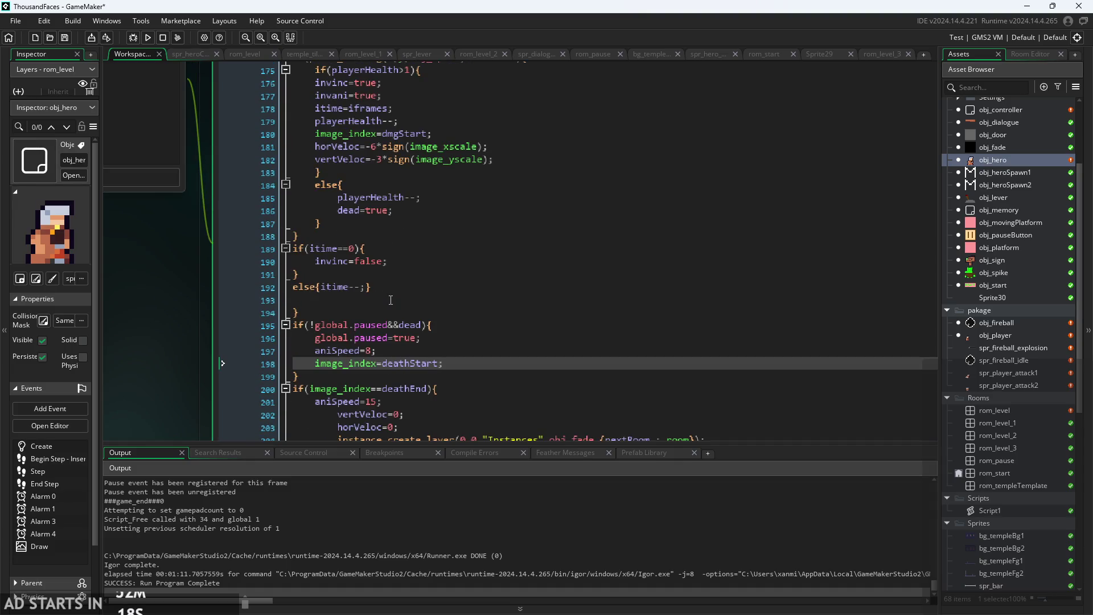
scroll(450, 325, "up", 1)
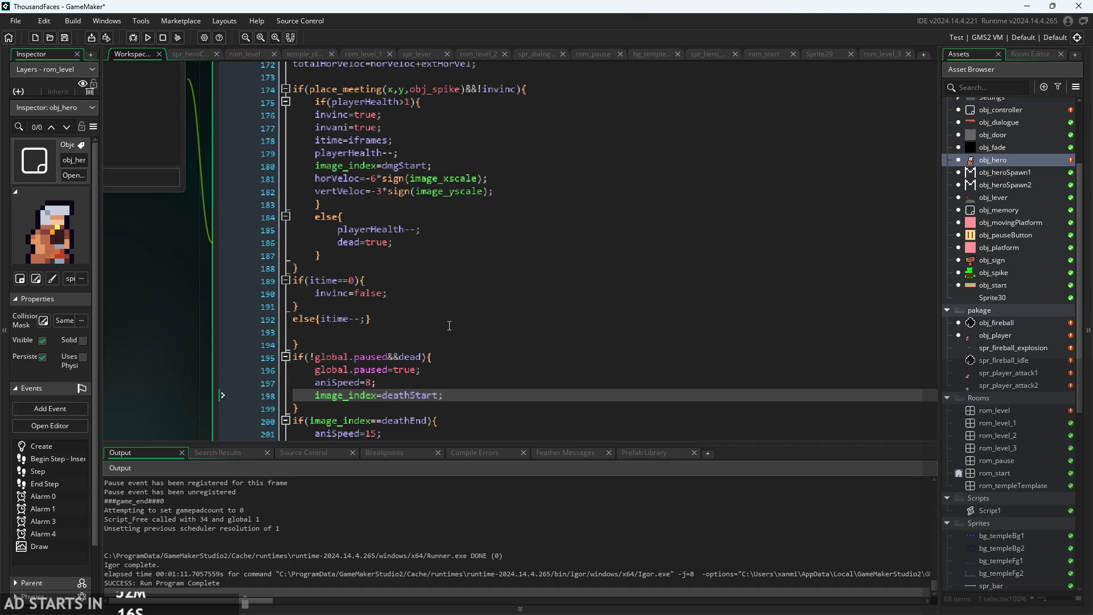
left_click(431, 319)
left_click(431, 294)
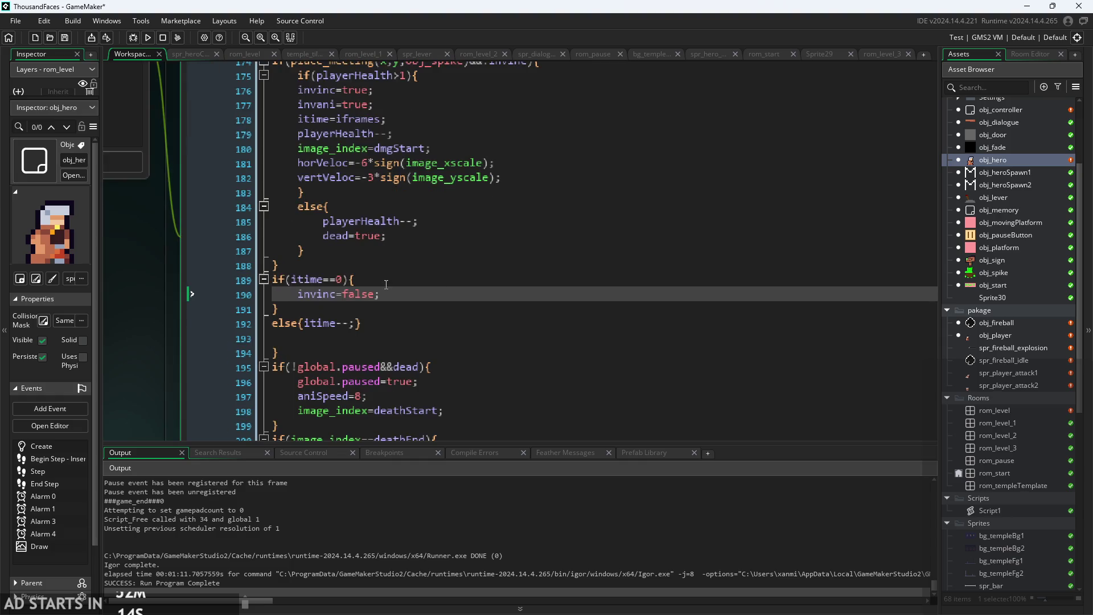
left_click(407, 285)
scroll(239, 310, "down", 3, "ctrl")
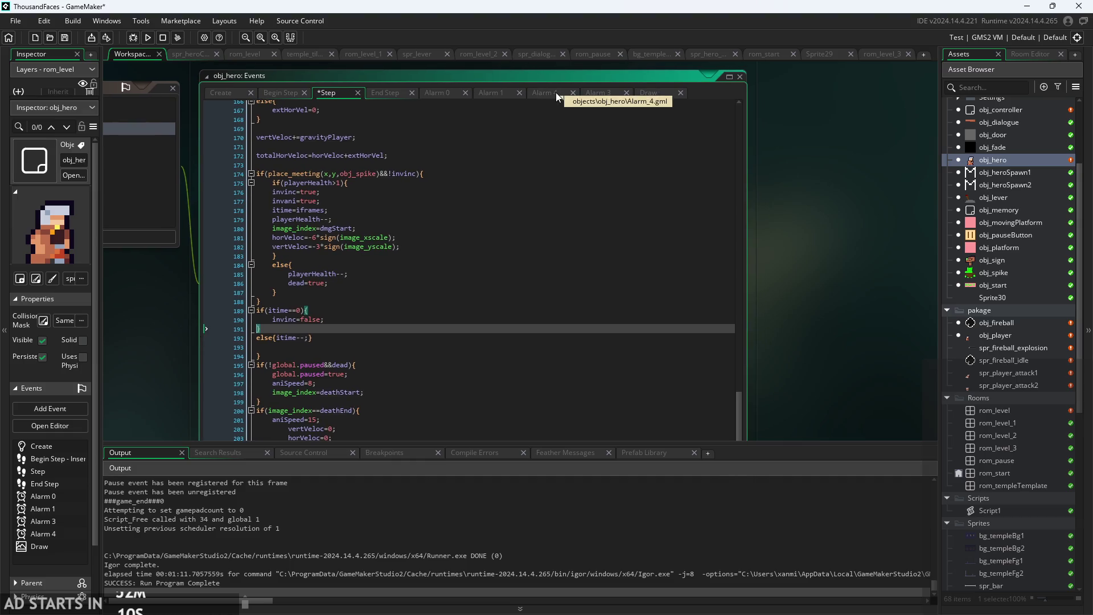
scroll(655, 187, "down", 2)
left_click_drag(822, 292, 848, 132)
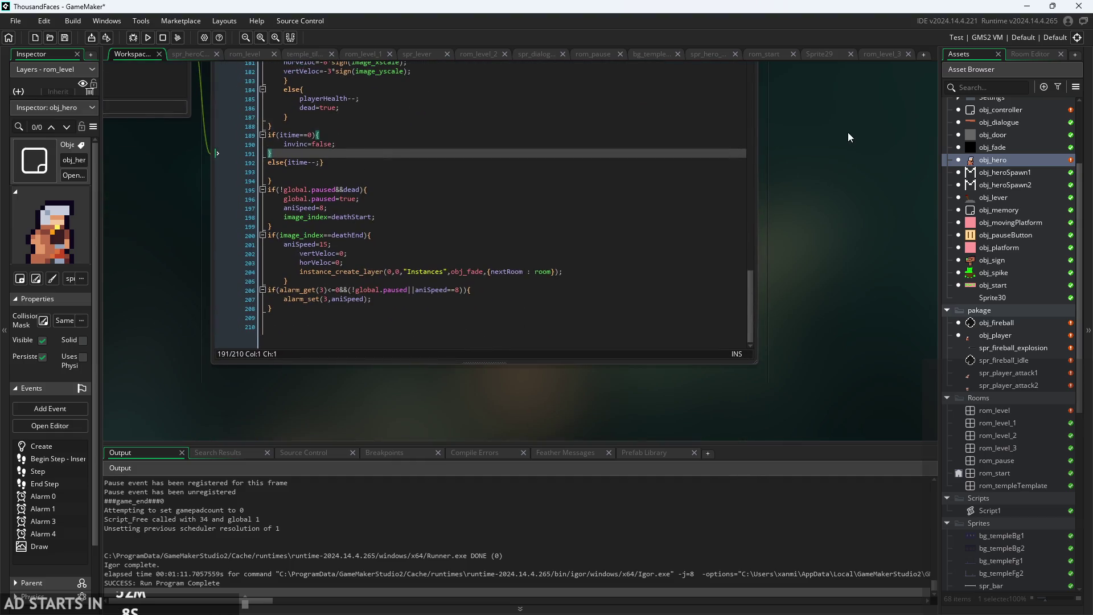
key("F5")
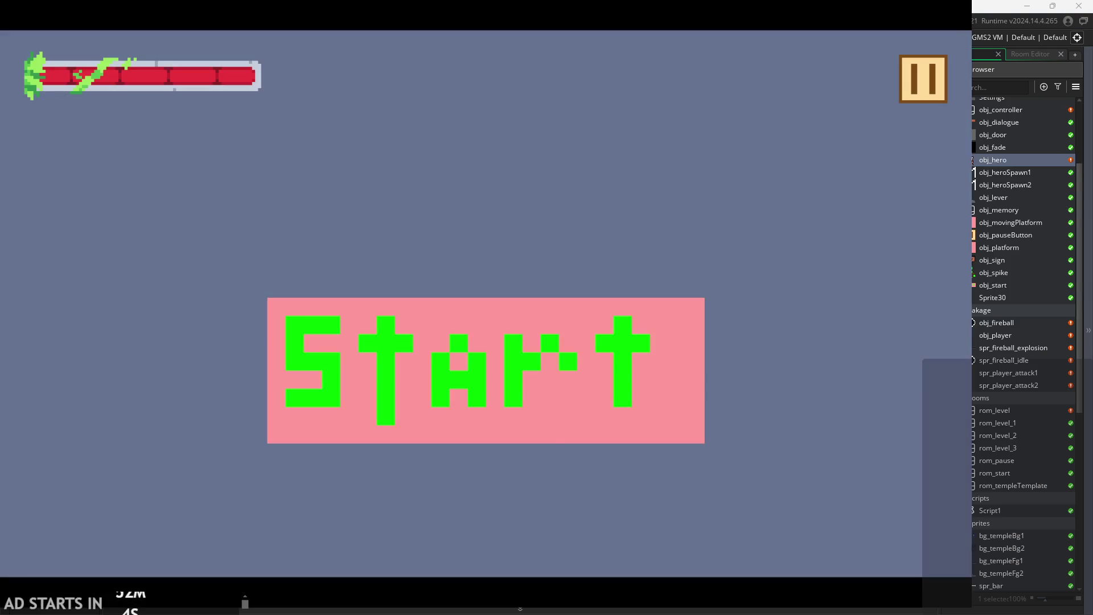
left_click(510, 367)
key("Right")
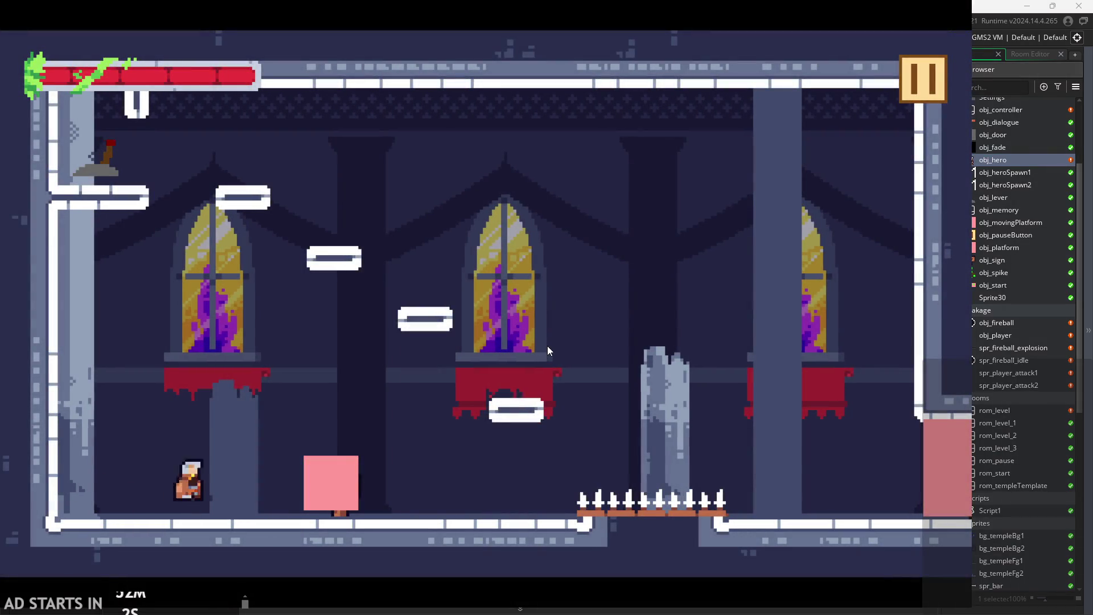
key("space")
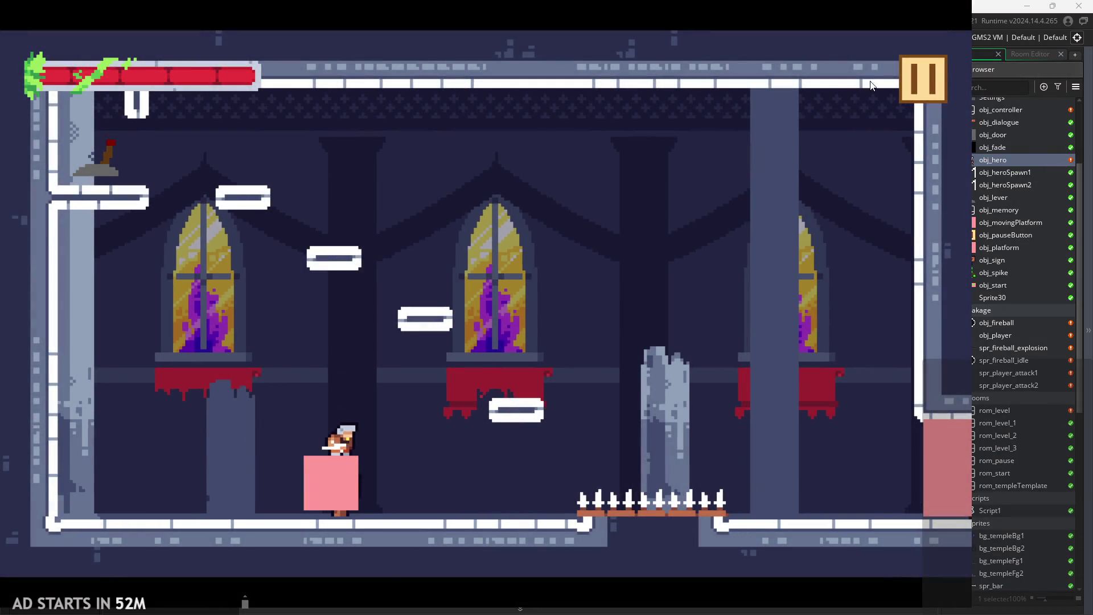
left_click(920, 87)
left_click(771, 498)
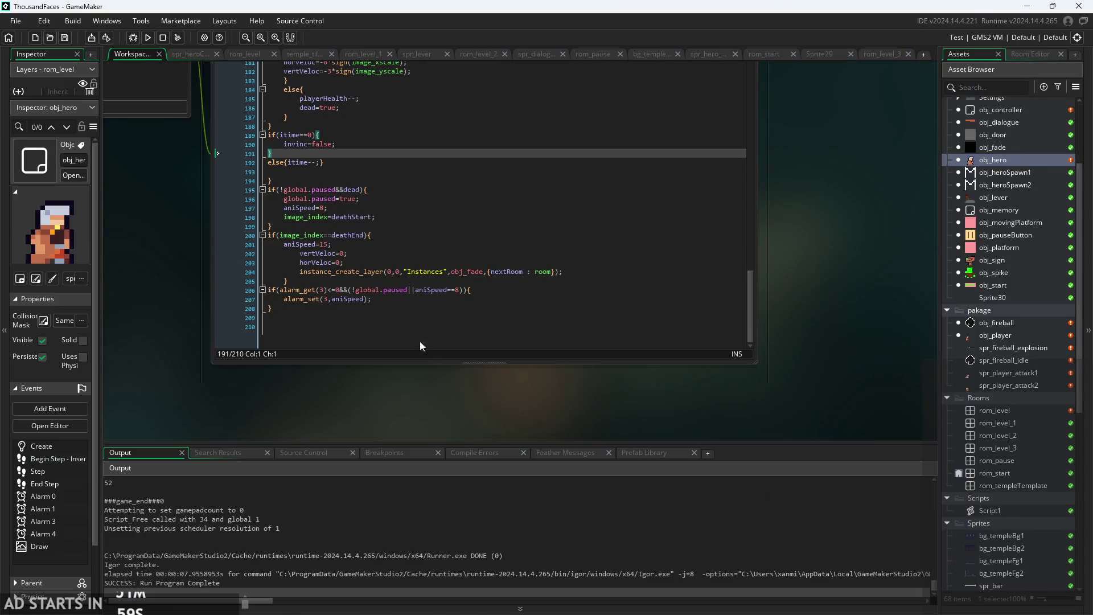
Review obj_hero's alarm_set line, then its Alarm 3, Alarm 4, Alarm 1 and Alarm 0 code.
left_click(274, 297)
scroll(381, 328, "down", 3)
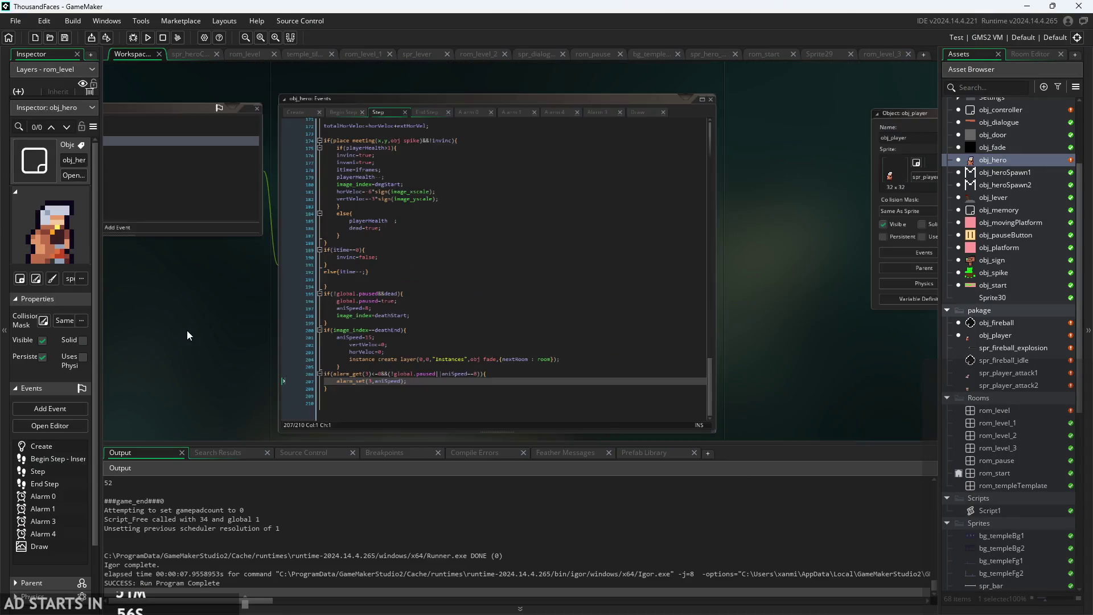
scroll(272, 336, "up", 3)
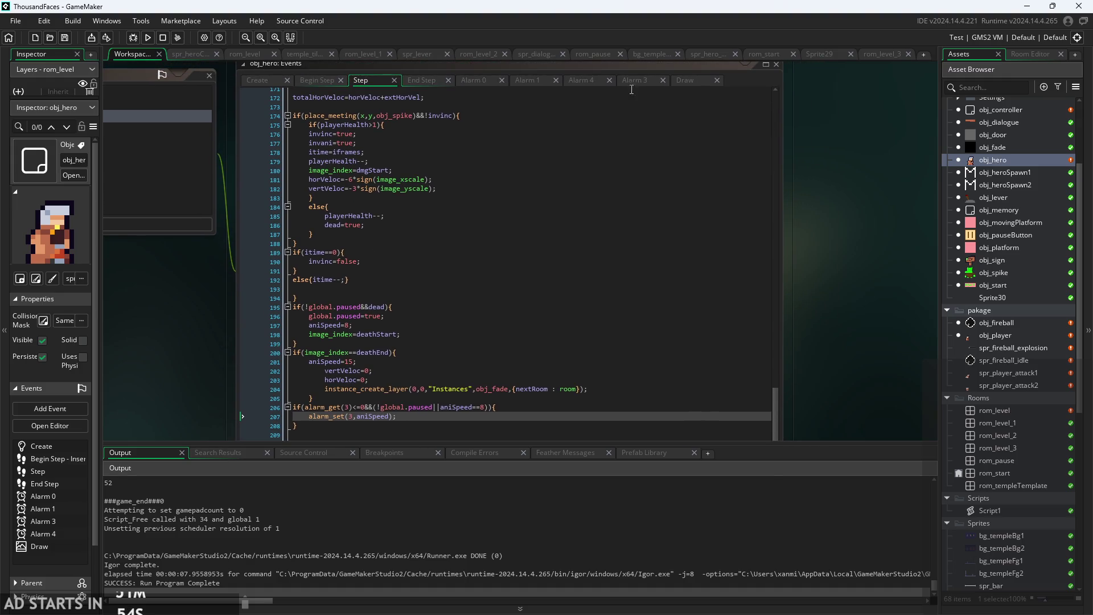
left_click(633, 80)
left_click(570, 81)
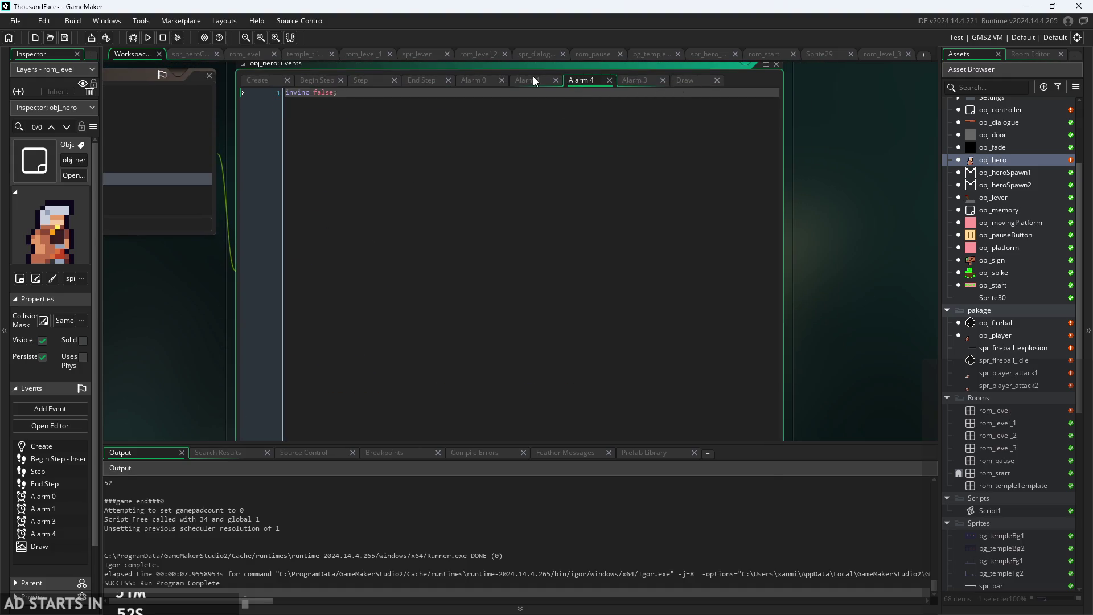
left_click(641, 81)
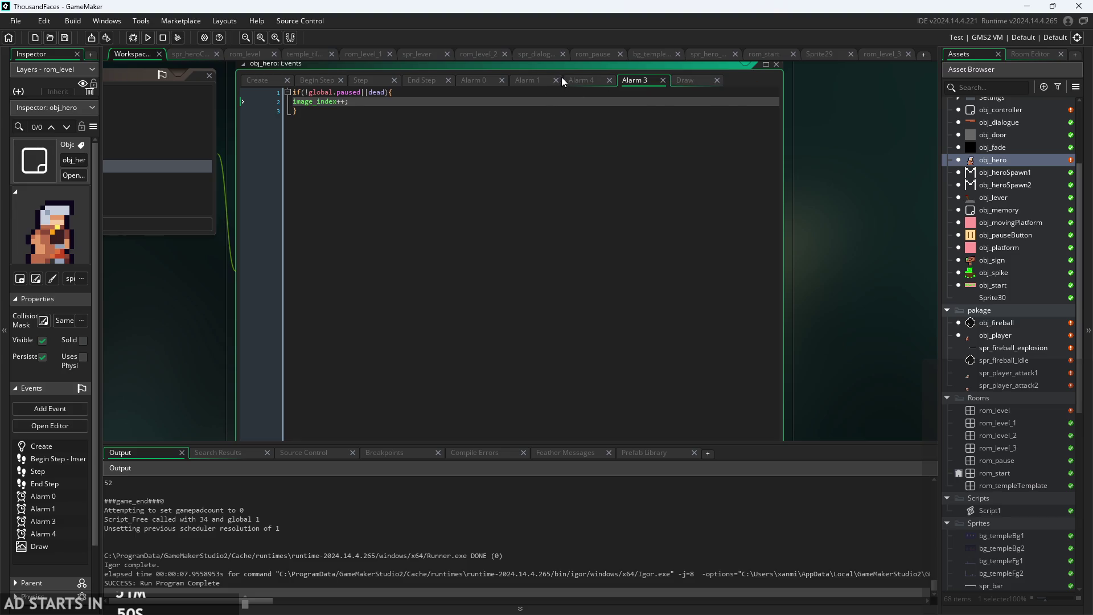
left_click(519, 80)
left_click(485, 78)
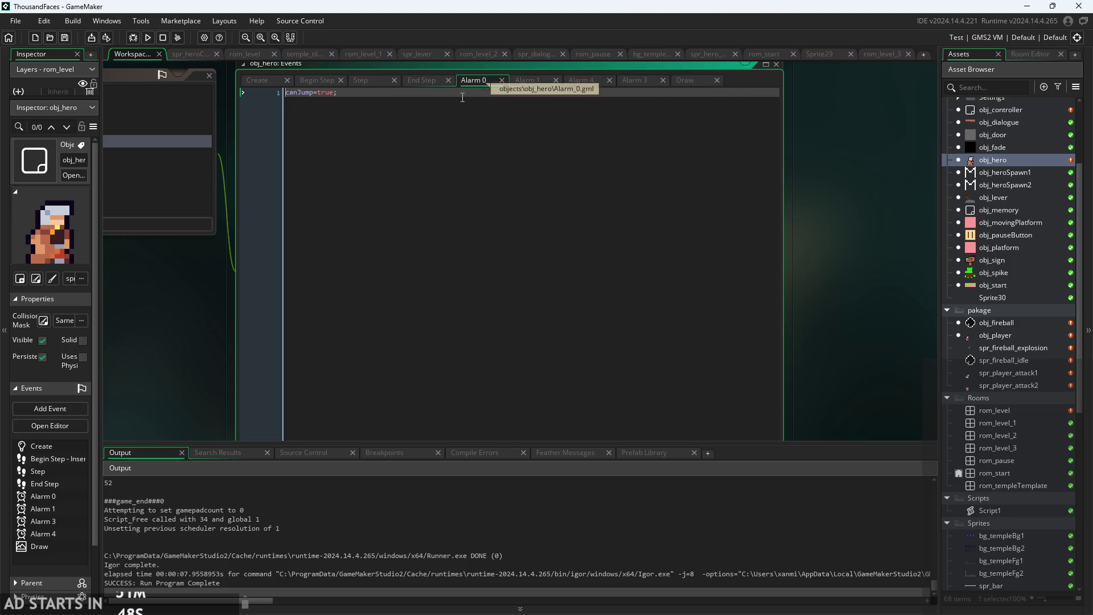
Open obj_hero's End Step code and inspect the line resetting frames to dmgStart.
left_click(414, 80)
scroll(165, 221, "down", 3)
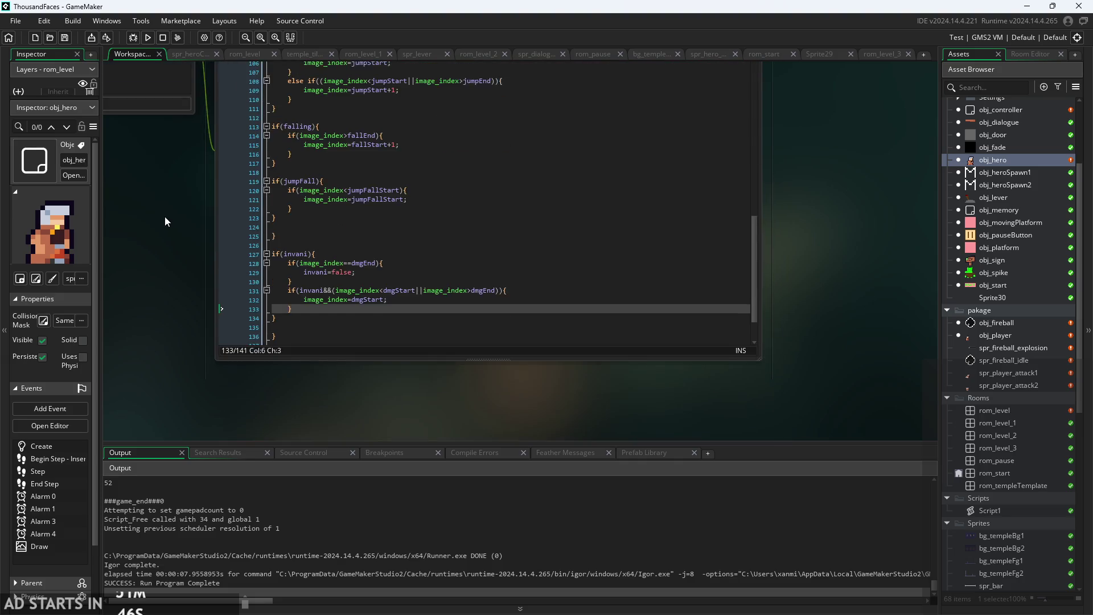
scroll(170, 222, "up", 2)
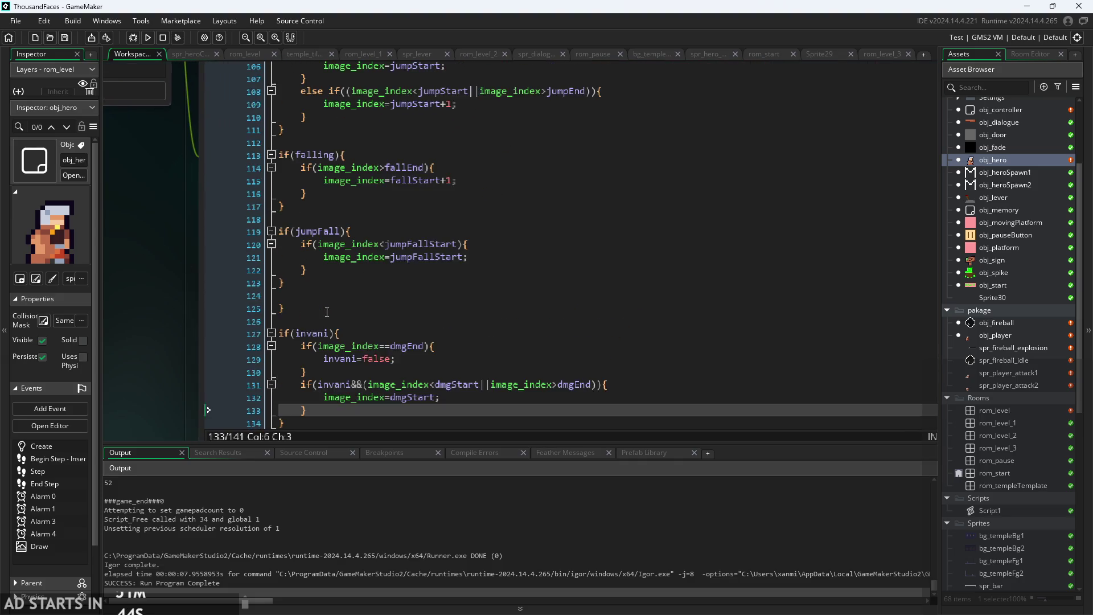
left_click(468, 365)
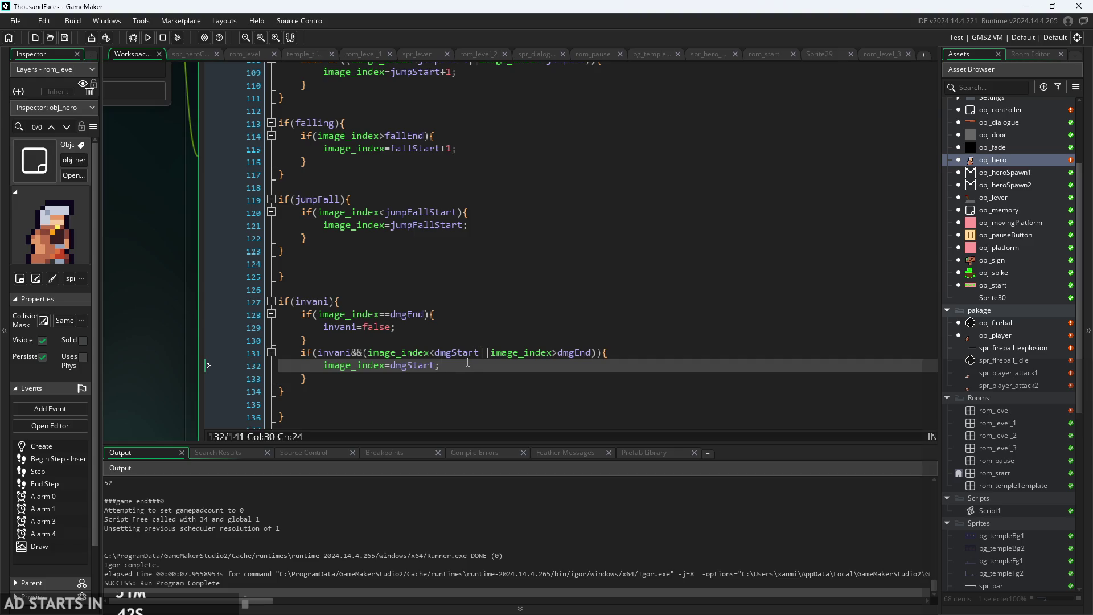
key("Up")
key("Down")
key("Down")
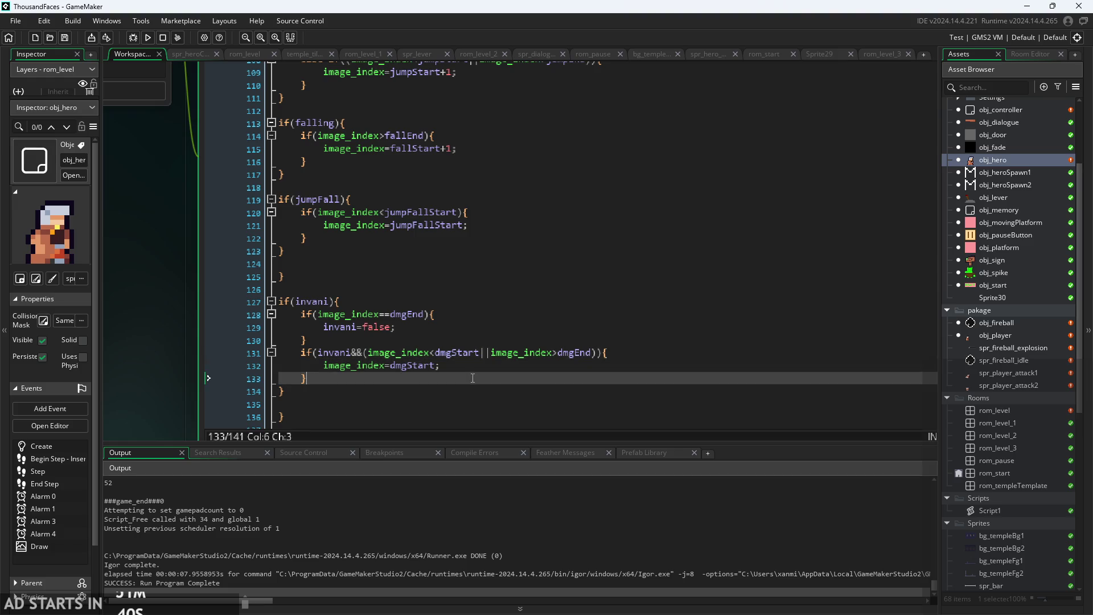
scroll(464, 365, "up", 1)
left_click(465, 364)
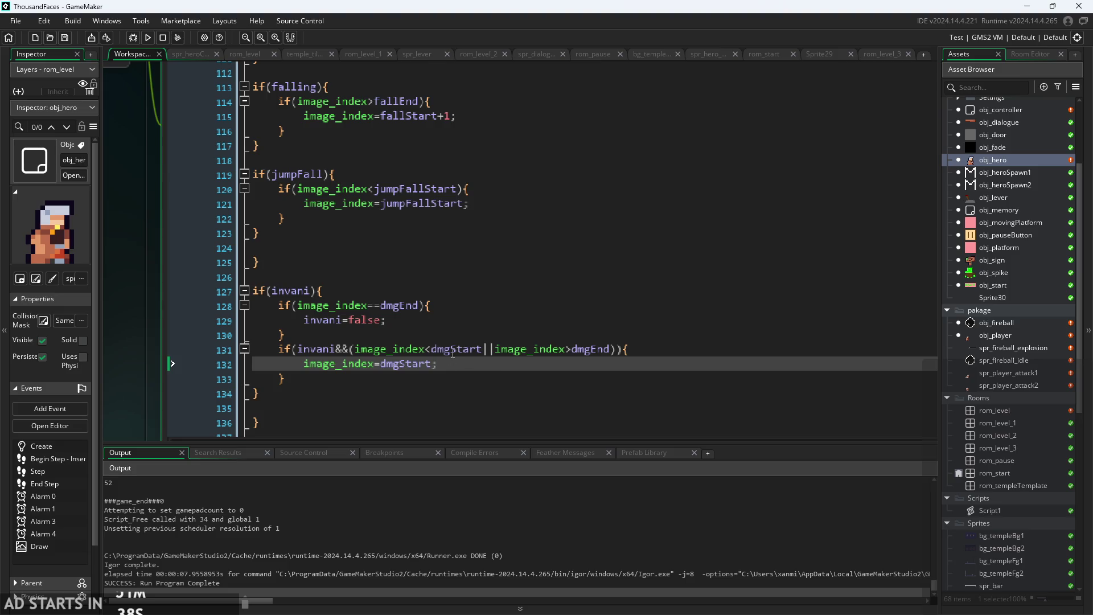
scroll(401, 314, "down", 1)
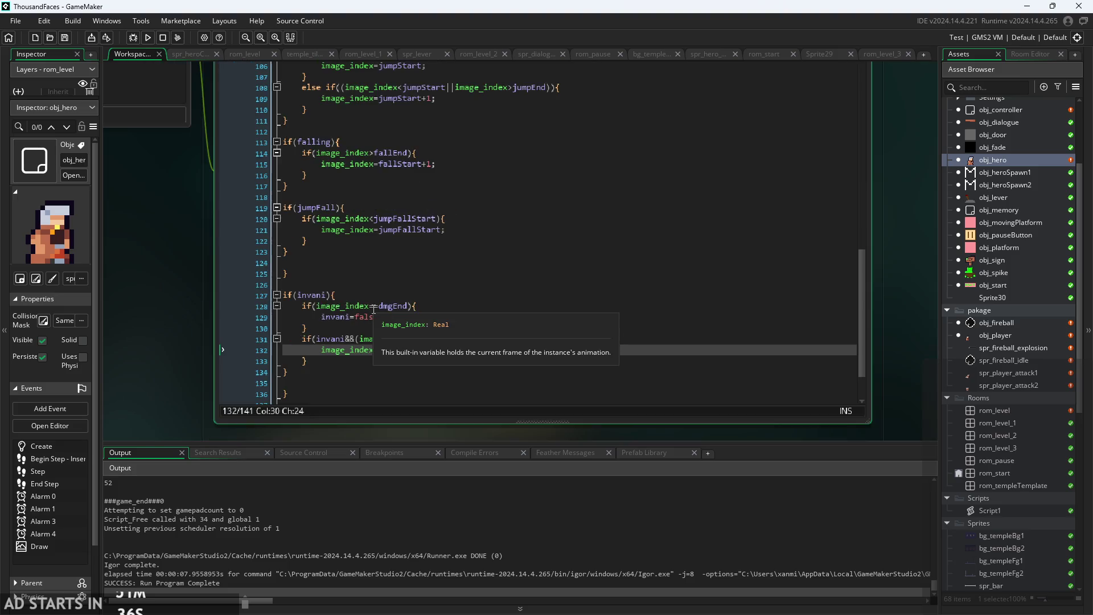
Trace the invani block: clear invani at dmgEnd, otherwise reset frames to dmgStart.
left_click(401, 315)
scroll(401, 312, "up", 1)
key("Up")
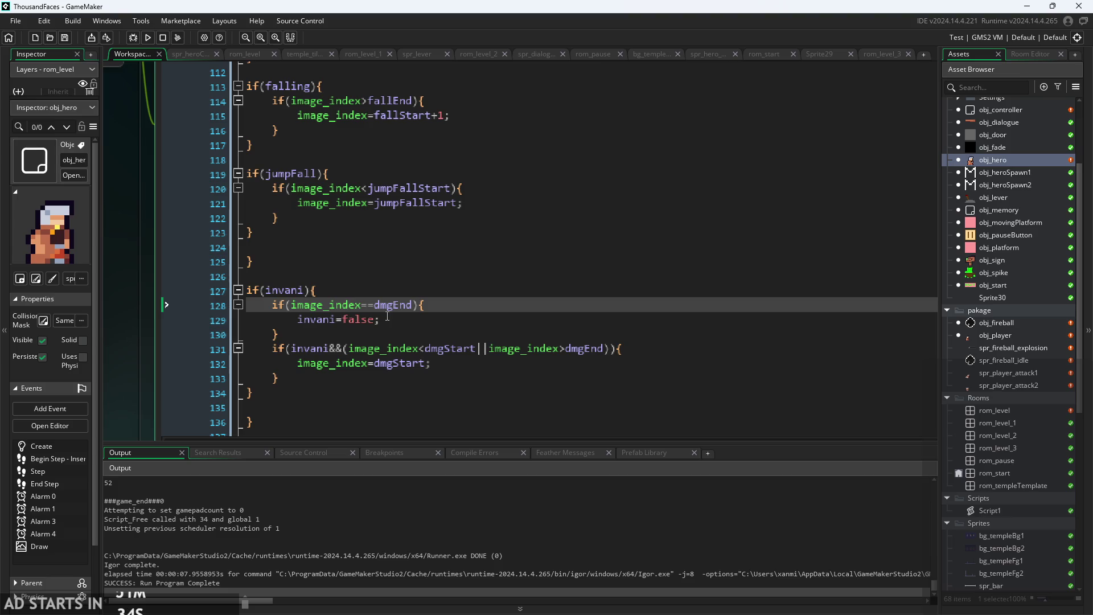
left_click(430, 348)
left_click(430, 319)
scroll(433, 341, "down", 1)
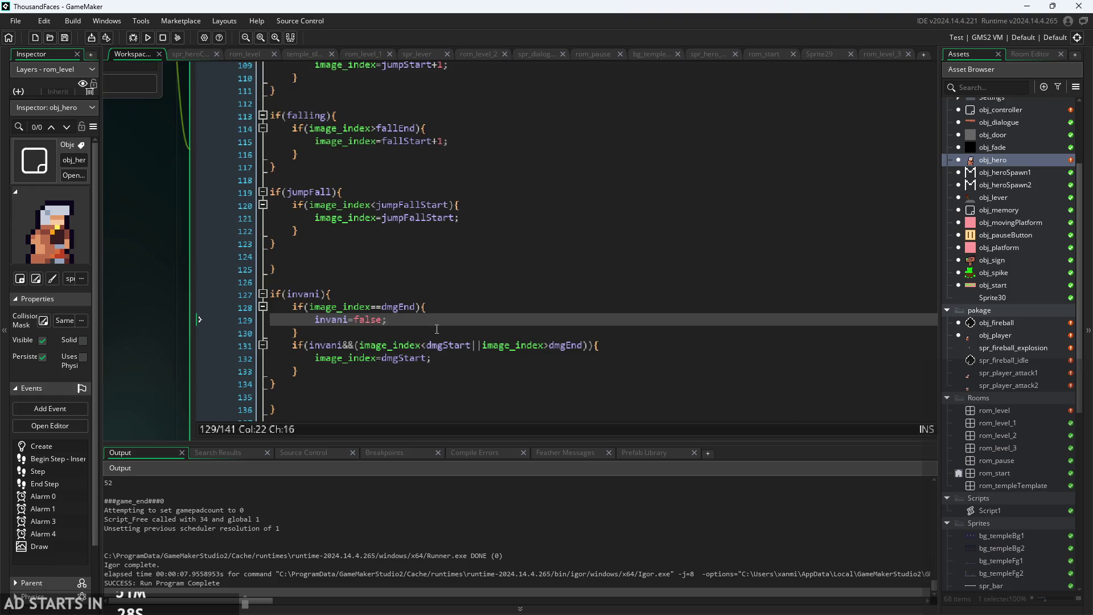
left_click(437, 358)
scroll(437, 358, "down", 1)
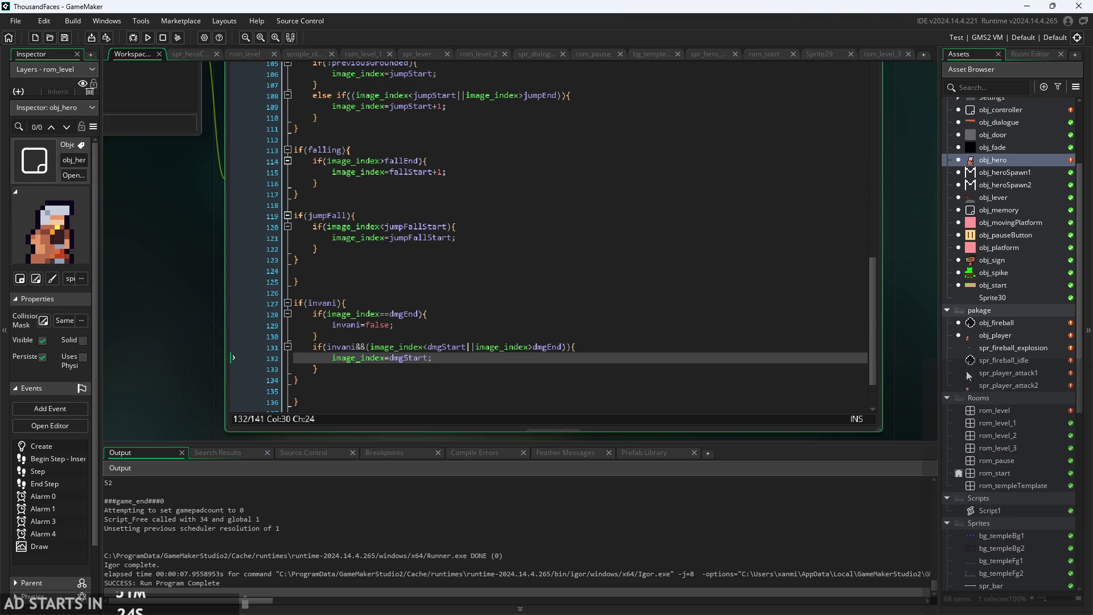
scroll(437, 364, "up", 1)
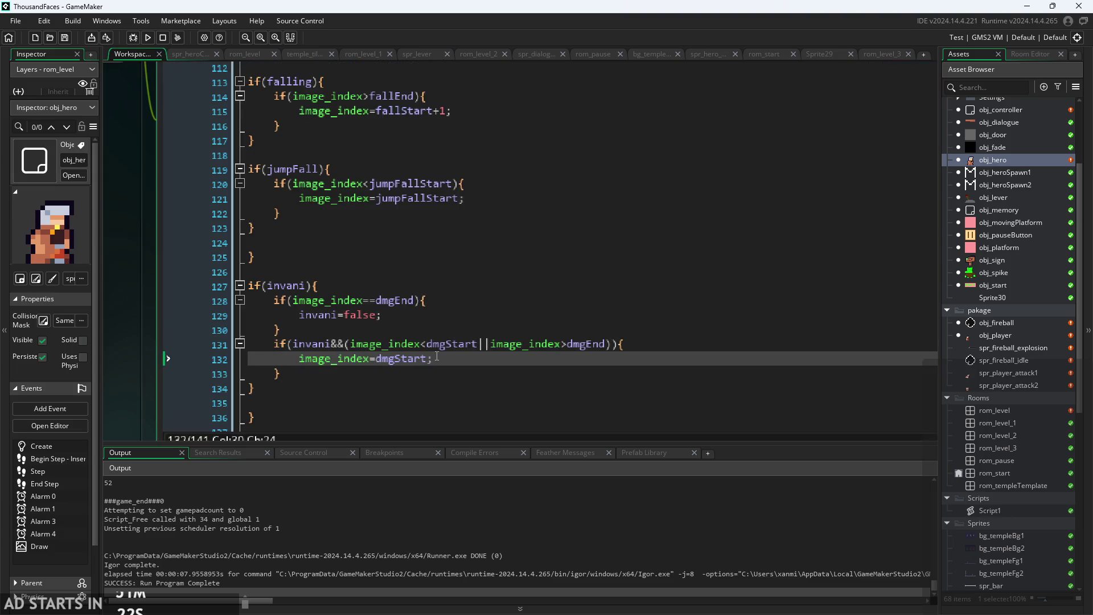
Open spr_player_attack1 and review its five-frame attack animation and 16, 32 origin.
double_click(1012, 375)
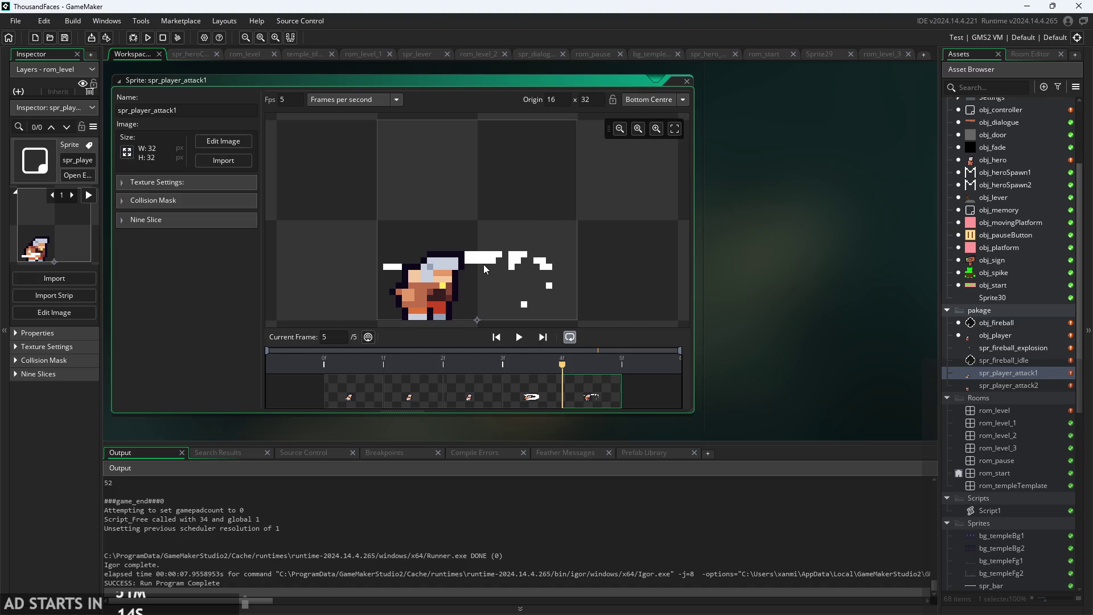
scroll(647, 251, "down", 2)
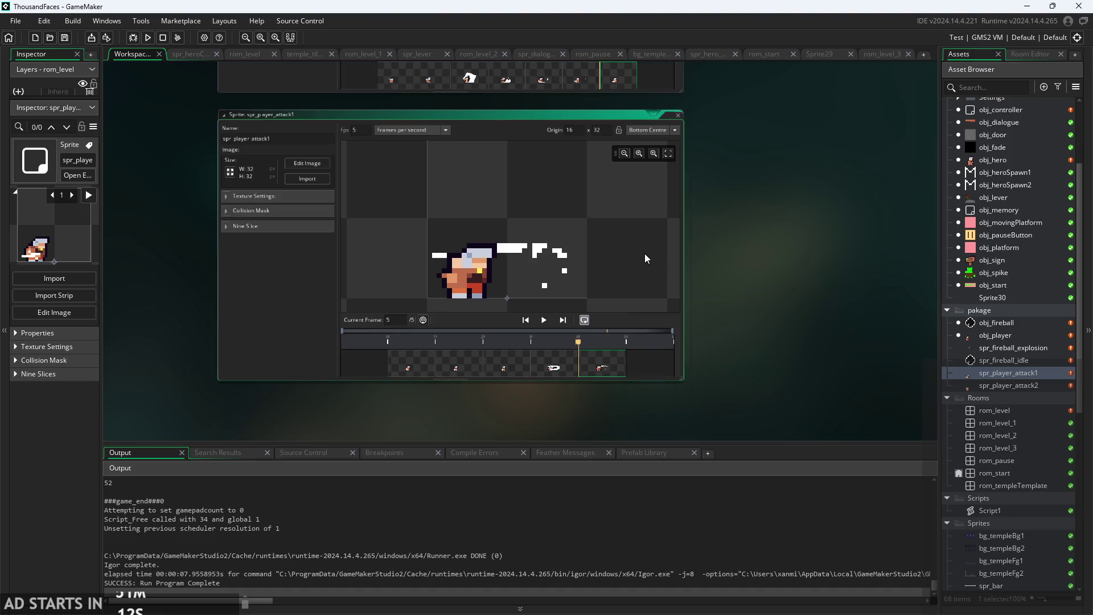
scroll(644, 254, "up", 1)
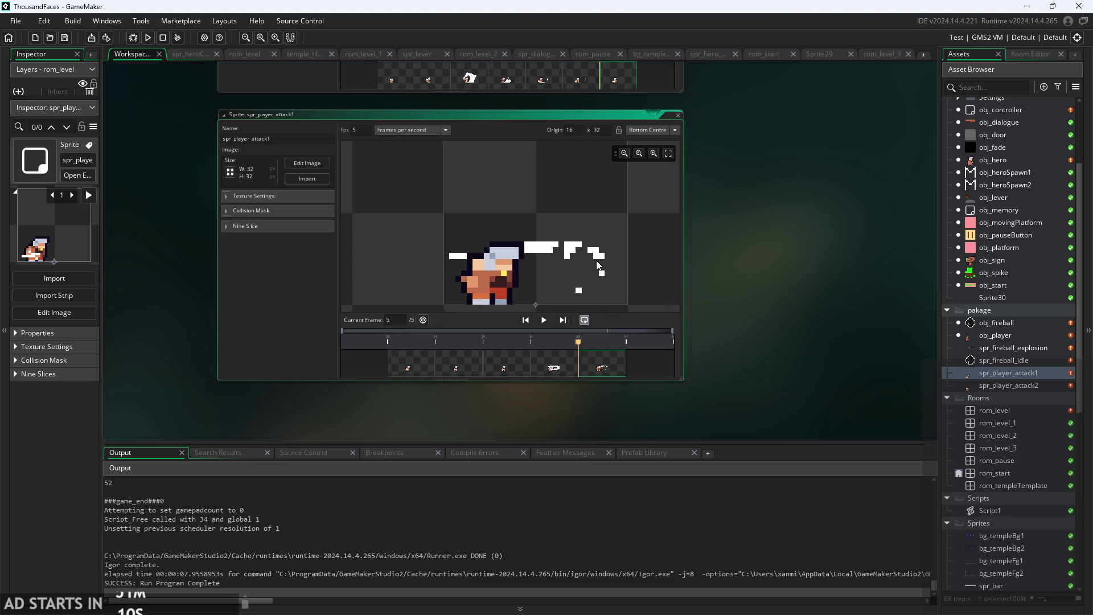
scroll(622, 251, "down", 1)
scroll(634, 241, "up", 1)
scroll(644, 246, "down", 2)
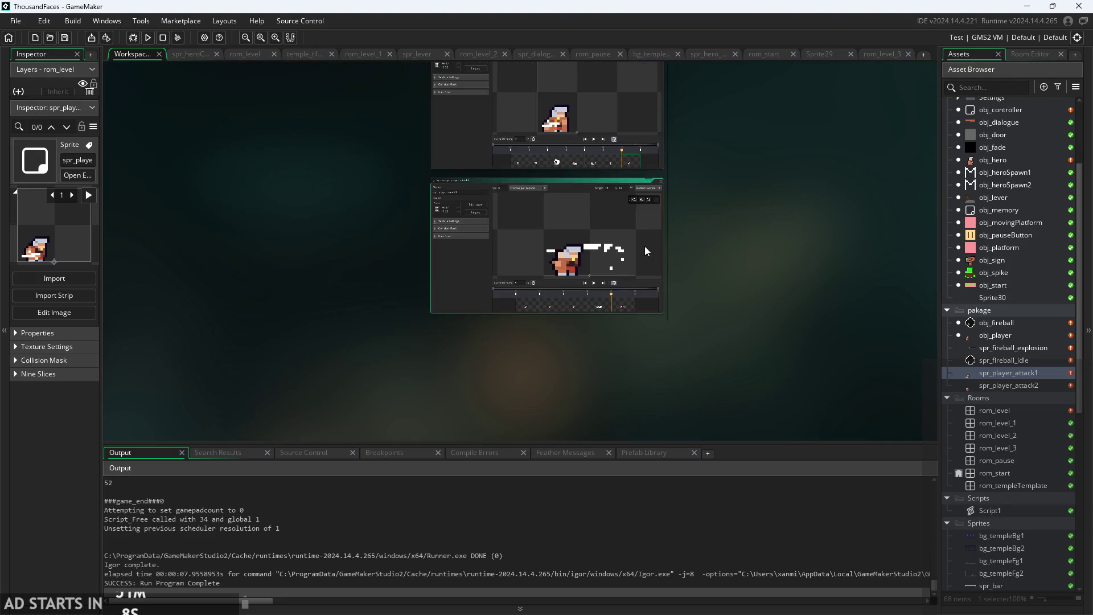
scroll(644, 246, "up", 3)
scroll(628, 247, "down", 1)
scroll(627, 236, "down", 2)
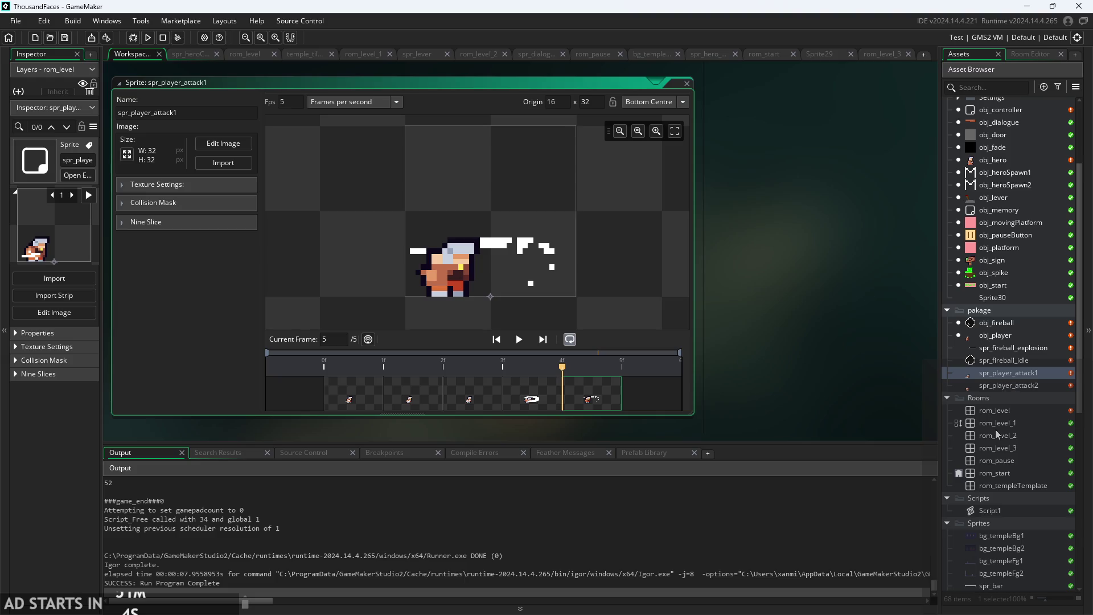
scroll(999, 433, "down", 5)
Compare with spr_heroCharacter, then reopen spr_player_attack1 and clear its origin x value.
double_click(1009, 474)
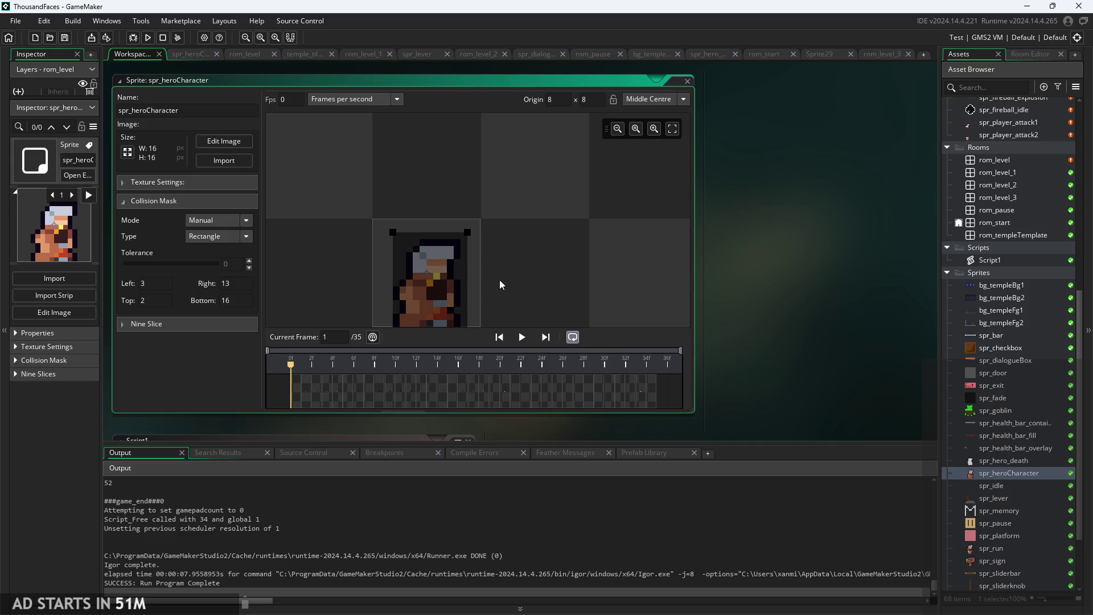
left_click_drag(500, 279, 500, 250)
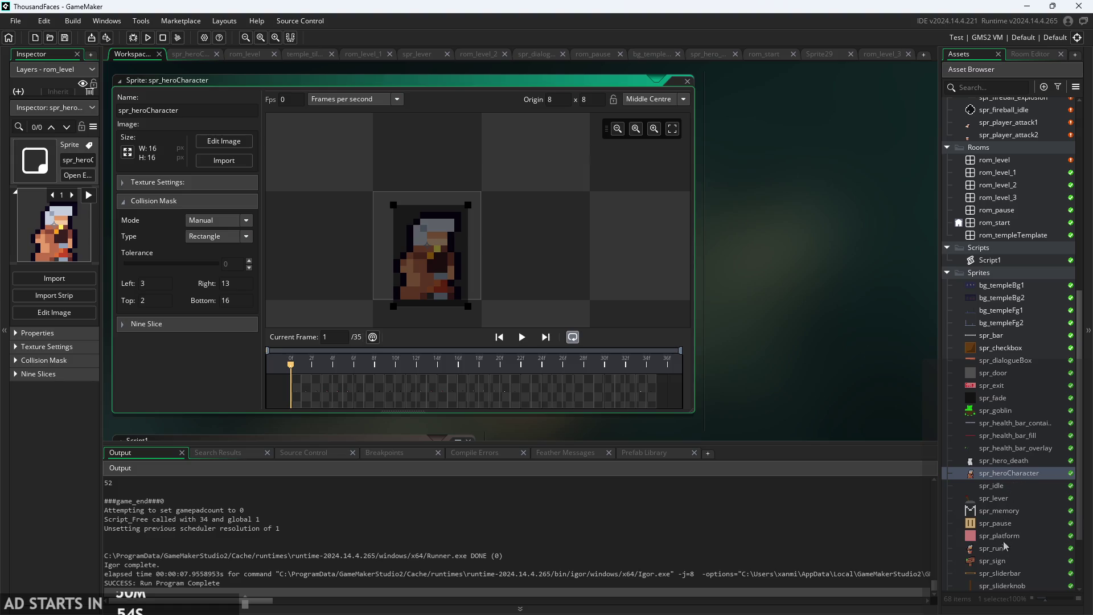
scroll(996, 228, "up", 1)
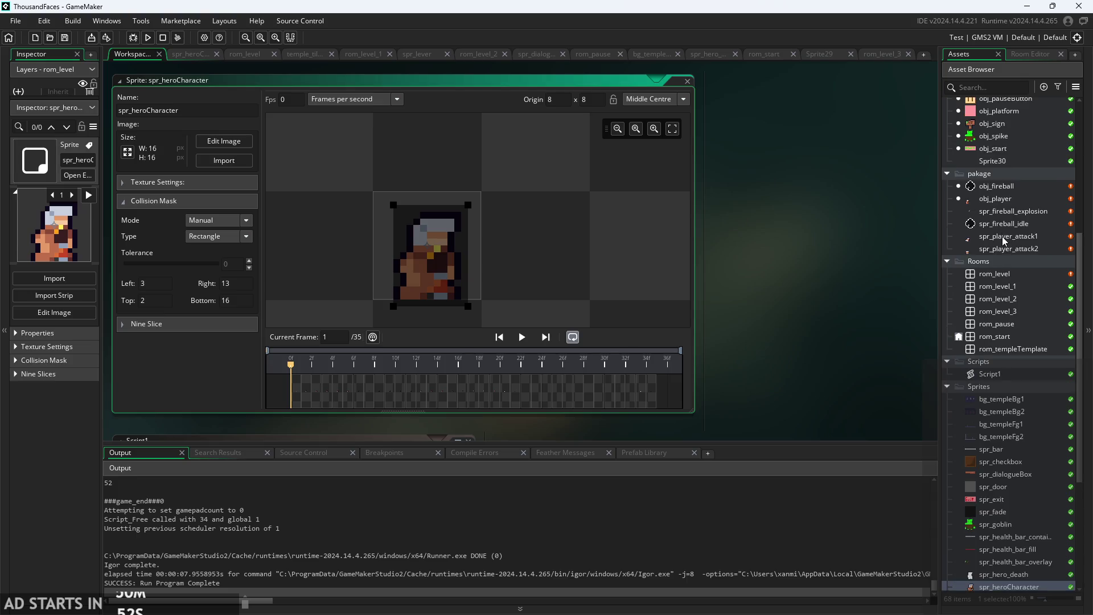
double_click(1002, 237)
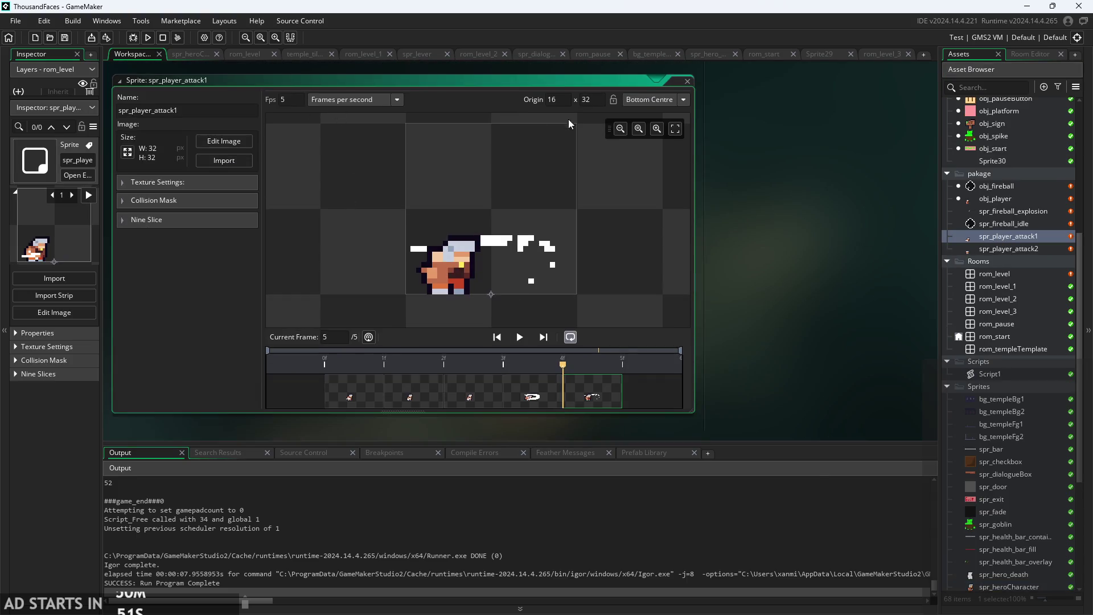
key("BackSpace")
key("BackSpace")
Set spr_player_attack1's origin to 8 x 24.
type("8")
key("Tab")
key("Home")
left_click(740, 126)
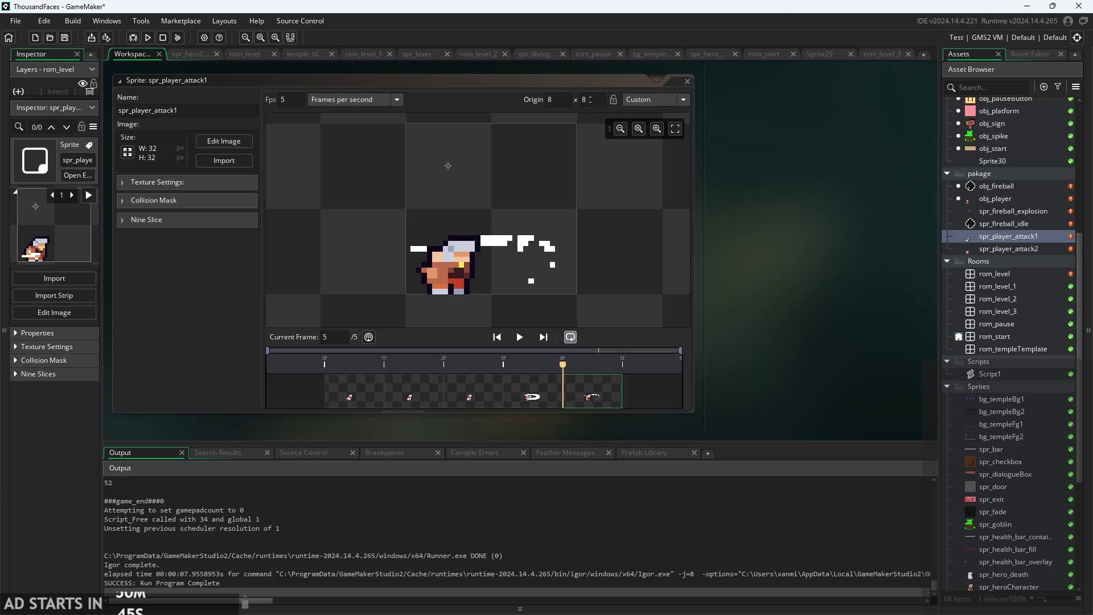
left_click(584, 100)
type("24")
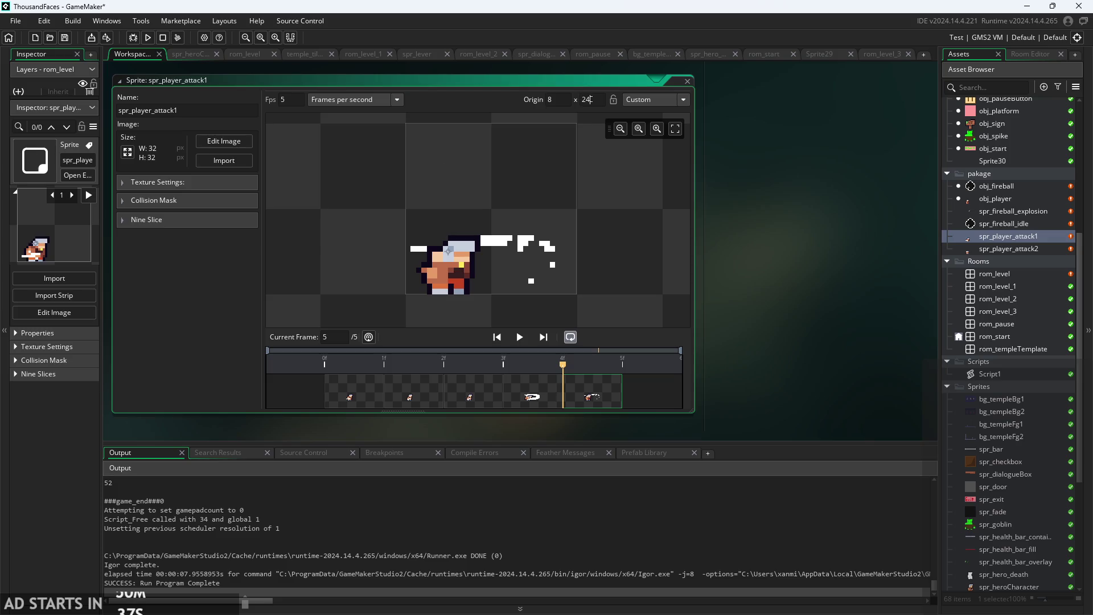
left_click(725, 179)
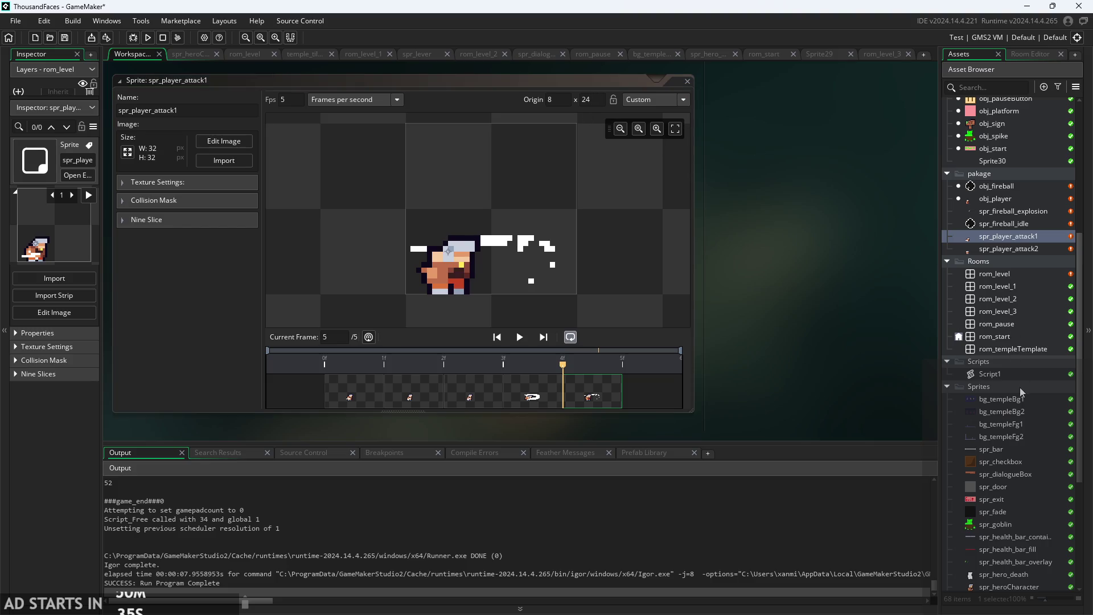
Set spr_player_attack2's origin to 8 x 24 and run the game past its title screen.
double_click(1000, 250)
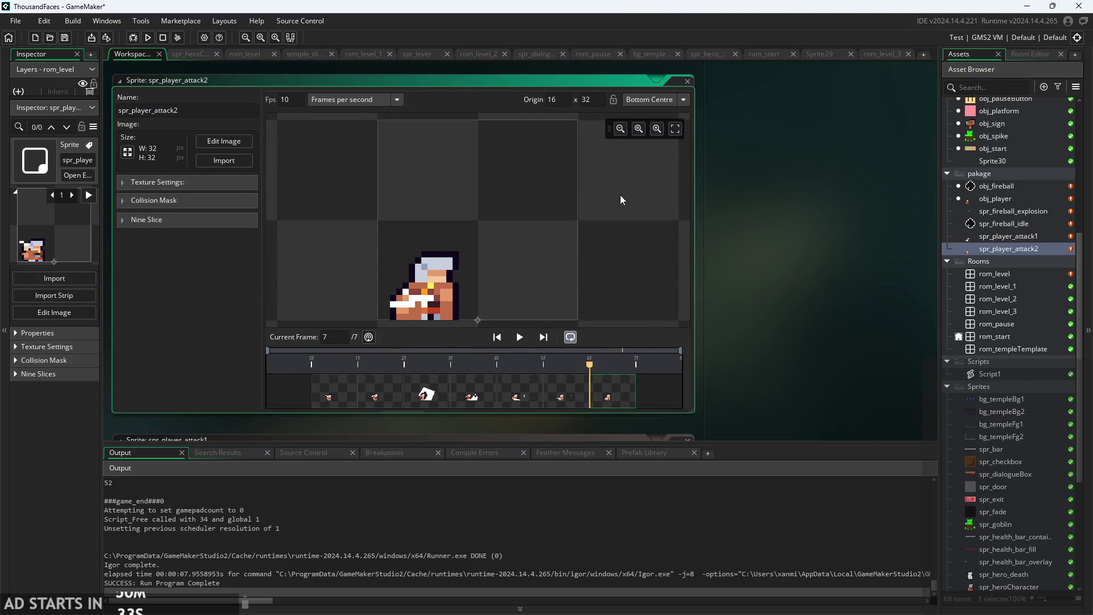
key("BackSpace")
key("BackSpace")
type("8")
key("BackSpace")
key("BackSpace")
type("24")
left_click(759, 164)
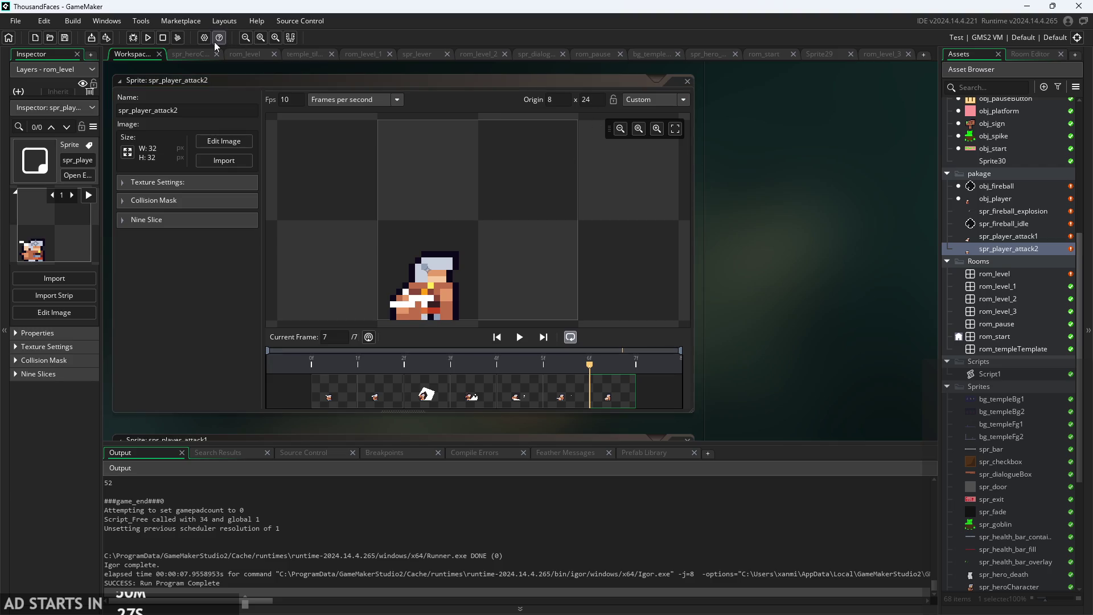
left_click(147, 38)
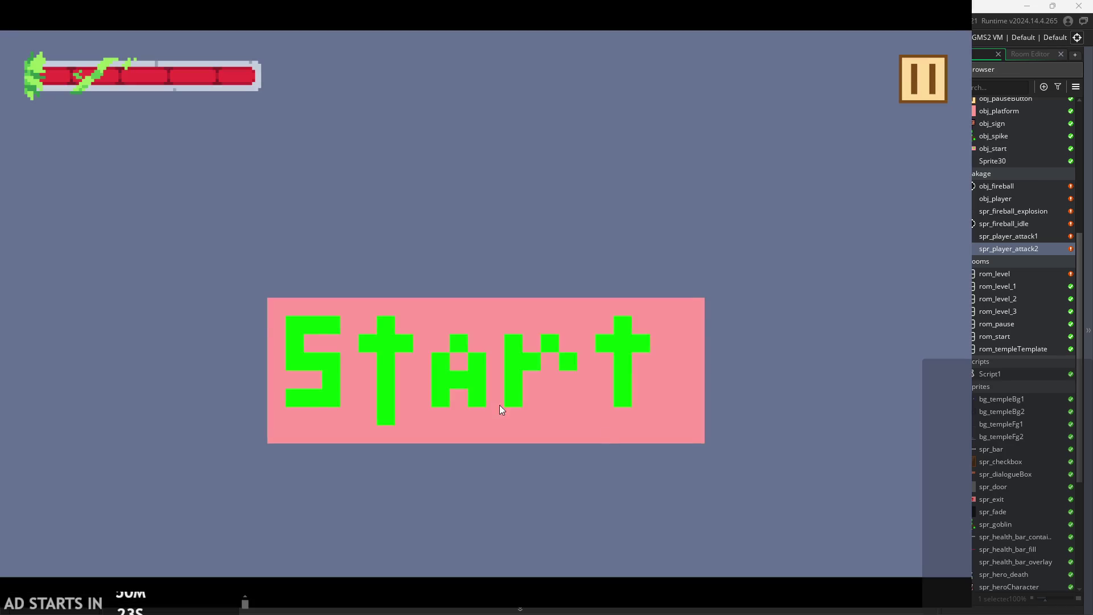
left_click(500, 401)
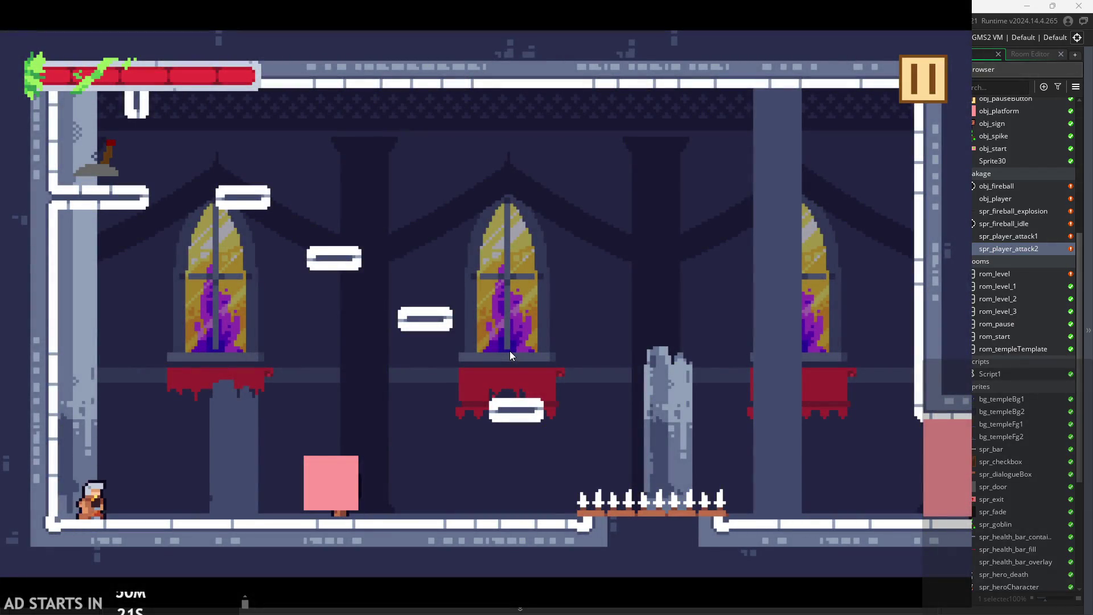
Run and jump the hero onto the pink block and back, then pause and exit the game.
key("Right")
key("space")
key("space")
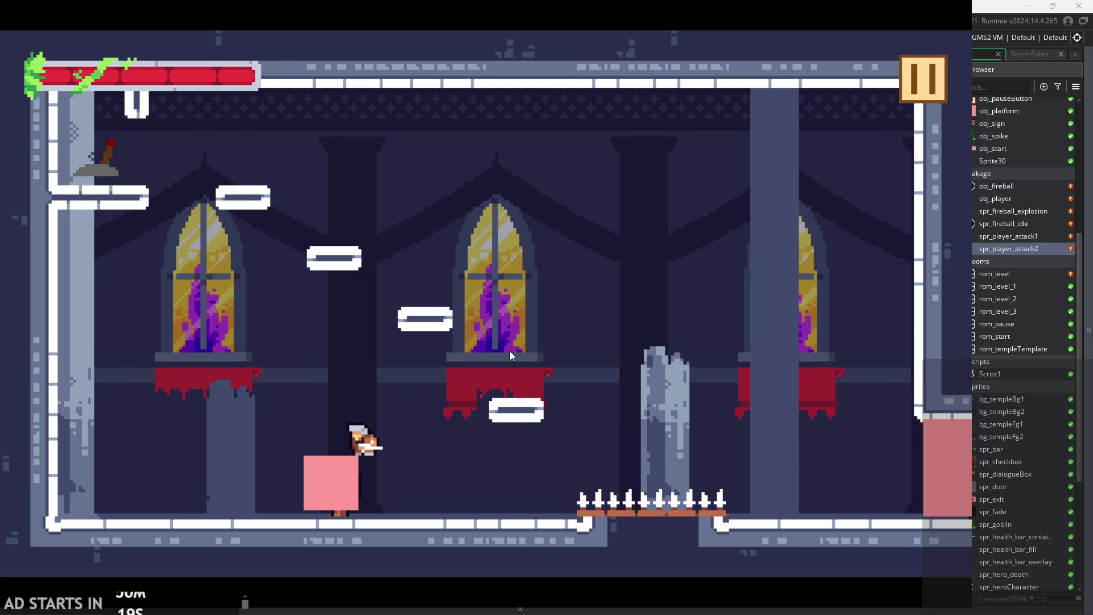
key("Left")
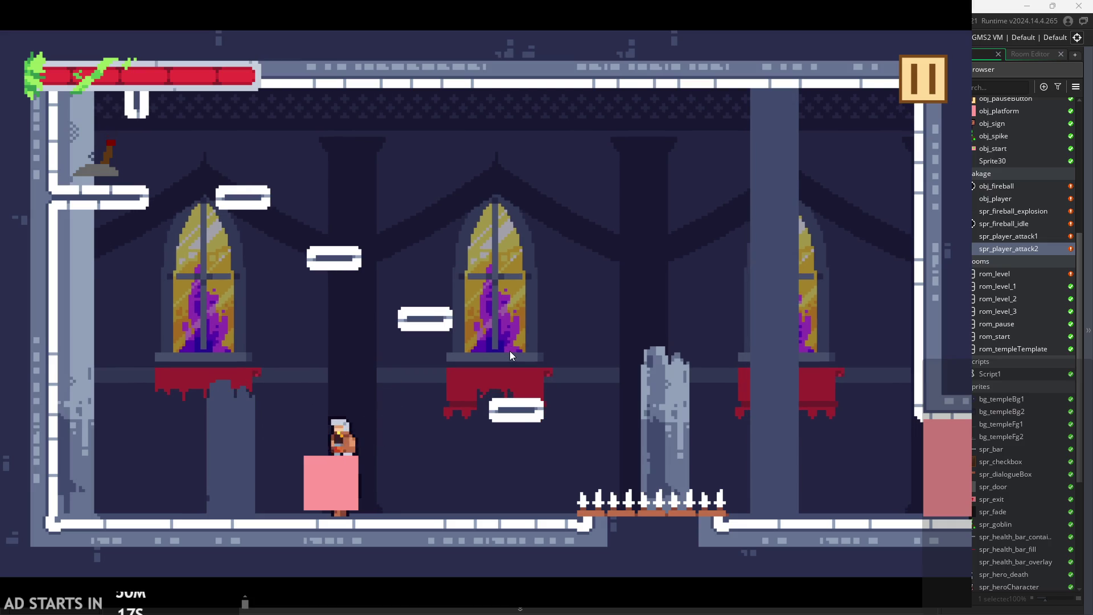
key("space")
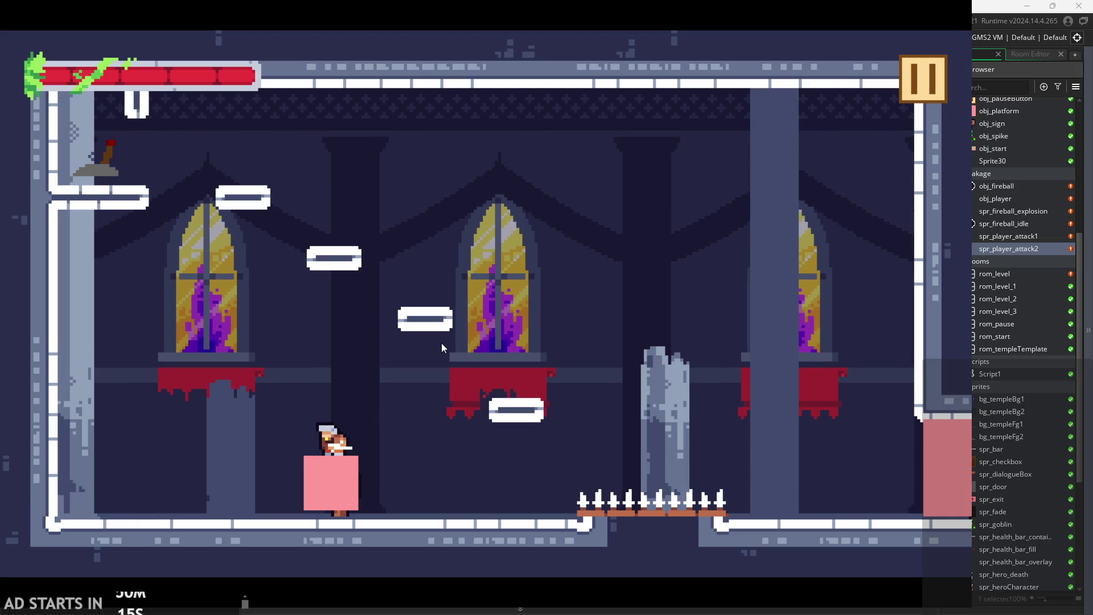
key("space")
key("Left")
key("Right")
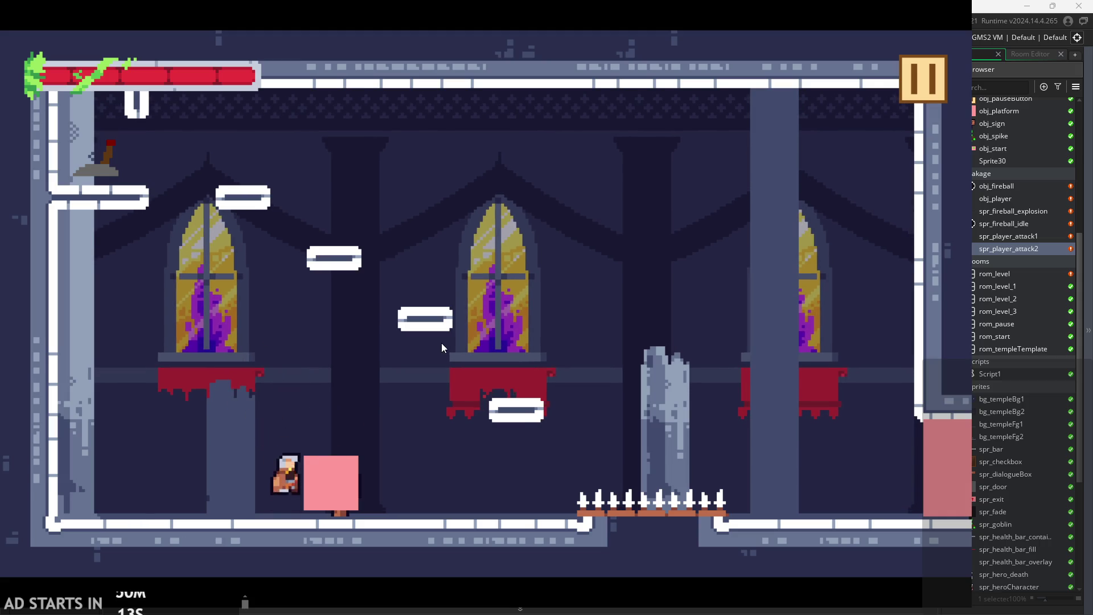
key("space")
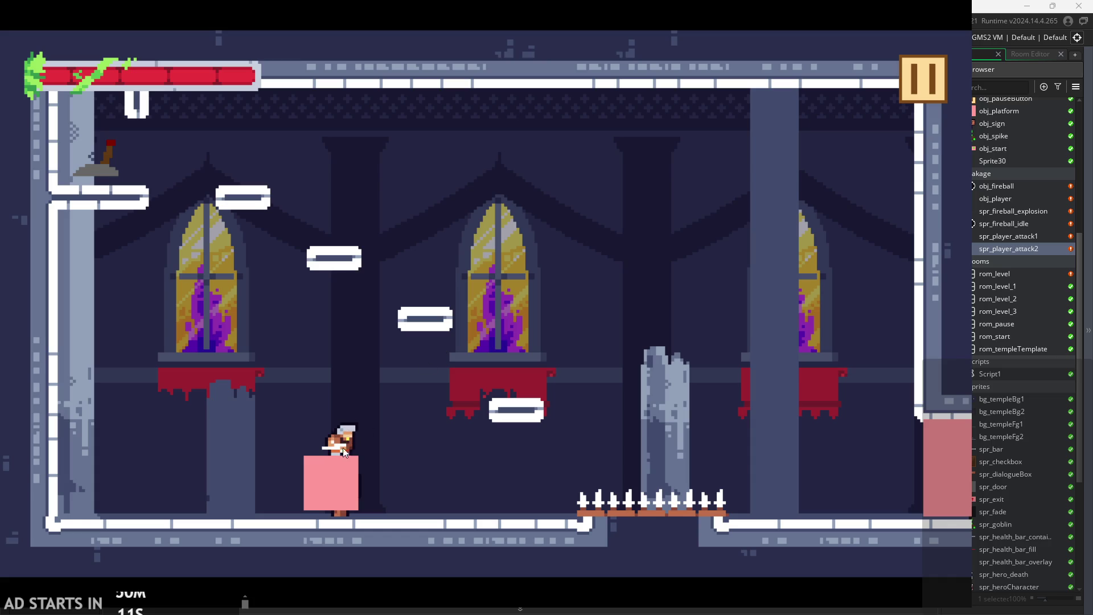
left_click(913, 93)
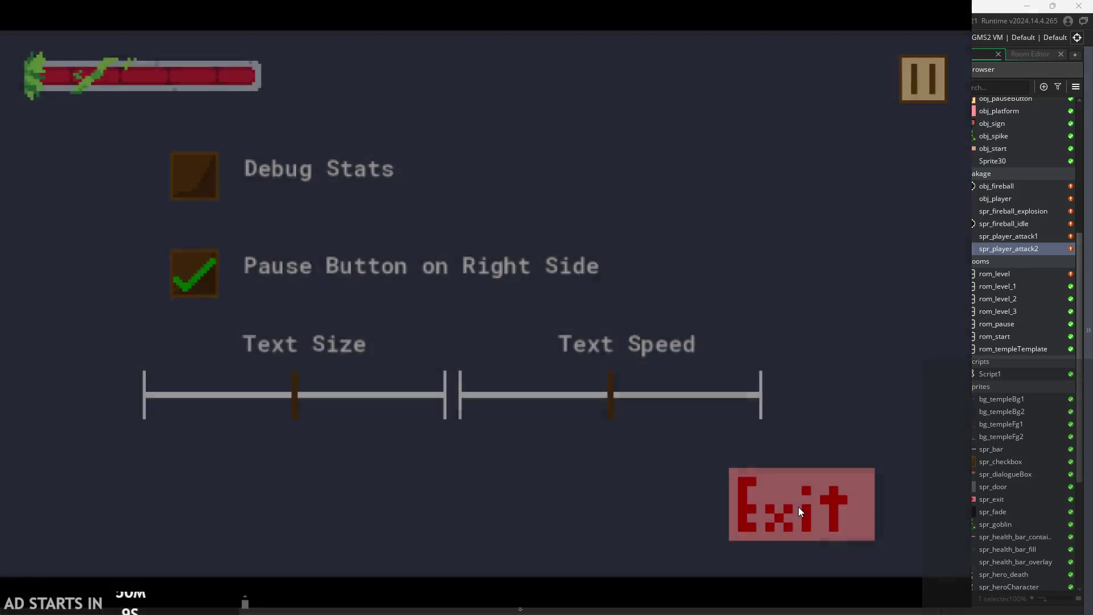
left_click(798, 507)
Compare with spr_heroCharacter and set spr_player_attack2's speed from 10 to 0 Fps.
mouse_move(737, 326)
left_mouse_down()
mouse_move(793, 327)
mouse_move(749, 347)
left_mouse_up()
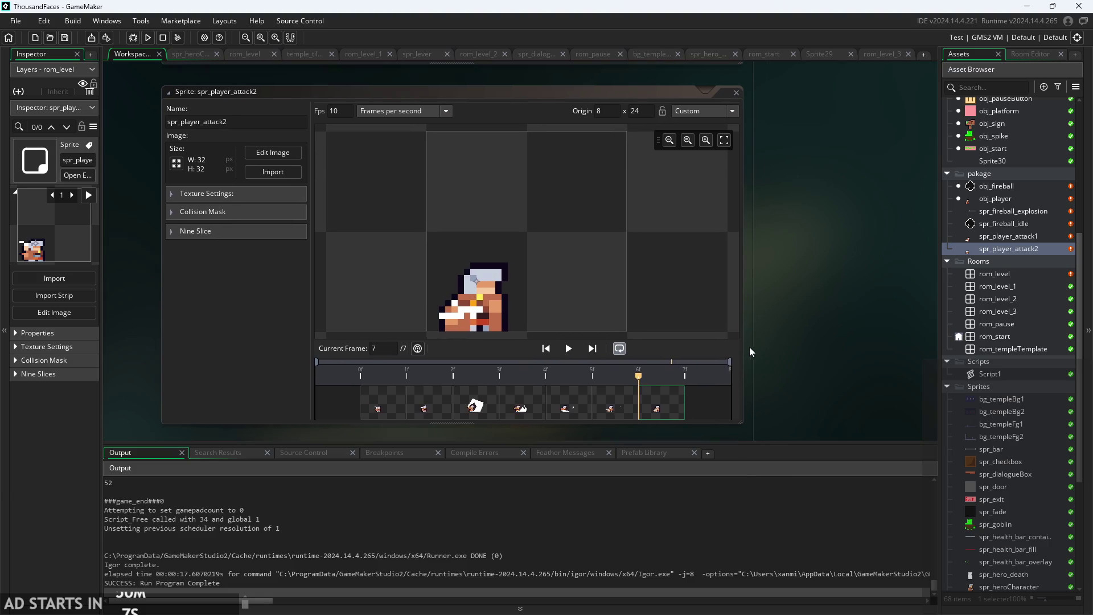
left_click(588, 379)
scroll(1005, 472, "down", 3)
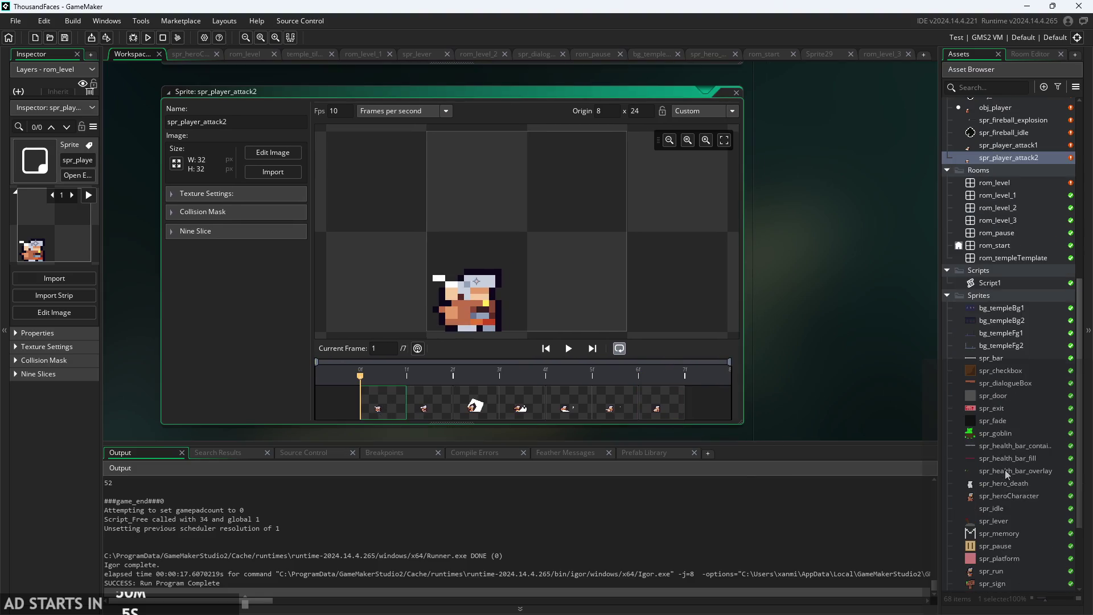
double_click(1005, 495)
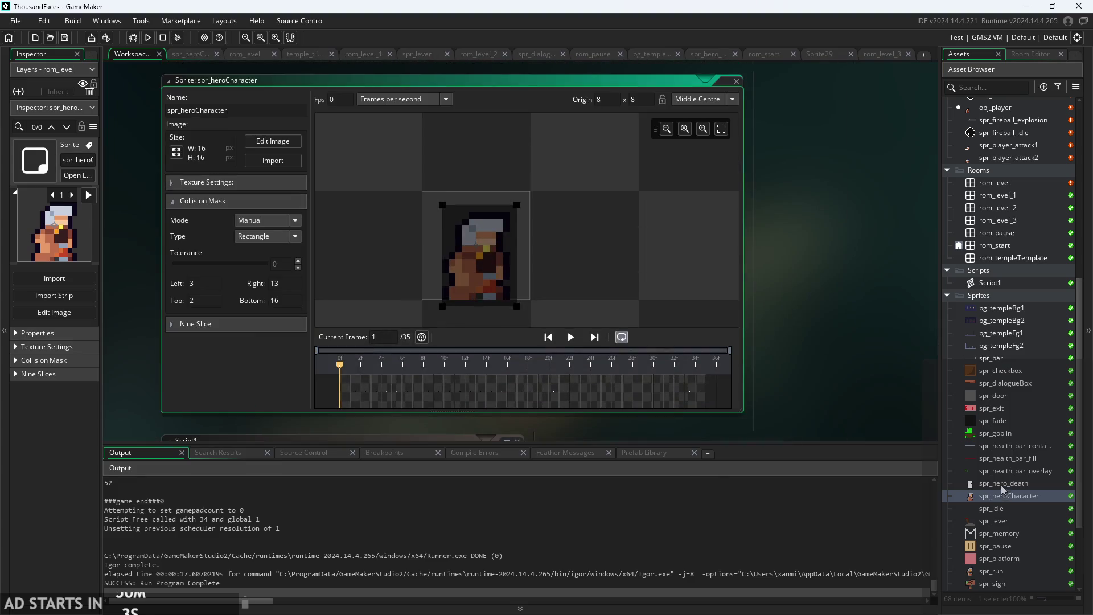
scroll(1005, 301, "up", 6)
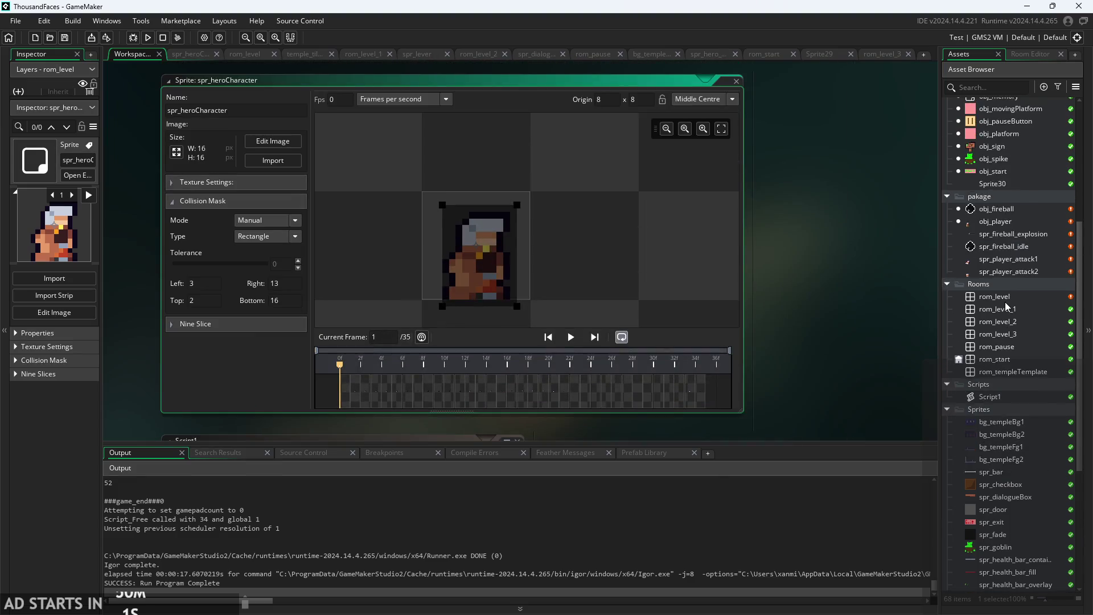
double_click(1007, 340)
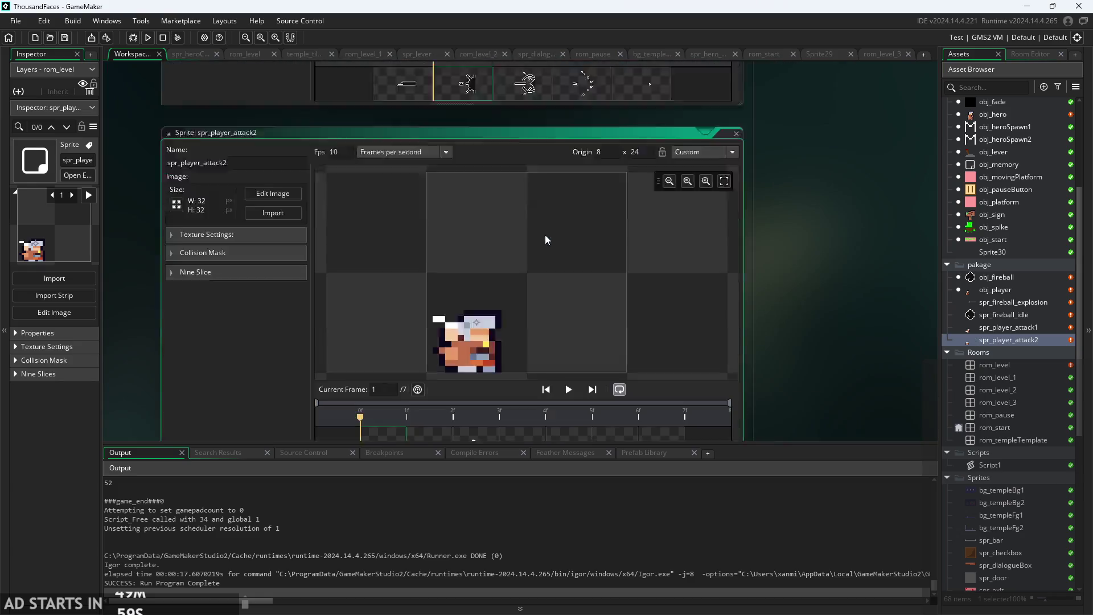
left_click_drag(309, 103, 296, 103)
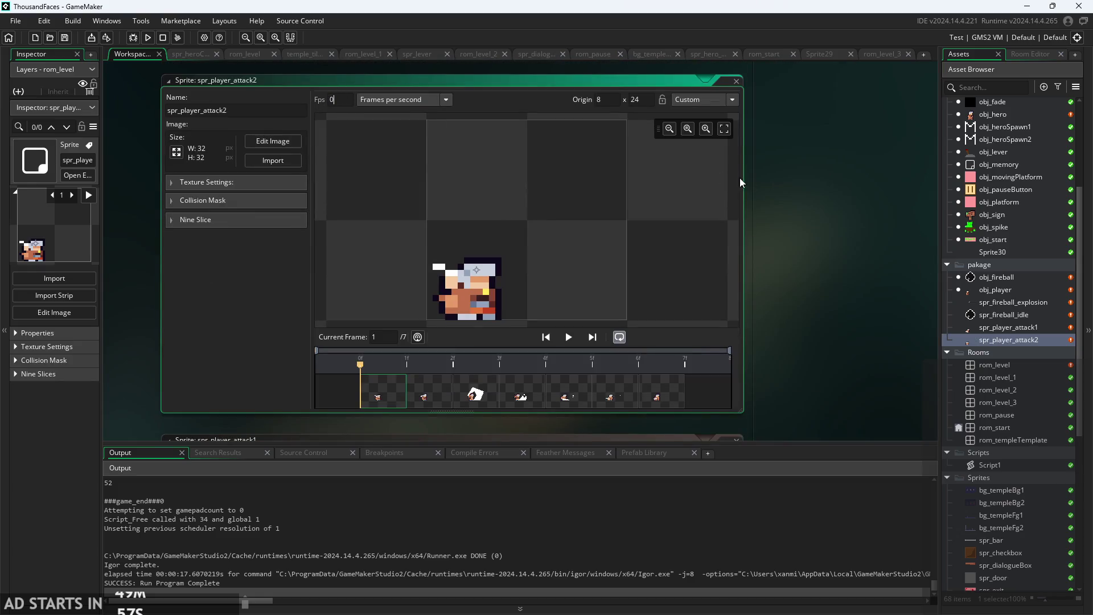
Set spr_player_attack1's speed to 0 Fps and open obj_player.
double_click(1002, 327)
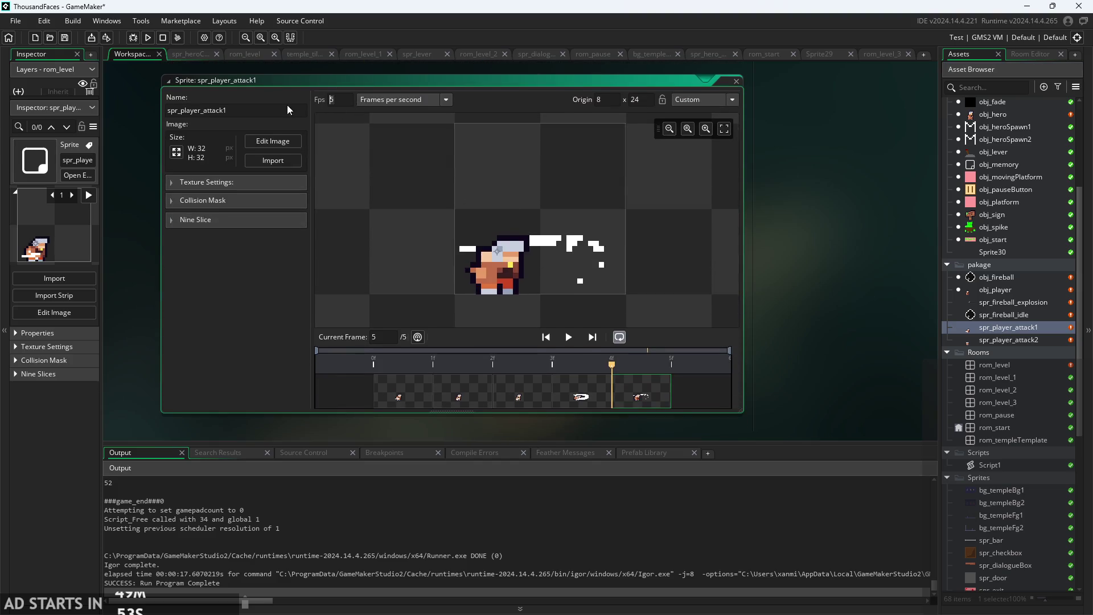
key("BackSpace")
scroll(777, 277, "up", 2)
scroll(777, 278, "down", 1)
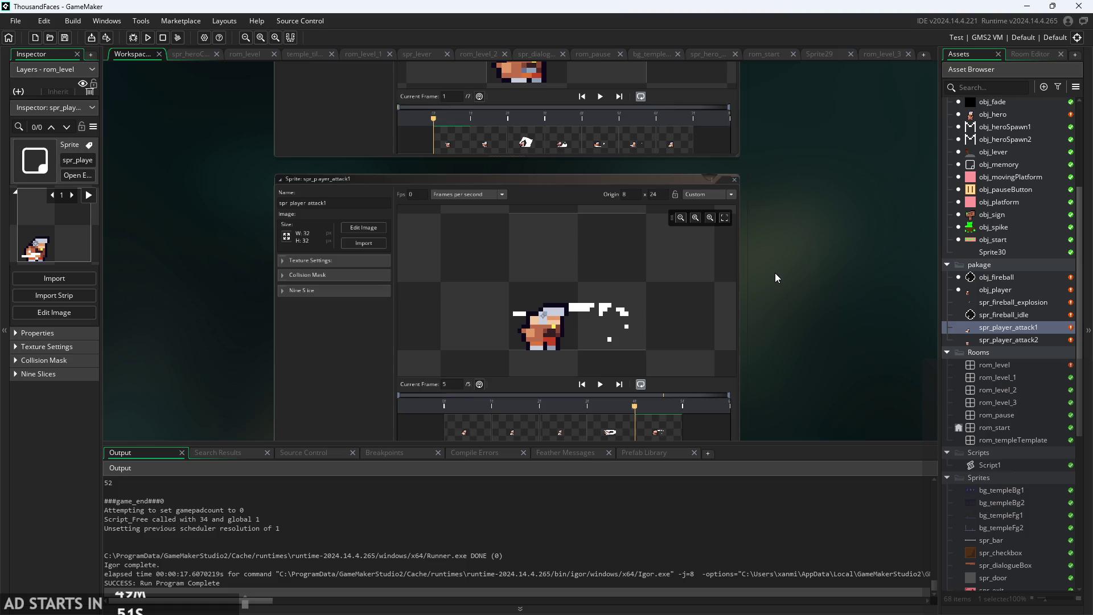
left_click_drag(777, 278, 777, 316)
double_click(995, 293)
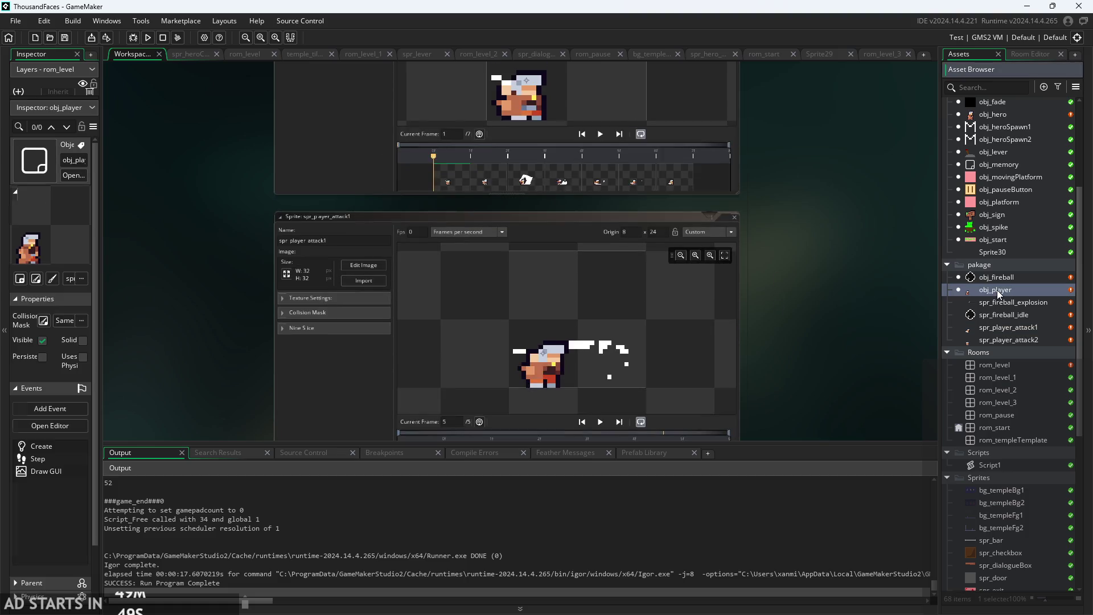
Glance at obj_hero's code, then return to obj_player's Step code at the image_speed = 0.3 line.
scroll(297, 305, "down", 2)
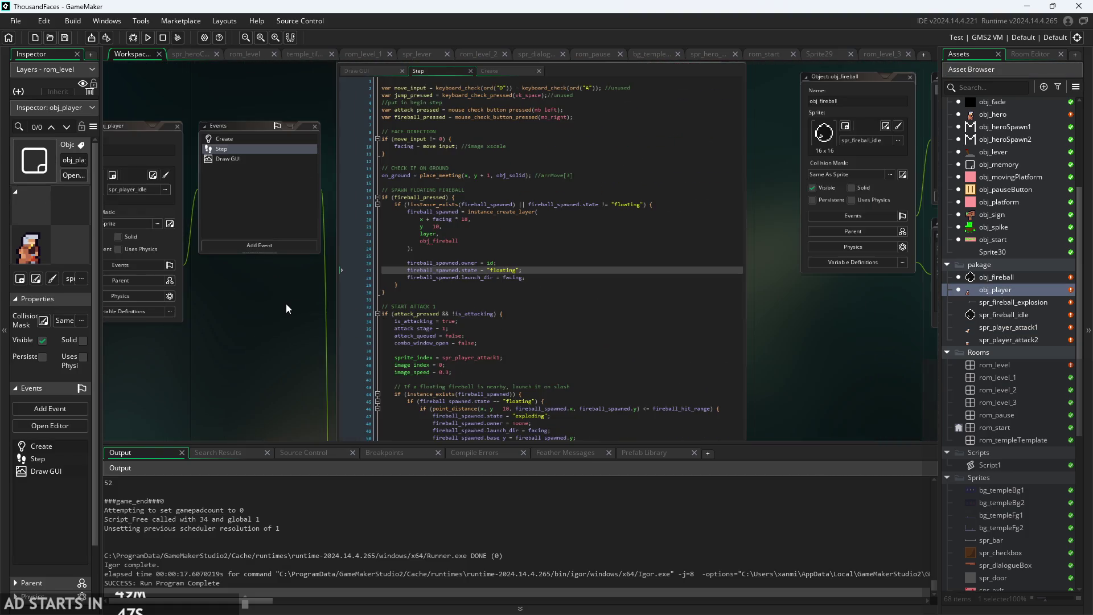
scroll(958, 277, "up", 2)
scroll(996, 271, "up", 3)
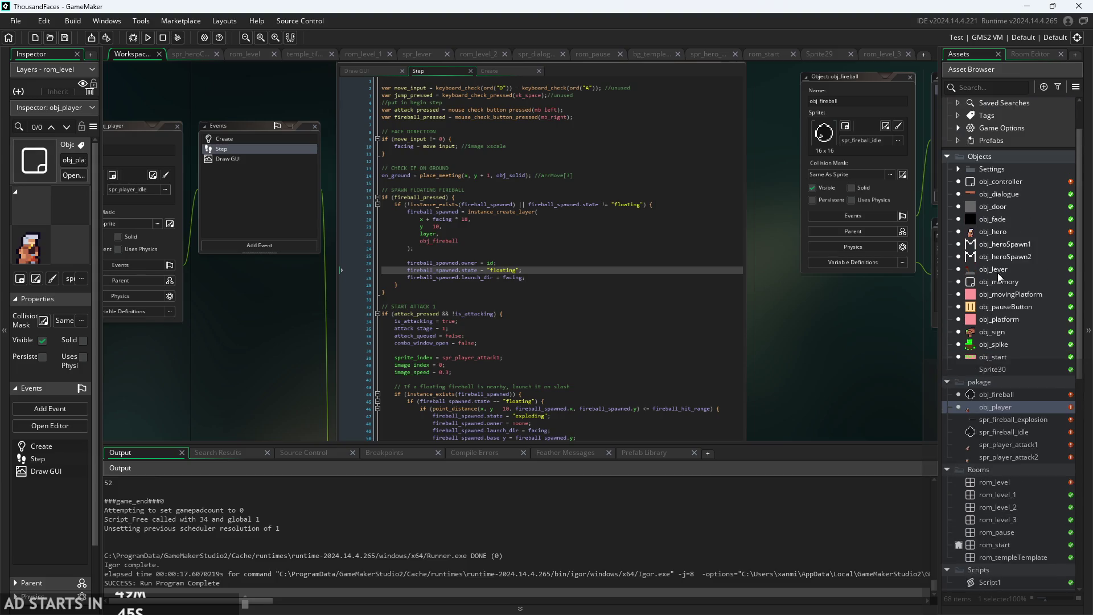
double_click(993, 231)
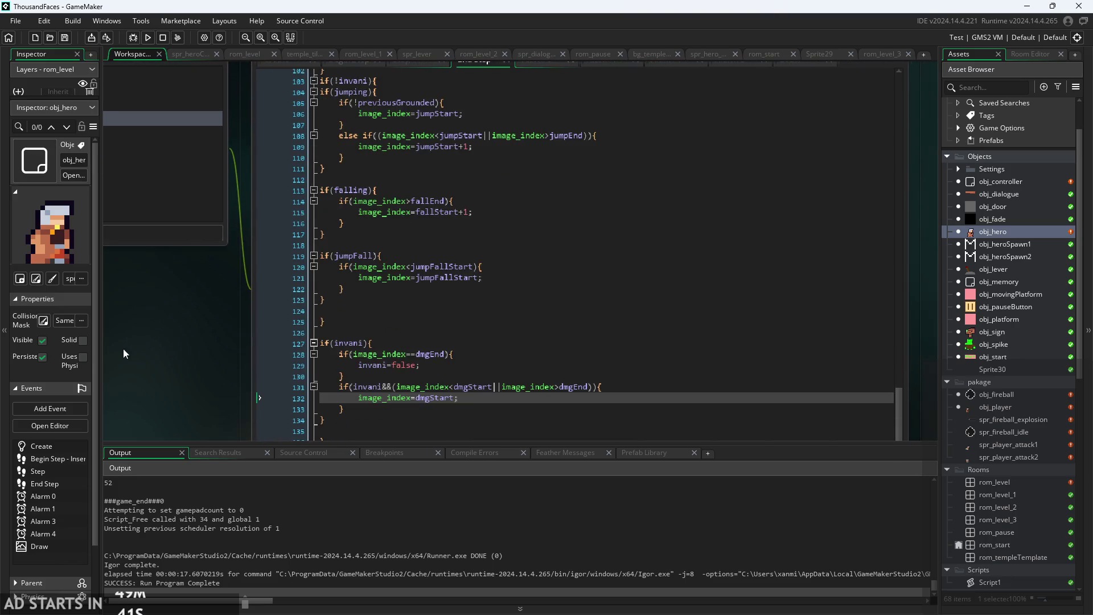
scroll(123, 348, "down", 3)
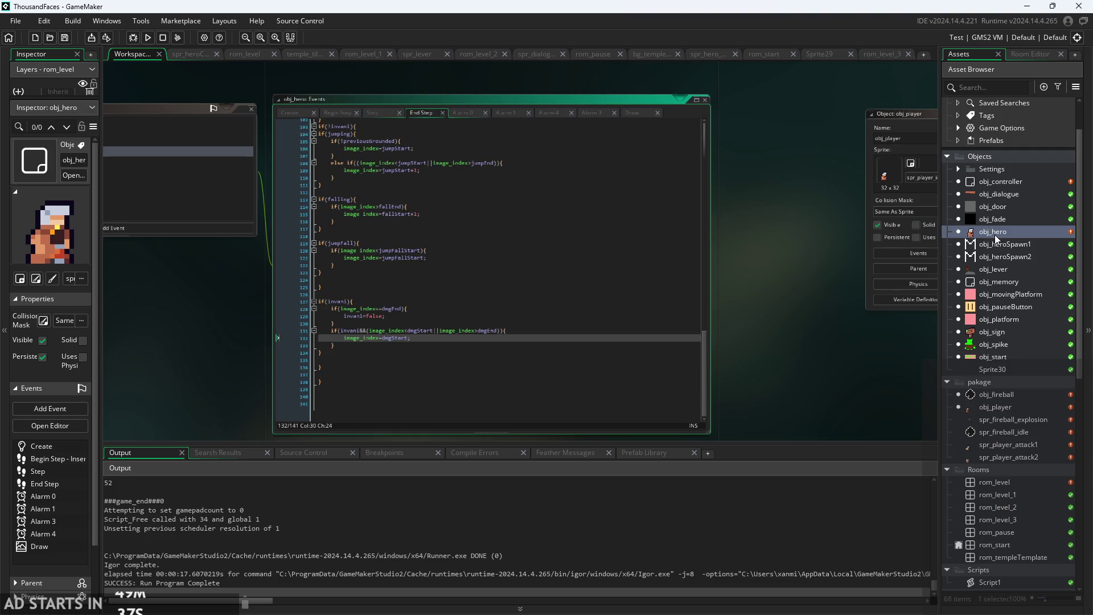
double_click(1009, 409)
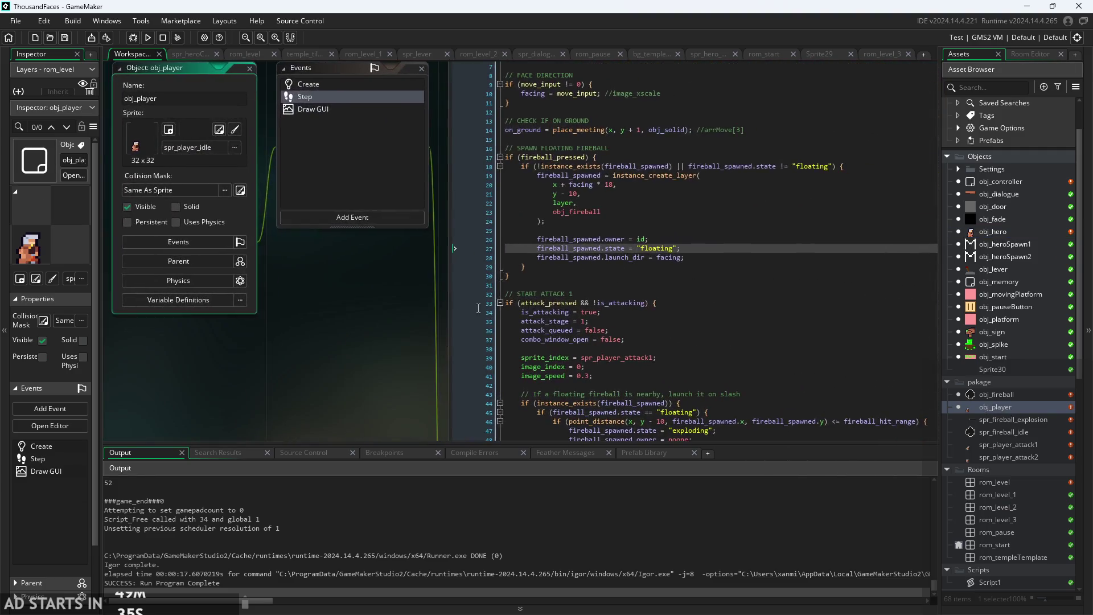
scroll(554, 295, "down", 4)
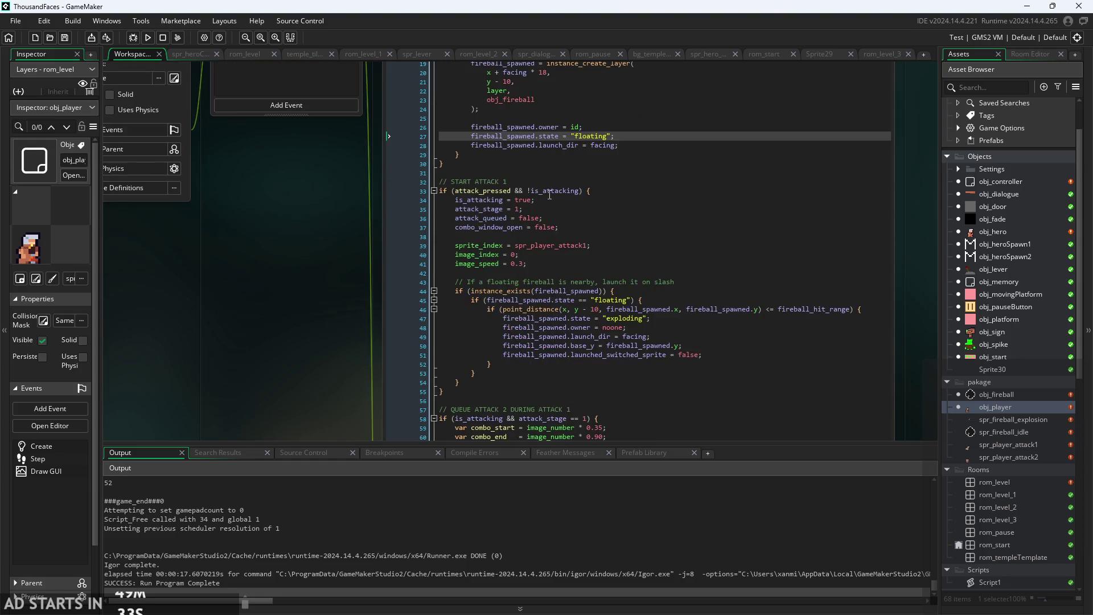
scroll(612, 276, "up", 2, "ctrl")
left_click(613, 277)
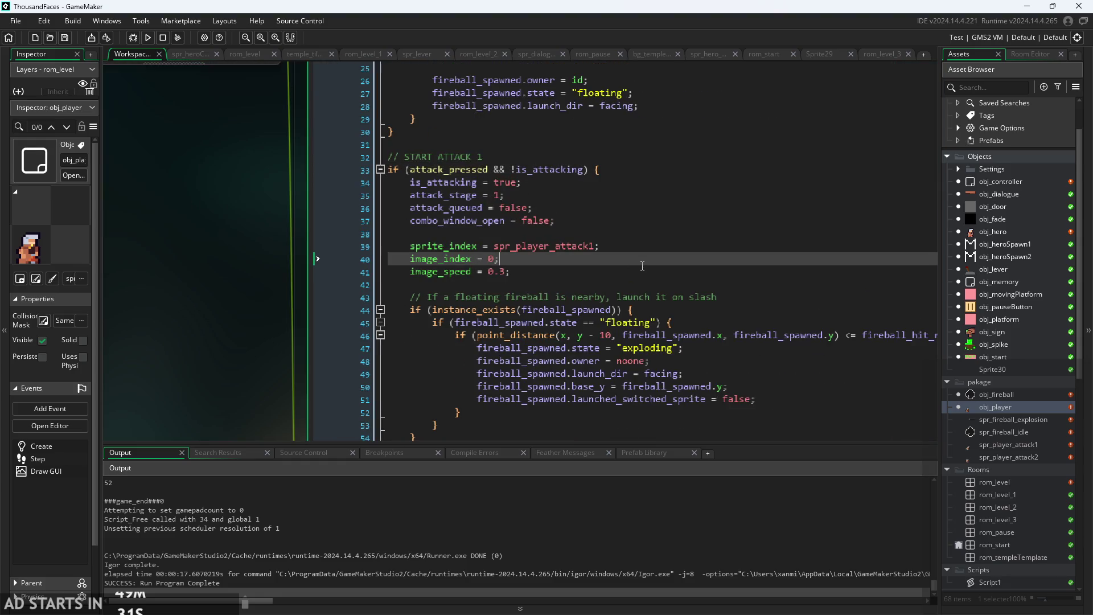
Locate the attack 1 frame reset line in obj_player's attack code.
scroll(638, 259, "down", 1)
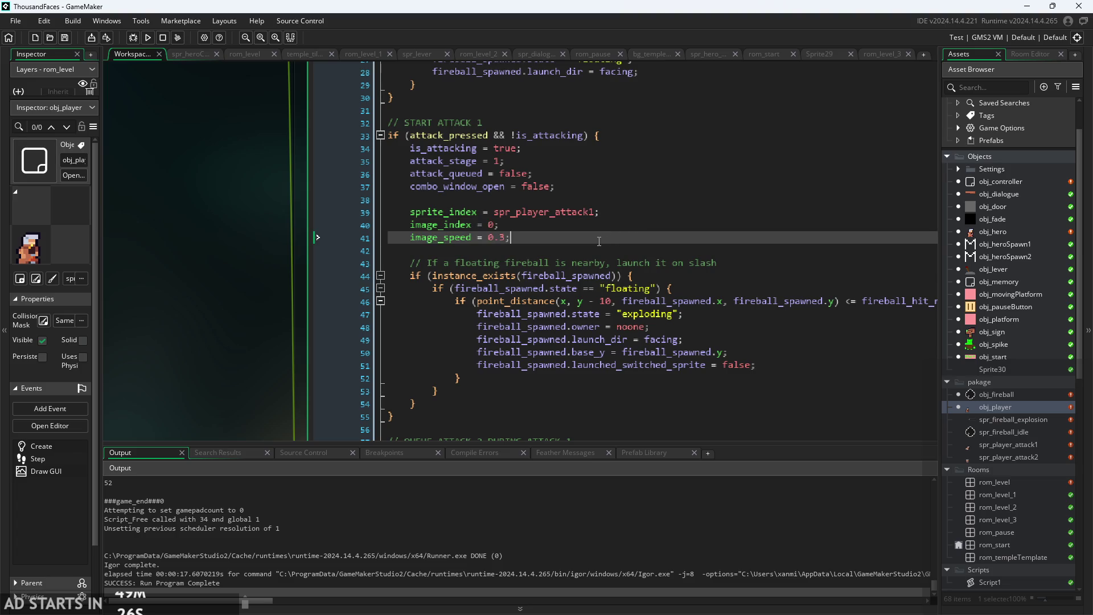
scroll(193, 289, "down", 1, "ctrl")
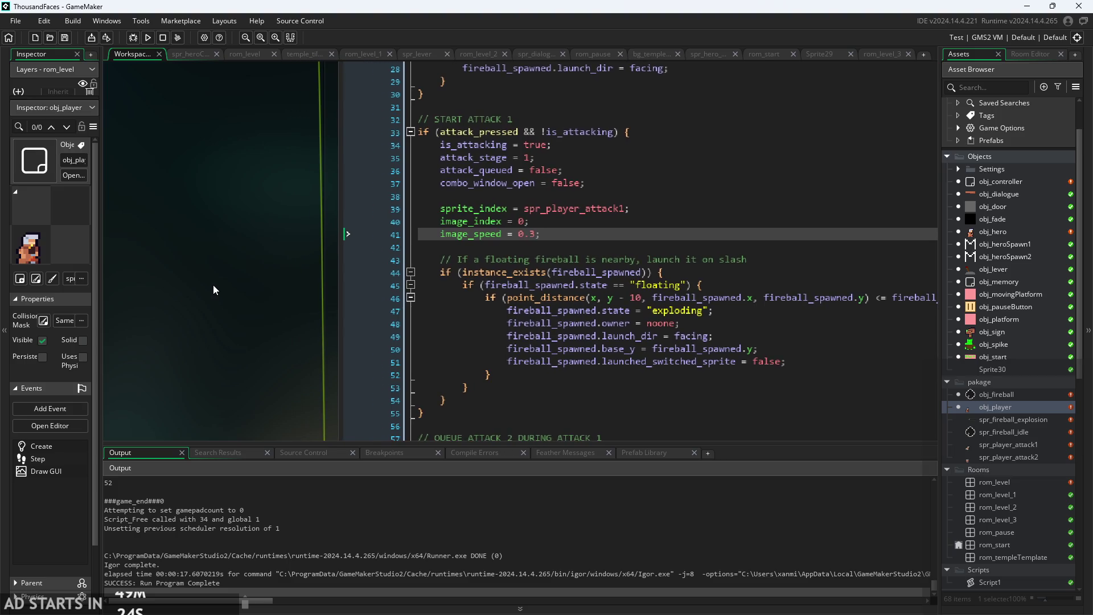
scroll(213, 285, "down", 1, "ctrl")
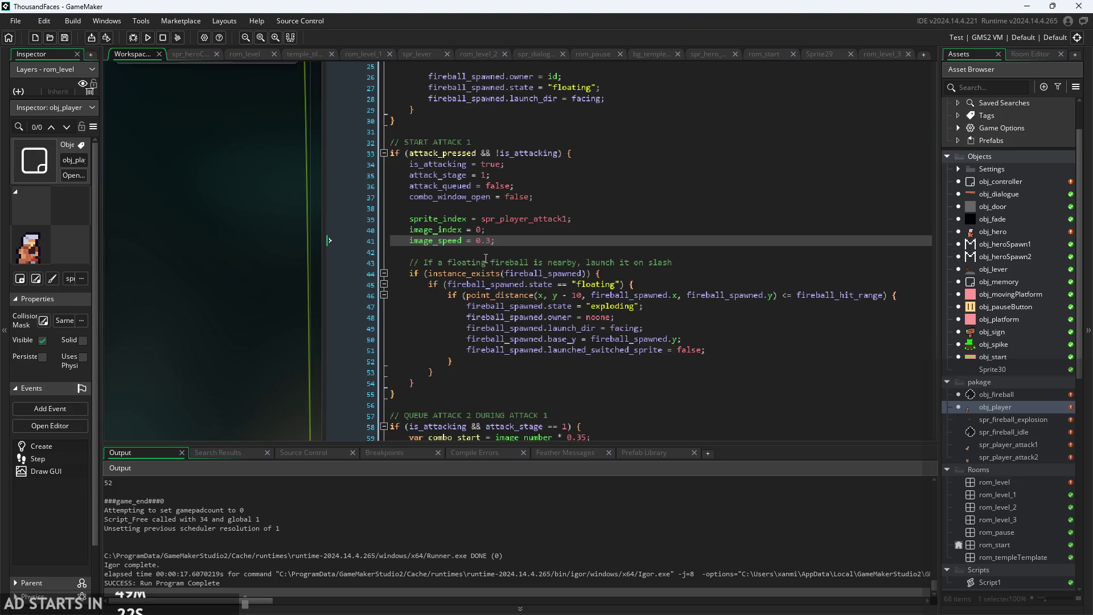
scroll(486, 259, "up", 1, "ctrl")
left_click(576, 219)
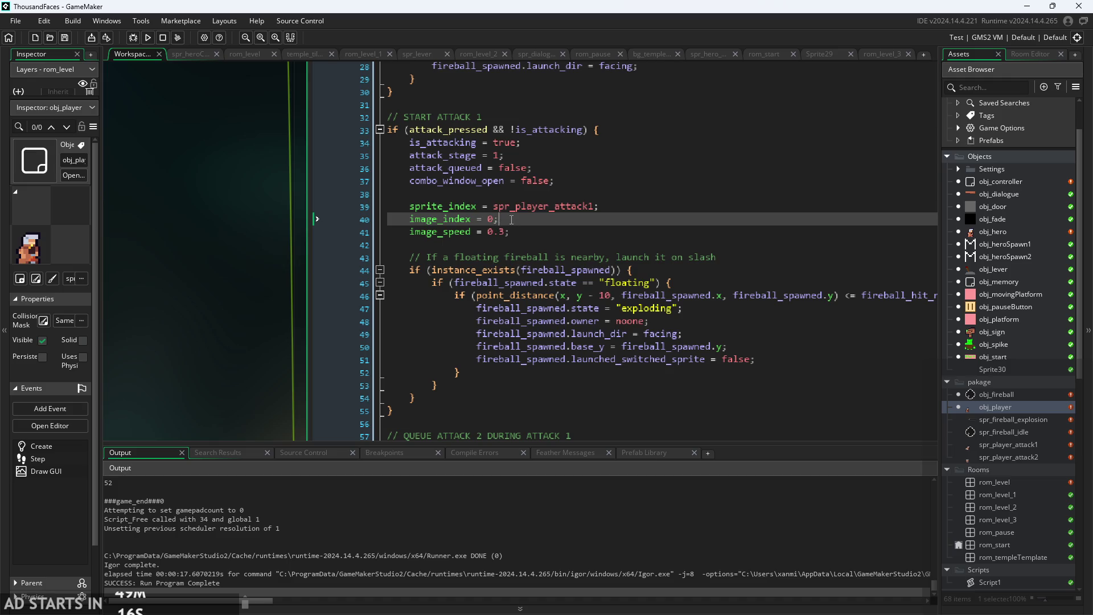
Review the floating fireball check, queued attack 2 check and combo window calculation.
scroll(174, 252, "down", 1, "ctrl")
scroll(217, 260, "down", 1, "ctrl")
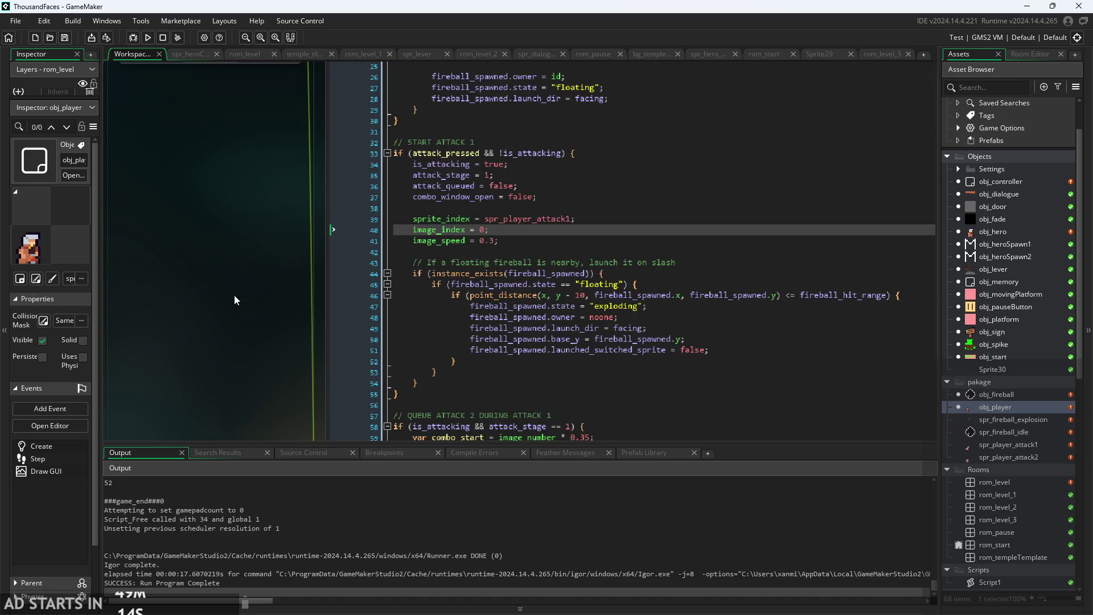
scroll(152, 251, "down", 2, "ctrl")
left_click(454, 236)
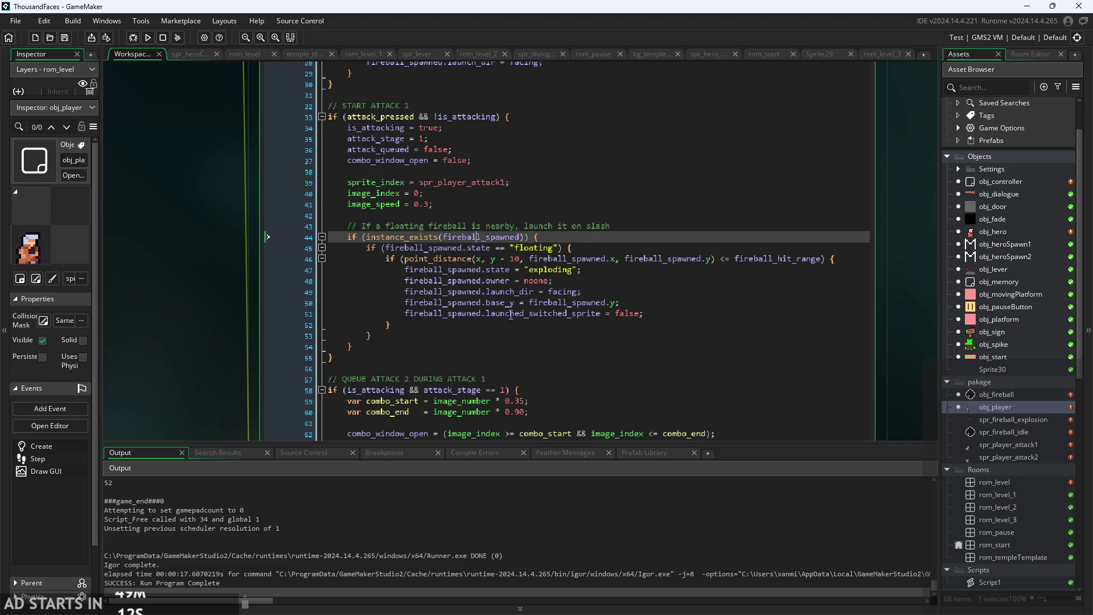
scroll(512, 276, "down", 2)
left_click(490, 269)
scroll(491, 286, "down", 3)
left_click(547, 263)
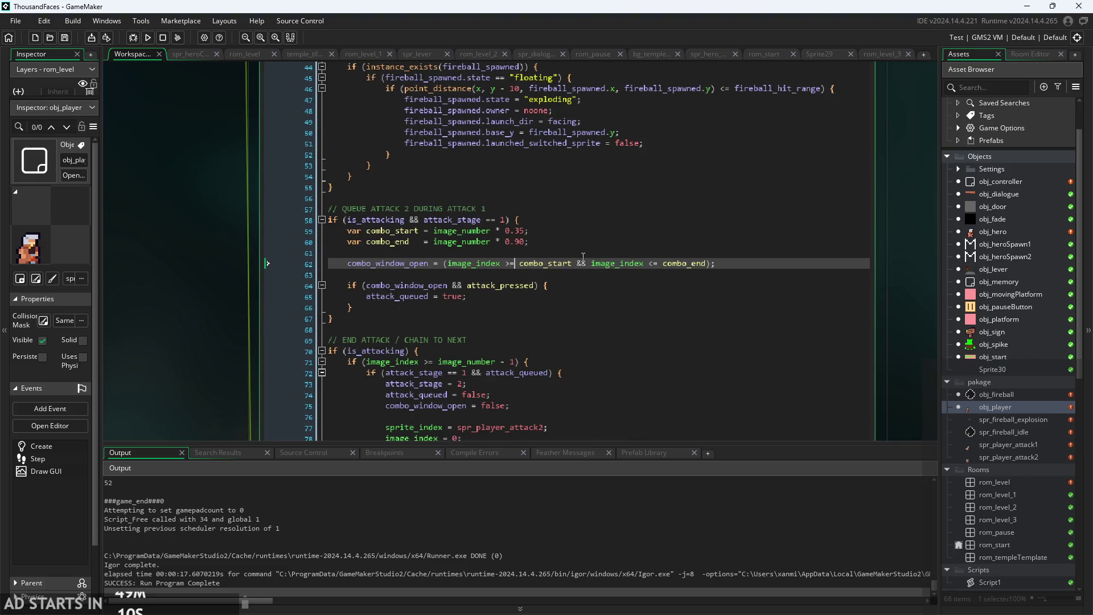
left_click(576, 234)
left_click(483, 224)
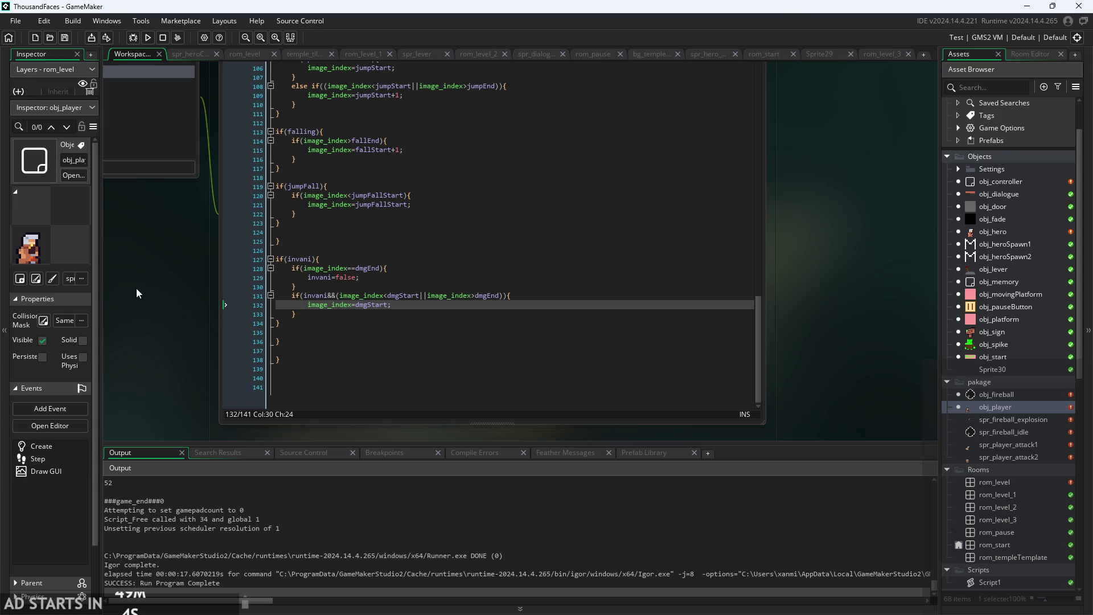
Open obj_hero's Step event and check the death animation end condition.
left_click(432, 124)
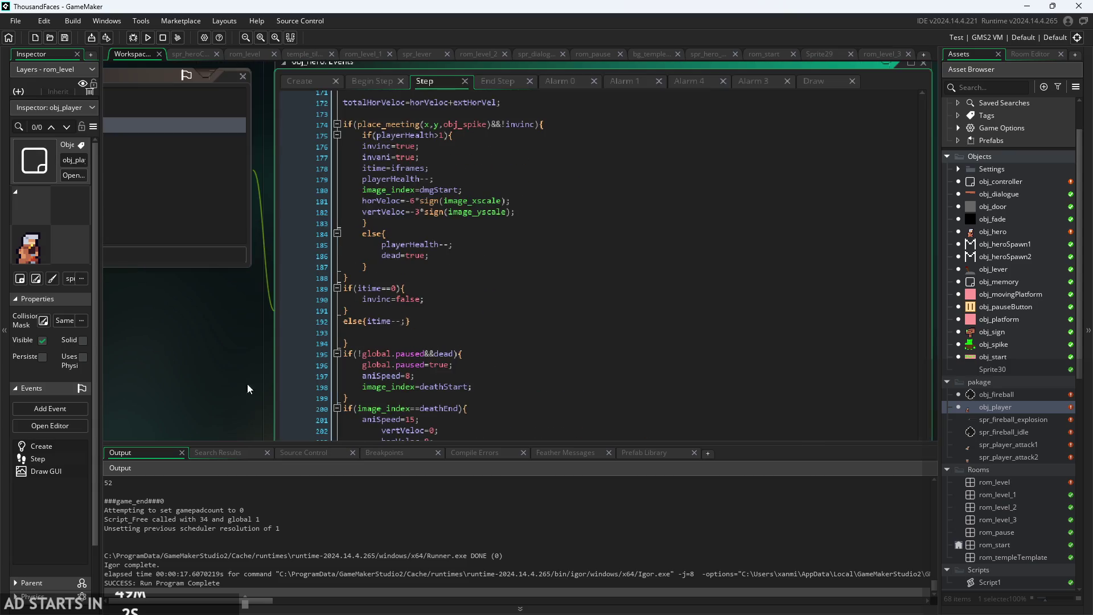
left_click(495, 303)
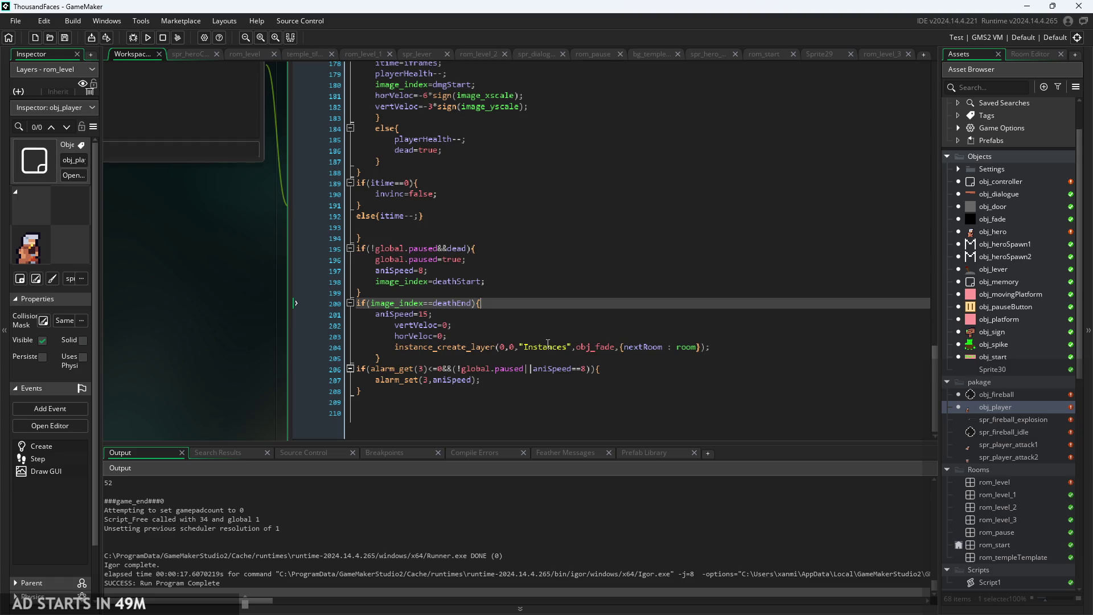
scroll(208, 351, "down", 4)
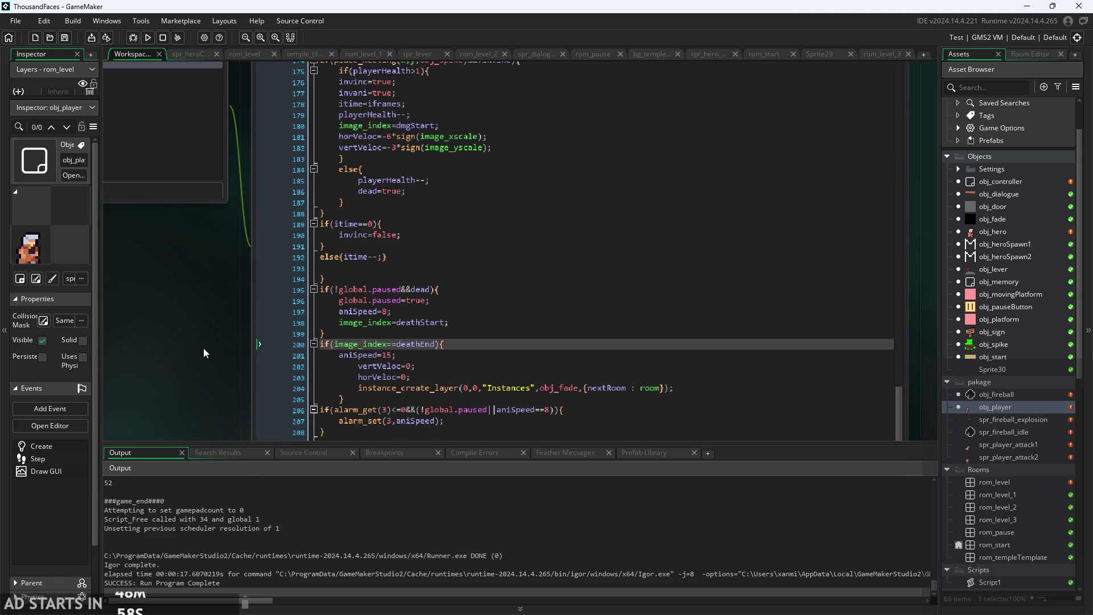
left_click(523, 317)
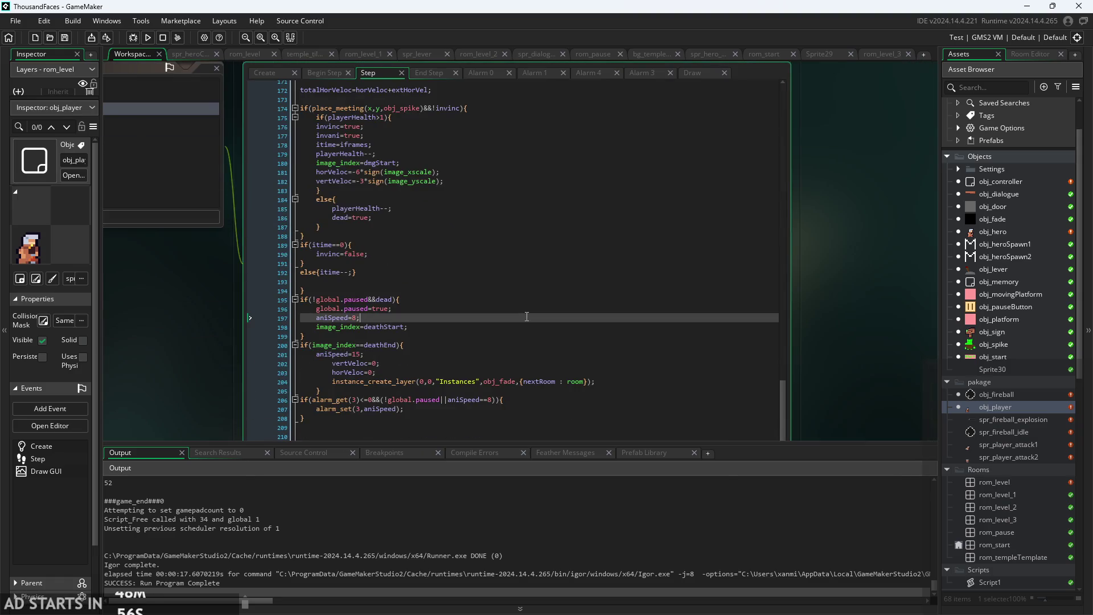
scroll(521, 316, "up", 8)
scroll(516, 317, "up", 18)
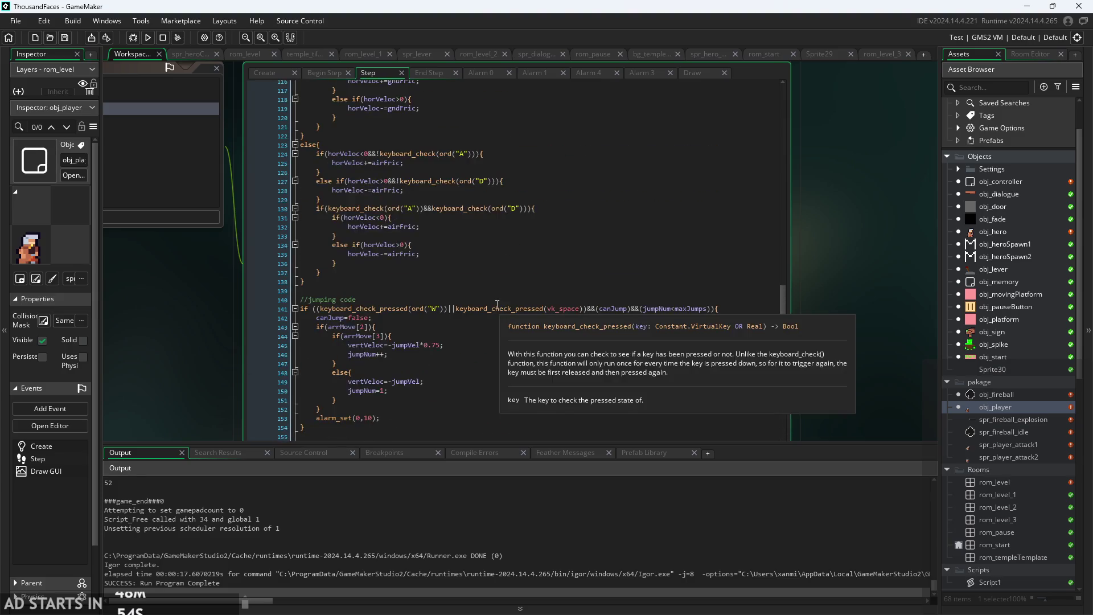
scroll(497, 305, "up", 13)
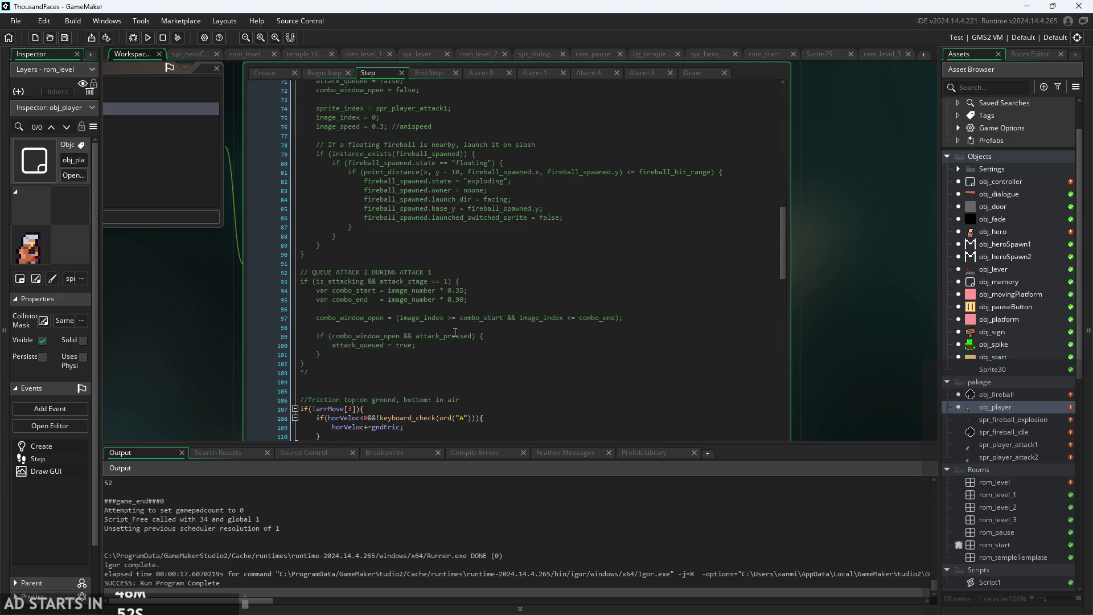
Review the attack_pressed block: commented old attack code, stage 2 switch, and attack1 speed line.
left_click(418, 245)
scroll(483, 316, "up", 4)
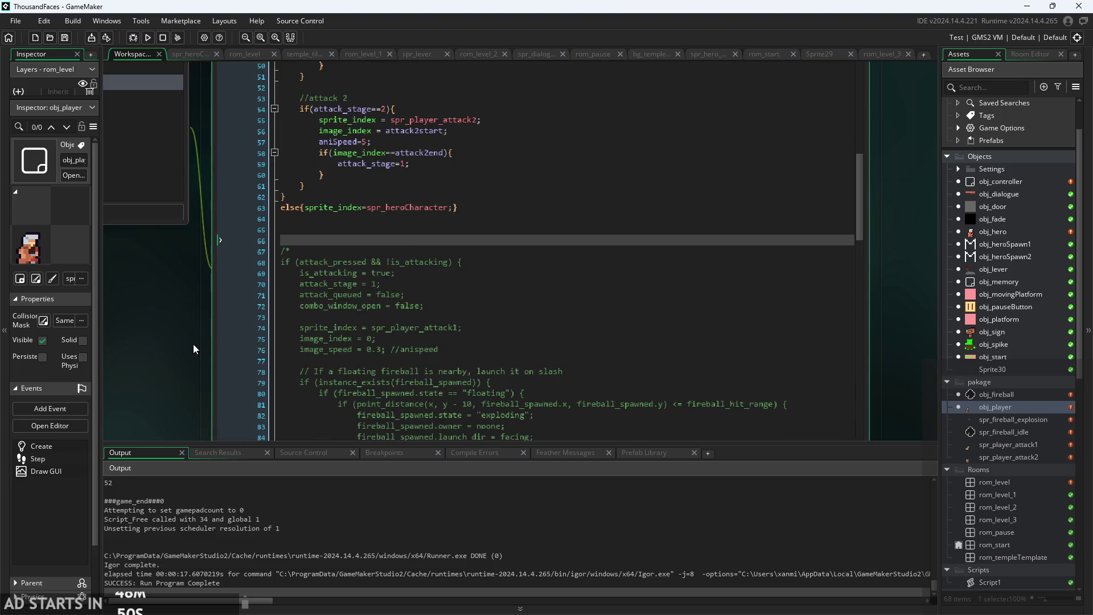
scroll(483, 316, "up", 2, "ctrl")
left_click(497, 233)
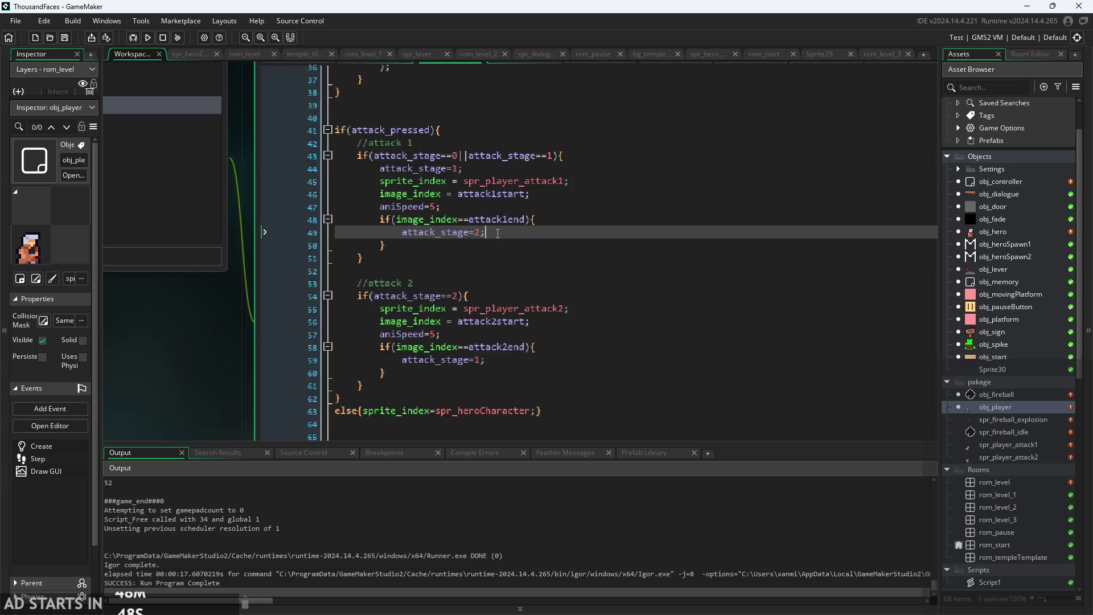
scroll(495, 228, "up", 2, "ctrl")
left_click(486, 204)
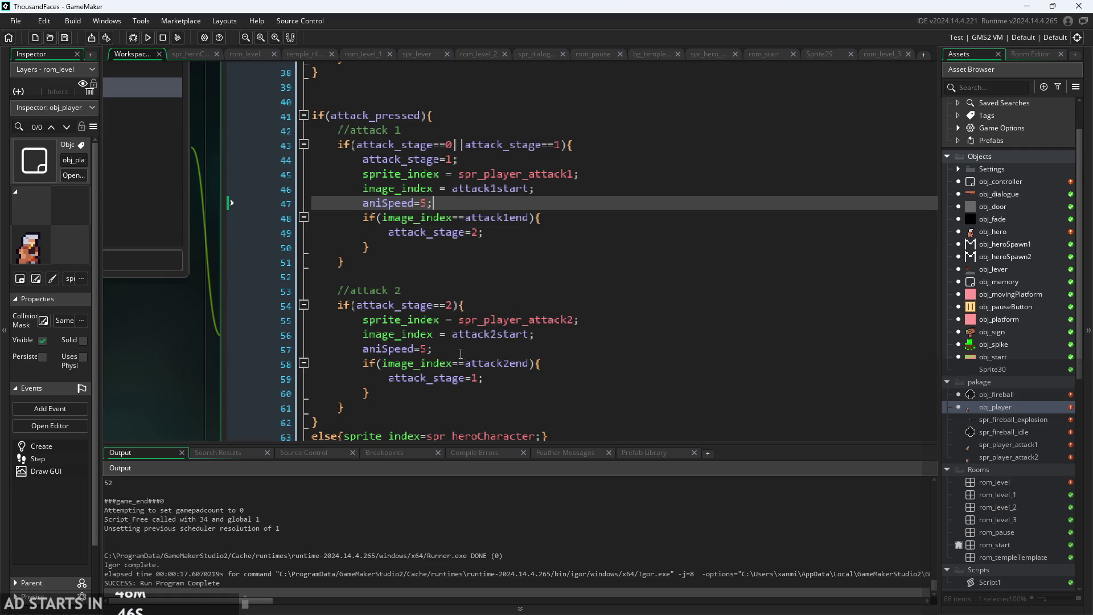
scroll(408, 233, "down", 2, "ctrl")
left_click(379, 207)
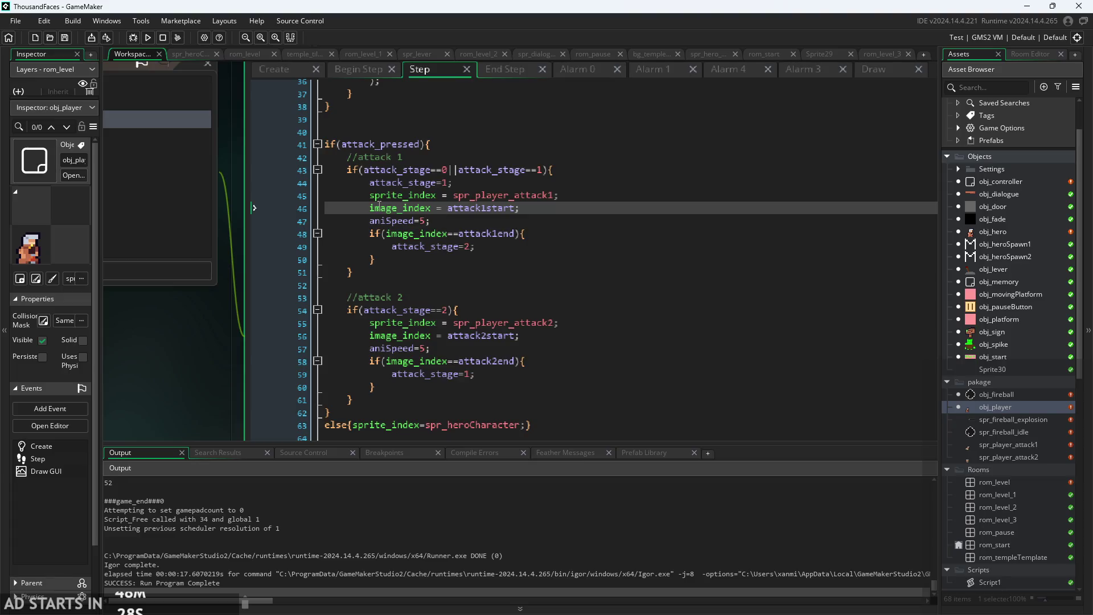
Locate the image_index = attack1start statement on line 46 under the attack stage condition.
scroll(370, 208, "up", 2, "ctrl")
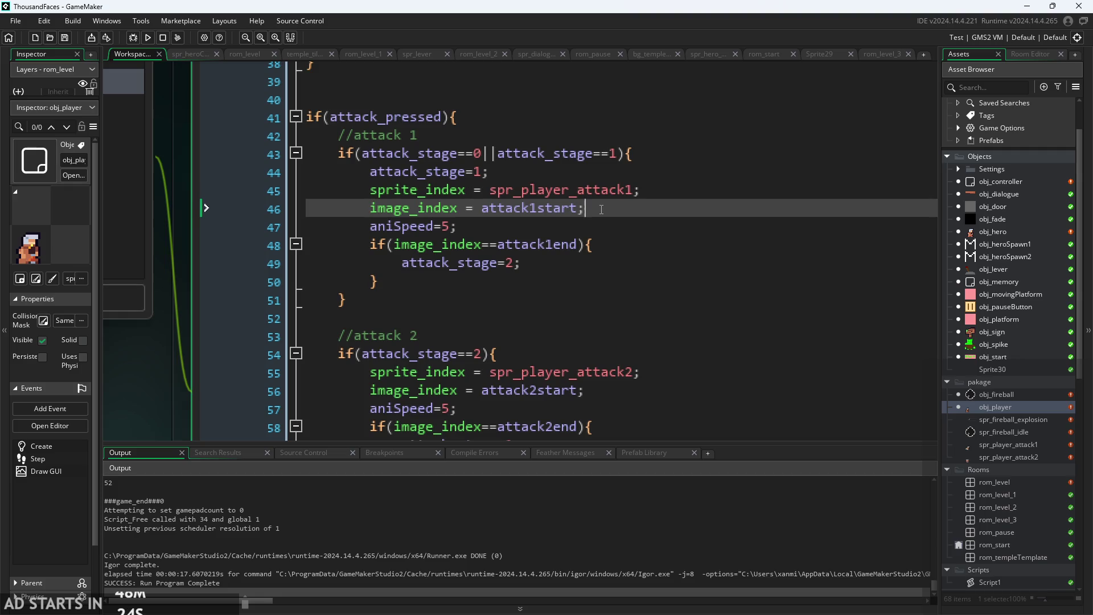
key("Up")
key("Up")
key("Down")
key("Down")
key("Up")
key("Up")
left_click(651, 146)
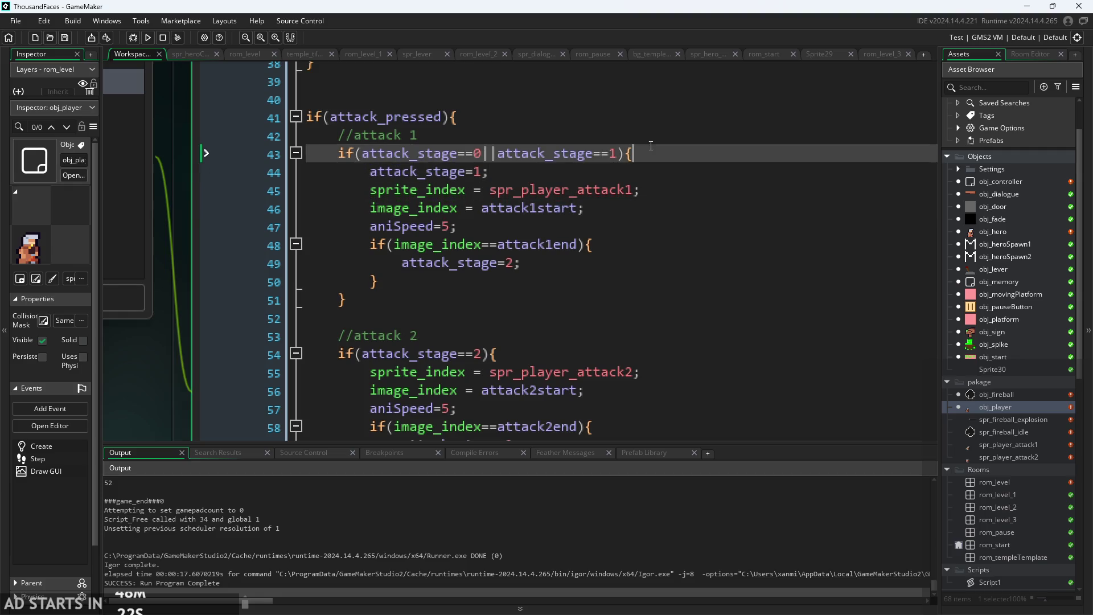
key("Down")
left_click(647, 200)
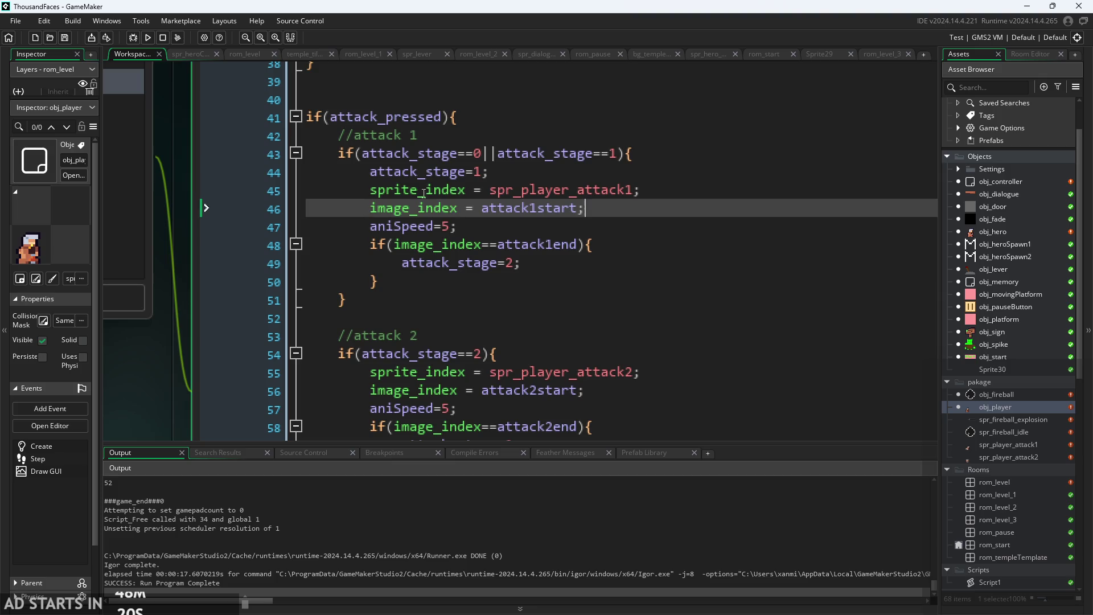
left_click(371, 206)
left_click(491, 169)
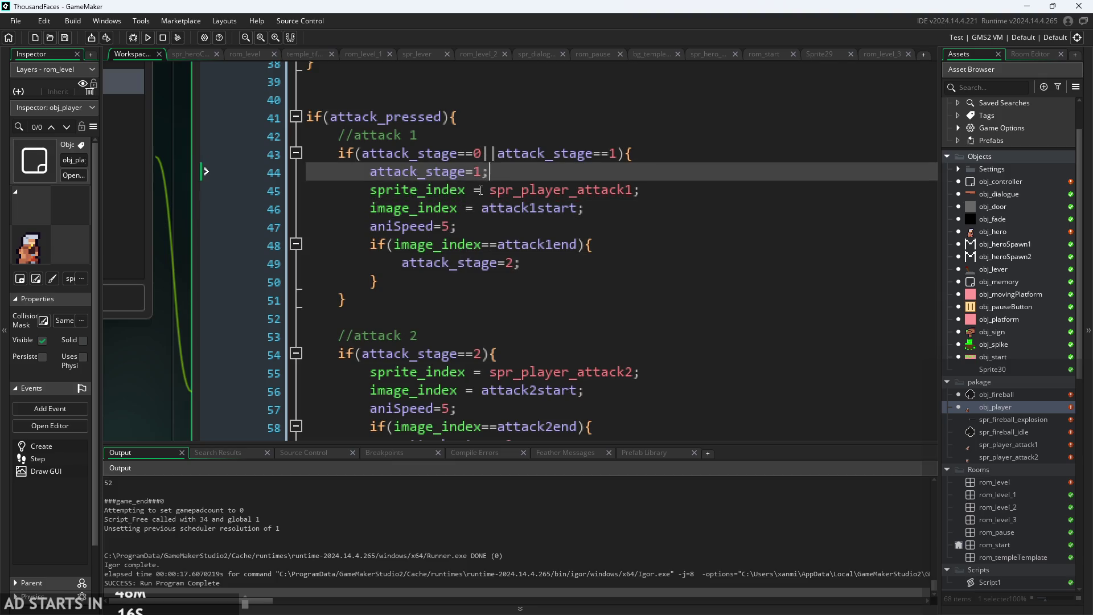
key("Down")
left_click_drag(370, 208, 571, 209)
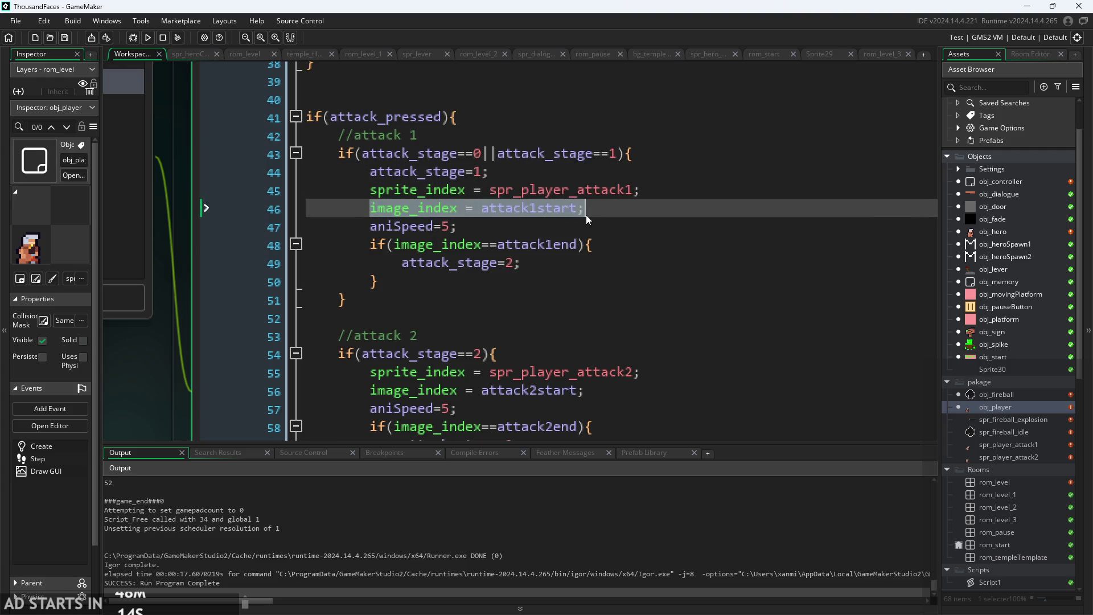
left_click(591, 214)
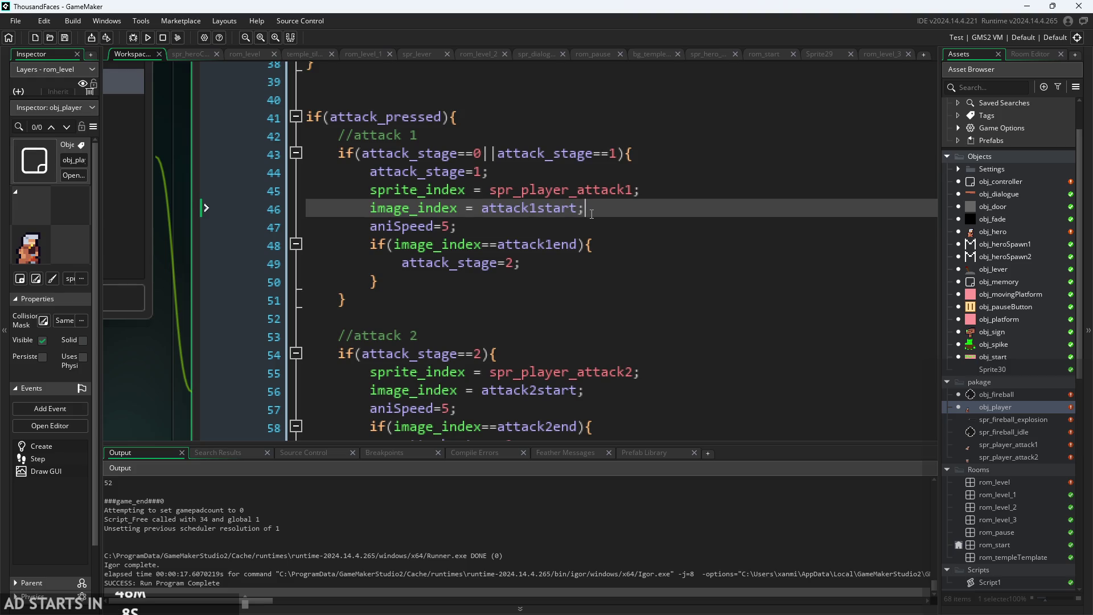
Comment out the image_index = attack1start and attack2start lines with // and run the game.
left_click(375, 209)
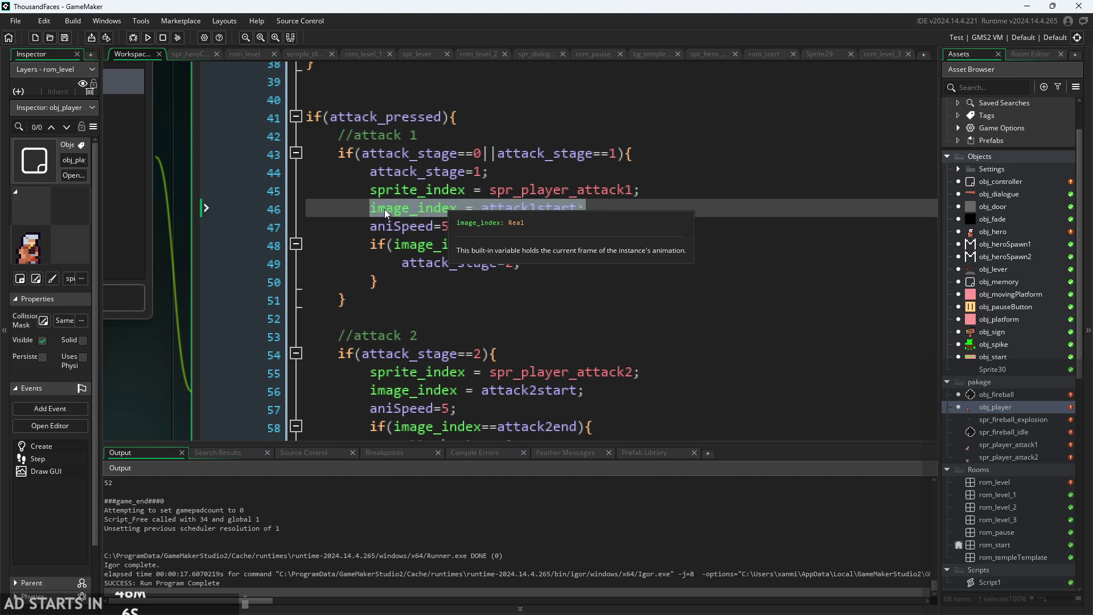
left_click(374, 211)
type("//")
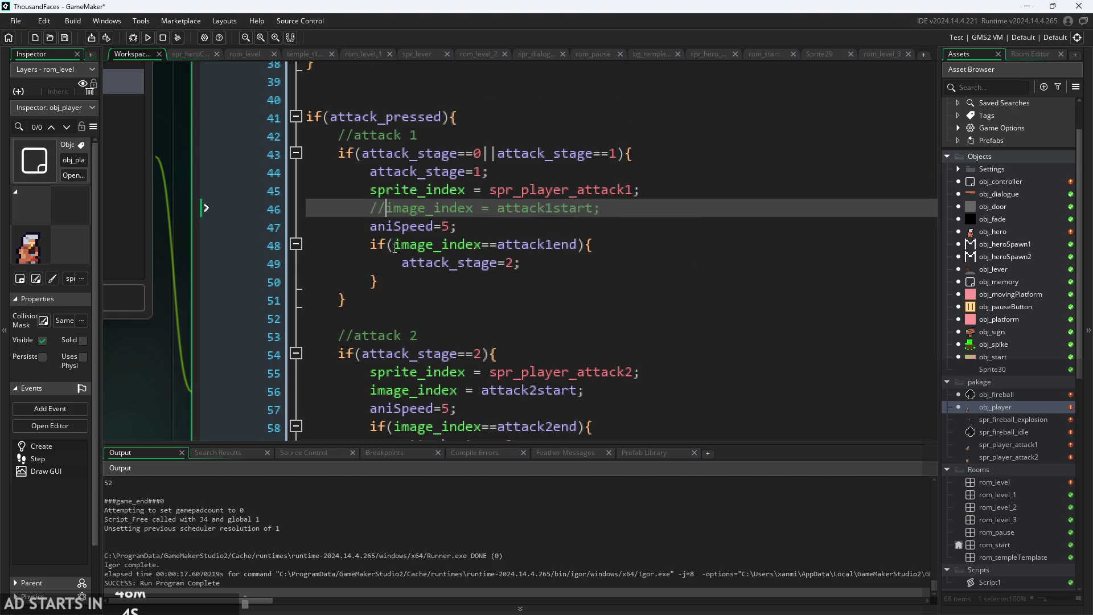
scroll(388, 312, "down", 2)
left_click(371, 293)
type("//")
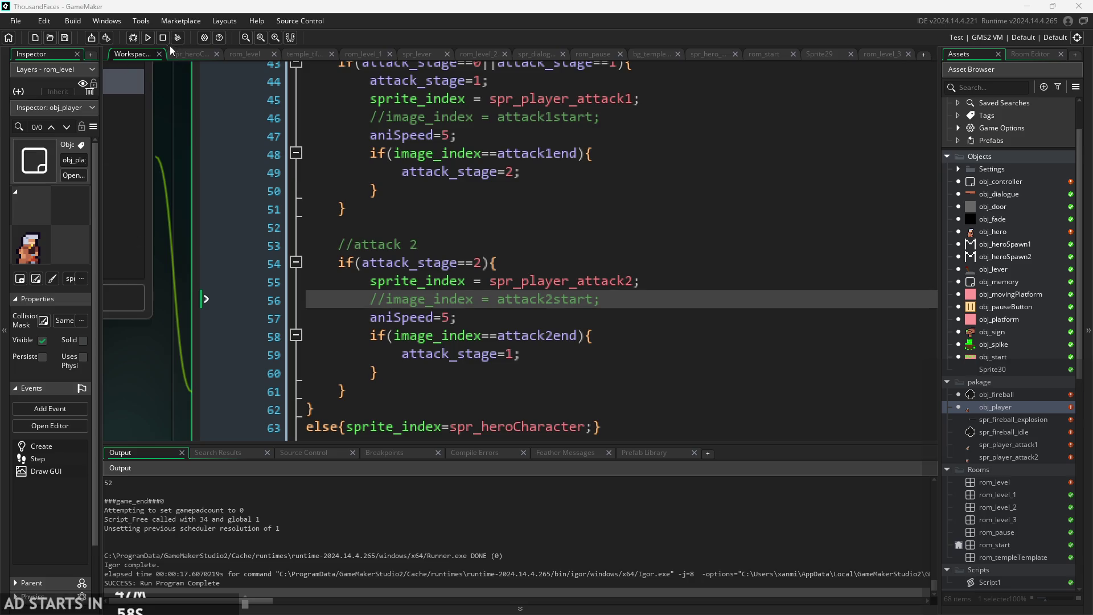
left_click(148, 38)
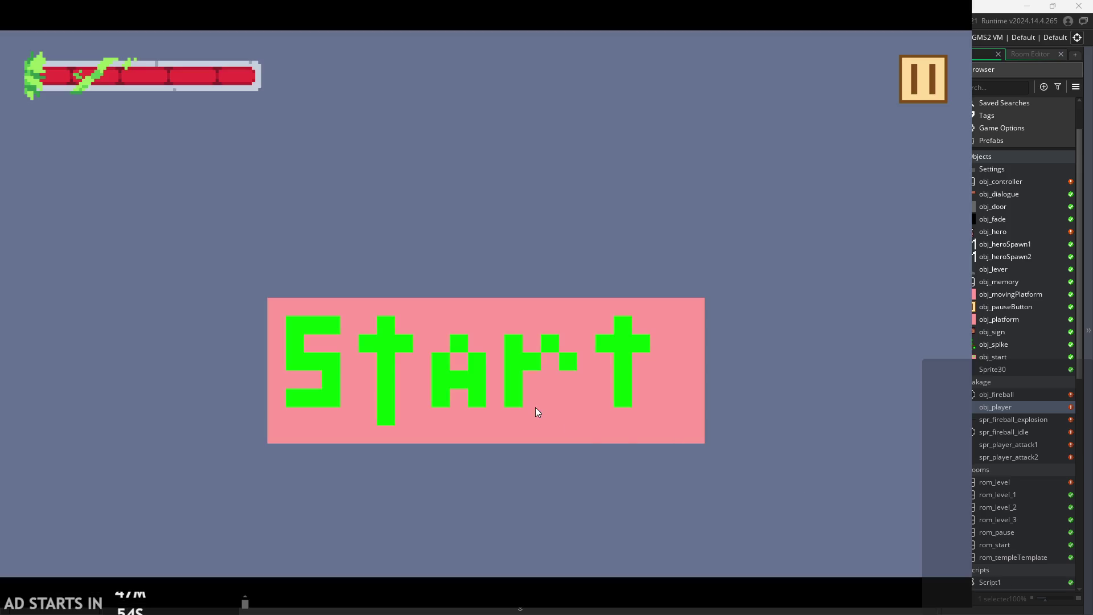
Start the castle level, make the hero attack, and turn on Debug Stats from the pause menu.
left_click(536, 411)
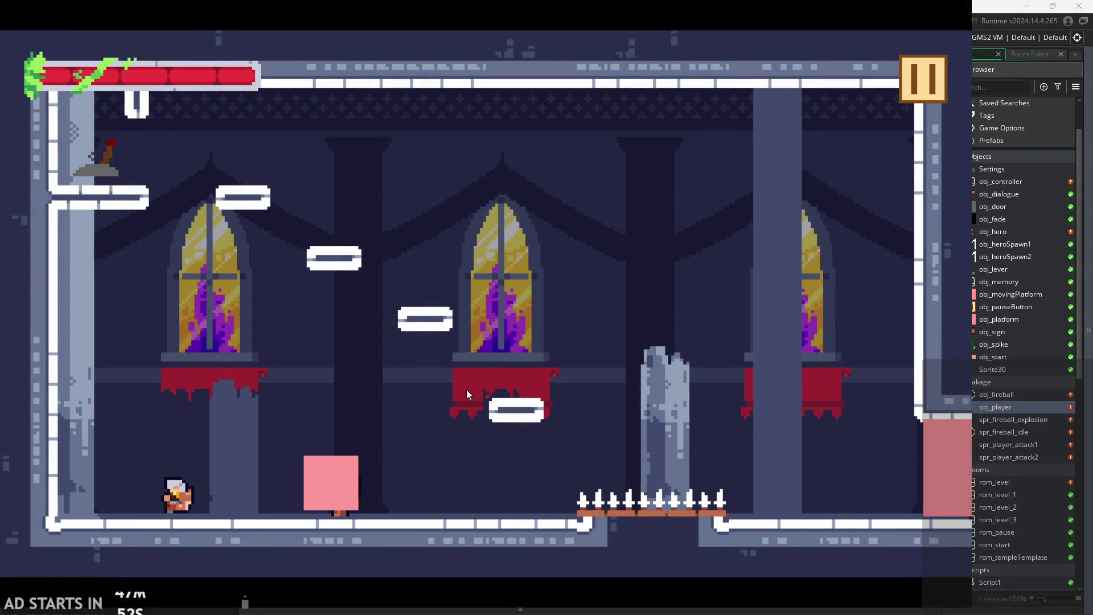
key("x")
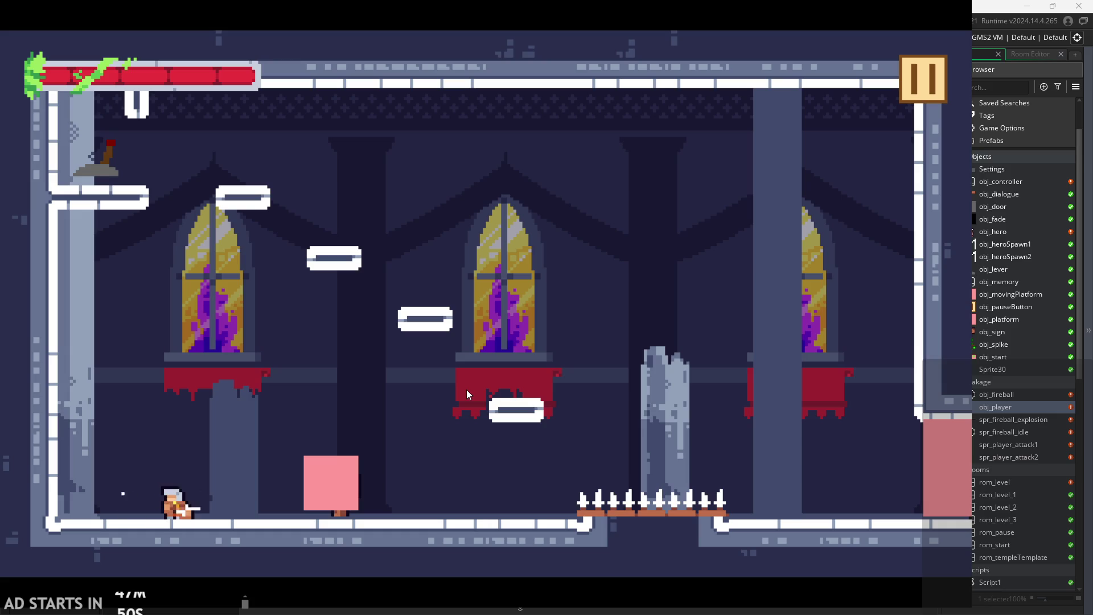
left_click(925, 86)
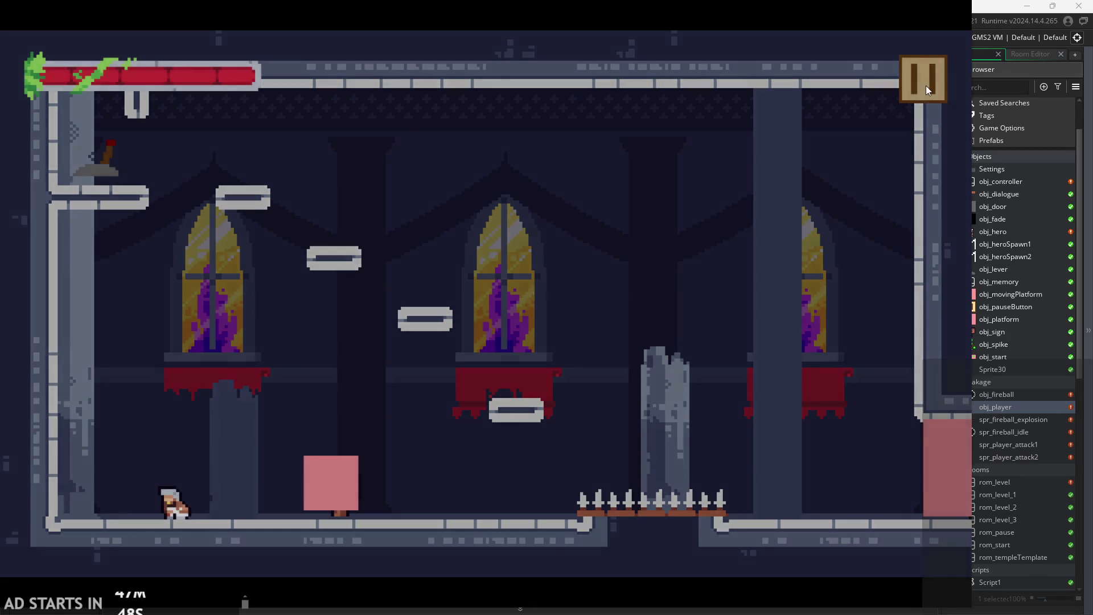
left_click(203, 194)
left_click(925, 77)
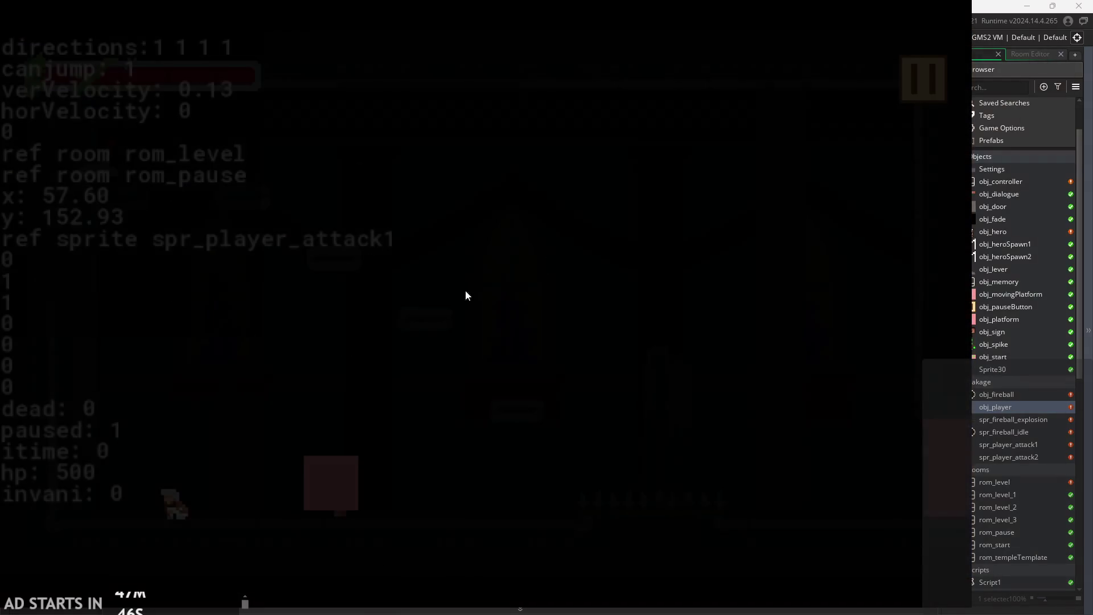
Attack and jump-attack again, then pause the game to return to the editor.
left_click(445, 311)
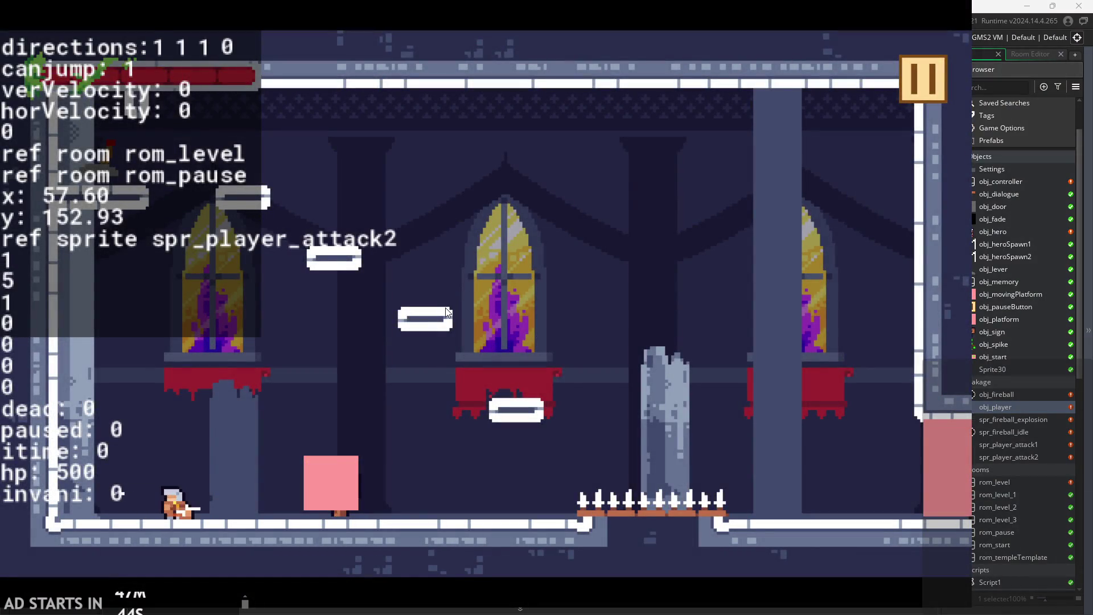
key("space")
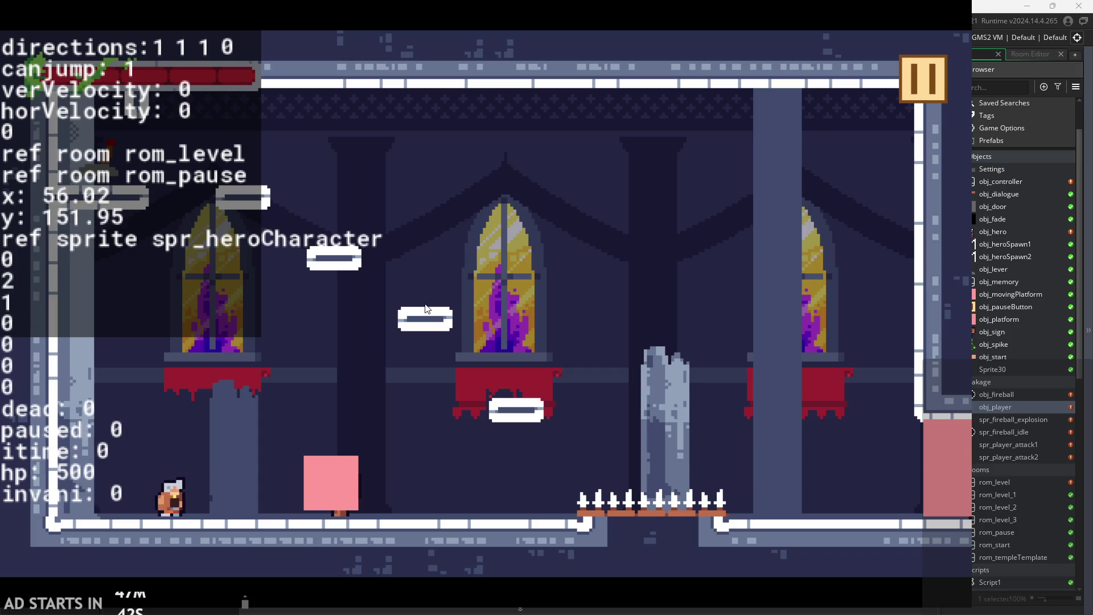
left_click(427, 308)
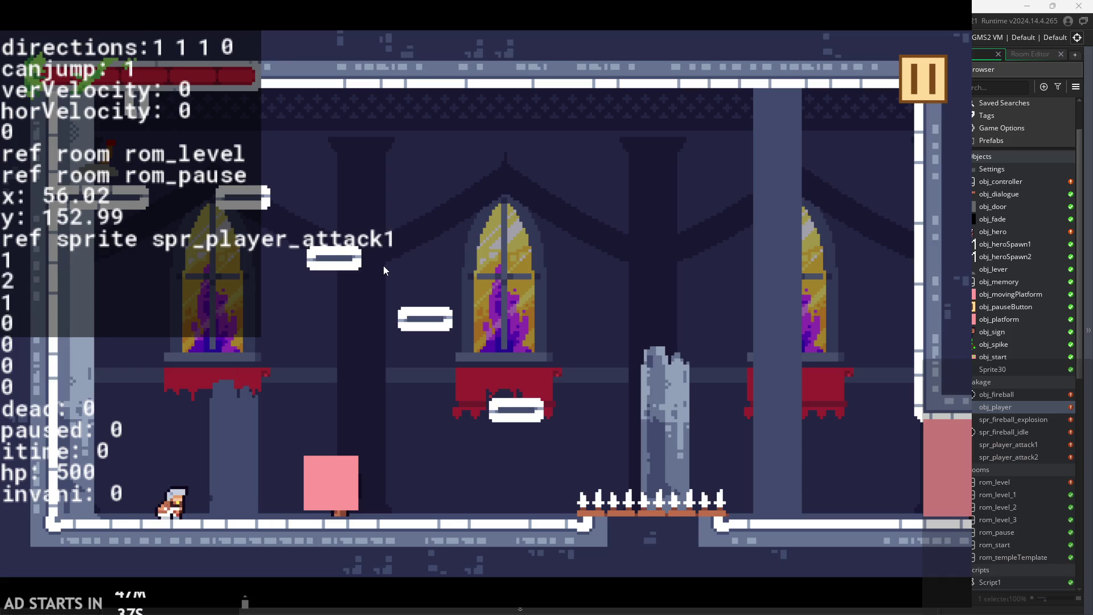
left_click(922, 78)
left_click(832, 510)
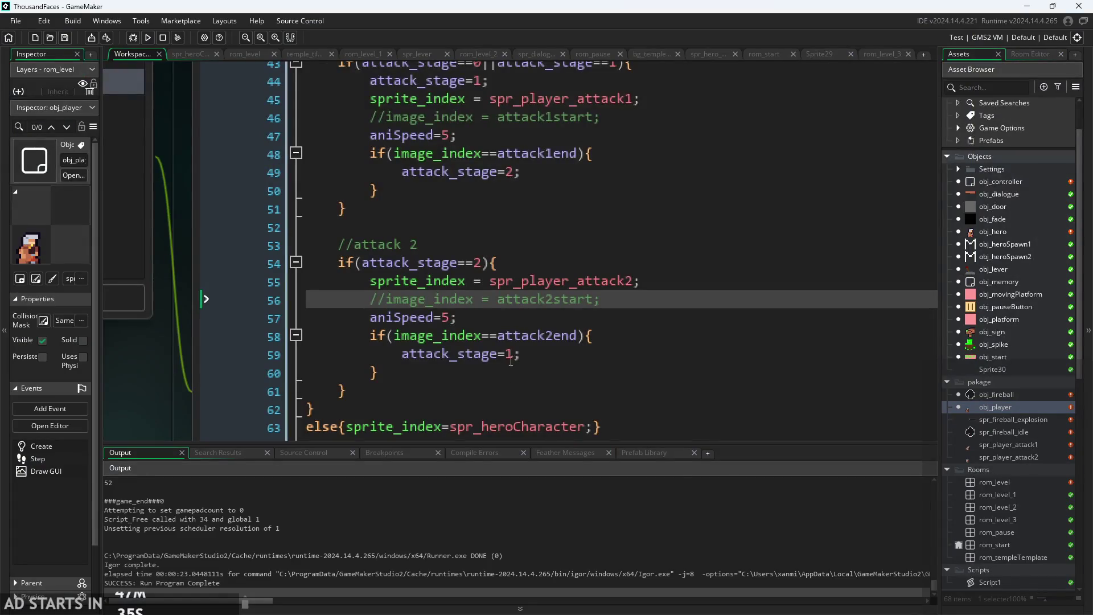
left_click(552, 356)
scroll(555, 355, "down", 2)
scroll(555, 356, "up", 2)
left_click(505, 320)
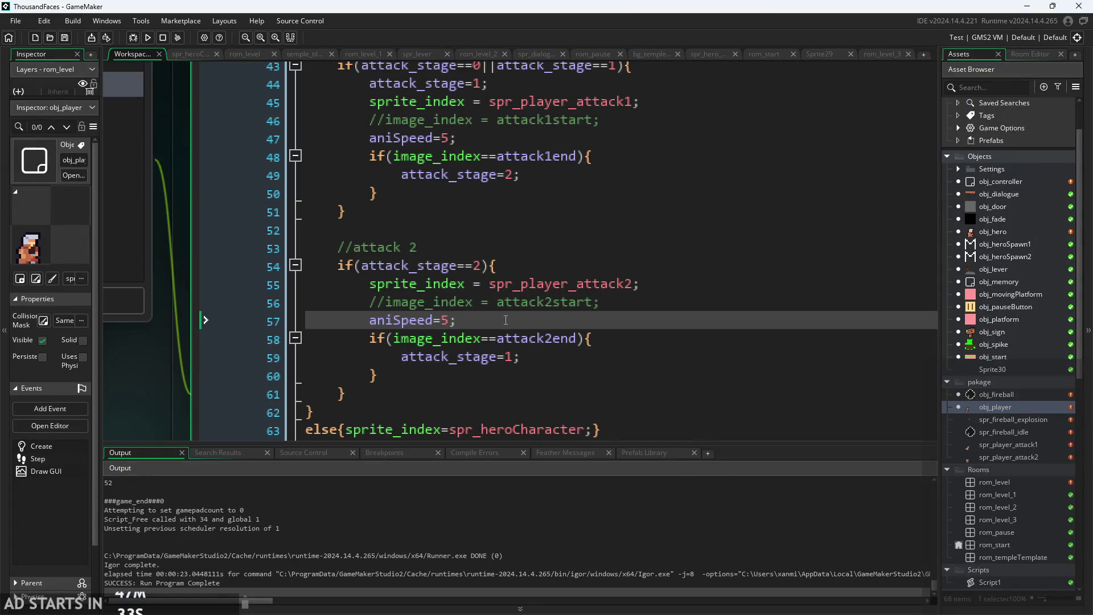
scroll(505, 320, "down", 2)
left_click(506, 336)
scroll(533, 363, "up", 1)
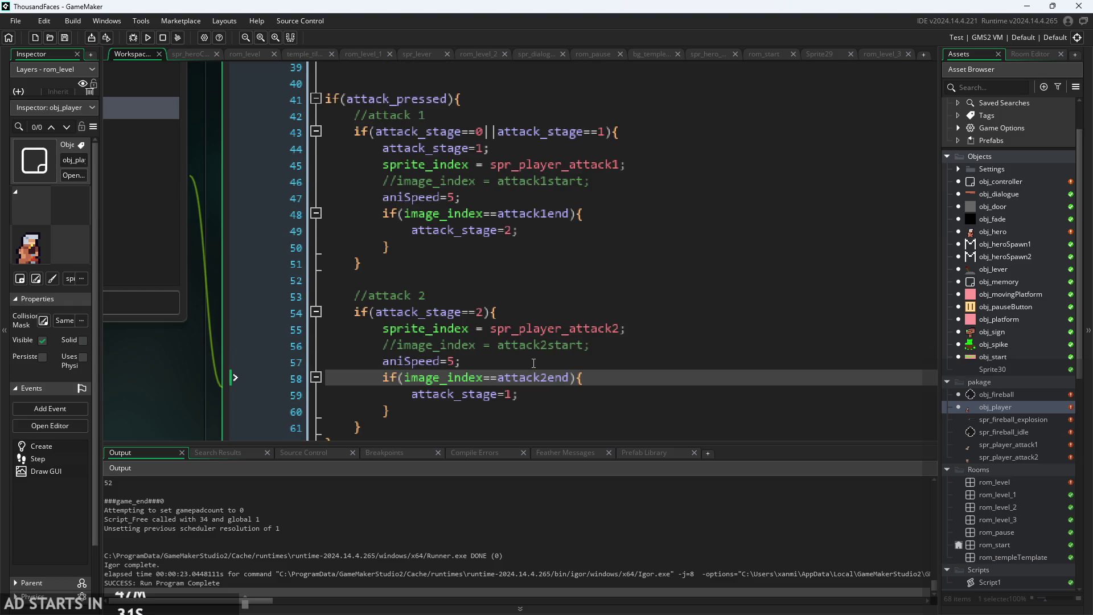
left_click(497, 329)
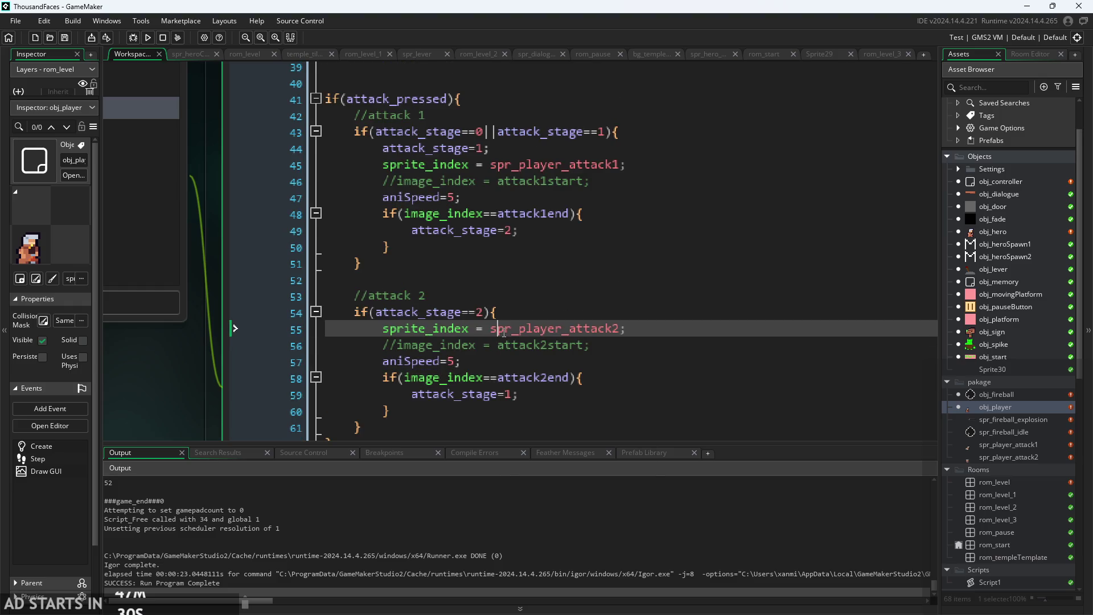
left_click(455, 362)
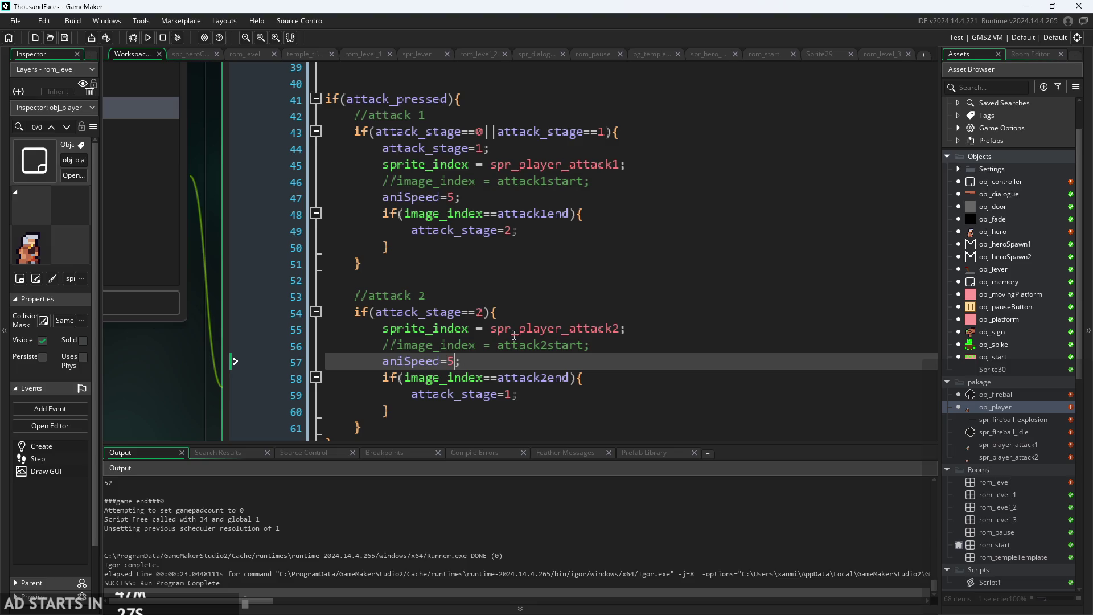
left_click(499, 313)
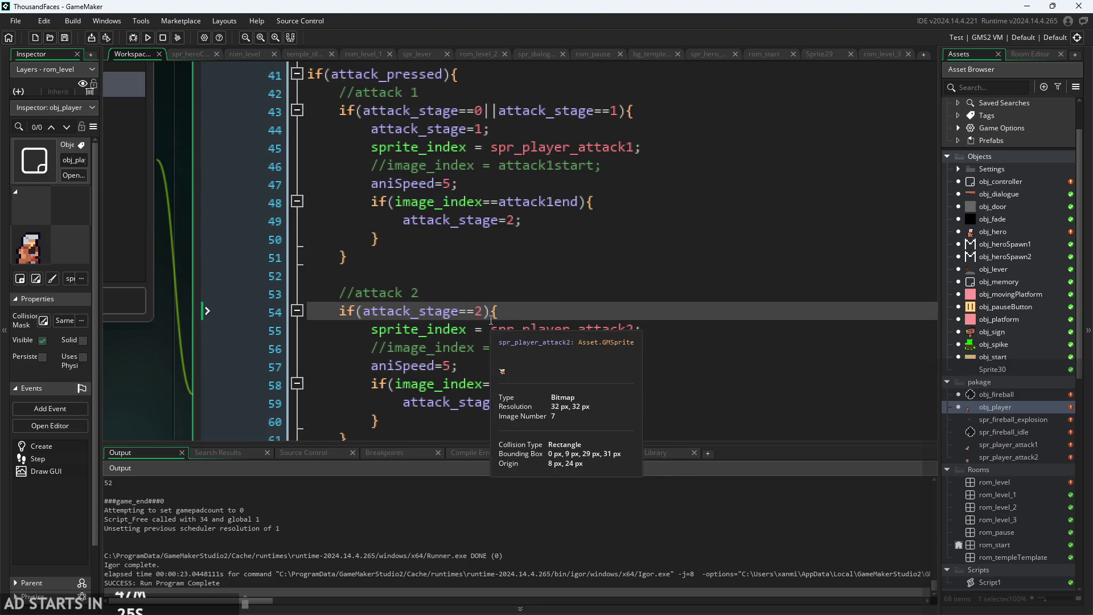
key("Left")
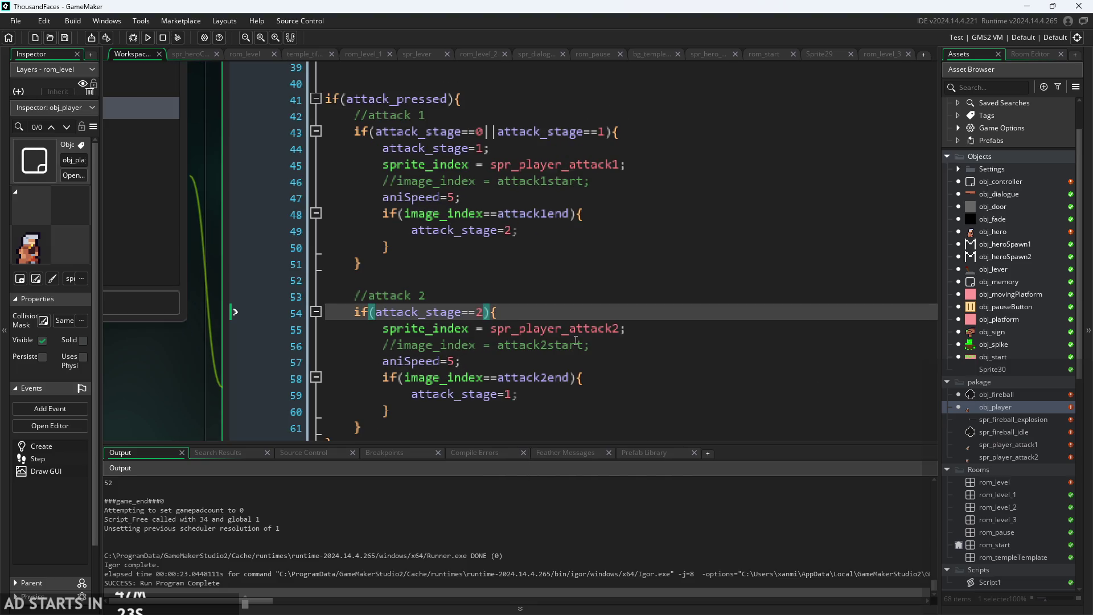
left_click(581, 332)
left_click(612, 314)
left_click(148, 37)
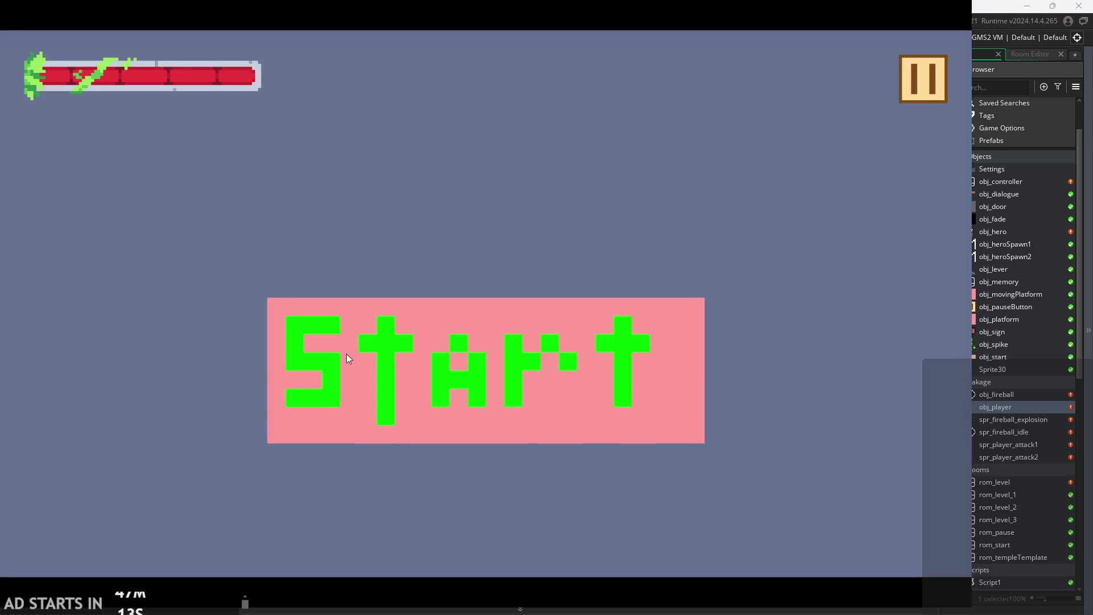
left_click(348, 357)
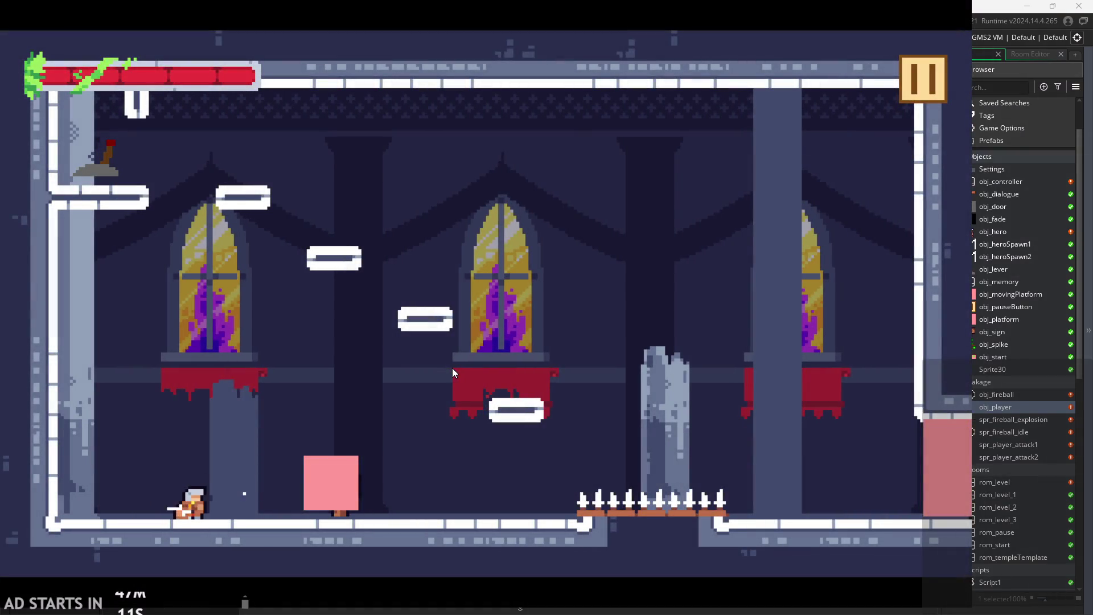
key("Right")
key("space")
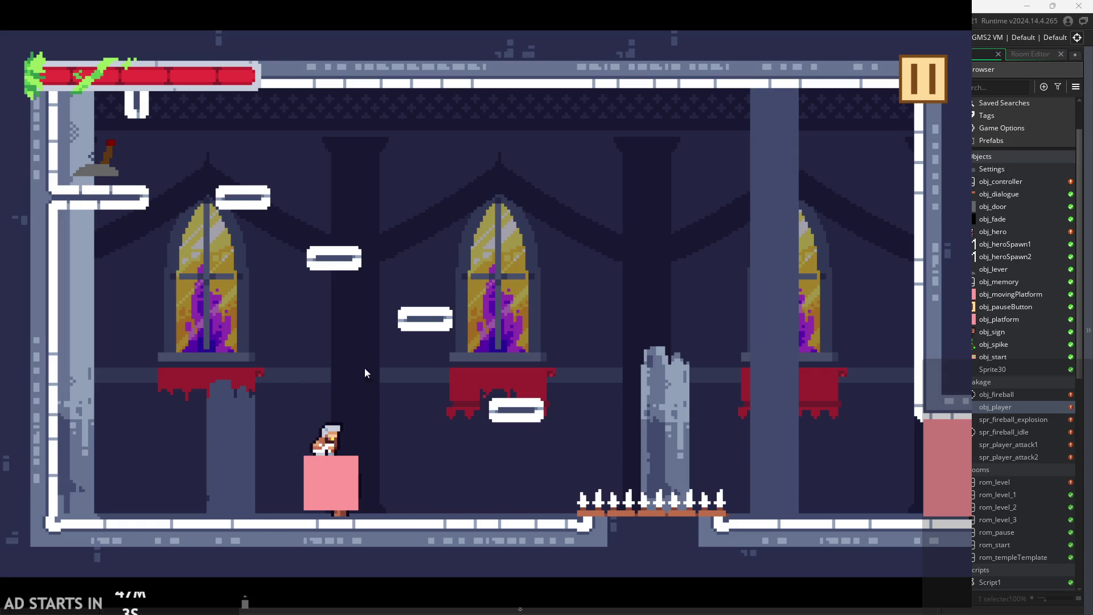
key("Escape")
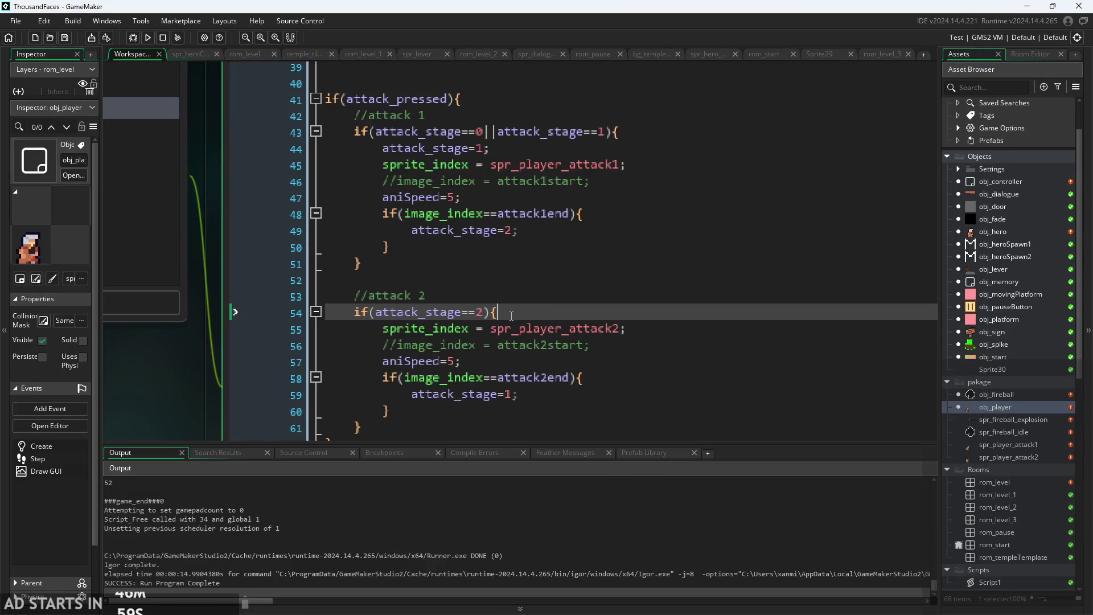
Uncomment image_index = attack2start and move it into the attack1end branch after attack_stage=2.
left_click(546, 227)
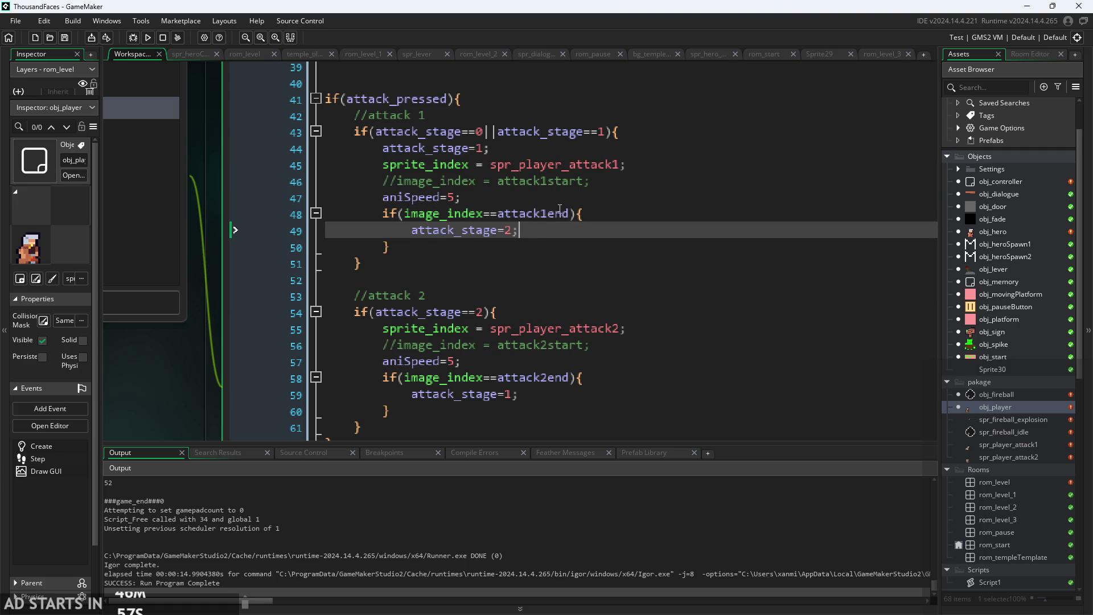
left_click(573, 217)
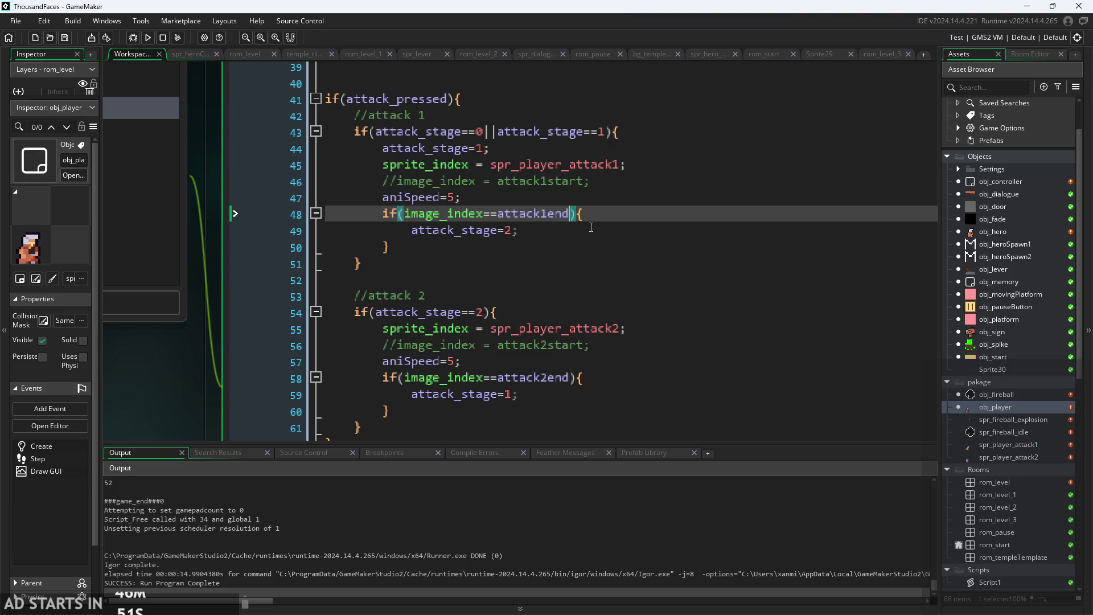
left_click(590, 344)
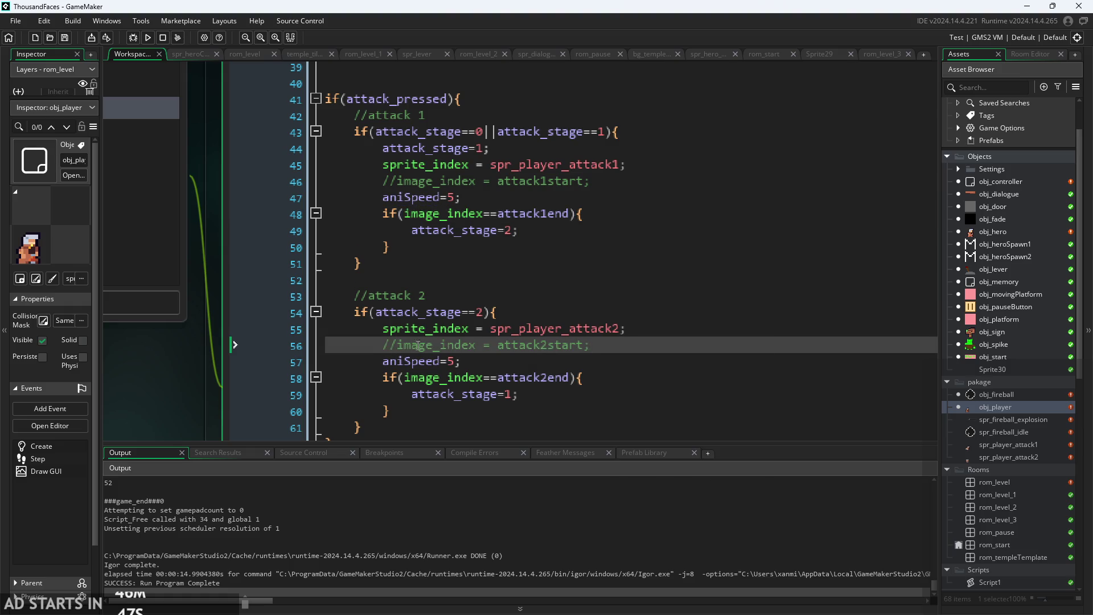
key("ctrl+shift+k")
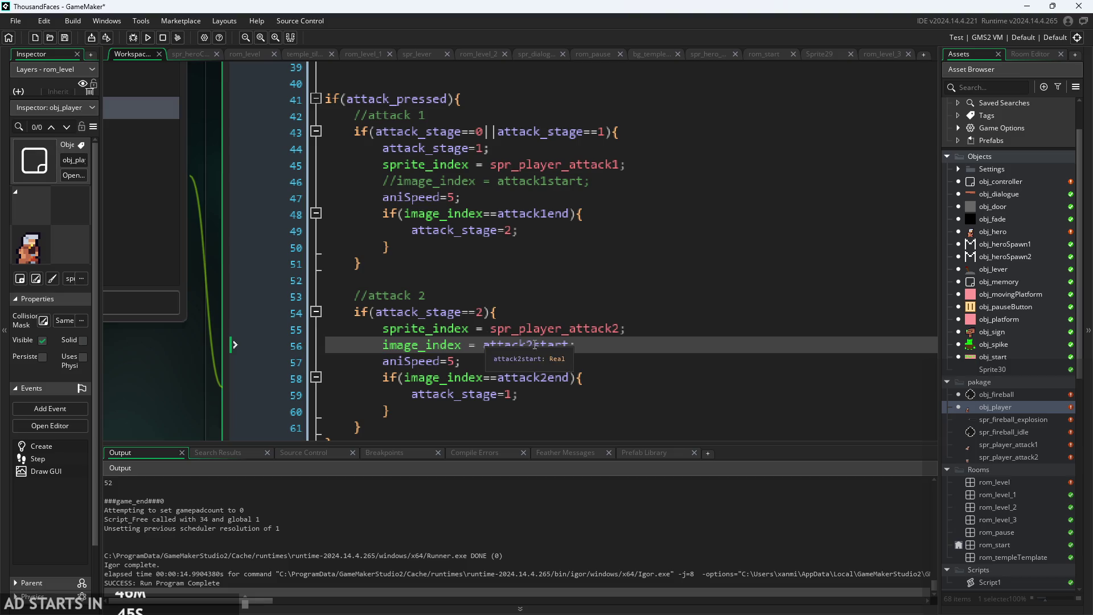
left_click_drag(576, 344, 385, 348)
key("ctrl+c")
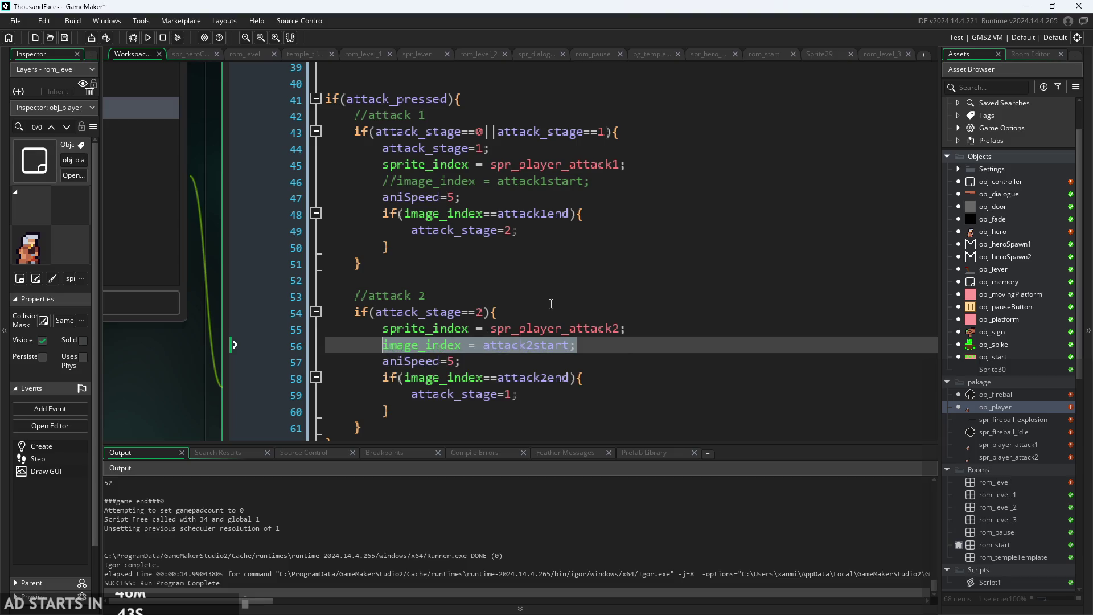
key("BackSpace")
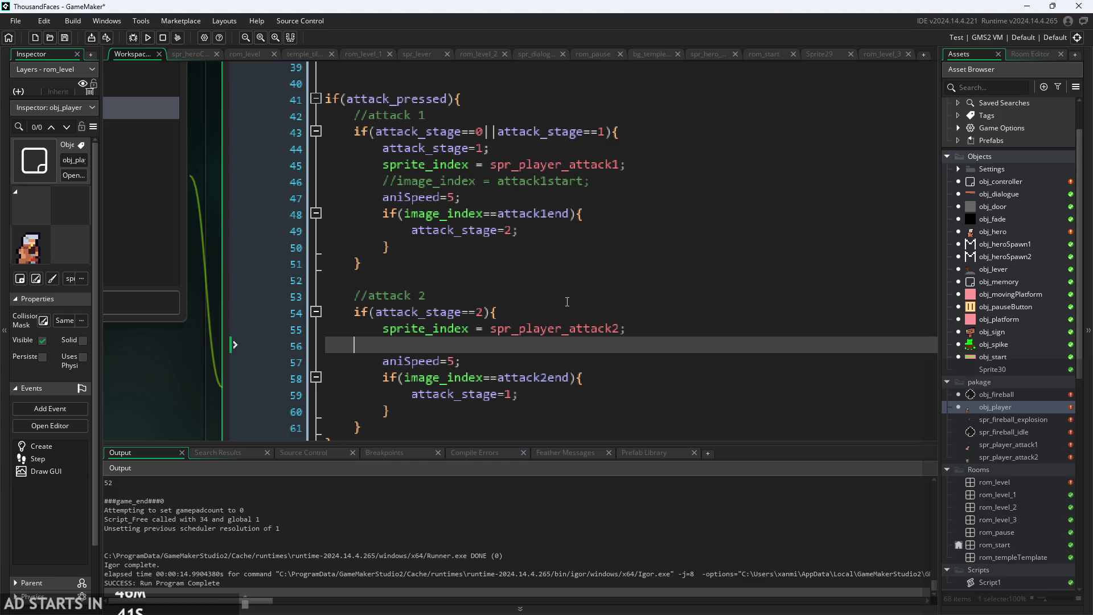
key("BackSpace")
key("BackSpace")
key("BackSpace")
left_click(579, 233)
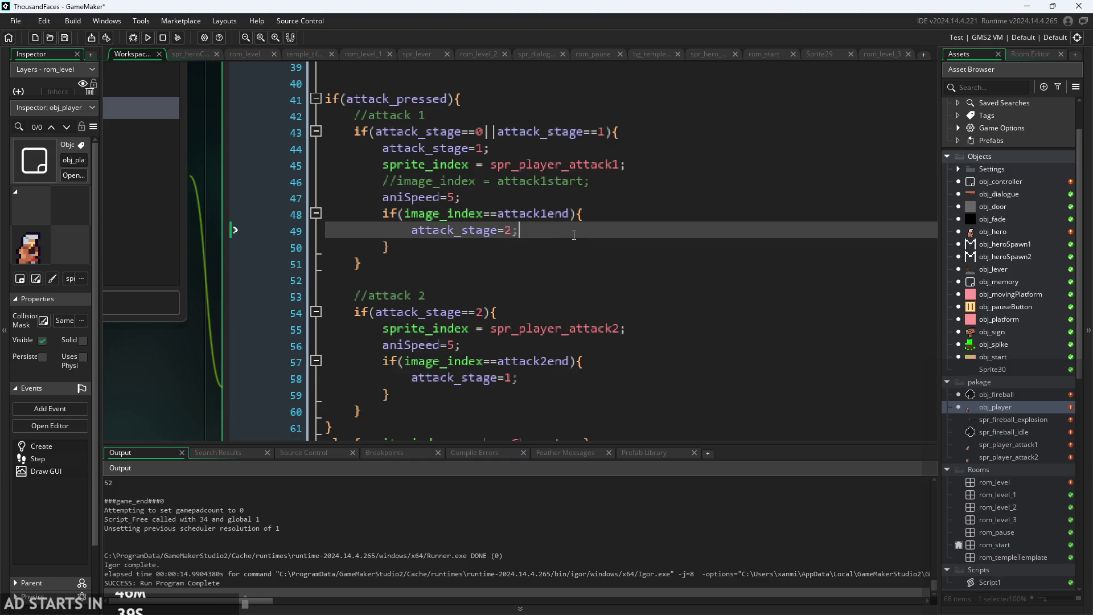
key("Return")
key("ctrl+v")
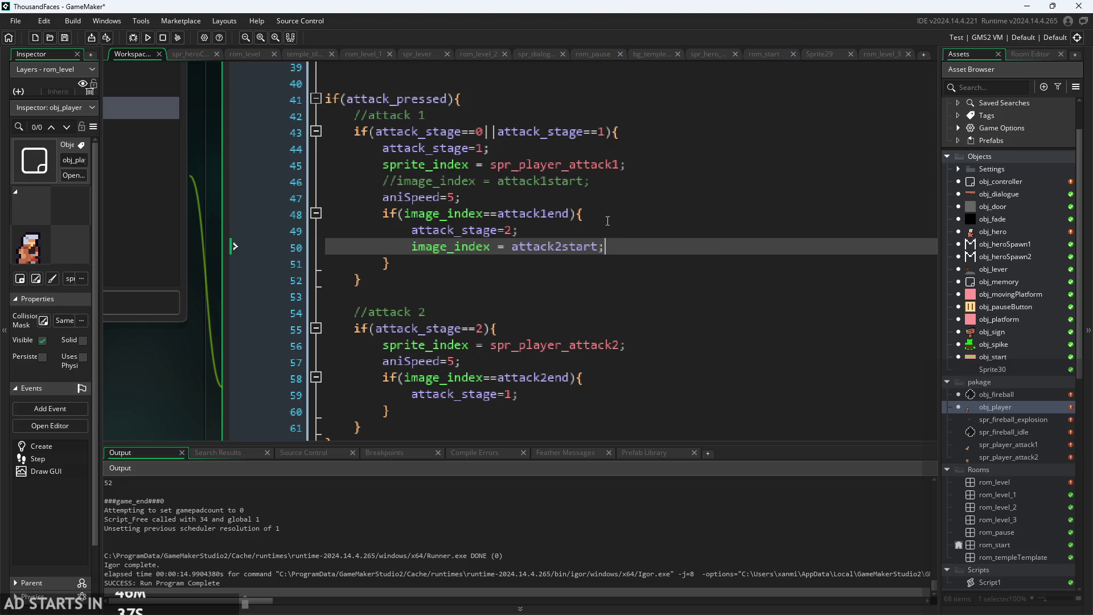
Move the commented attack1start statement from line 46 into the attack2end branch after attack_stage=1.
left_click(607, 221)
left_click(633, 249)
left_click(560, 395)
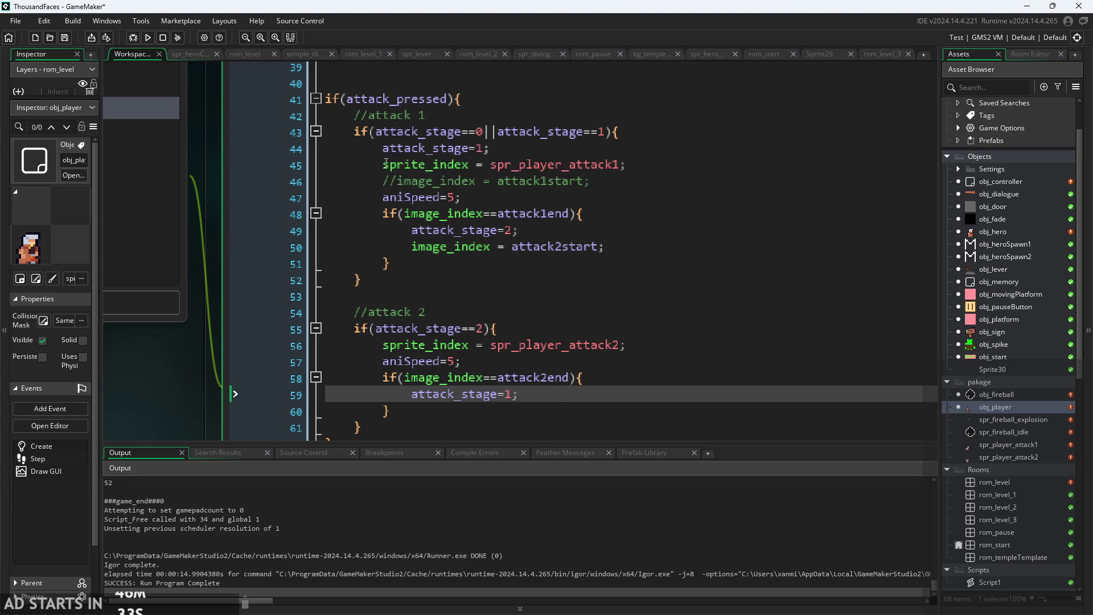
left_click_drag(397, 180, 591, 189)
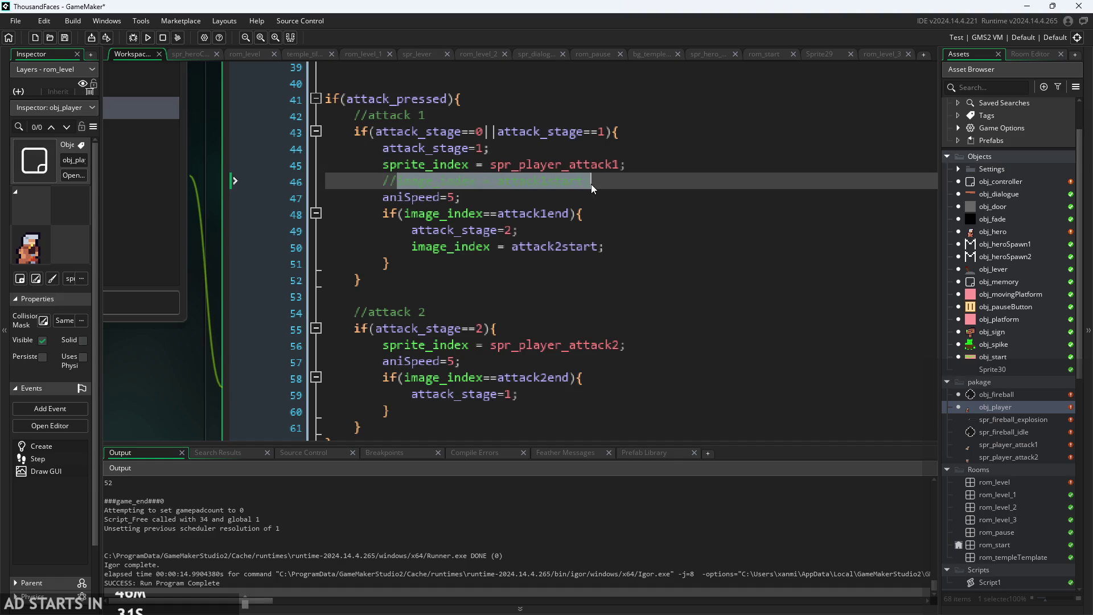
key("ctrl+x")
left_click(552, 393)
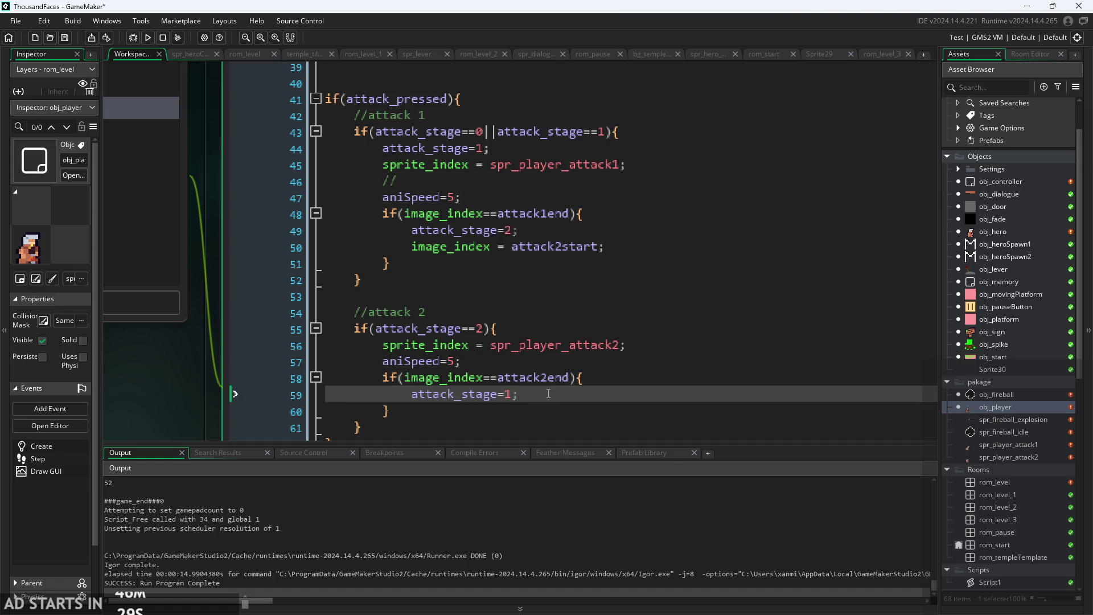
key("Return")
key("ctrl+v")
Delete the leftover comment line 46 and rebuild the game.
left_click_drag(397, 181, 254, 189)
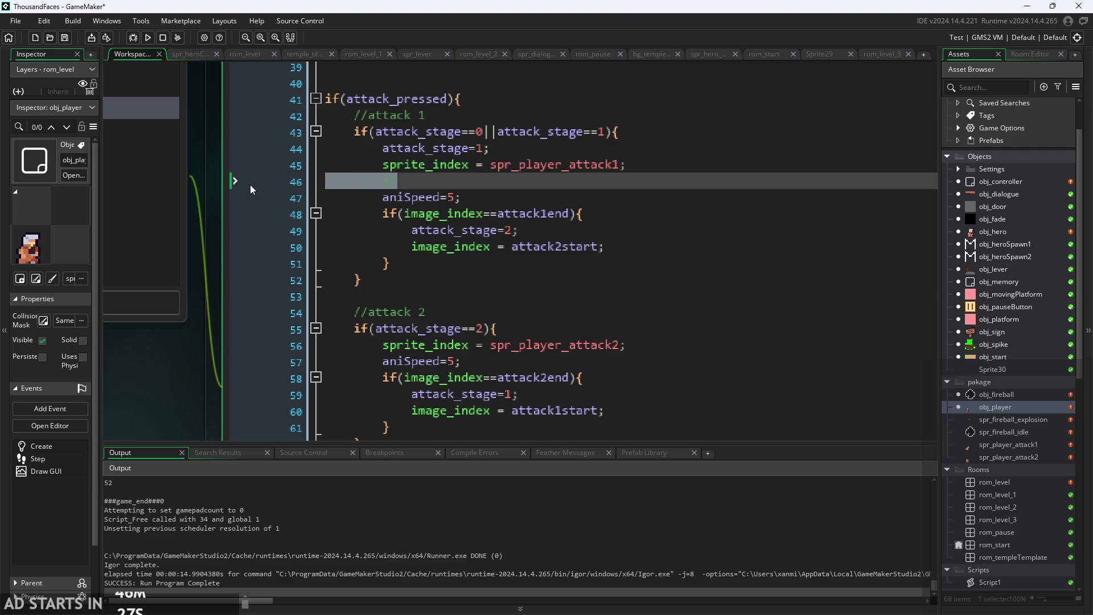
key("BackSpace")
key("BackSpace")
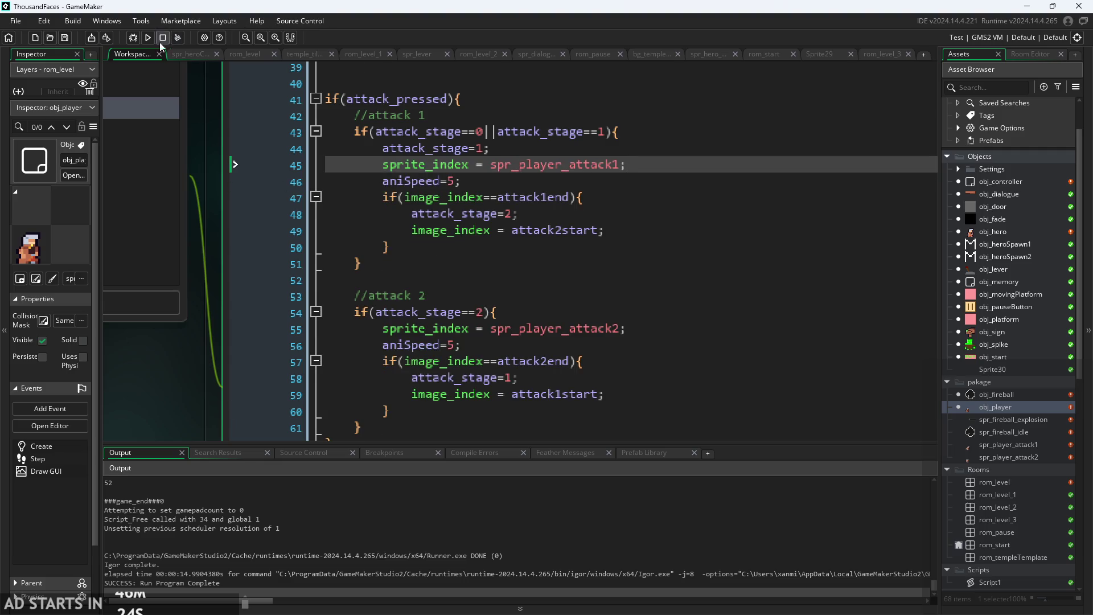
left_click(148, 38)
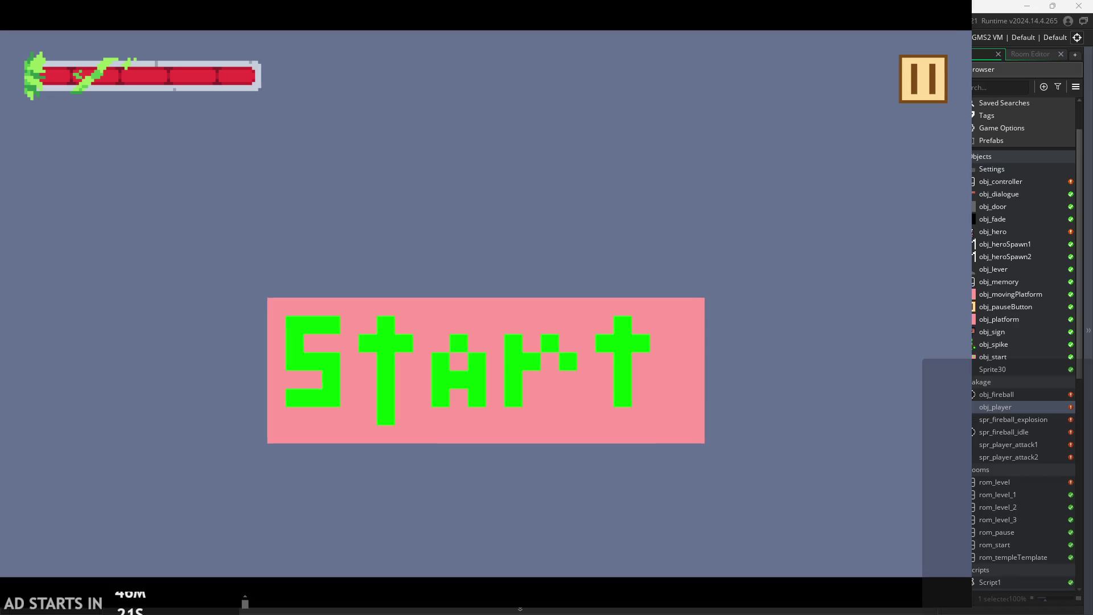
Start the first castle level, slash to the right, and jump onto the pink block while attacking.
left_click(507, 371)
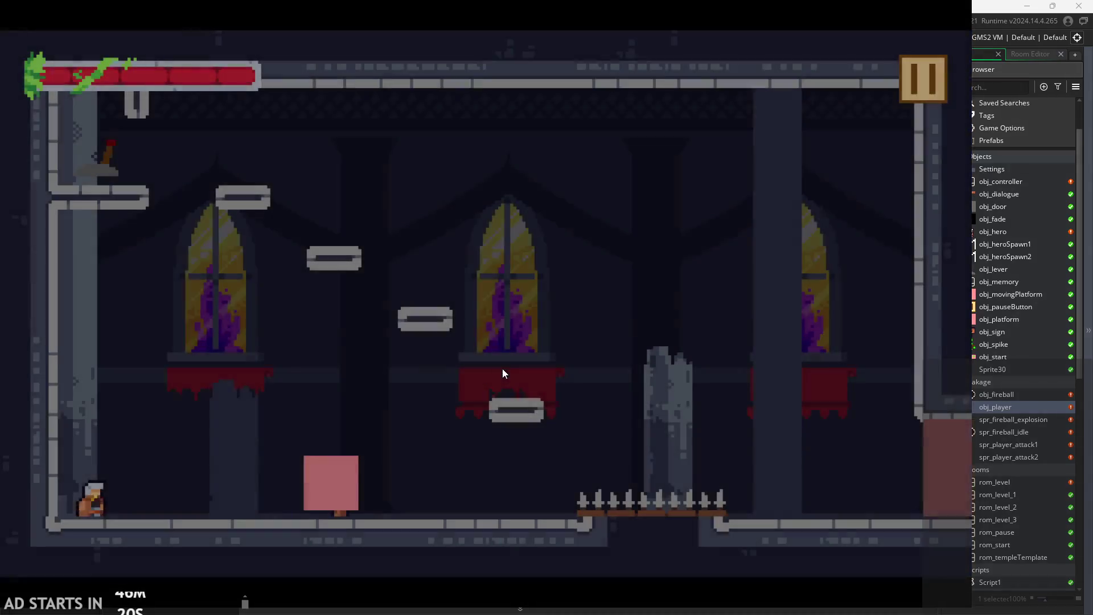
key("Right")
key("x")
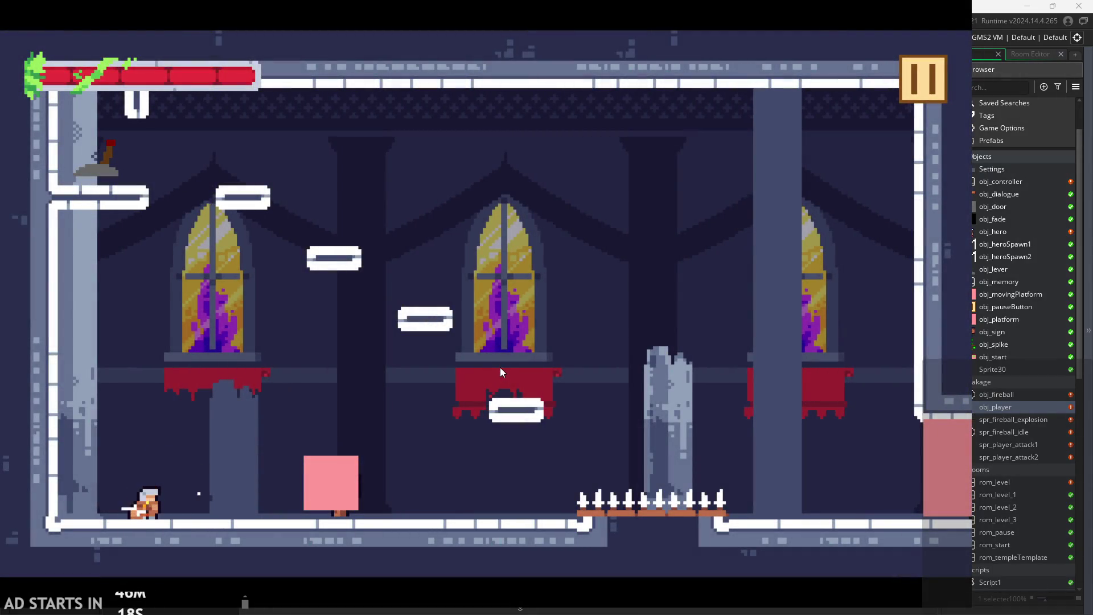
key("x")
key("x")
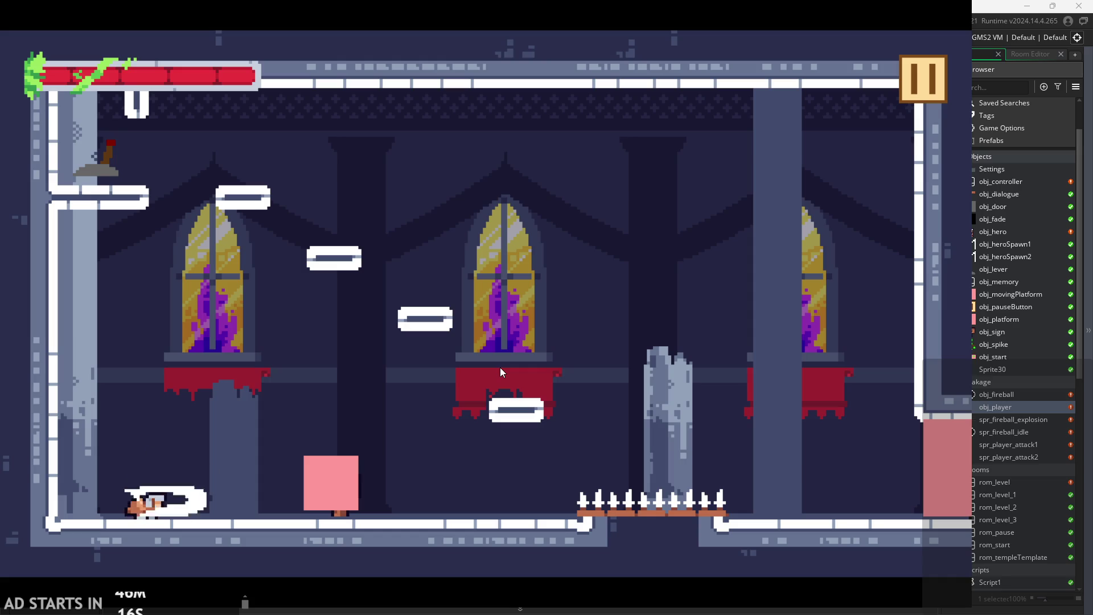
key("Right")
key("z")
key("Left")
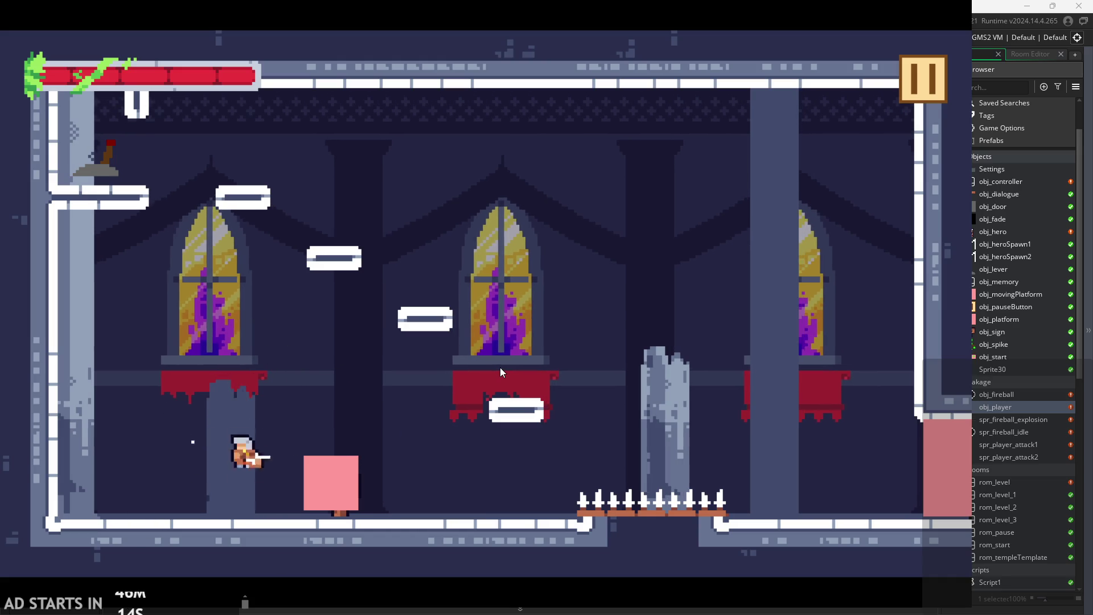
key("Right")
key("z")
key("x")
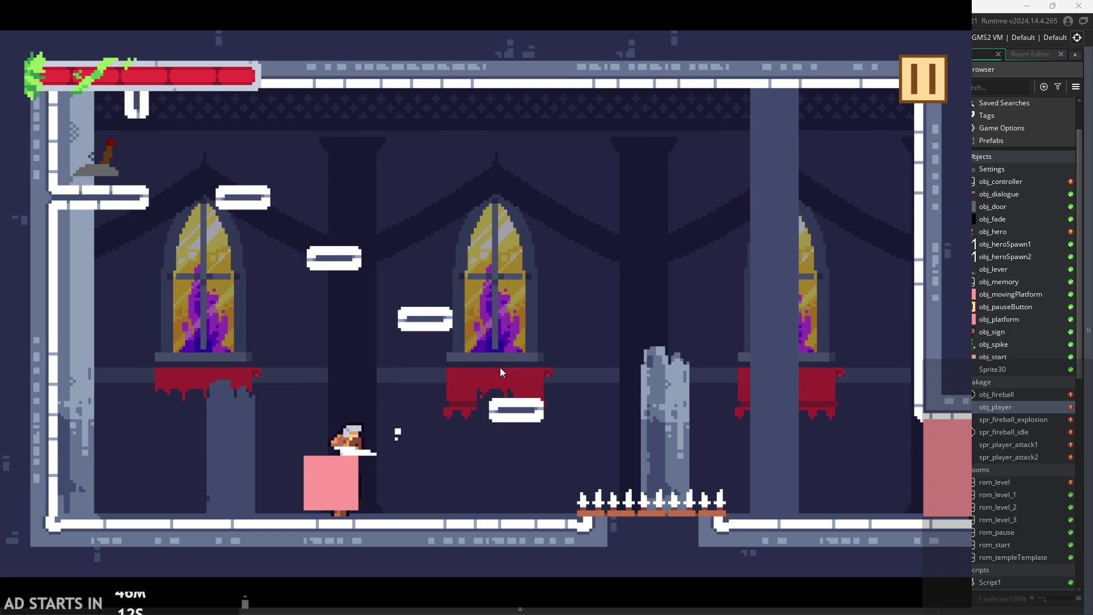
key("z")
key("Left")
key("z")
key("x")
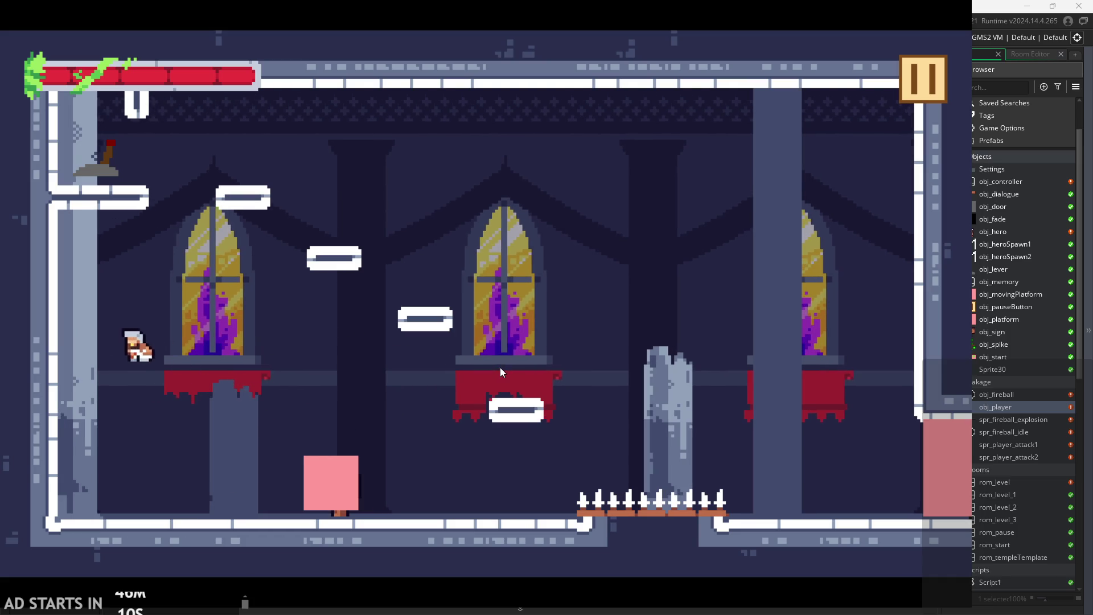
Jump repeatedly around the room, testing jump height toward the broken pillar and upper-left platforms.
key("z")
key("Right")
key("z")
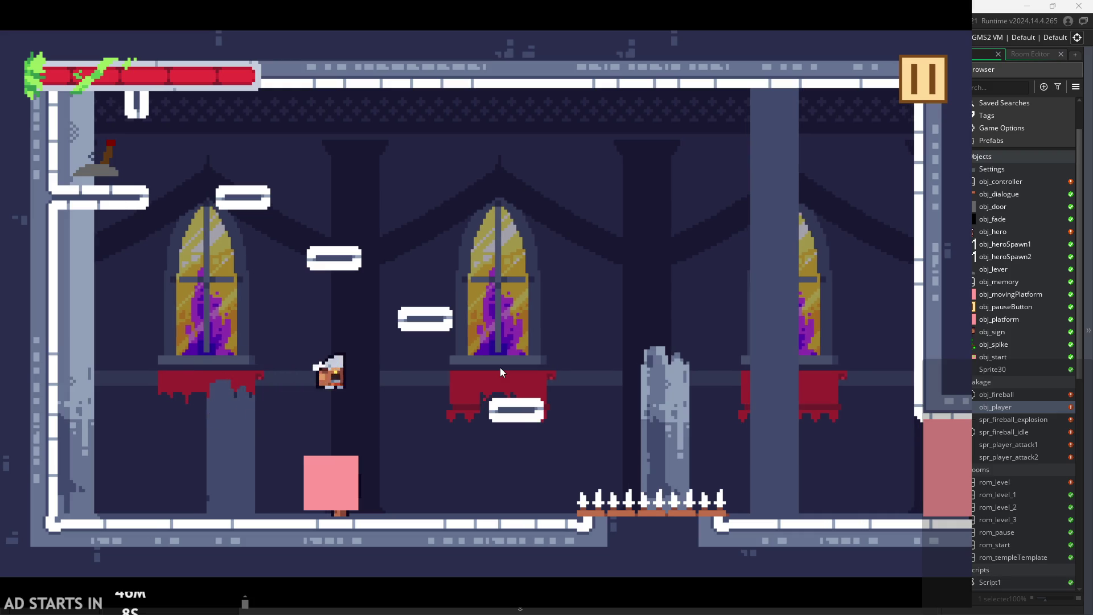
key("Left")
key("Right")
key("z")
key("Left")
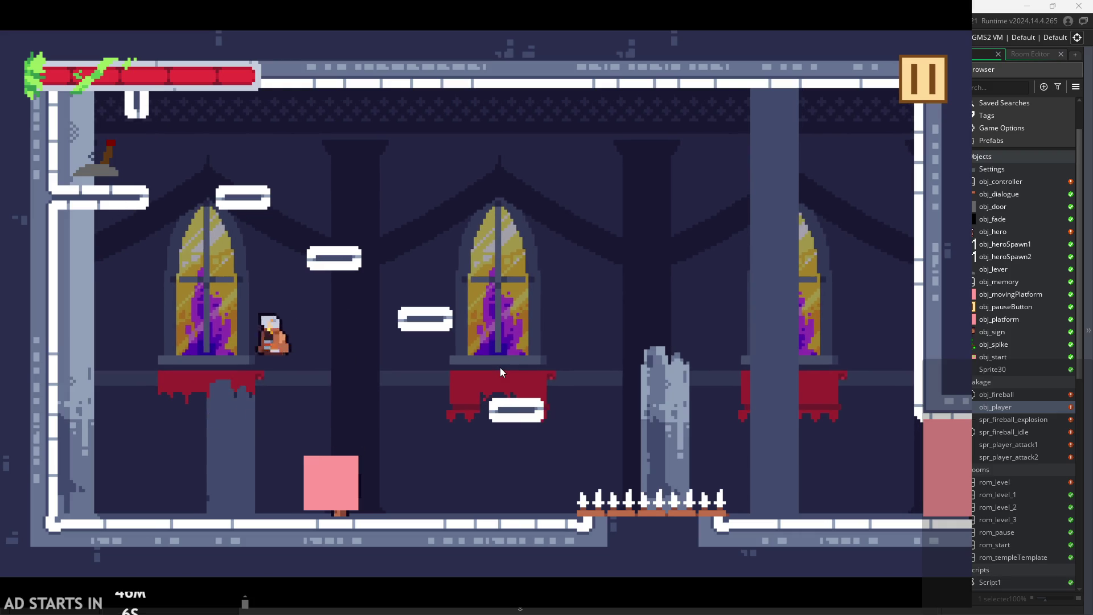
key("x")
key("z")
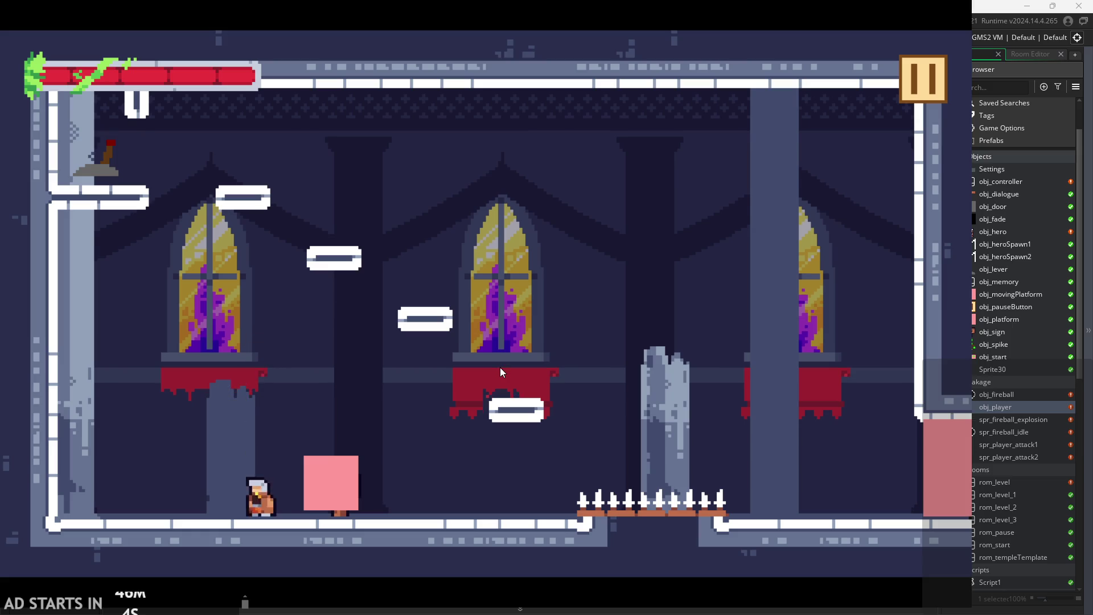
key("z")
key("z")
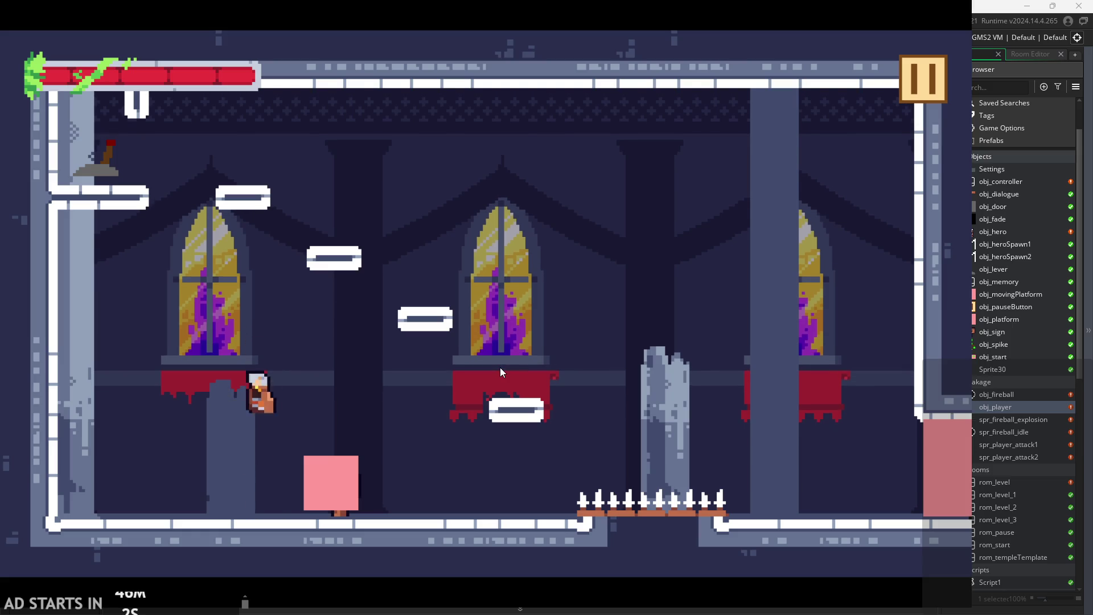
key("z")
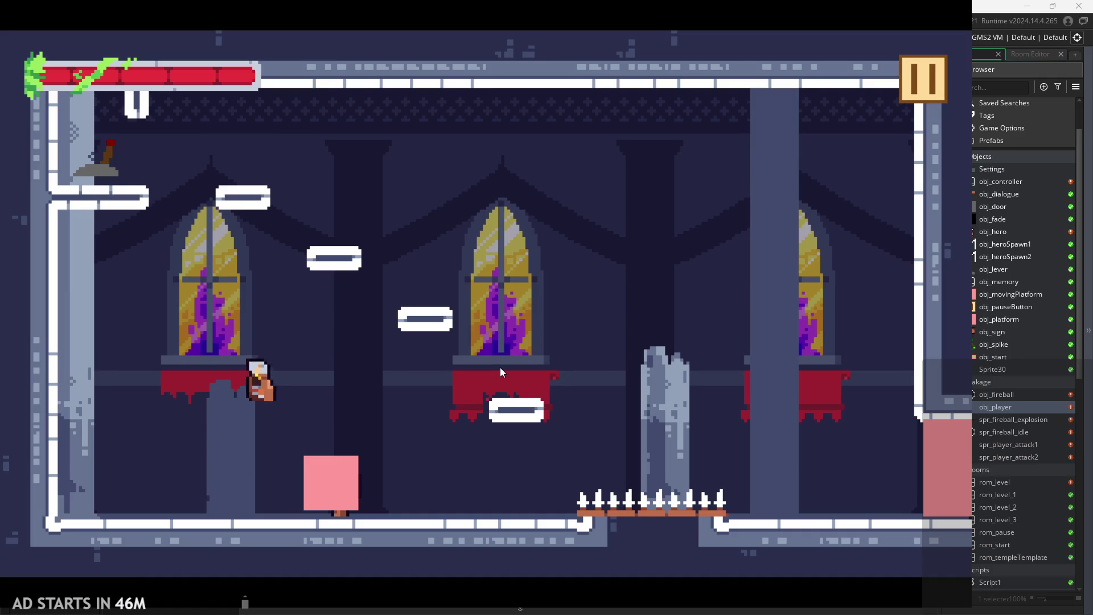
key("Right")
key("z")
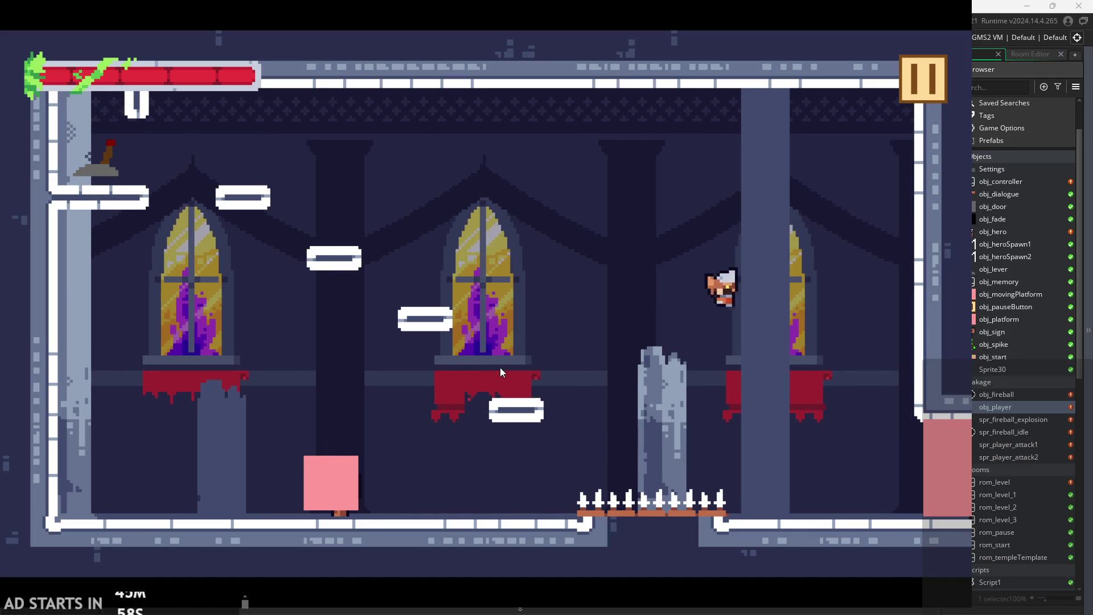
key("Right")
key("z")
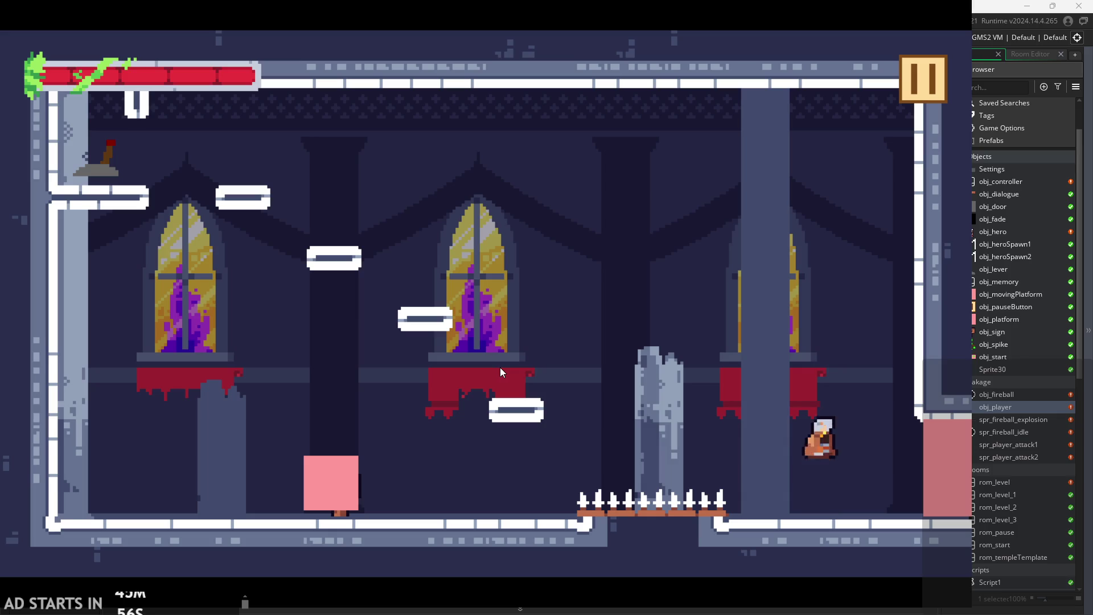
key("Left")
key("z")
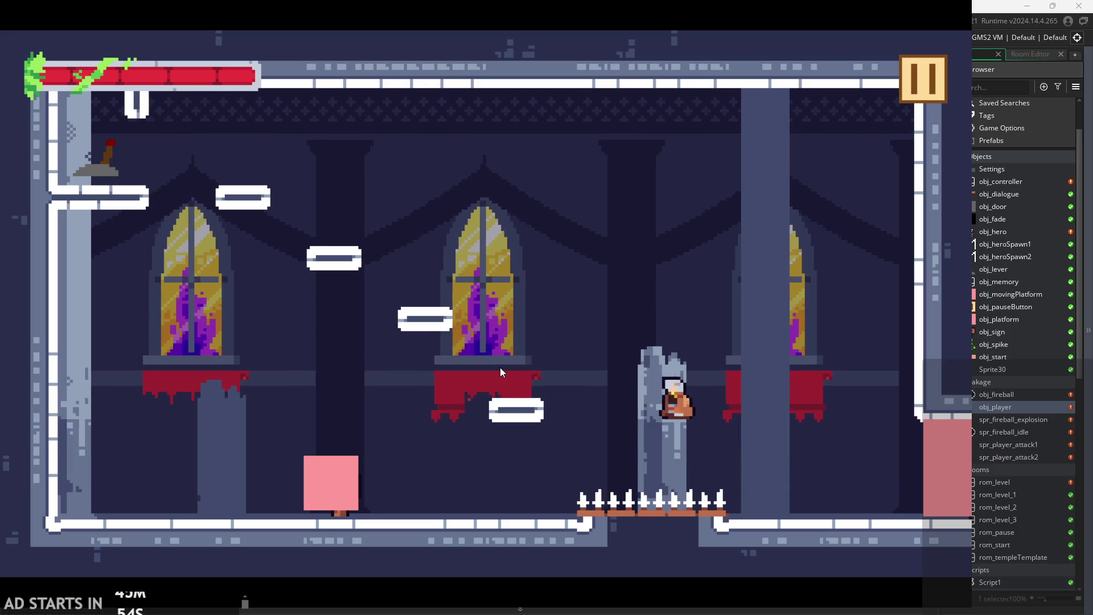
key("Left")
key("z")
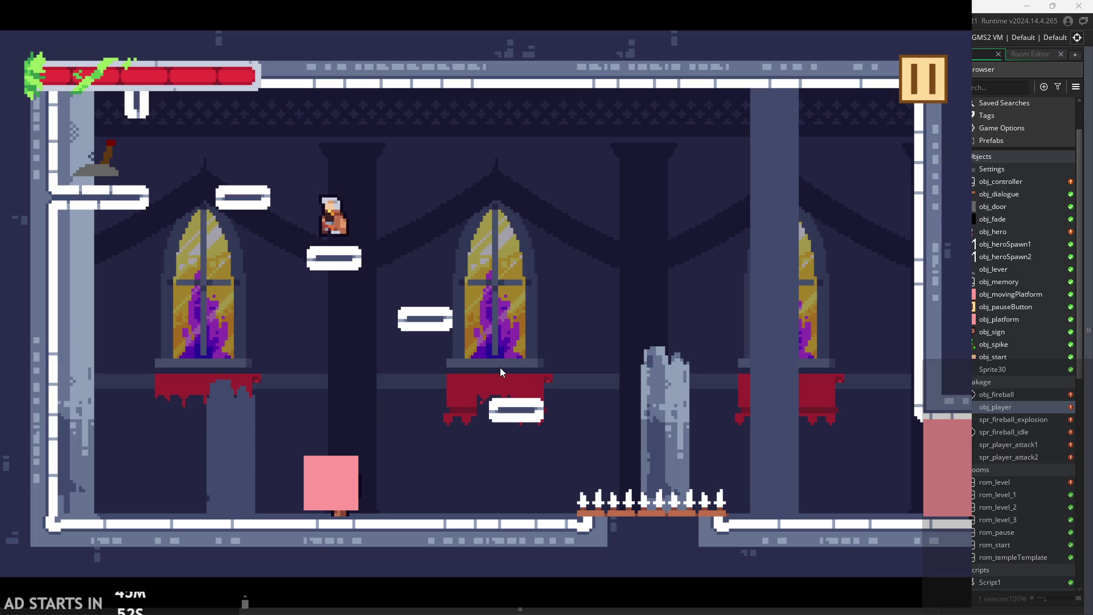
key("Left")
key("z")
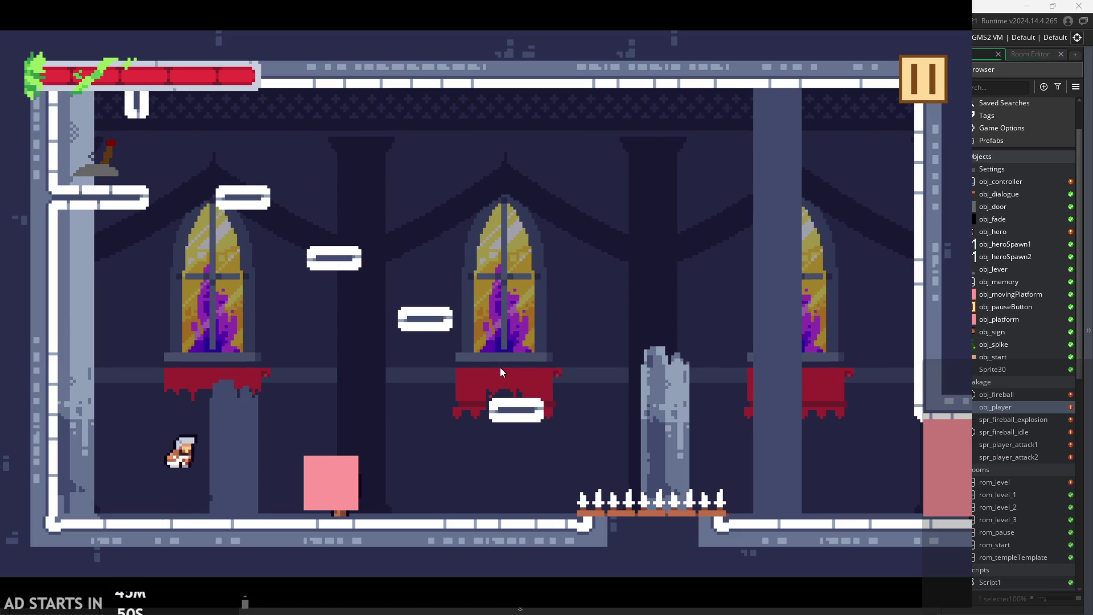
Slash on the floor, then chain mid-air slashes left and right above the pink block.
key("x")
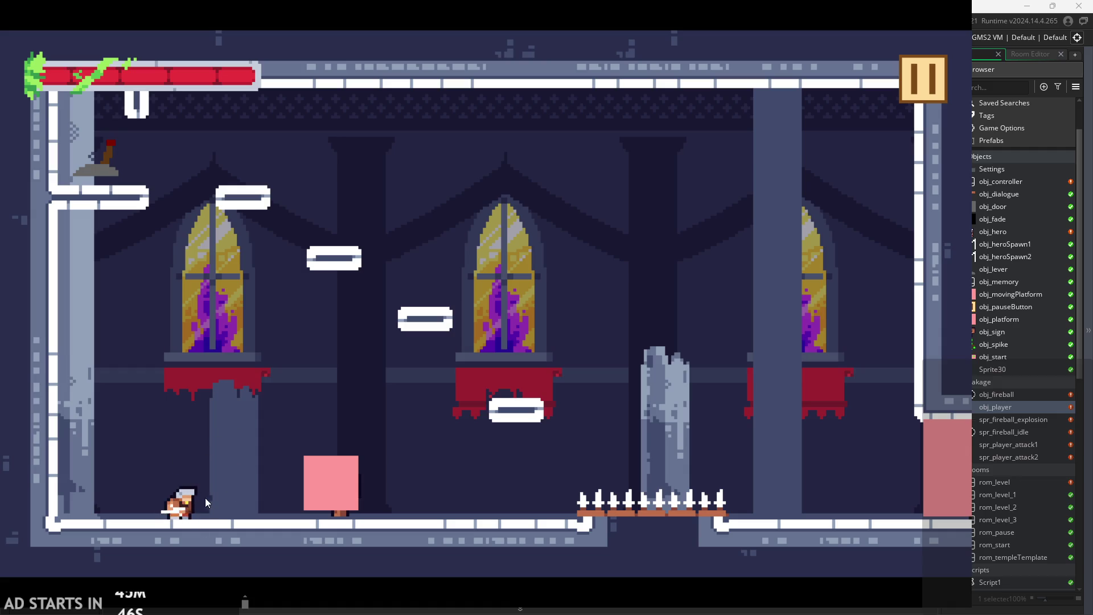
key("x")
key("space")
key("x")
key("Right")
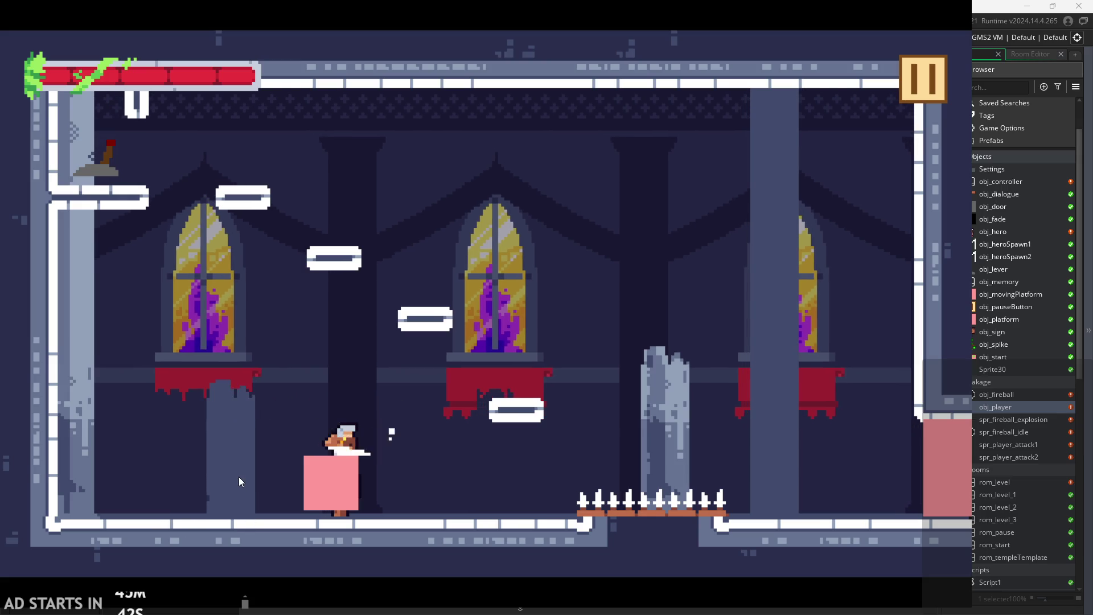
key("space")
key("Right")
key("x")
key("Left")
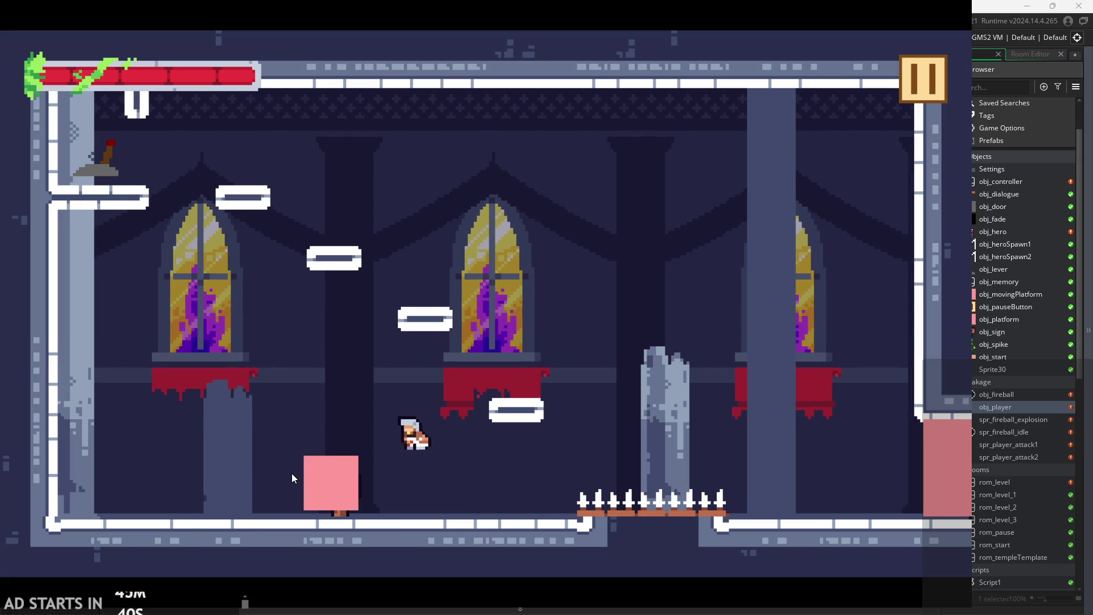
key("Left")
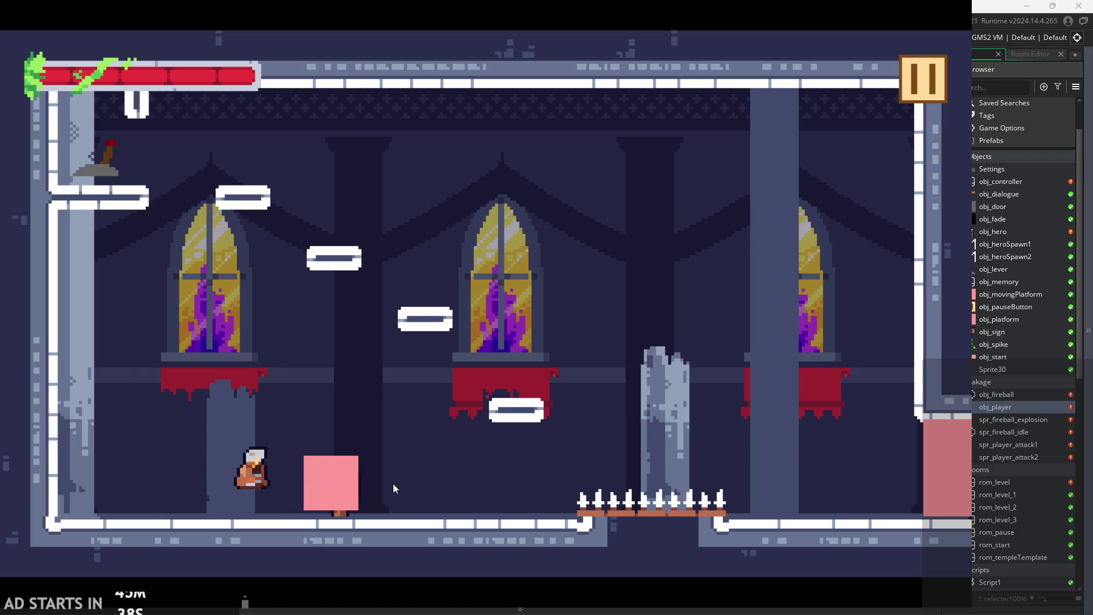
key("space")
key("Right")
key("x")
key("Left")
key("x")
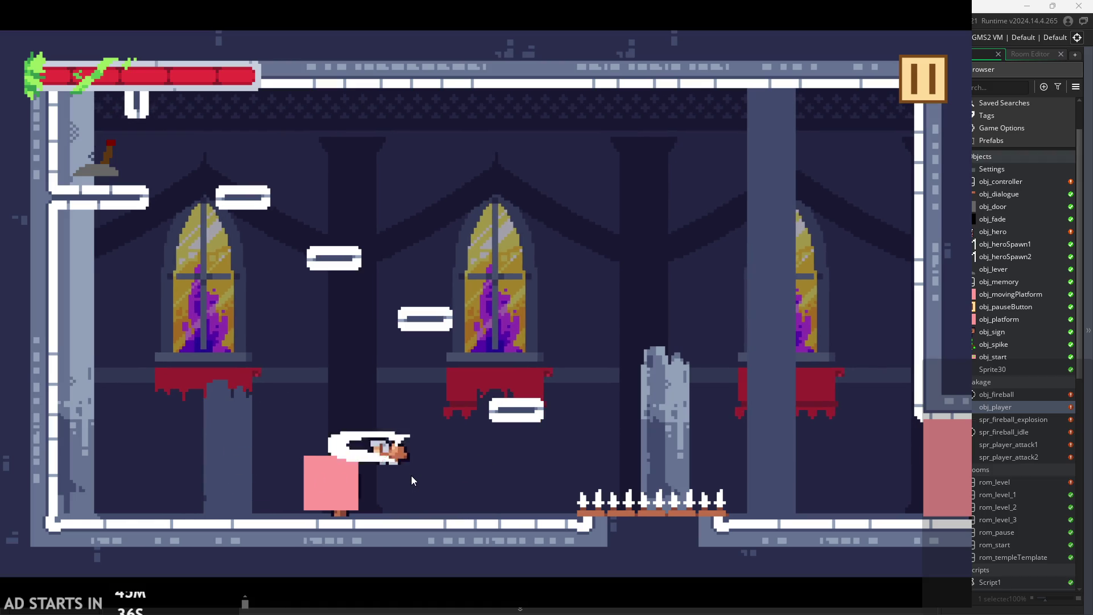
key("x")
key("space")
key("Right")
key("x")
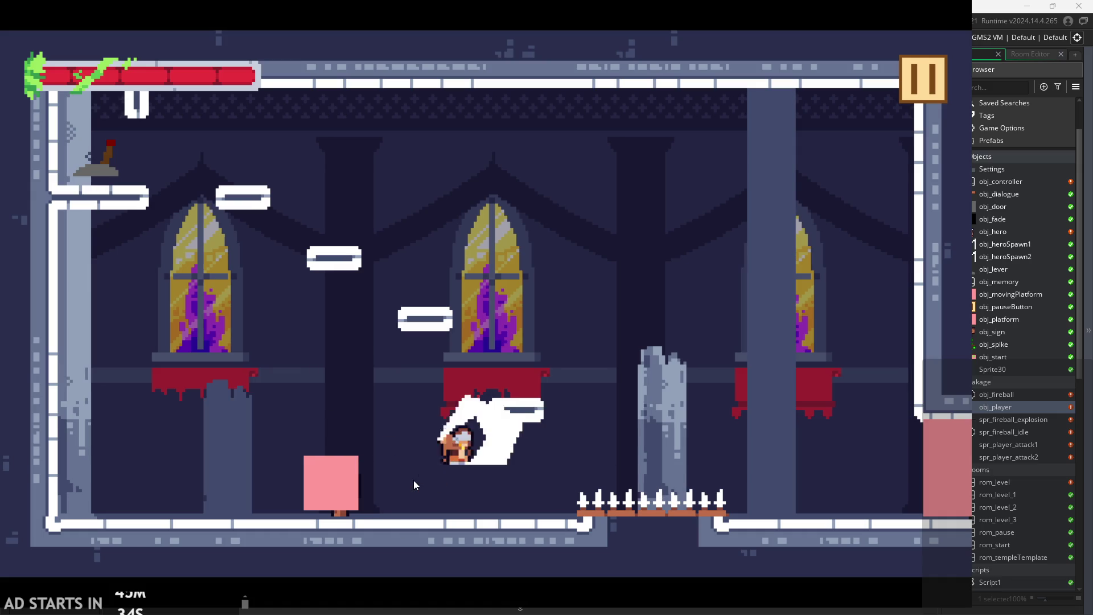
key("space")
key("Left")
key("x")
key("Right")
key("x")
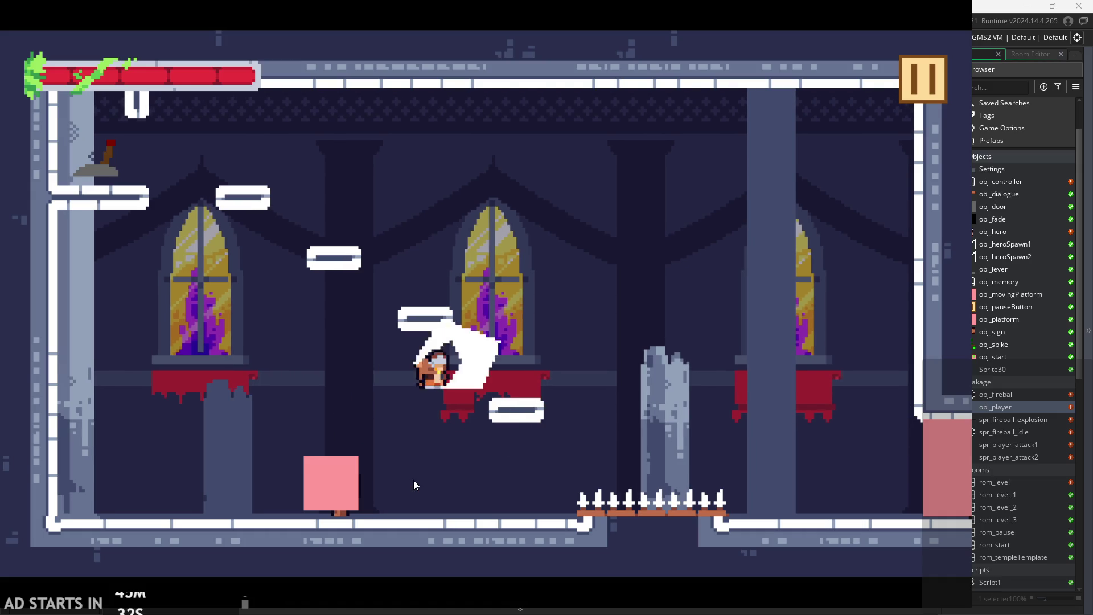
Slash from the banner ledge, run right, and jump back to chain repeated slashes there.
key("Left")
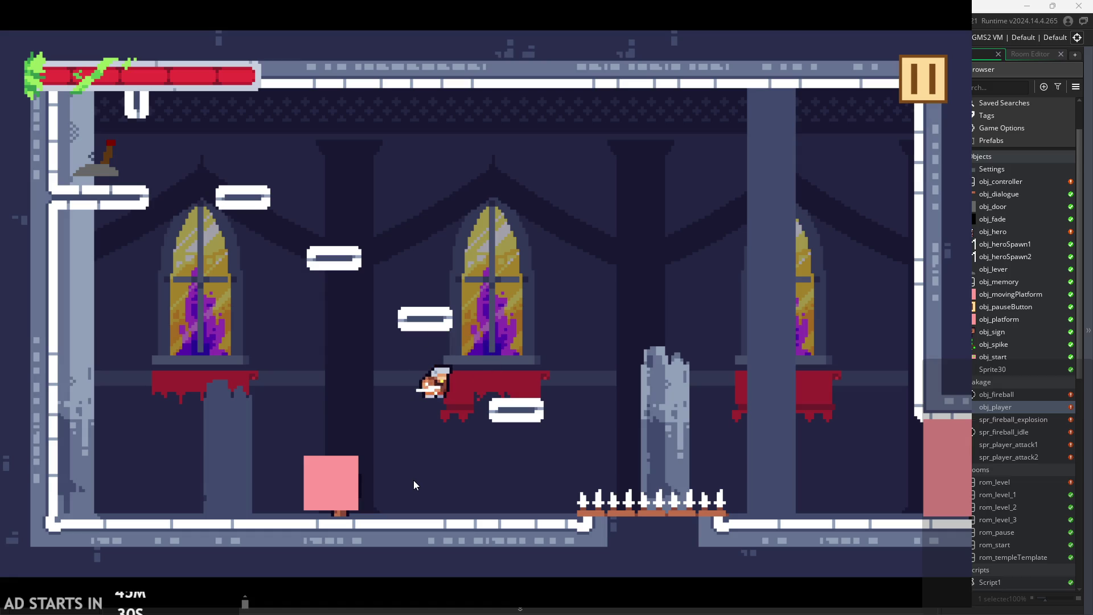
key("Right")
key("x")
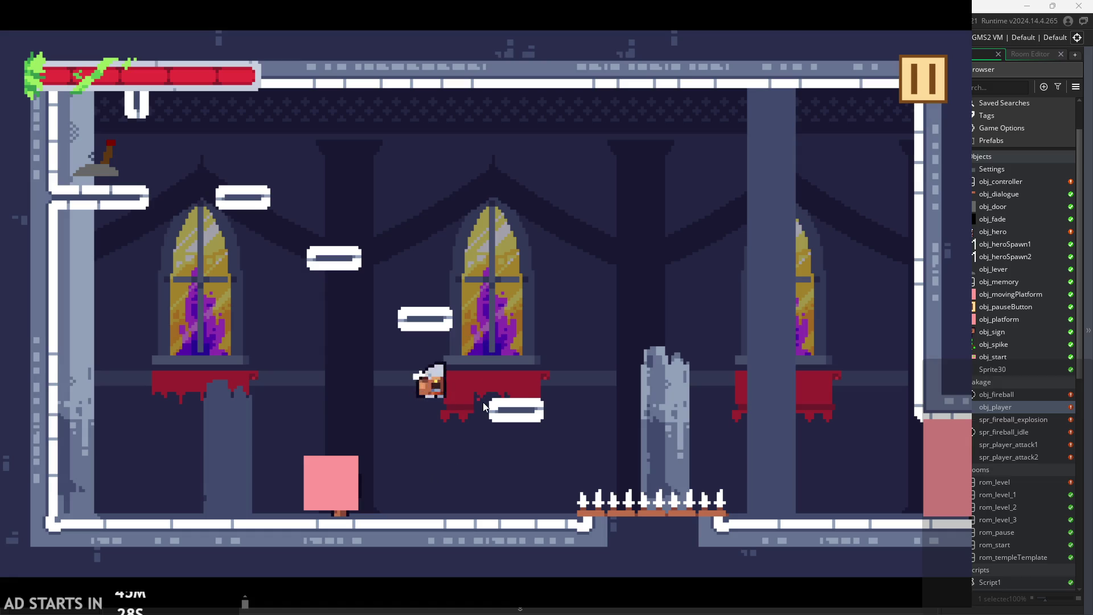
key("x")
key("Right")
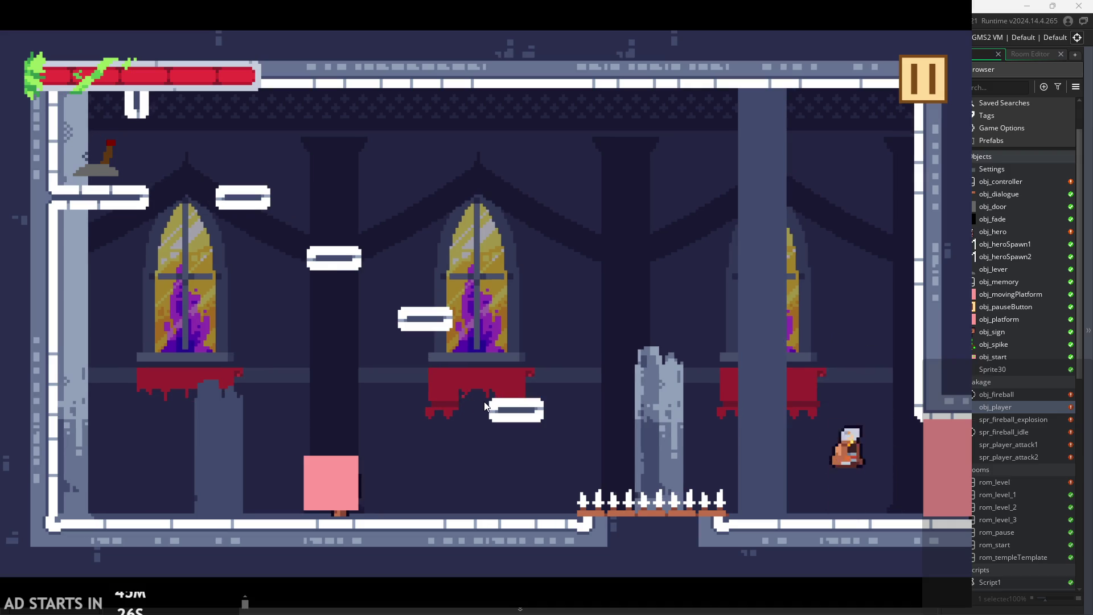
key("Left")
key("space")
key("x")
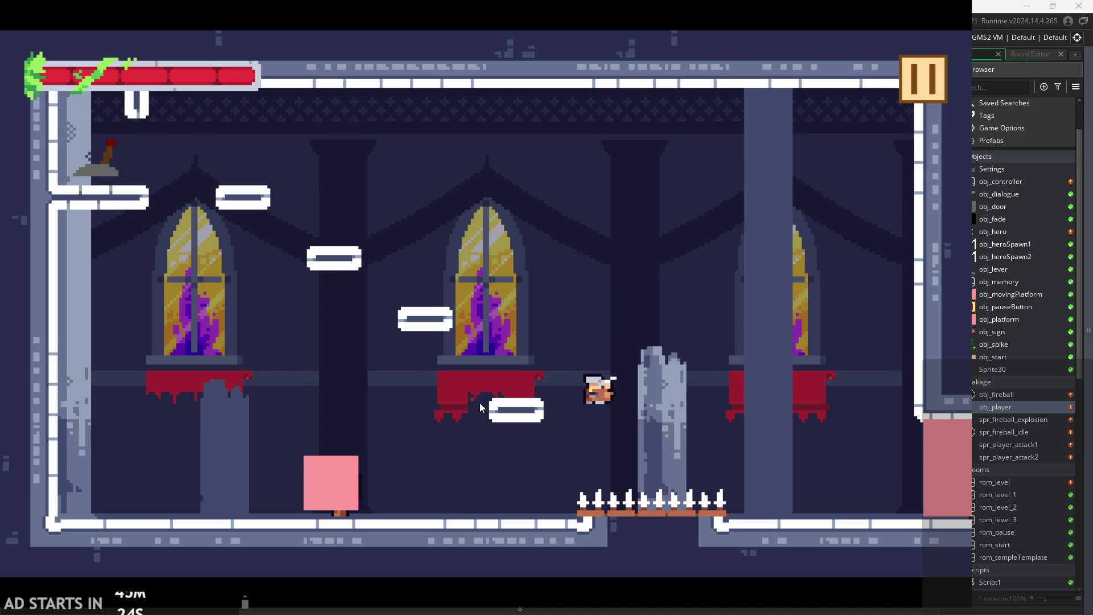
key("Left")
key("space")
key("Right")
key("x")
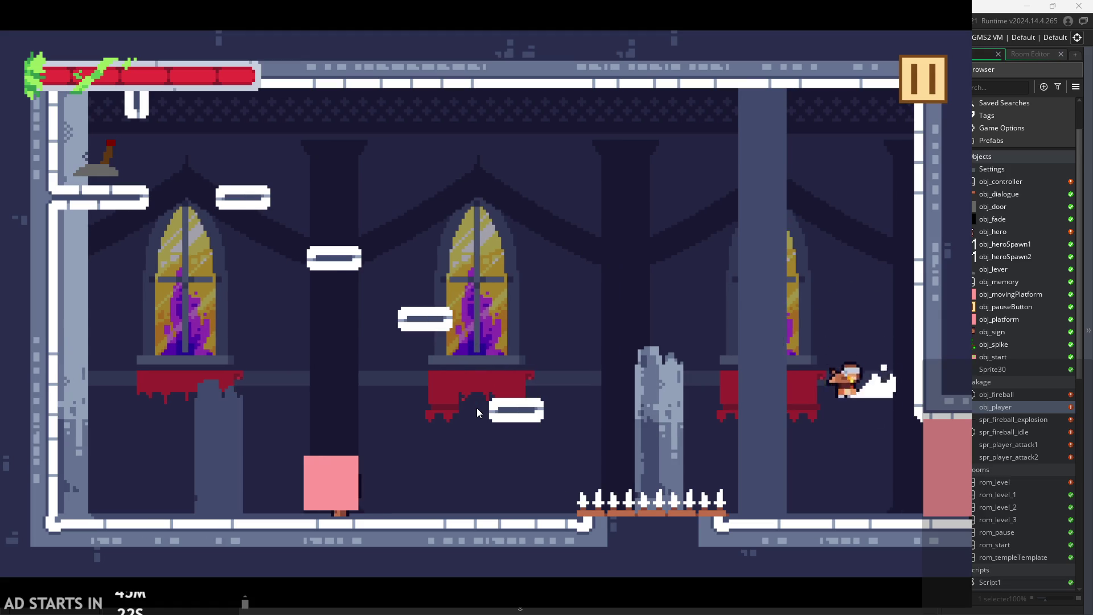
key("Left")
key("space")
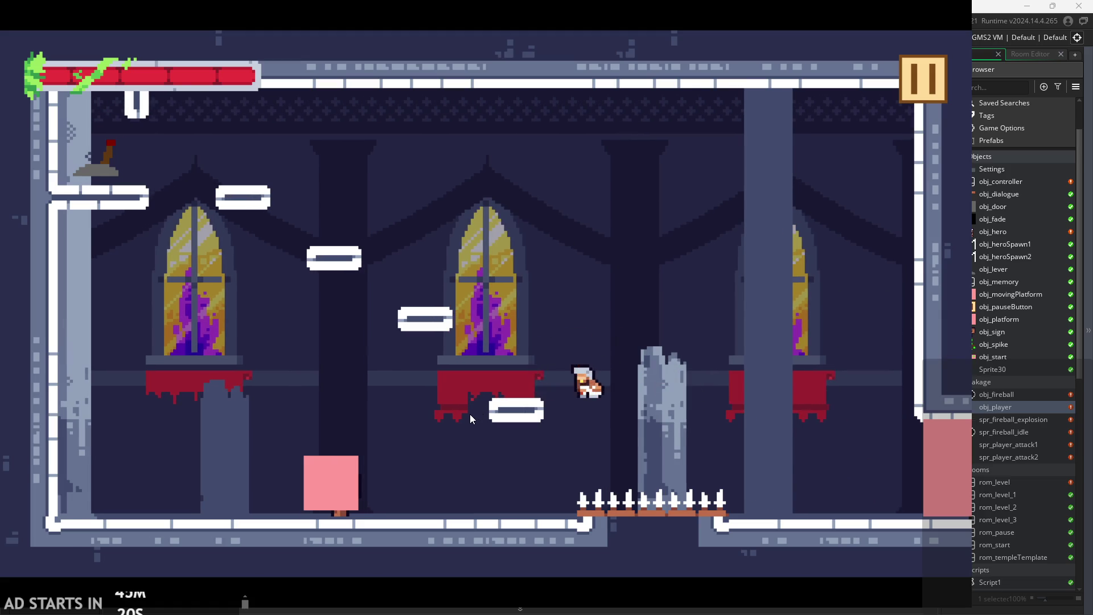
key("x")
key("x")
key("x")
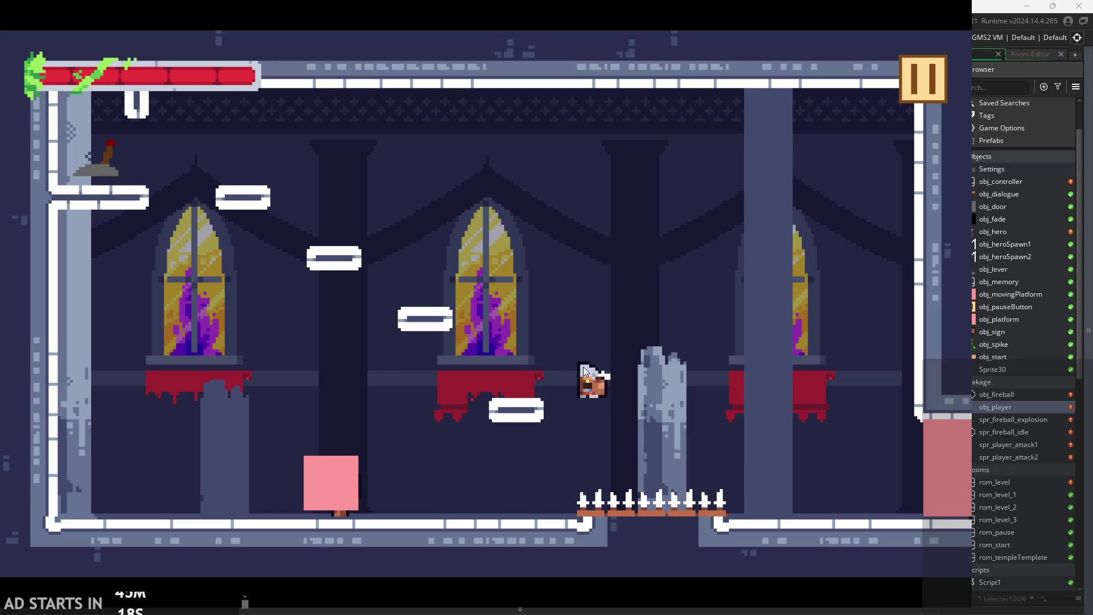
key("x")
key("x")
key("x")
Move further left and test the two-stage attack combo, including slashes during jumps.
key("x")
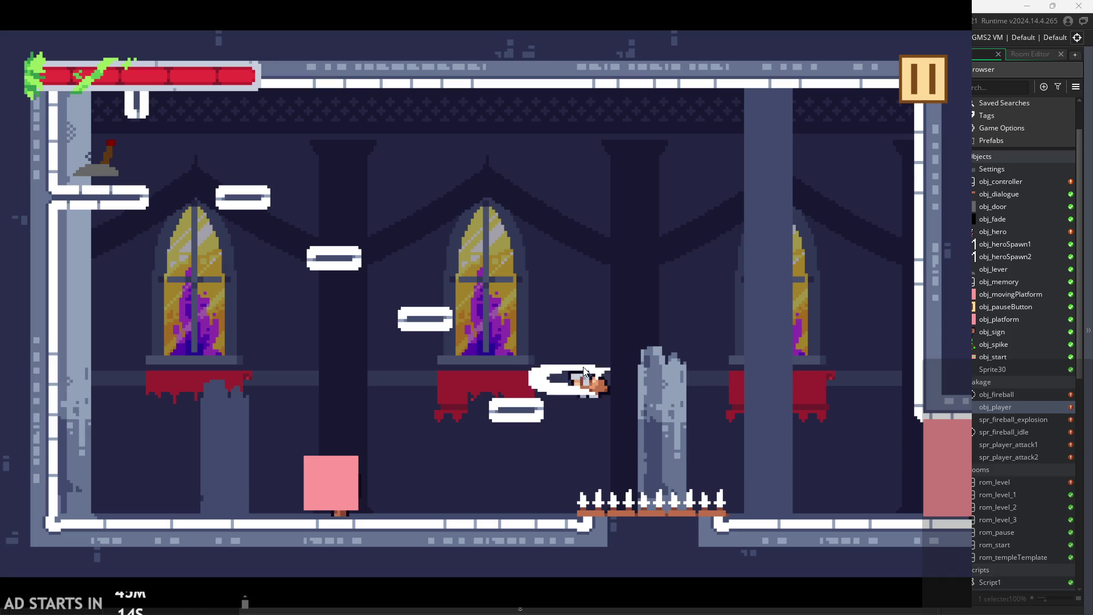
key("Left")
key("x")
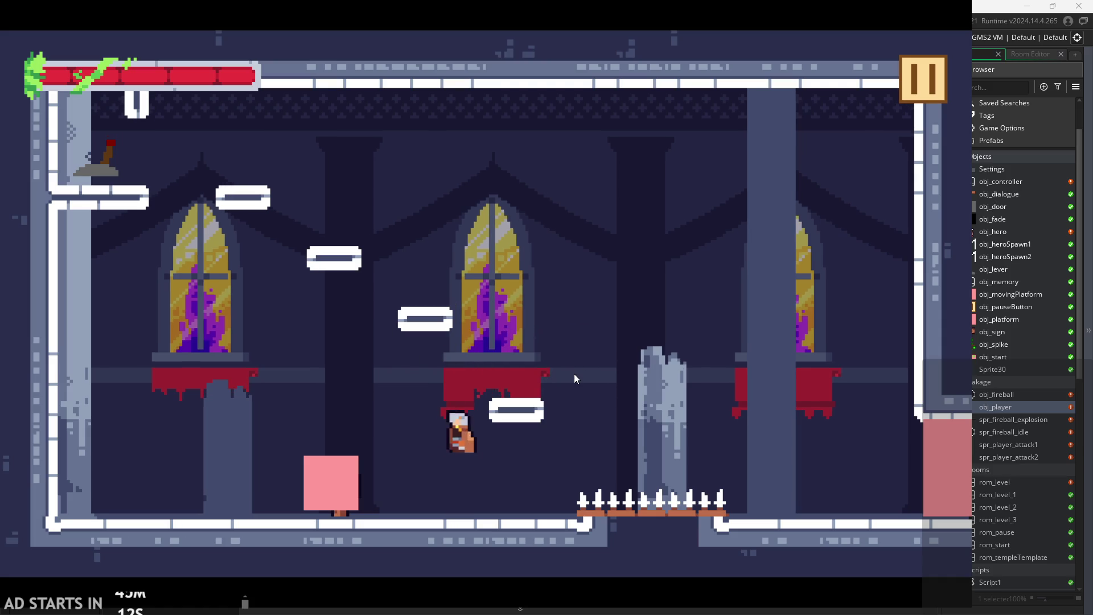
key("Left")
key("x")
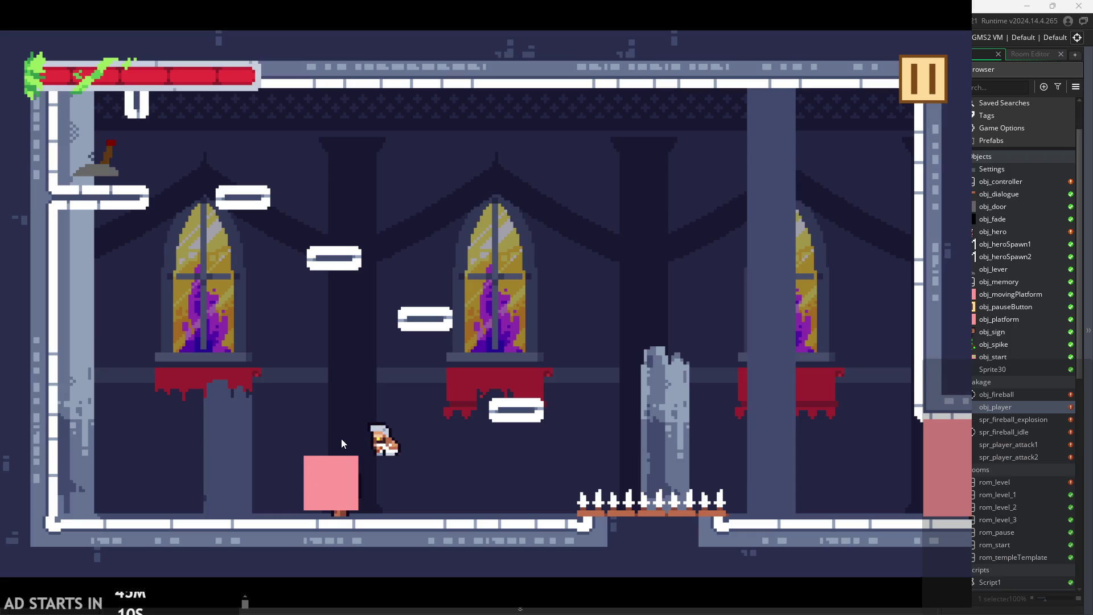
key("x")
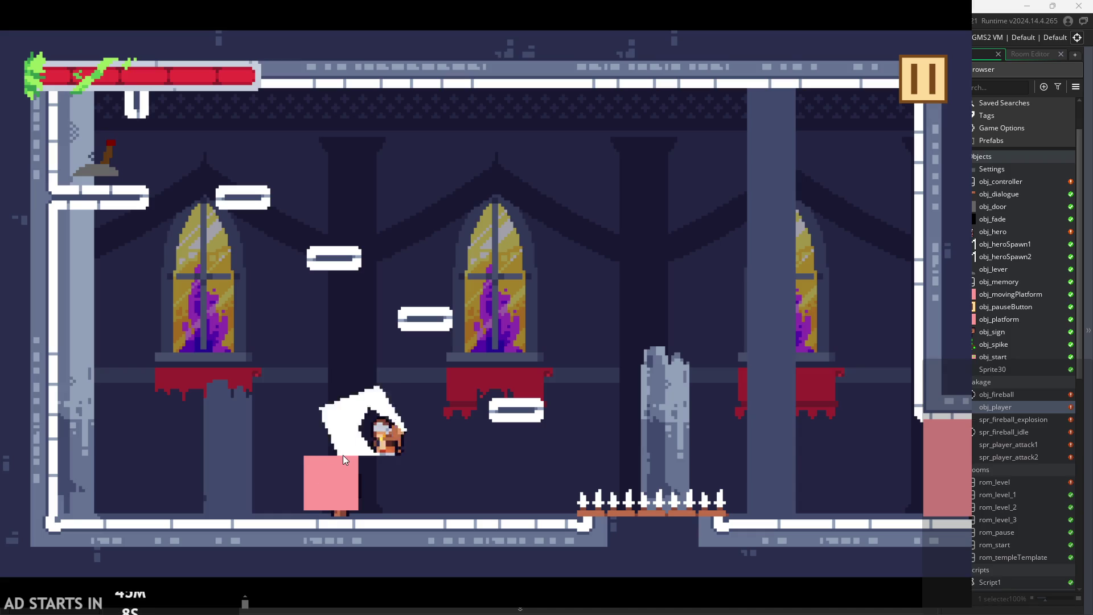
key("x")
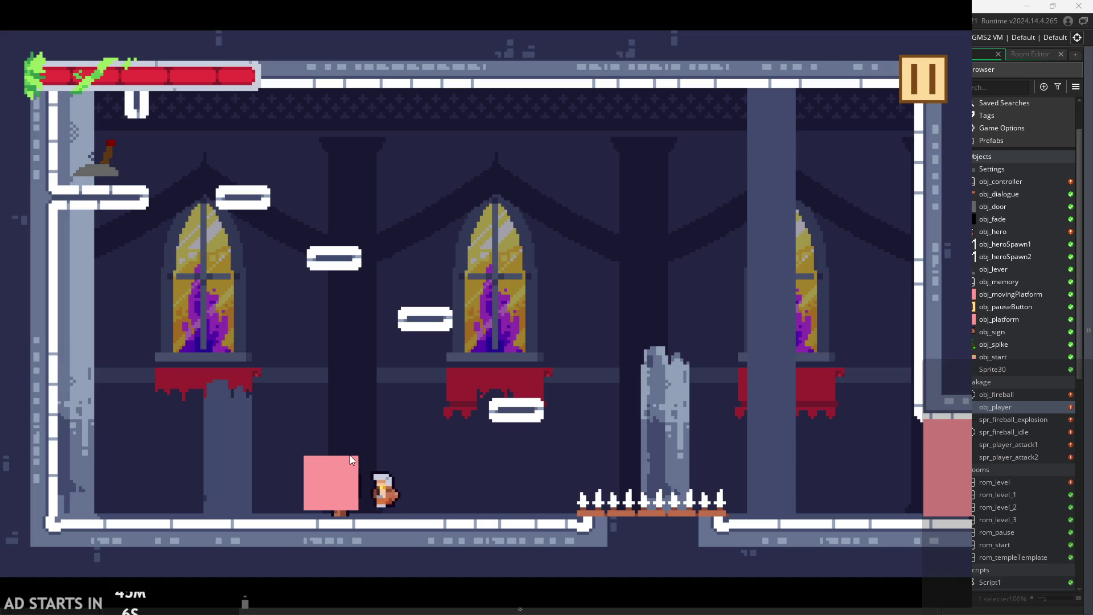
key("space")
key("x")
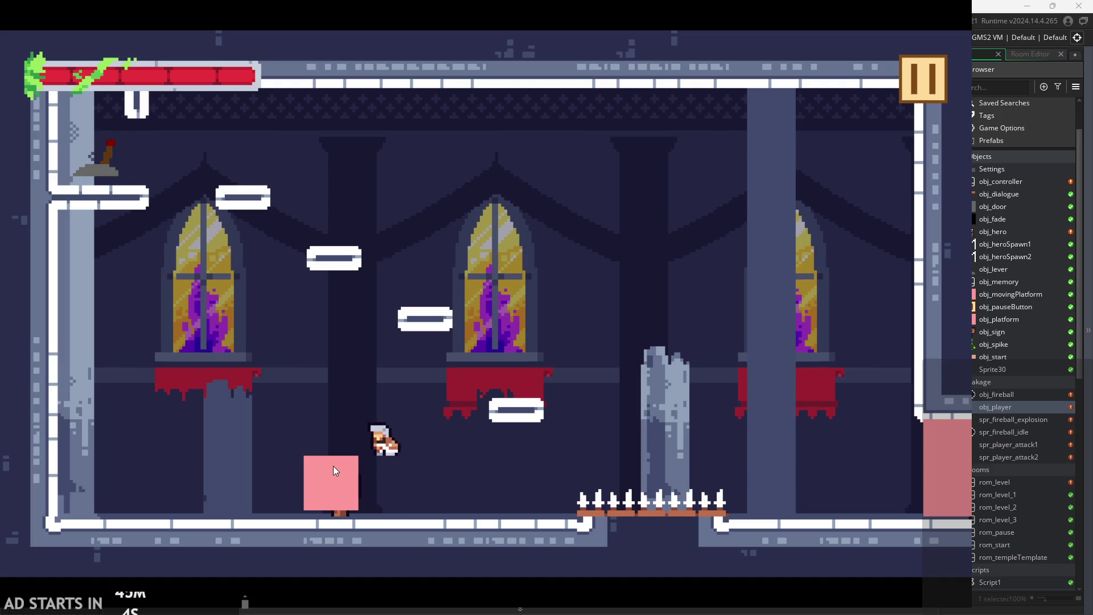
key("space")
key("x")
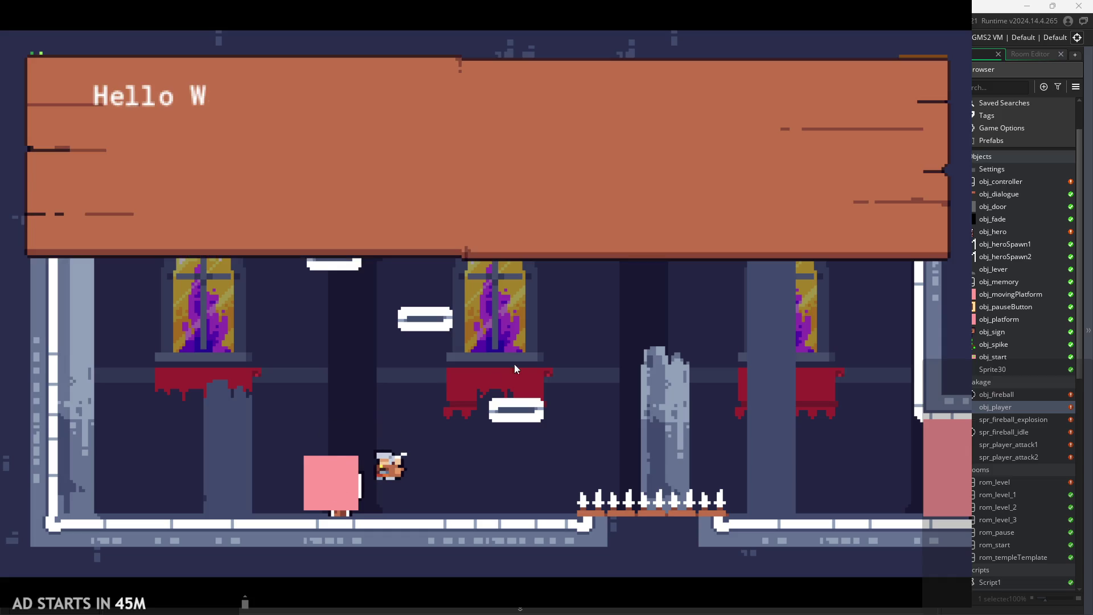
Dismiss the Hello World dialogue, walk the hero right, and chain two floor attacks.
left_click(336, 181)
left_click(336, 181)
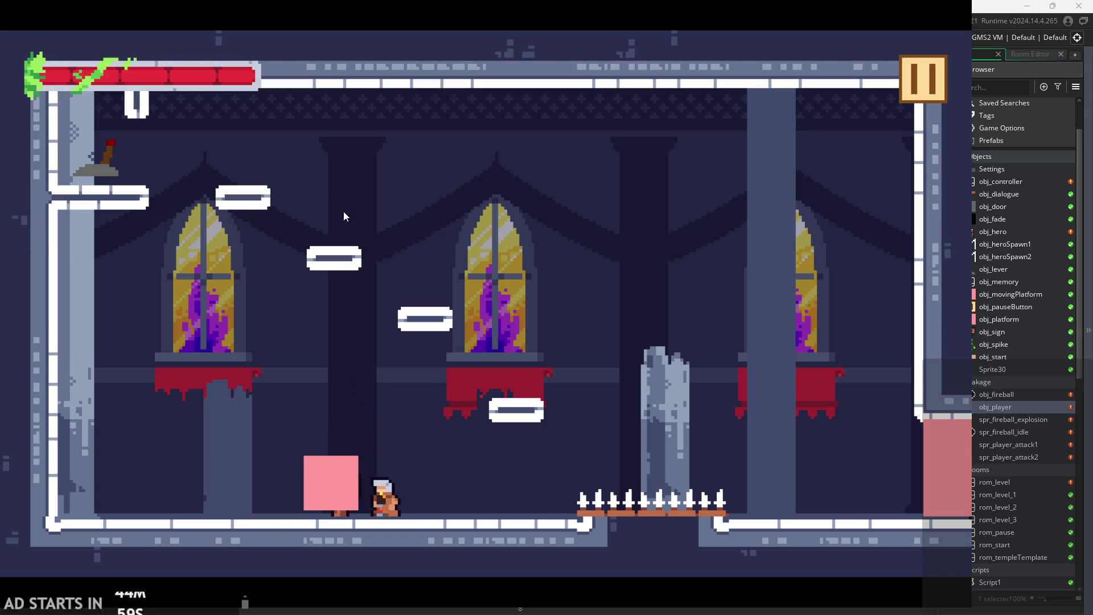
key("Right")
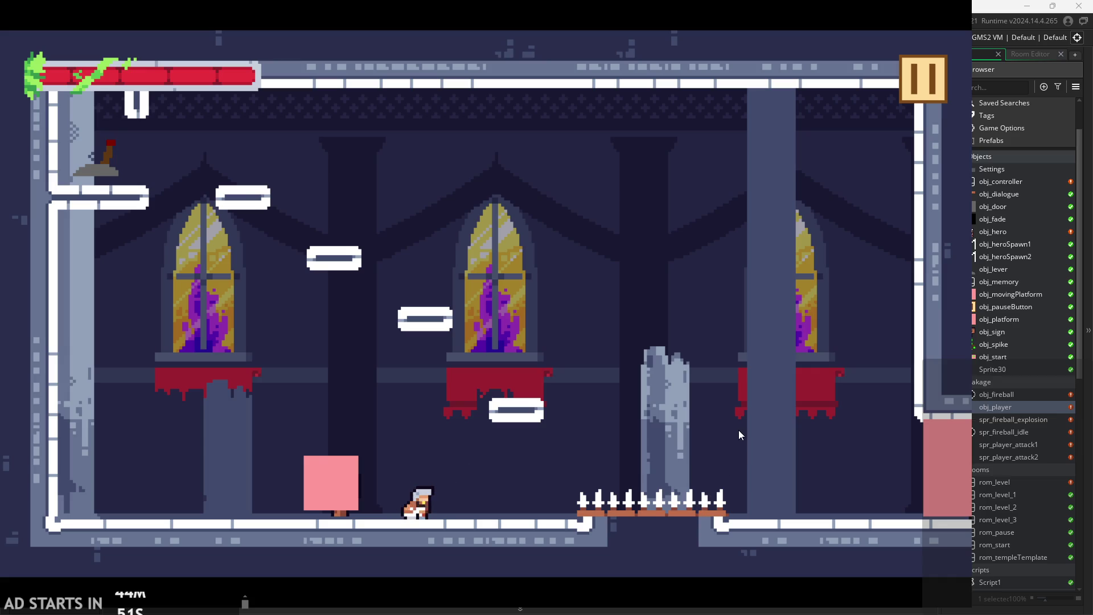
key("x")
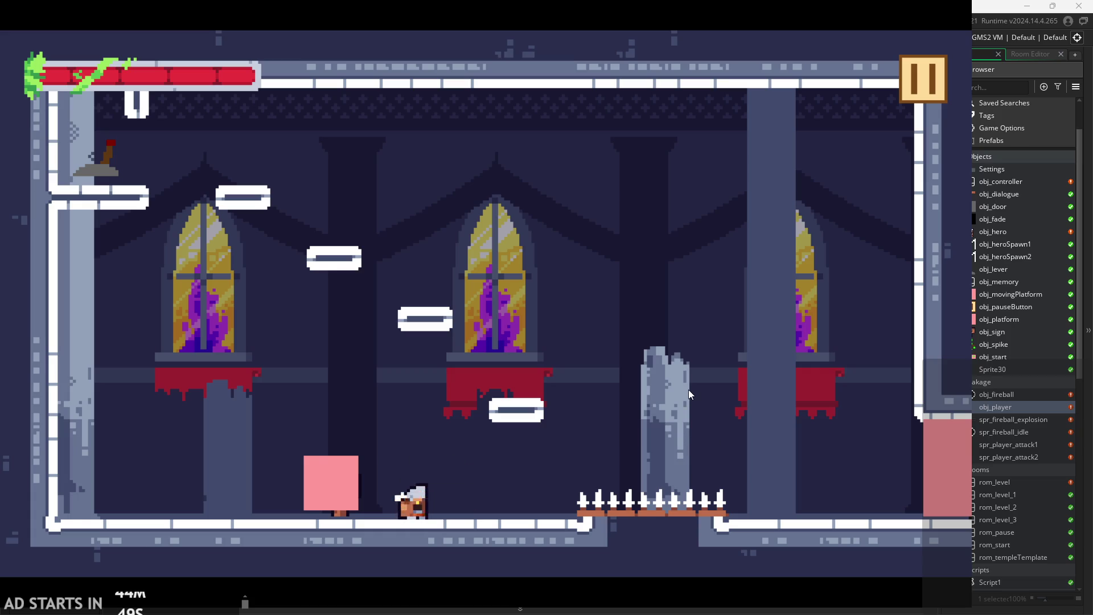
key("x")
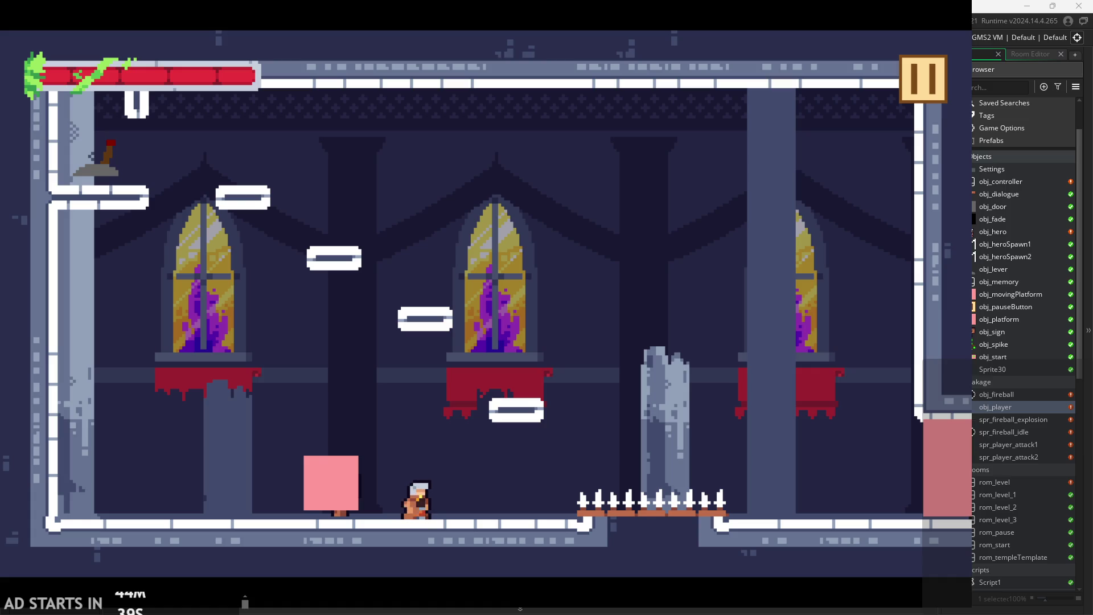
Jump and attack across the pink block and floating platforms toward the spikes.
key("space")
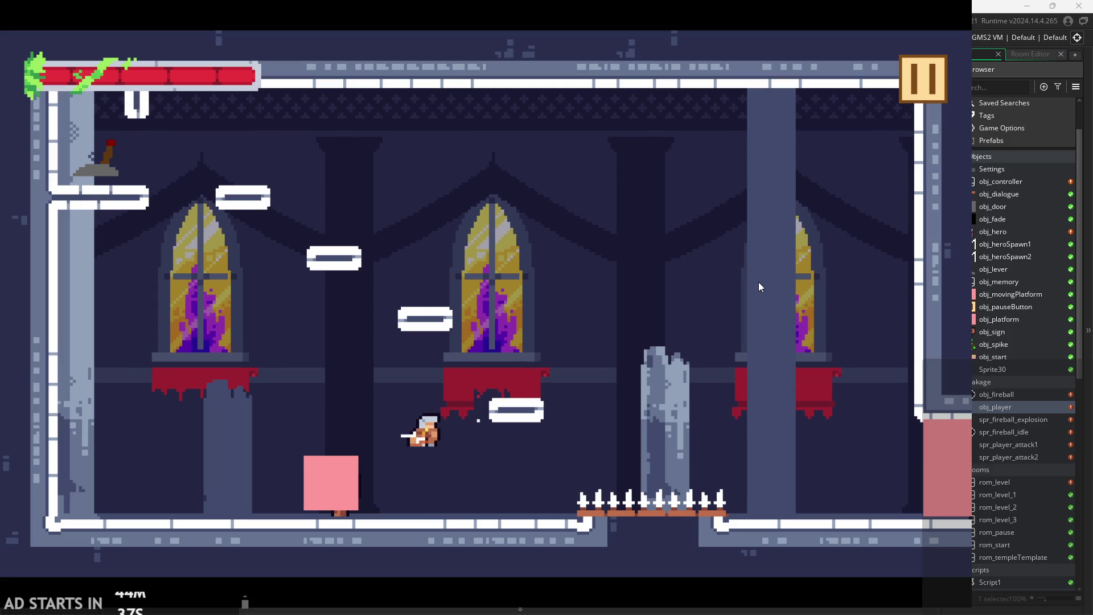
key("space")
key("Left")
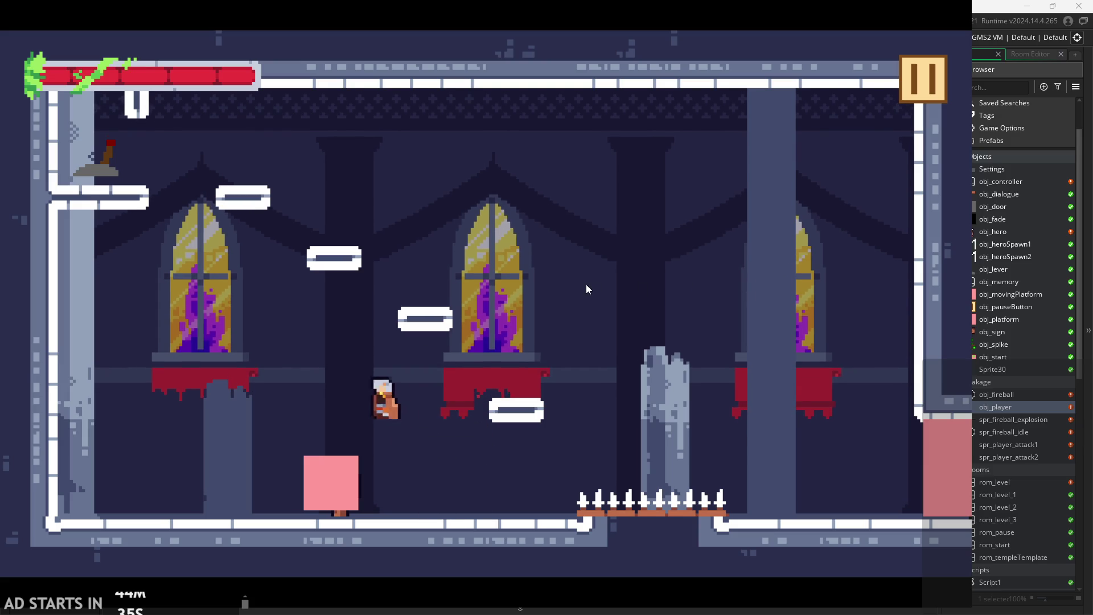
key("x")
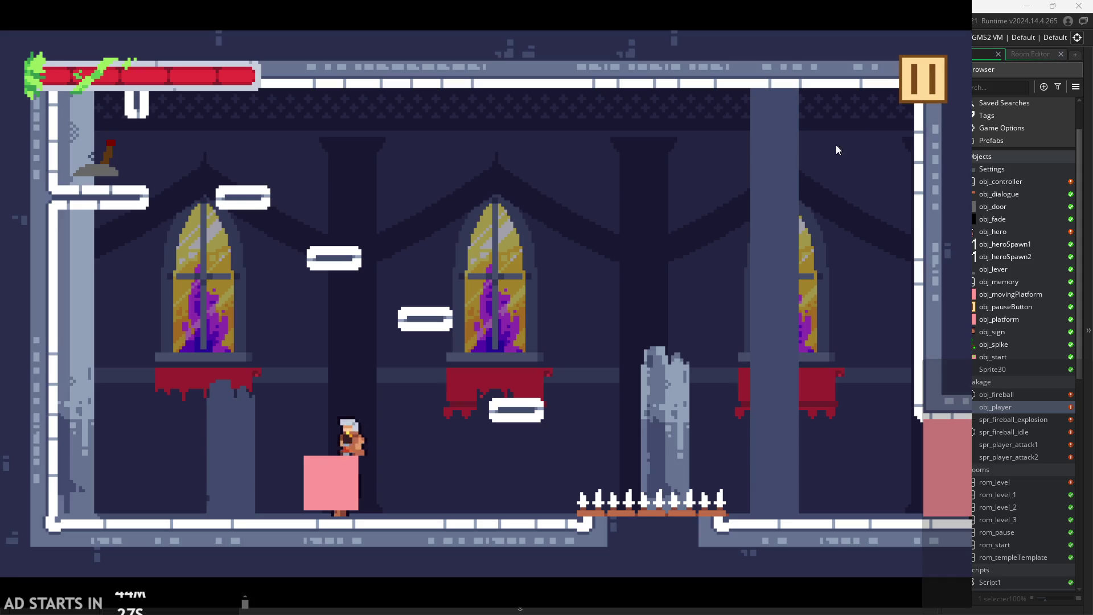
key("Right")
key("space")
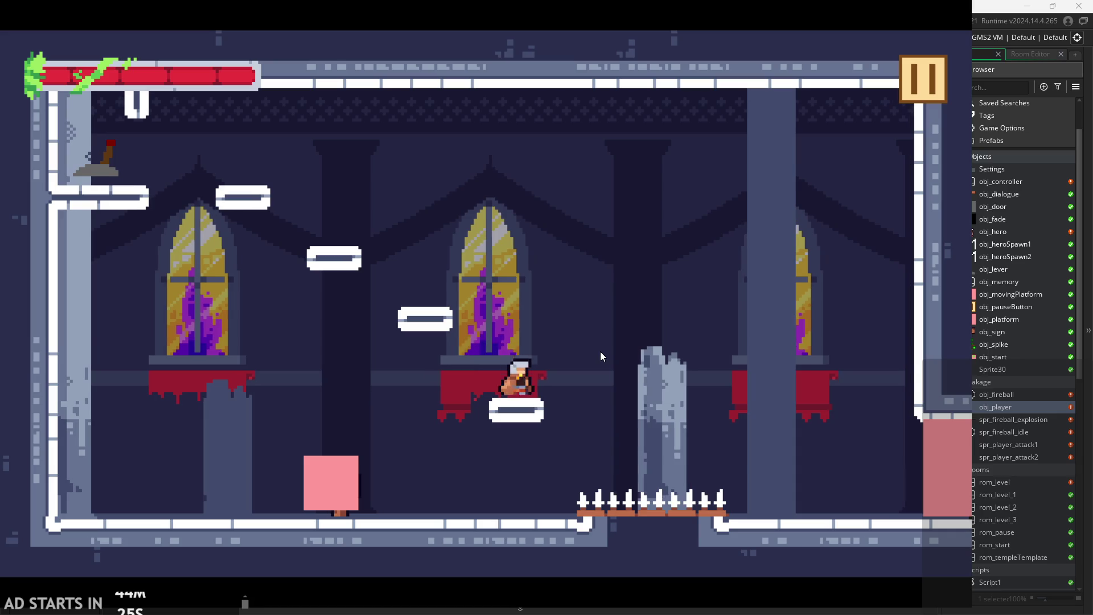
key("space")
key("Right")
key("Left")
key("space")
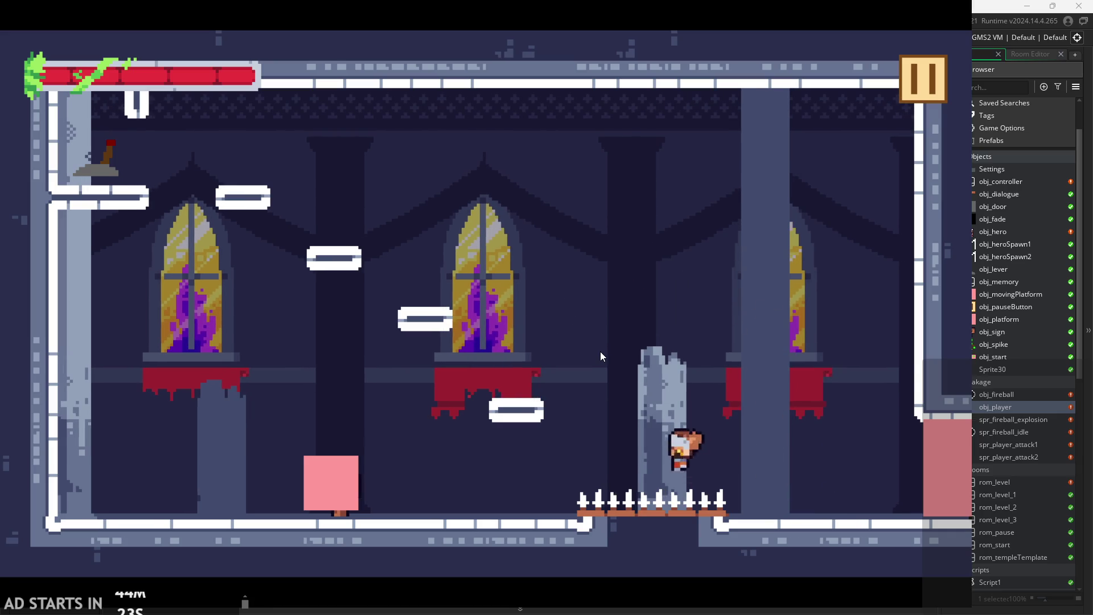
key("Right")
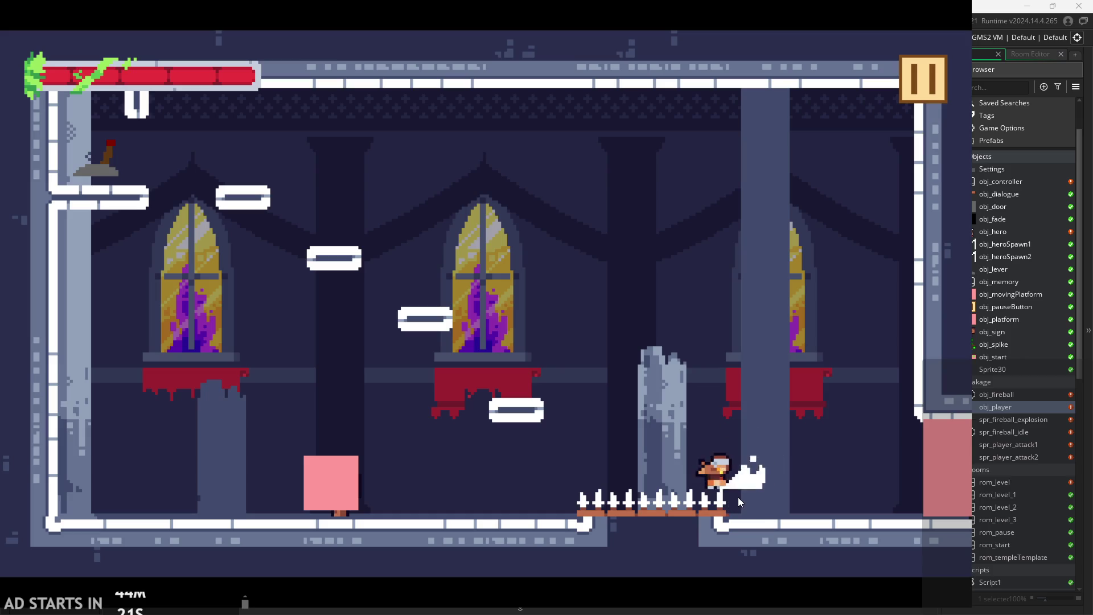
Slash twice beside the spikes, then pause the game.
left_click(737, 497)
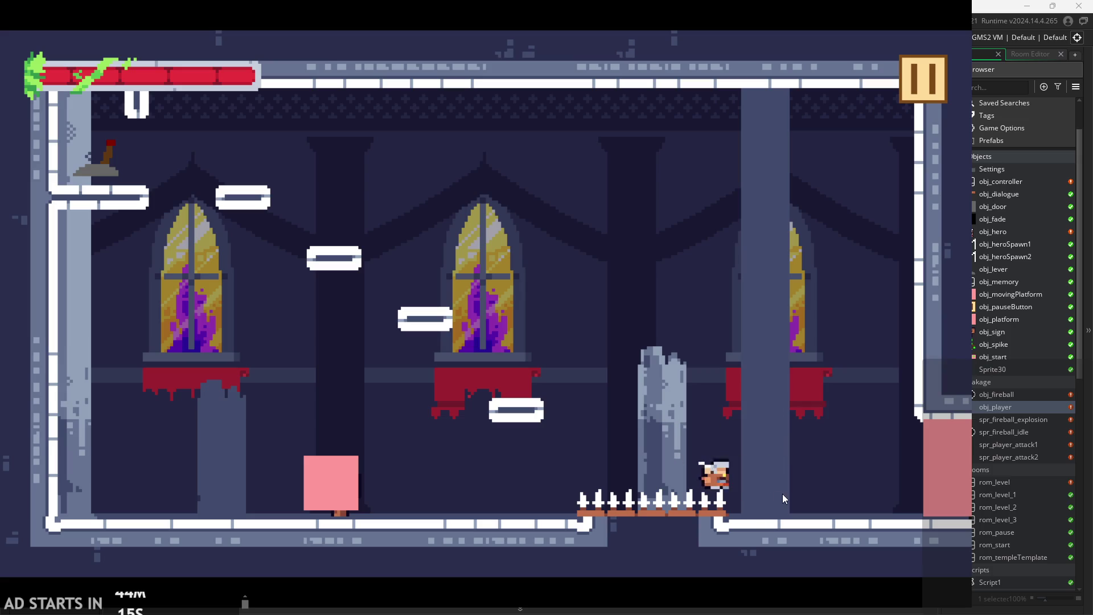
left_click(679, 444)
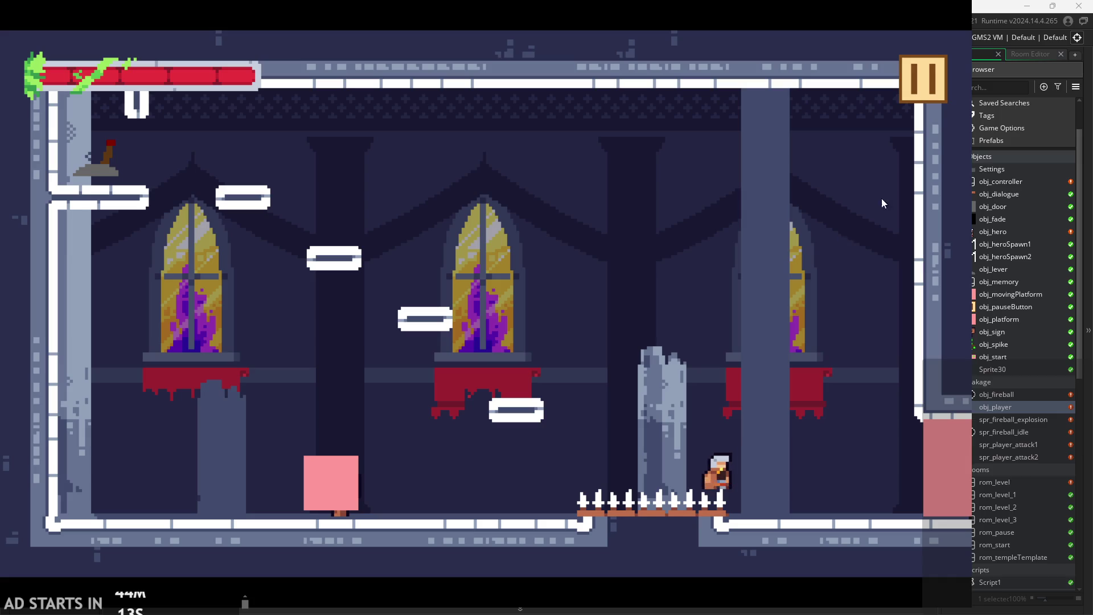
left_click(904, 82)
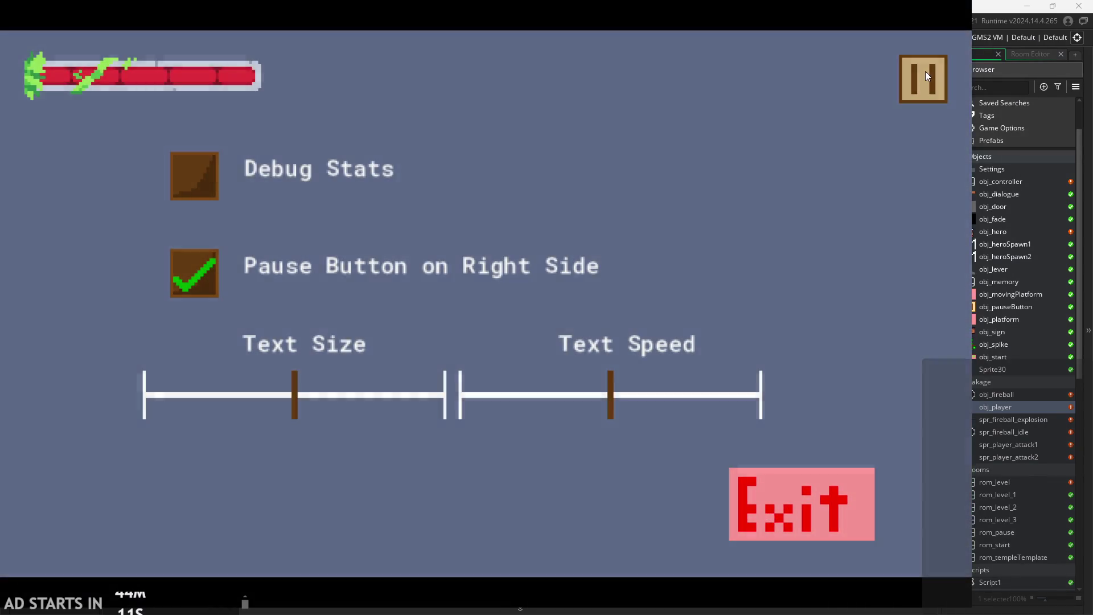
Turn on the Debug Stats readout from the pause menu and resume the game.
left_click(922, 74)
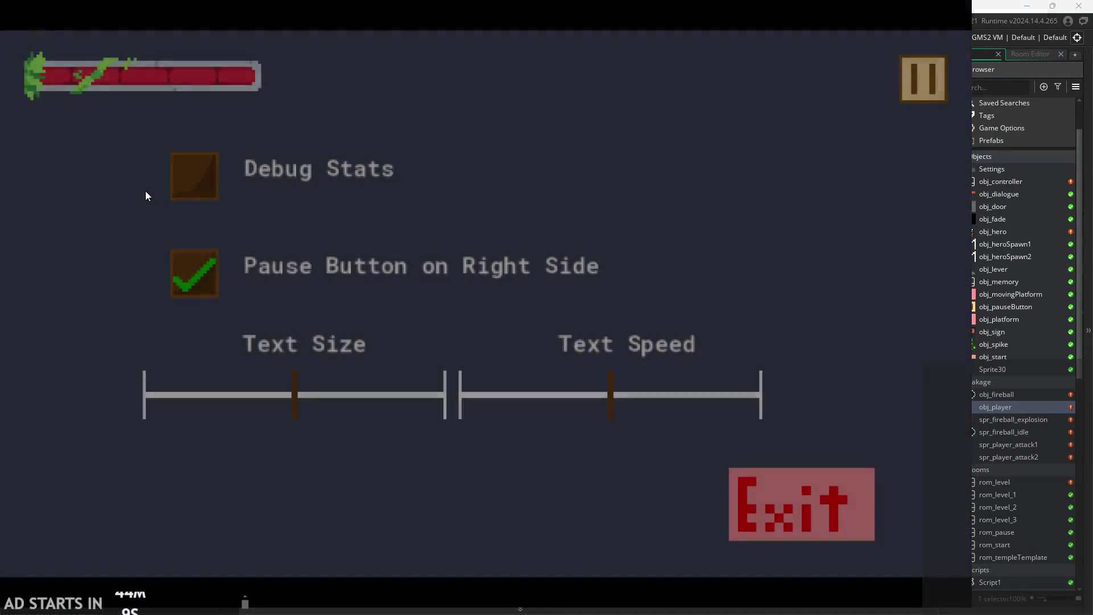
left_click(194, 175)
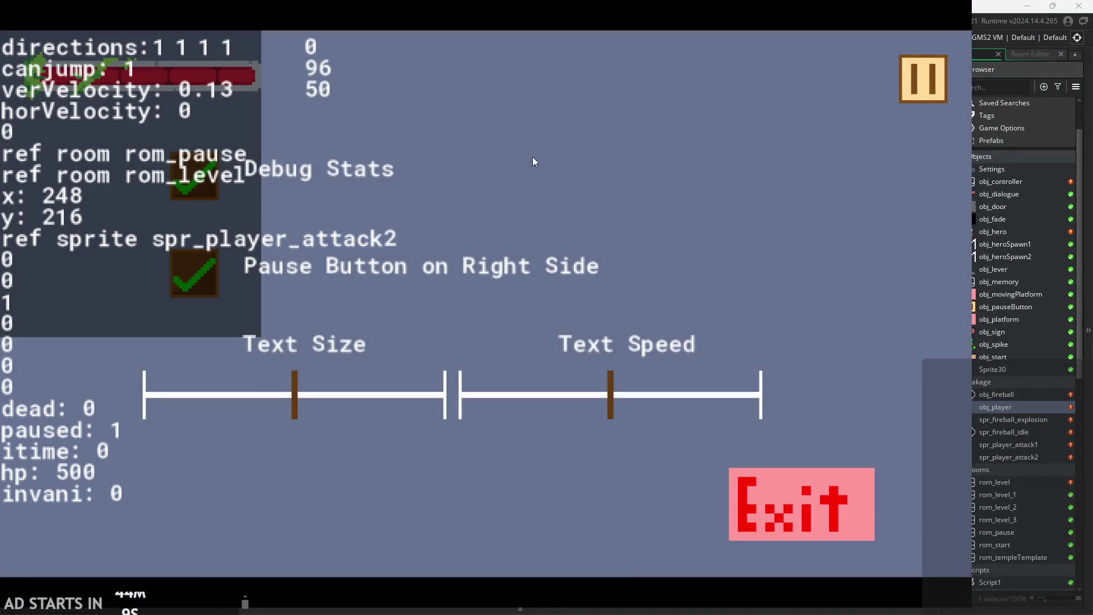
left_click(911, 76)
Chain the two-stage attacks while moving and jumping, then pause and close the game.
left_click(787, 380)
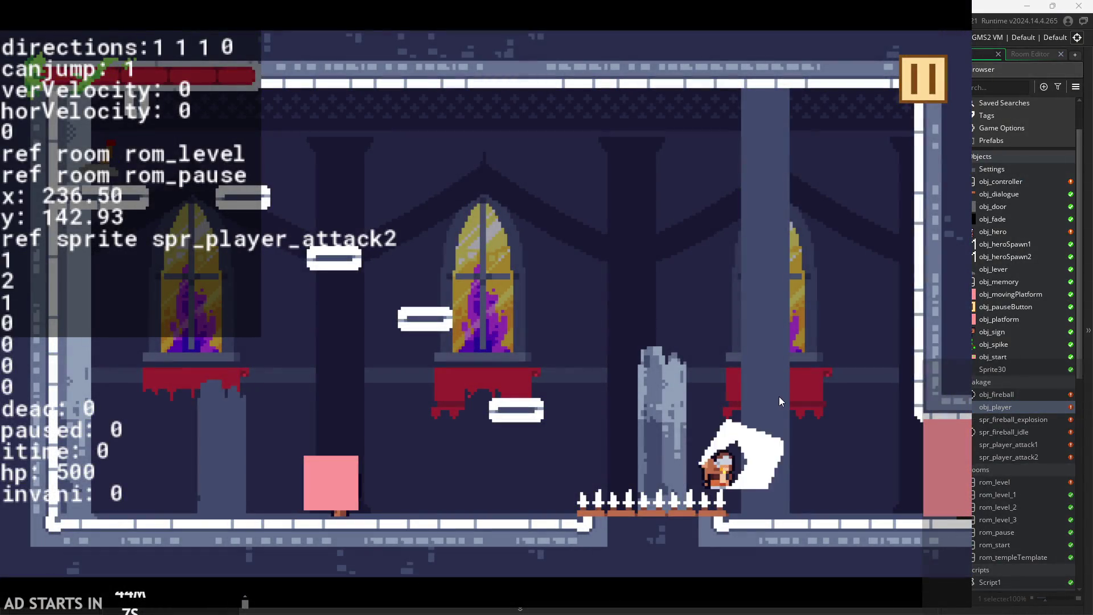
key("Left")
left_click(770, 408)
key("Up")
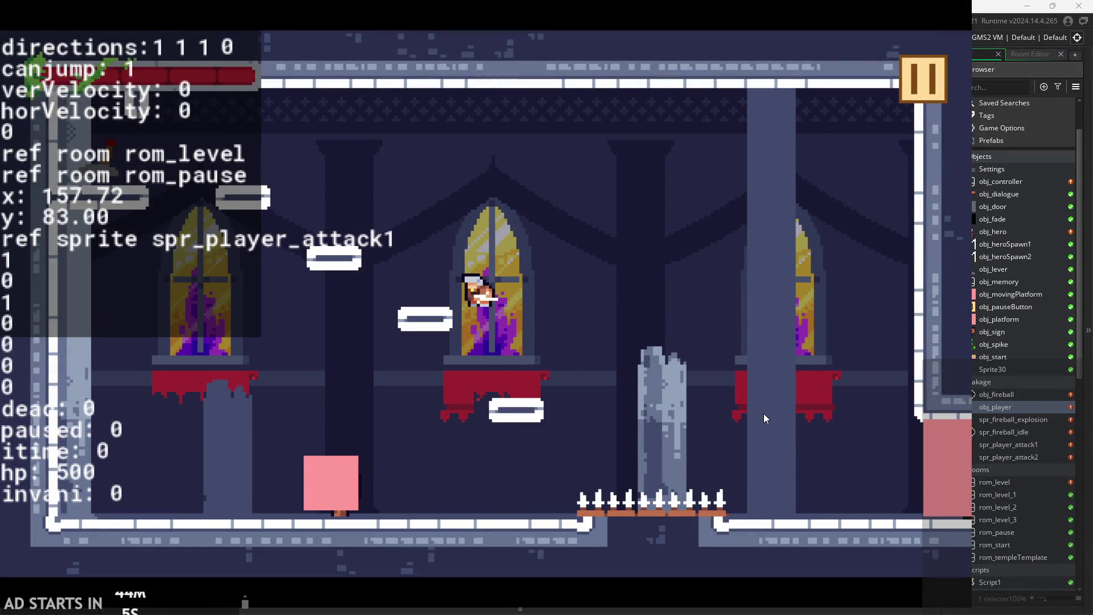
left_click(763, 413)
left_click(764, 413)
key("Right")
left_click(764, 413)
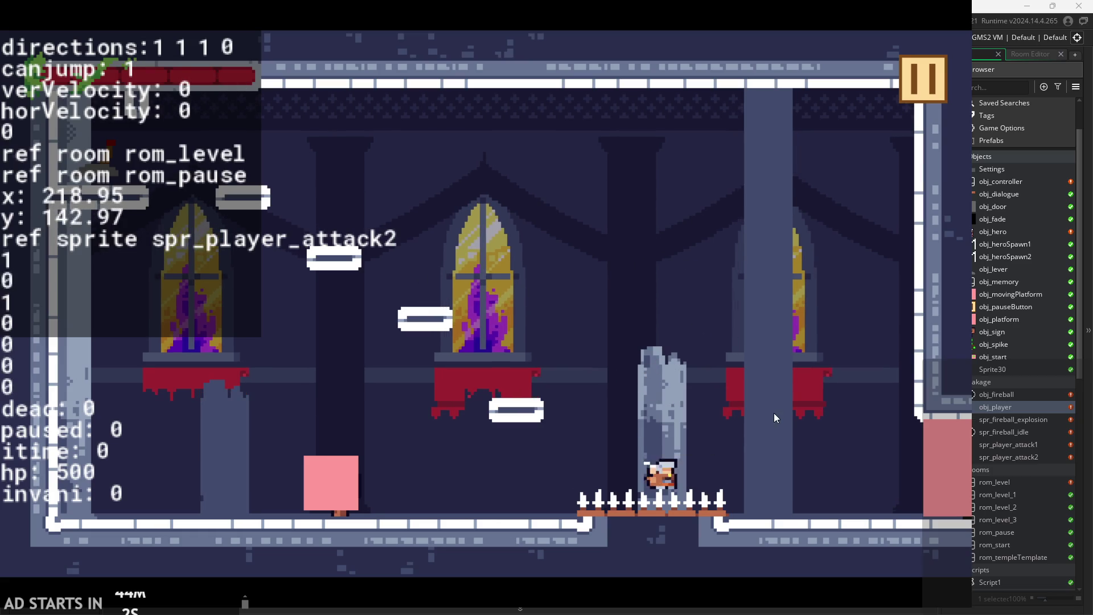
left_click(818, 340)
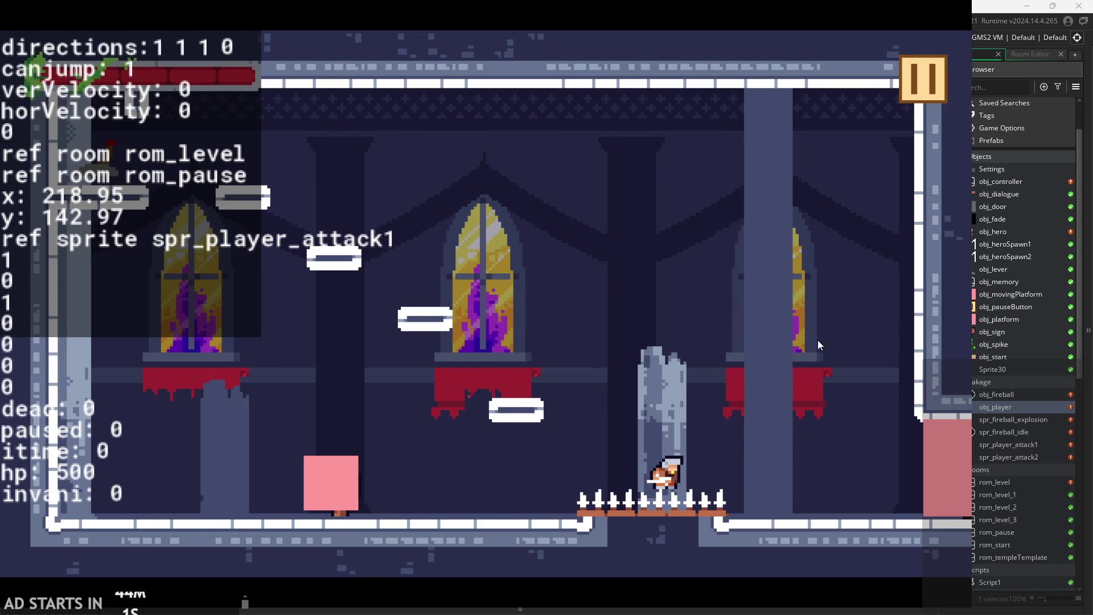
left_click(928, 80)
left_click(810, 523)
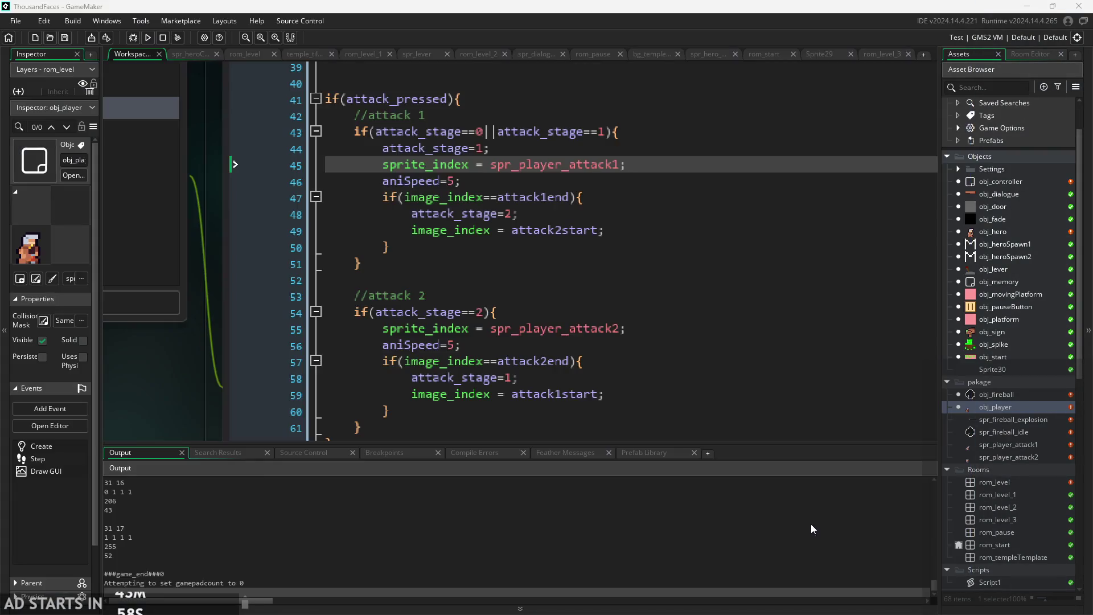
Open obj_controller's Draw GUI code that prints attack_pressed, image_index and sprite_index.
left_click(634, 370)
scroll(634, 371, "down", 1, "ctrl")
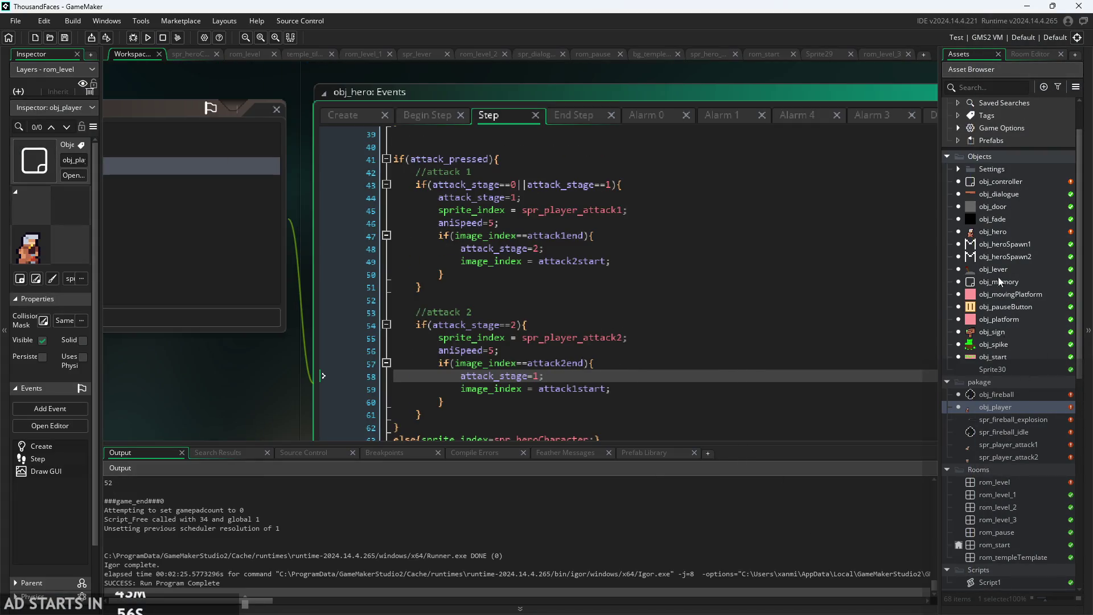
double_click(995, 183)
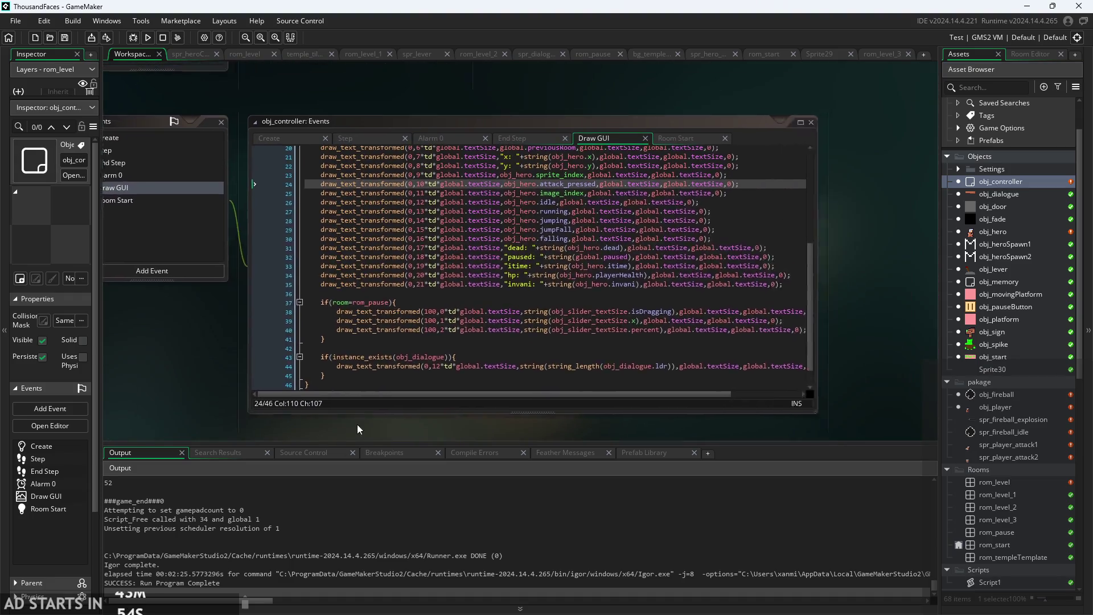
scroll(269, 332, "up", 6)
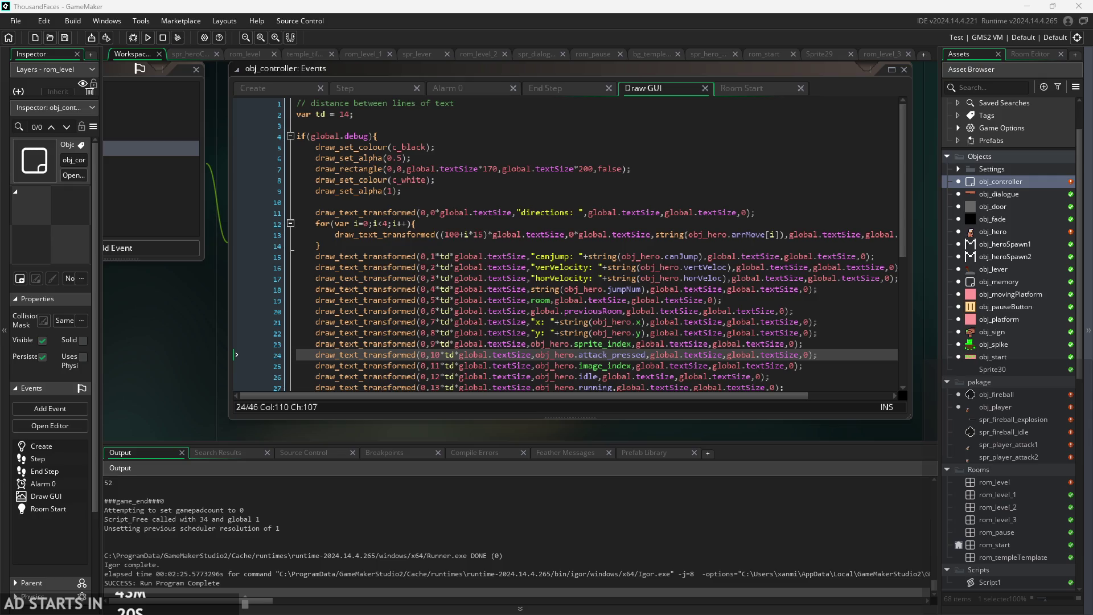
scroll(639, 437, "down", 1)
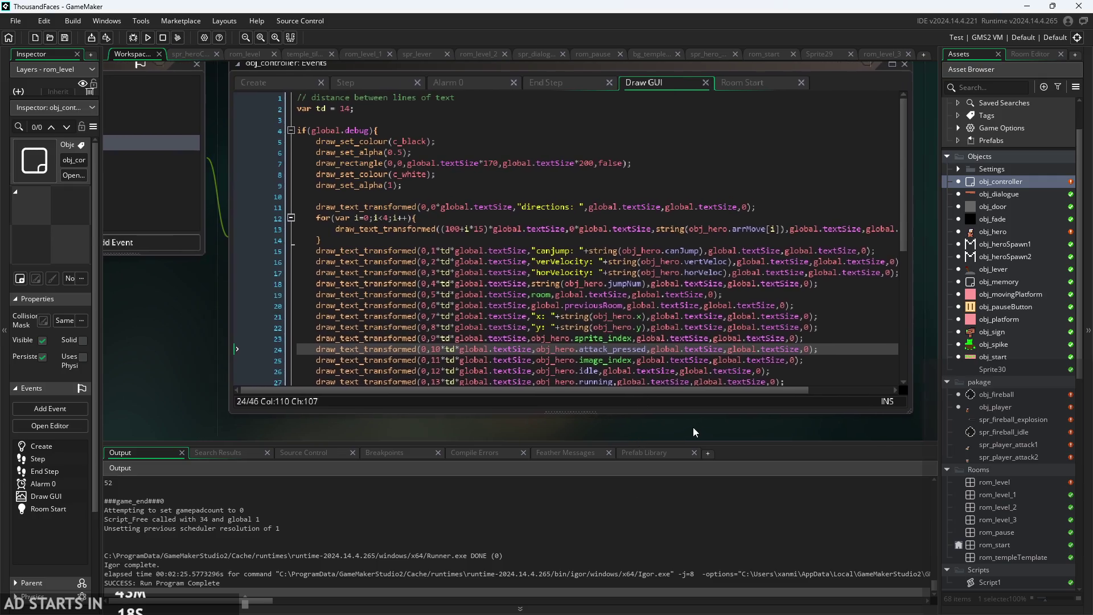
scroll(695, 424, "down", 1)
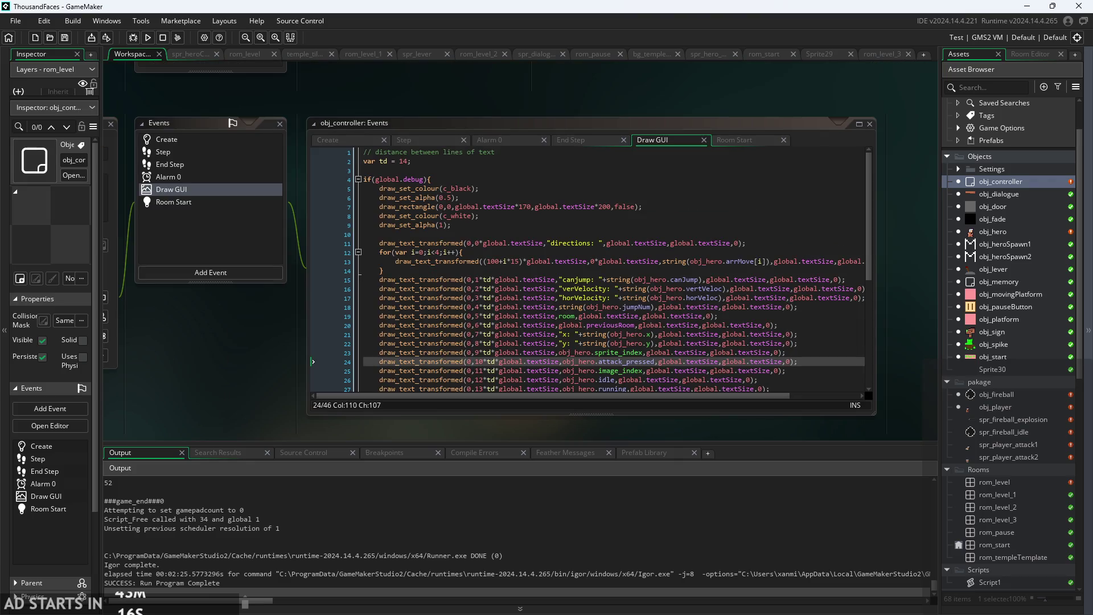
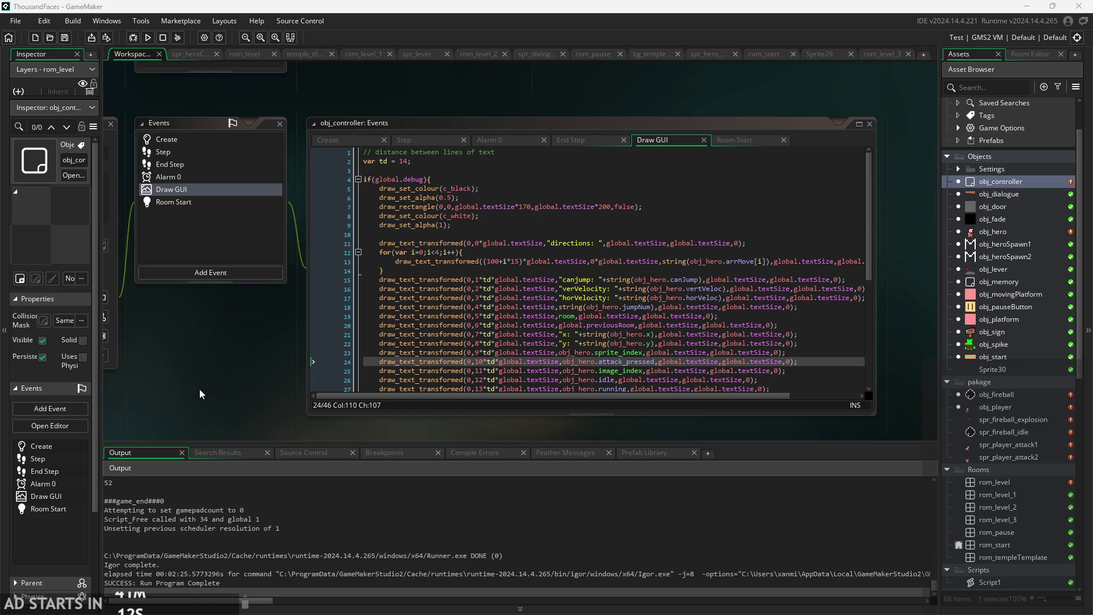
Leave the Draw GUI code at line 24 and bring the ThousandFacesNotes drawing in Paint to the front.
scroll(179, 350, "up", 5, "ctrl")
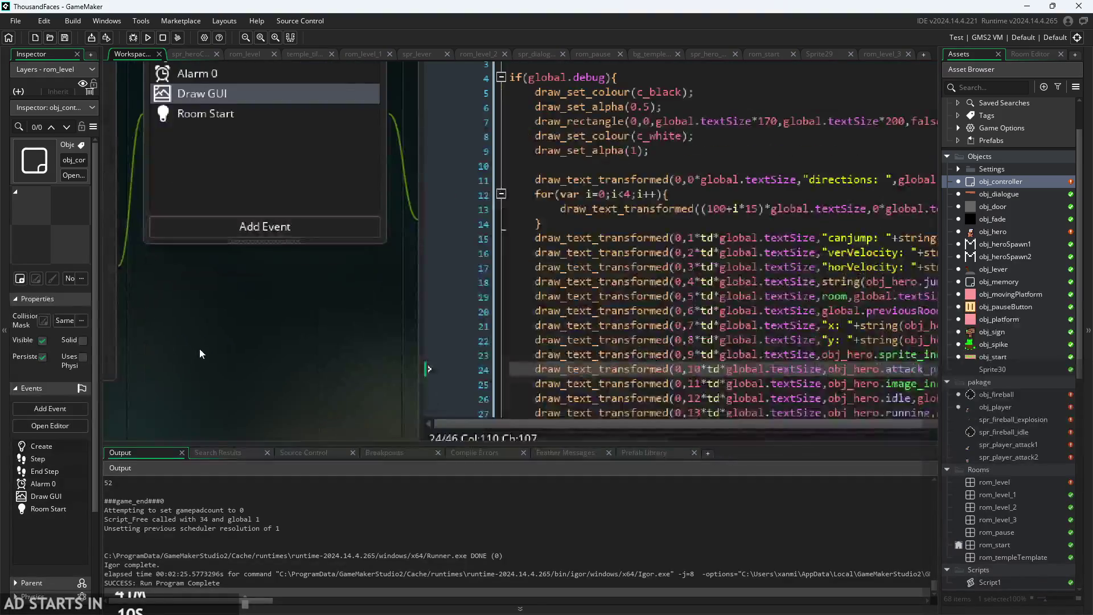
scroll(151, 340, "down", 3, "ctrl")
scroll(790, 273, "down", 3)
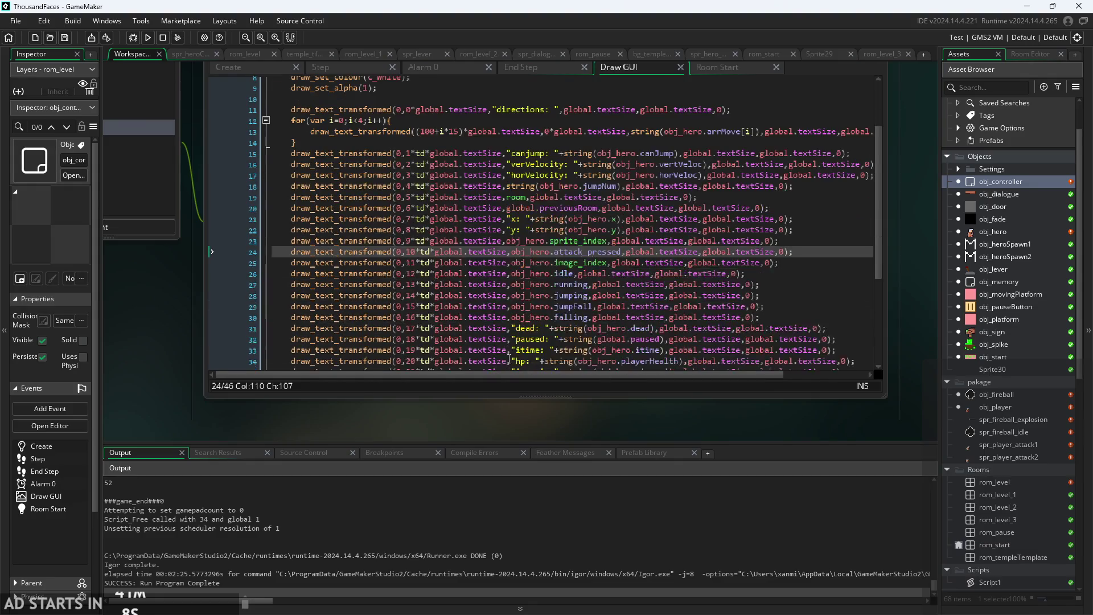
left_click(793, 252)
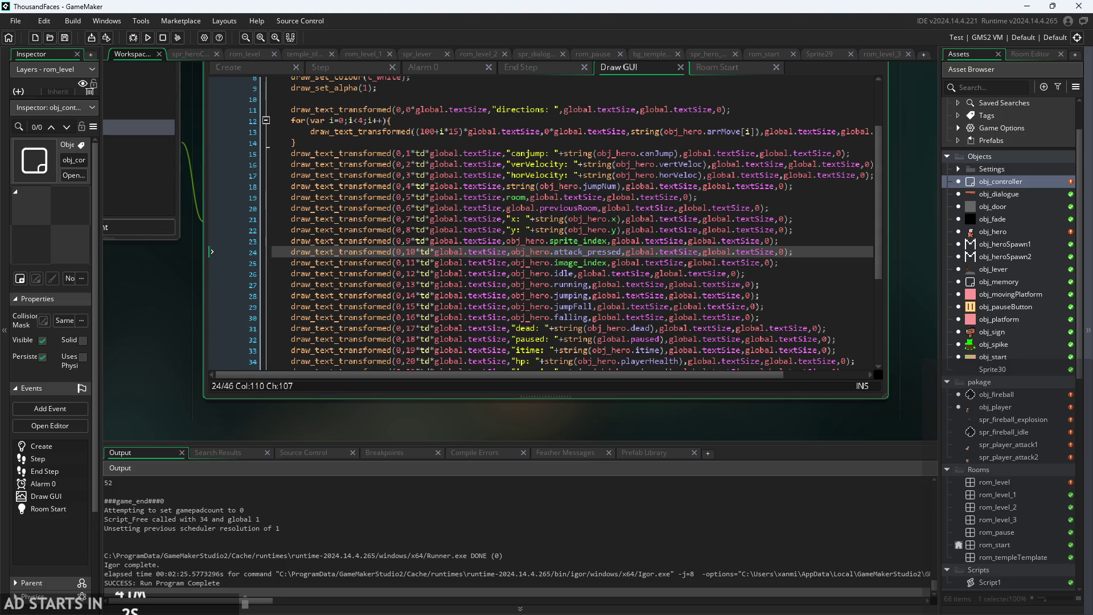
key("alt+Tab")
scroll(713, 395, "down", 2)
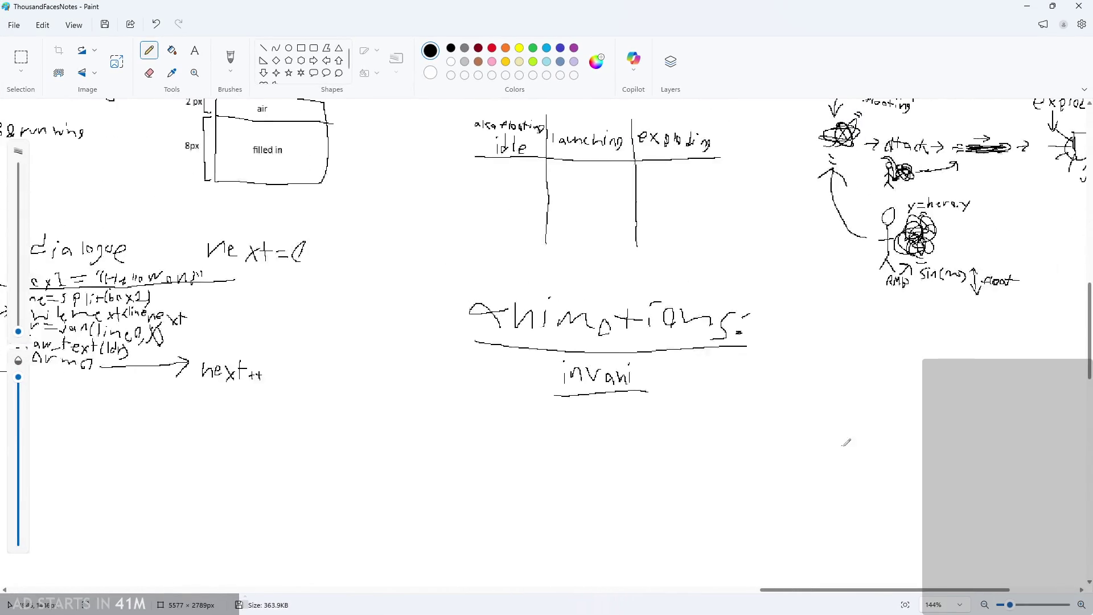
Sketch a box with a stick figure inside it in the Paint notes.
scroll(911, 398, "down", 3)
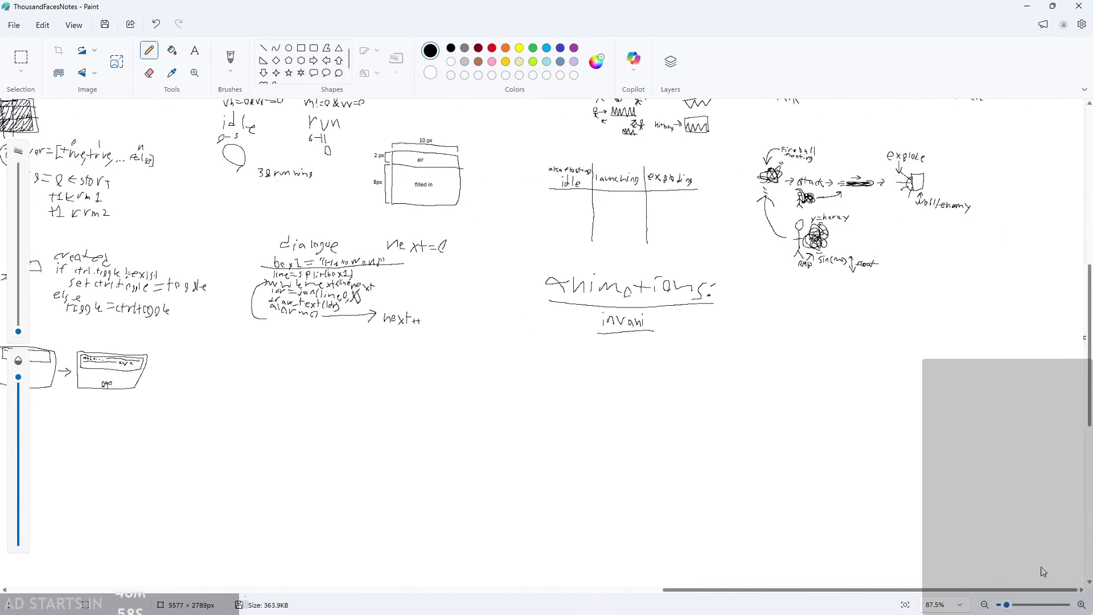
scroll(565, 360, "up", 5)
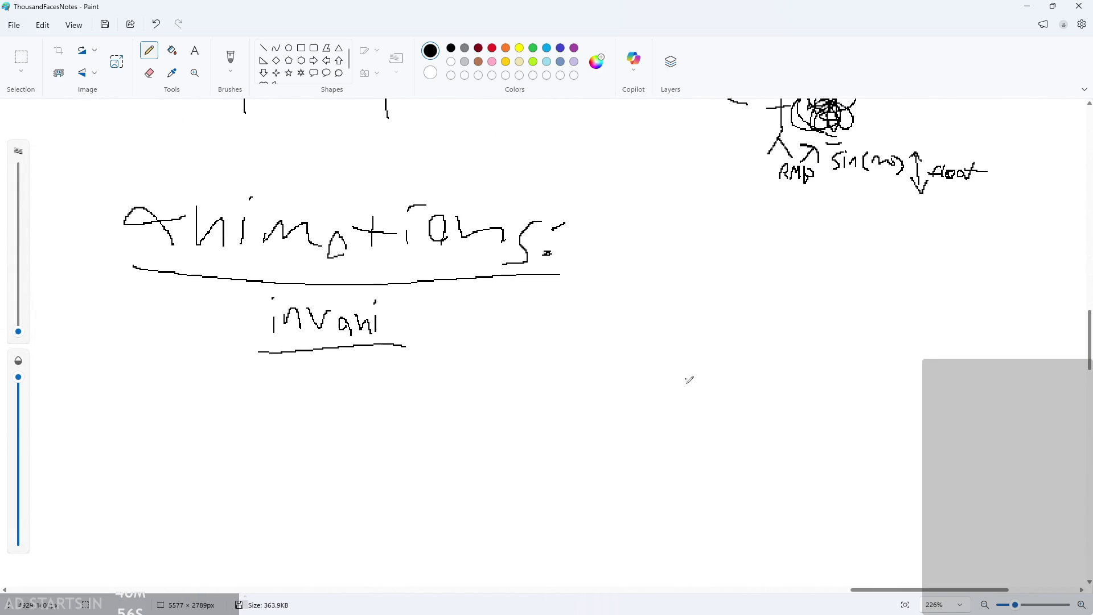
scroll(689, 379, "down", 1)
scroll(695, 276, "up", 2)
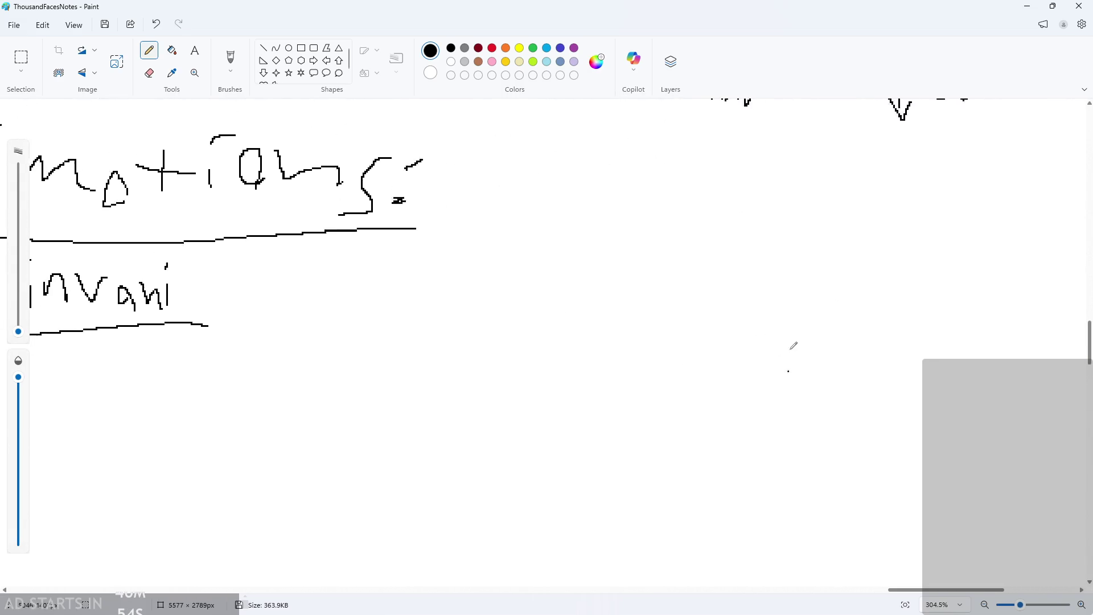
scroll(740, 354, "down", 2)
scroll(654, 378, "up", 4)
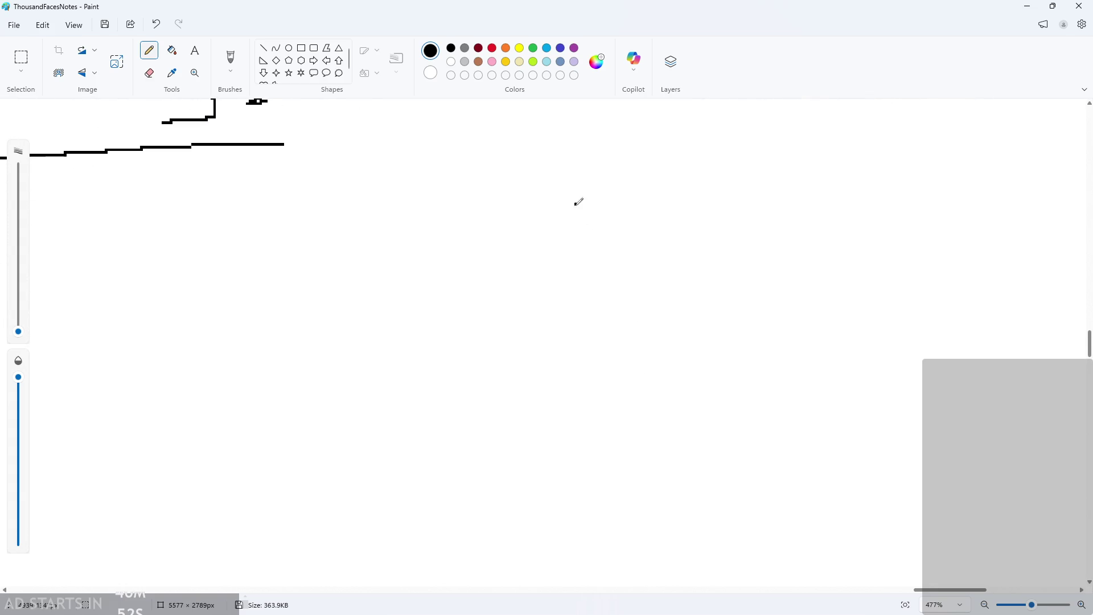
mouse_move(574, 203)
left_mouse_down()
mouse_move(710, 295)
mouse_move(566, 198)
left_mouse_up()
mouse_move(662, 253)
left_mouse_down()
mouse_move(645, 249)
mouse_move(633, 296)
mouse_move(663, 299)
left_mouse_up()
left_click_drag(617, 241, 684, 253)
left_click(745, 241)
scroll(746, 245, "down", 2)
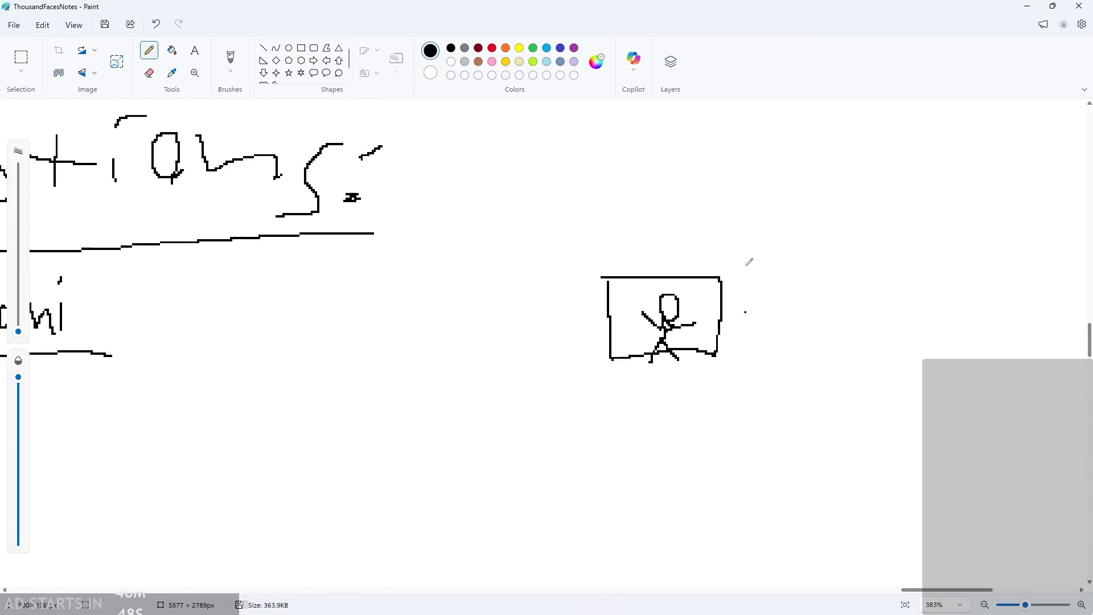
scroll(746, 264, "up", 1)
scroll(737, 271, "up", 1)
Handwrite 'tile/platform' above the box, undoing stray strokes.
mouse_move(592, 244)
left_mouse_down()
mouse_move(607, 278)
mouse_move(638, 269)
mouse_move(663, 282)
left_mouse_up()
key("ctrl+z")
key("ctrl+z")
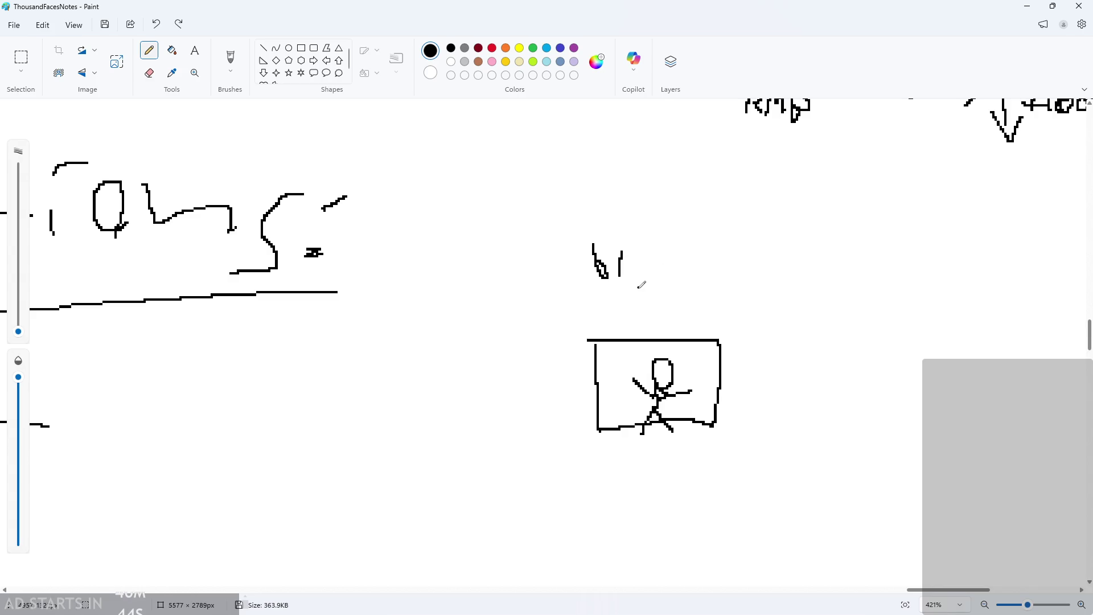
key("ctrl+z")
key("ctrl+z")
mouse_move(605, 261)
left_mouse_down()
mouse_move(627, 254)
mouse_move(610, 263)
mouse_move(619, 246)
mouse_move(625, 256)
left_mouse_up()
key("ctrl+z")
left_click(624, 233)
mouse_move(636, 227)
left_mouse_down()
mouse_move(637, 259)
mouse_move(663, 267)
left_mouse_up()
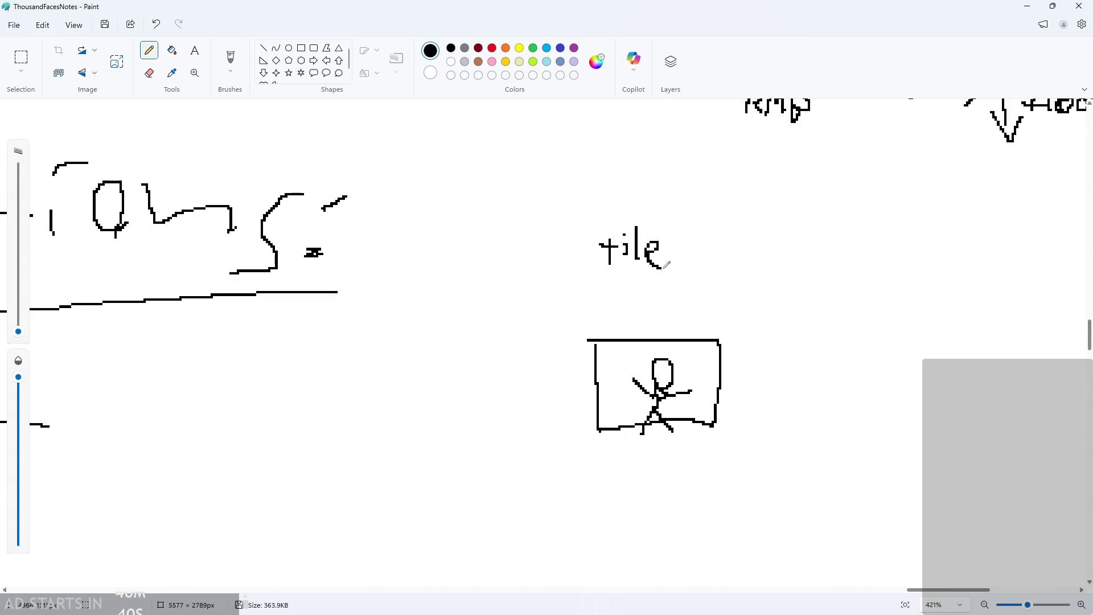
mouse_move(683, 232)
left_mouse_down()
mouse_move(674, 267)
mouse_move(700, 253)
mouse_move(690, 277)
left_mouse_up()
mouse_move(719, 238)
left_mouse_down()
mouse_move(719, 267)
mouse_move(733, 266)
left_mouse_up()
mouse_move(751, 267)
left_mouse_down()
mouse_move(757, 255)
mouse_move(747, 265)
left_mouse_up()
left_click_drag(738, 256, 787, 239)
left_click_drag(803, 259, 832, 254)
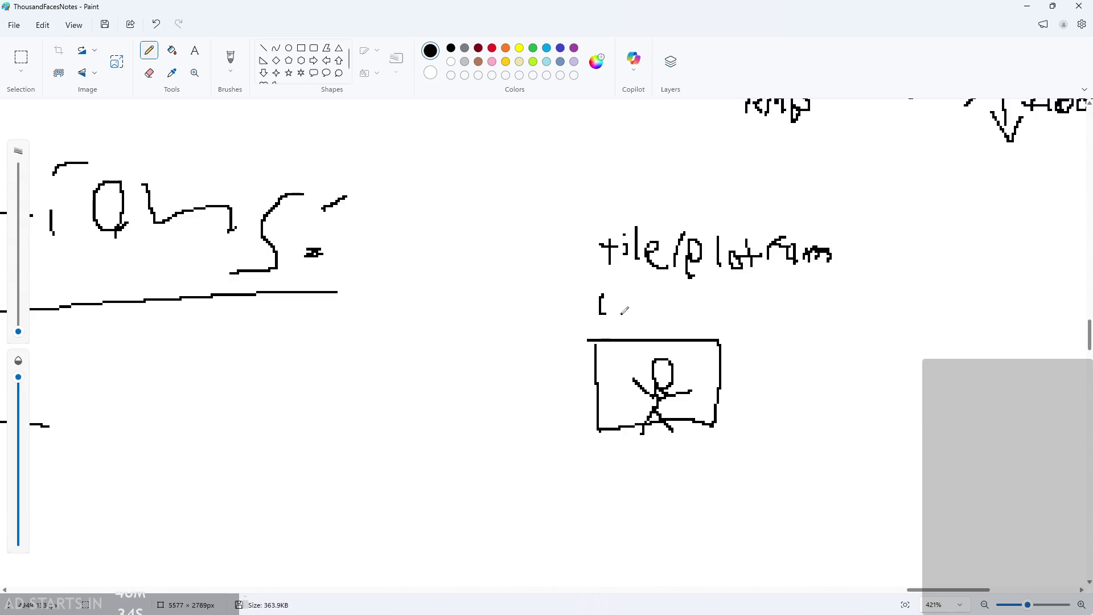
Write 'collision' on the line below to complete the label.
left_click_drag(691, 300, 697, 322)
mouse_move(712, 295)
left_mouse_down()
mouse_move(711, 319)
mouse_move(681, 342)
left_mouse_up()
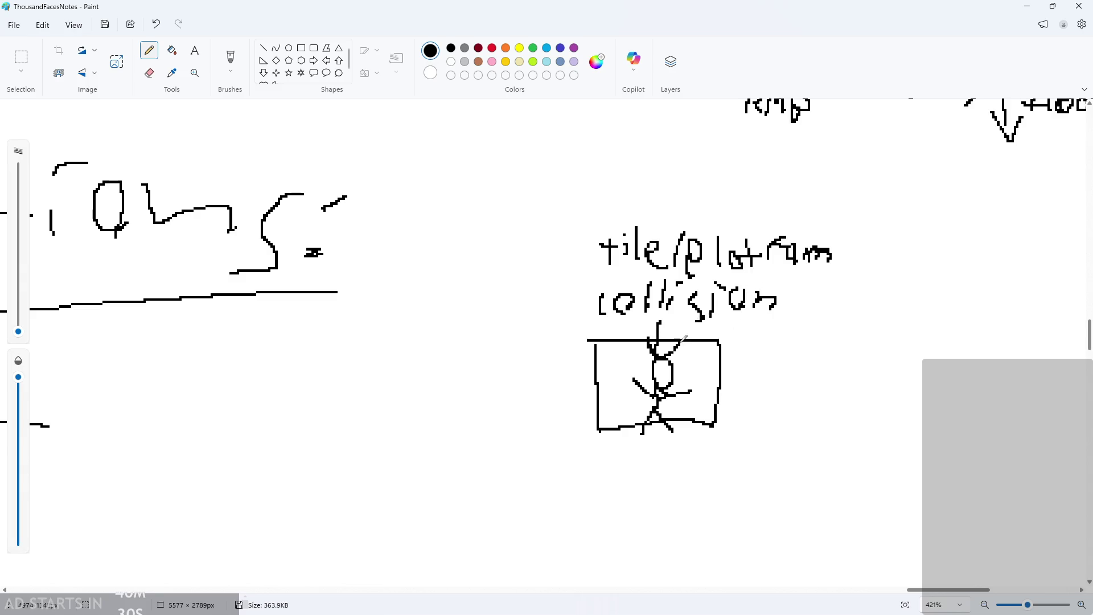
scroll(739, 342, "down", 3)
scroll(748, 312, "up", 2, "ctrl")
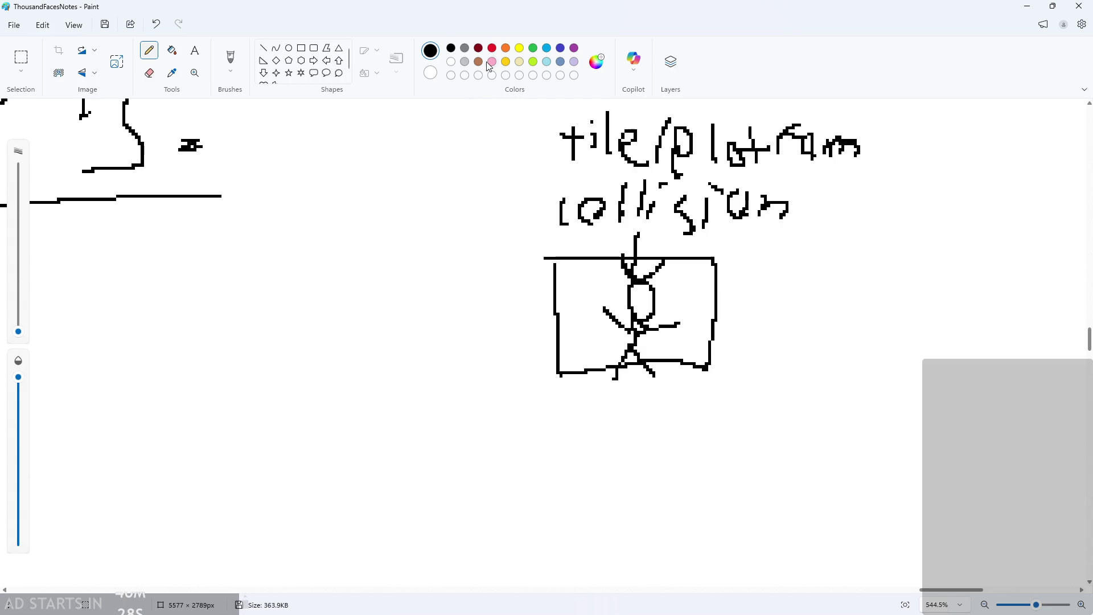
Trace the stick-figure box's edges in red.
mouse_move(559, 261)
left_mouse_down()
mouse_move(558, 317)
mouse_move(592, 371)
mouse_move(705, 358)
mouse_move(714, 244)
mouse_move(581, 249)
mouse_move(666, 274)
mouse_move(680, 261)
left_mouse_up()
scroll(683, 259, "down", 1)
scroll(688, 246, "up", 1, "ctrl")
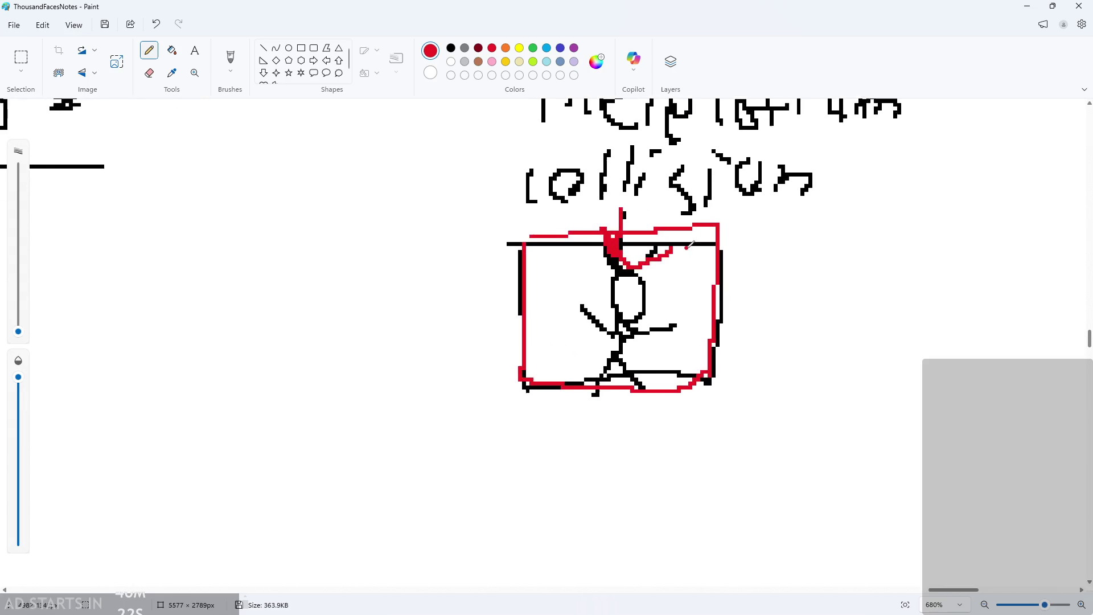
scroll(739, 243, "down", 3, "ctrl")
scroll(740, 247, "up", 1)
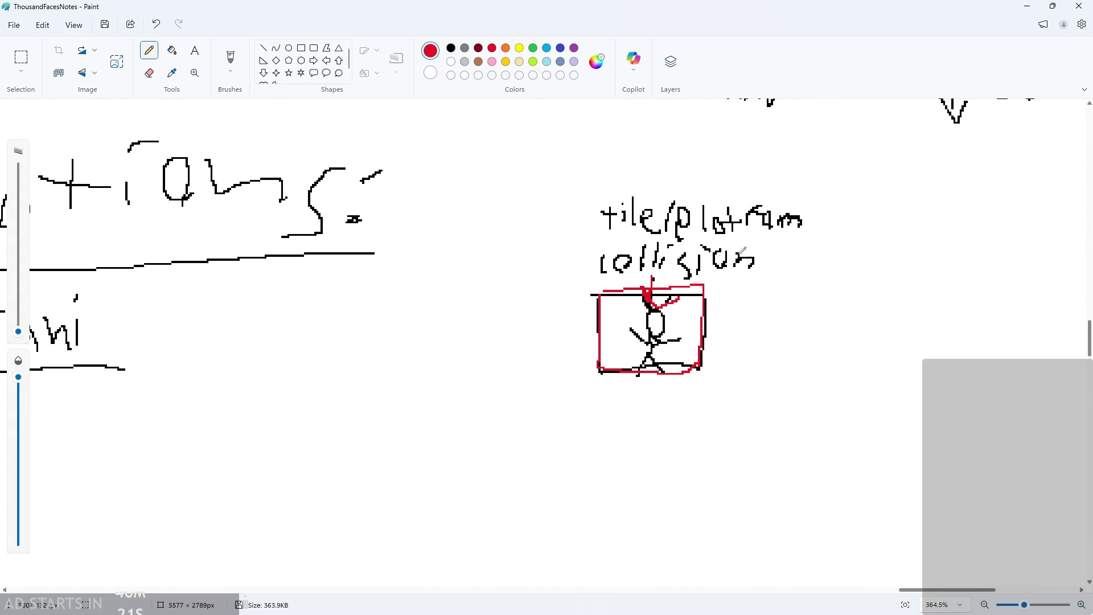
In green, outline a larger attack area beside the box with a line leading down.
left_click(533, 49)
mouse_move(598, 288)
left_mouse_down()
mouse_move(788, 281)
mouse_move(688, 372)
mouse_move(596, 373)
left_mouse_up()
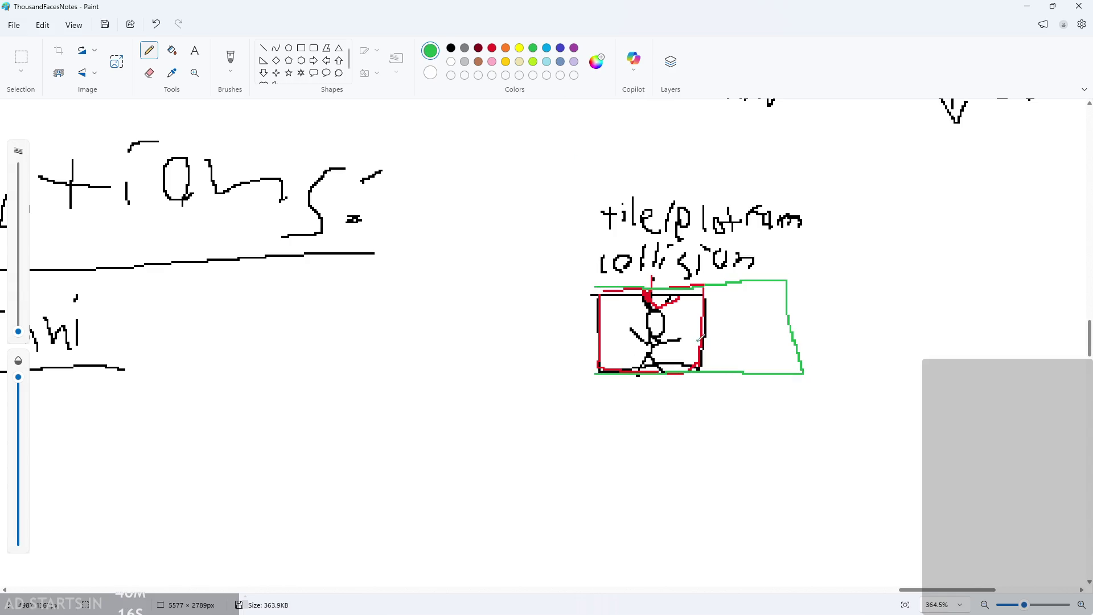
scroll(886, 323, "up", 5, "ctrl")
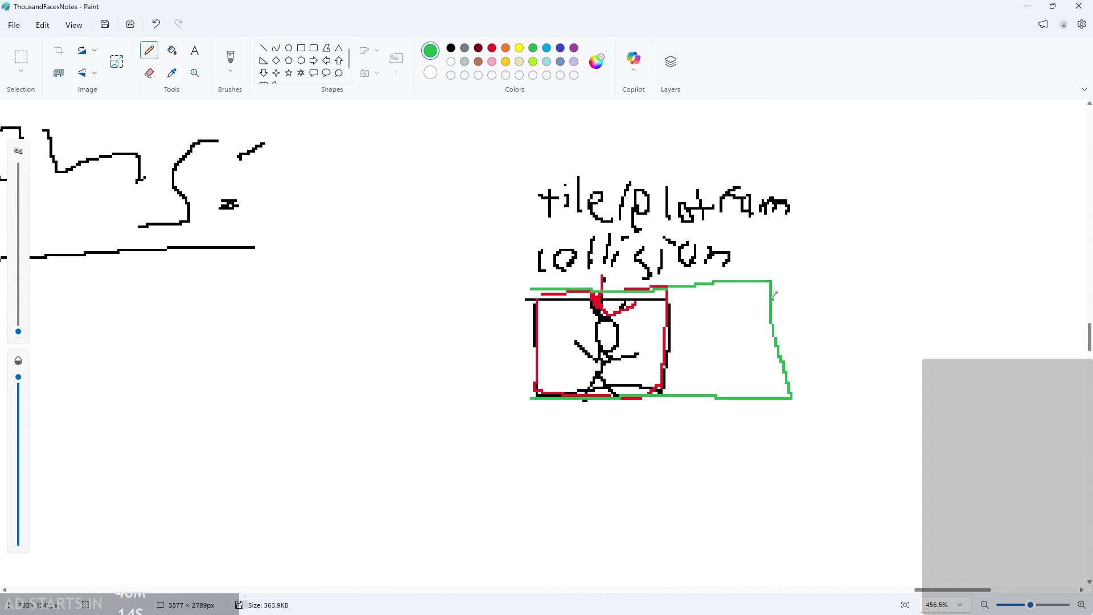
mouse_move(631, 457)
left_mouse_down()
mouse_move(636, 404)
mouse_move(653, 427)
left_mouse_up()
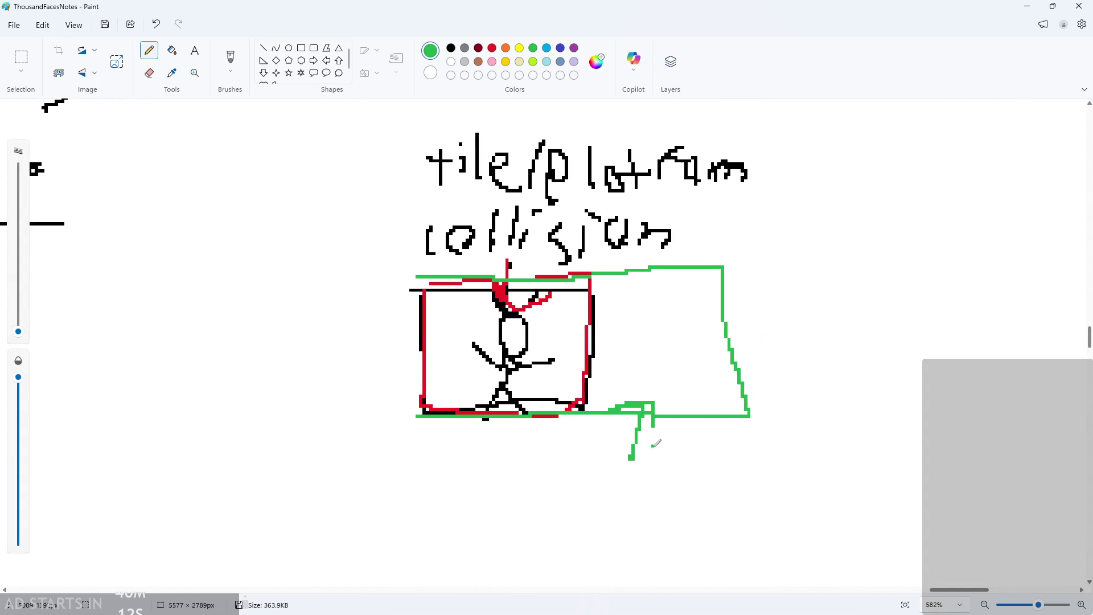
scroll(649, 446, "down", 2)
Handwrite 'attack collisions' below the green area.
left_click_drag(547, 425, 554, 407)
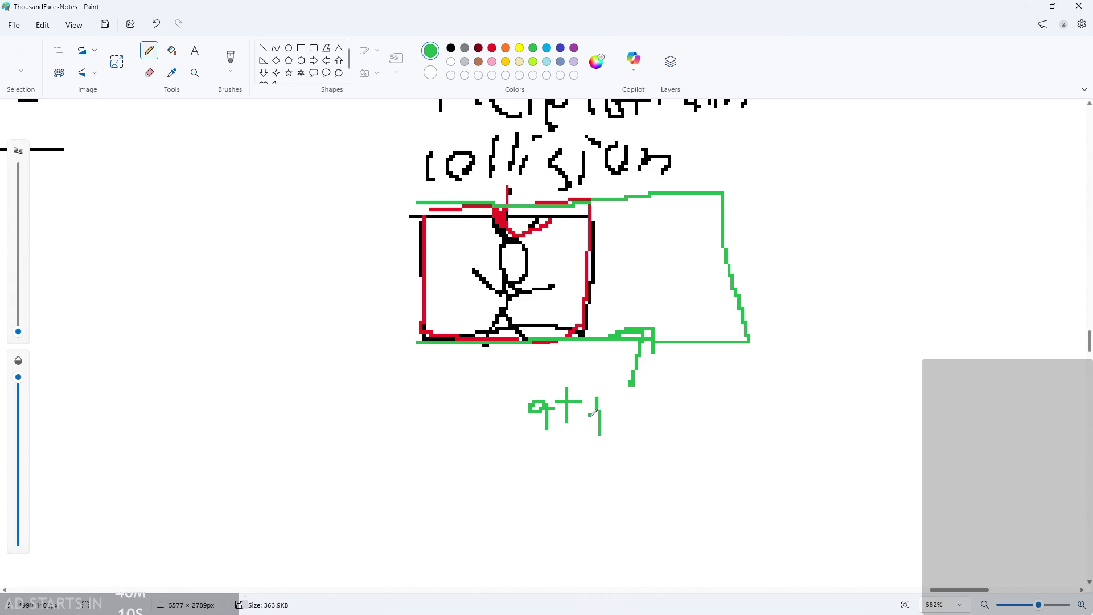
left_click_drag(685, 410, 700, 442)
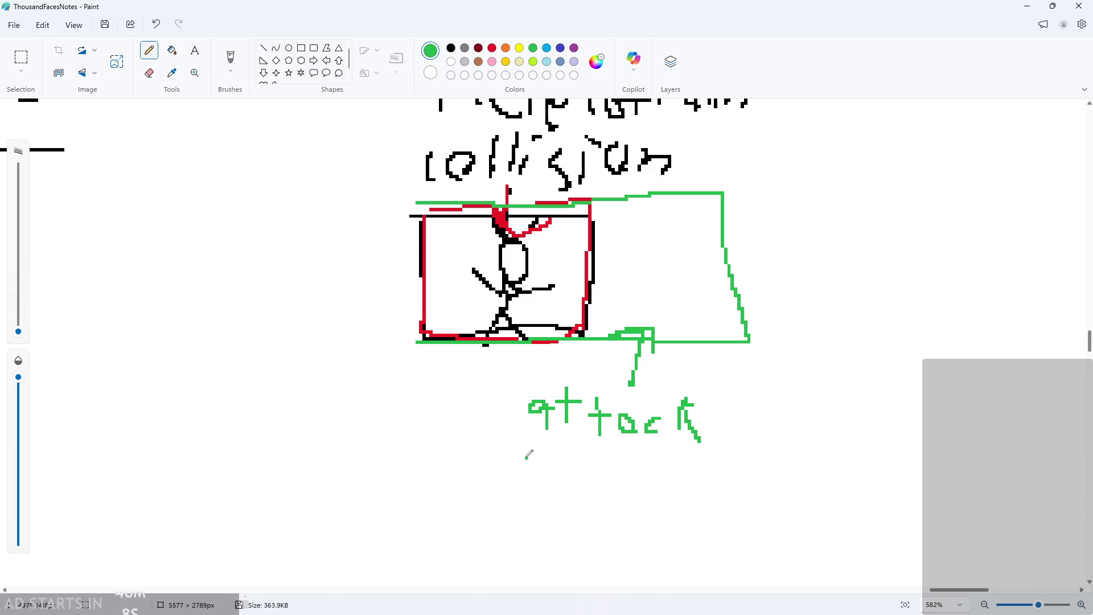
left_click_drag(552, 476, 551, 479)
left_click(574, 452)
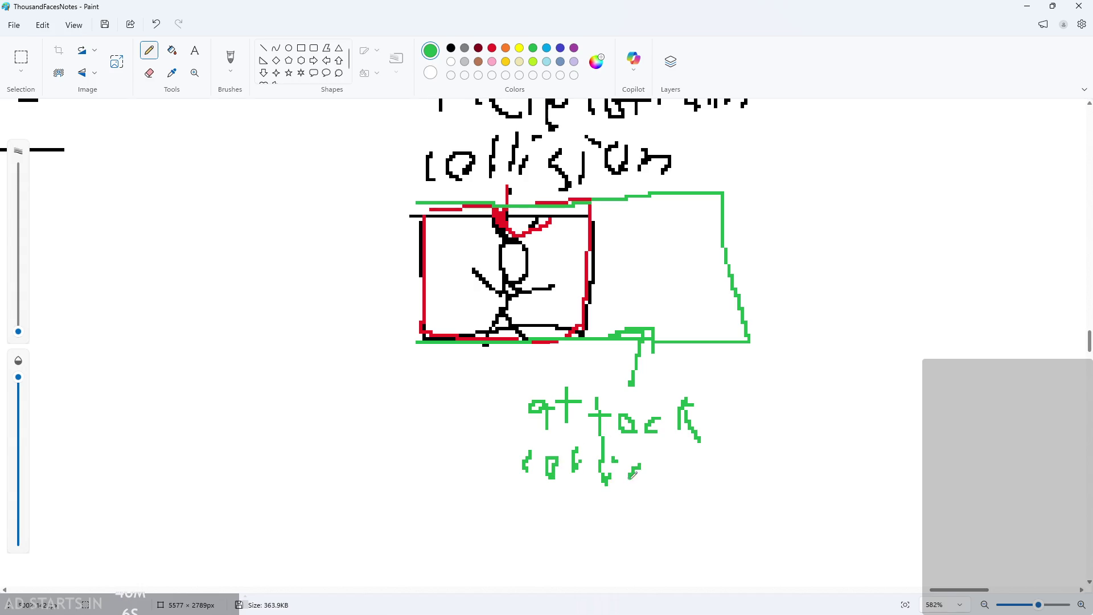
left_click_drag(659, 449, 659, 458)
mouse_move(676, 468)
left_mouse_down()
mouse_move(685, 481)
mouse_move(727, 486)
left_mouse_up()
left_click_drag(763, 467, 741, 499)
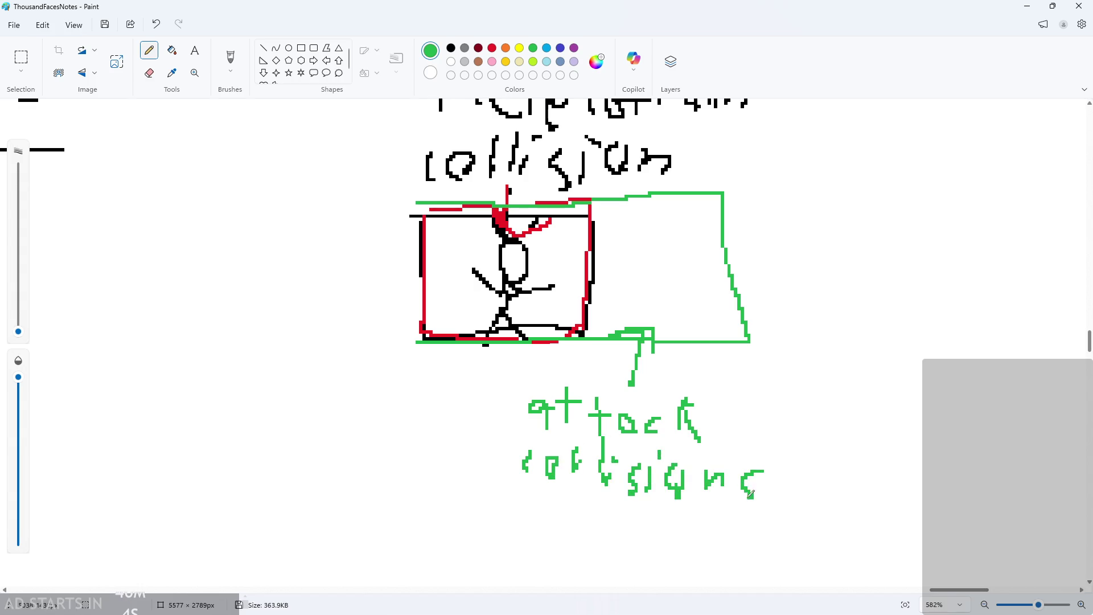
scroll(779, 504, "down", 2)
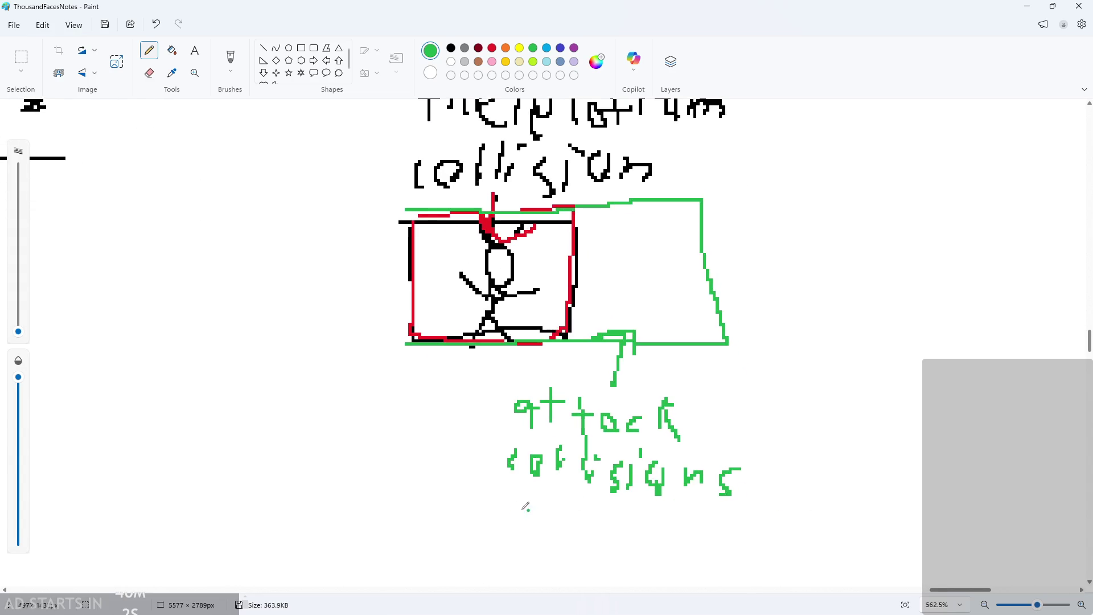
Add 'with enemies' on the third line, then minimise Paint.
mouse_move(499, 509)
left_mouse_down()
mouse_move(529, 519)
mouse_move(587, 511)
left_mouse_up()
left_click_drag(594, 507, 645, 532)
mouse_move(649, 534)
left_mouse_down()
mouse_move(675, 519)
mouse_move(703, 533)
left_mouse_up()
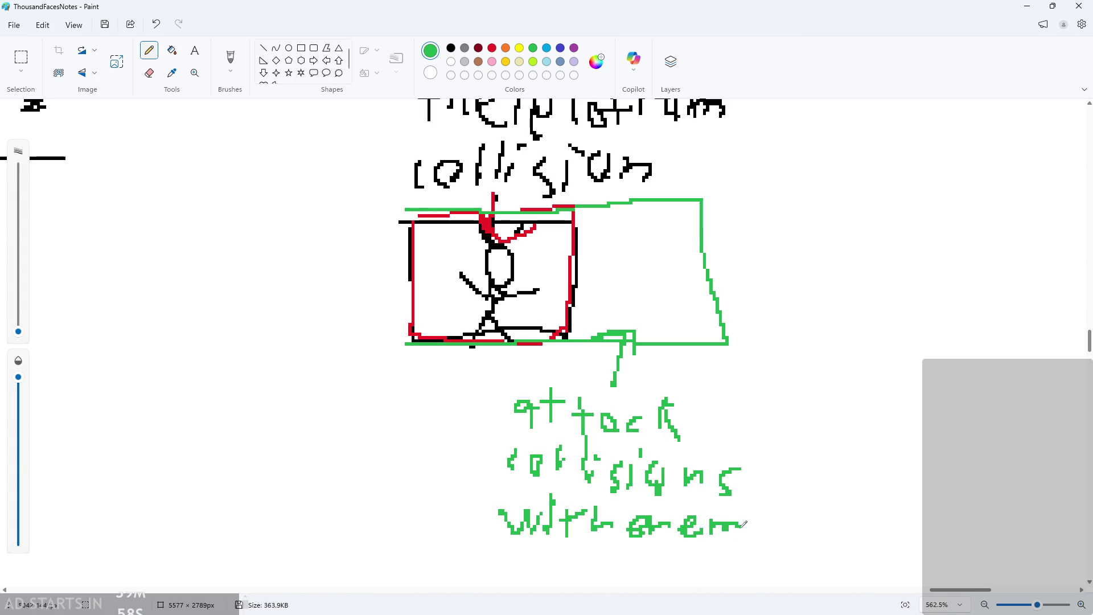
left_click_drag(798, 520, 812, 551)
left_click(776, 522)
scroll(808, 522, "down", 1, "ctrl")
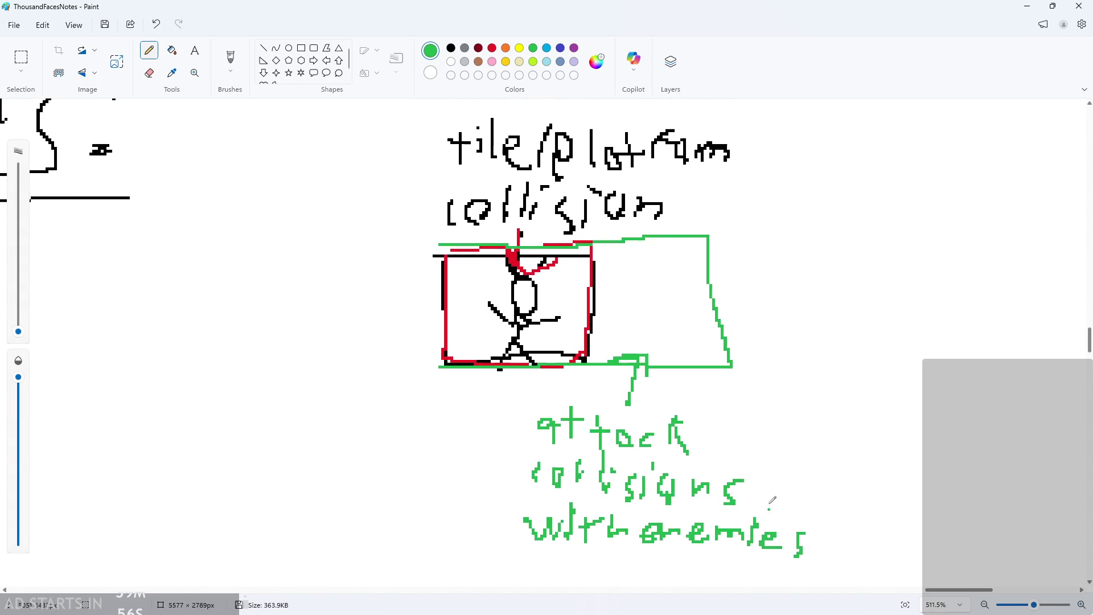
scroll(724, 433, "up", 1)
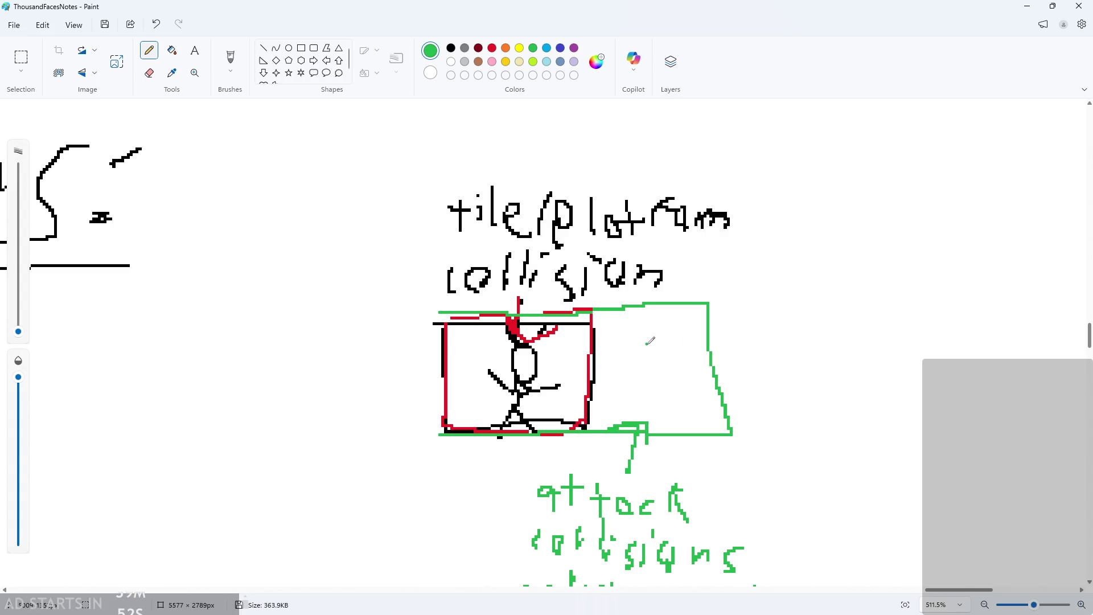
scroll(655, 359, "down", 3)
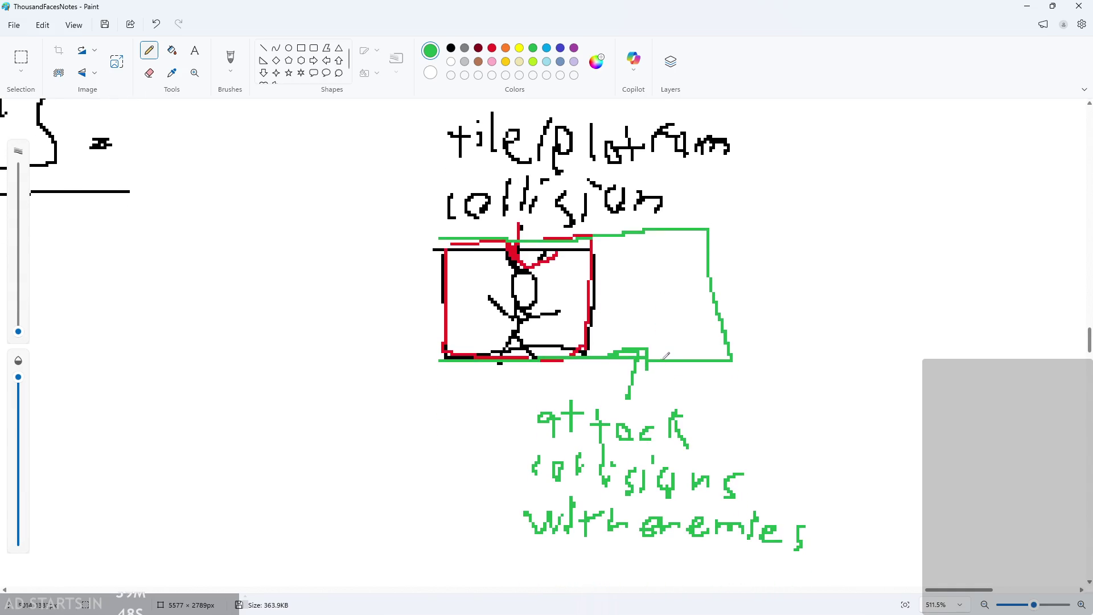
left_click(1027, 6)
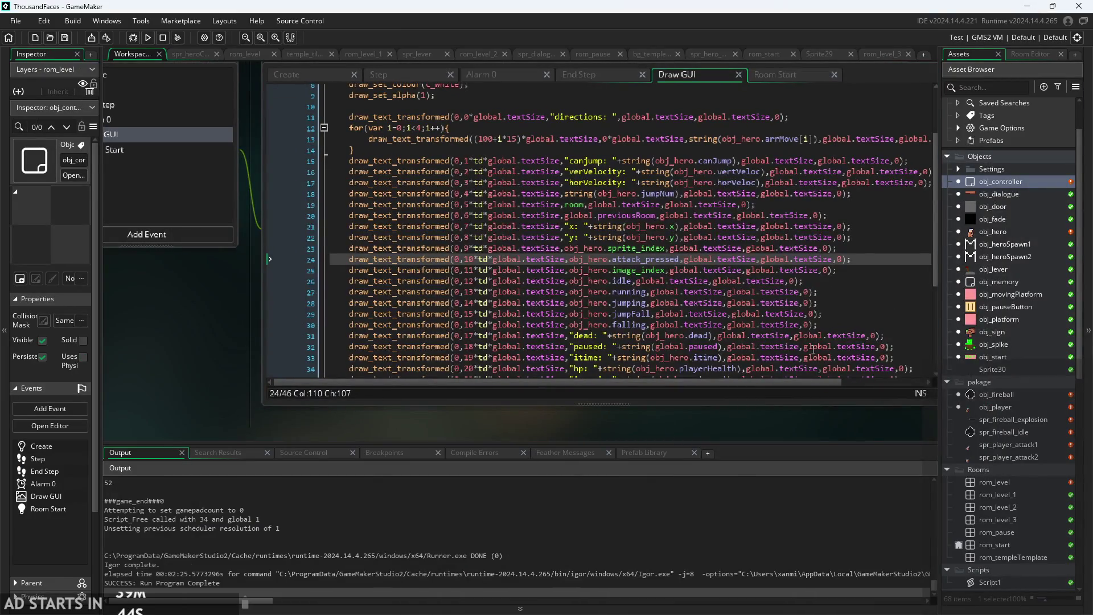
Set obj_hero's collision mask to the spr_heroCharacter sprite.
double_click(990, 231)
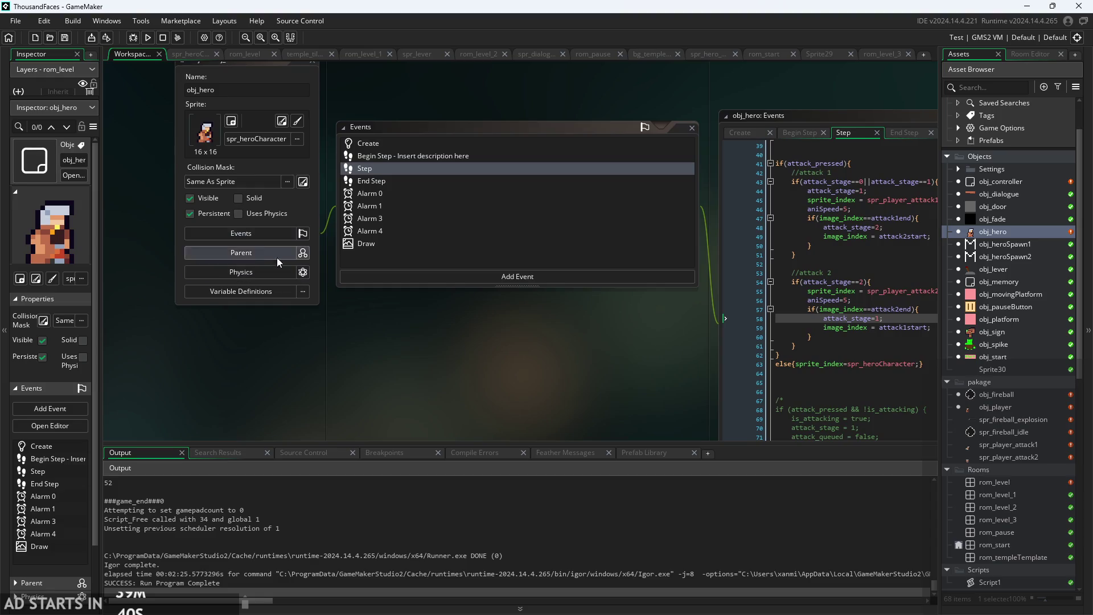
scroll(304, 329, "up", 1)
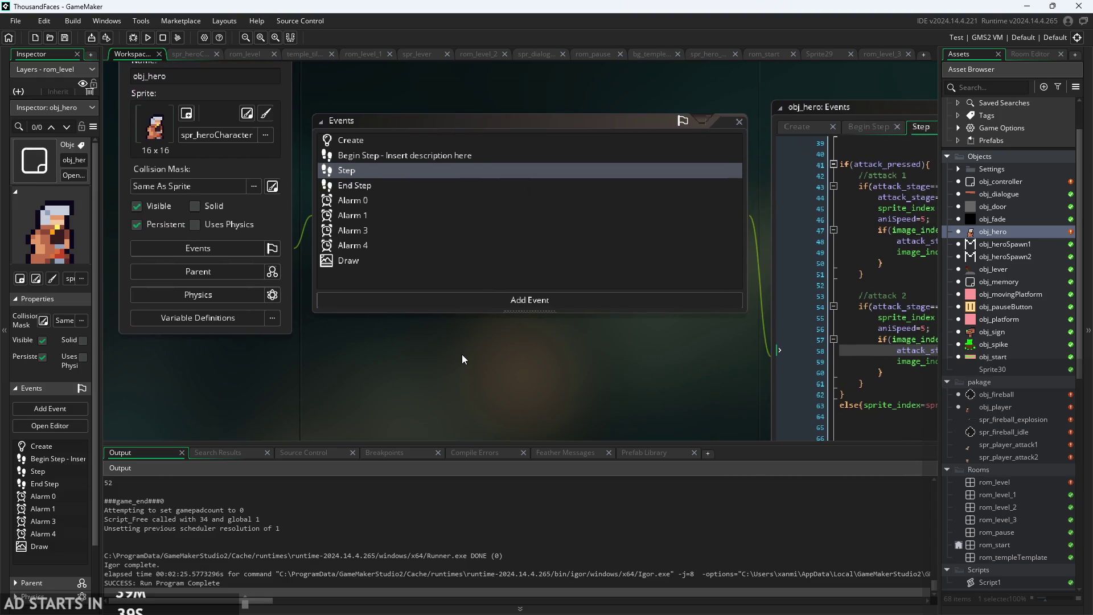
scroll(626, 394, "down", 1)
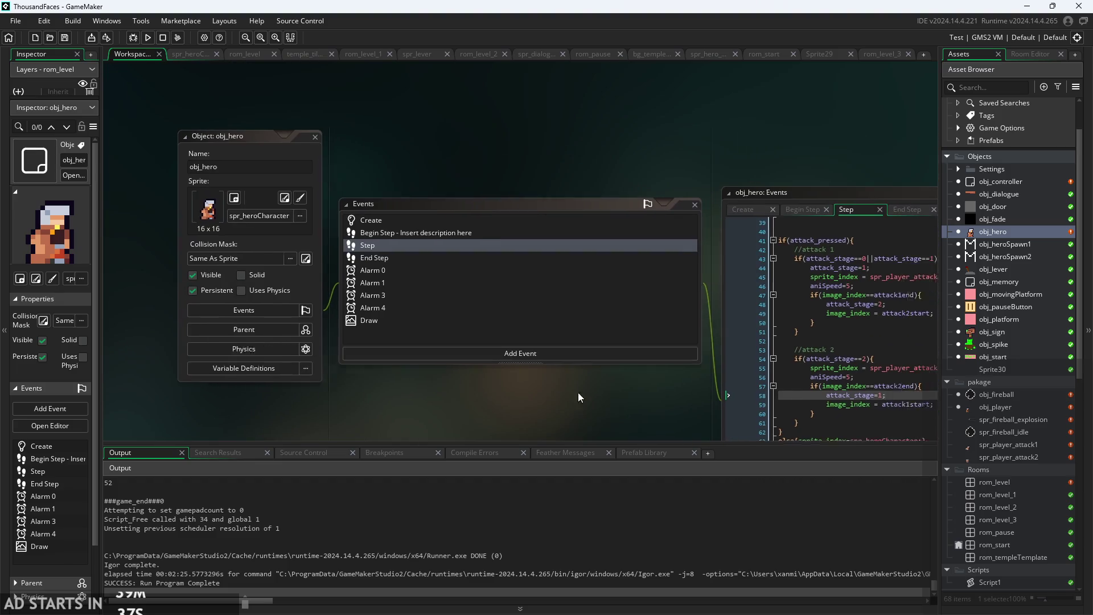
left_click(238, 256)
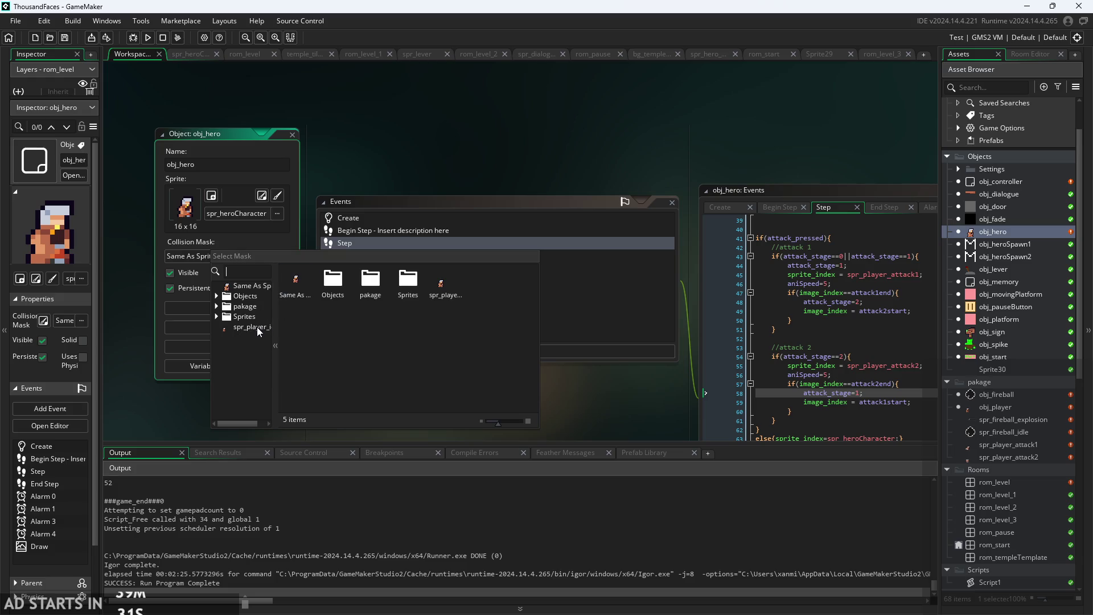
left_click(217, 295)
left_click(217, 296)
left_click(217, 316)
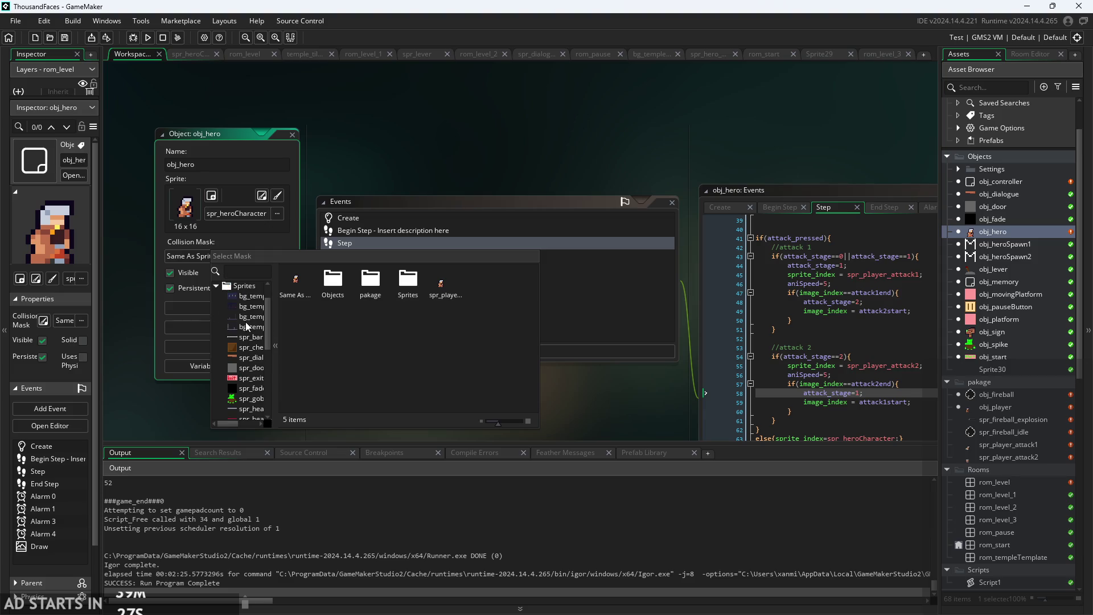
scroll(245, 322, "down", 5)
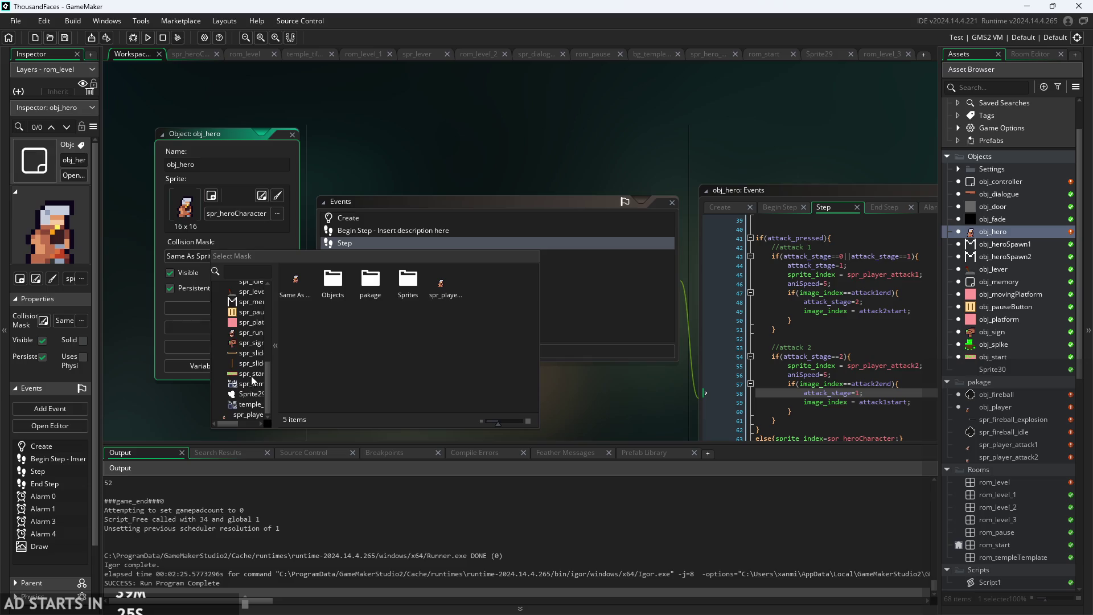
scroll(253, 376, "up", 3)
left_click(254, 342)
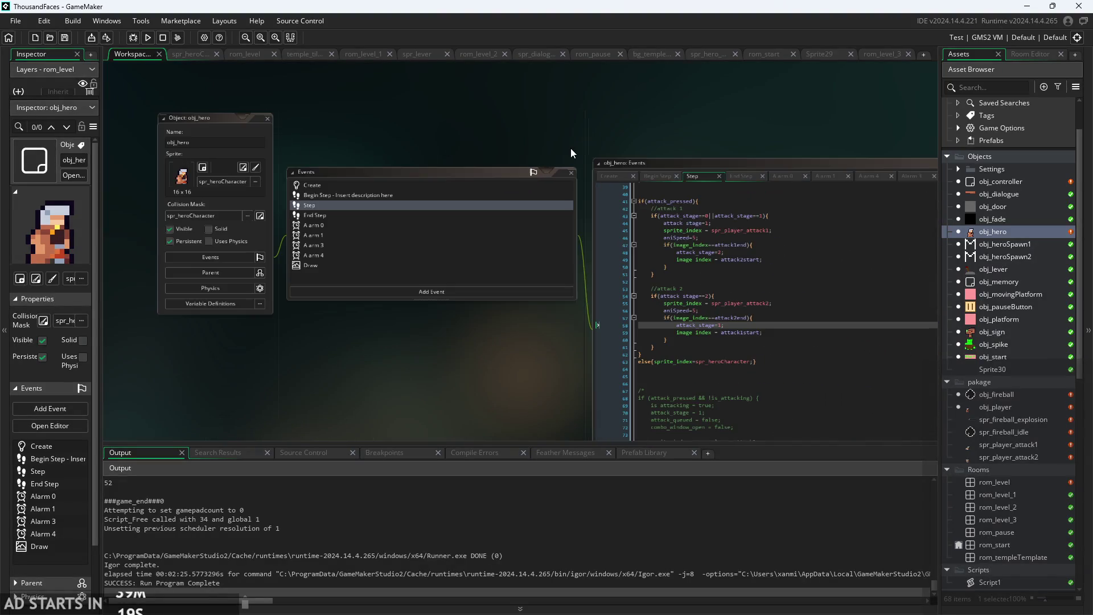
Bring obj_hero's Step code into view at line 61 and run the game.
mouse_move(570, 148)
left_mouse_down()
mouse_move(408, 149)
mouse_move(297, 125)
left_mouse_up()
scroll(422, 148, "up", 2)
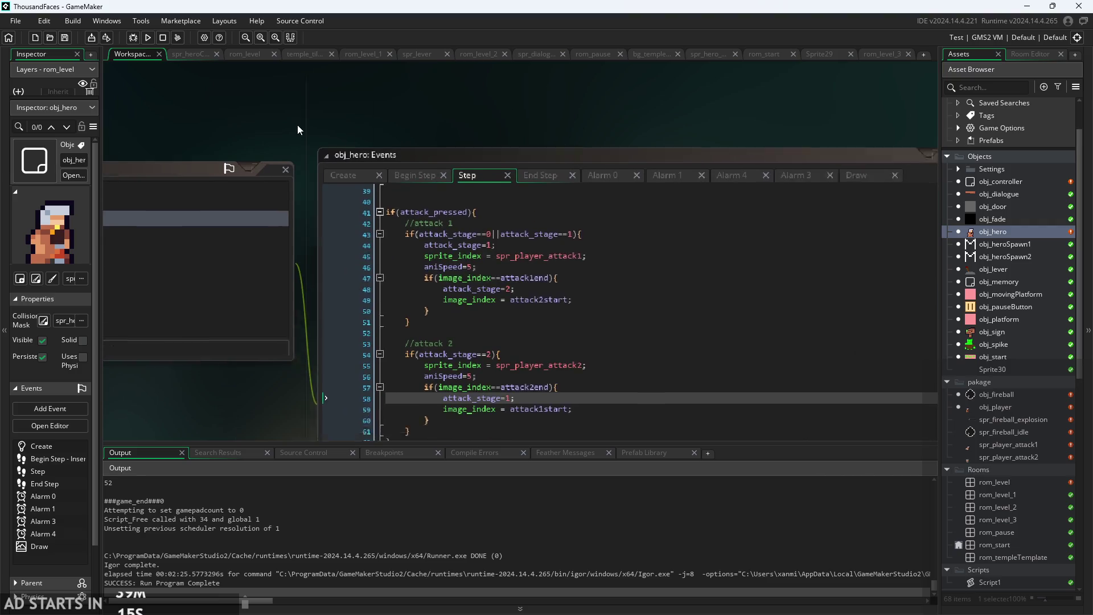
scroll(537, 316, "up", 2)
scroll(538, 312, "down", 4)
left_click_drag(538, 313, 473, 307)
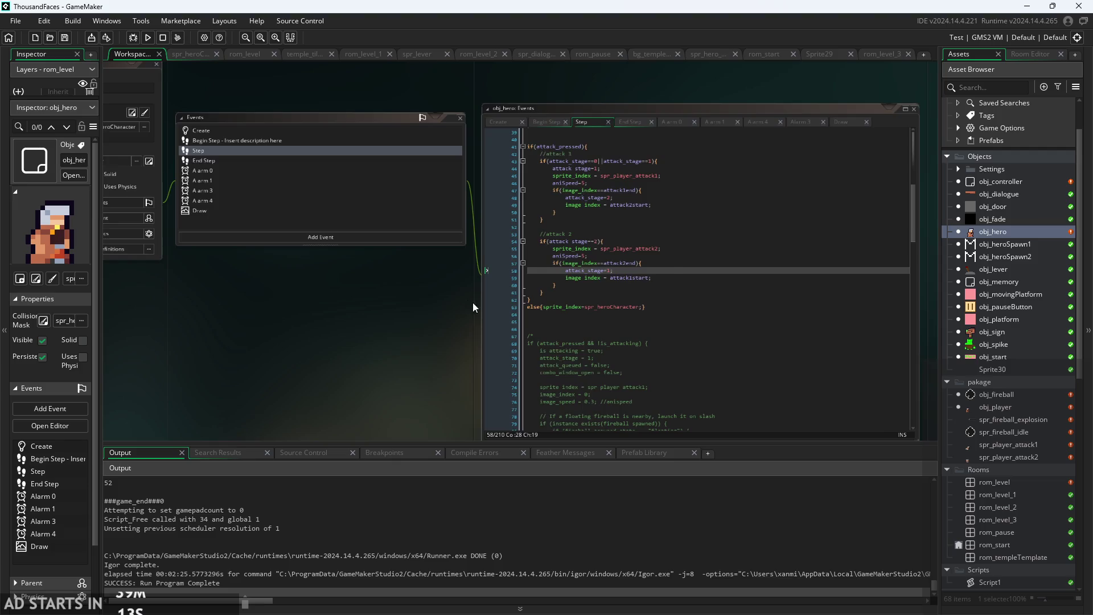
scroll(473, 307, "up", 1)
left_click(546, 284)
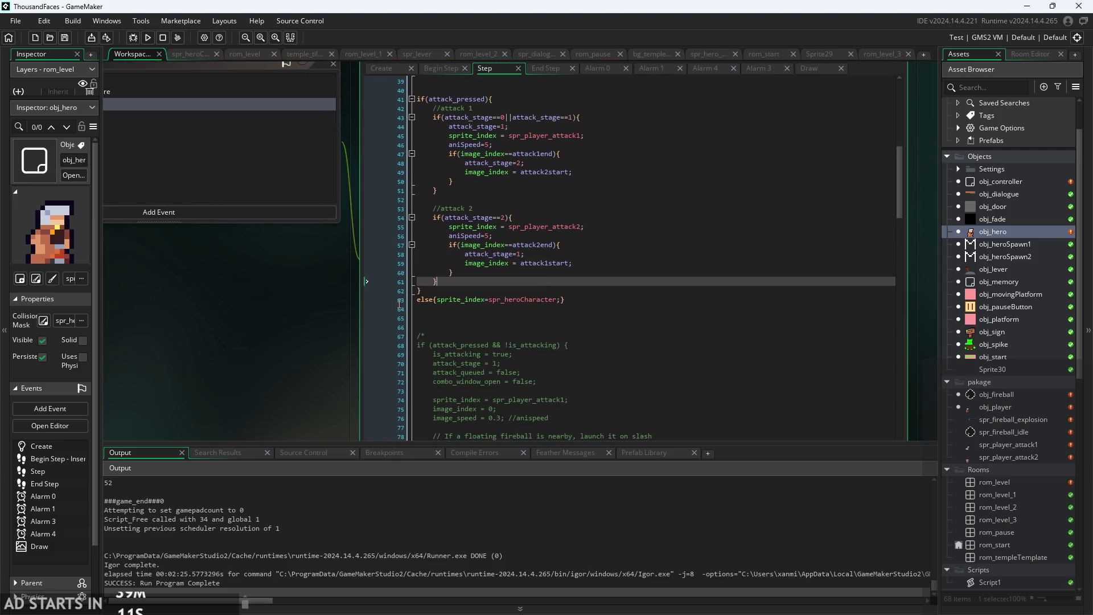
scroll(562, 281, "down", 2)
scroll(529, 344, "up", 2)
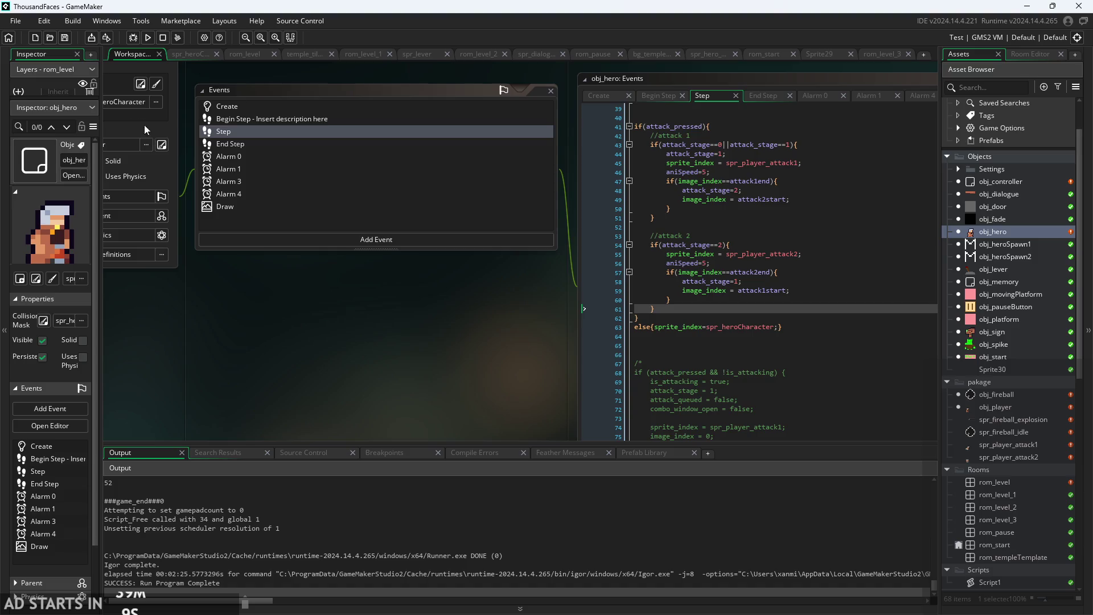
left_click(147, 37)
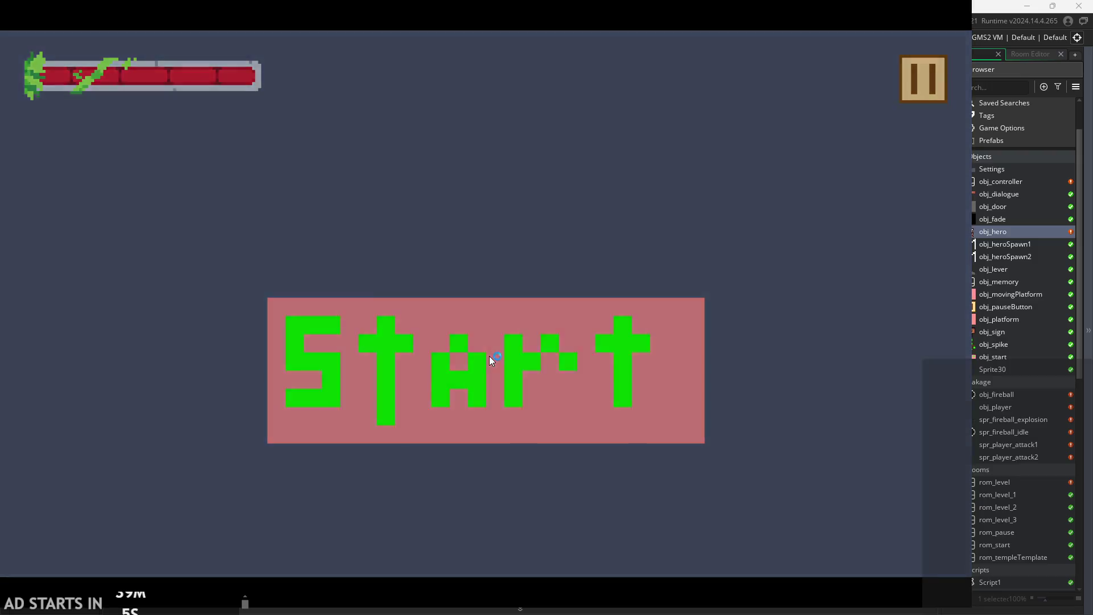
Start the game and move the hero across the pink block, jumping and slashing.
left_click(488, 357)
key("Right")
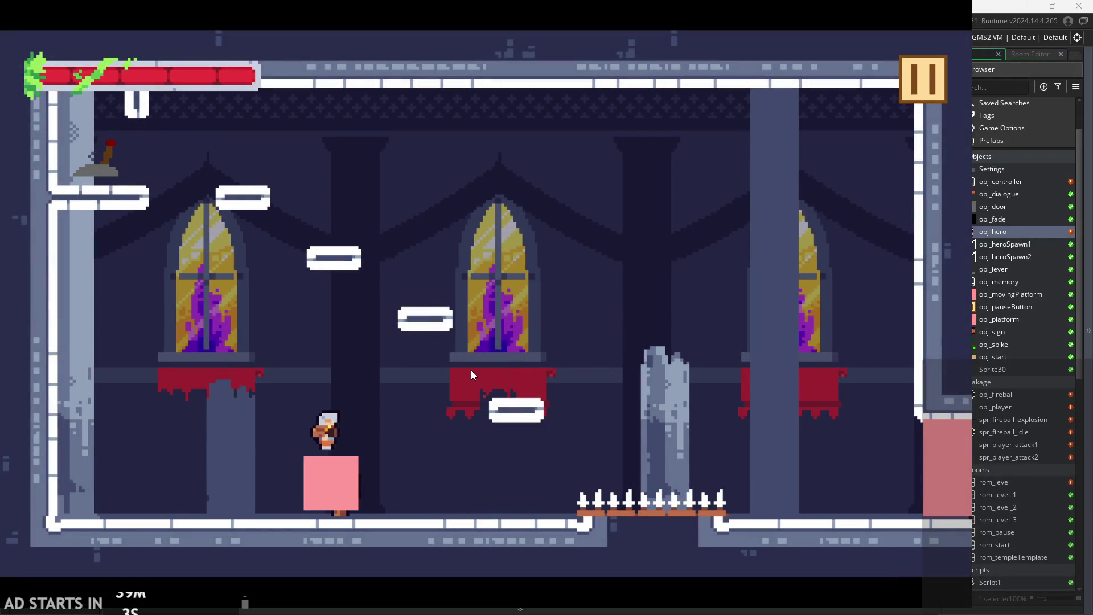
key("space")
key("Left")
key("Right")
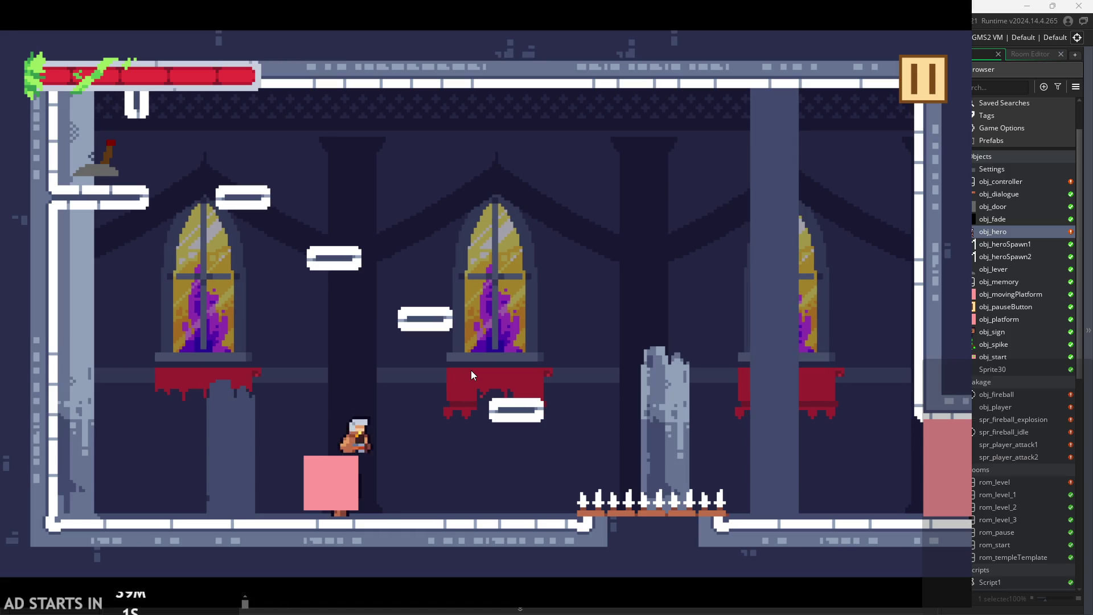
key("space")
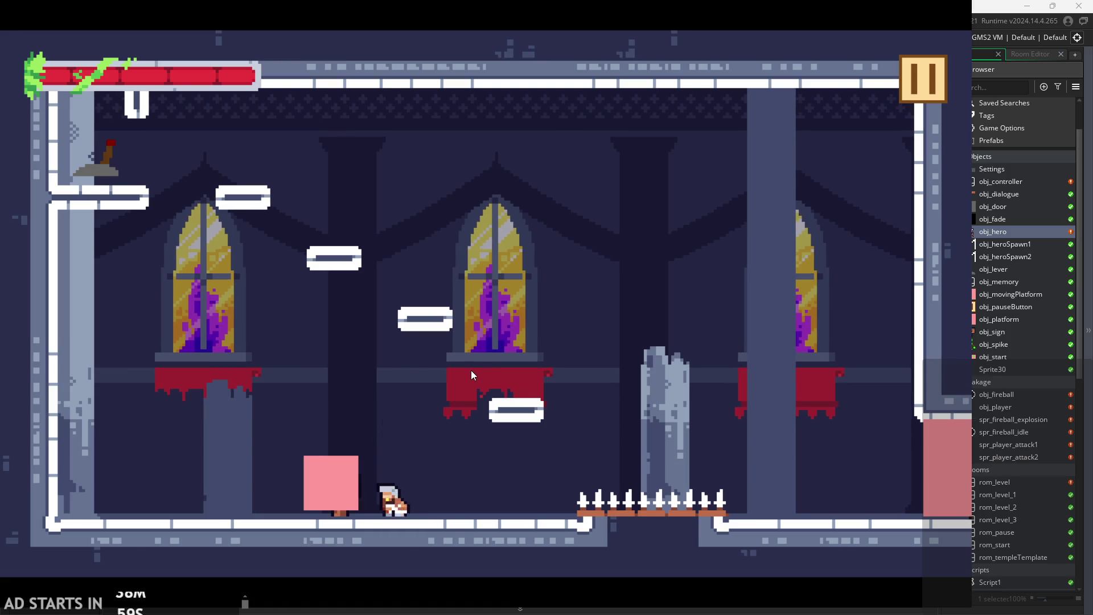
key("space")
key("Left")
key("x")
Run the hero to the left wall, jump back onto the floor, slash and dash.
key("space")
key("Left")
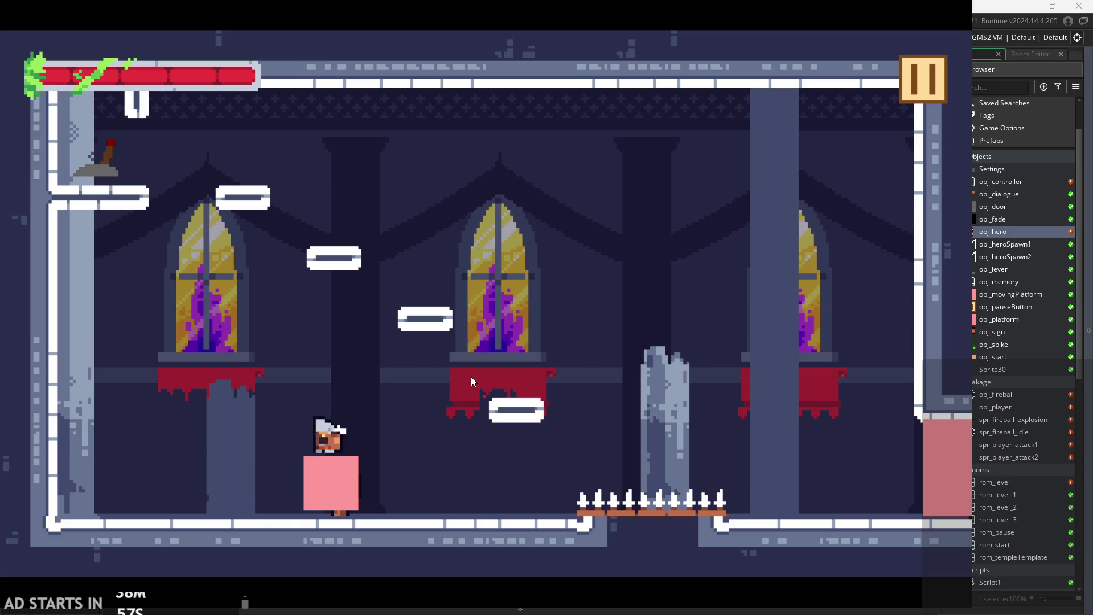
key("space")
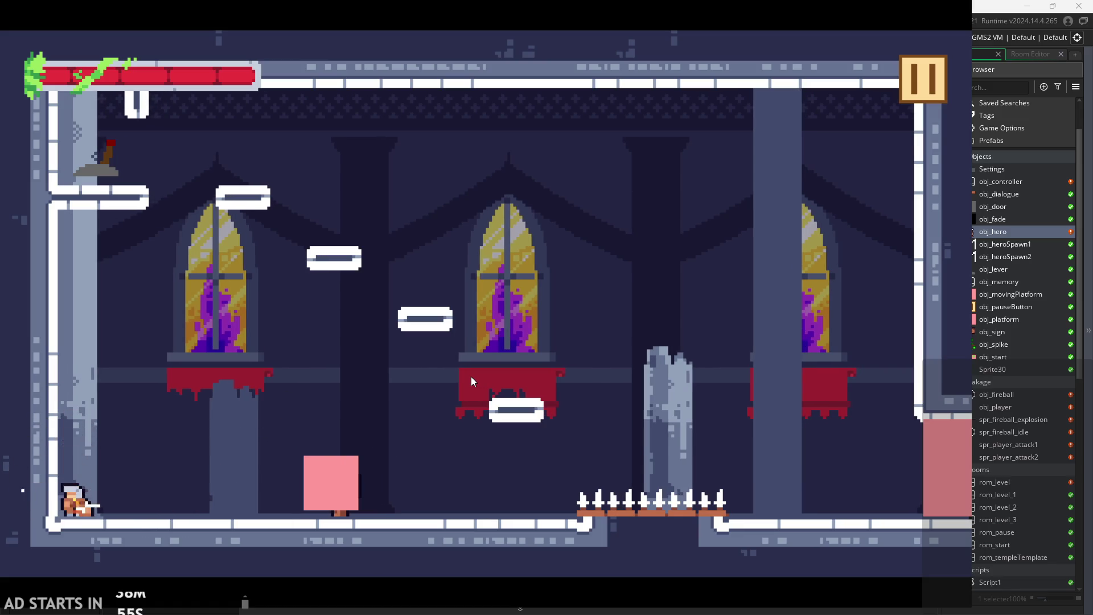
key("Right")
key("space")
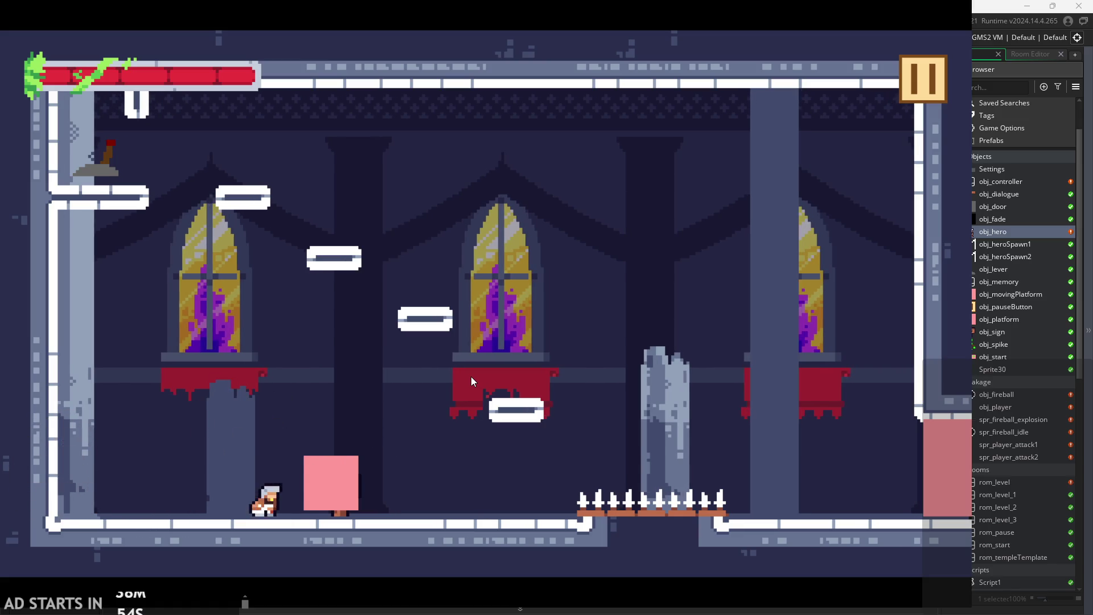
key("x")
key("Left")
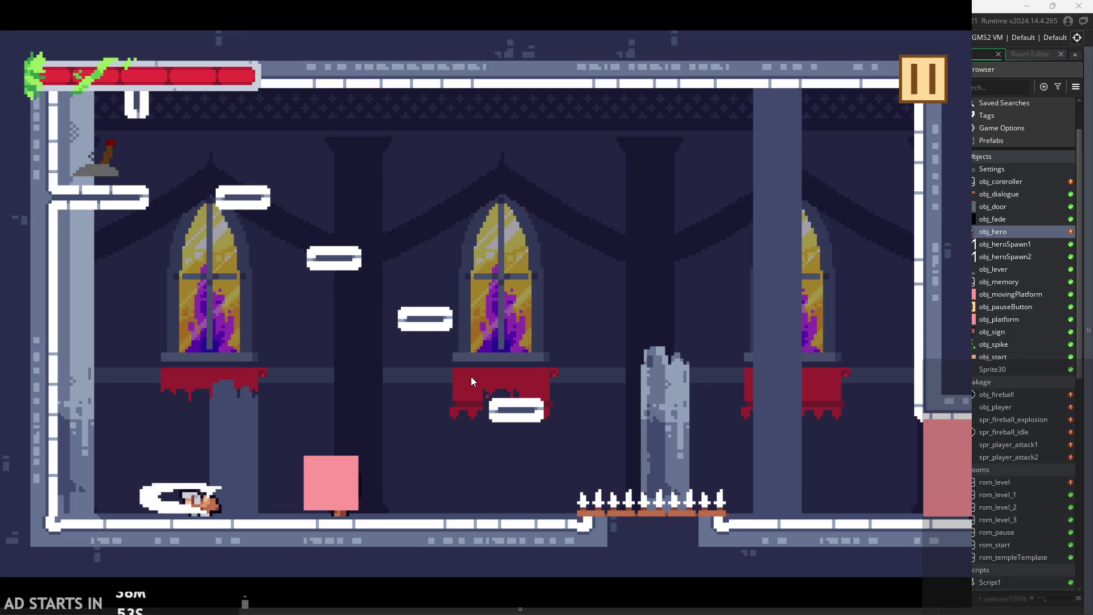
key("Right")
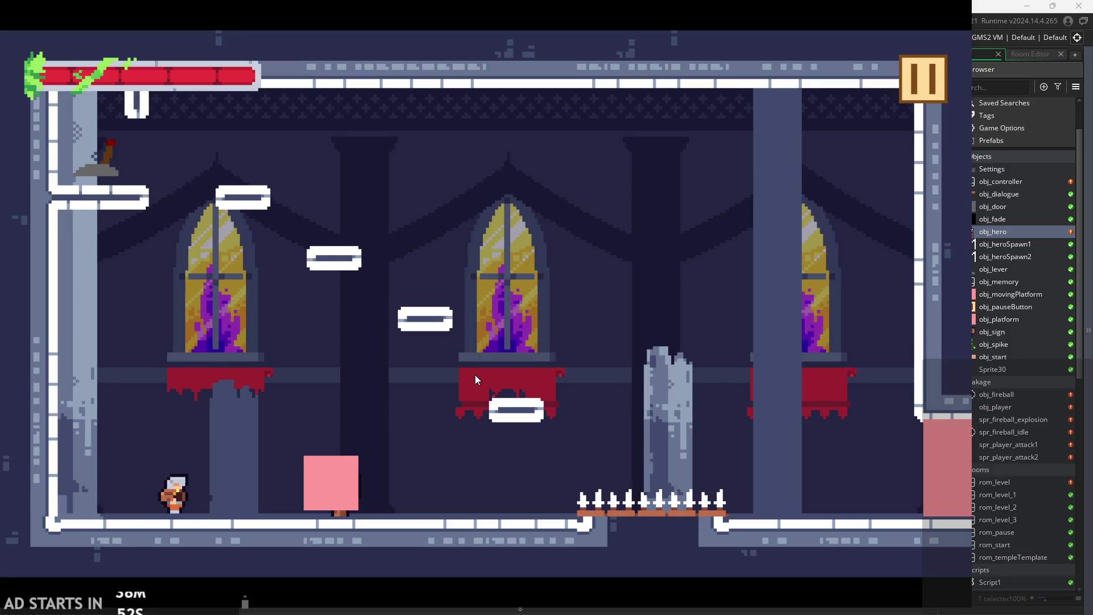
key("Right")
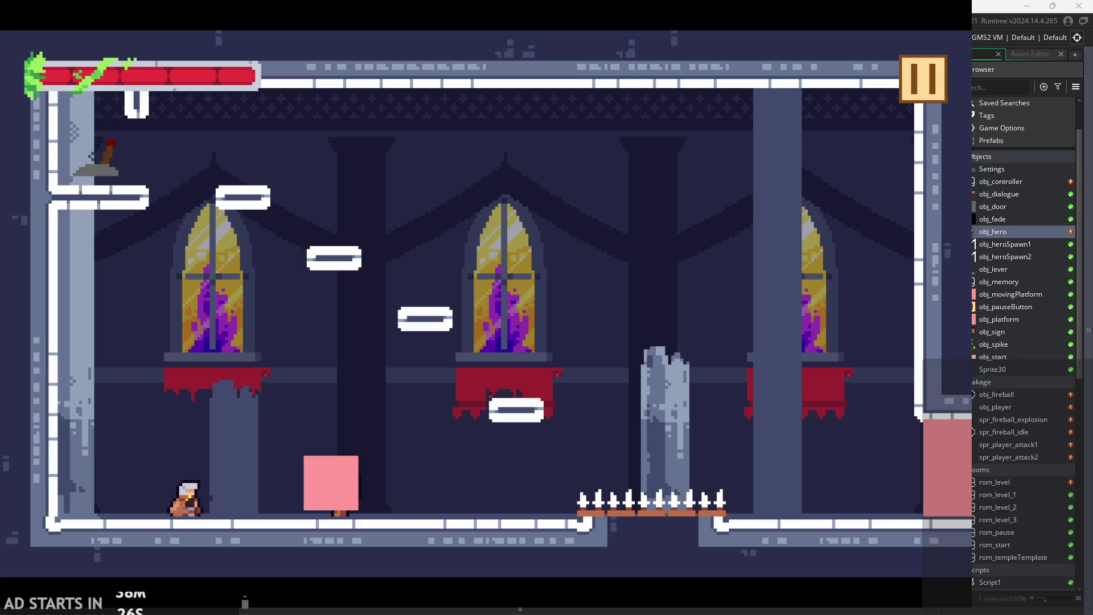
Walk the hero left, then pause and exit back to the editor.
key("Left")
key("Left")
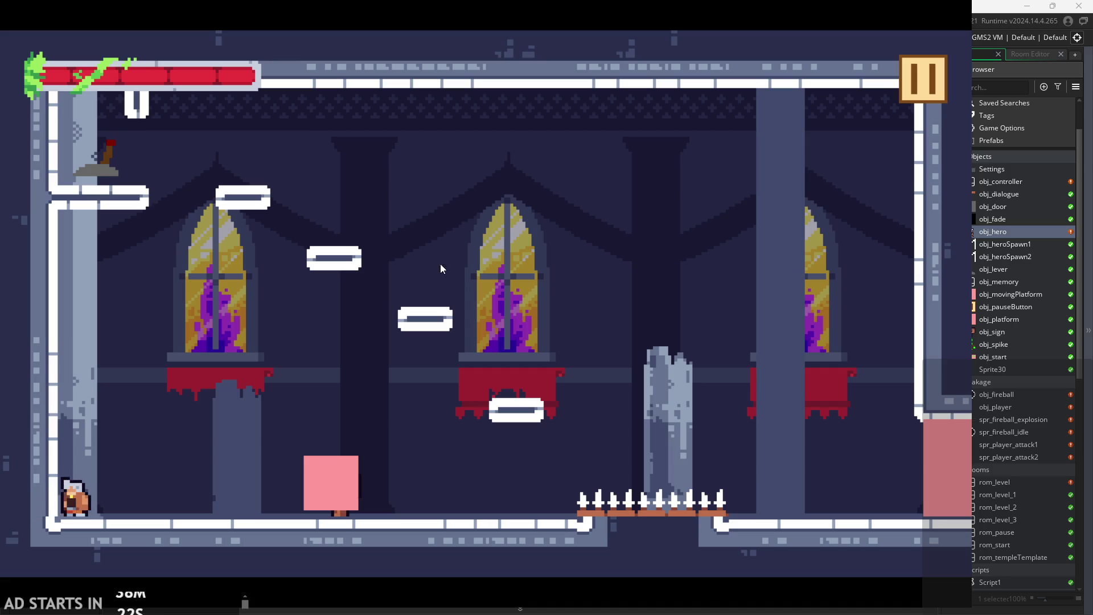
left_click(921, 87)
left_click(834, 512)
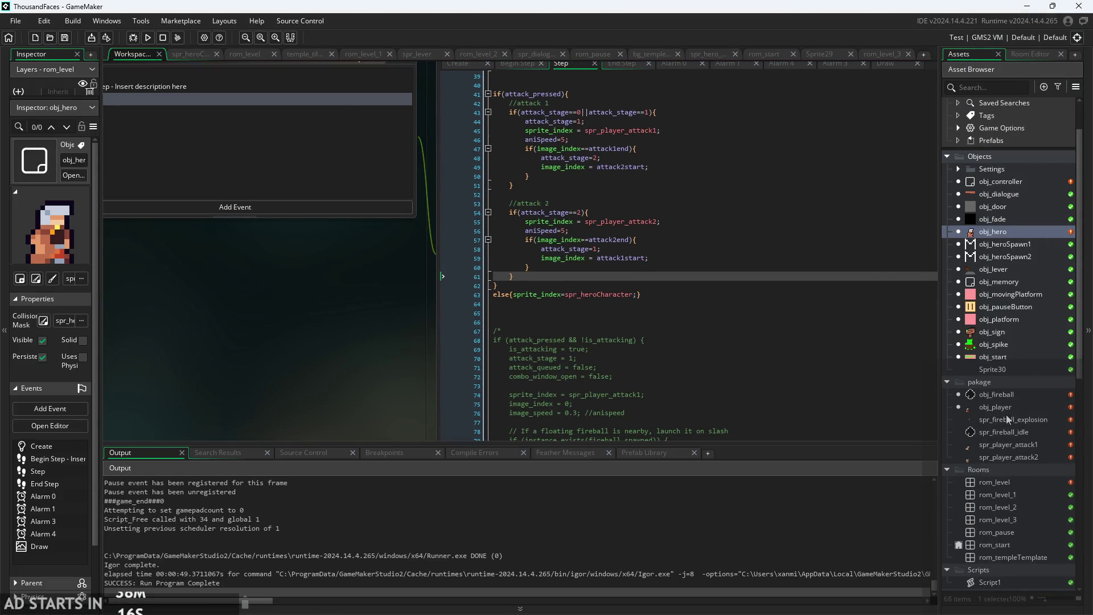
In rom_level, move the lyr_templeTiles layer above the Instances layer.
double_click(999, 480)
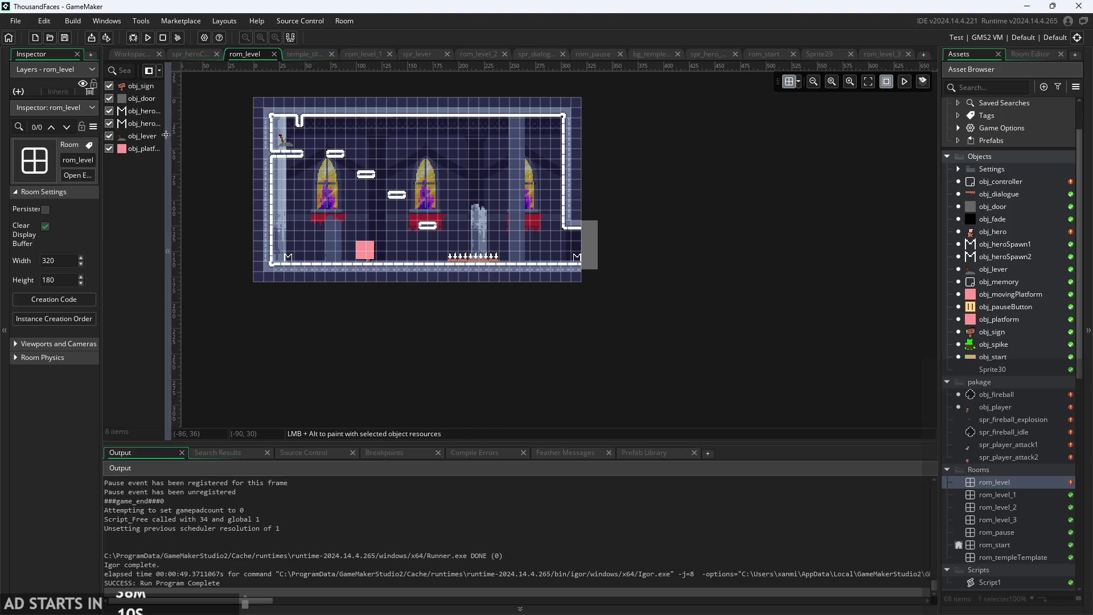
mouse_move(168, 141)
left_mouse_down()
mouse_move(212, 141)
mouse_move(203, 144)
left_mouse_up()
left_click_drag(99, 169, 174, 175)
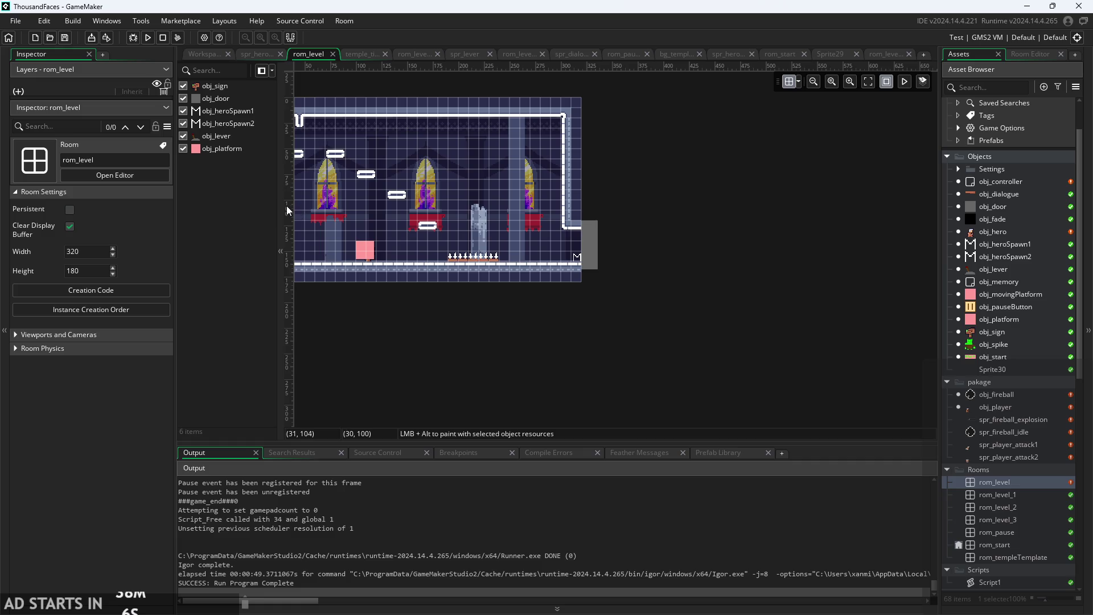
left_click_drag(281, 212, 253, 212)
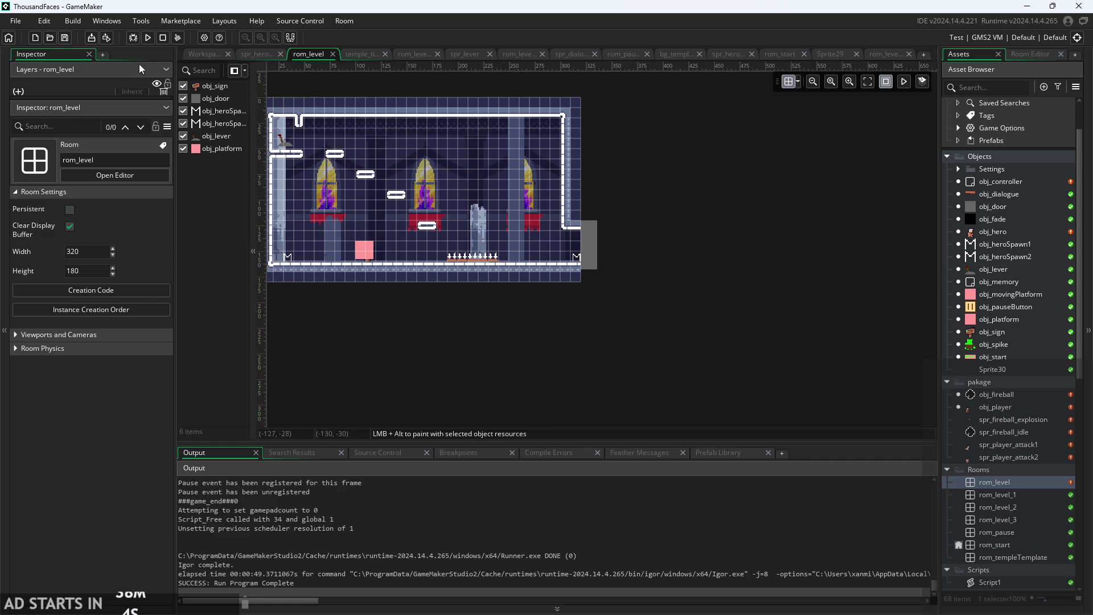
left_click(167, 108)
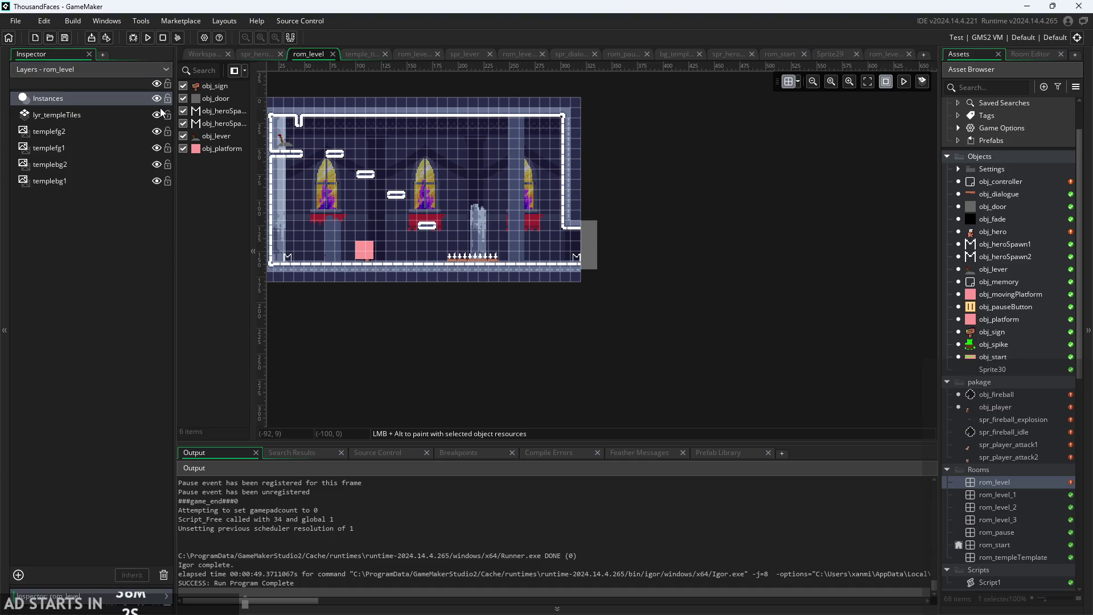
left_click(89, 97)
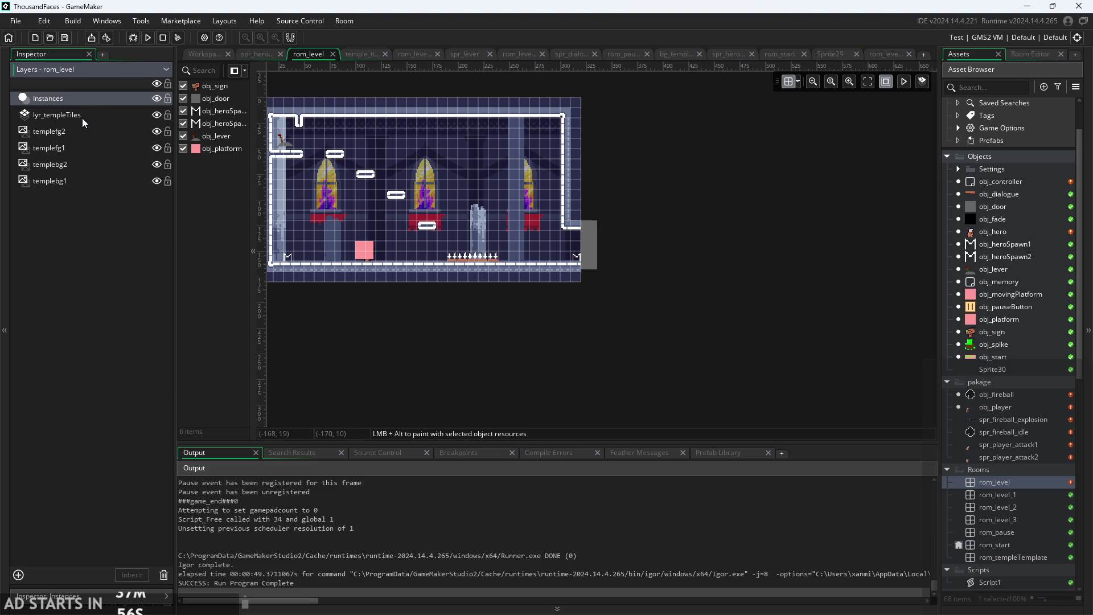
left_click_drag(82, 118, 80, 96)
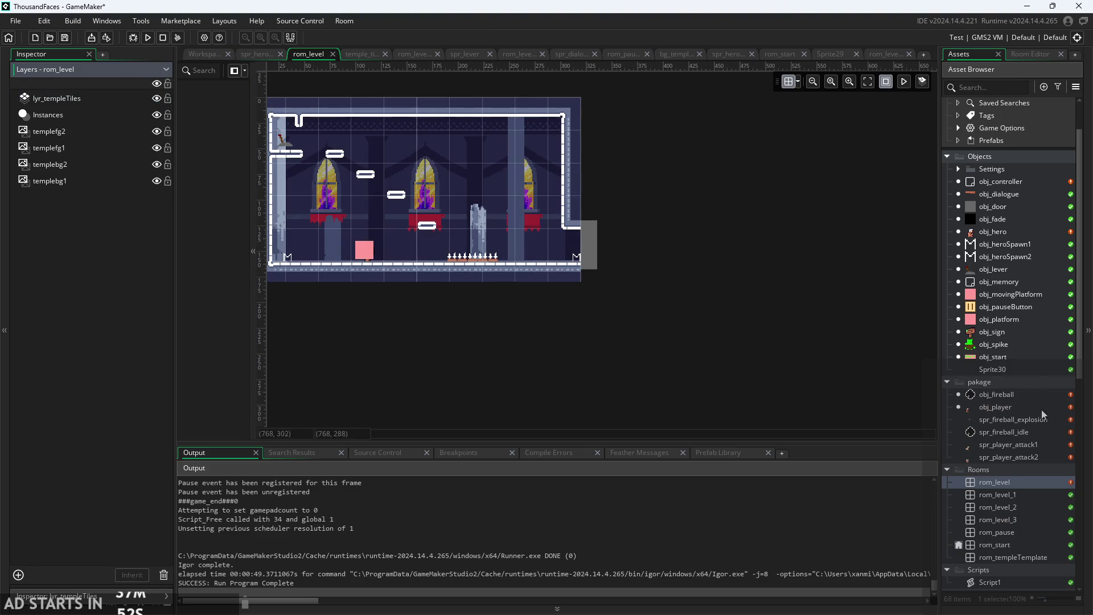
Move lyr_templeTiles above Instances in rom_level_1, rom_level_2 and rom_level_3.
double_click(1013, 497)
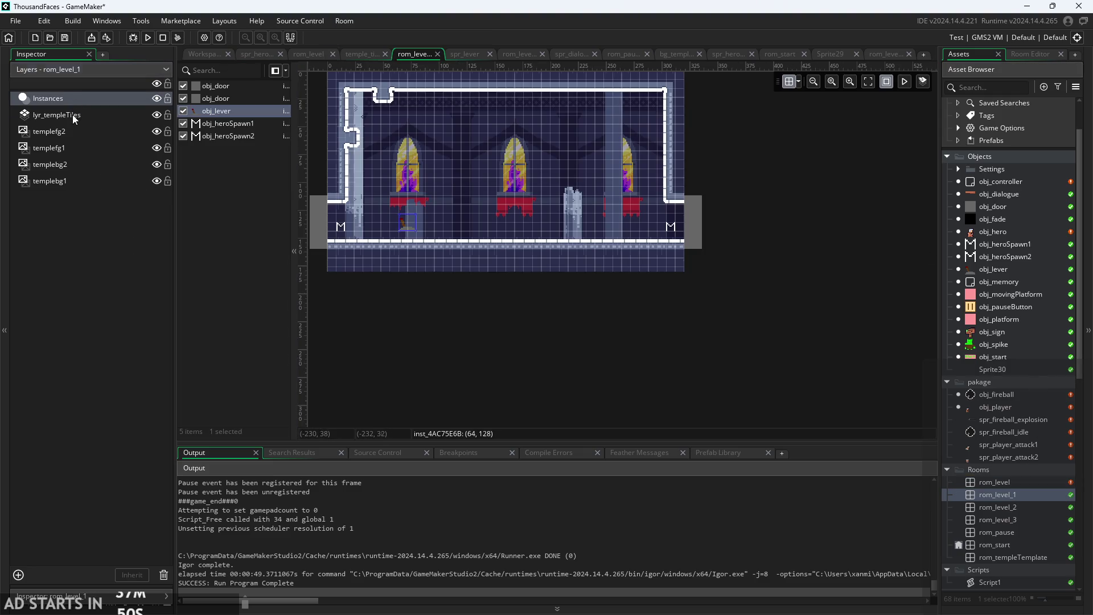
left_click_drag(74, 118, 74, 98)
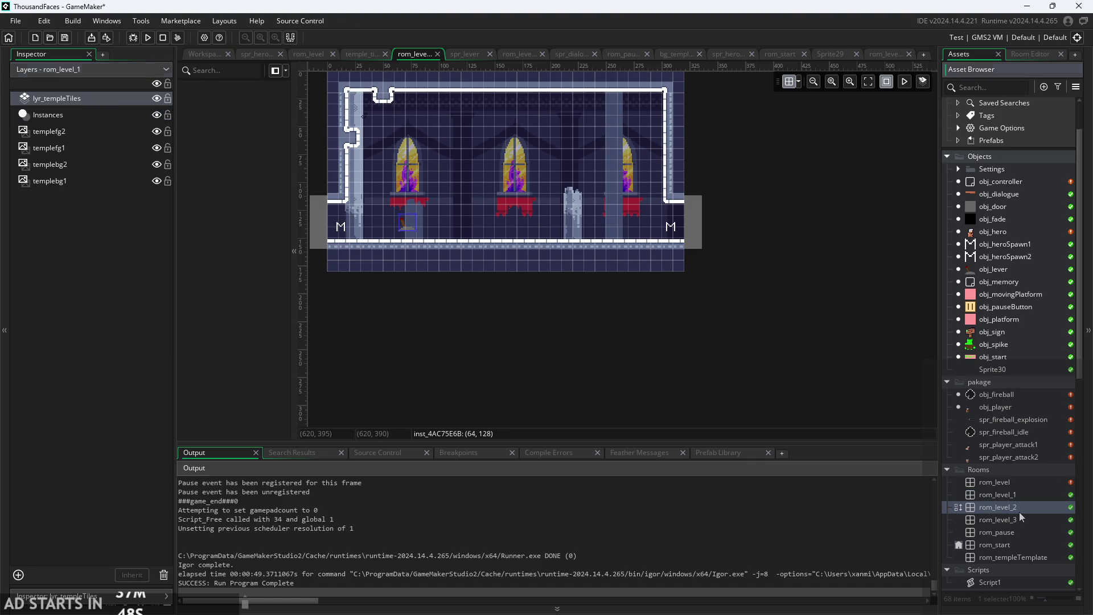
double_click(1018, 511)
left_click_drag(118, 123, 118, 105)
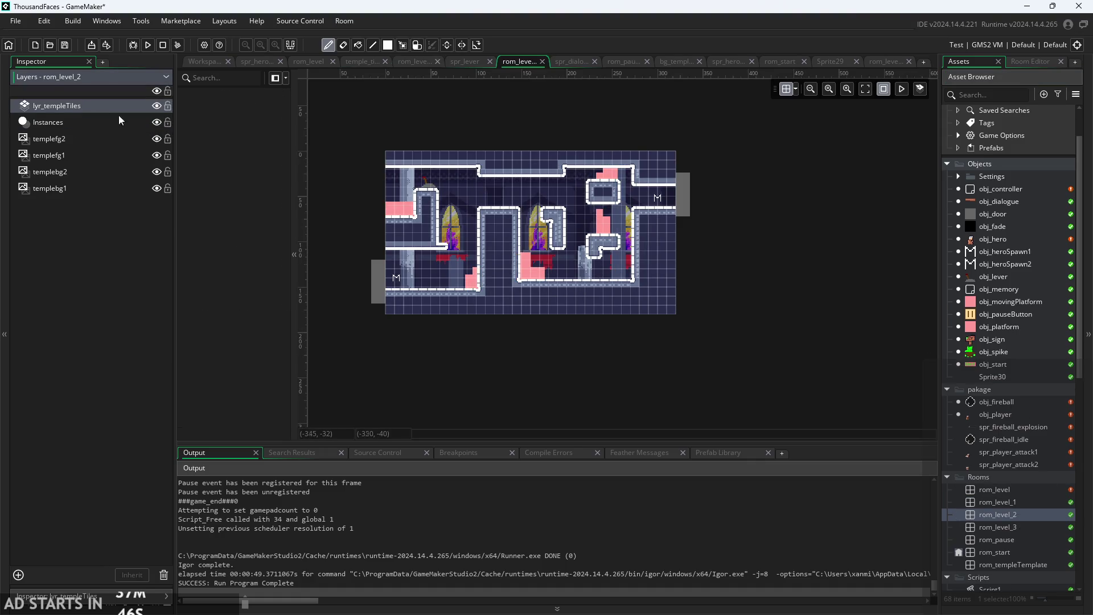
double_click(997, 529)
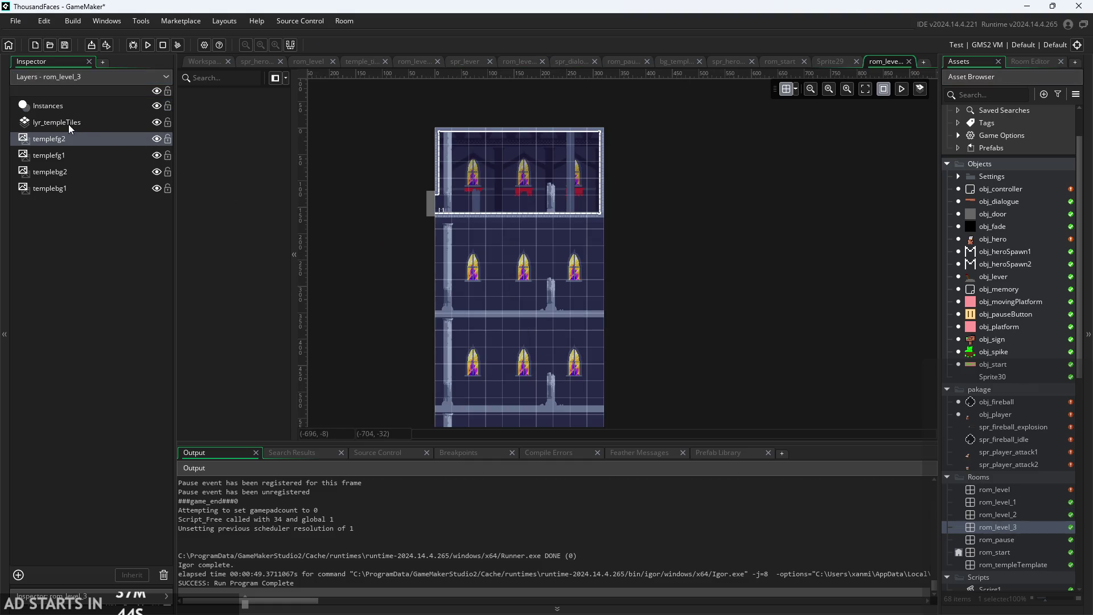
left_click_drag(70, 124, 76, 103)
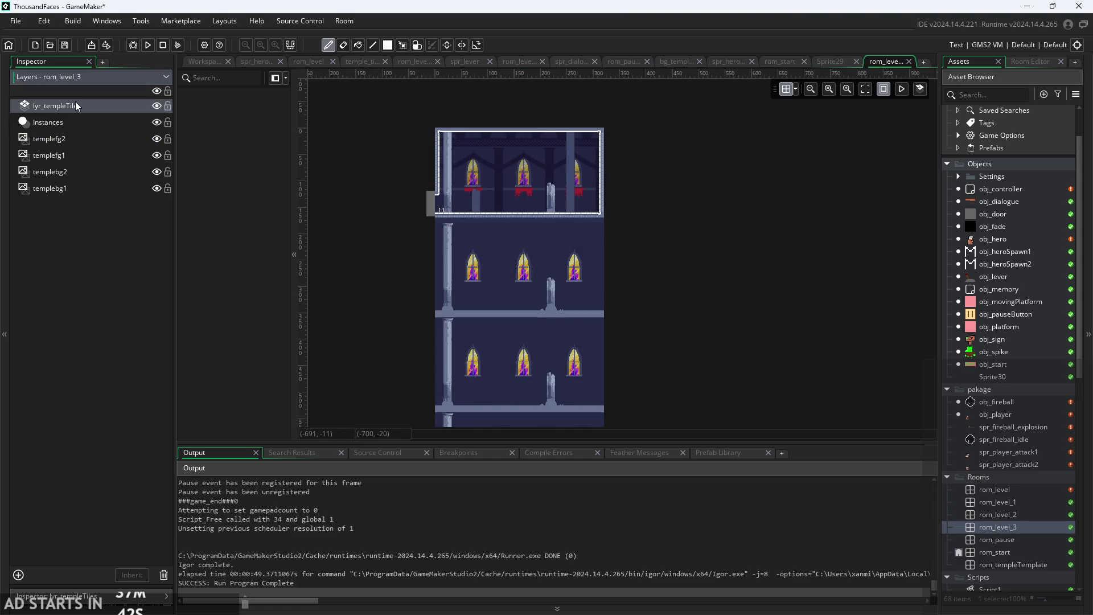
left_click(152, 290)
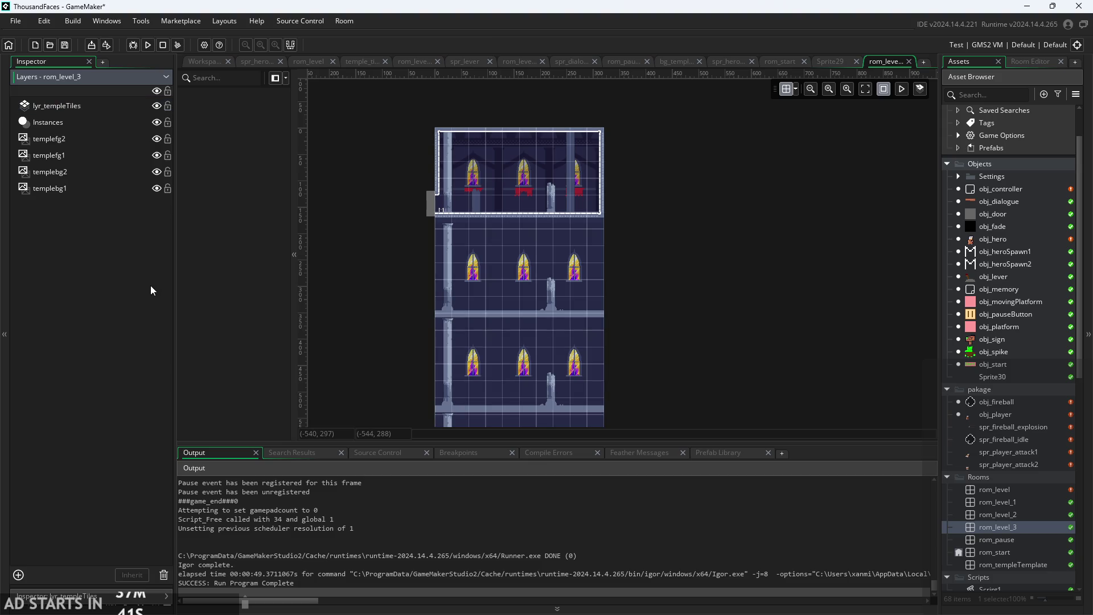
Look over the whole rom_pause room, then return to the code workspace.
double_click(1006, 541)
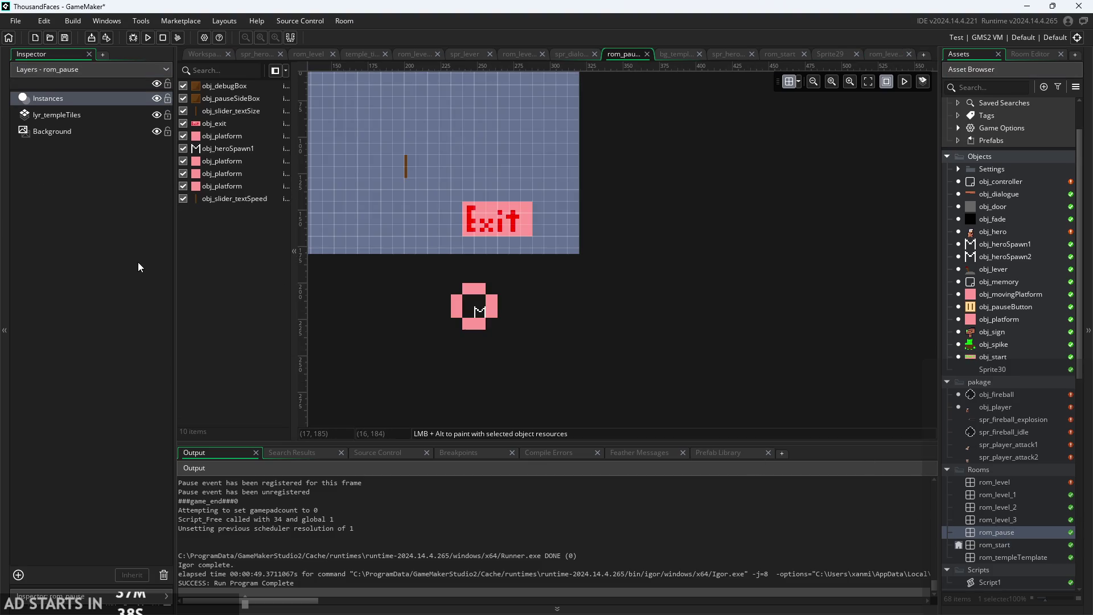
left_click(138, 262)
mouse_move(398, 316)
left_mouse_down()
mouse_move(479, 354)
mouse_move(589, 370)
mouse_move(570, 371)
left_mouse_up()
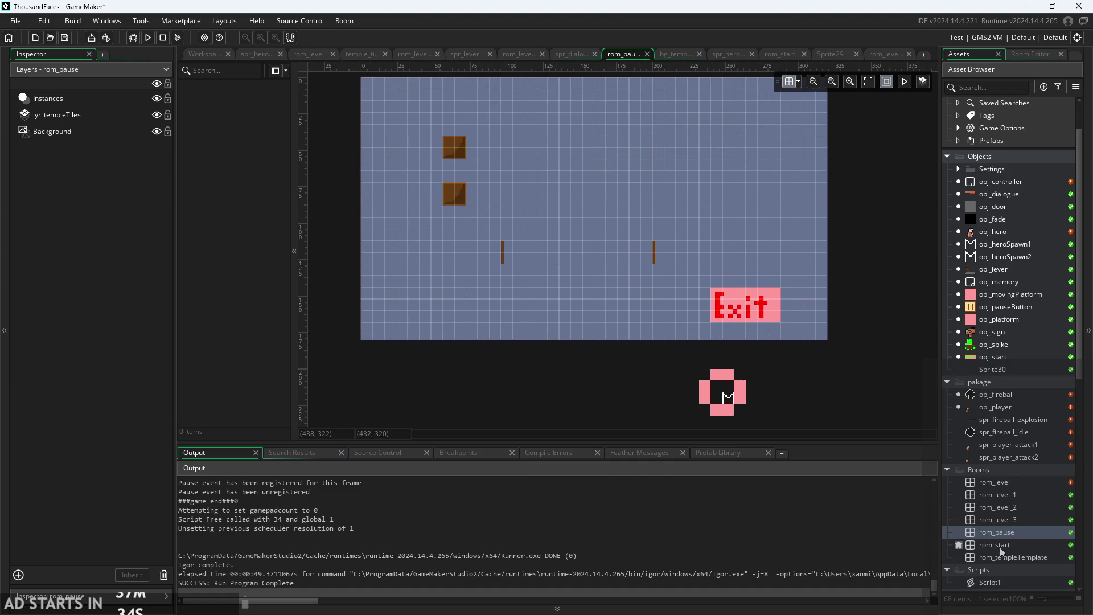
left_click(203, 55)
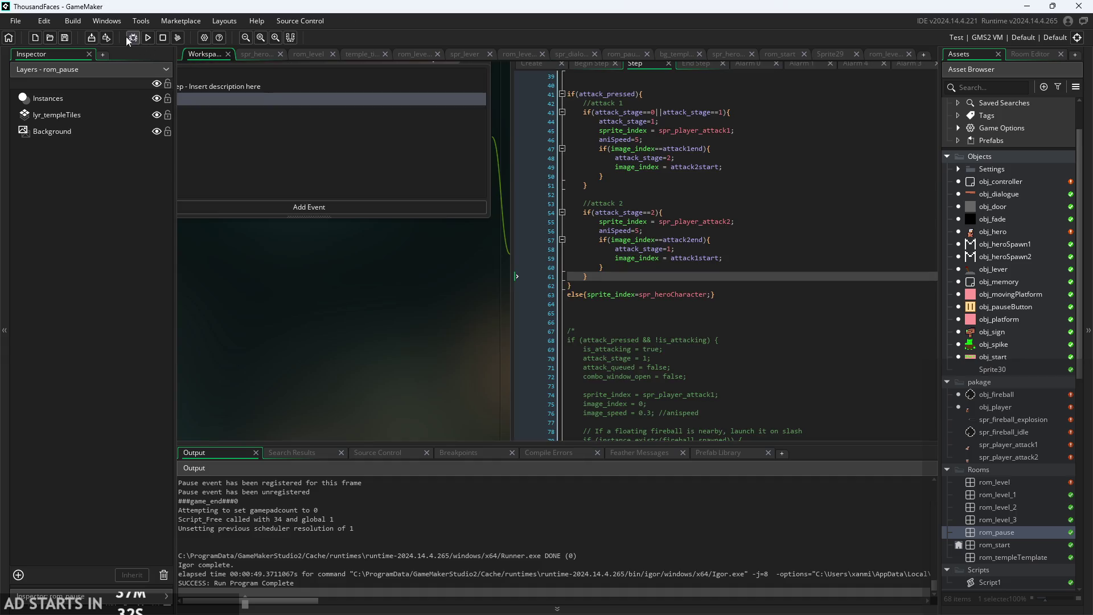
Run the game, start it, and move the hero right and left before a sword attack.
left_click(148, 38)
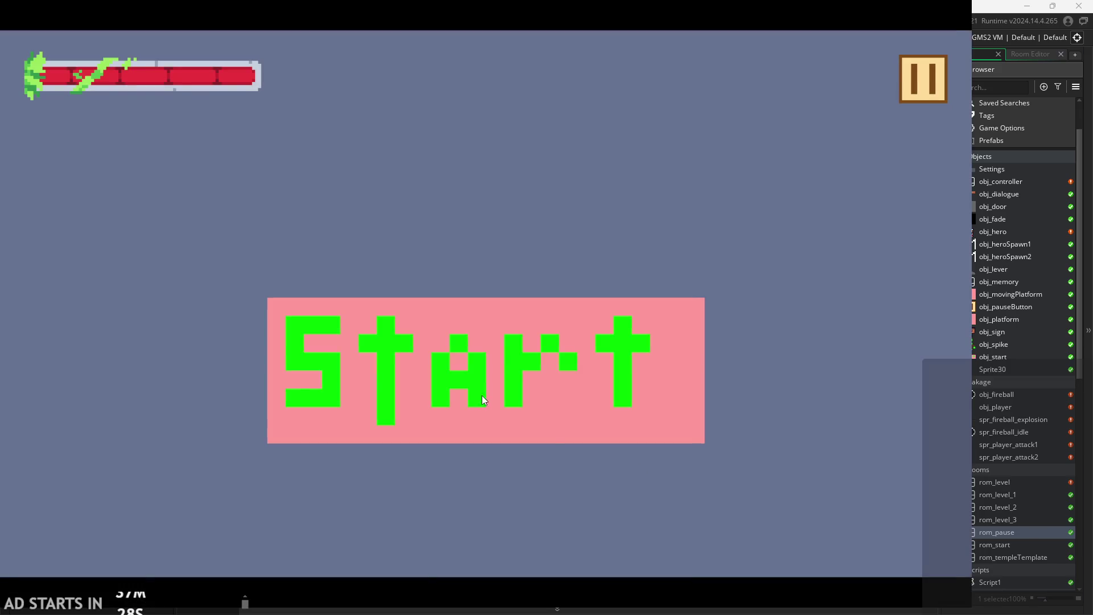
left_click(481, 395)
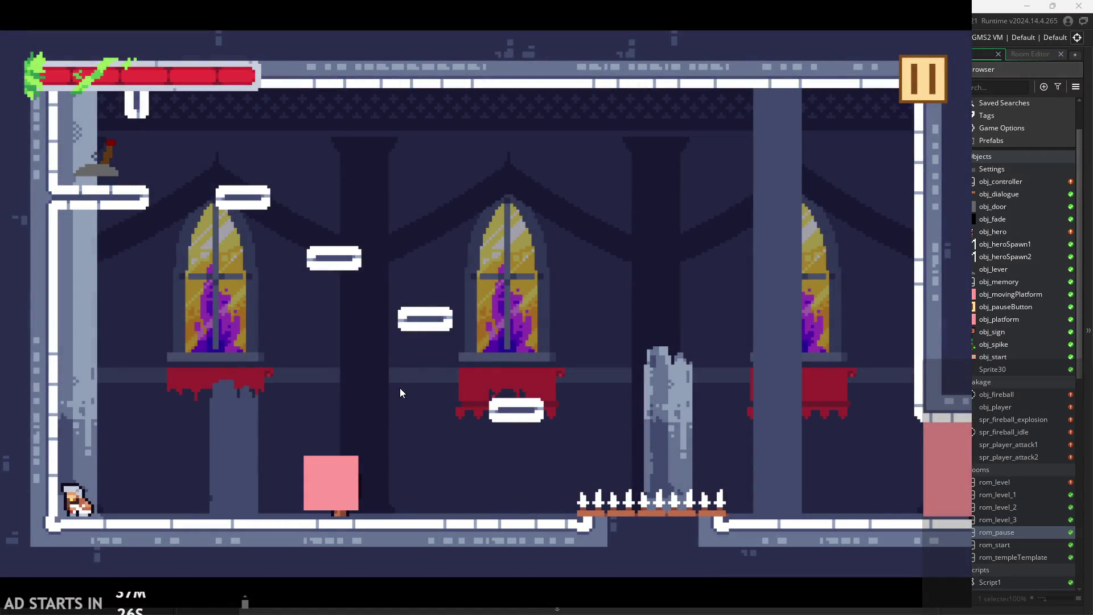
key("Right")
key("Left")
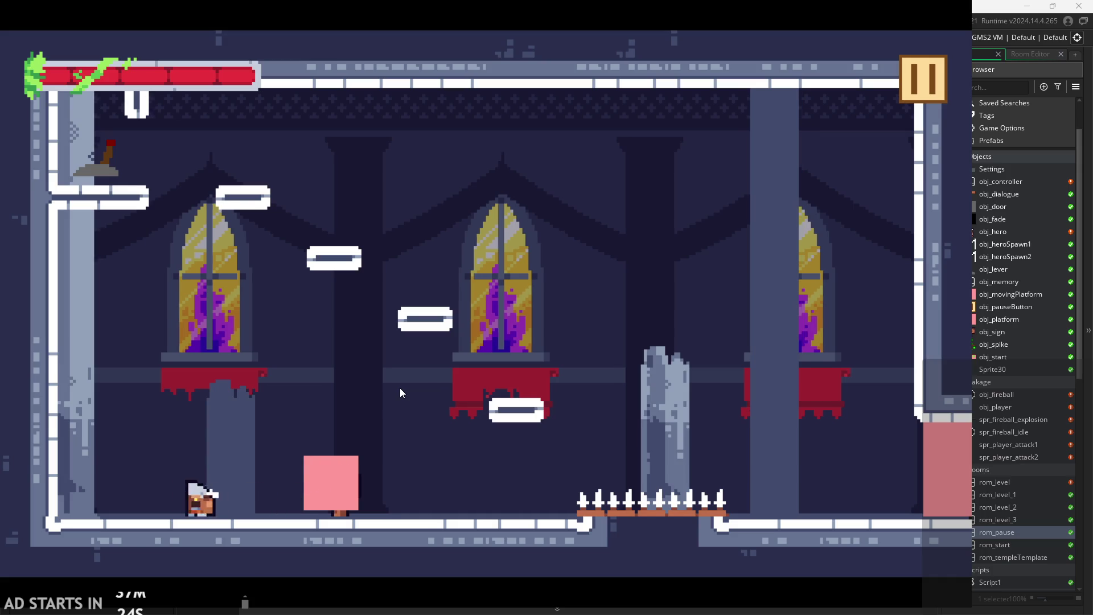
key("Left")
key("space")
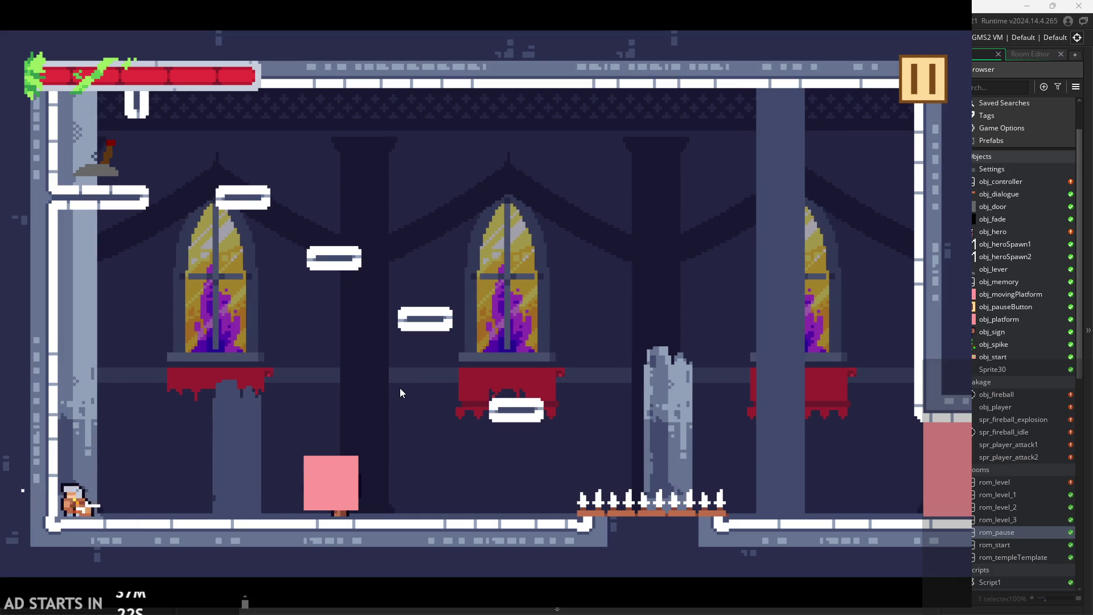
Run and jump the hero across the level toward the platforms, then pause and exit.
key("Right")
key("Up")
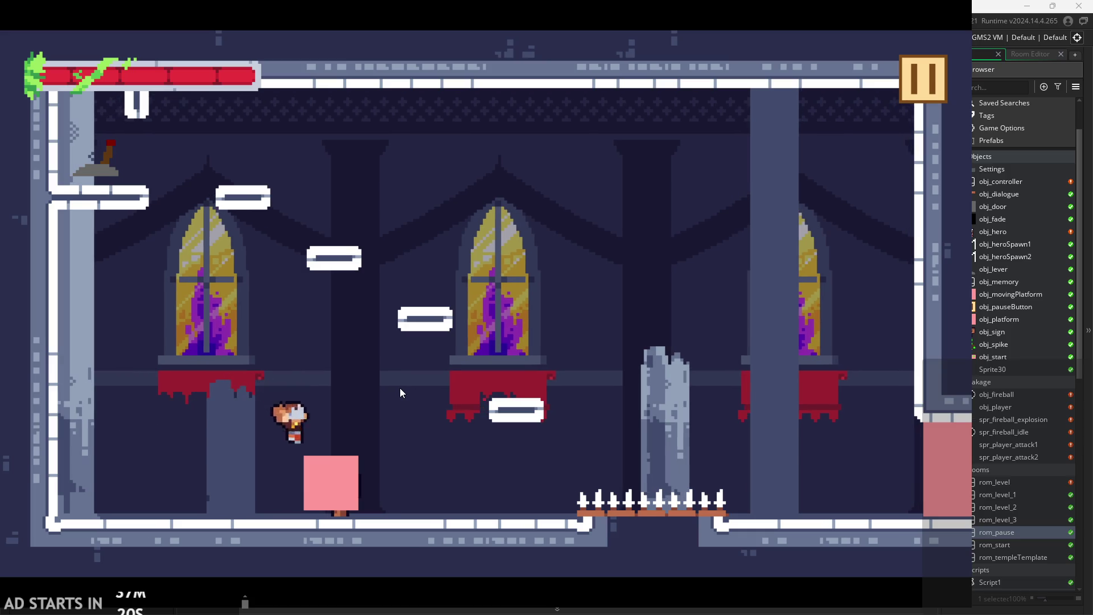
key("Left")
key("Up")
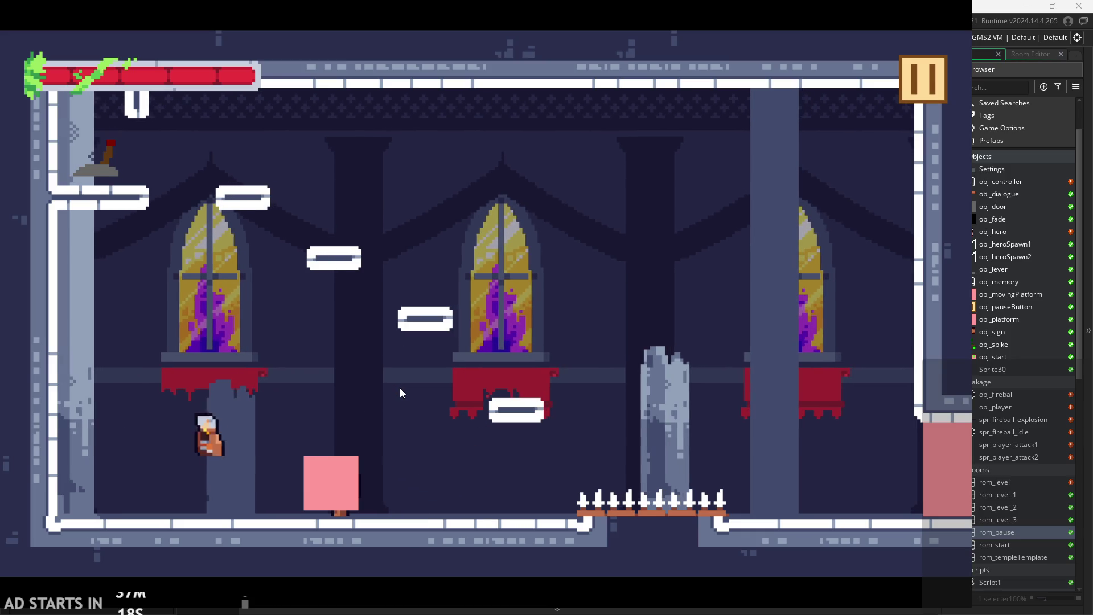
key("Right")
key("Up")
left_click(927, 100)
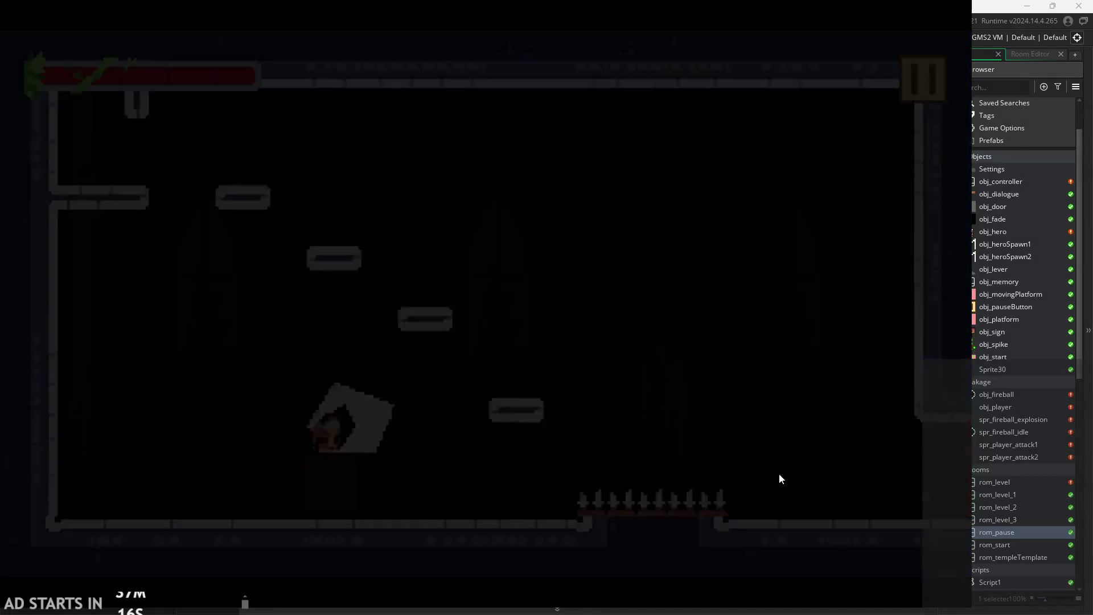
left_click(754, 486)
Delete the draw_self() call from obj_hero's Draw code, then restore it with Ctrl+Z.
scroll(385, 330, "down", 1)
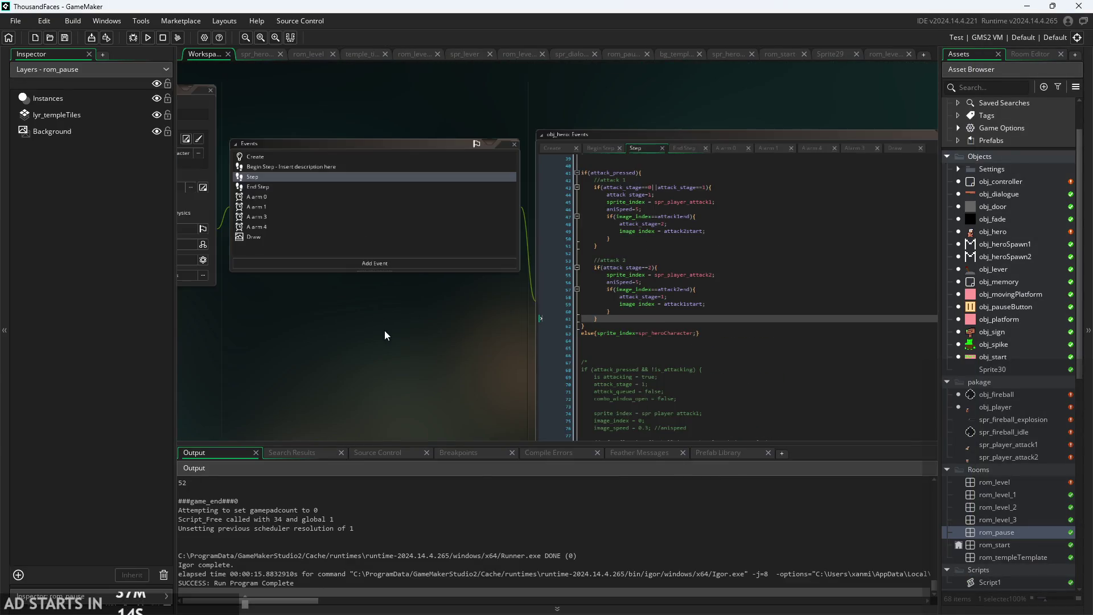
scroll(393, 327, "up", 2)
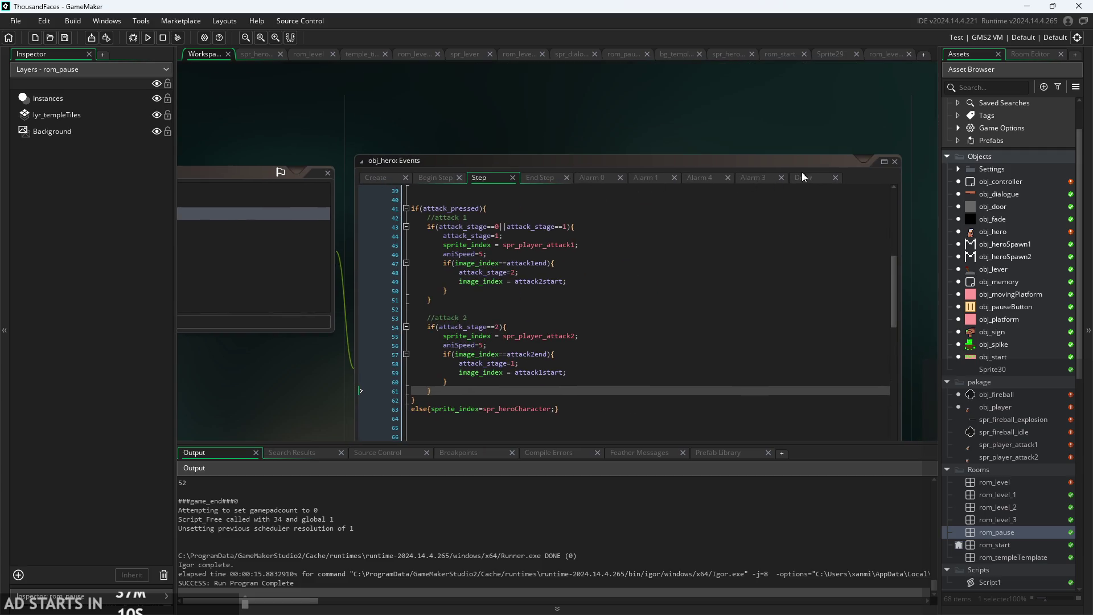
left_click(806, 178)
scroll(296, 382, "up", 3)
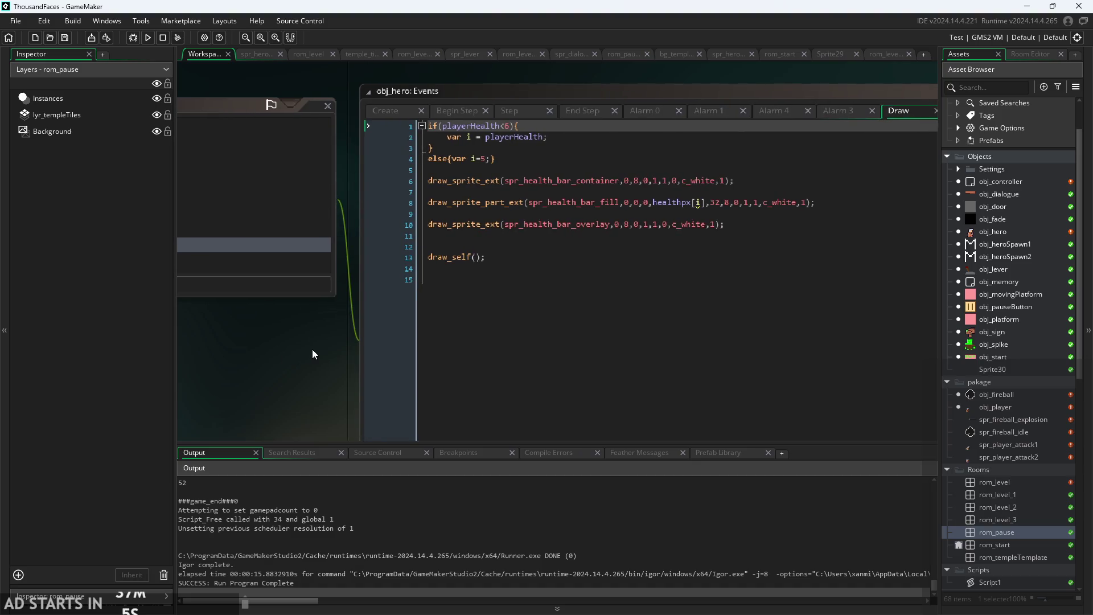
mouse_move(299, 354)
left_mouse_down()
mouse_move(540, 350)
mouse_move(593, 367)
mouse_move(229, 336)
left_mouse_up()
left_click(473, 257)
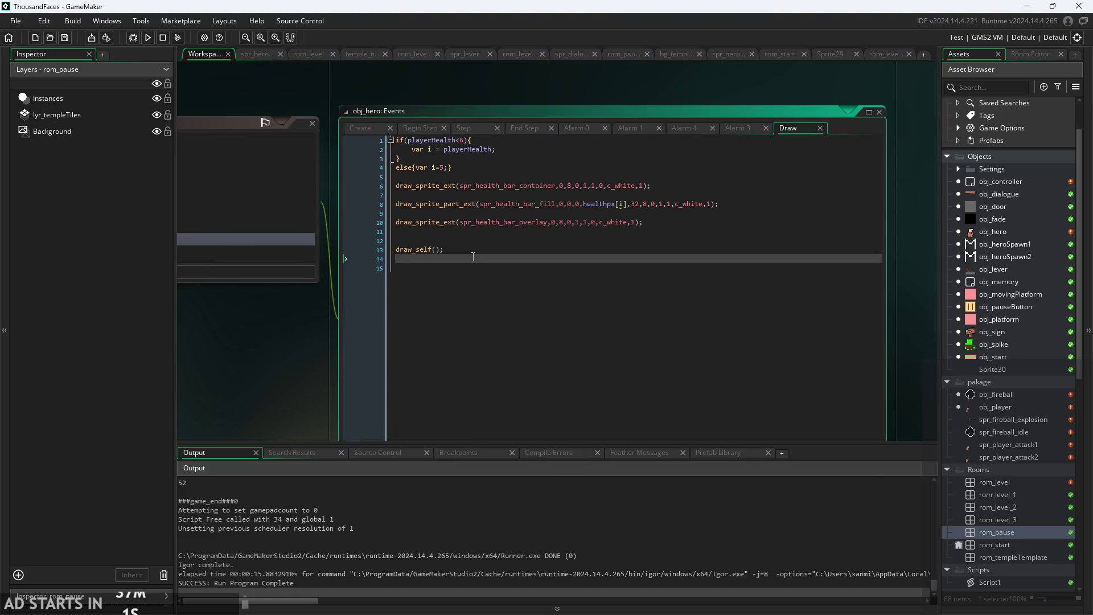
left_click_drag(476, 249, 323, 255)
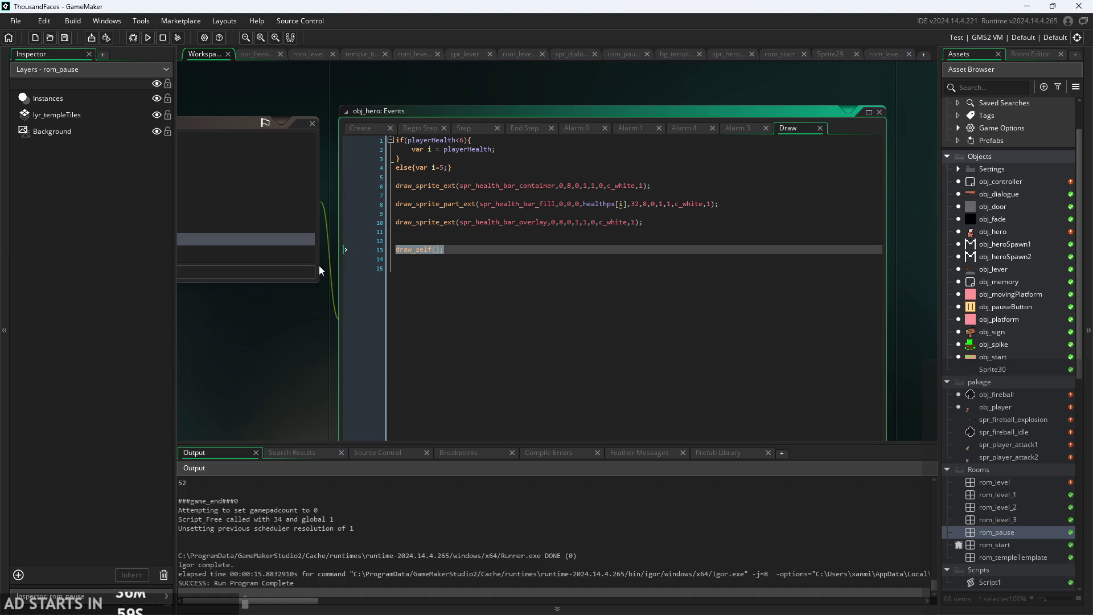
key("BackSpace")
key("ctrl+z")
left_click(480, 270)
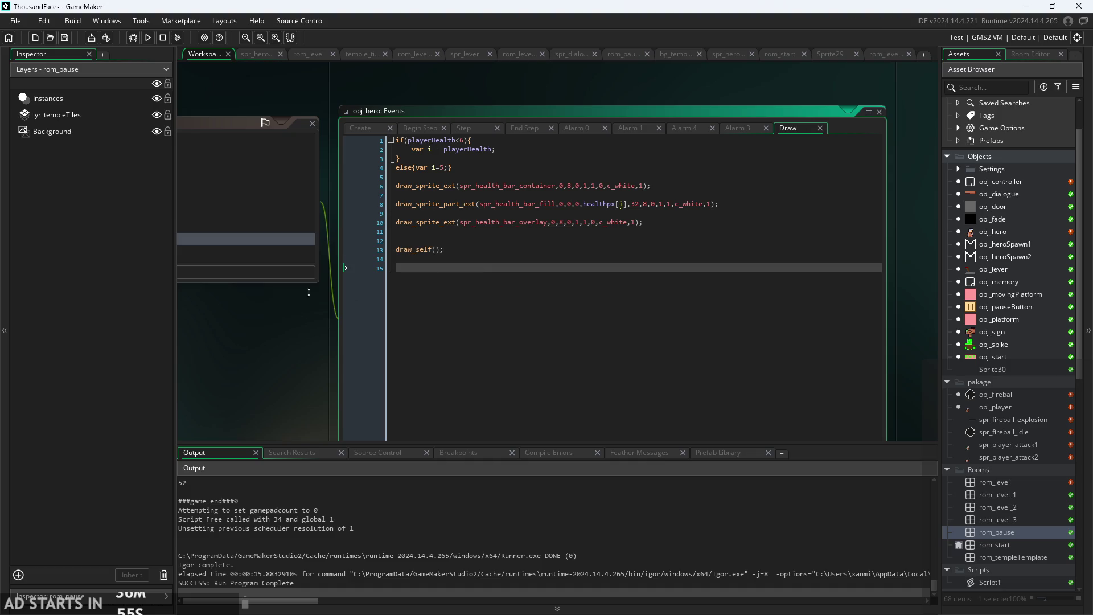
Check obj_controller's events, return to obj_hero's Draw code, then open obj_spike.
mouse_move(319, 312)
left_mouse_down()
mouse_move(526, 319)
mouse_move(595, 349)
left_mouse_up()
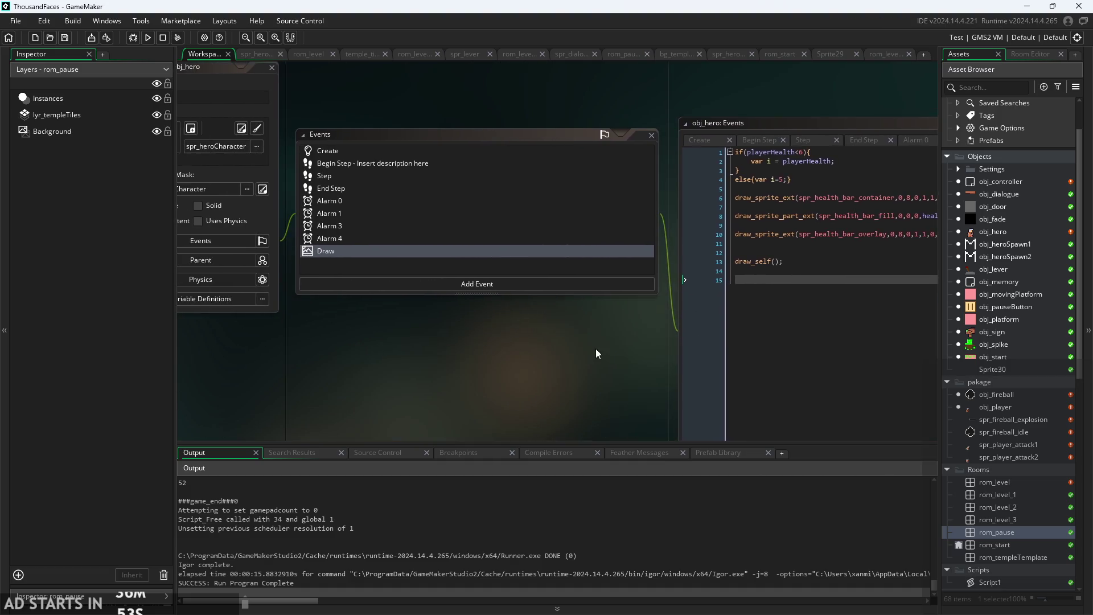
scroll(996, 455, "up", 3)
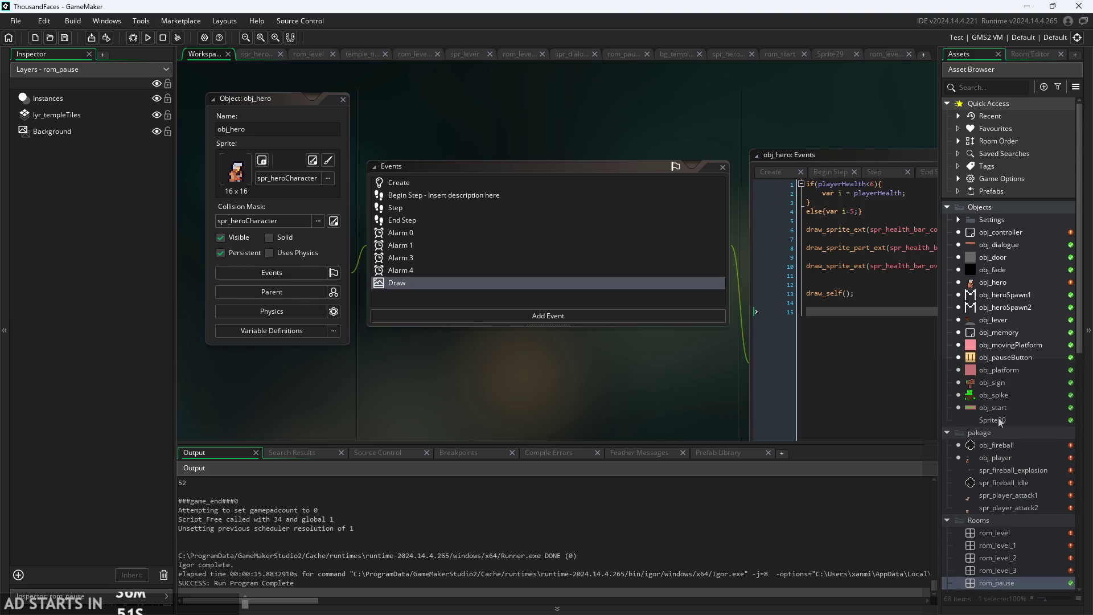
double_click(1000, 231)
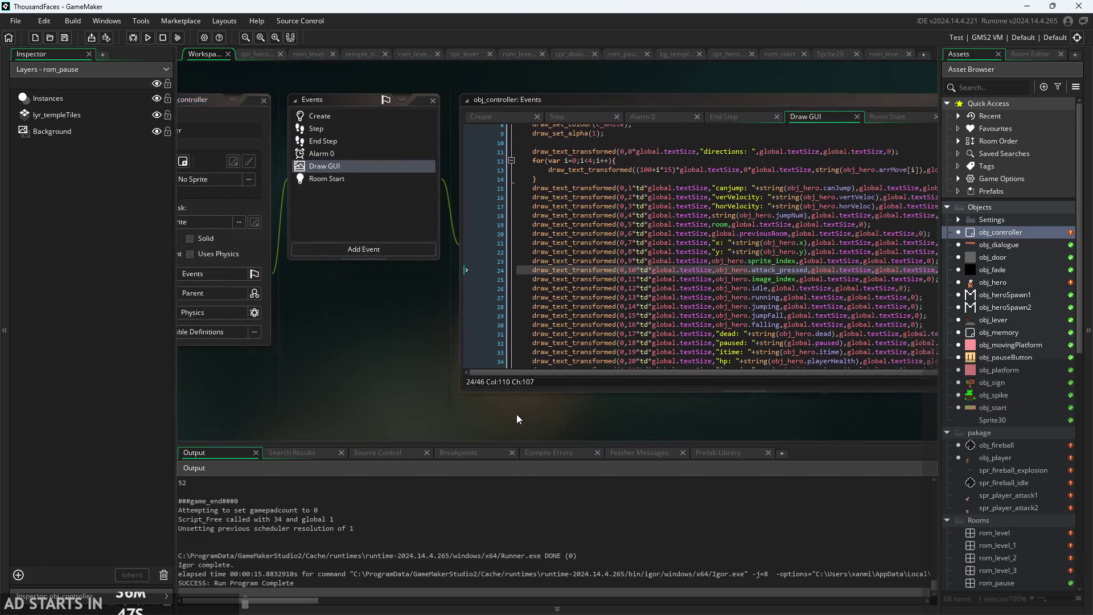
left_click_drag(358, 396, 417, 392)
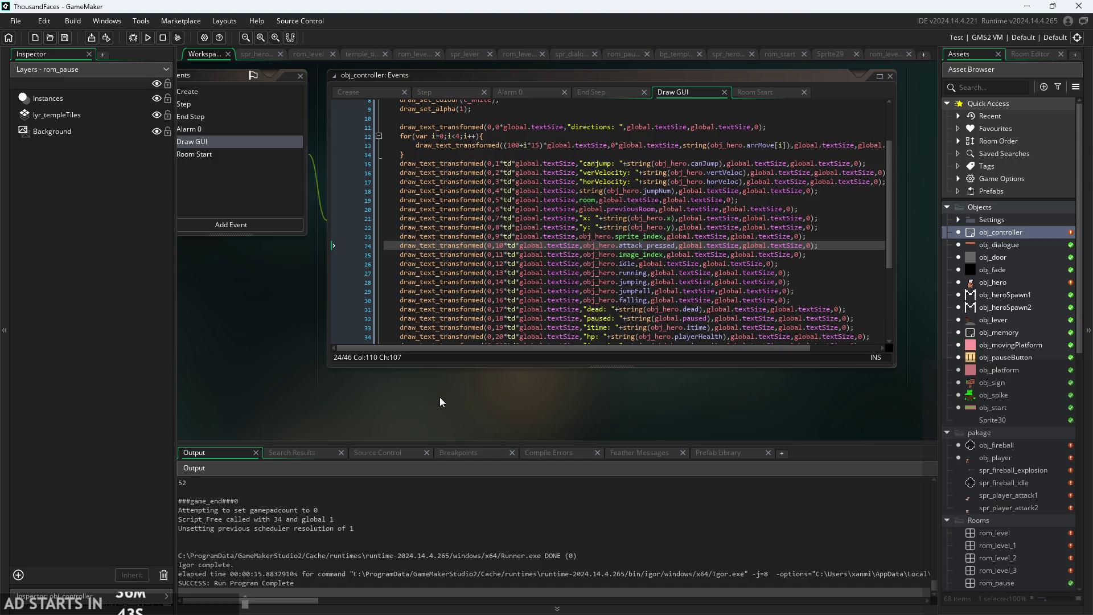
double_click(1000, 281)
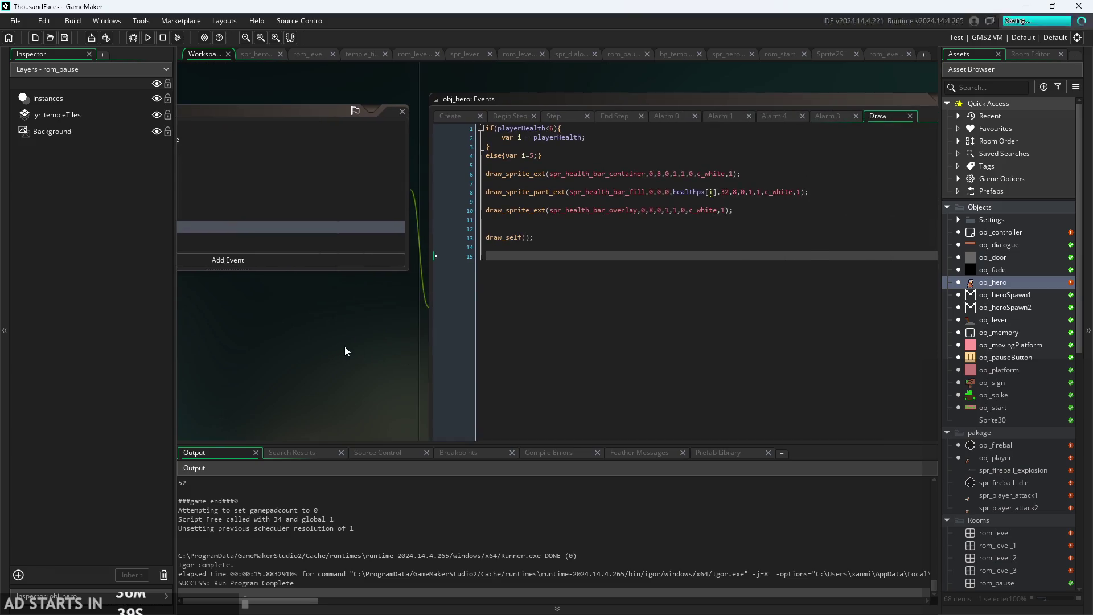
double_click(994, 396)
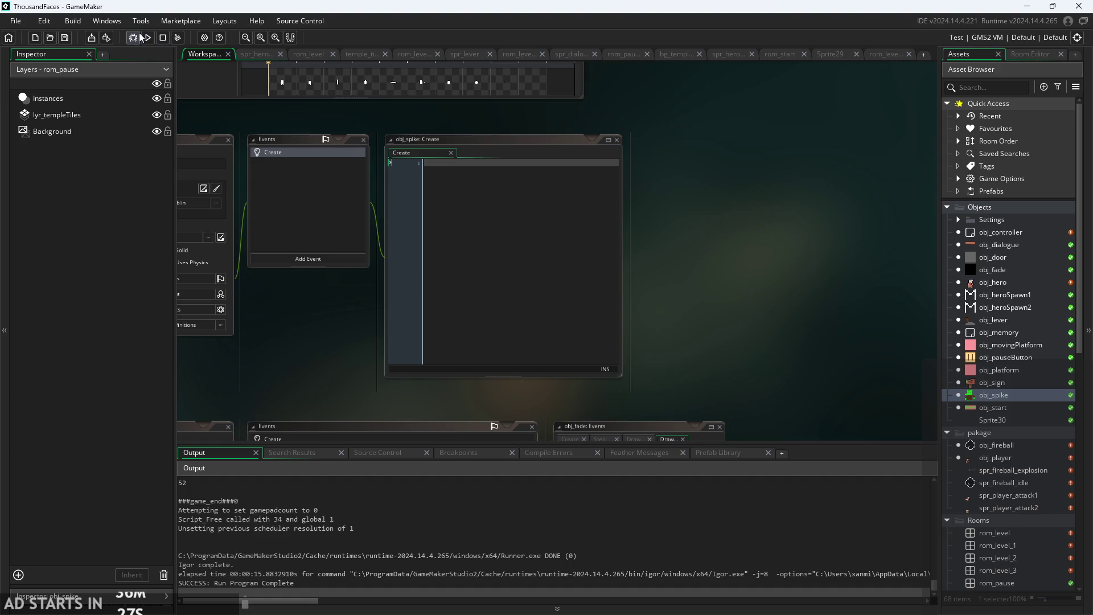
Create a new blank sprite, Sprite36, from the Sprites folder's context menu.
scroll(984, 350, "down", 8)
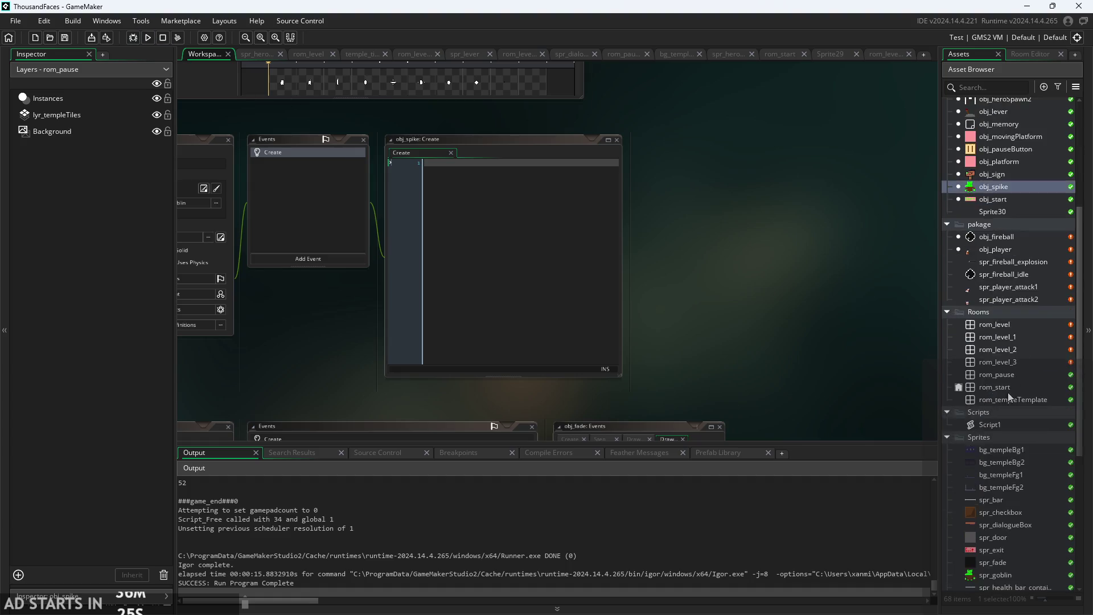
right_click(1000, 322)
mouse_move(987, 327)
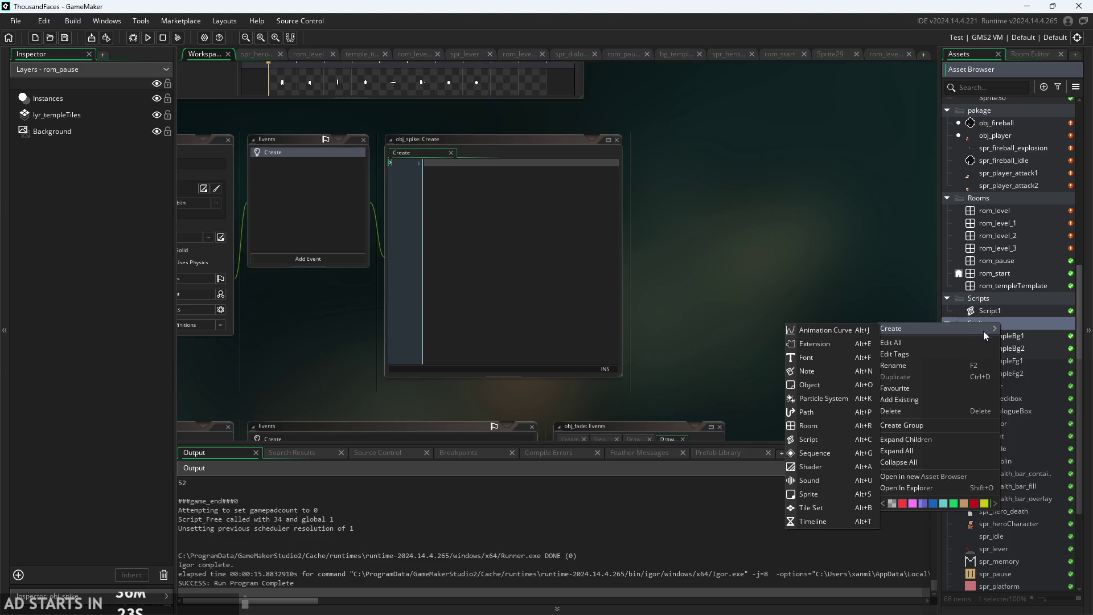
scroll(1037, 343, "down", 1)
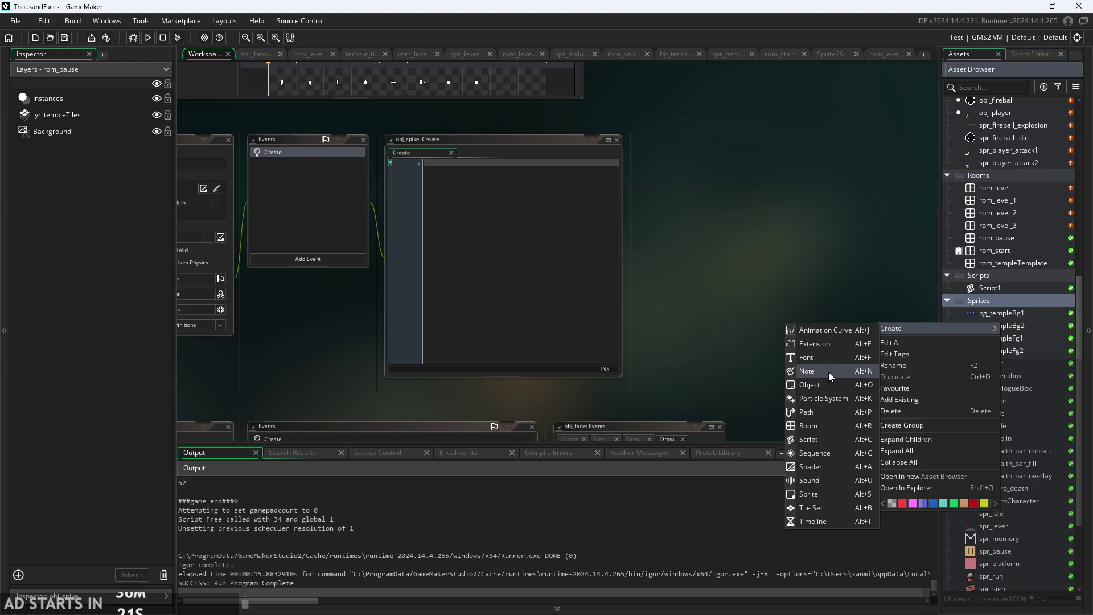
left_click(829, 494)
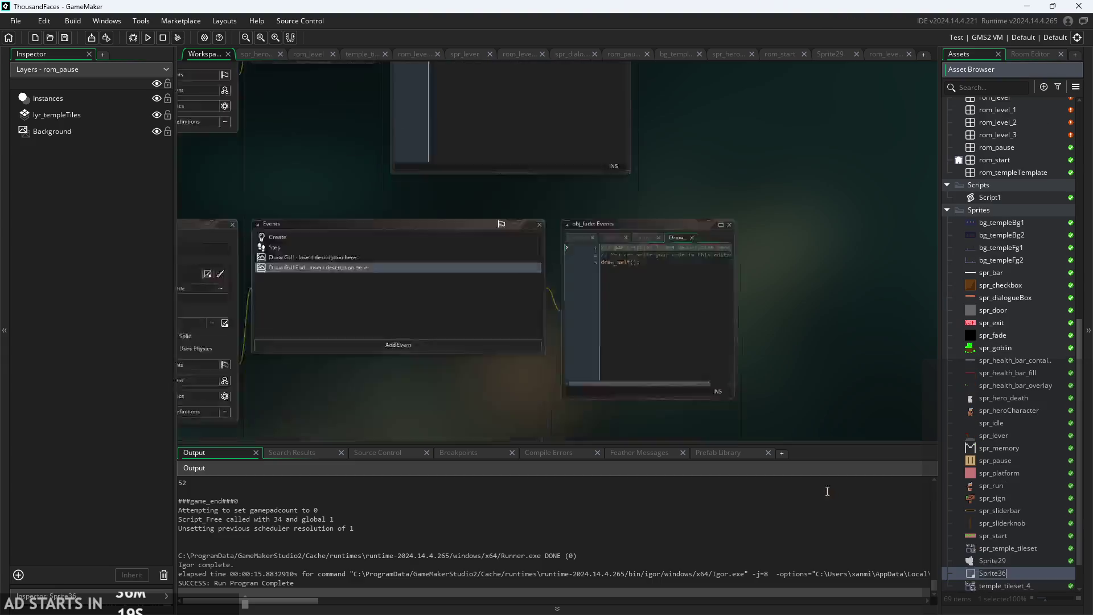
Resize Sprite36 to 16×16 with Scale Image and open it in the image editor.
left_click(200, 151)
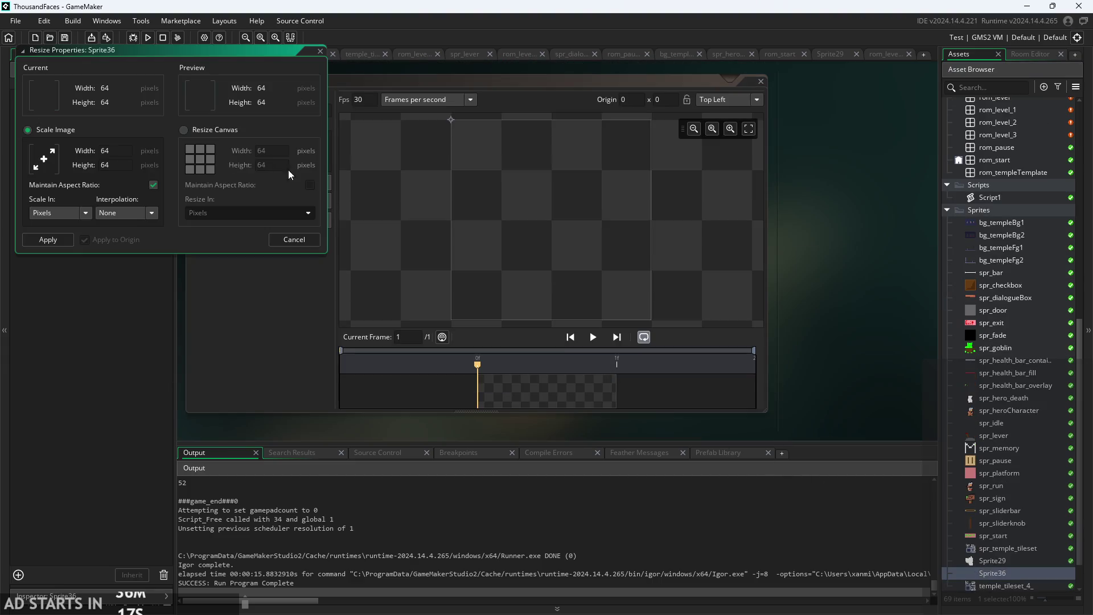
type("1")
left_click(46, 242)
left_click(297, 141)
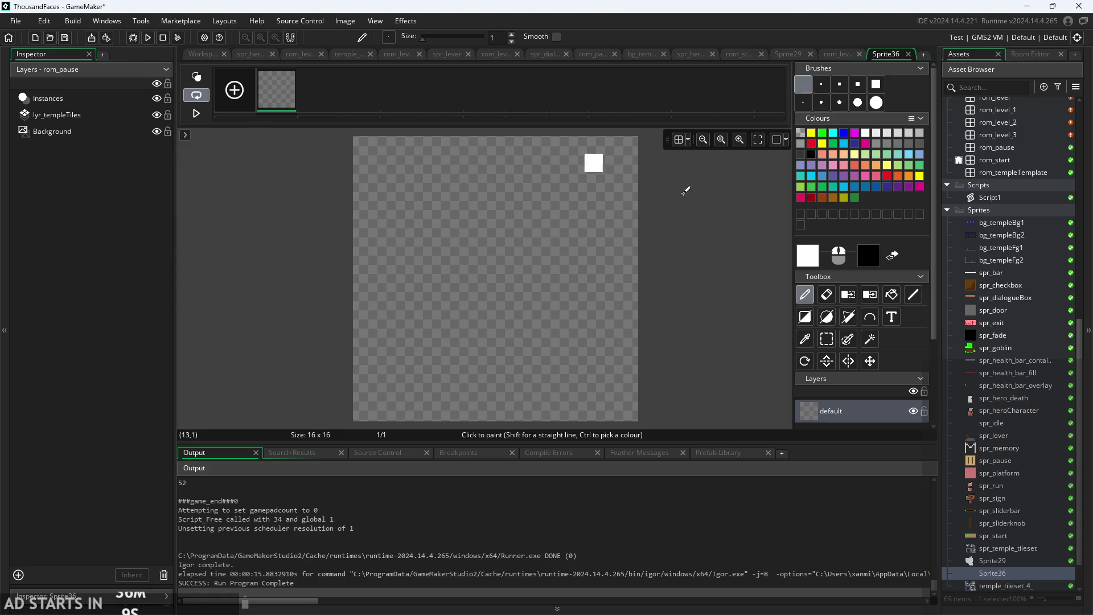
Choose a tan skin-tone drawing colour in the Colour dialog.
left_click(814, 257)
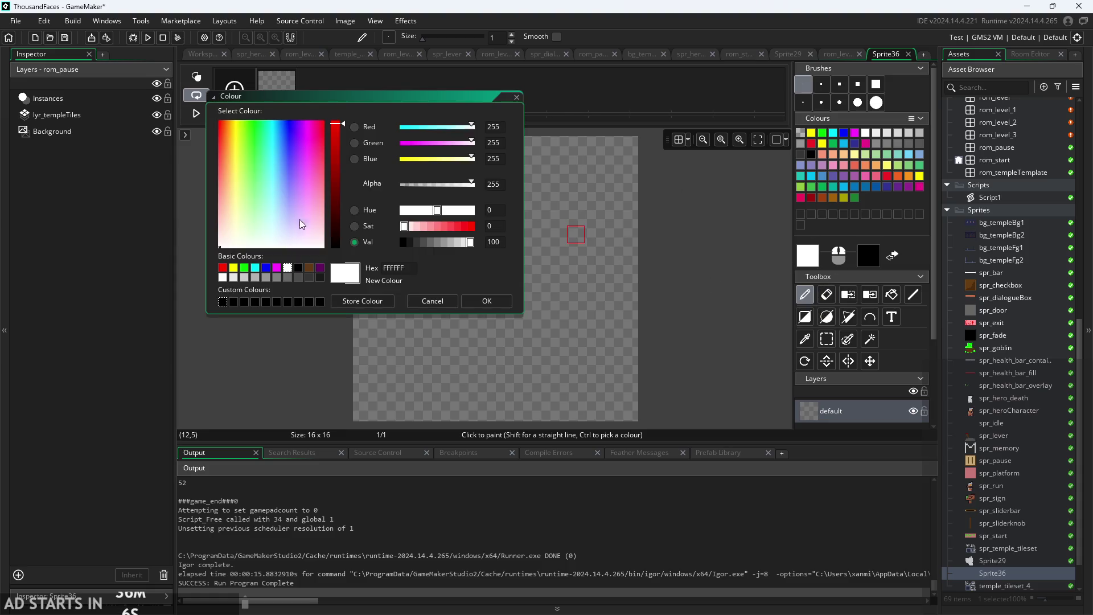
mouse_move(251, 124)
left_mouse_down()
mouse_move(230, 140)
mouse_move(231, 159)
left_mouse_up()
left_click(444, 241)
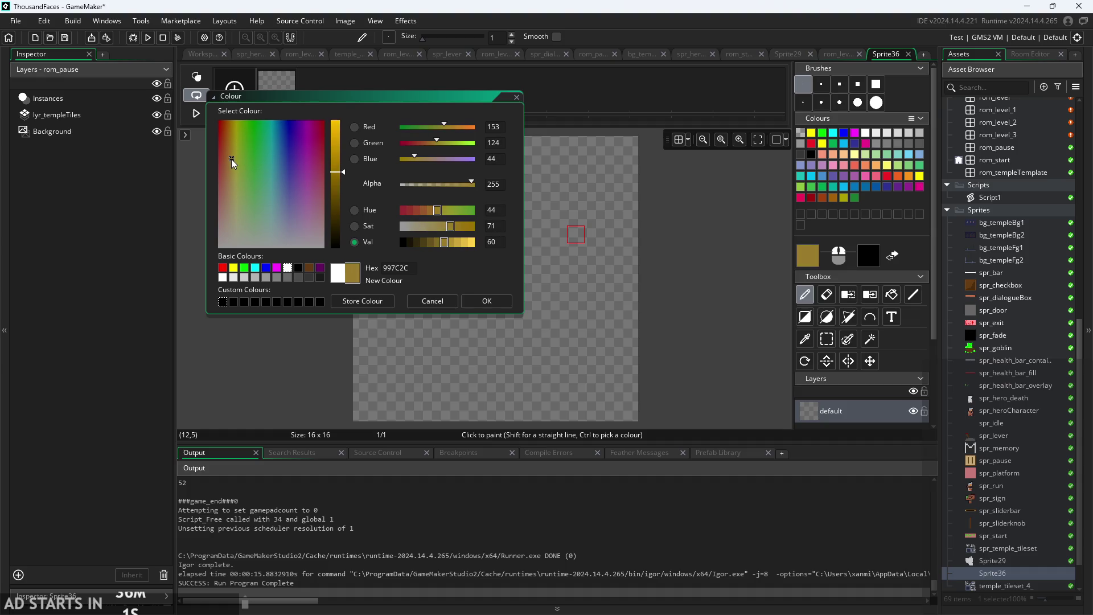
left_click(475, 243)
left_click(438, 227)
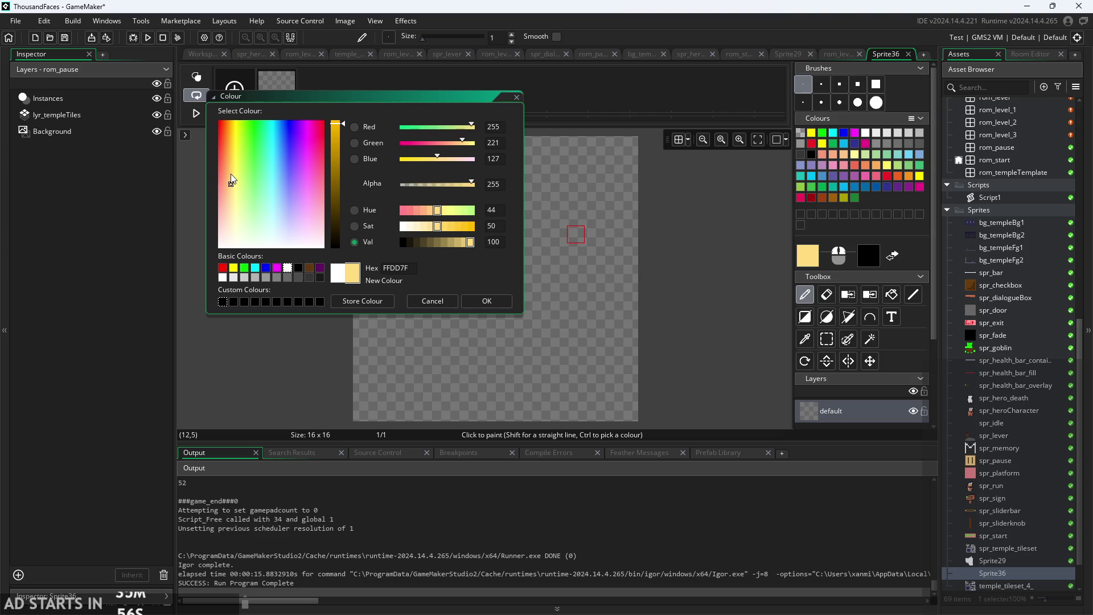
left_click(230, 176)
left_click(437, 242)
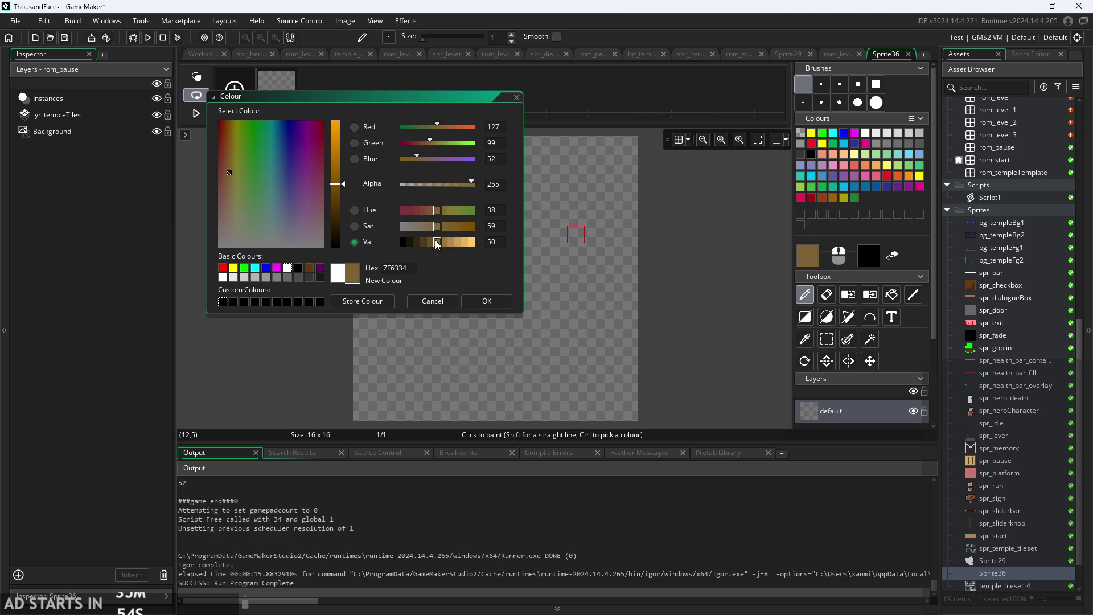
left_click(442, 241)
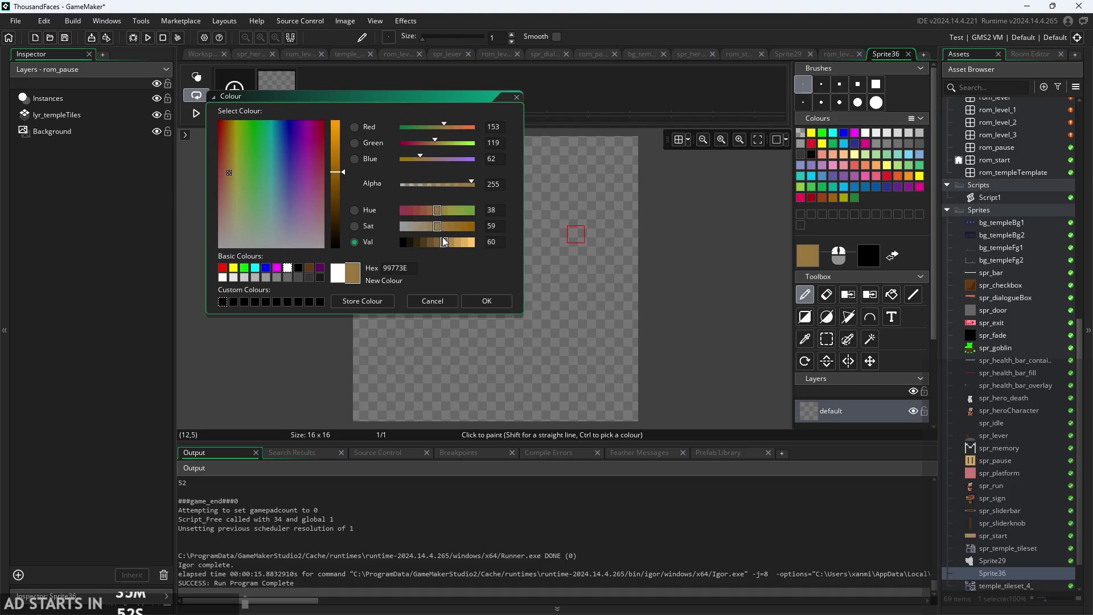
left_click(461, 244)
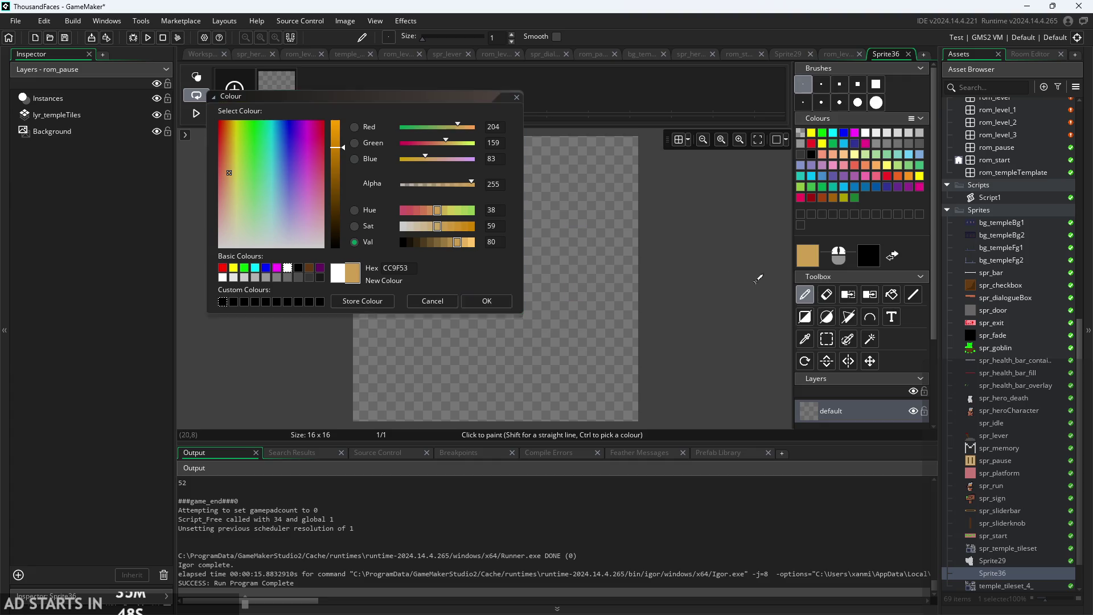
left_click(489, 302)
Pencil the tan head and arms, and right-click two black eye pixels.
mouse_move(362, 235)
left_mouse_down()
mouse_move(403, 265)
mouse_move(363, 285)
mouse_move(450, 288)
left_mouse_up()
mouse_move(569, 253)
left_mouse_down()
mouse_move(631, 262)
mouse_move(623, 296)
mouse_move(629, 268)
left_mouse_up()
mouse_move(452, 217)
left_mouse_down()
mouse_move(468, 181)
mouse_move(515, 210)
mouse_move(494, 204)
left_mouse_up()
right_click(468, 180)
right_click(522, 180)
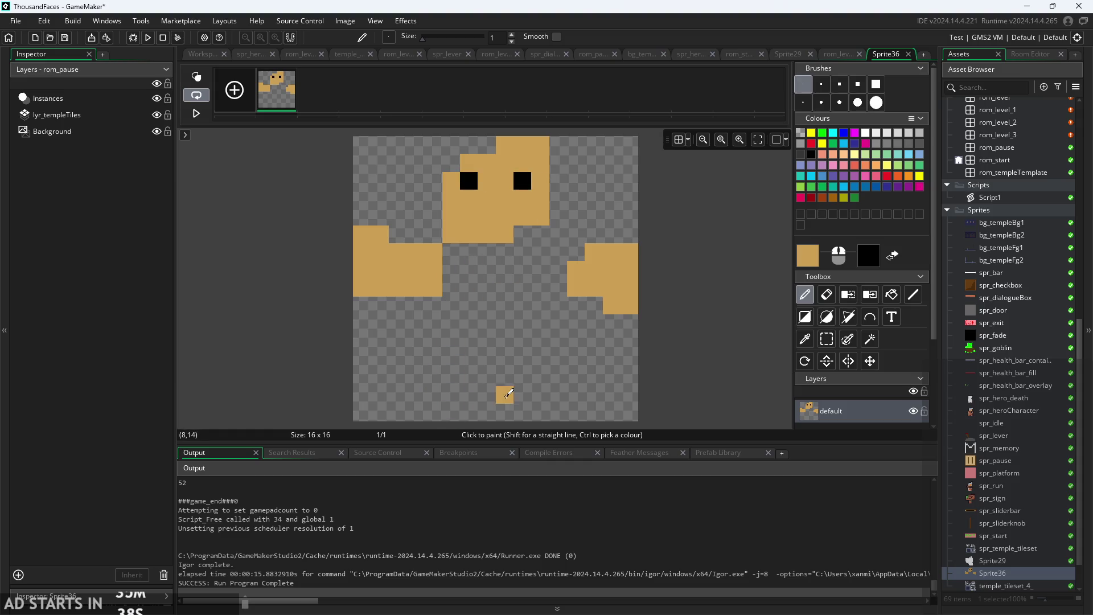
Keep black as the second colour and darken the tan into brown.
left_click(869, 261)
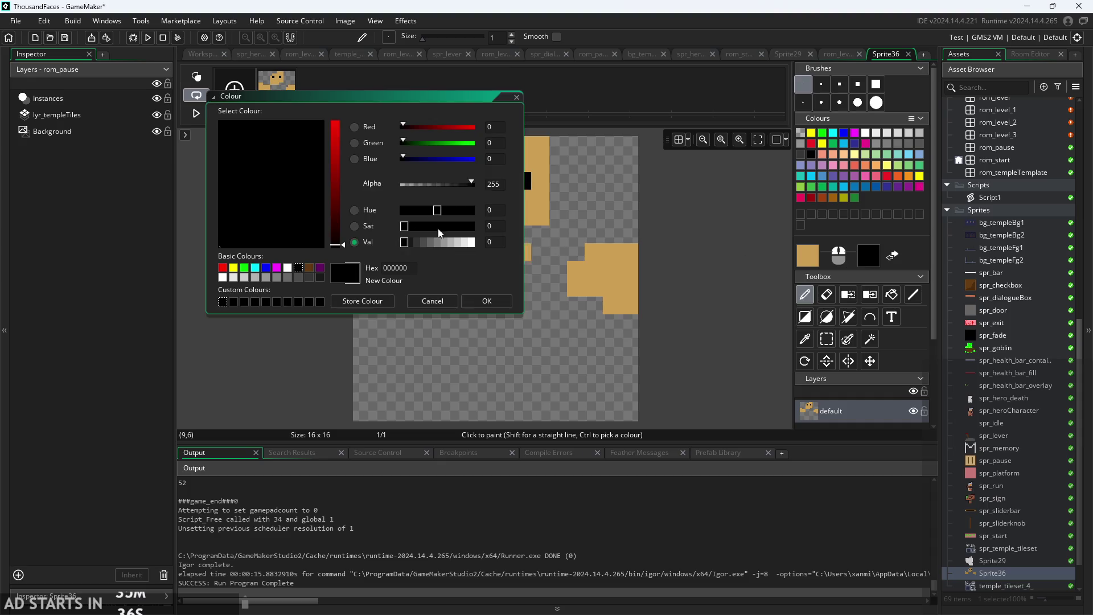
left_click(486, 300)
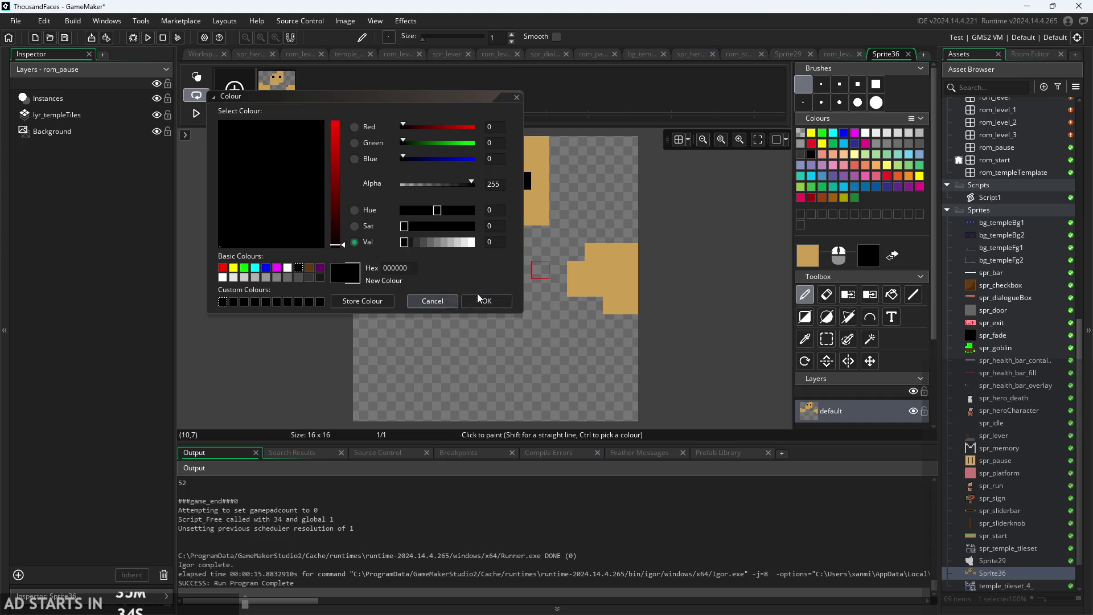
left_click(892, 257)
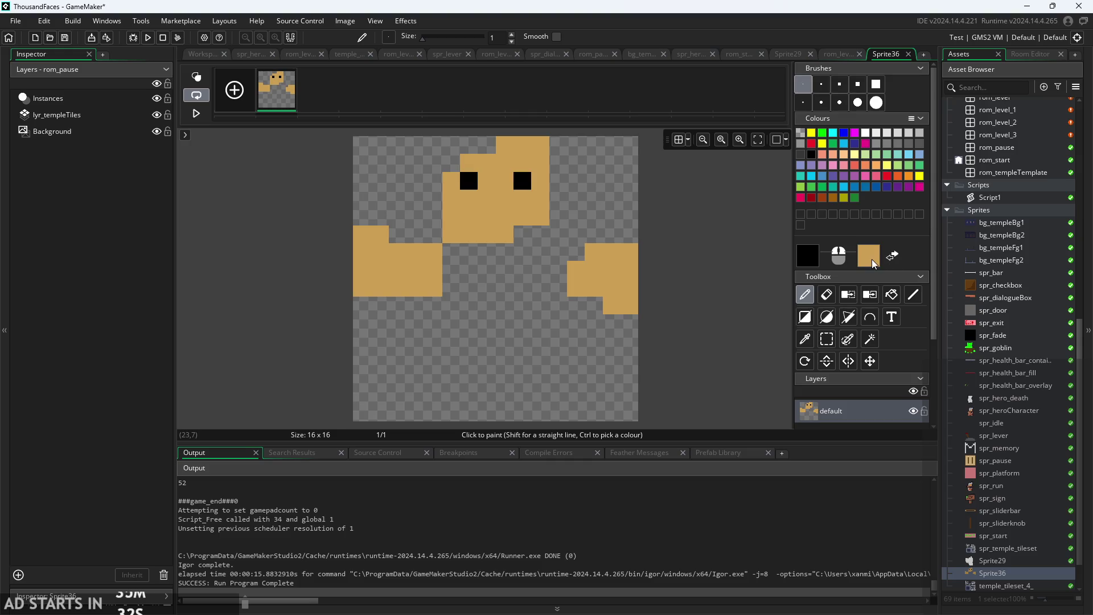
left_click(871, 259)
mouse_move(344, 150)
left_mouse_down()
mouse_move(345, 186)
mouse_move(346, 174)
left_mouse_up()
left_click(486, 300)
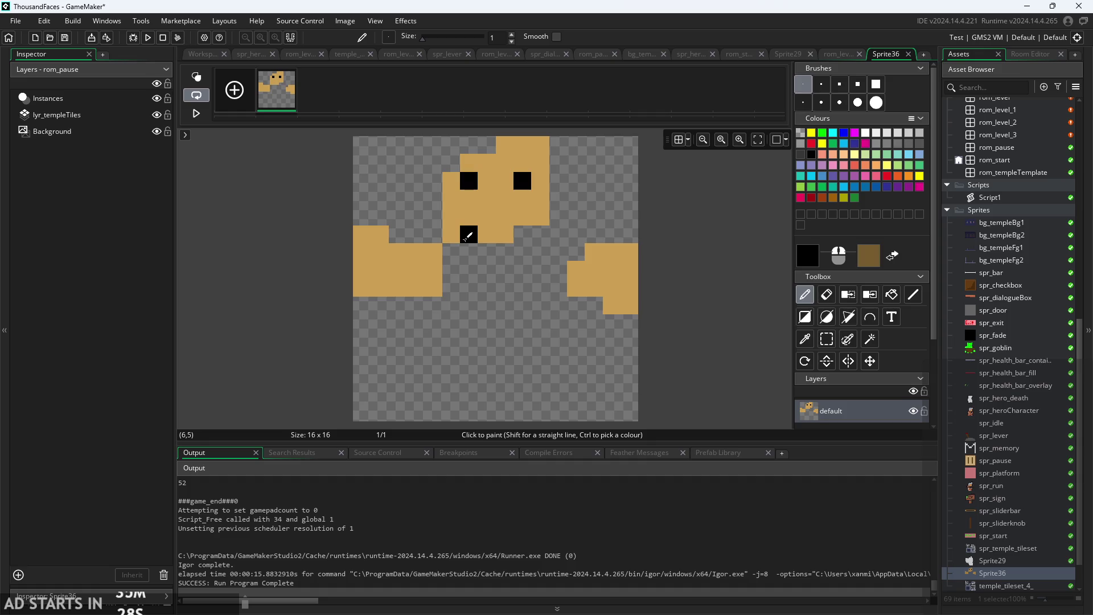
Draw the brown body below the head, undoing the stray strokes.
mouse_move(471, 234)
left_mouse_down()
mouse_move(450, 234)
mouse_move(557, 234)
mouse_move(541, 252)
left_mouse_up()
left_click(522, 252)
key("ctrl+z")
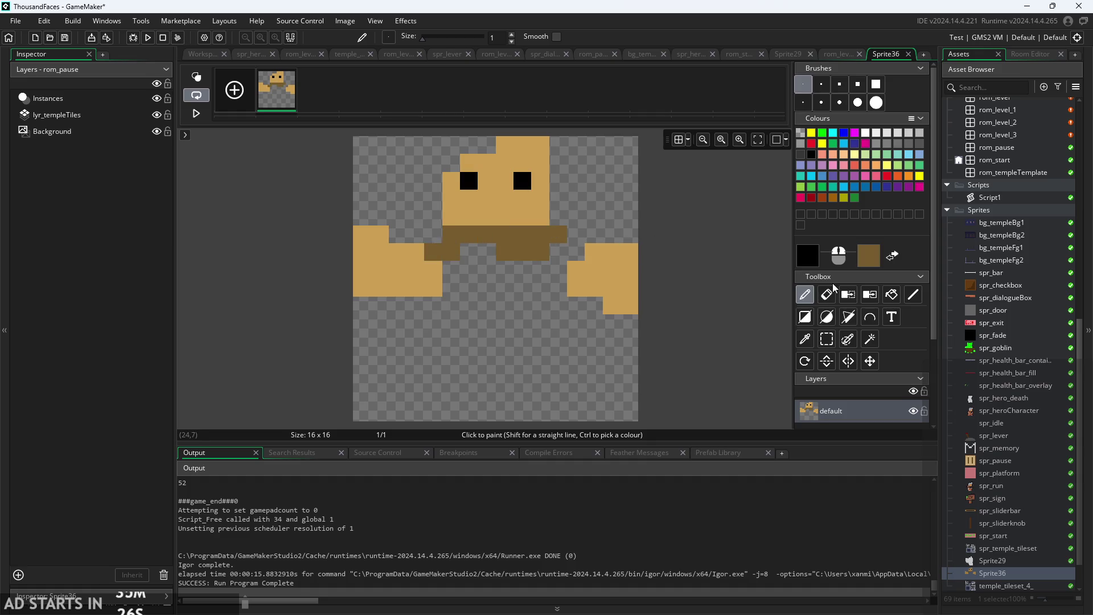
key("ctrl+z")
key("ctrl+z")
key("ctrl+z")
left_click(892, 257)
left_click(442, 235)
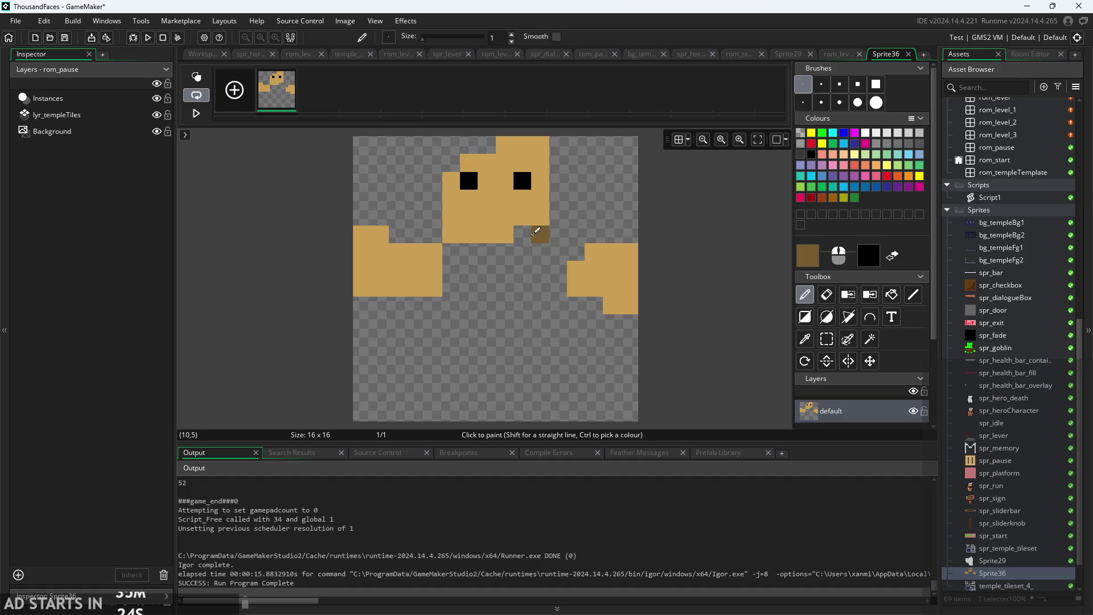
mouse_move(530, 234)
left_mouse_down()
mouse_move(443, 253)
mouse_move(446, 330)
mouse_move(548, 342)
mouse_move(504, 247)
mouse_move(461, 279)
mouse_move(491, 329)
mouse_move(521, 339)
mouse_move(536, 251)
mouse_move(556, 275)
mouse_move(561, 307)
left_mouse_up()
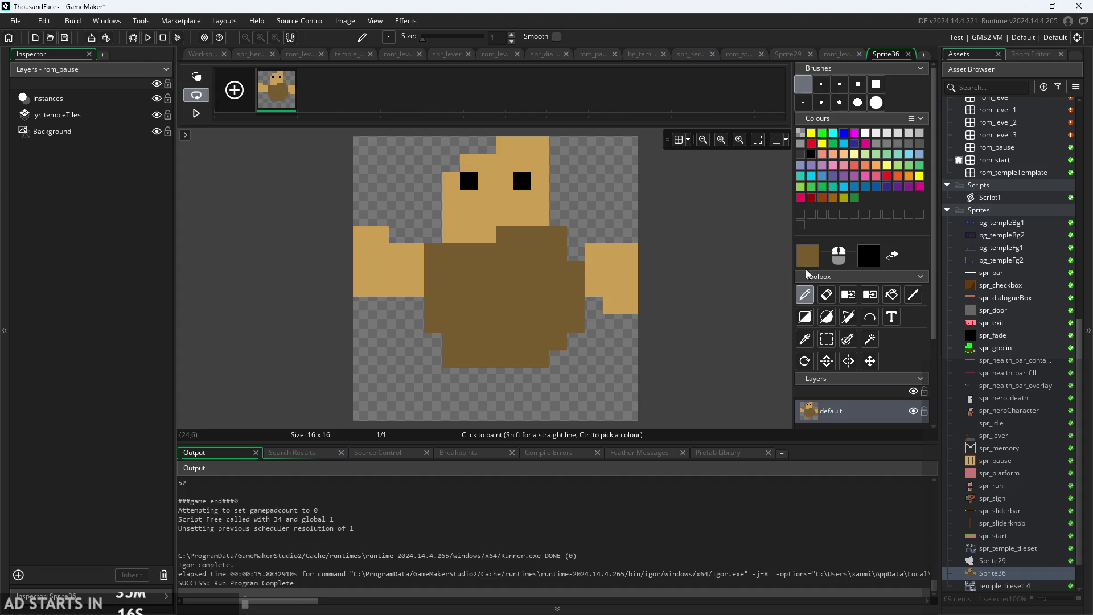
left_click(877, 263)
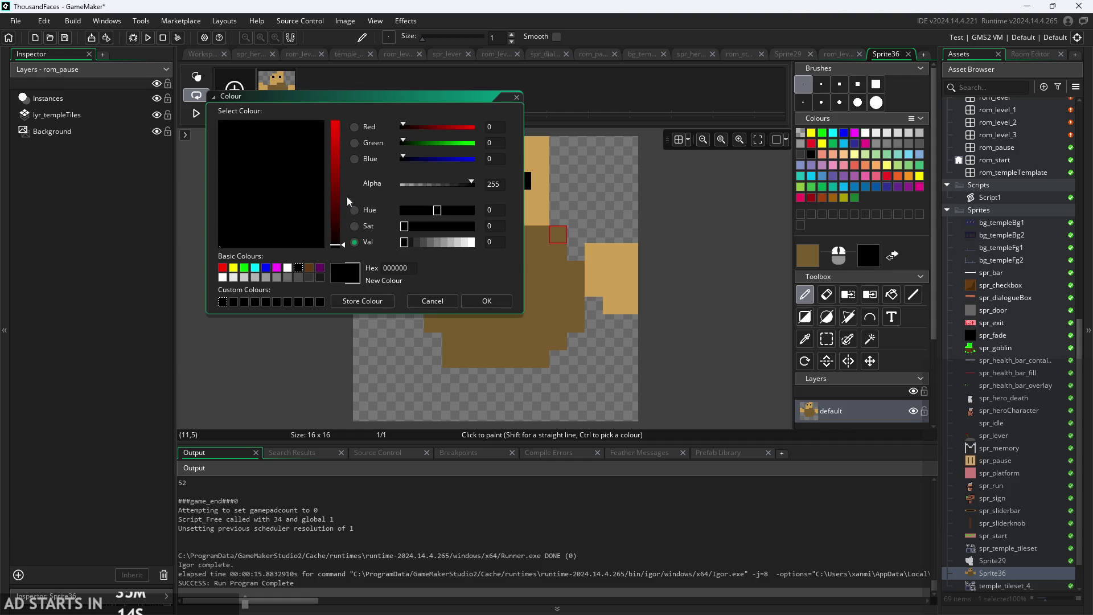
Set the secondary colour to red and right-click a red target ring with a centre onto the body.
left_click_drag(344, 244, 341, 153)
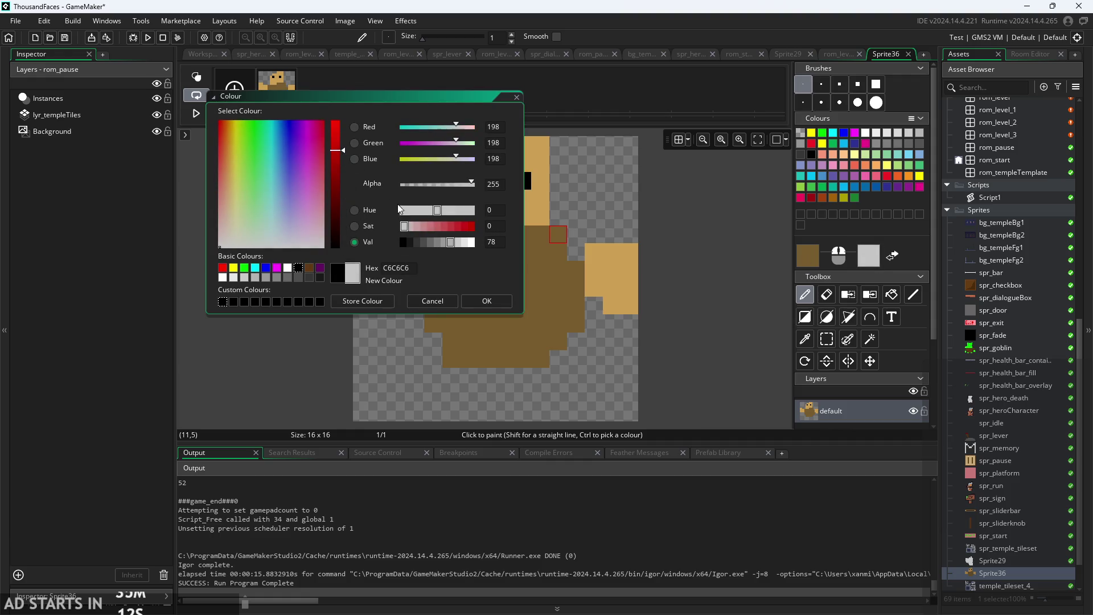
left_click(447, 227)
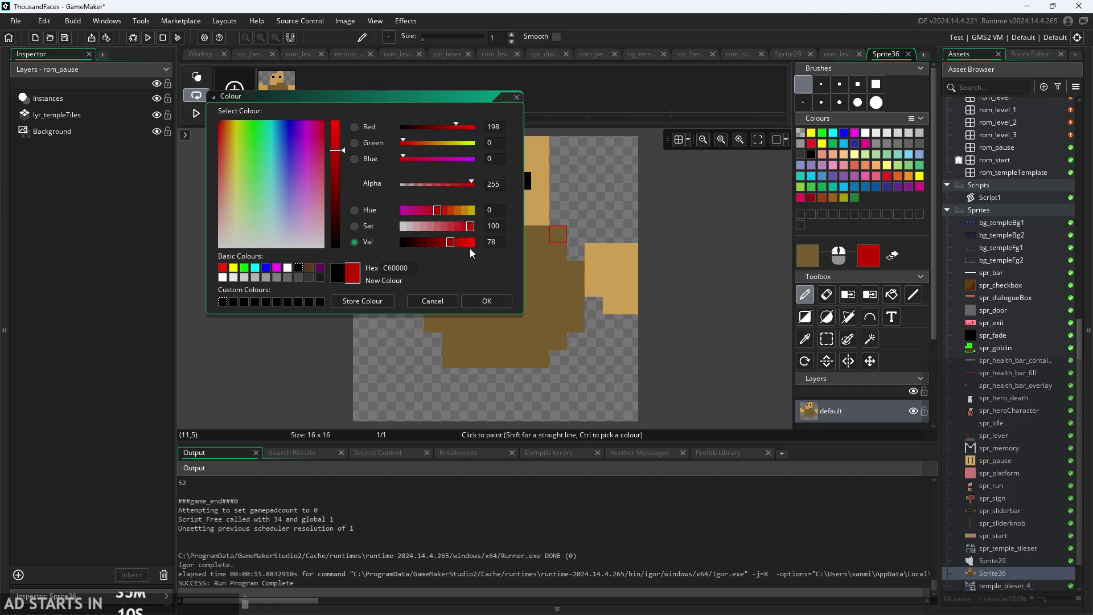
left_click(486, 301)
right_click(475, 272)
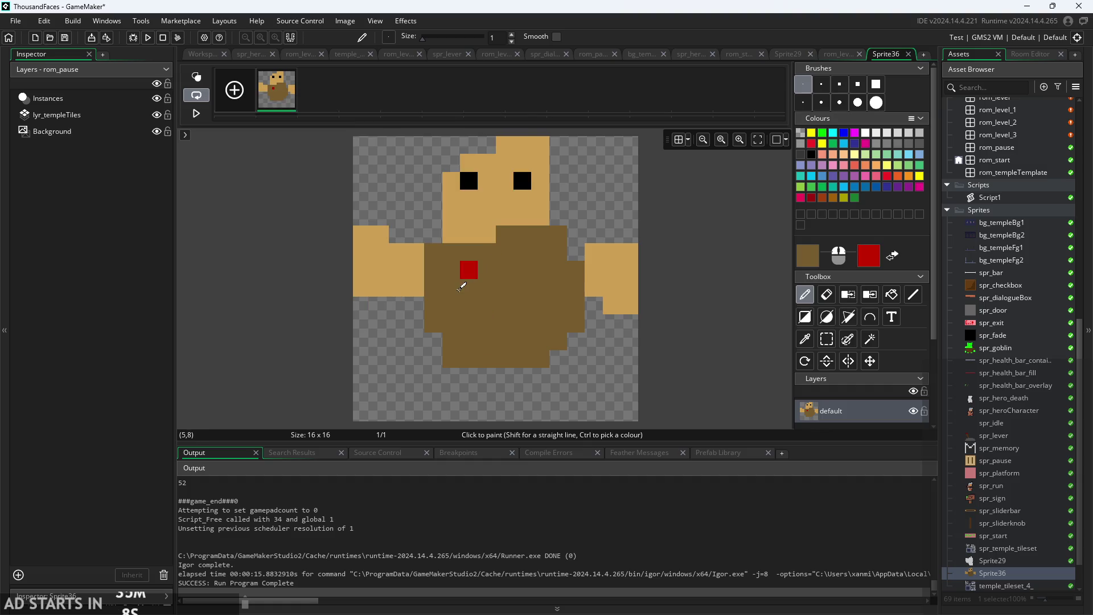
right_click(453, 287)
right_click(455, 316)
right_click(453, 306)
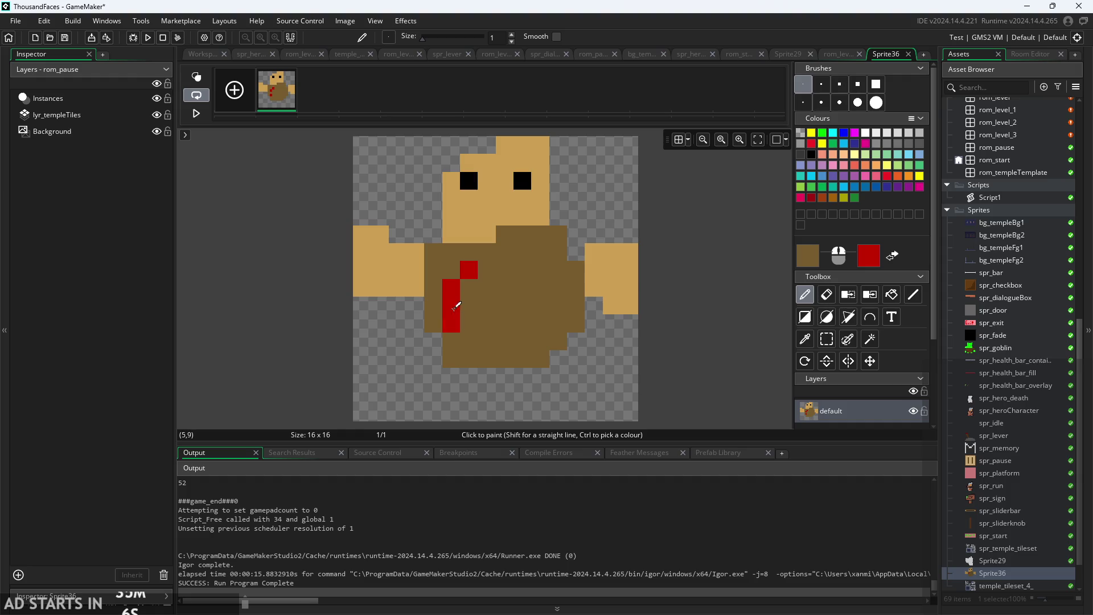
right_click(469, 340)
right_click(486, 340)
right_click(504, 340)
right_click(523, 321)
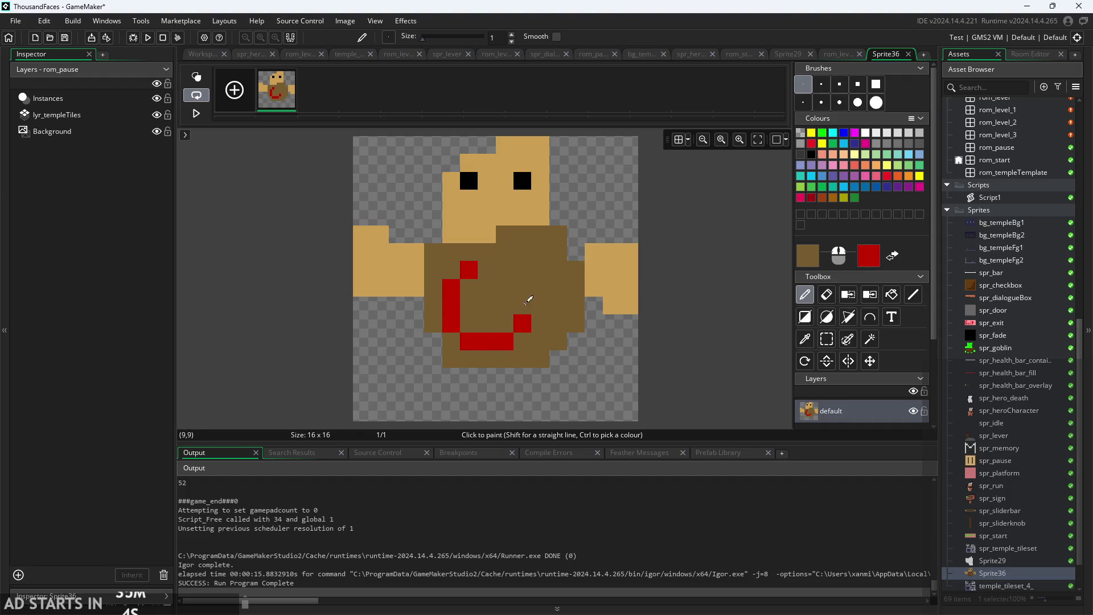
right_click(522, 305)
right_click(522, 287)
right_click(487, 269)
right_click(504, 270)
right_click(487, 306)
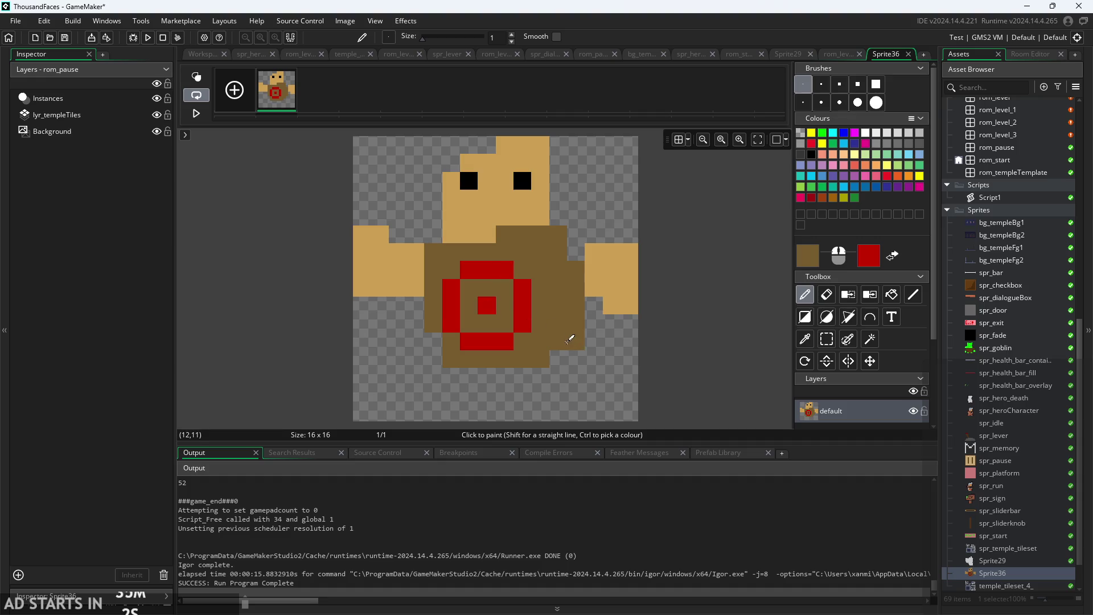
Widen the body in brown, then pencil a dark-brown stick below it.
mouse_move(436, 349)
left_mouse_down()
mouse_move(419, 320)
mouse_move(422, 292)
left_mouse_up()
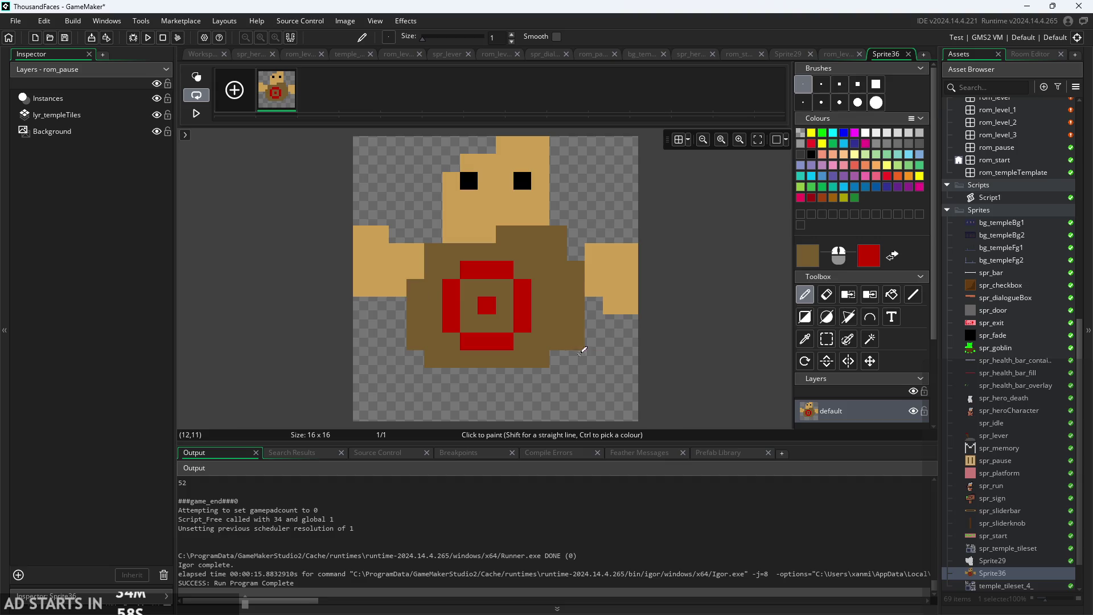
left_click(804, 255)
left_click_drag(342, 190, 342, 219)
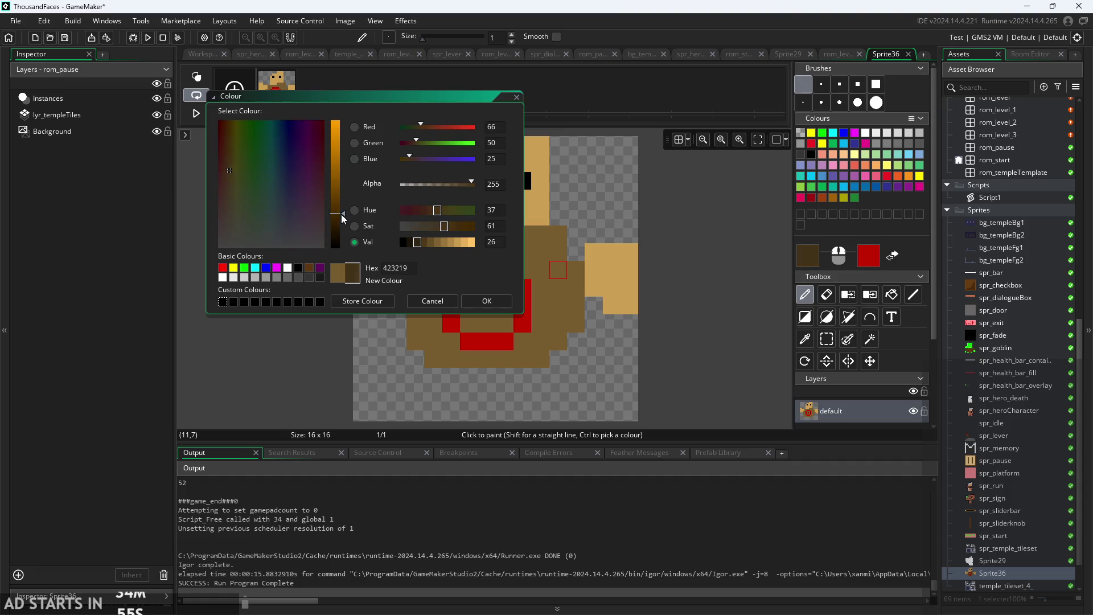
left_click(487, 301)
left_click_drag(487, 375, 485, 413)
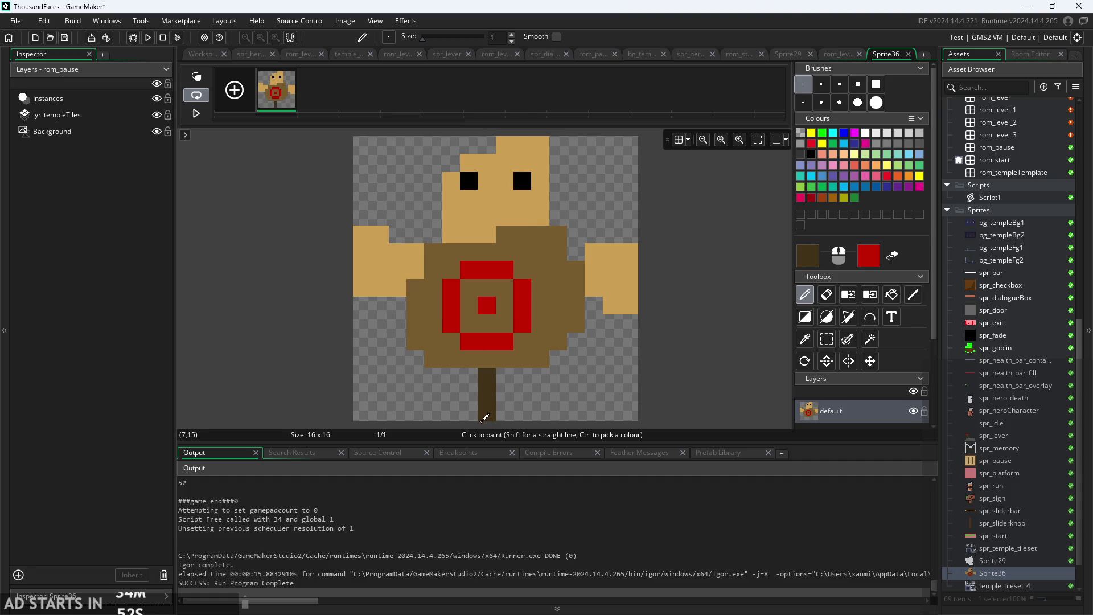
mouse_move(470, 375)
left_mouse_down()
mouse_move(470, 399)
mouse_move(501, 393)
mouse_move(508, 424)
left_mouse_up()
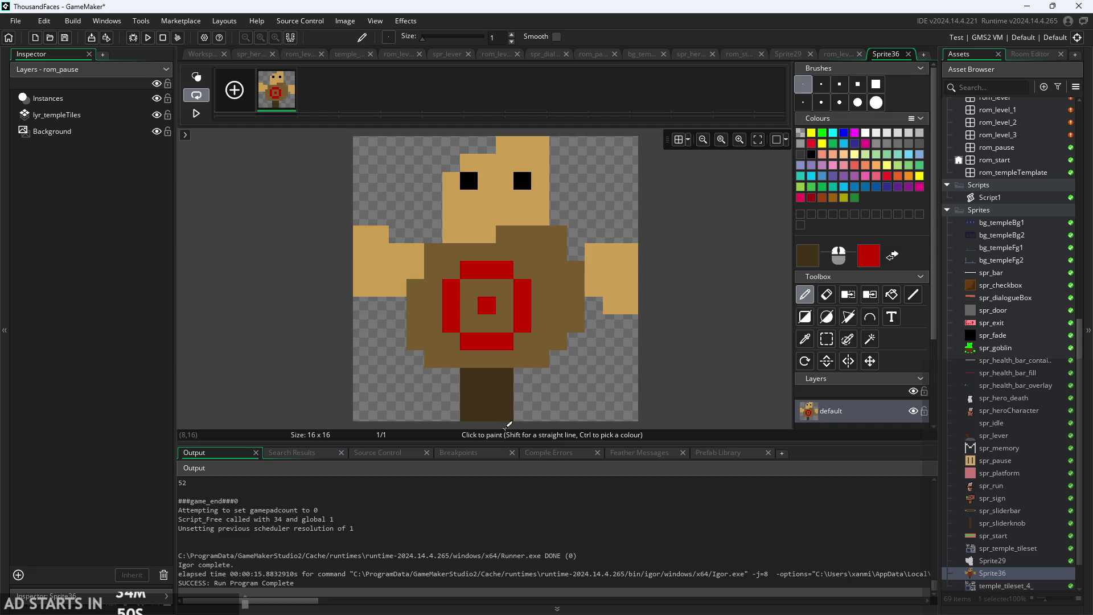
key("ctrl+z")
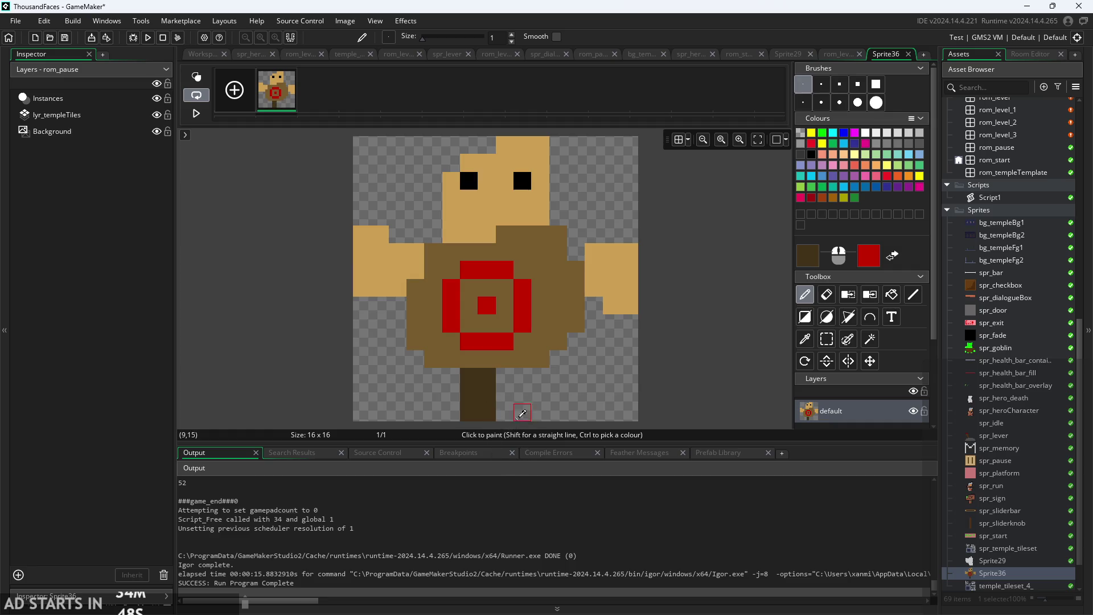
key("ctrl+z")
left_click_drag(504, 372, 504, 421)
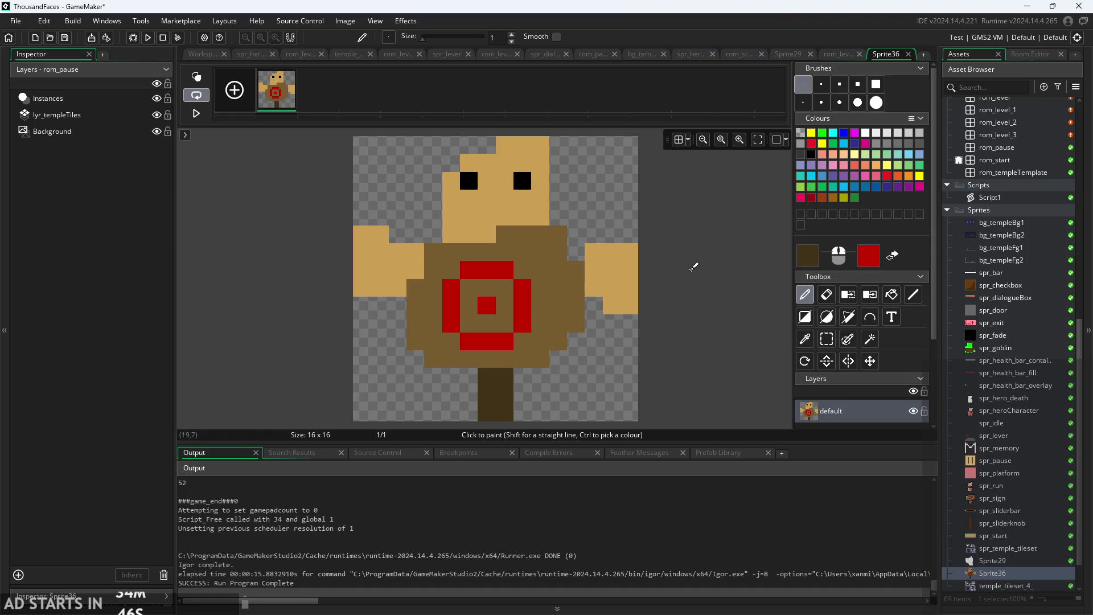
Reposition the workspace around Sprite36 and open obj_player's Step event code from the pakage folder.
left_click(199, 54)
left_click_drag(840, 300, 799, 349)
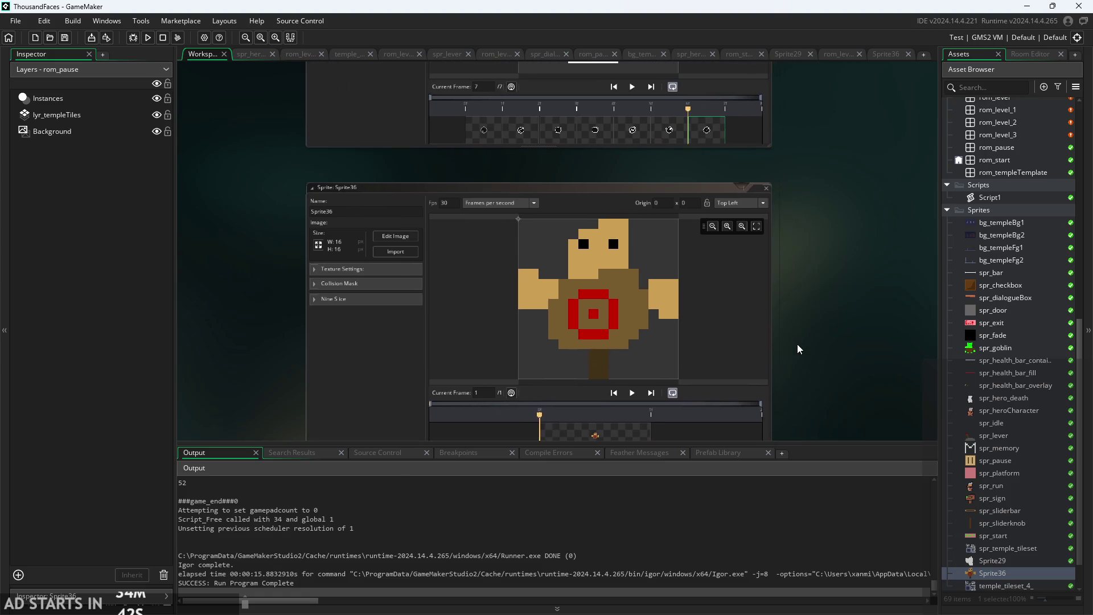
left_click_drag(821, 186, 786, 165)
double_click(1003, 575)
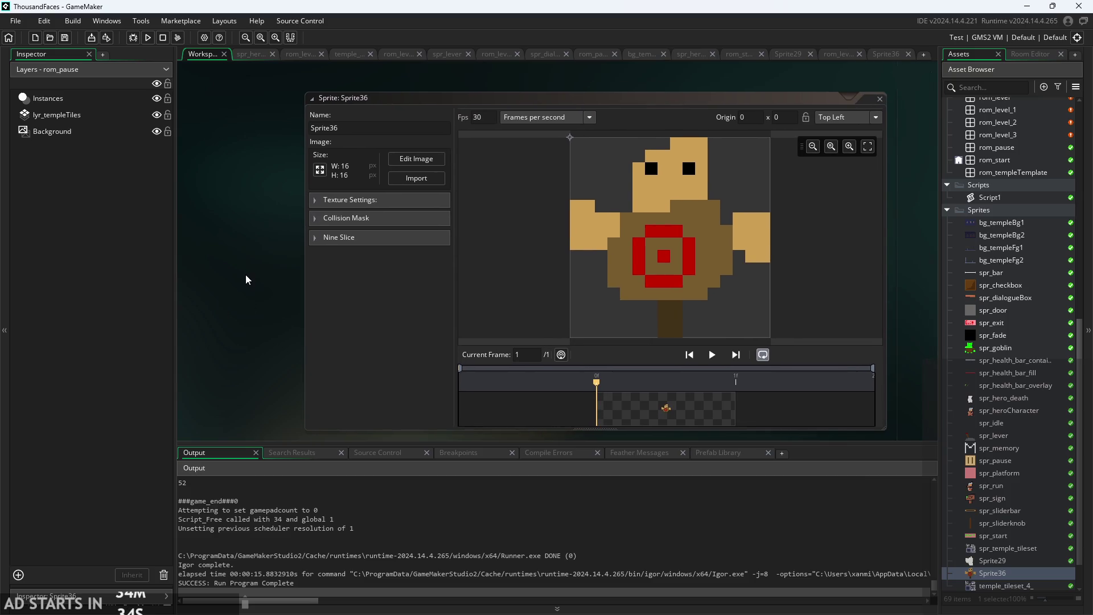
scroll(245, 274, "down", 2)
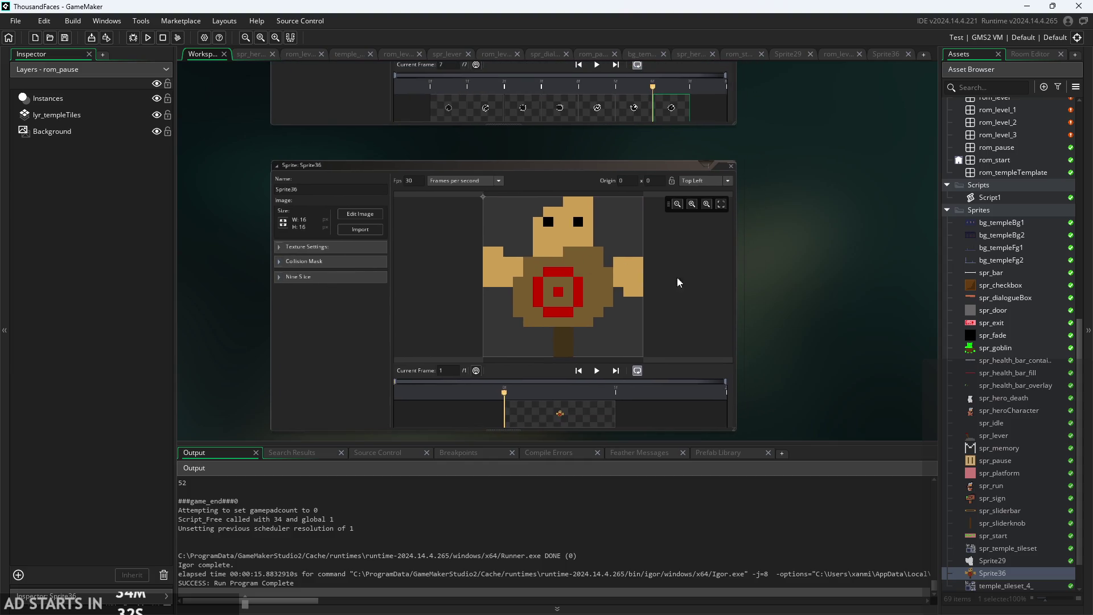
scroll(805, 306, "up", 2)
scroll(979, 262, "up", 5)
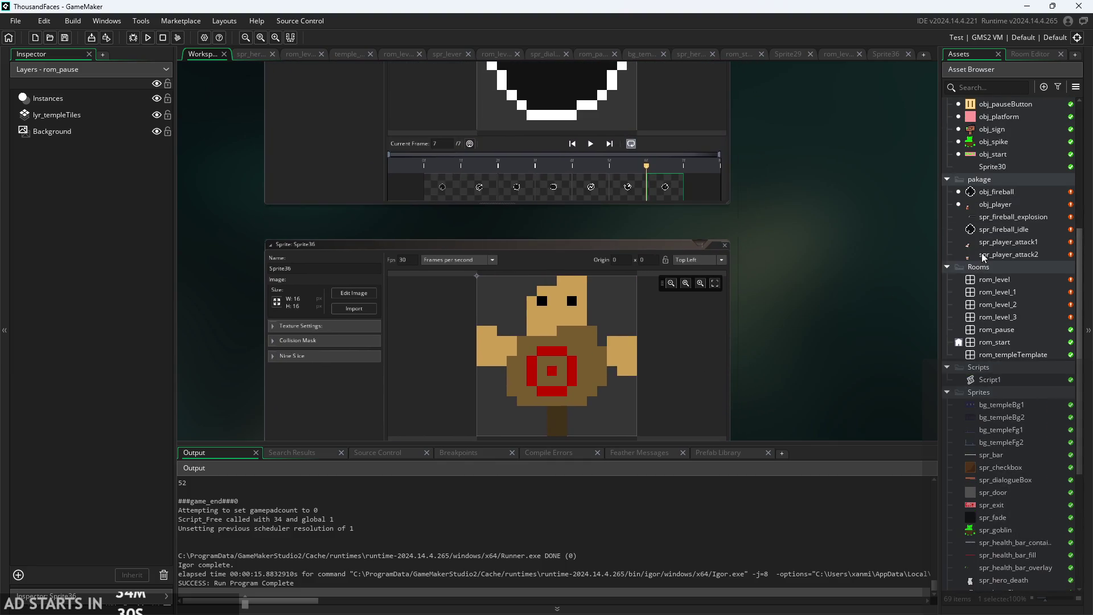
double_click(1003, 207)
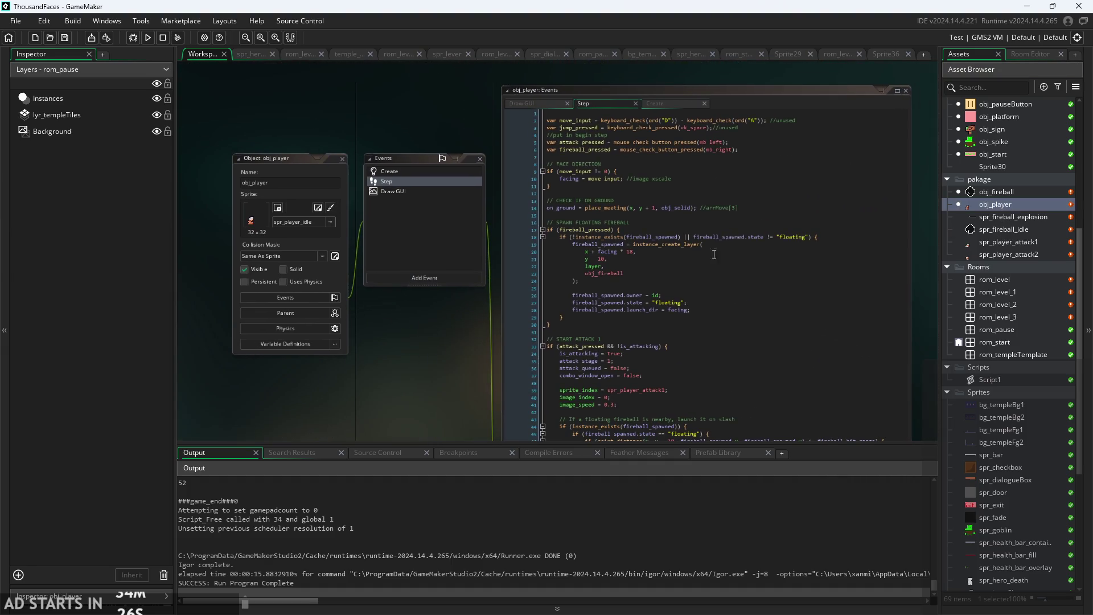
scroll(989, 296, "up", 4)
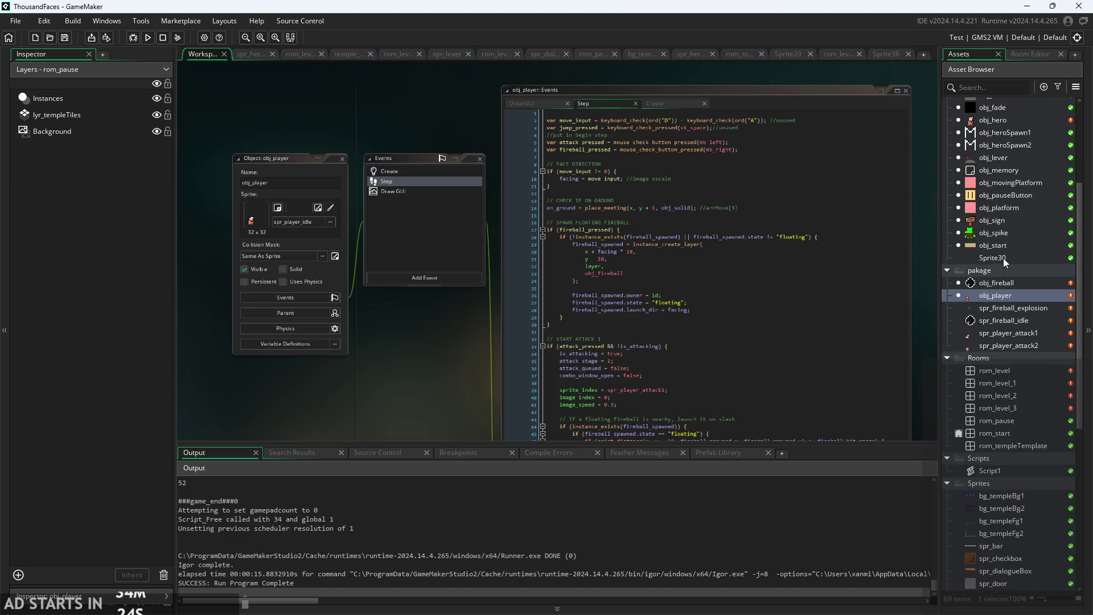
scroll(1003, 258, "up", 5)
right_click(992, 162)
Create an object named obj_dummy and assign Sprite36 as its sprite.
mouse_move(961, 167)
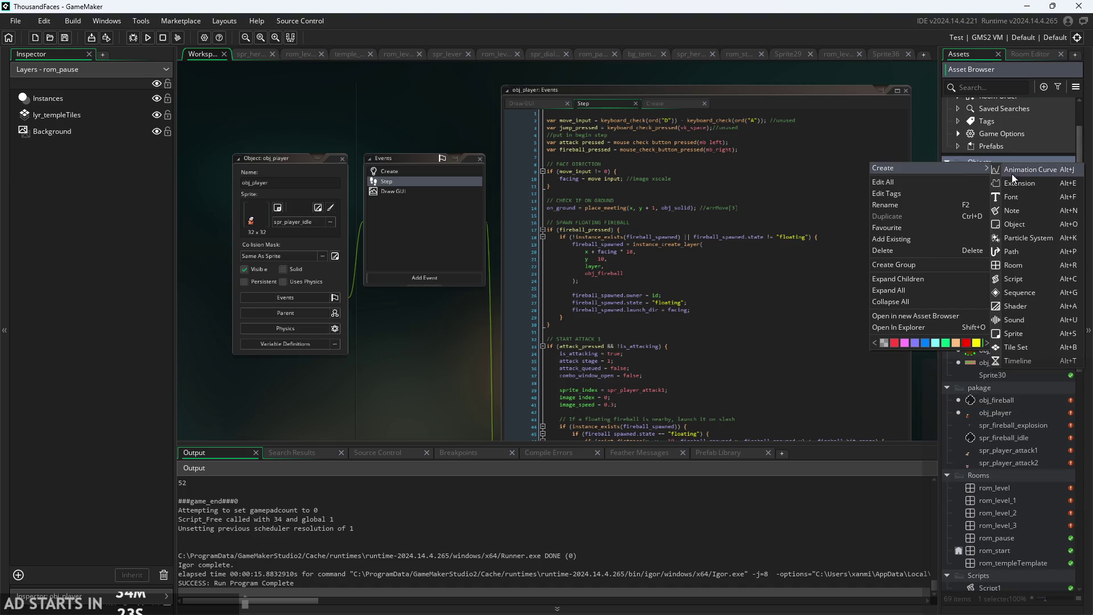
left_click(1033, 223)
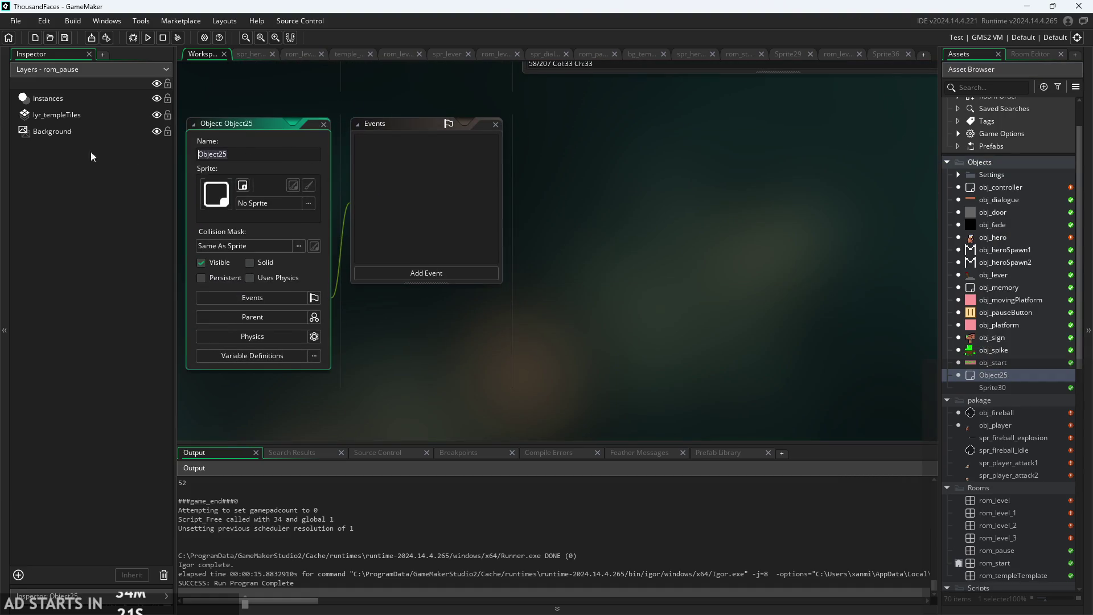
type("obj_")
type("dummy")
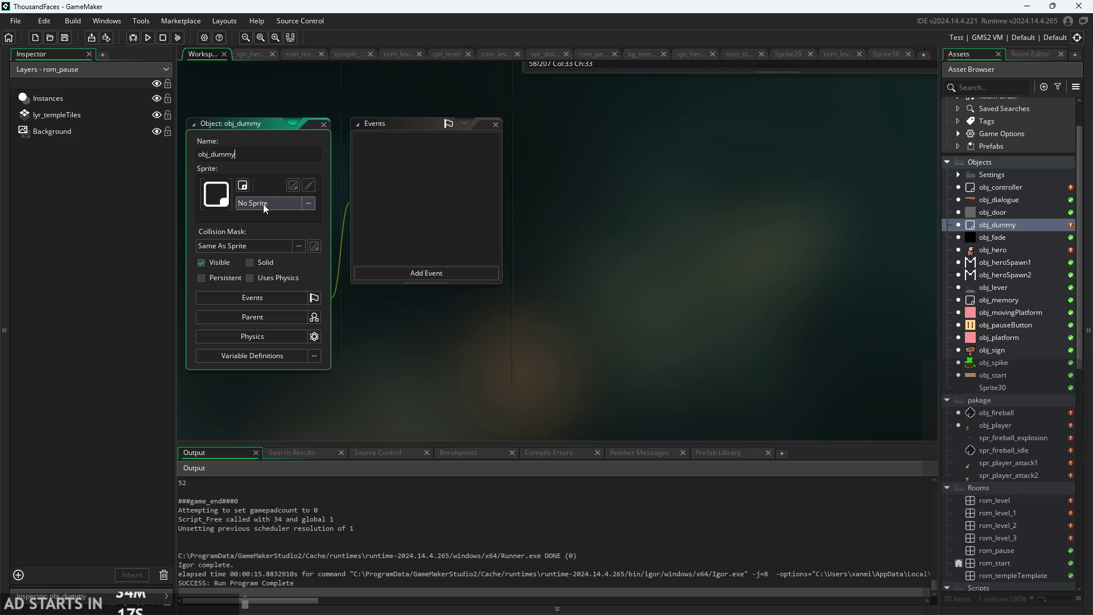
left_click(264, 203)
left_click(242, 281)
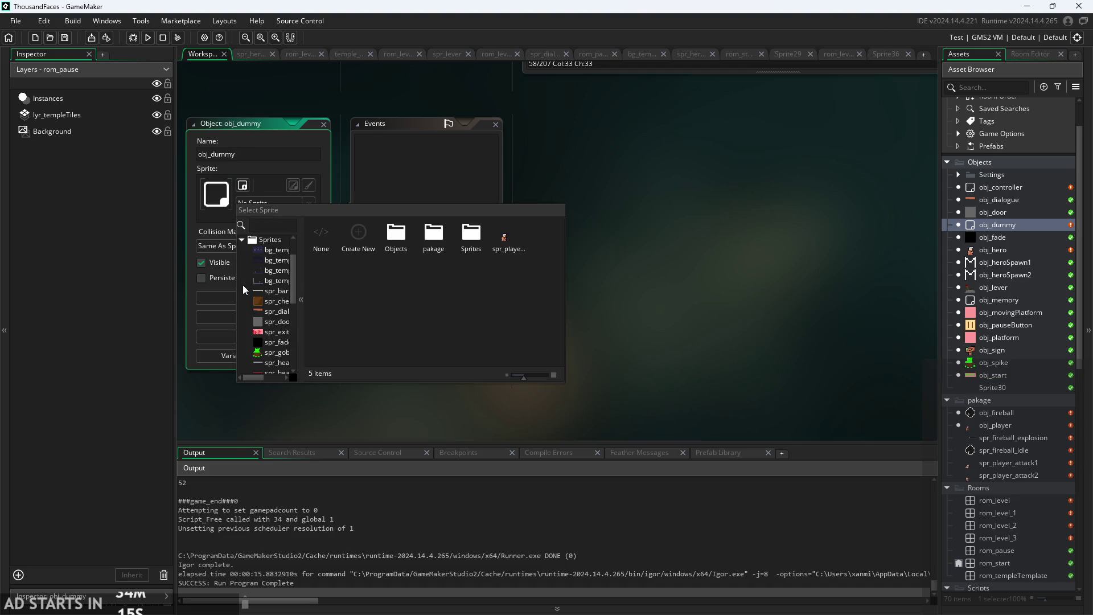
scroll(272, 312, "down", 5)
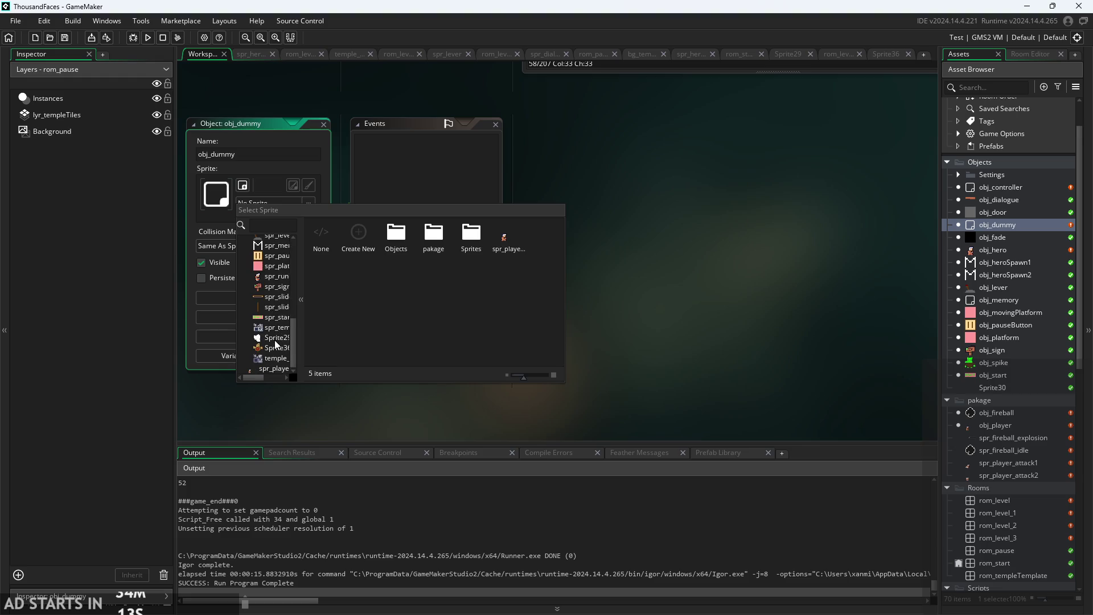
left_click(275, 346)
scroll(1000, 466, "down", 10)
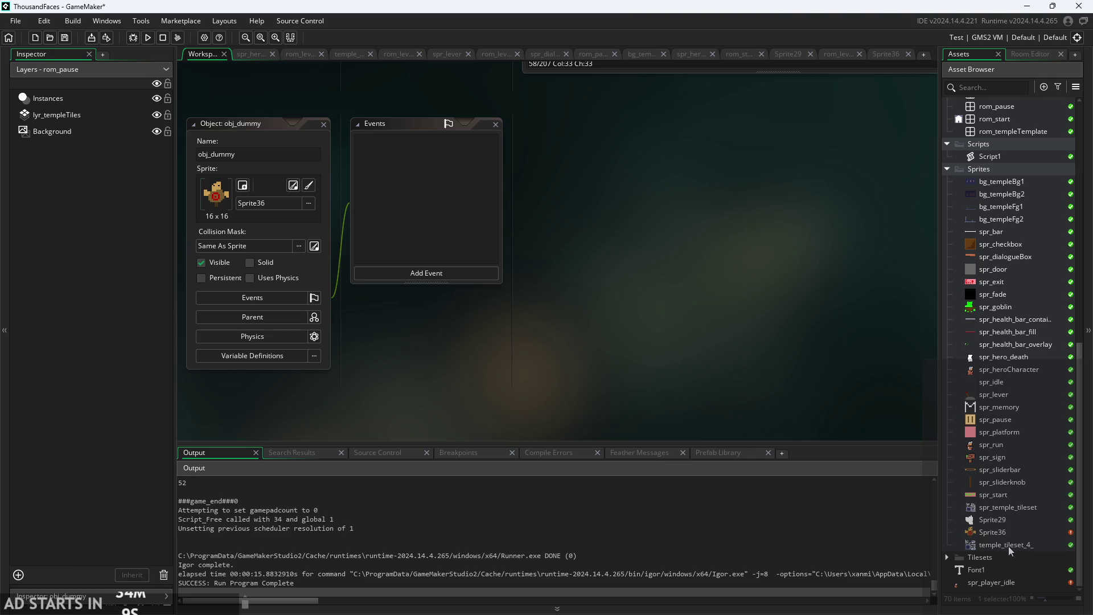
double_click(1019, 545)
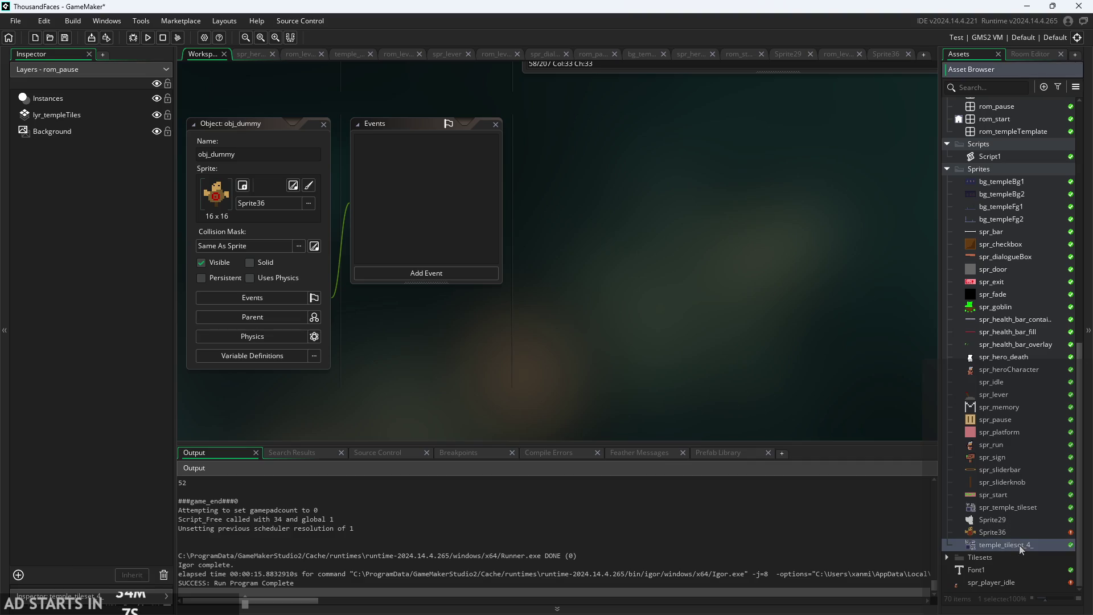
Delete the temple_tileset_4_ and Sprite29 sprites after inspecting spr_heroCharacter's frames.
right_click(1016, 546)
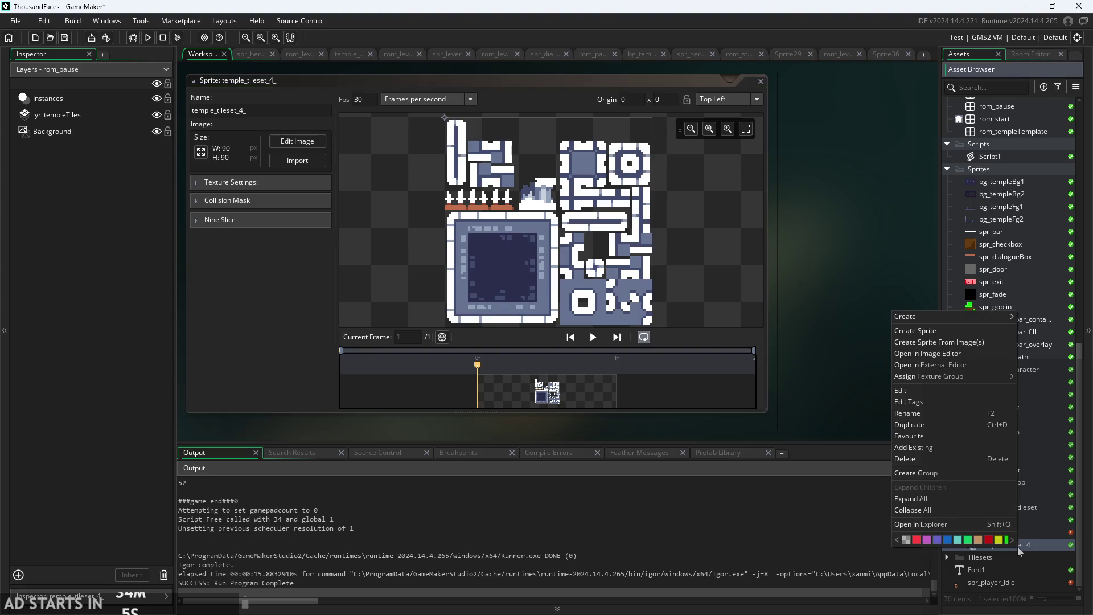
left_click(954, 463)
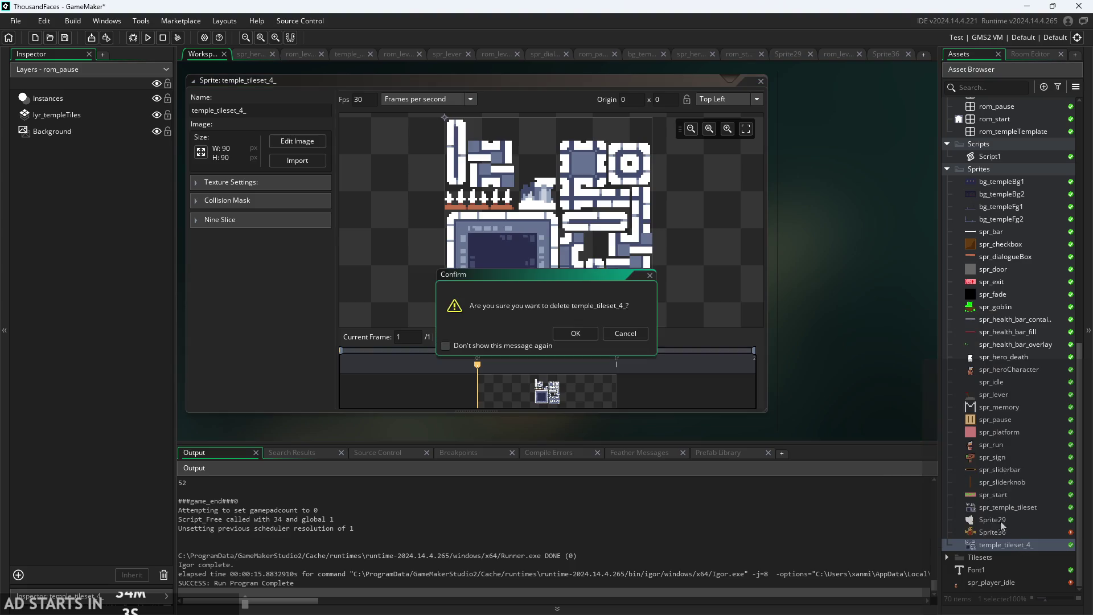
left_click(573, 336)
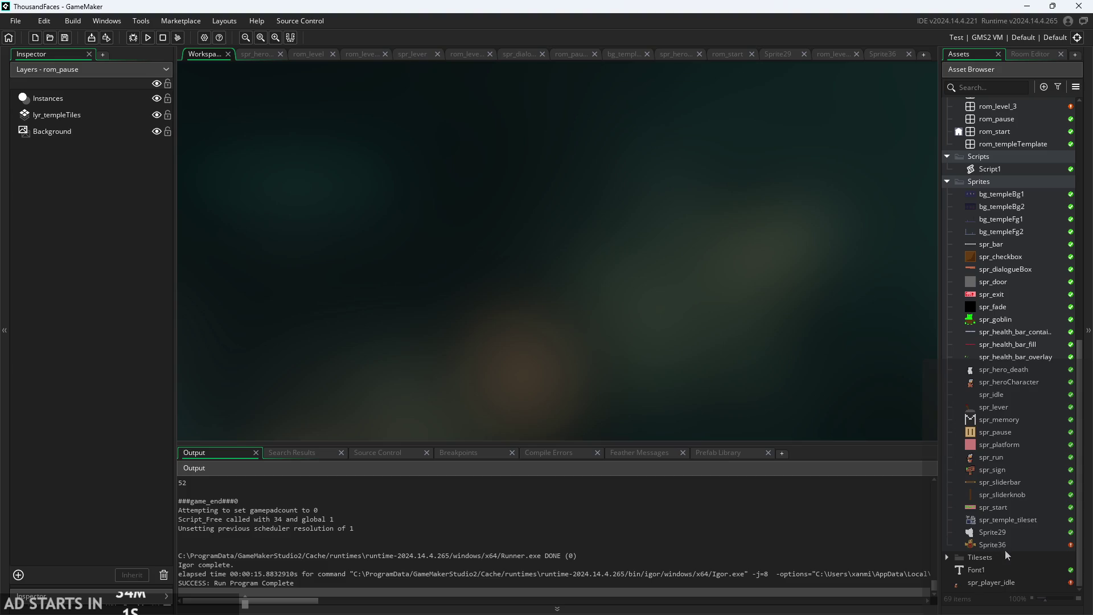
double_click(1001, 534)
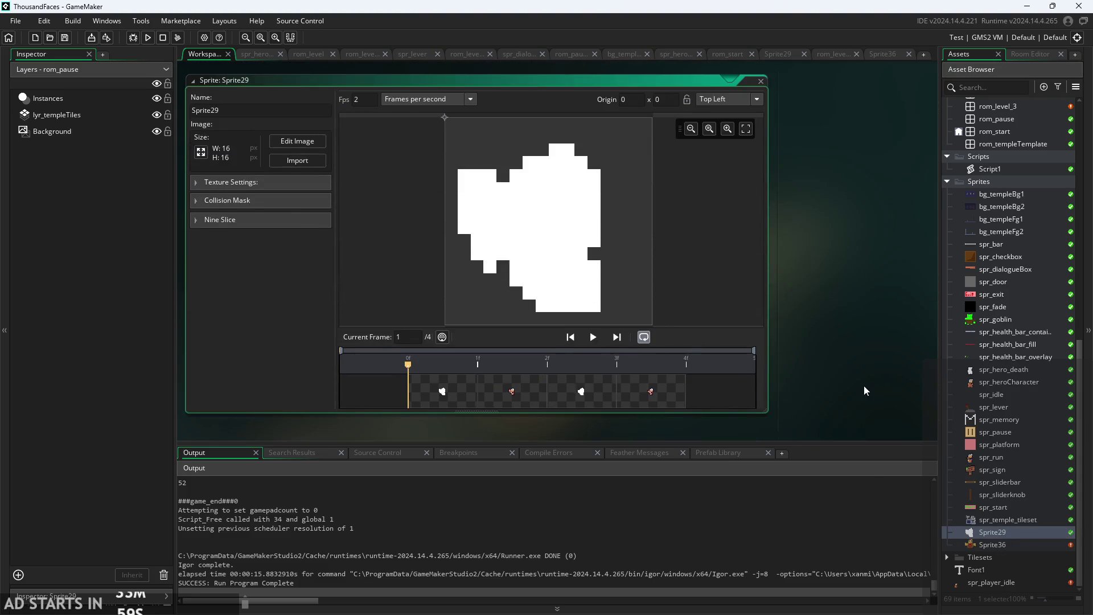
double_click(1015, 383)
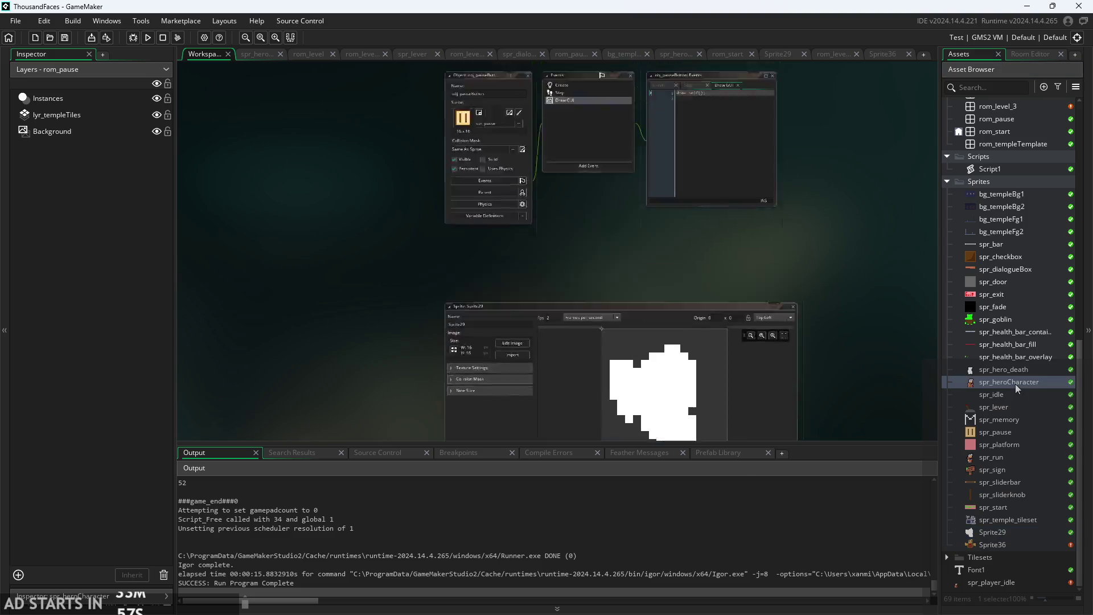
left_click(873, 395)
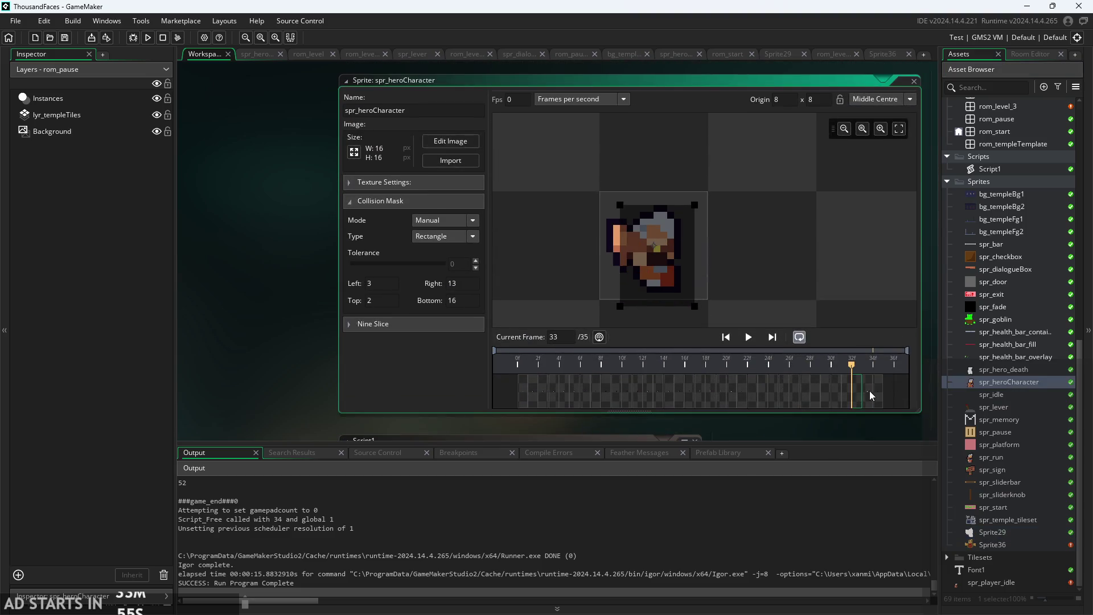
left_click(870, 390)
left_click(1010, 528)
right_click(1010, 531)
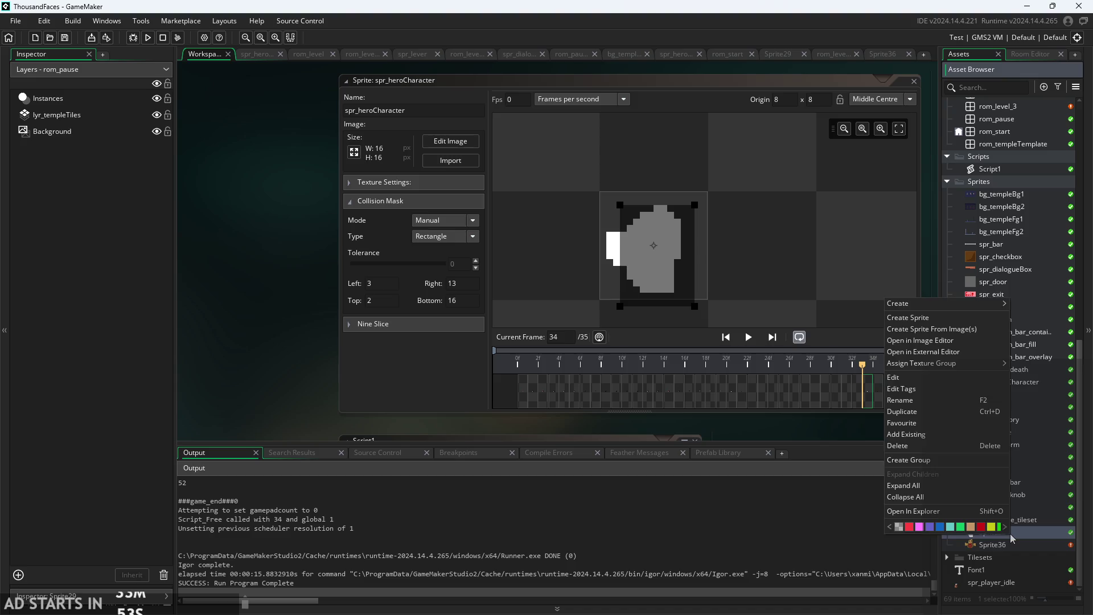
left_click(941, 446)
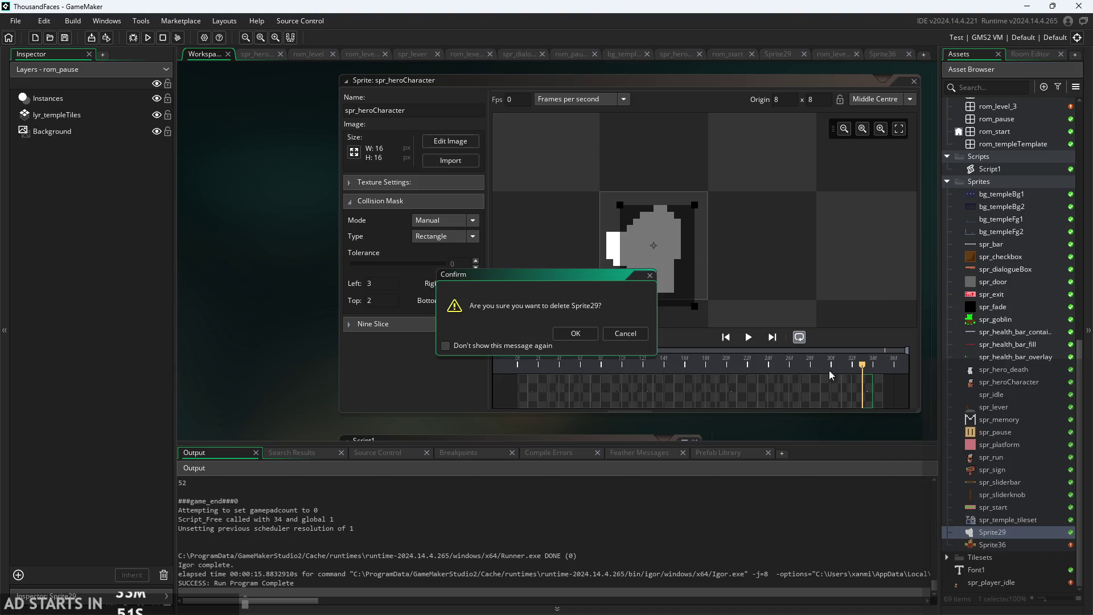
left_click(575, 333)
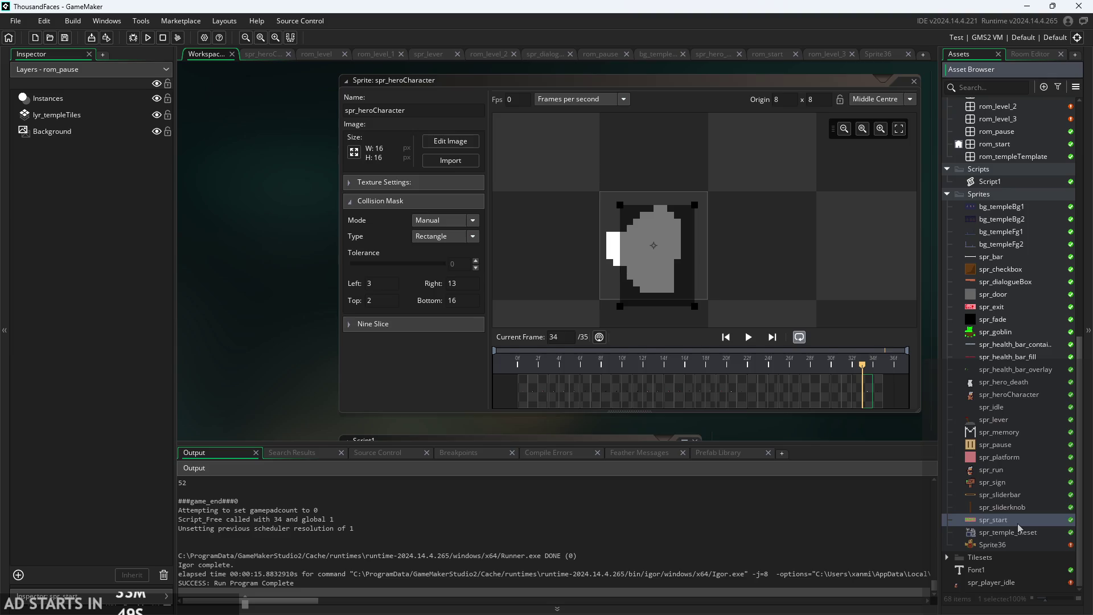
Delete the spr_run and spr_idle sprites after previewing neighbouring sprites.
left_click(1011, 506)
left_click(1008, 495)
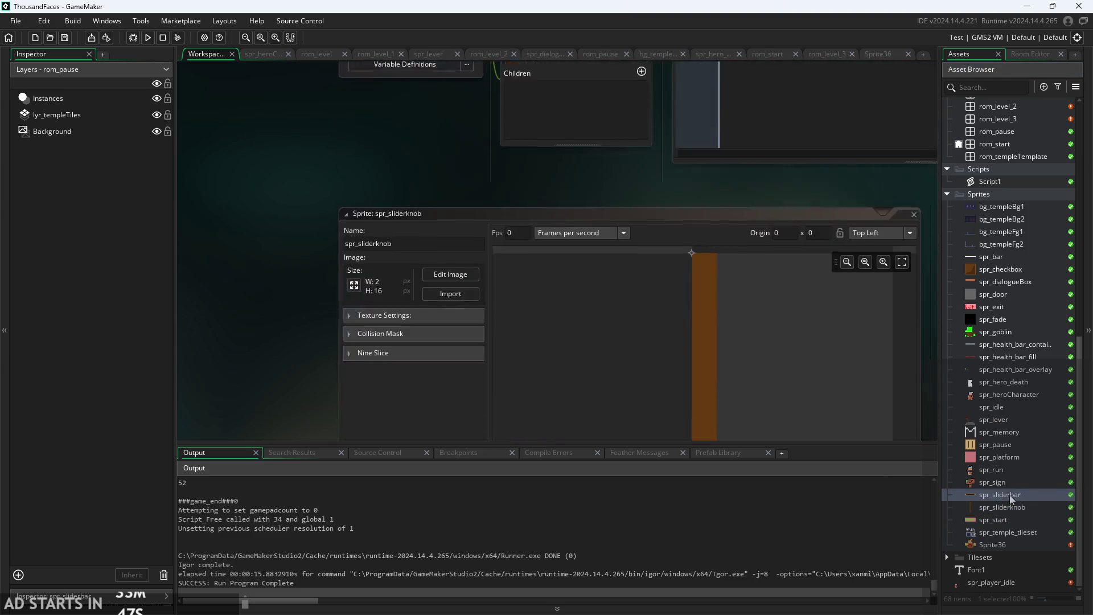
left_click(1010, 482)
left_click(1005, 469)
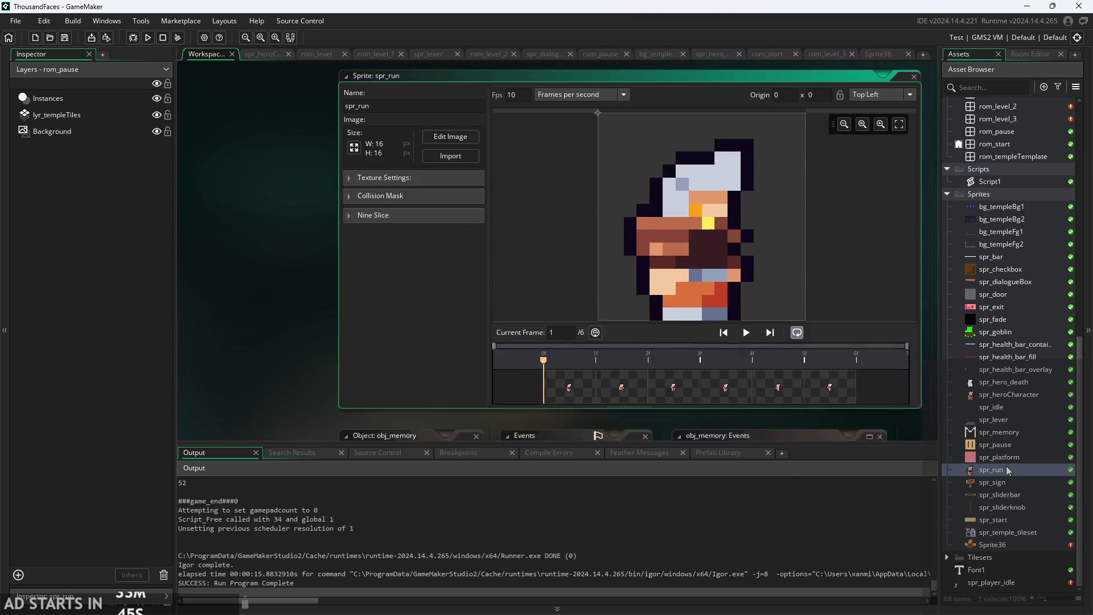
right_click(1006, 468)
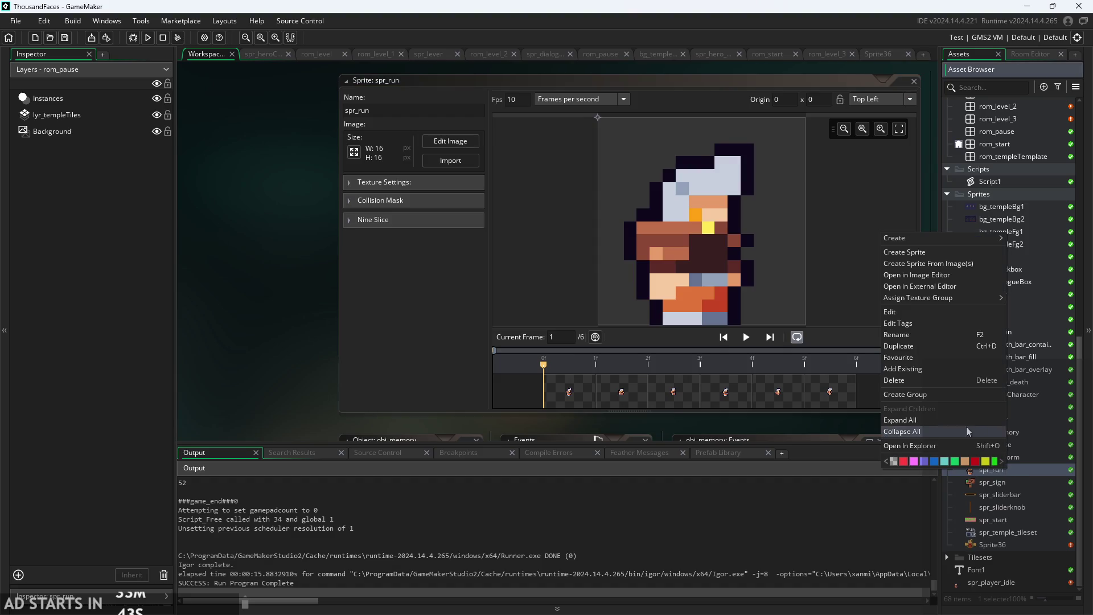
left_click(935, 379)
key("Return")
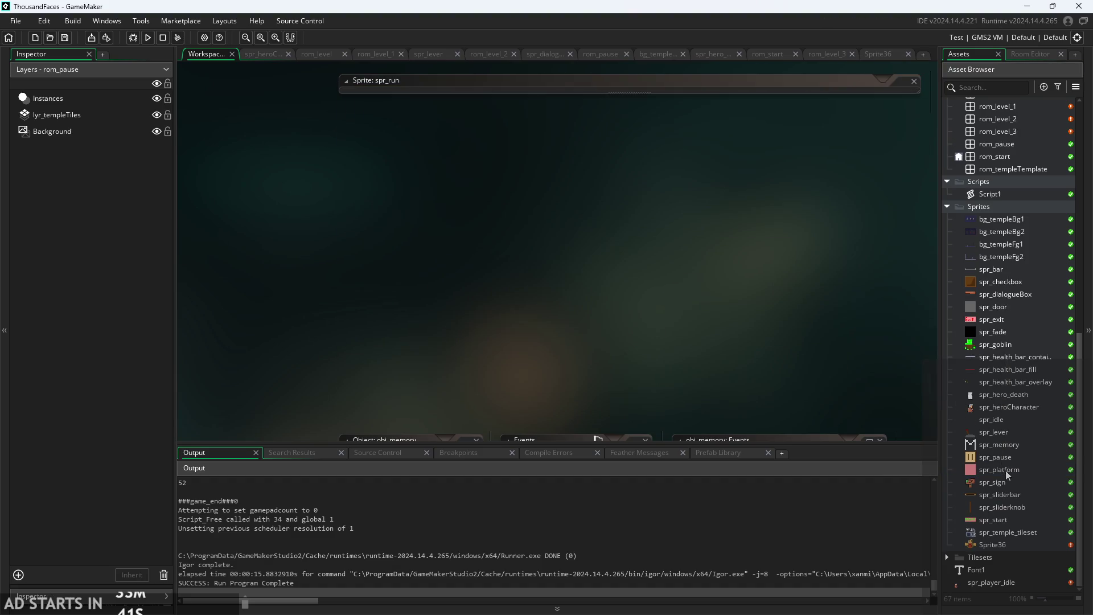
left_click(1005, 446)
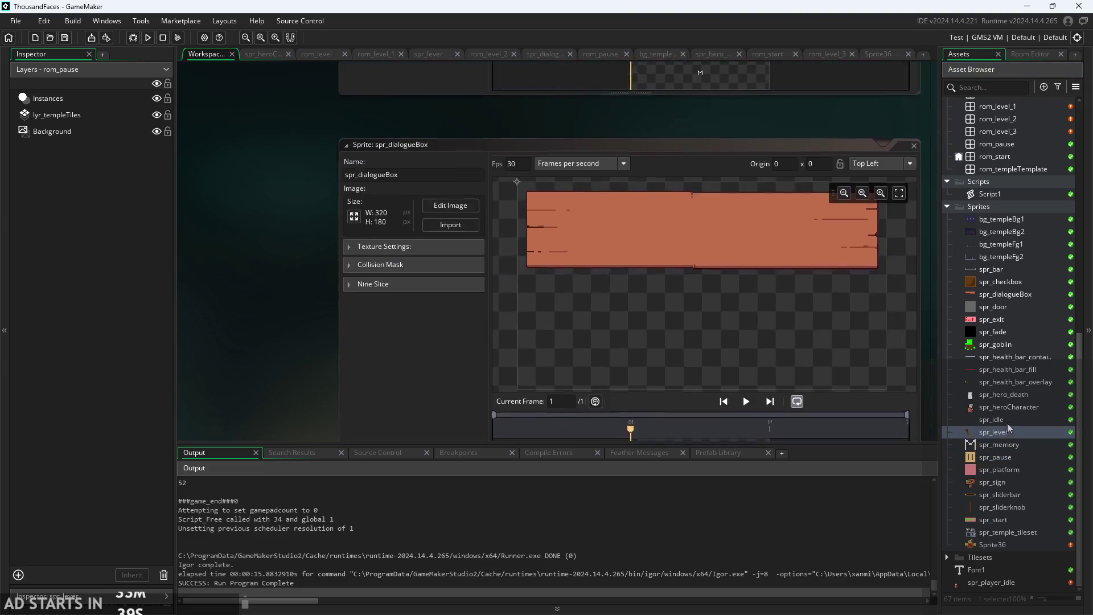
right_click(1008, 419)
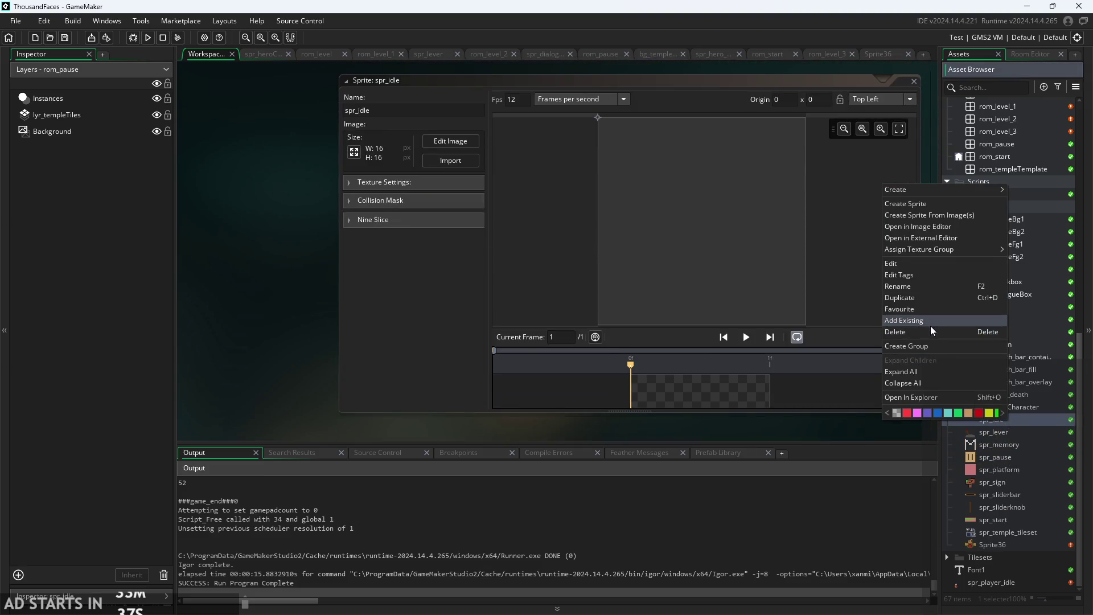
left_click(930, 330)
key("Return")
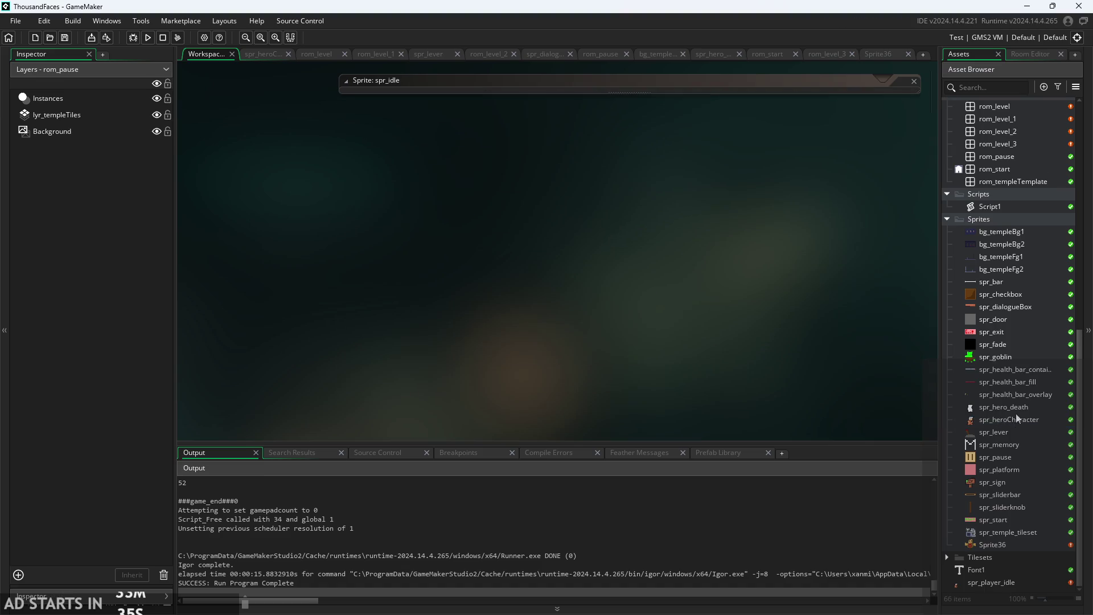
Delete the spr_hero_death sprite.
double_click(1015, 407)
right_click(1017, 407)
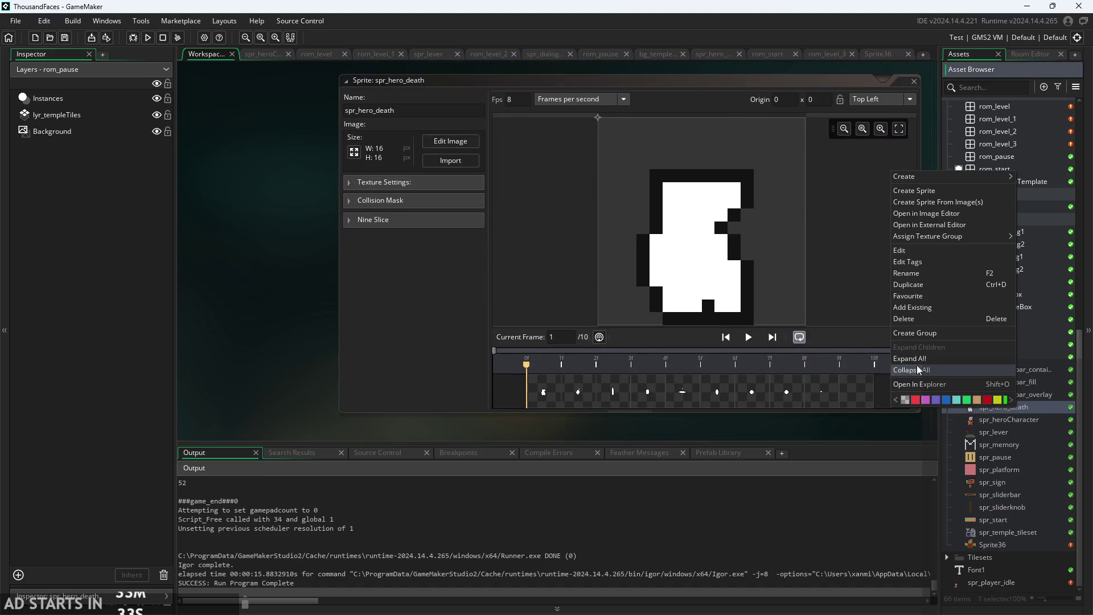
left_click(918, 326)
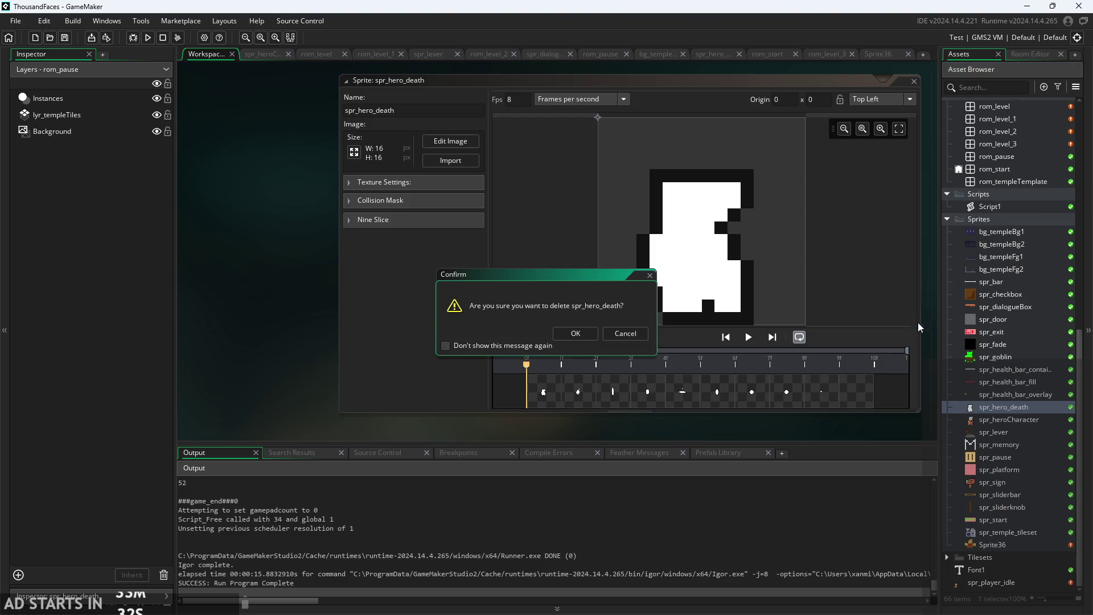
left_click(571, 333)
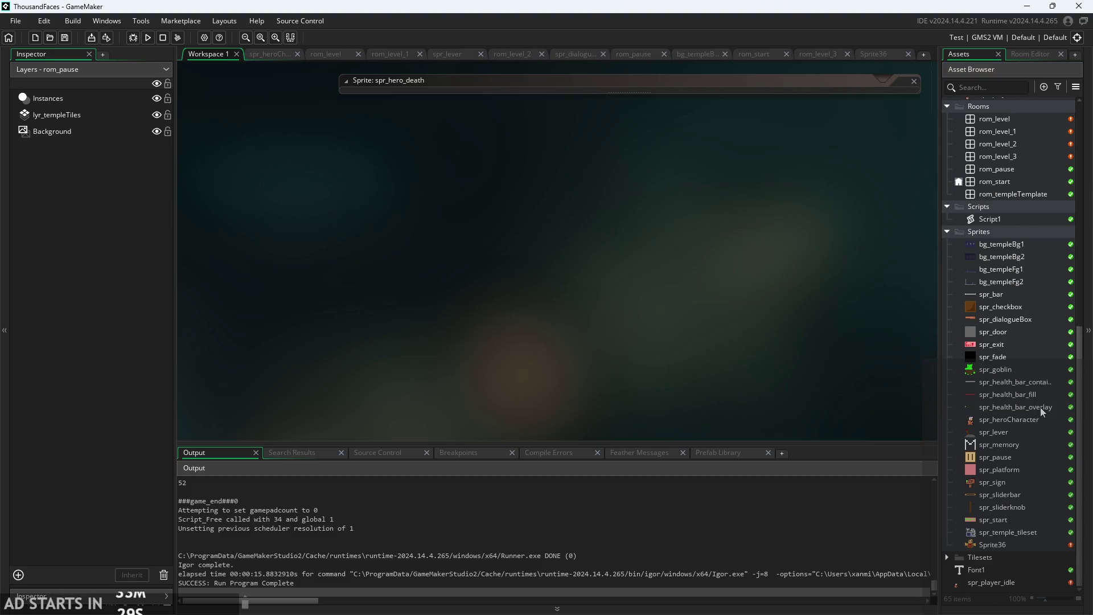
Check the images of spr_health_bar_overlay, spr_exit, spr_bar, spr_sliderbar and bg_templeBg2.
double_click(1040, 407)
left_click(1030, 355)
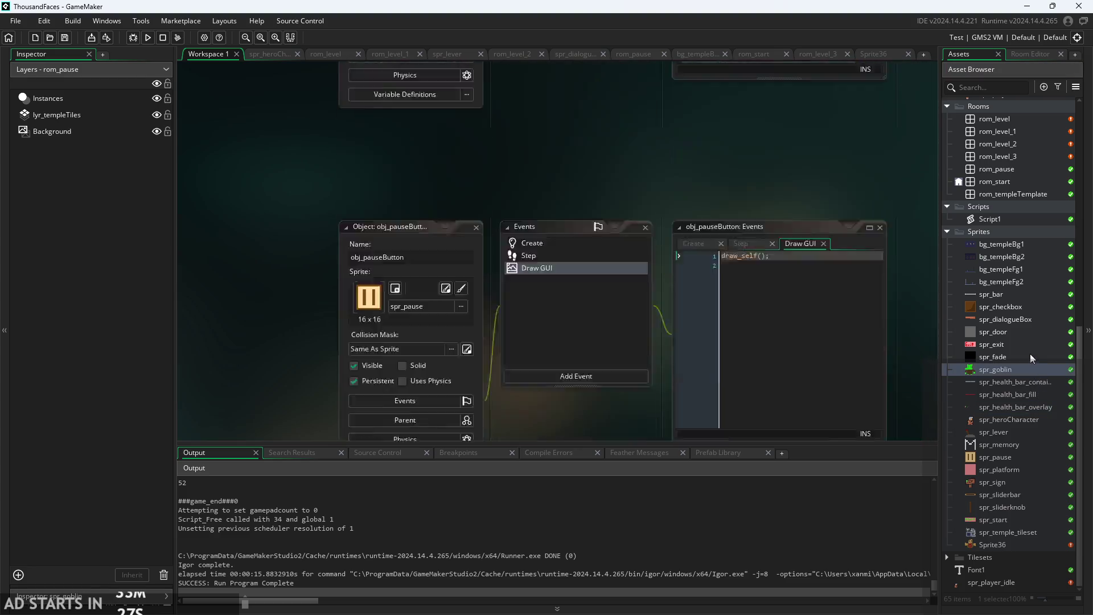
left_click(1026, 344)
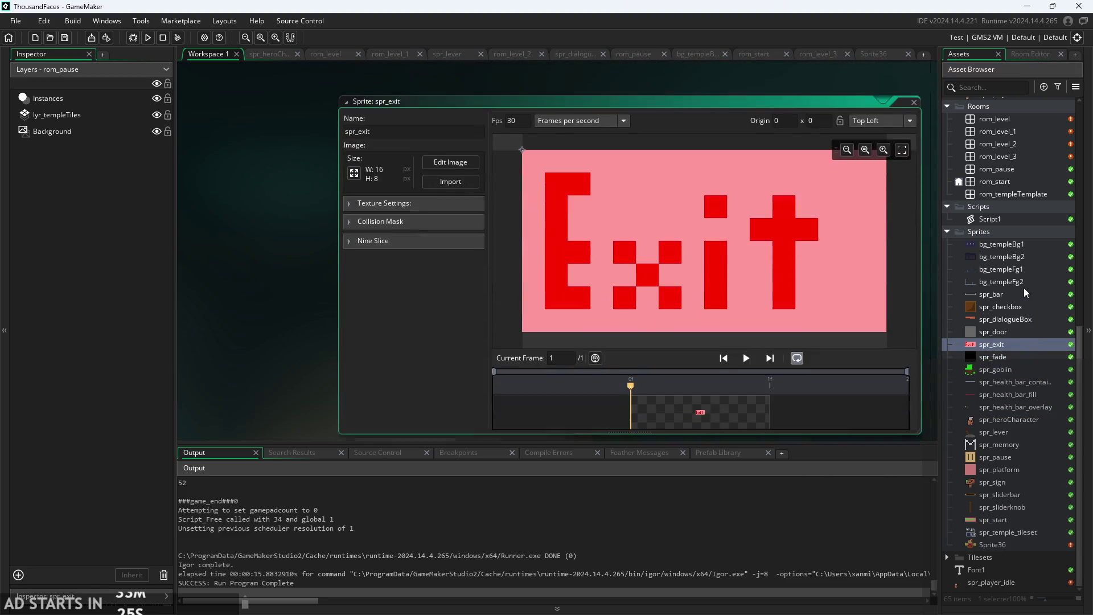
left_click(1023, 295)
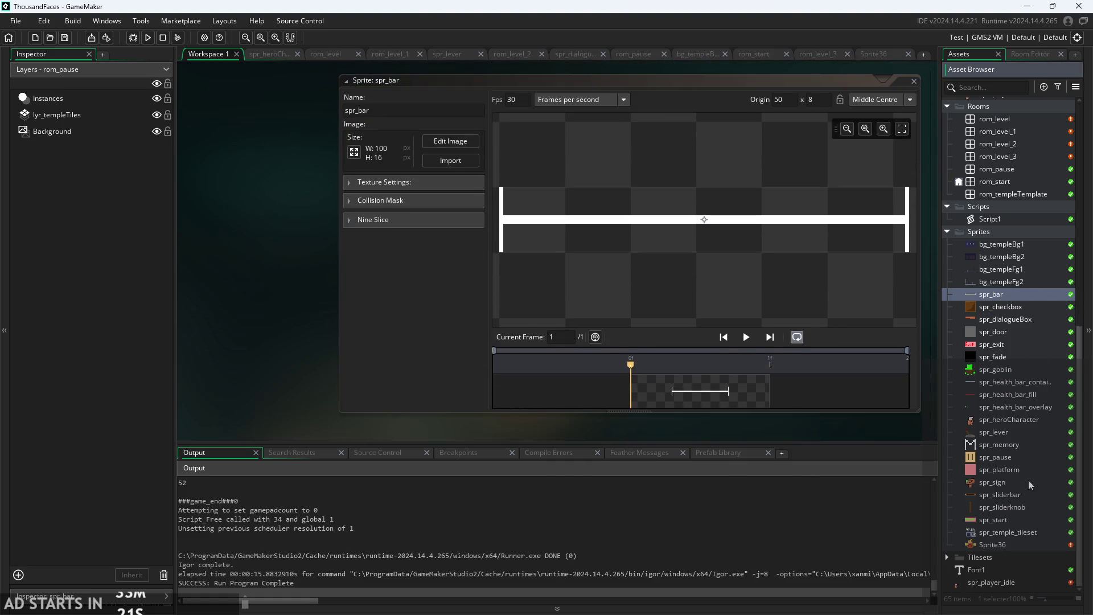
left_click(1025, 496)
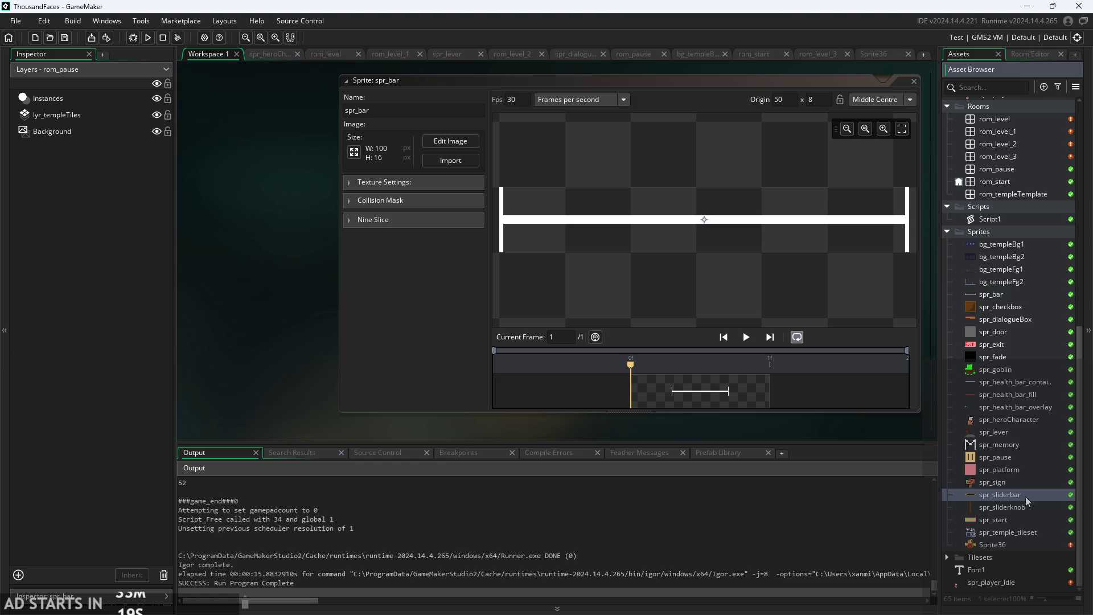
left_click(992, 259)
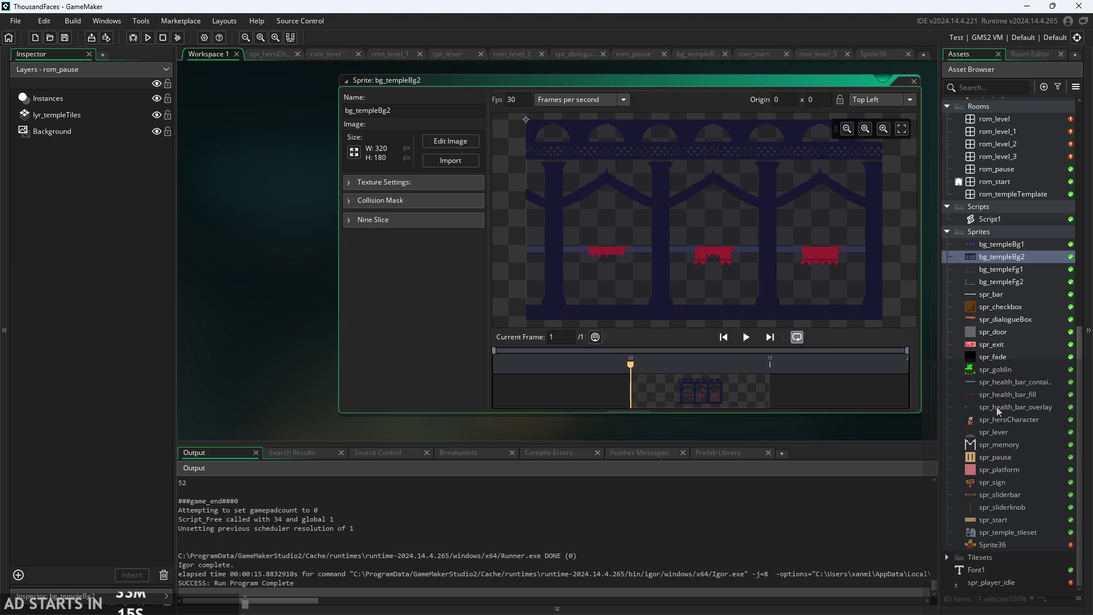
Rename the target-dummy sprite Sprite36 to spr_dummy.
left_click(1002, 543)
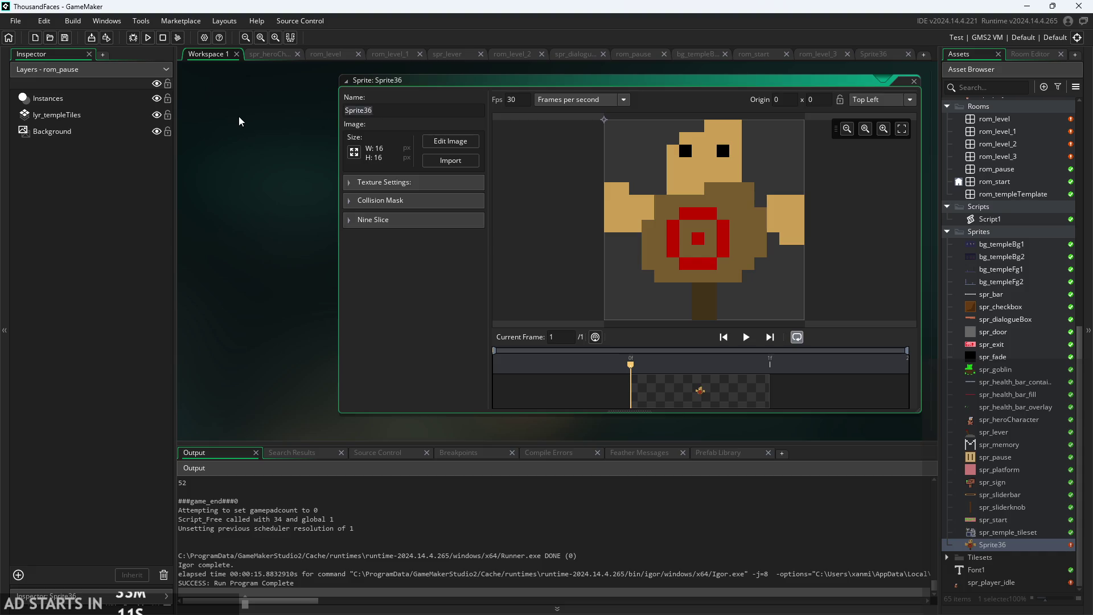
type("spr_dumm")
type("y")
key("Return")
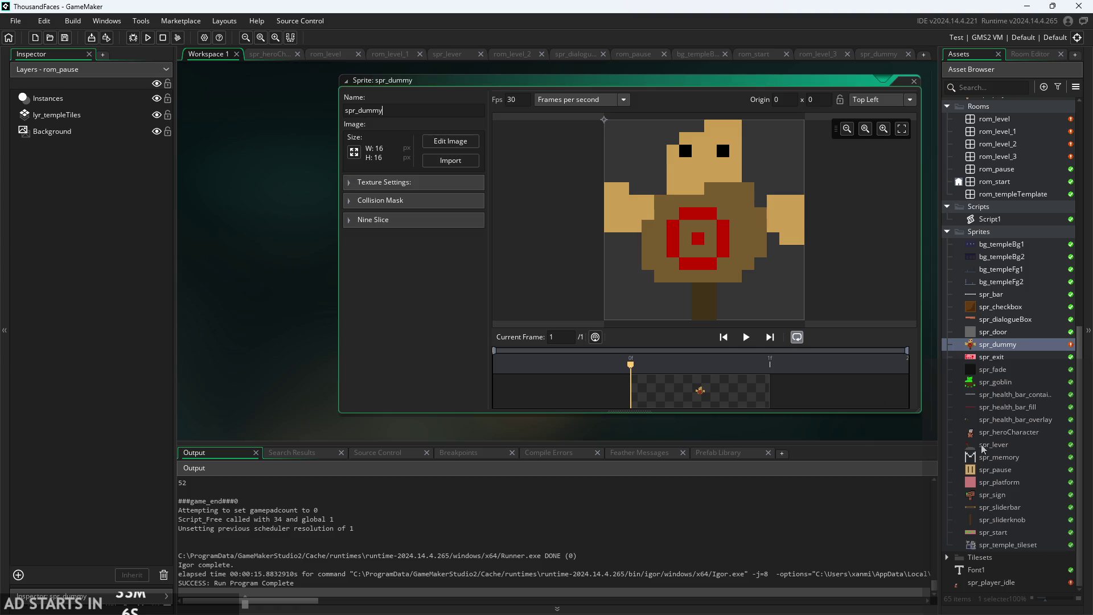
double_click(1000, 582)
Delete the spr_player_idle sprite.
right_click(1000, 583)
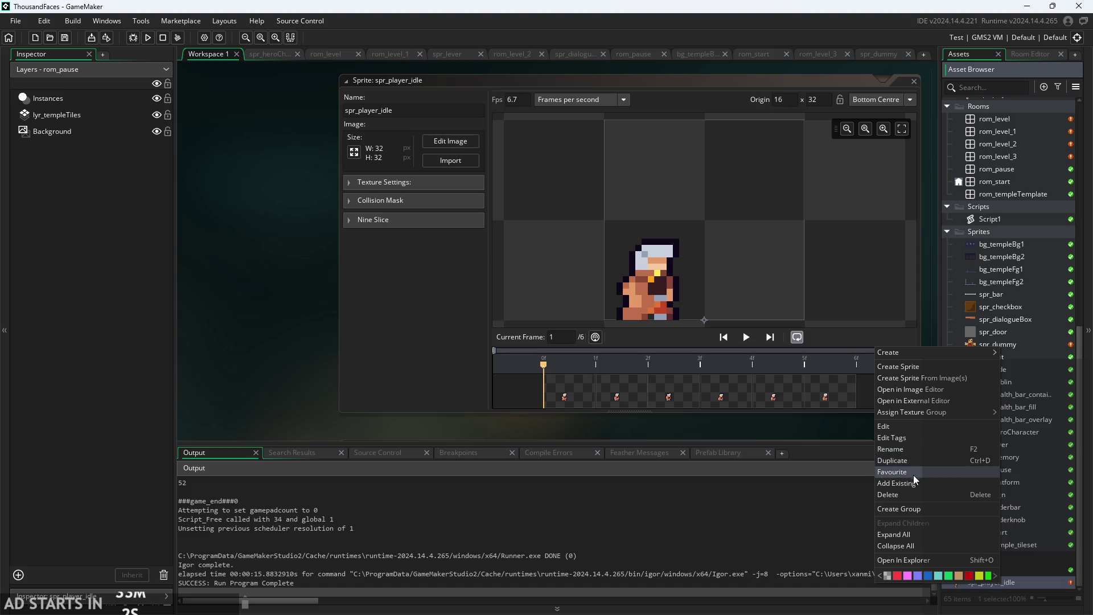
left_click(917, 497)
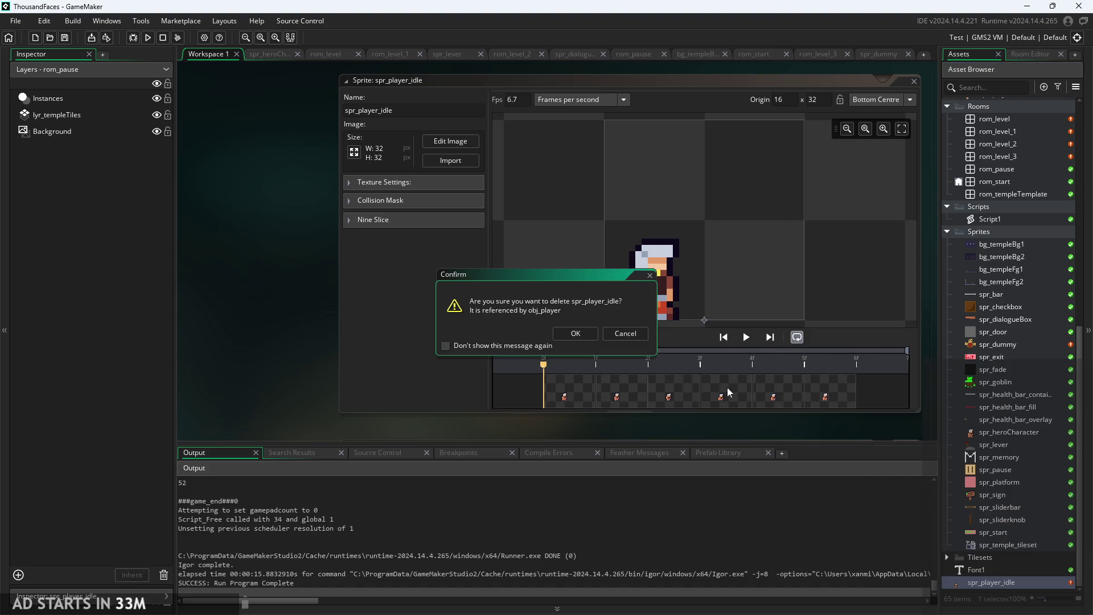
left_click(559, 333)
Check that Sprite30 is empty, delete it, then open the obj_dummy object.
scroll(1007, 463, "up", 4)
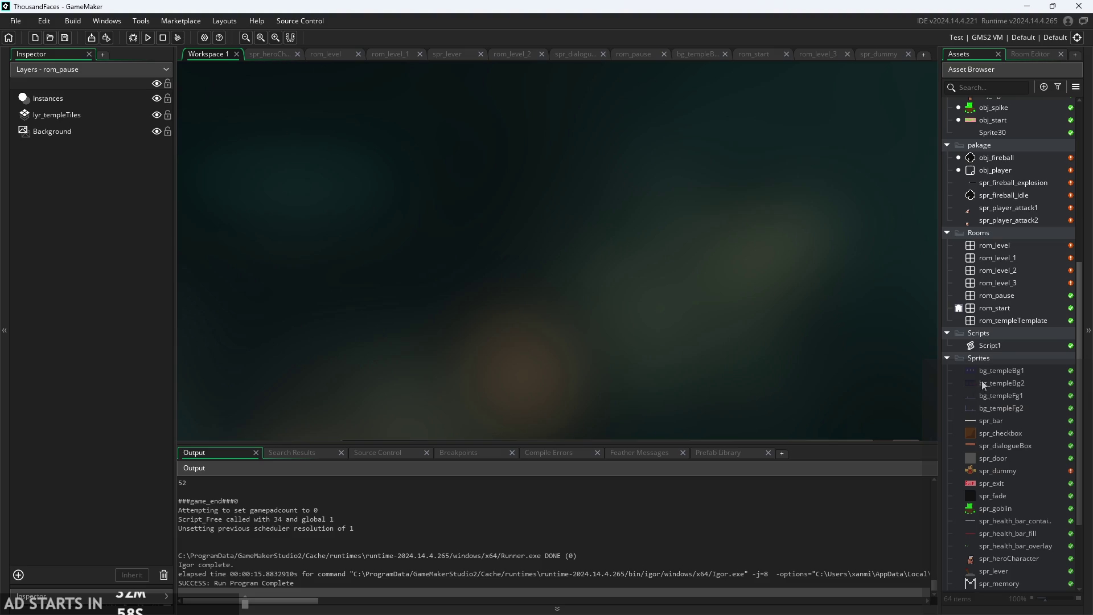
scroll(1009, 297, "up", 5)
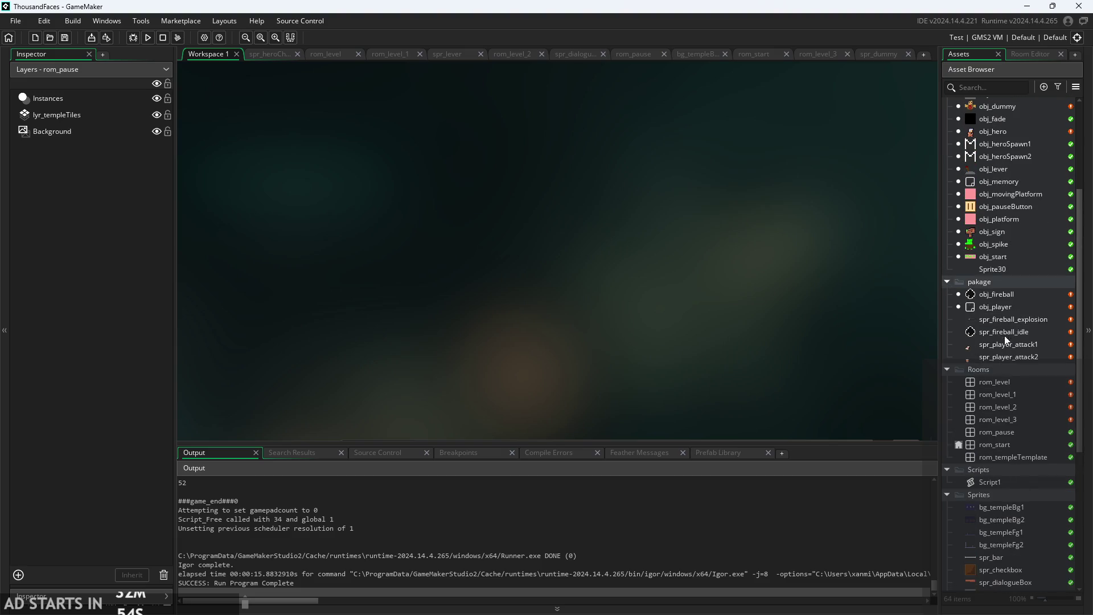
scroll(1001, 297, "up", 4)
scroll(1022, 401, "up", 1)
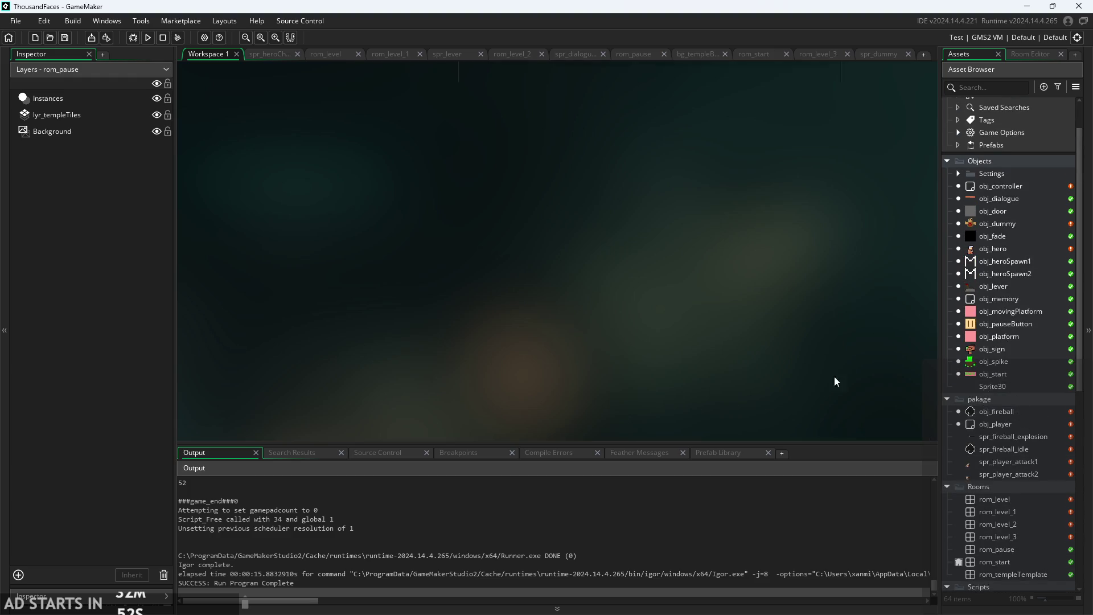
double_click(965, 390)
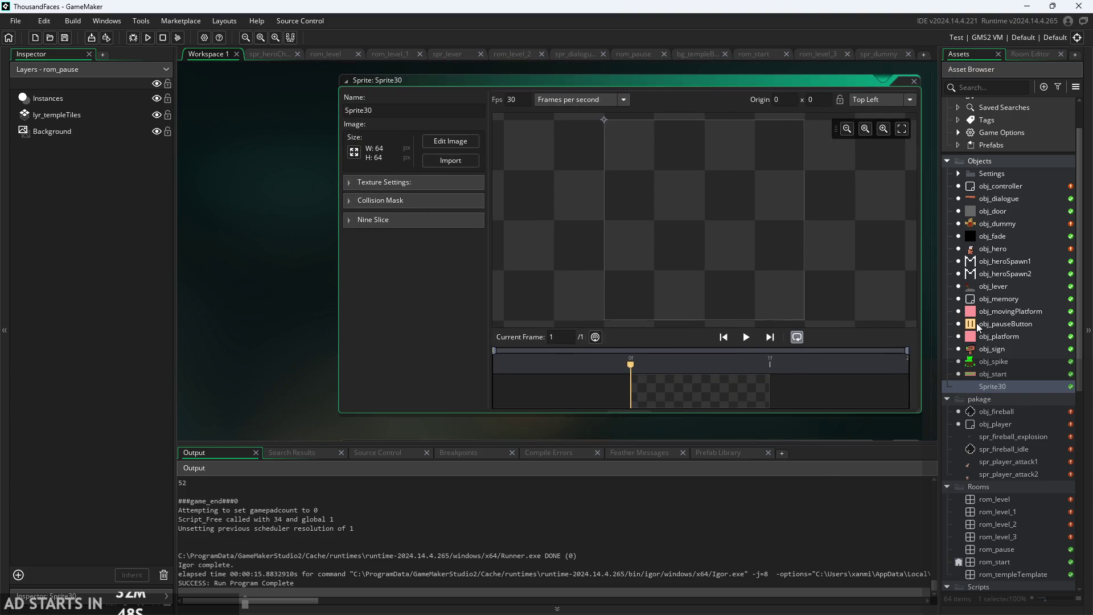
right_click(1003, 387)
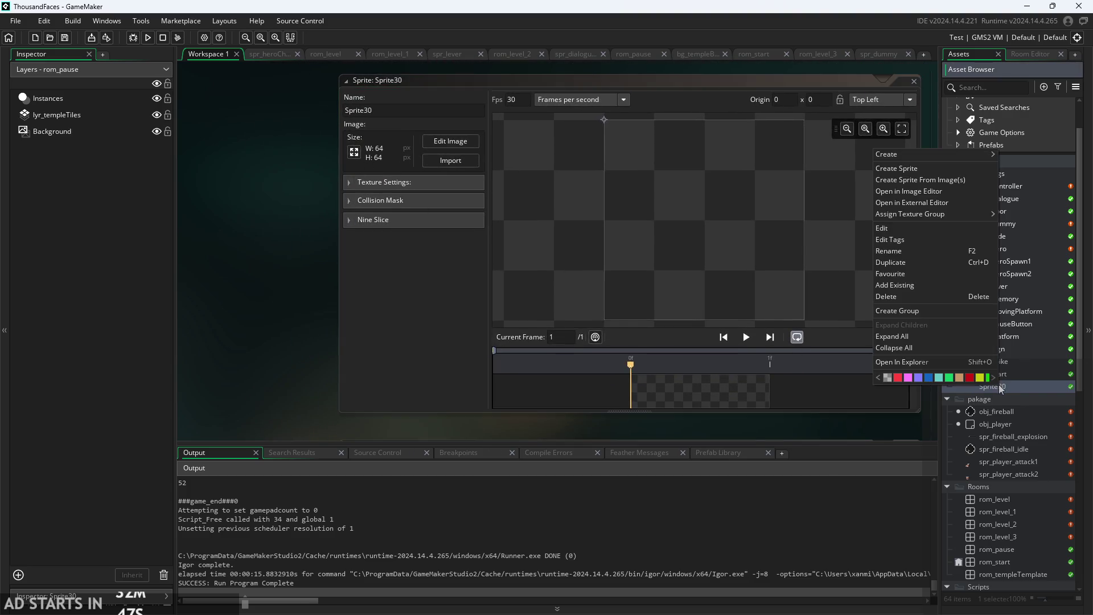
left_click(930, 297)
left_click(576, 333)
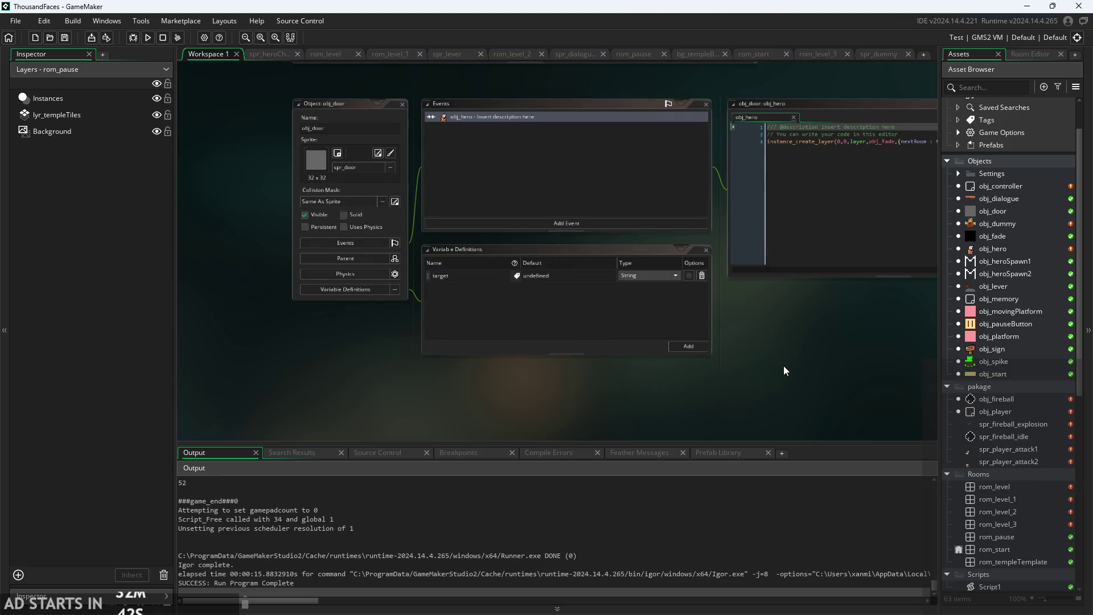
scroll(996, 371, "up", 2)
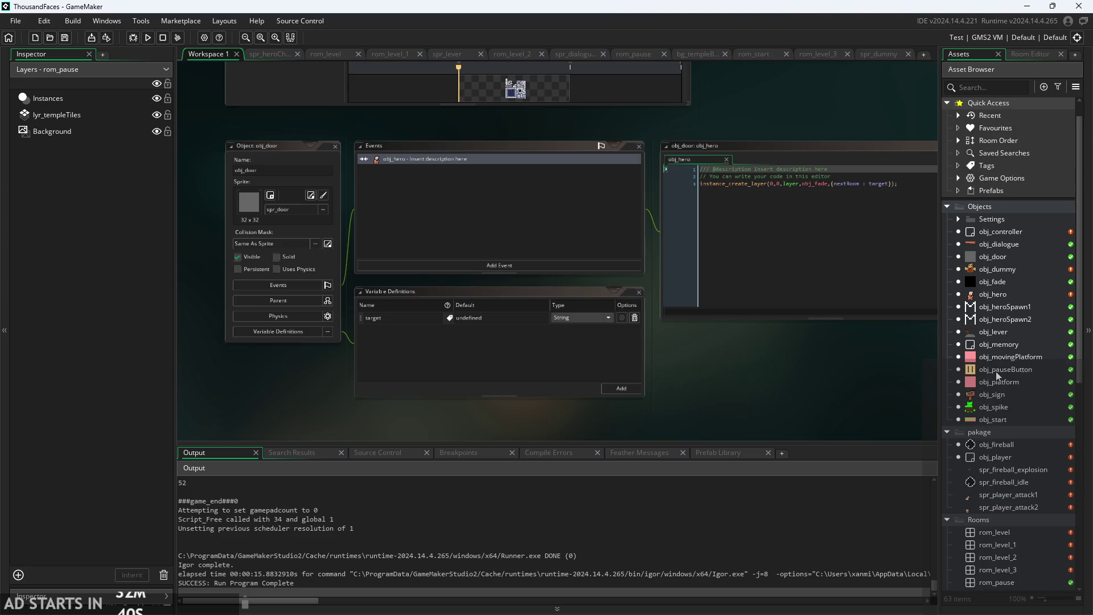
double_click(999, 271)
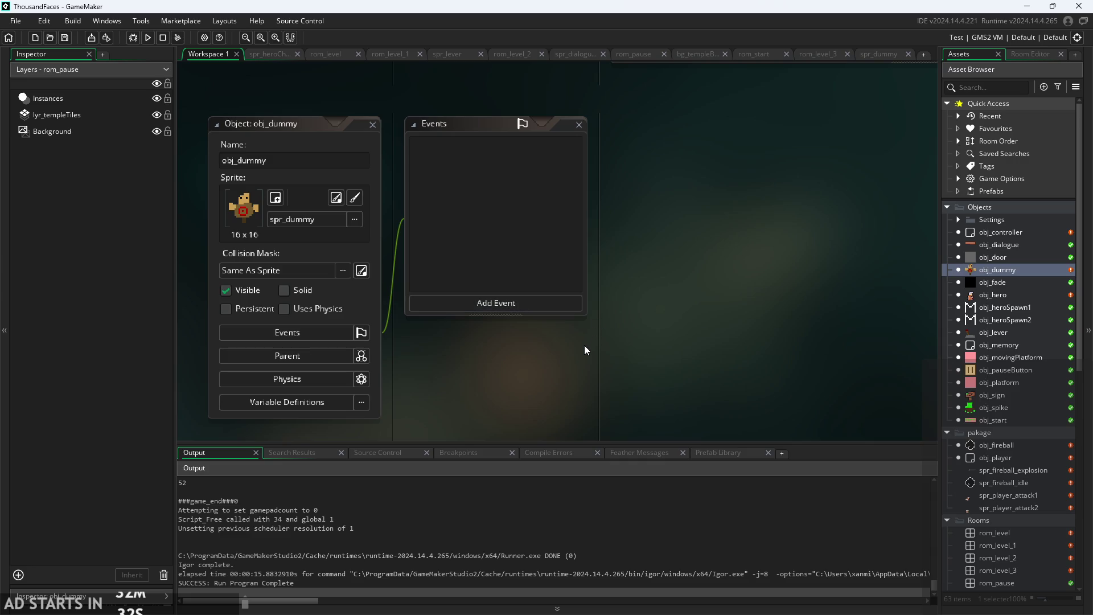
Add a Create event to obj_dummy containing attacked = false;.
left_click(483, 306)
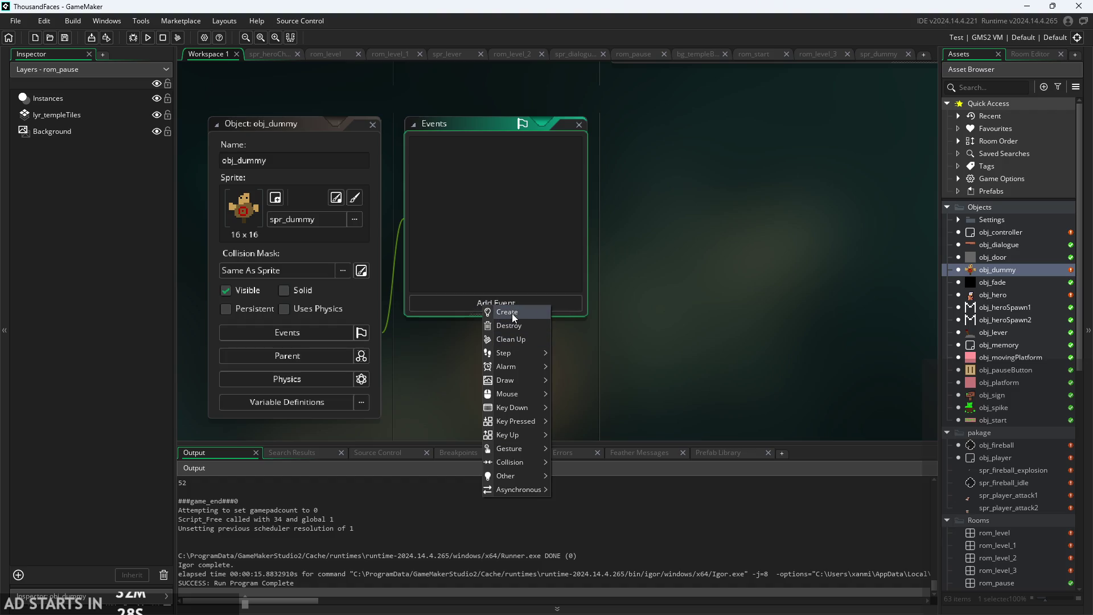
left_click(511, 313)
key("ctrl+a")
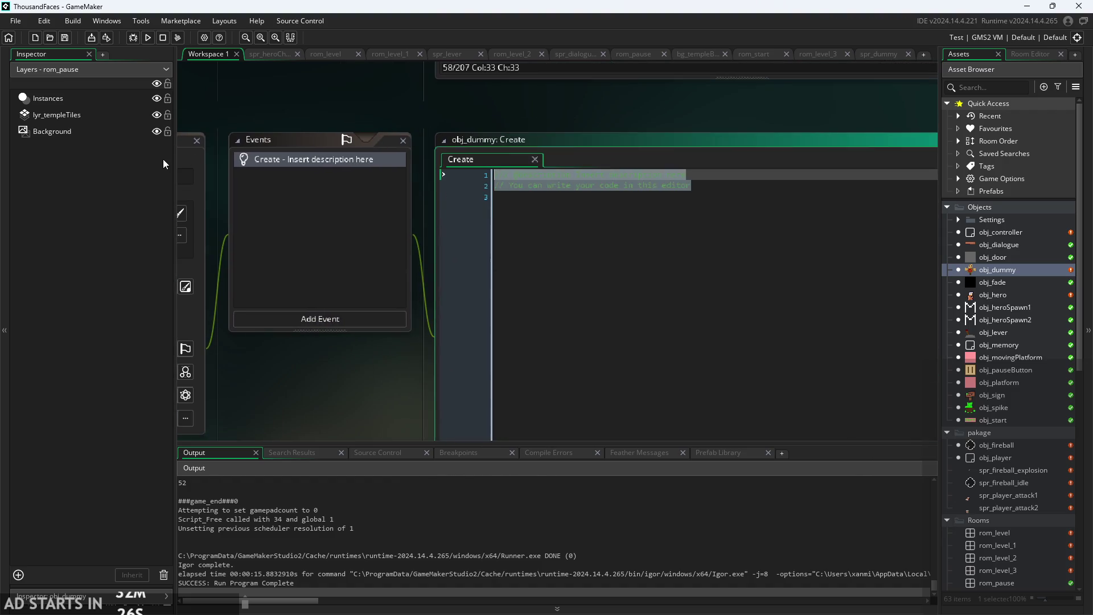
type("attack")
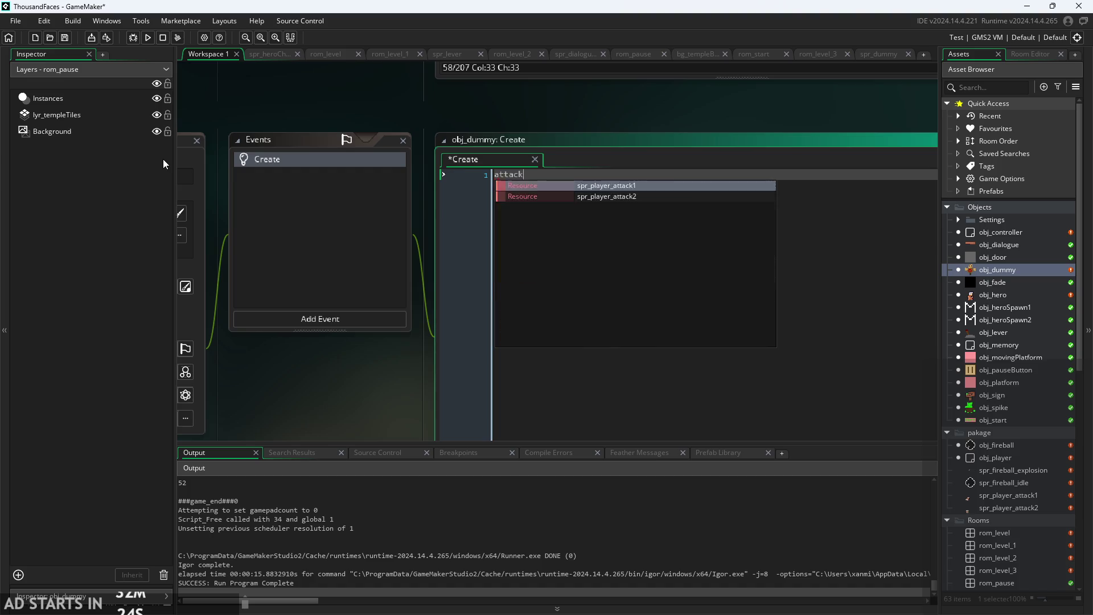
type("ed = false;")
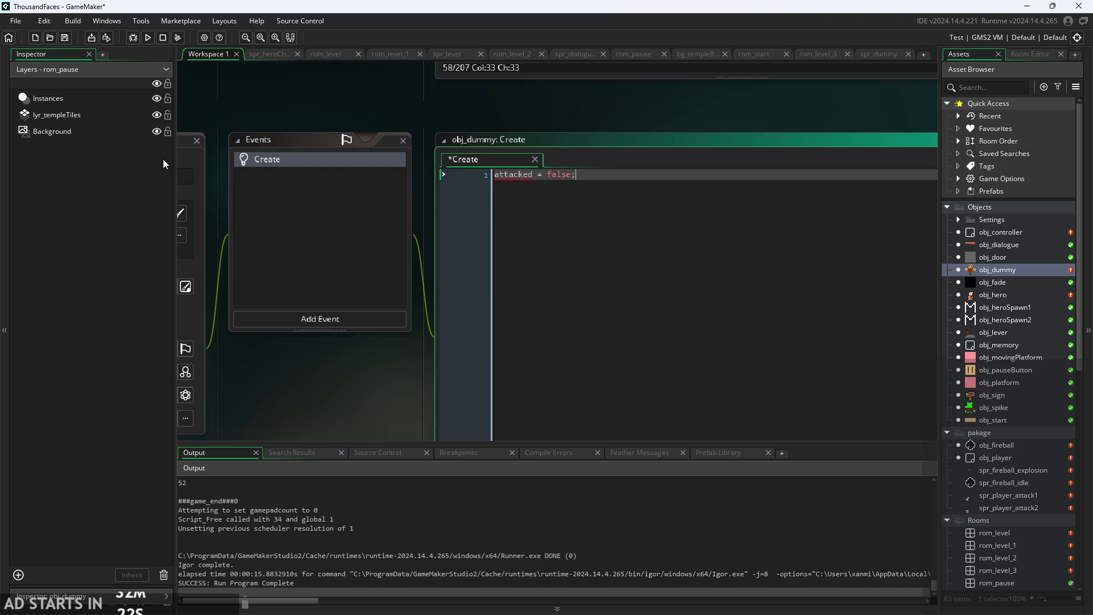
Add a Step event, clear its default code and begin an if( statement.
left_click(388, 316)
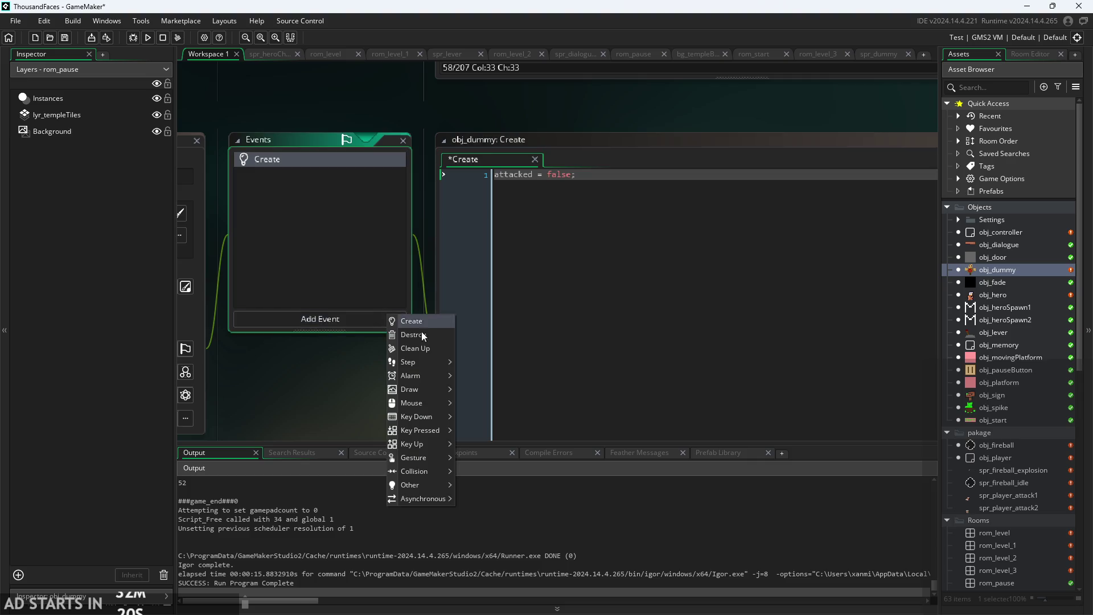
mouse_move(430, 364)
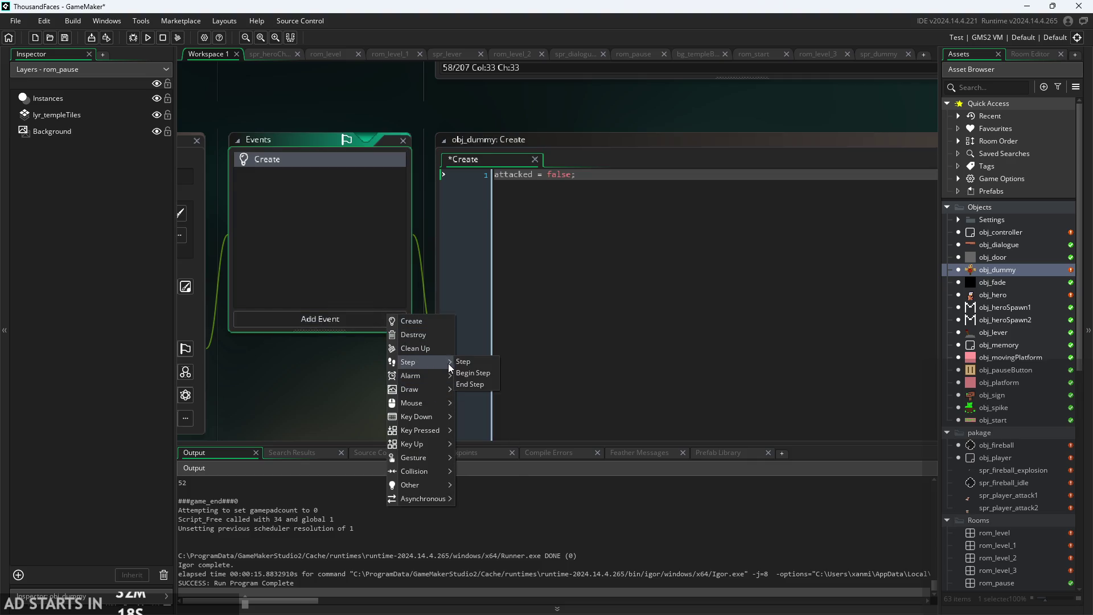
left_click(476, 362)
key("ctrl+a")
key("BackSpace")
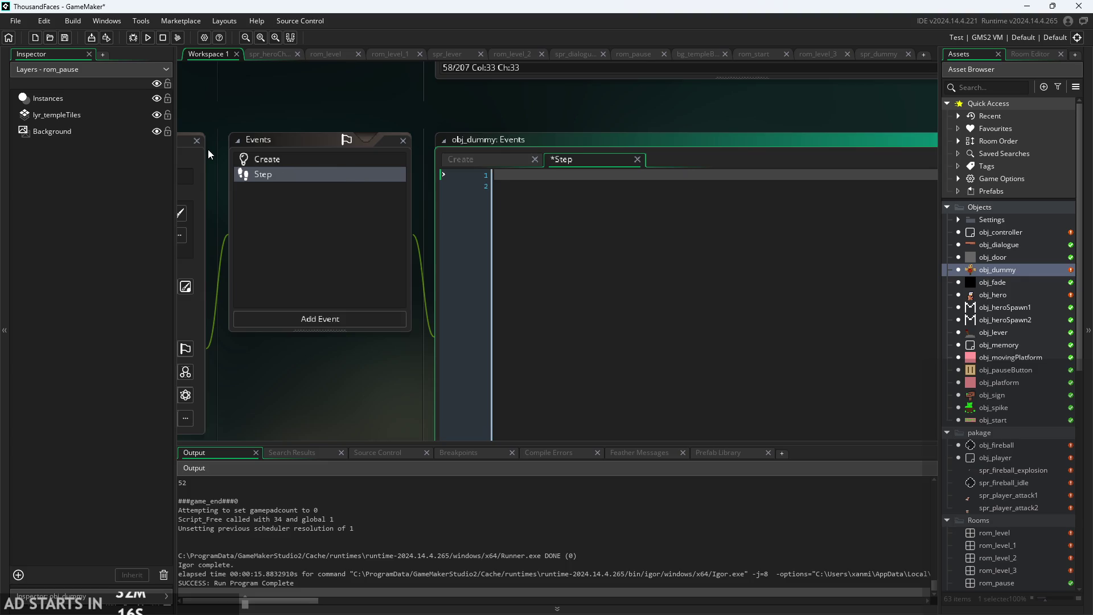
key("BackSpace")
key("BackSpace")
key("BackSpace")
left_click_drag(735, 88, 690, 112)
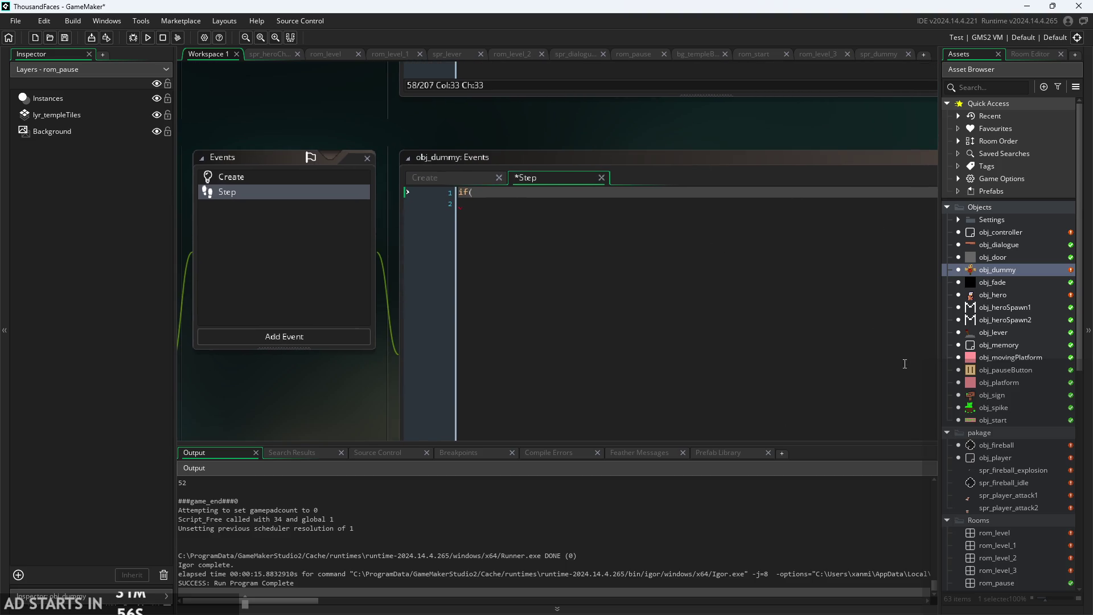
scroll(1031, 431, "down", 9)
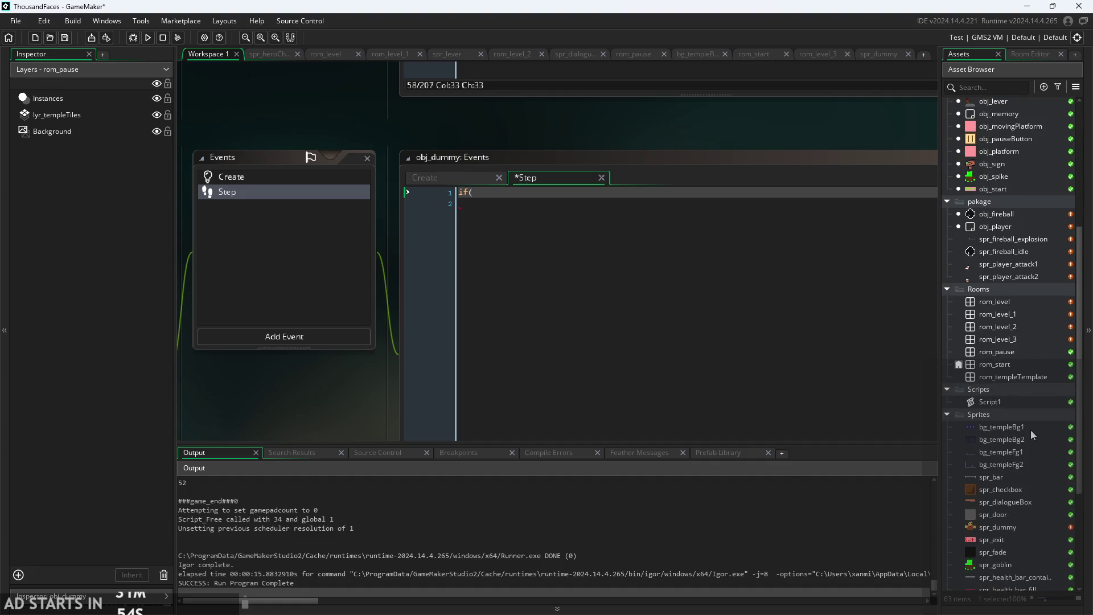
scroll(1007, 308, "up", 4)
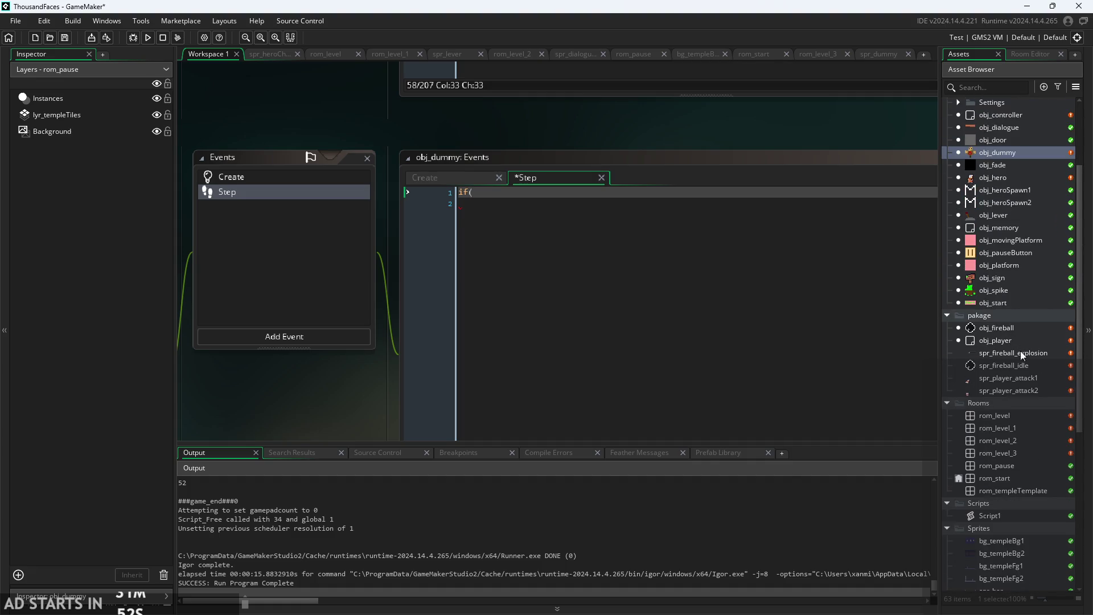
scroll(1019, 358, "down", 3)
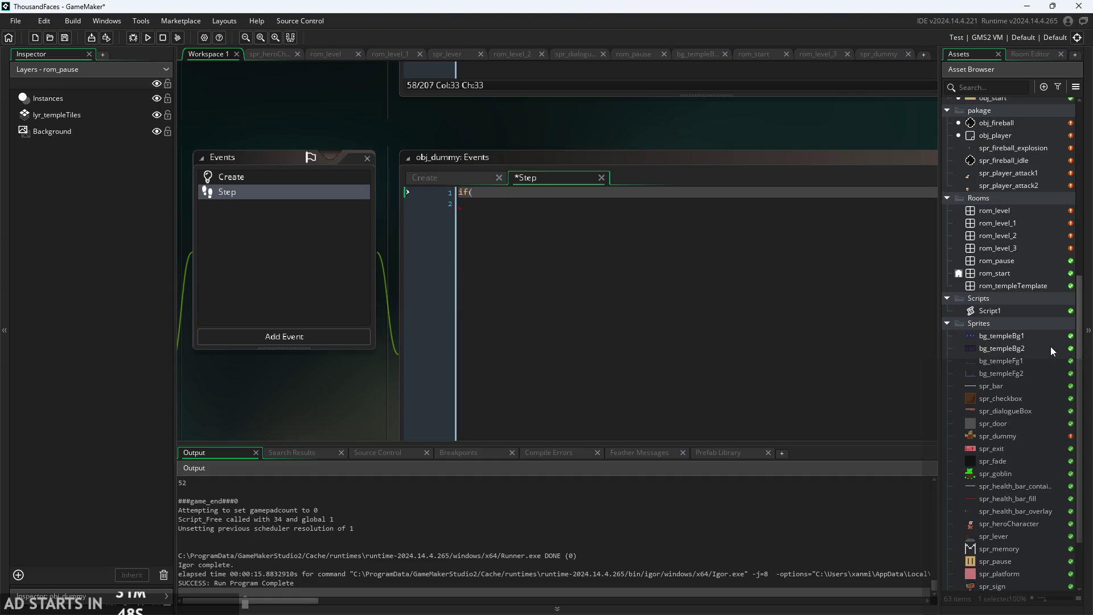
scroll(1022, 333, "down", 1)
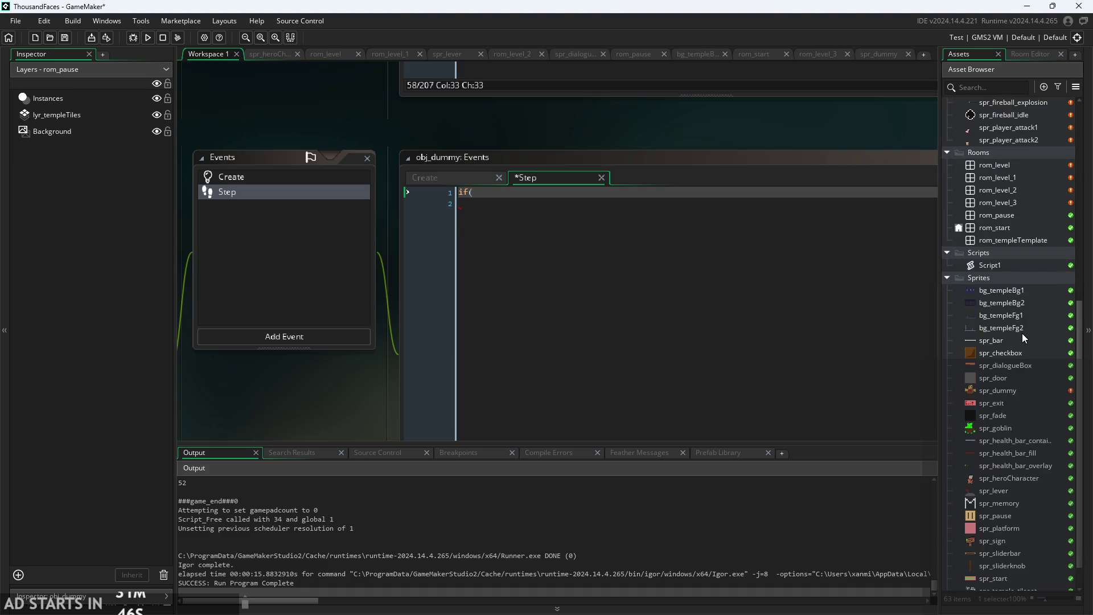
scroll(1022, 335, "up", 1)
key("alt+Tab")
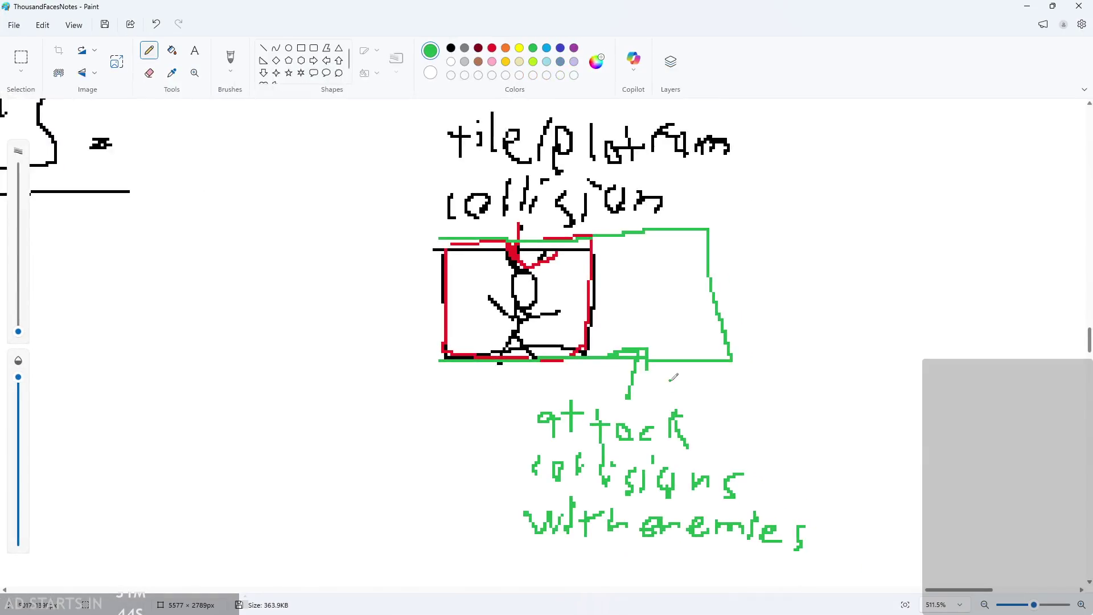
Switch the pencil to black and write the heading "masks:" in the notes.
scroll(905, 391, "down", 3)
scroll(1026, 382, "up", 5, "ctrl")
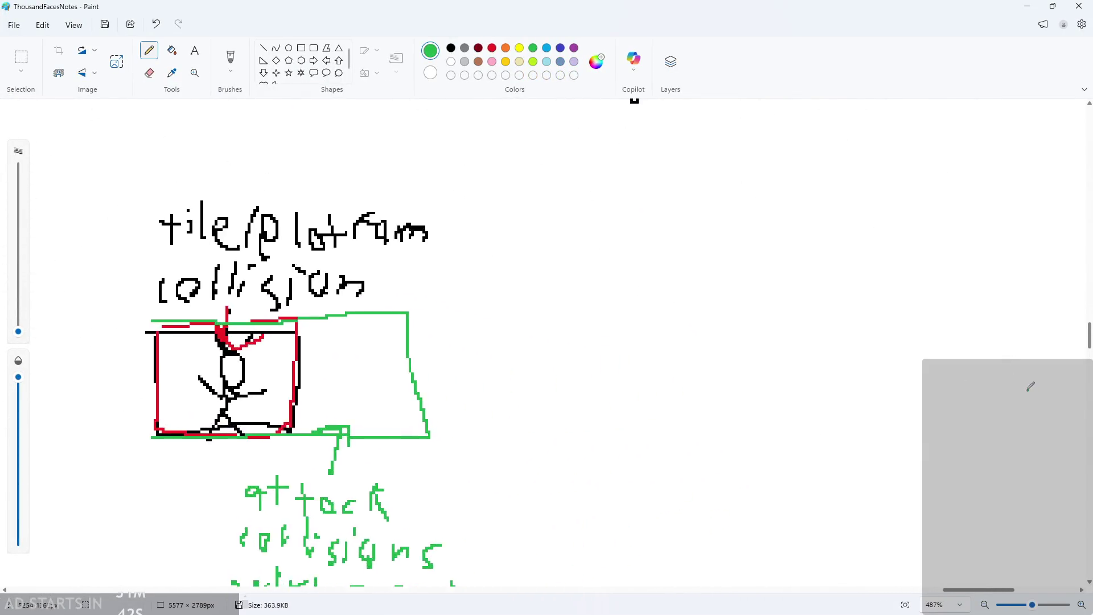
left_click_drag(510, 267, 500, 268)
key("ctrl+z")
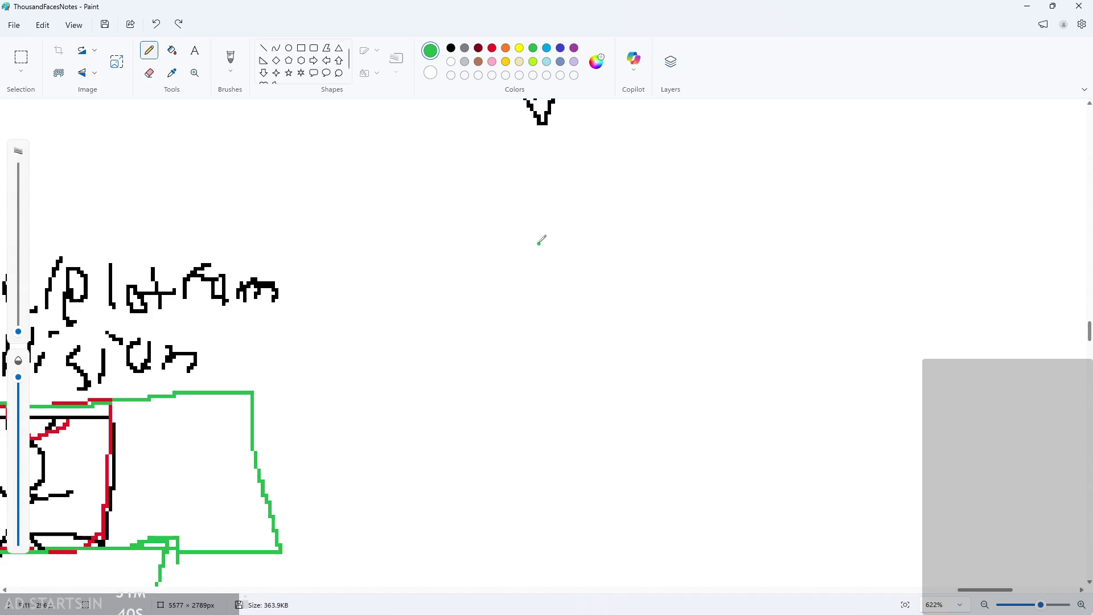
left_click(453, 46)
scroll(527, 251, "up", 1, "ctrl")
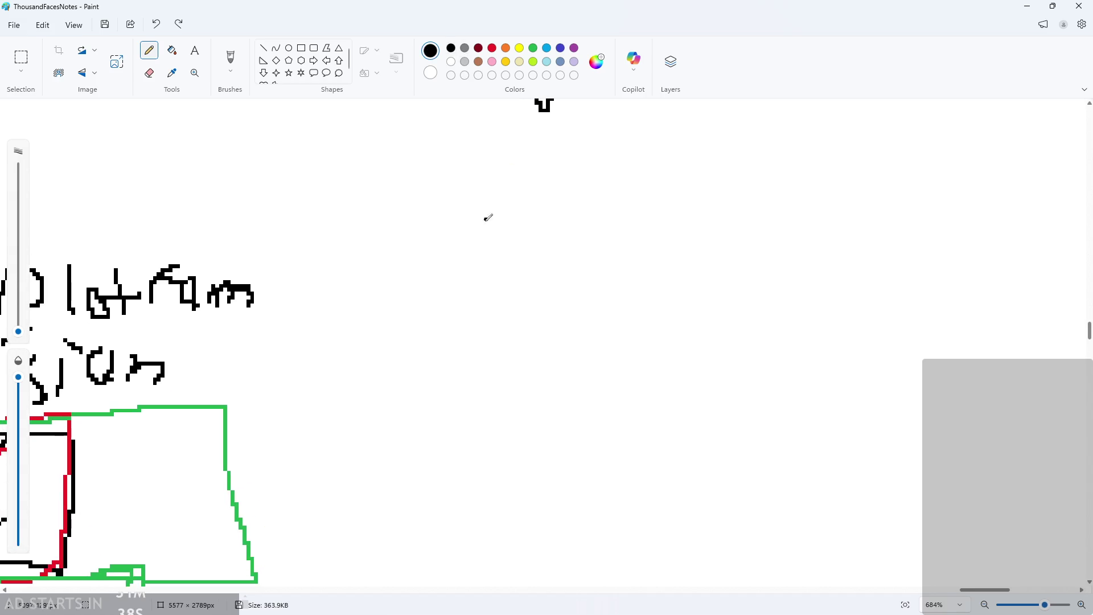
mouse_move(485, 218)
left_mouse_down()
mouse_move(521, 242)
mouse_move(596, 239)
mouse_move(568, 246)
mouse_move(570, 261)
left_mouse_up()
key("ctrl+z")
key("ctrl+z")
key("ctrl+z")
left_click_drag(607, 216, 606, 272)
mouse_move(601, 242)
left_mouse_down()
mouse_move(625, 237)
mouse_move(626, 262)
left_mouse_up()
left_click_drag(646, 234, 631, 263)
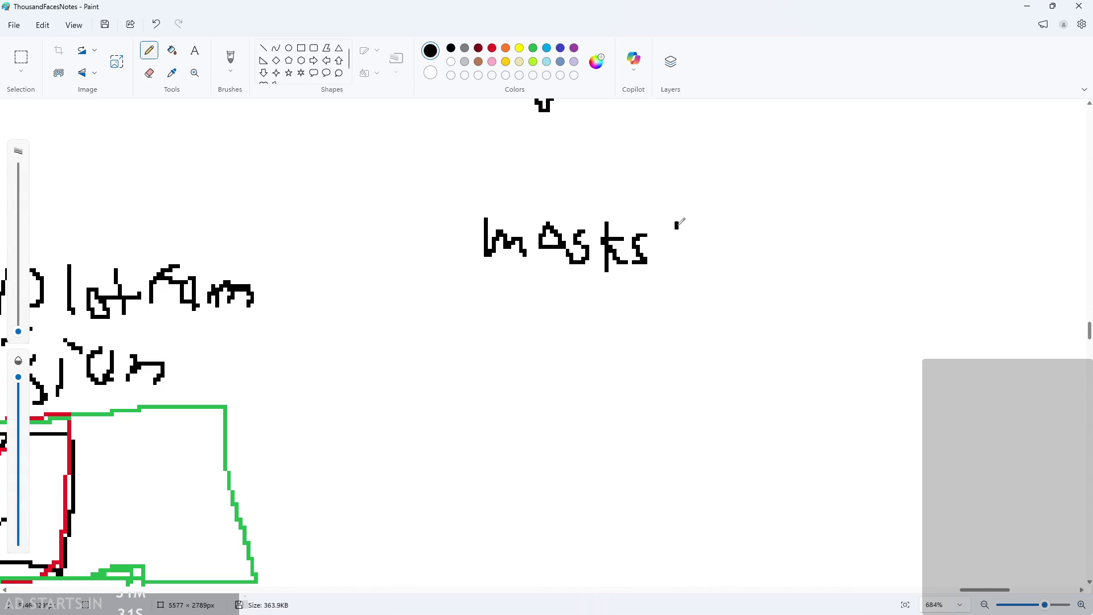
scroll(730, 228, "up", 3)
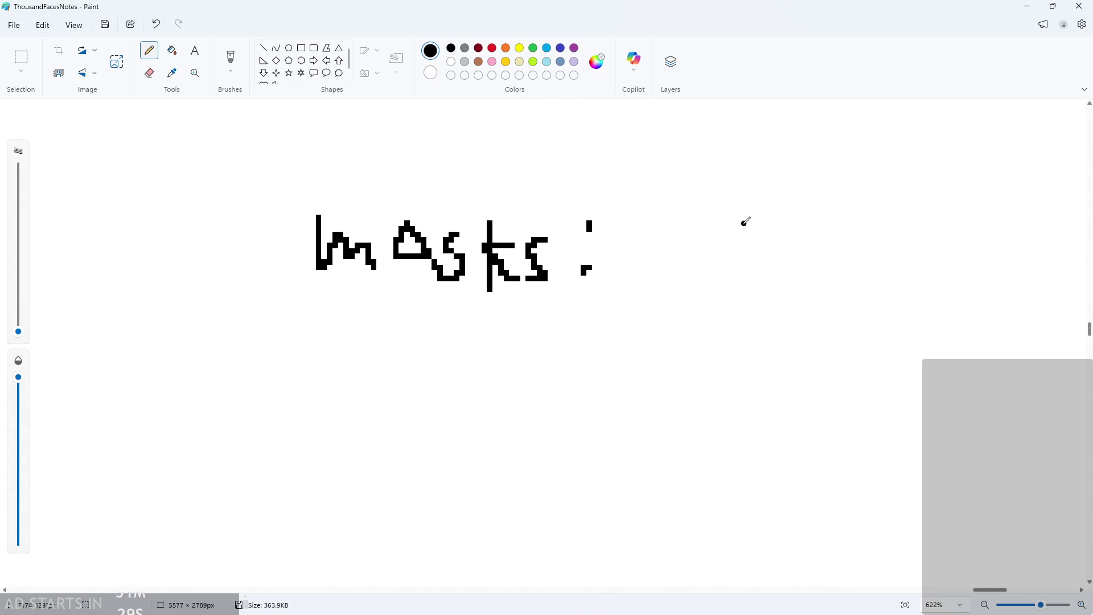
scroll(662, 266, "down", 2)
Write atk1 and draw its 2x2 grid with the lower-right cell hatched.
left_click_drag(649, 246, 701, 263)
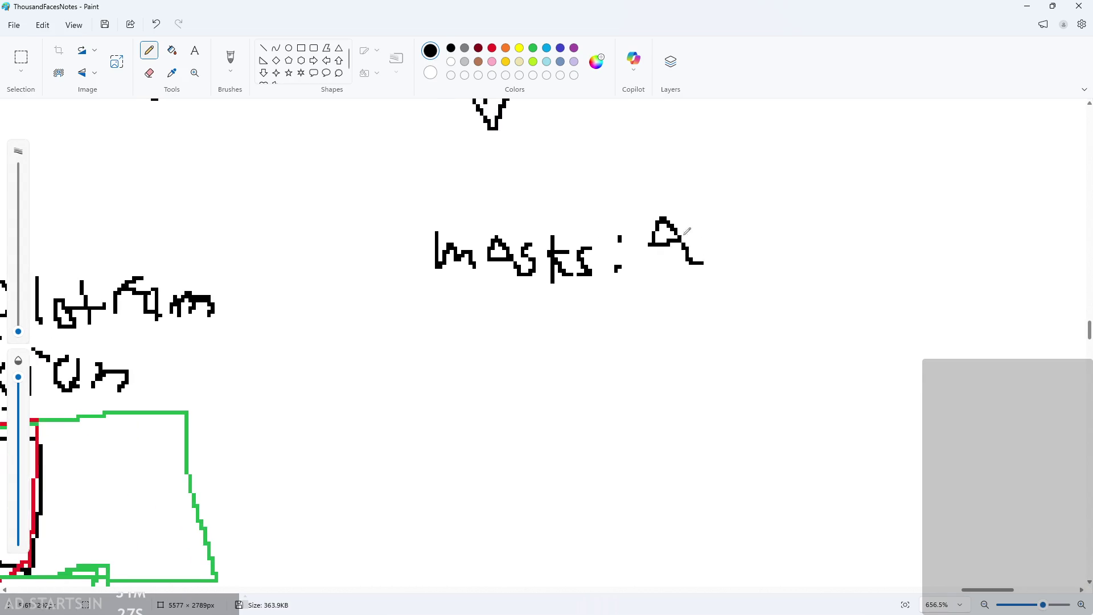
left_click_drag(722, 214, 732, 256)
left_click_drag(708, 233, 744, 226)
mouse_move(755, 210)
left_mouse_down()
mouse_move(765, 236)
mouse_move(781, 229)
left_mouse_up()
left_click_drag(760, 253, 777, 271)
mouse_move(799, 234)
left_mouse_down()
mouse_move(814, 207)
mouse_move(859, 261)
left_mouse_up()
scroll(974, 574, "right", 3)
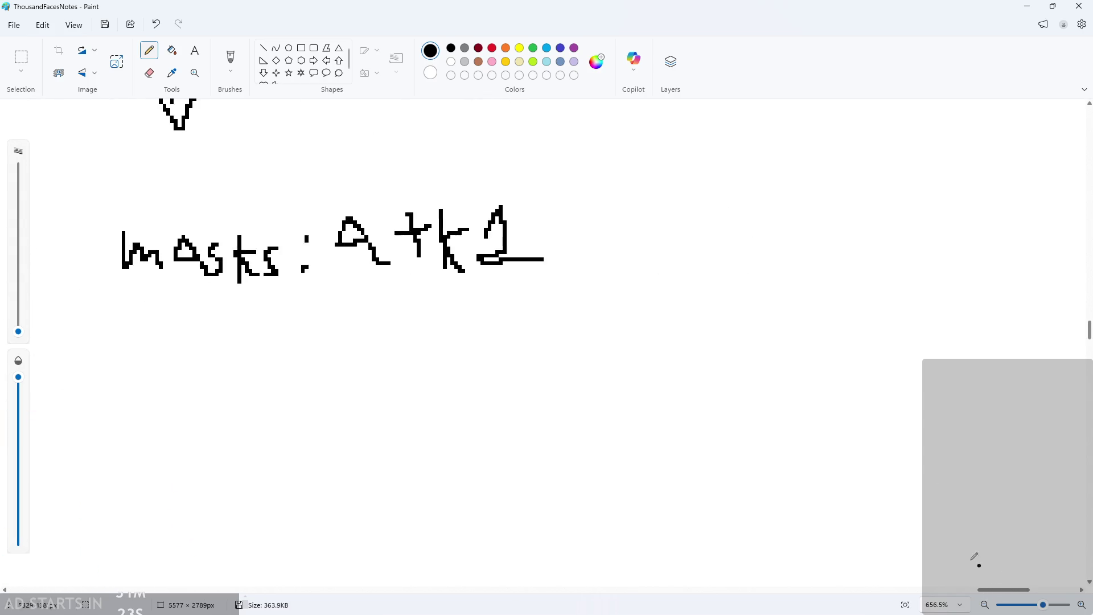
scroll(815, 398, "down", 1)
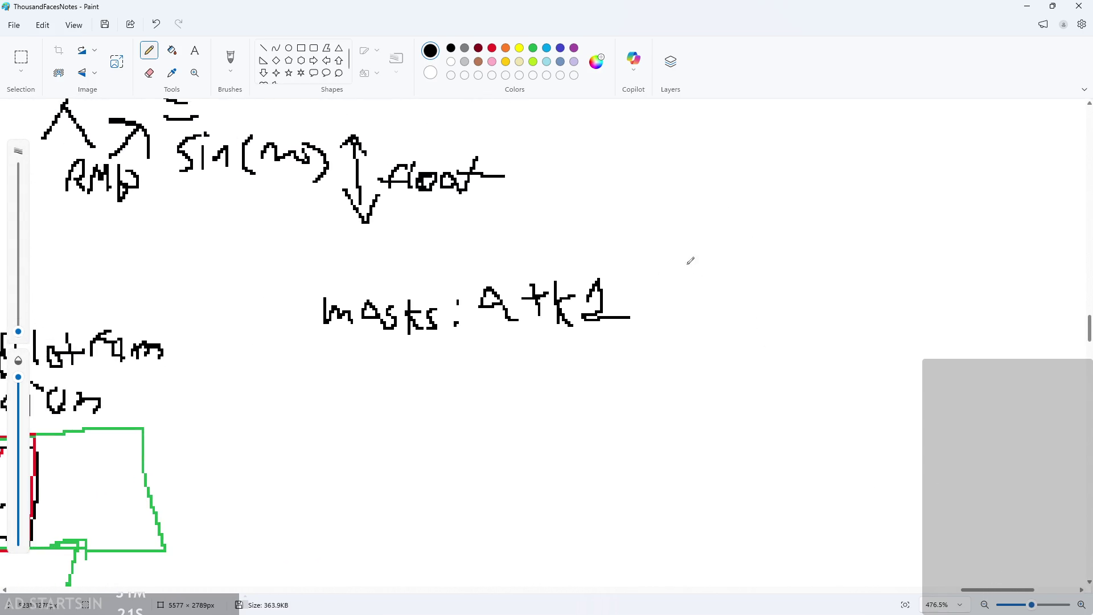
mouse_move(660, 192)
left_mouse_down()
mouse_move(786, 343)
mouse_move(852, 190)
mouse_move(646, 197)
left_mouse_up()
left_click_drag(656, 271, 884, 281)
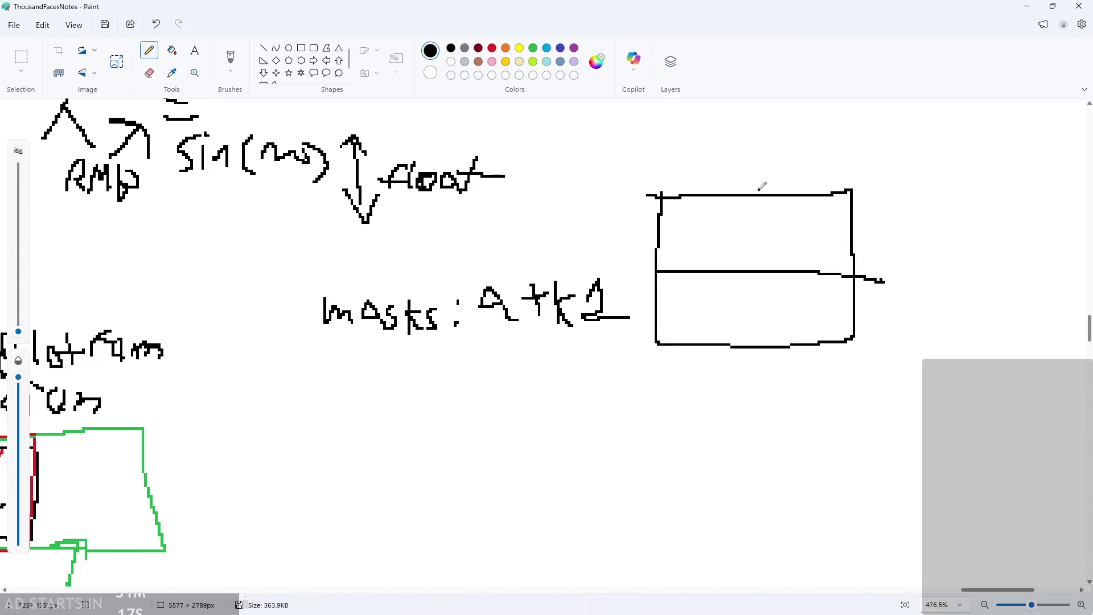
left_click_drag(752, 194, 754, 363)
mouse_move(756, 272)
left_mouse_down()
mouse_move(757, 296)
mouse_move(825, 282)
mouse_move(860, 307)
left_mouse_up()
Write atk2 below and draw its four-cell grid with hatching.
scroll(805, 346, "down", 1)
scroll(519, 339, "up", 1, "ctrl")
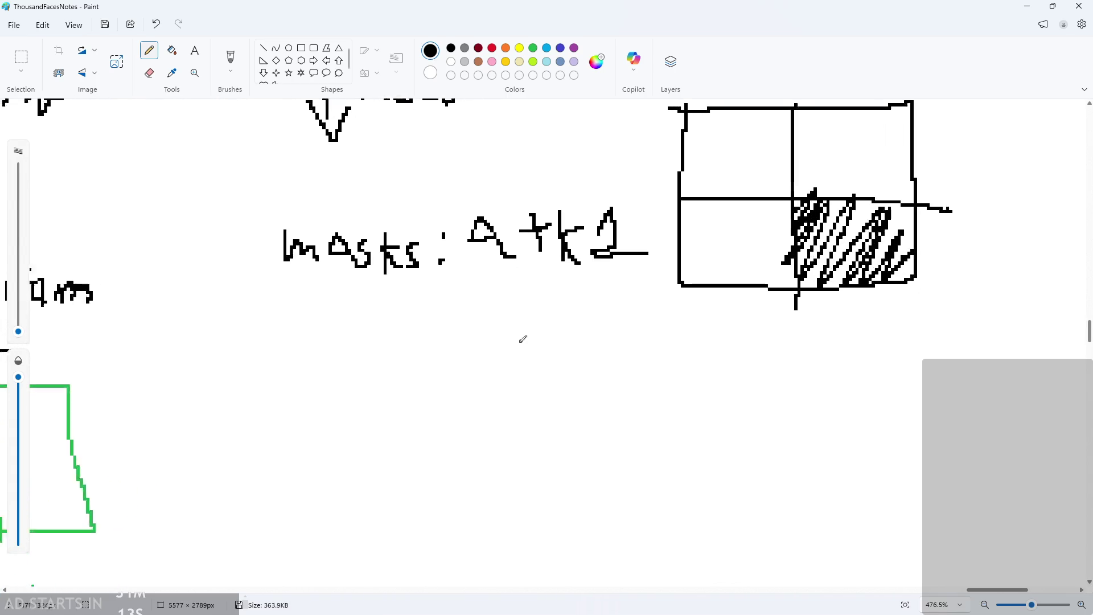
left_click_drag(488, 413, 483, 396)
left_click_drag(528, 367, 526, 423)
mouse_move(510, 398)
left_mouse_down()
mouse_move(550, 382)
mouse_move(553, 426)
left_mouse_up()
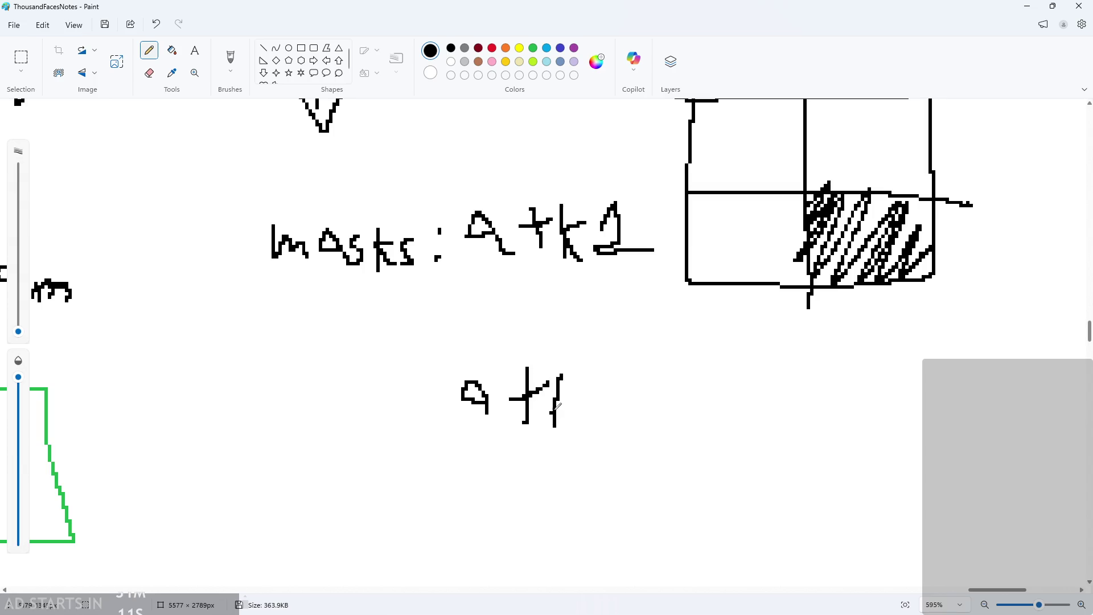
left_click_drag(579, 392, 564, 401)
left_click_drag(565, 401, 579, 429)
mouse_move(598, 383)
left_mouse_down()
mouse_move(646, 429)
mouse_move(696, 346)
mouse_move(862, 336)
mouse_move(734, 443)
mouse_move(689, 427)
left_mouse_up()
scroll(649, 427, "down", 2, "ctrl")
left_click_drag(782, 344, 783, 452)
left_click_drag(702, 406, 874, 385)
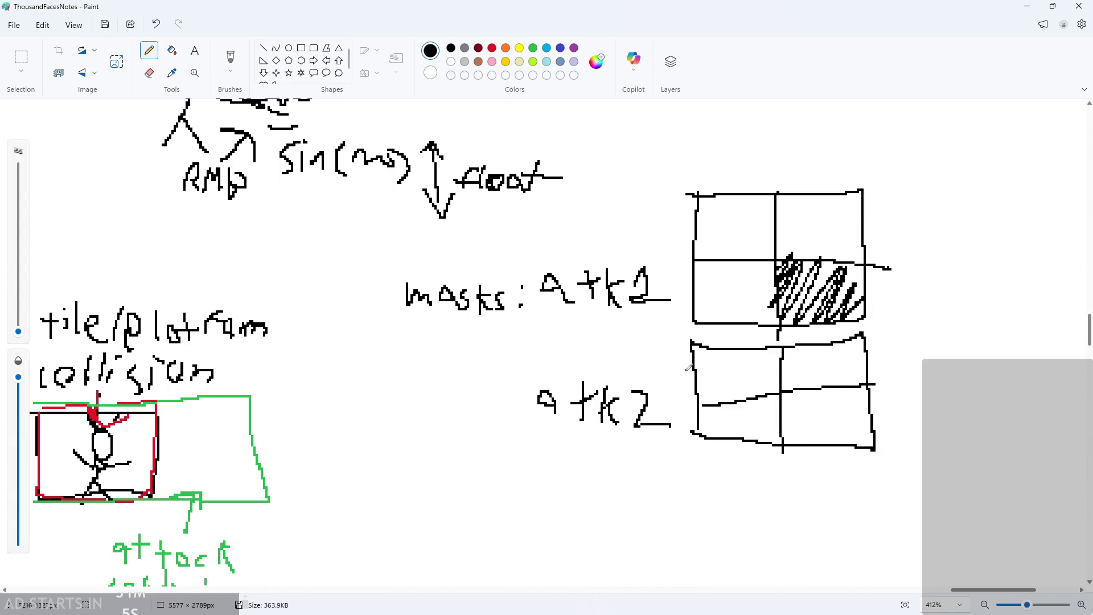
mouse_move(691, 341)
left_mouse_down()
mouse_move(780, 365)
mouse_move(849, 332)
mouse_move(860, 379)
mouse_move(779, 408)
mouse_move(831, 392)
mouse_move(863, 447)
left_mouse_up()
Mark the empty cells of the atk1 and atk2 grids with 0.
scroll(945, 439, "down", 1)
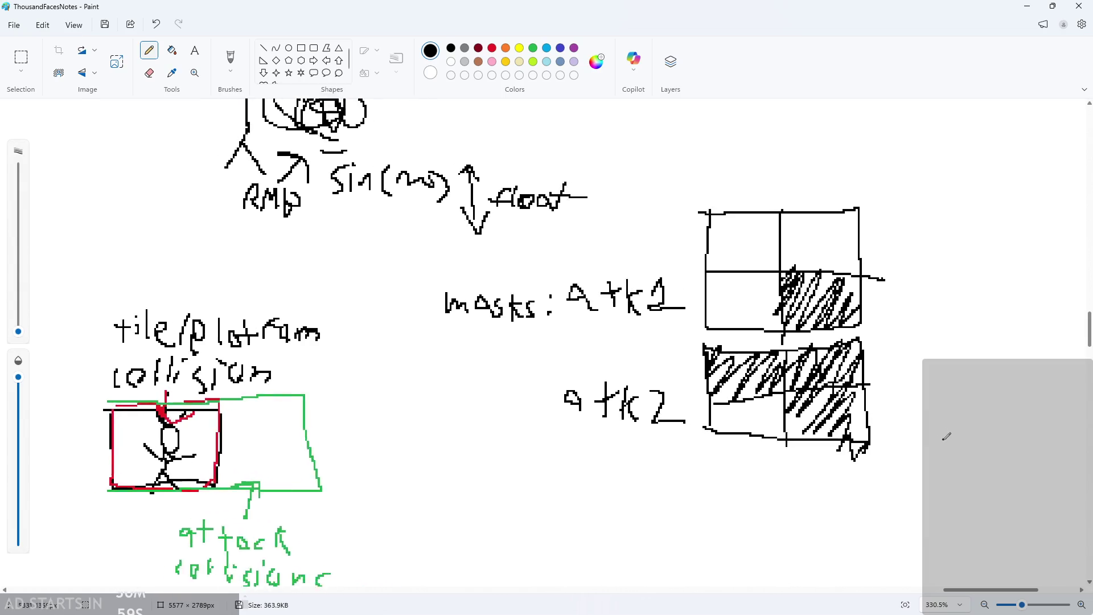
scroll(900, 421, "up", 4)
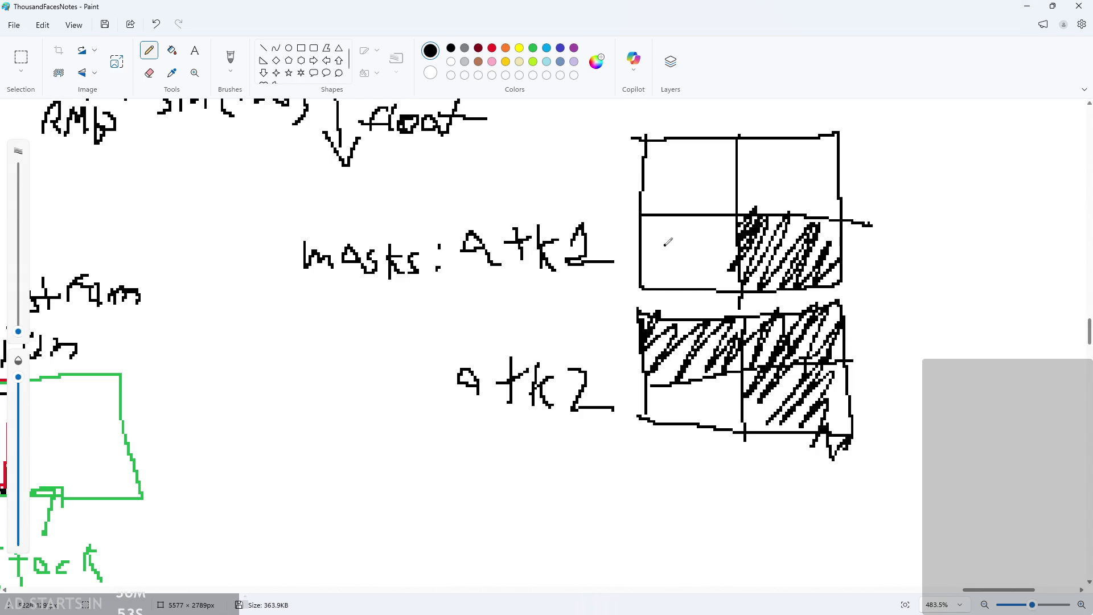
mouse_move(696, 250)
left_mouse_down()
mouse_move(679, 275)
mouse_move(699, 253)
left_mouse_up()
mouse_move(692, 389)
left_mouse_down()
mouse_move(681, 408)
mouse_move(683, 391)
left_mouse_up()
scroll(736, 369, "down", 3)
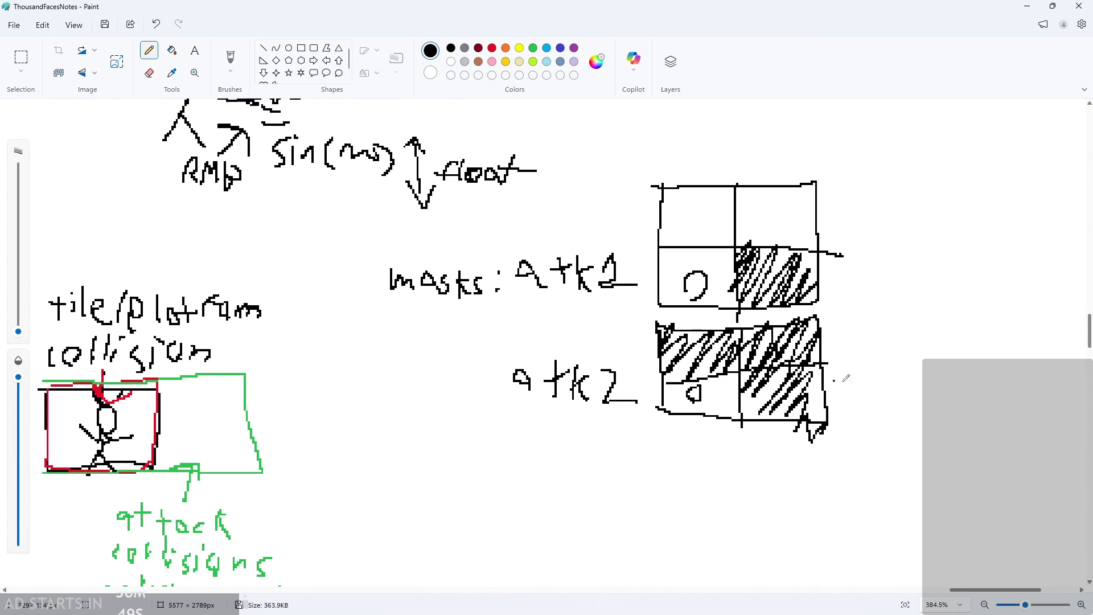
left_click(1027, 7)
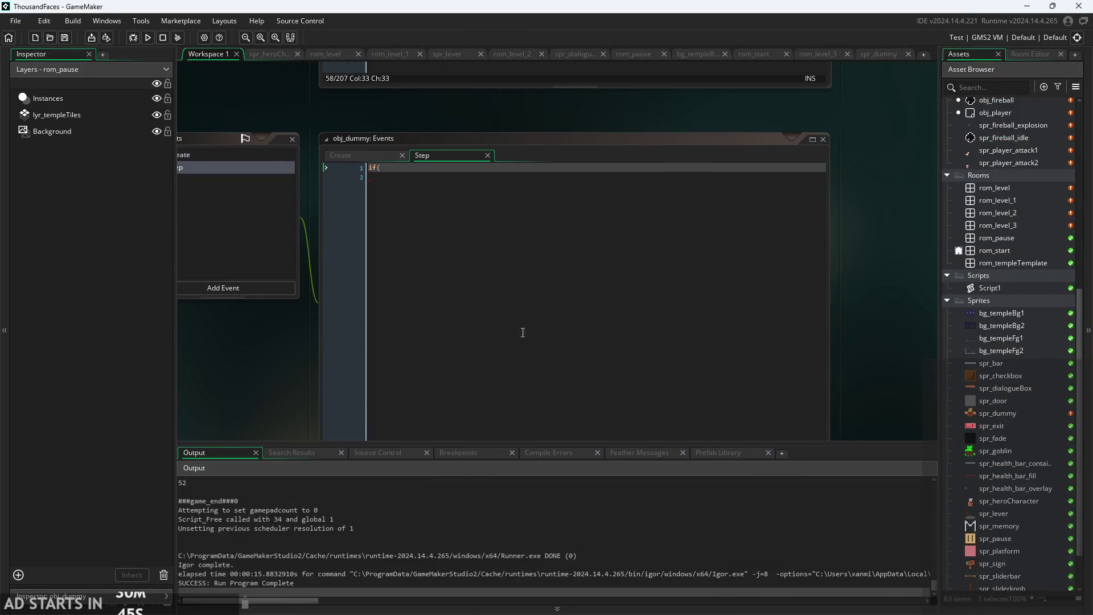
Open the obj_hitbox object and untick its Visible option.
scroll(976, 394, "down", 3)
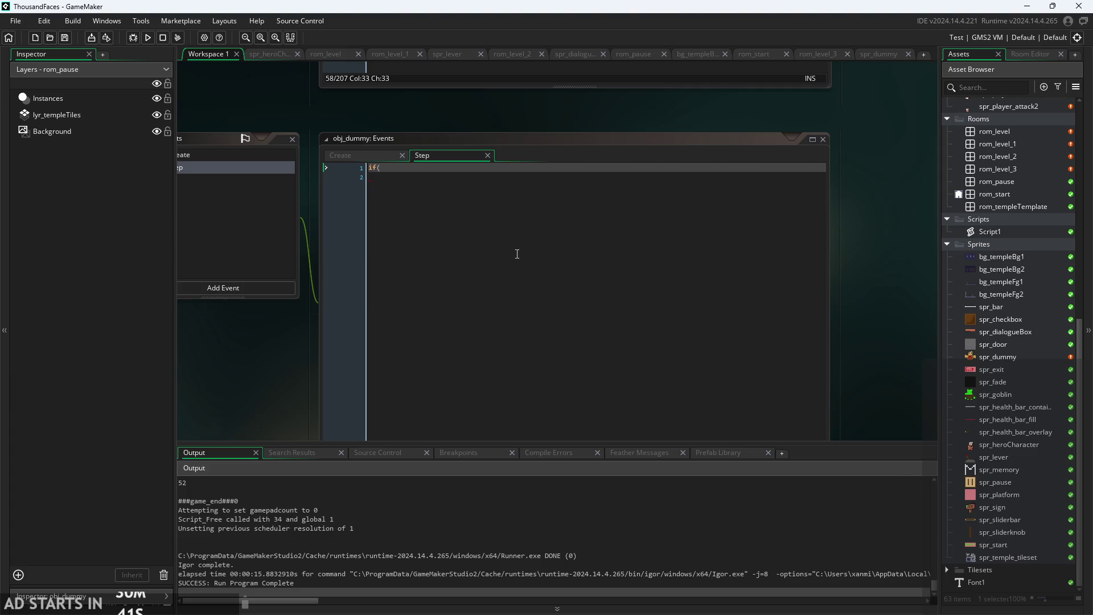
left_click(483, 174)
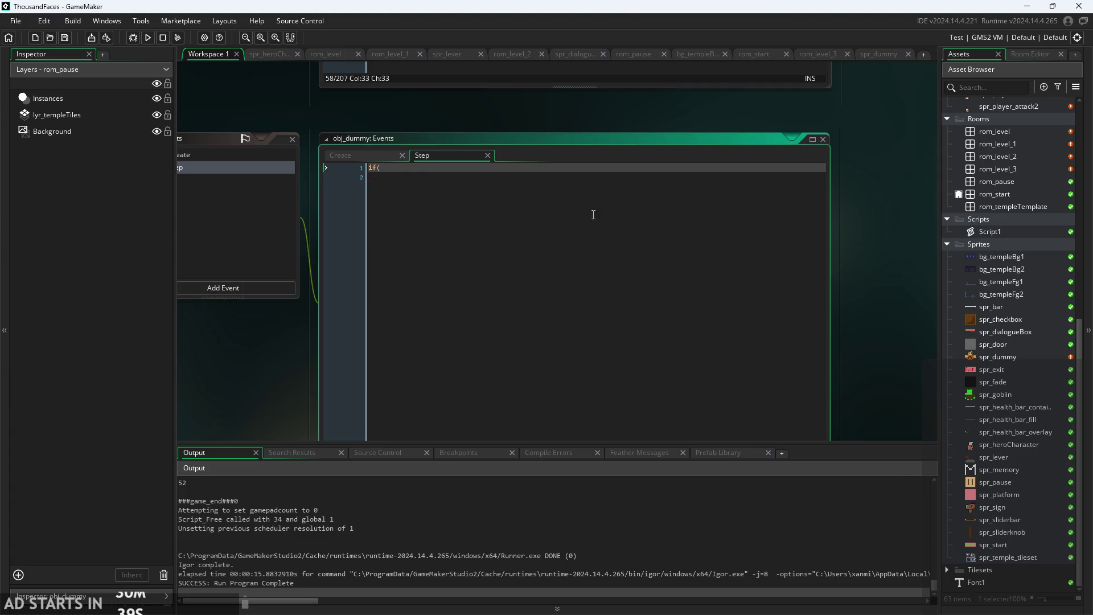
scroll(1013, 244, "up", 5)
double_click(1014, 253)
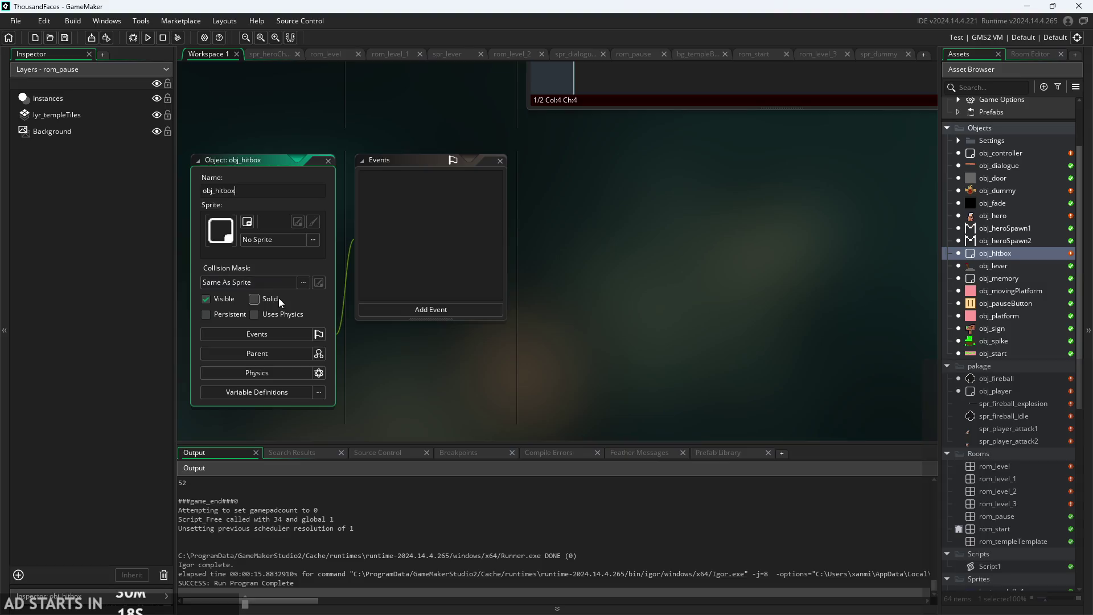
left_click(205, 299)
left_click(419, 373)
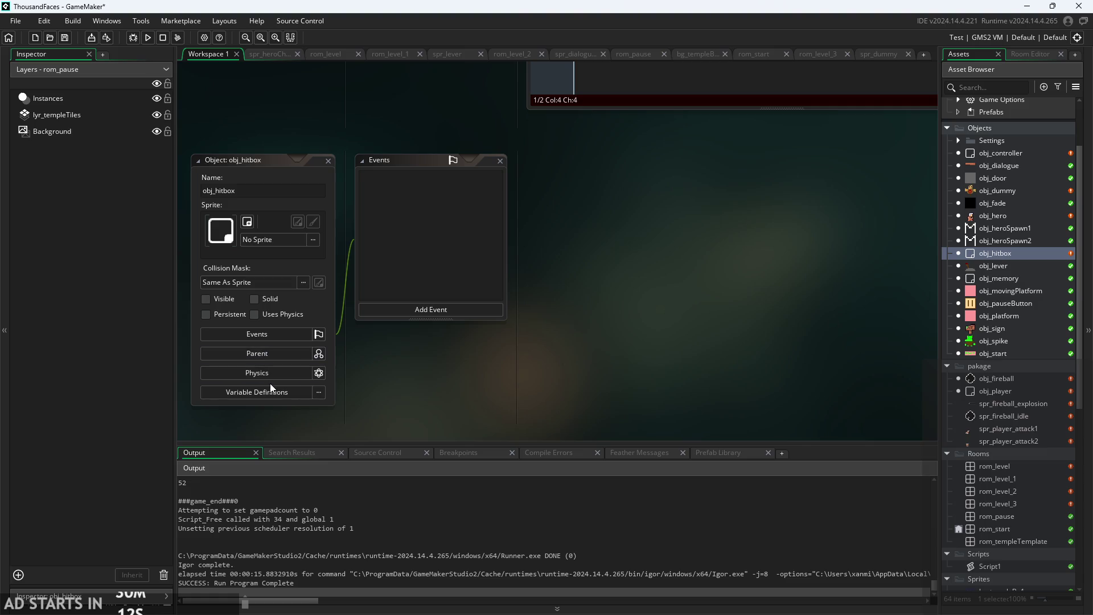
scroll(1035, 363, "down", 4)
scroll(1033, 374, "down", 2)
right_click(1011, 325)
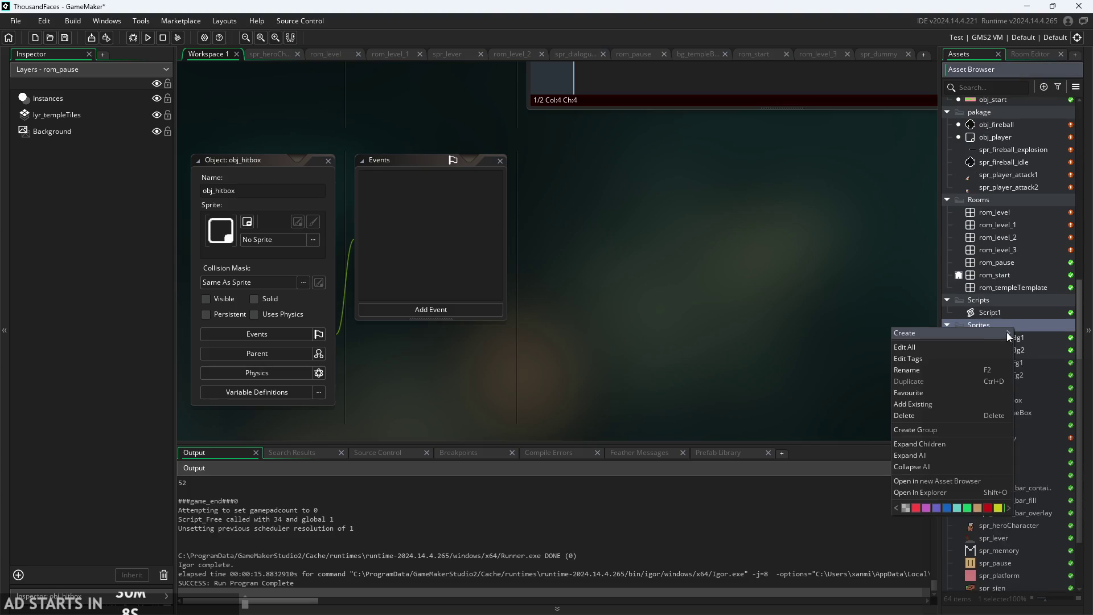
Create a new sprite spr_hitbox1 in Sprites and duplicate it as spr_hitbox2.
mouse_move(1009, 331)
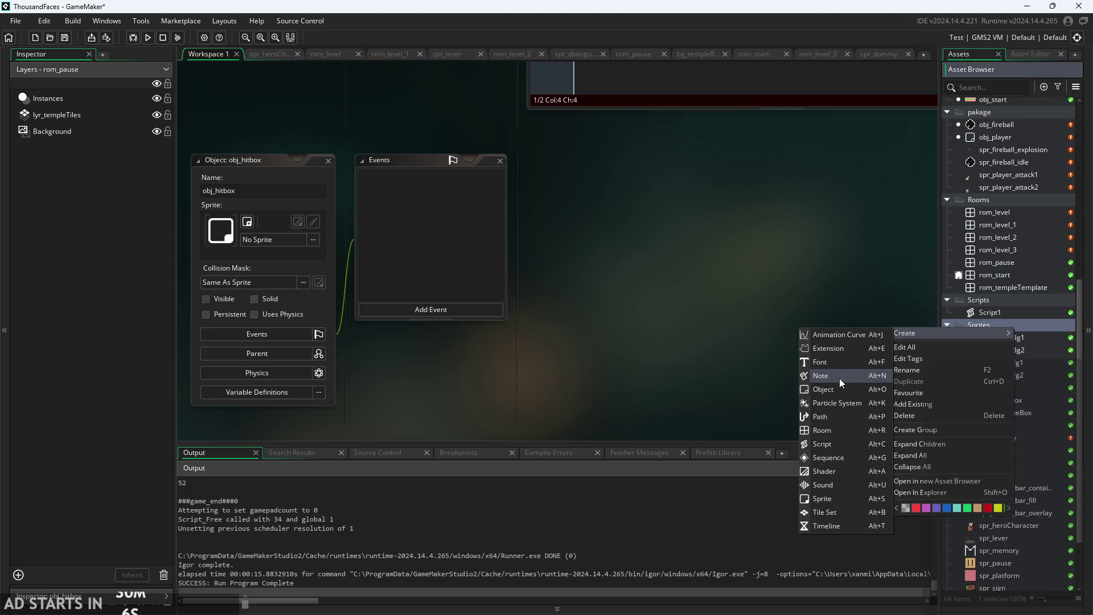
left_click(842, 497)
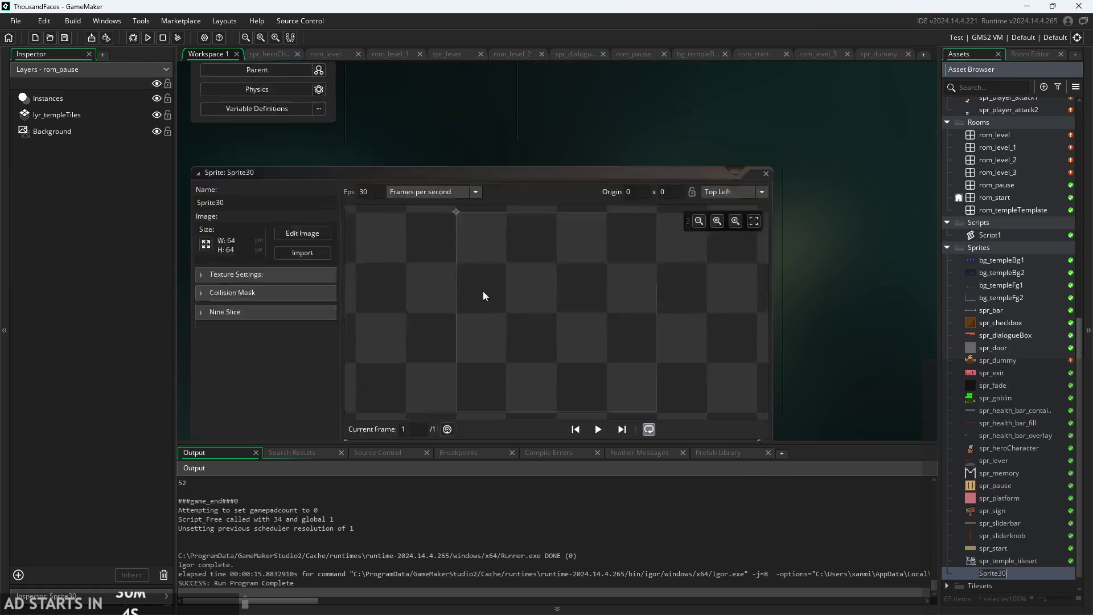
type("spr_hitbox1")
key("Return")
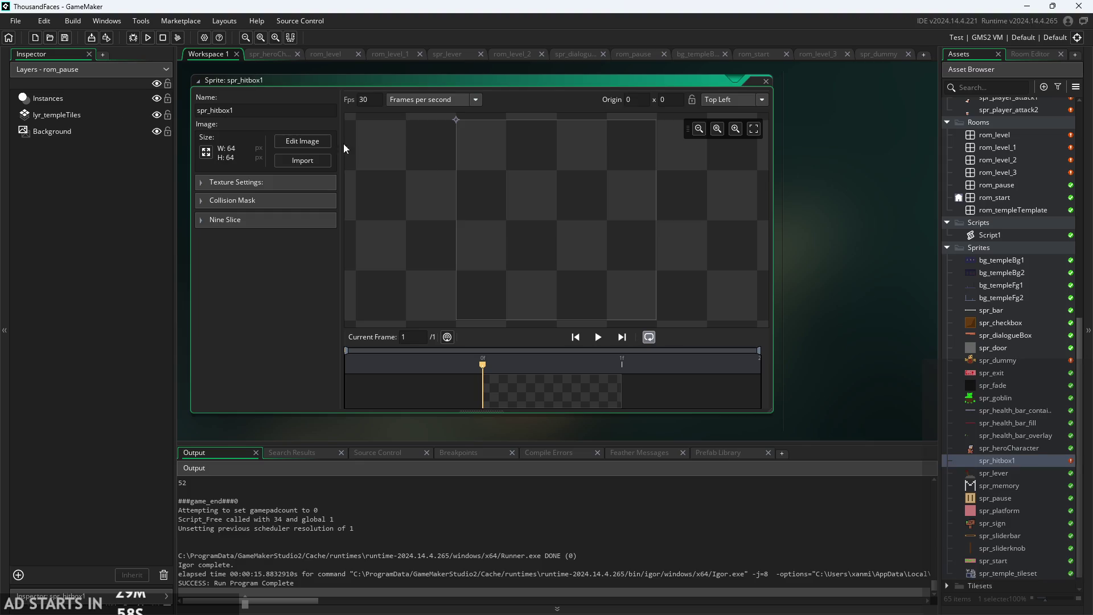
right_click(1002, 461)
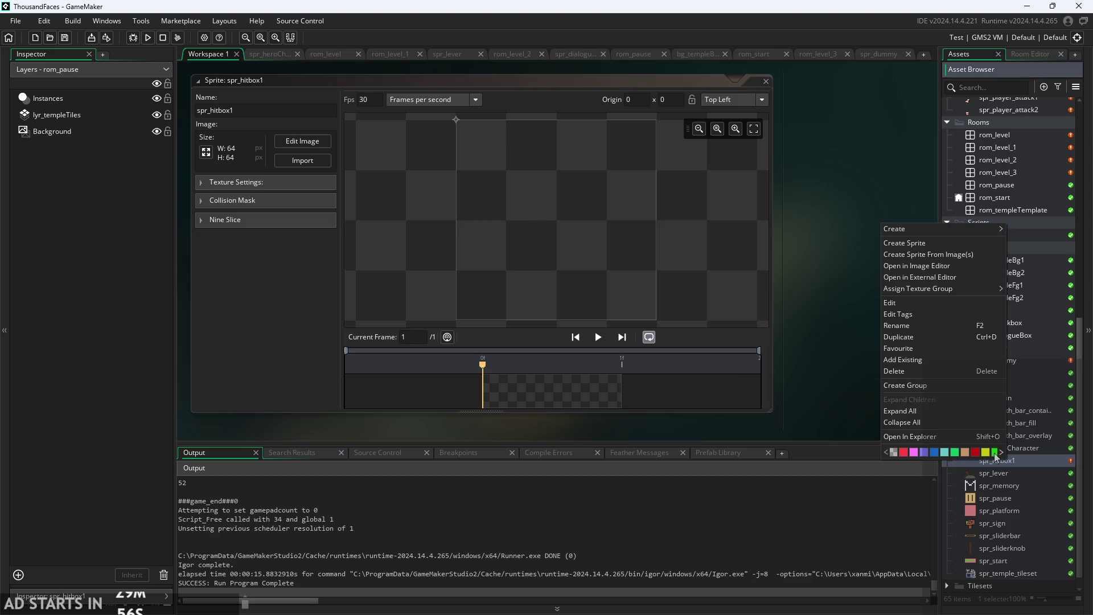
left_click(911, 337)
left_click(1017, 472)
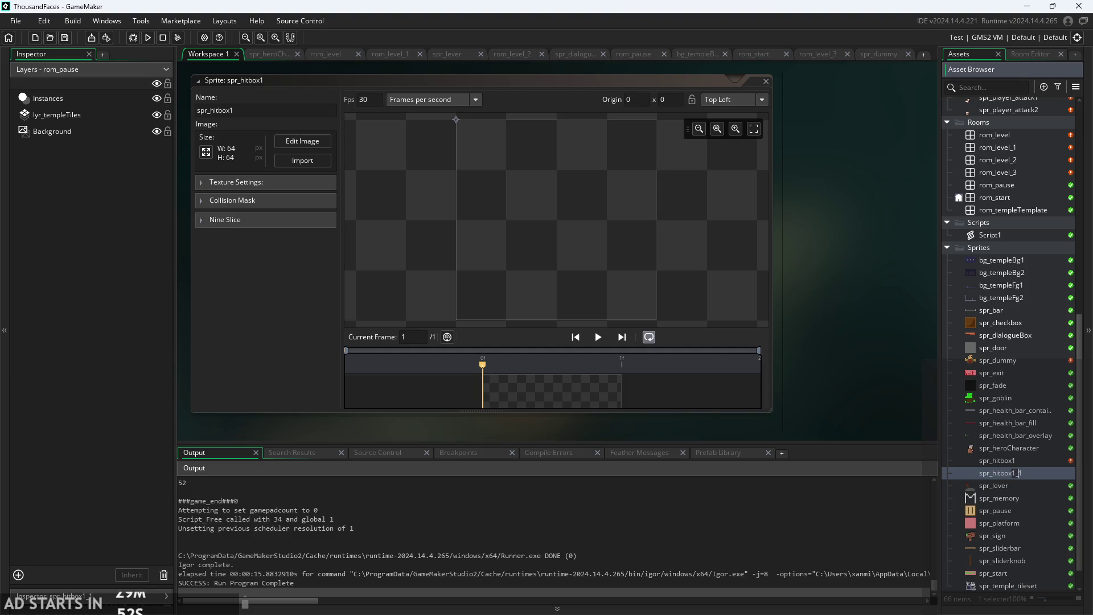
key("BackSpace")
key("BackSpace")
key("BackSpace")
type("2")
key("Return")
Resize spr_hitbox2 to 32×32 pixels.
double_click(1032, 475)
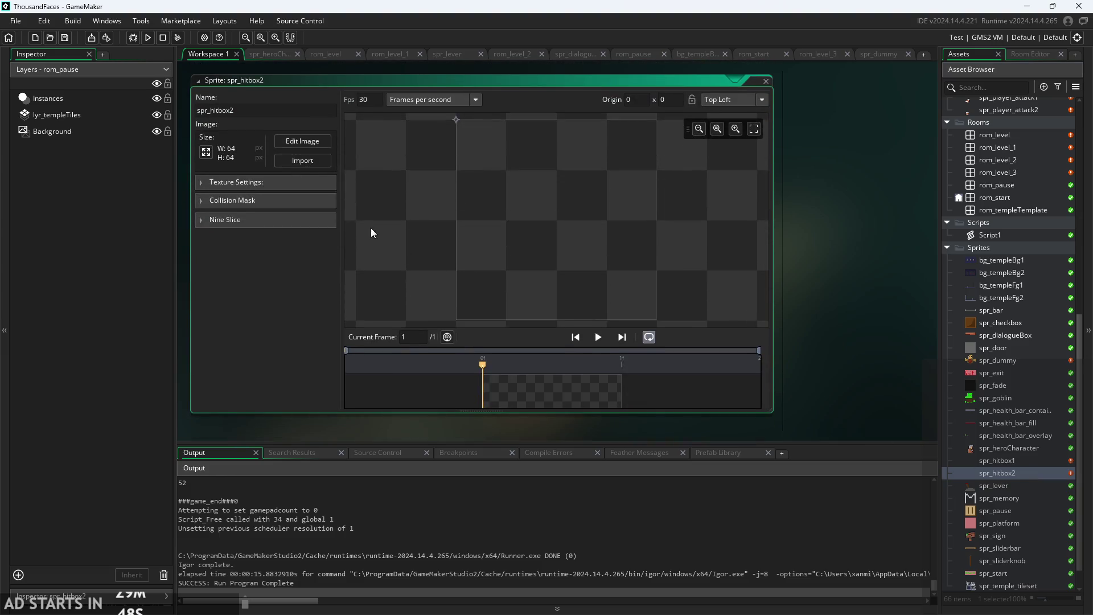
left_click(202, 152)
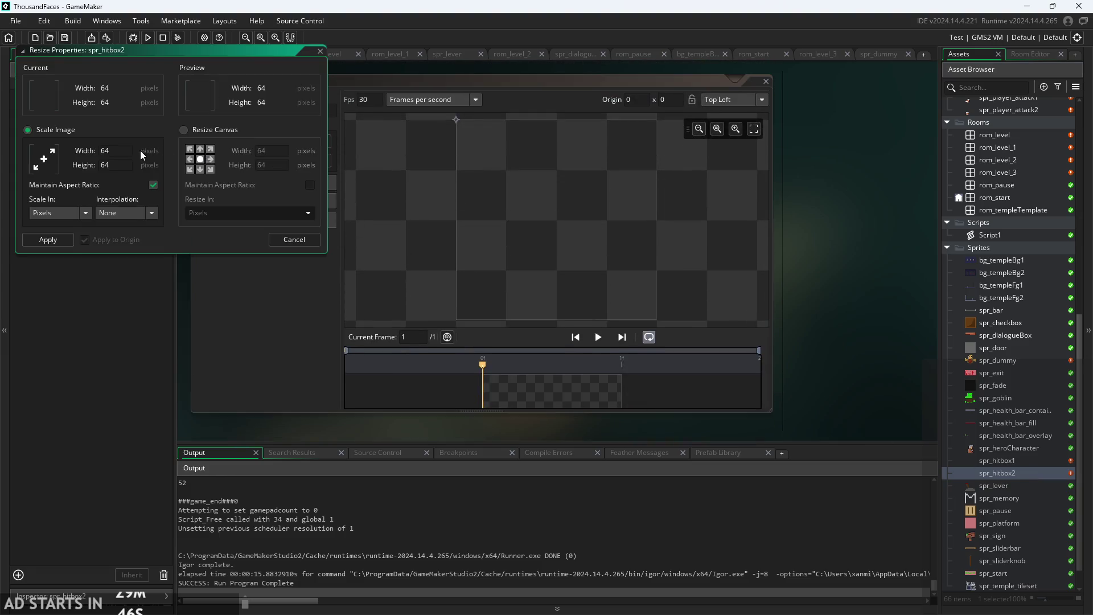
type("32")
left_click(48, 240)
Resize spr_hitbox1 to 16×16, then reopen spr_hitbox2's collision mask settings.
double_click(1029, 461)
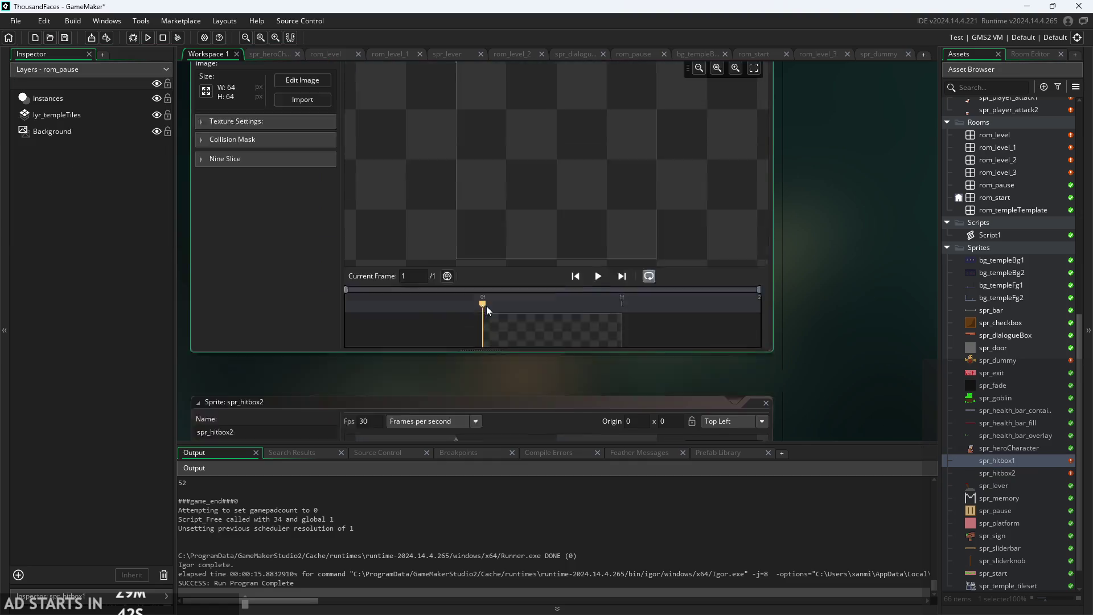
left_click(205, 152)
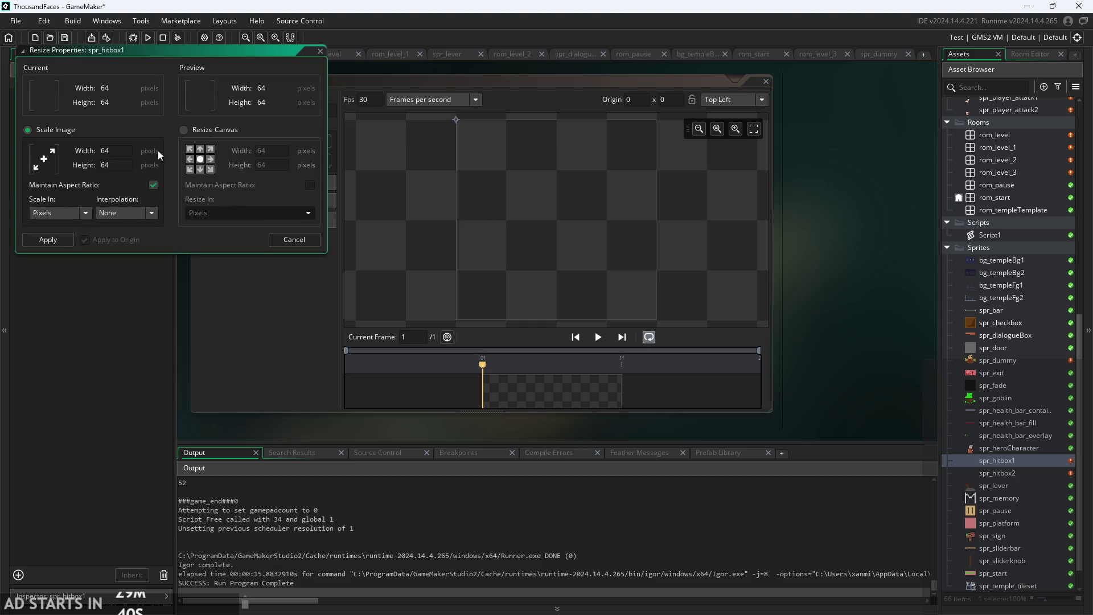
type("16")
left_click(61, 235)
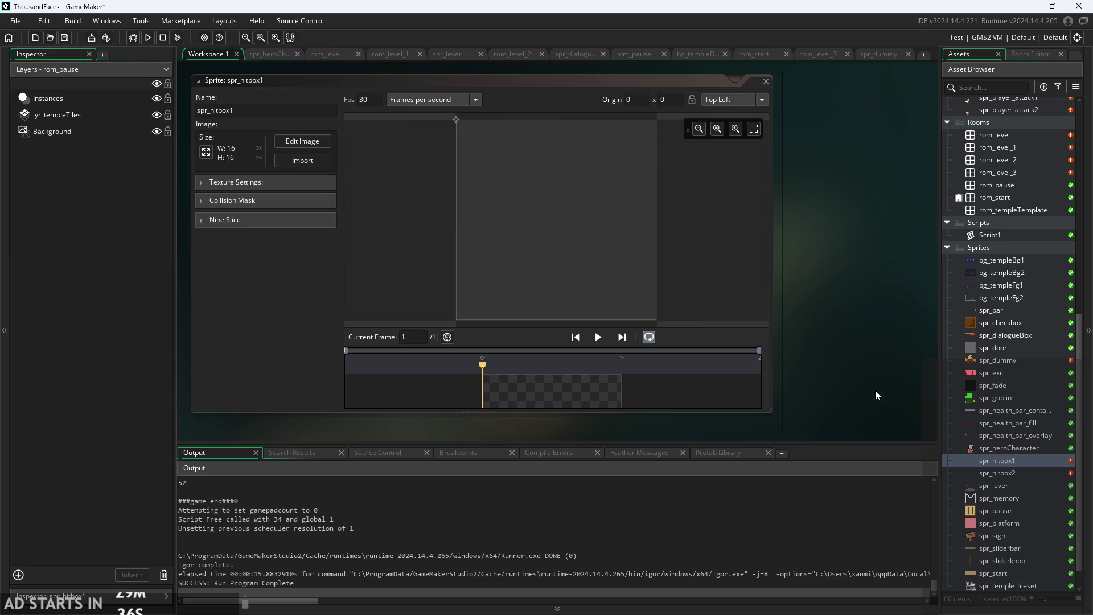
double_click(1005, 474)
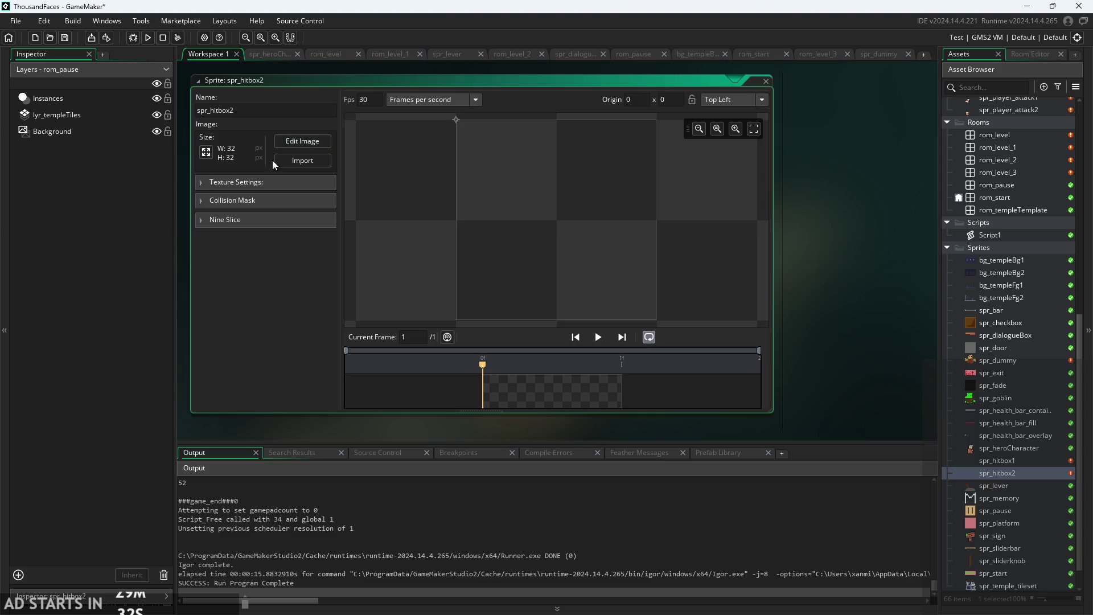
left_click(202, 201)
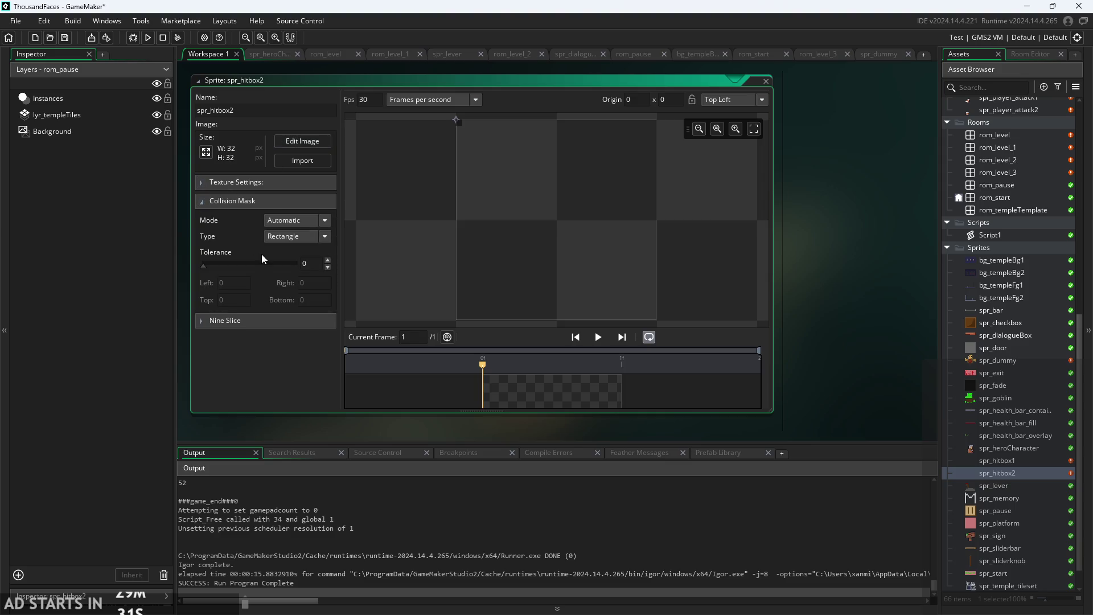
Give spr_hitbox2 a Manual Rectangle mask, tolerance 255, spanning 0–31 on both axes.
left_click(316, 234)
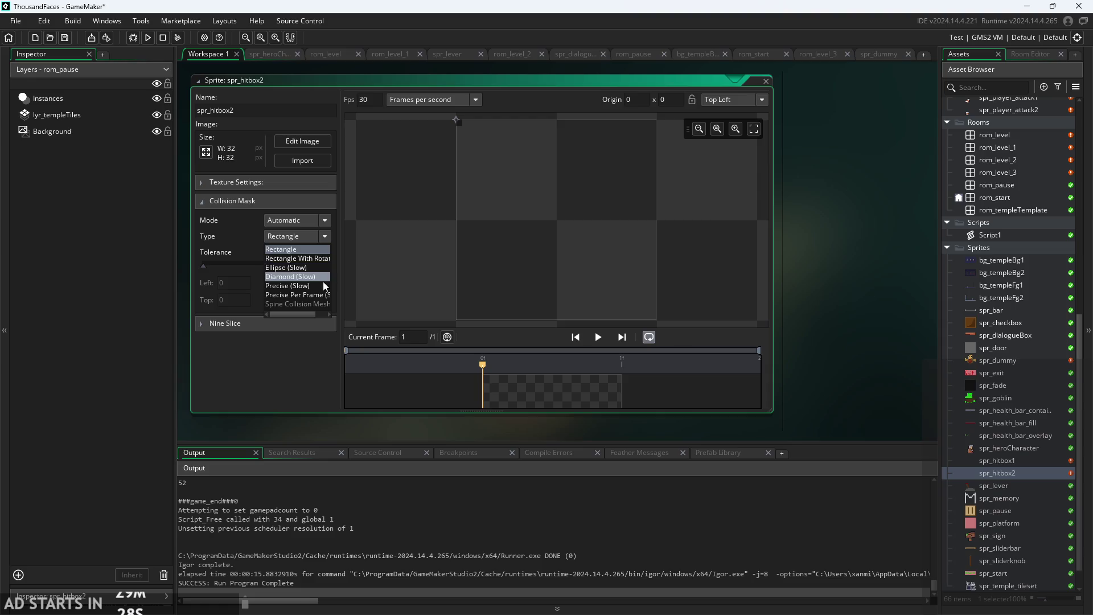
left_click(319, 250)
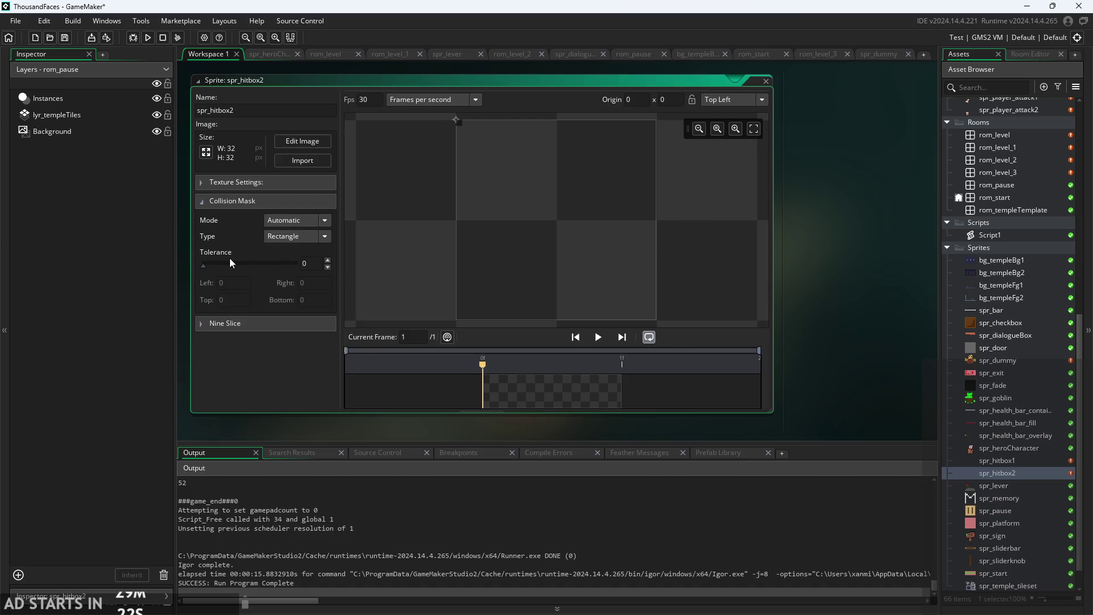
left_click_drag(204, 264, 305, 275)
left_click(296, 224)
left_click(287, 251)
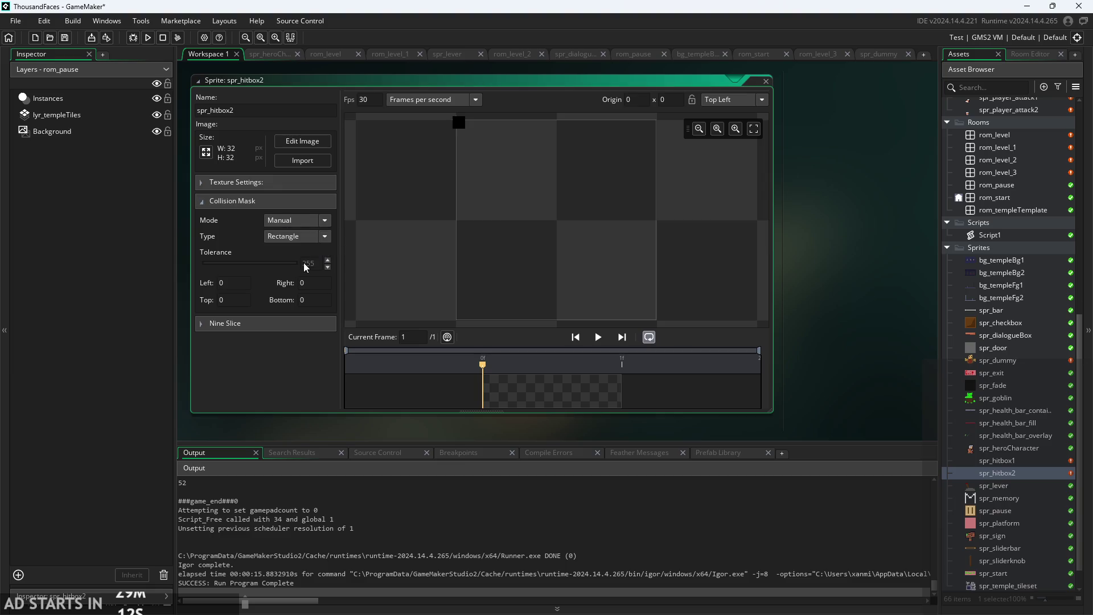
mouse_move(464, 127)
left_mouse_down()
mouse_move(473, 151)
mouse_move(469, 140)
mouse_move(675, 283)
mouse_move(654, 326)
left_mouse_up()
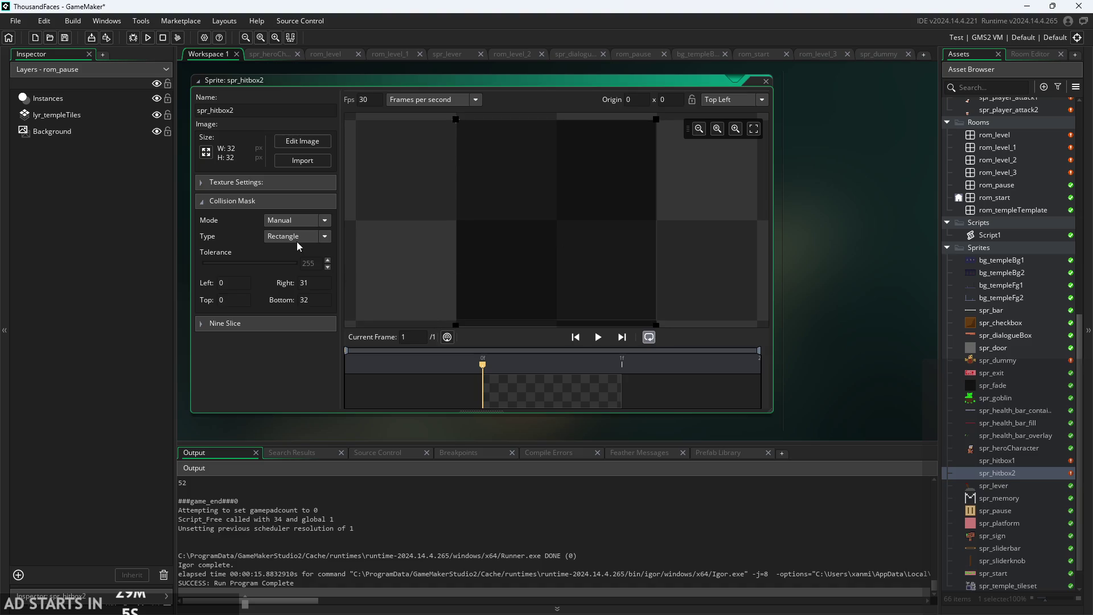
mouse_move(456, 325)
left_mouse_down()
mouse_move(470, 322)
mouse_move(456, 320)
left_mouse_up()
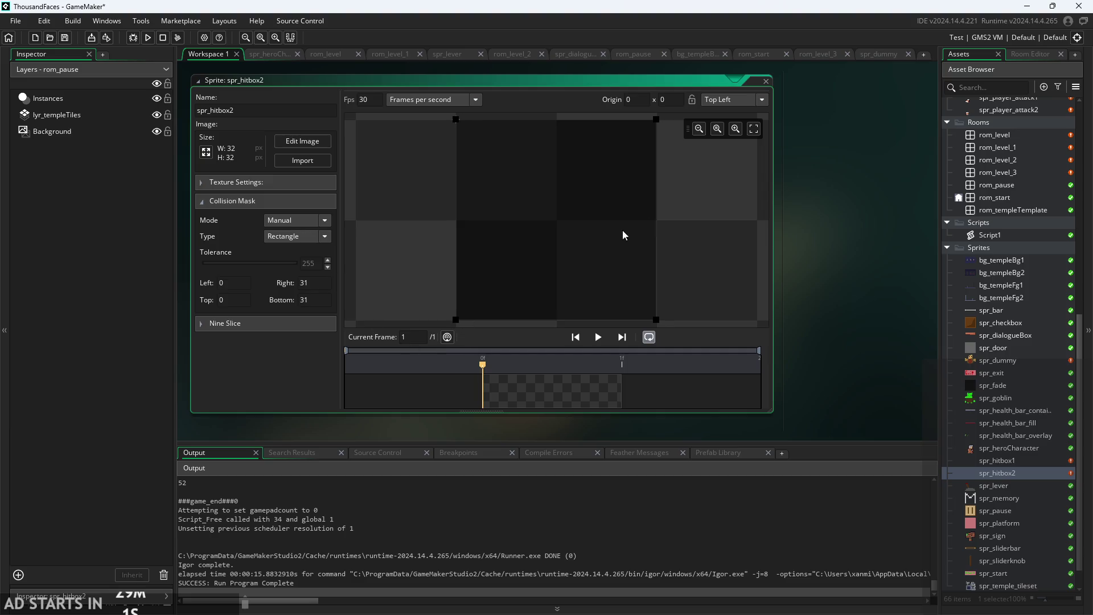
left_click(811, 252)
scroll(811, 252, "down", 1)
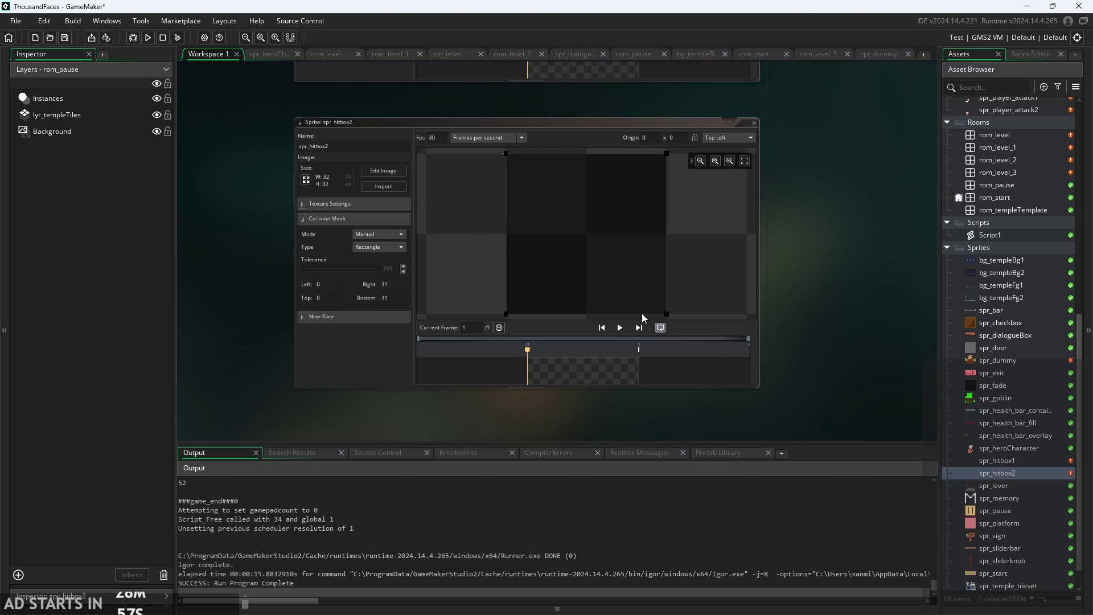
scroll(246, 328, "up", 2)
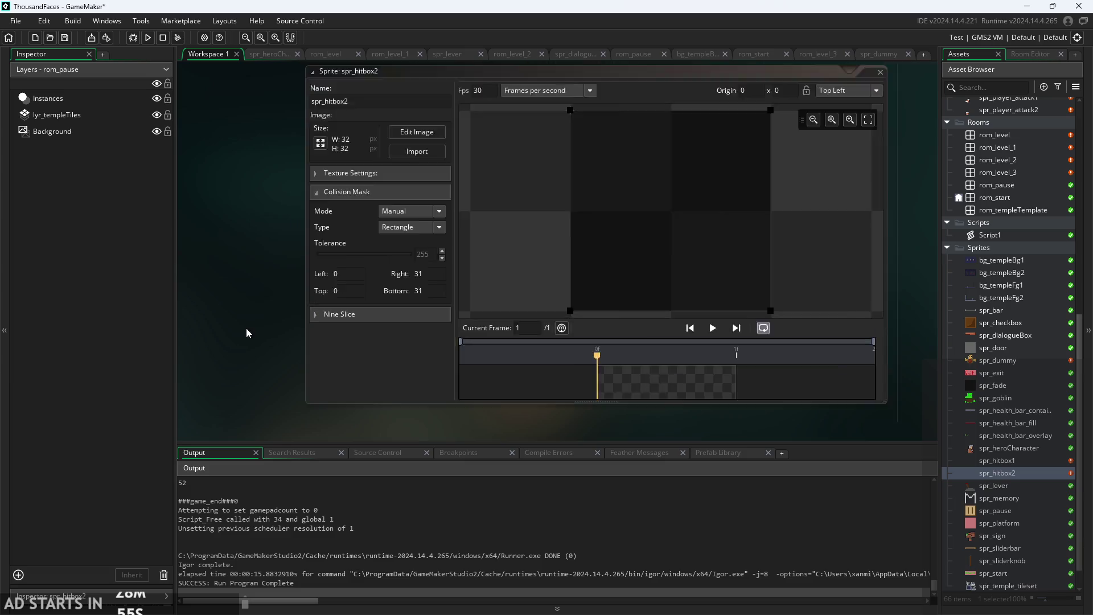
scroll(185, 359, "down", 1)
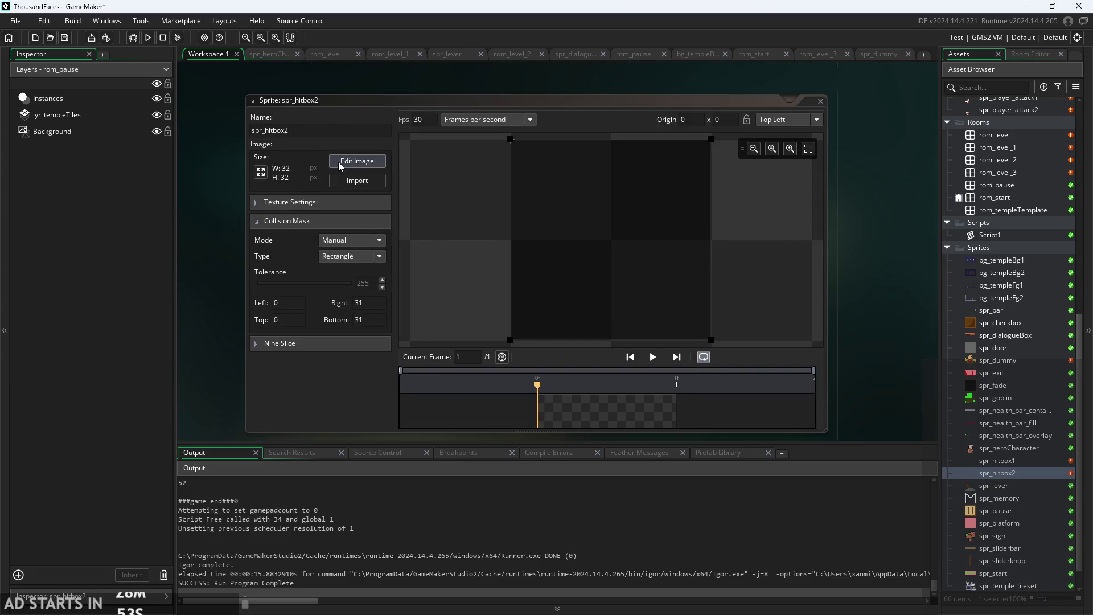
In the image editor, flood-fill the blank spr_hitbox2 canvas with white.
left_click(357, 161)
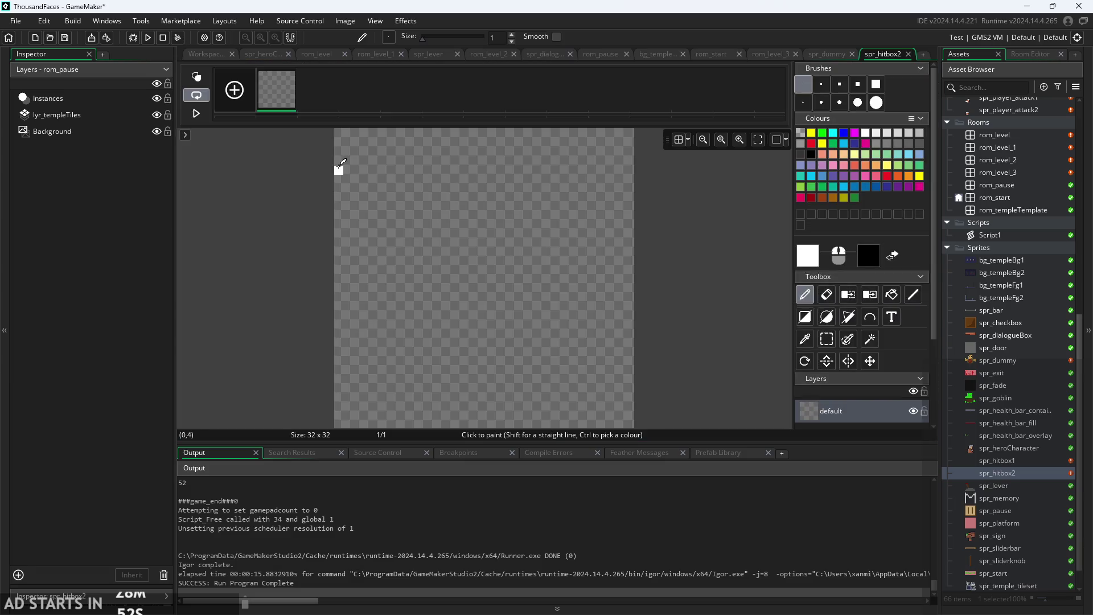
left_click(813, 266)
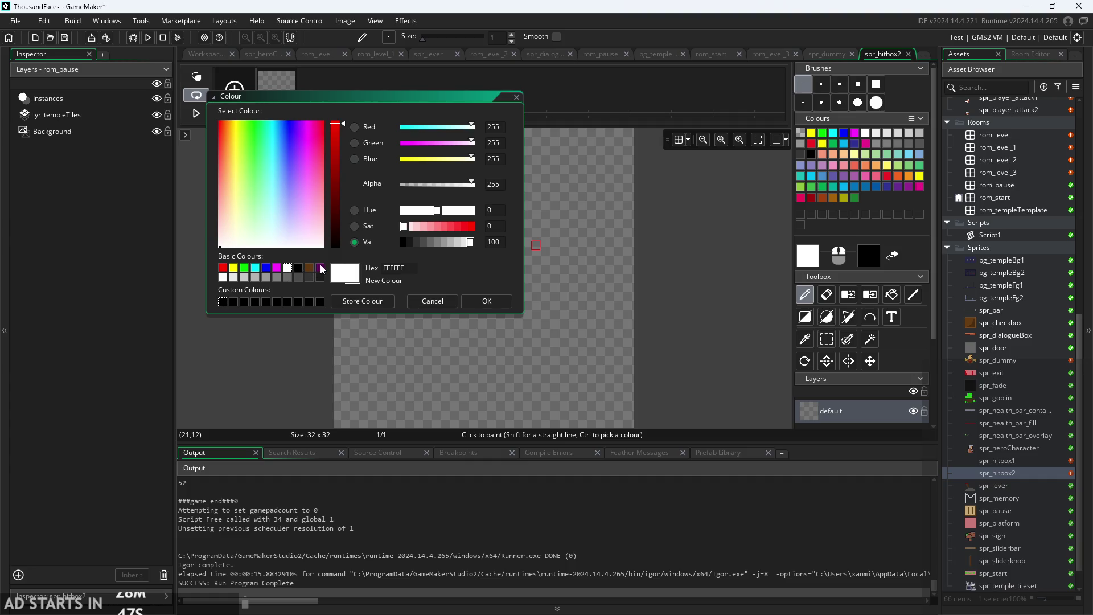
left_click(485, 303)
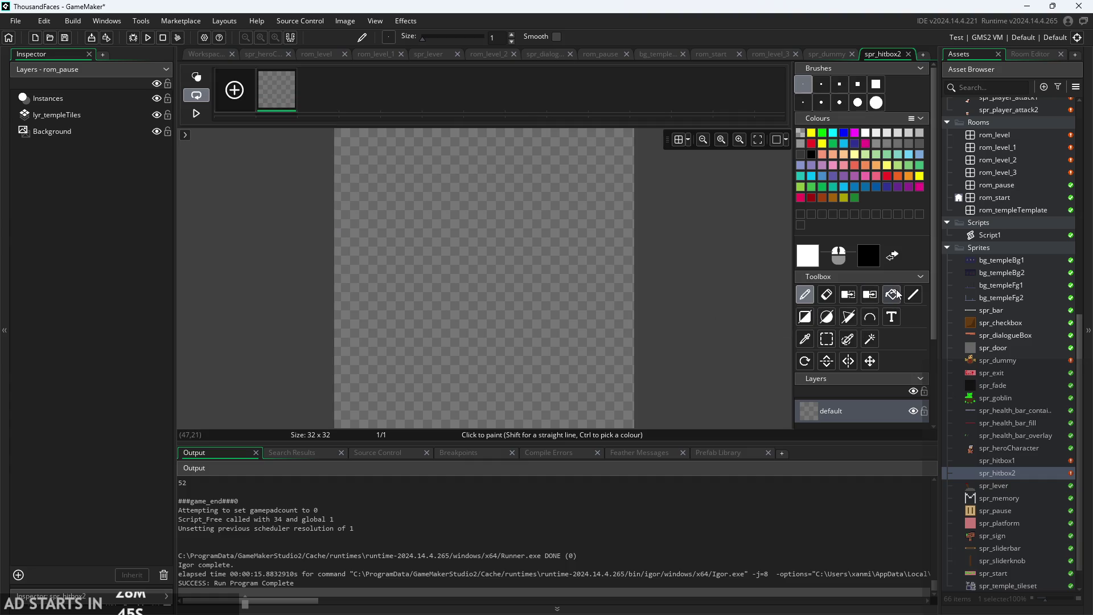
left_click(827, 340)
scroll(622, 334, "down", 1)
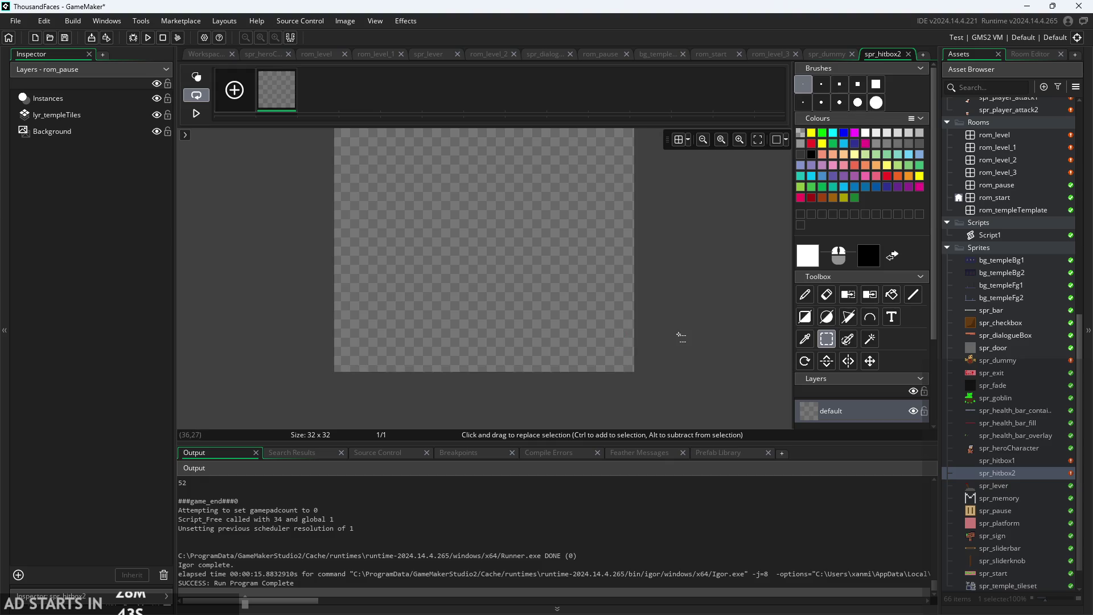
left_click(891, 294)
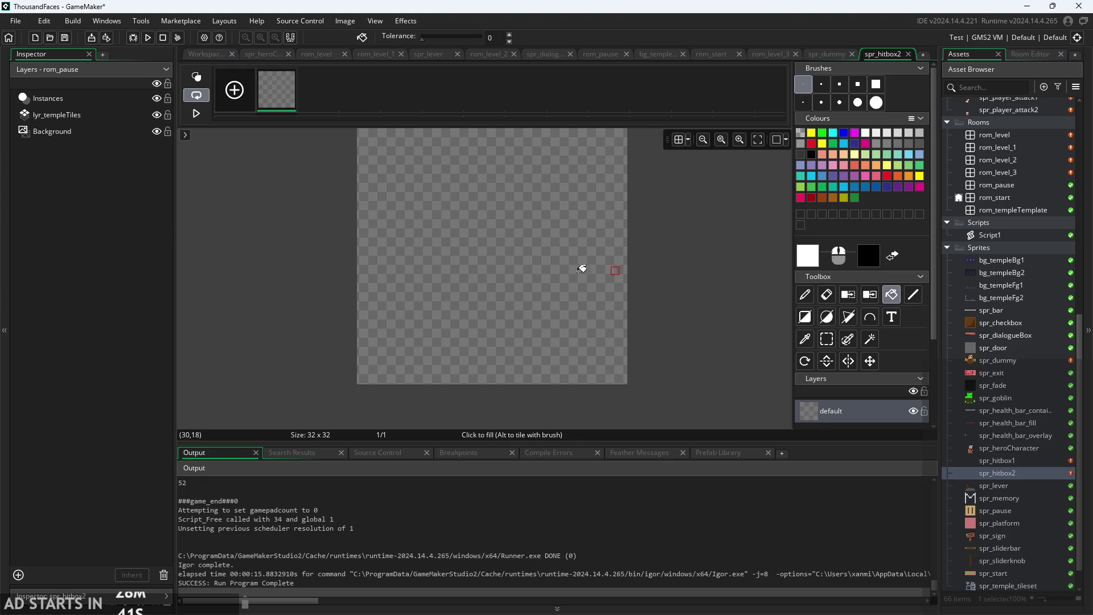
left_click(547, 270)
Select the bottom-left block of the canvas and push it off, leaving it transparent.
left_click(826, 339)
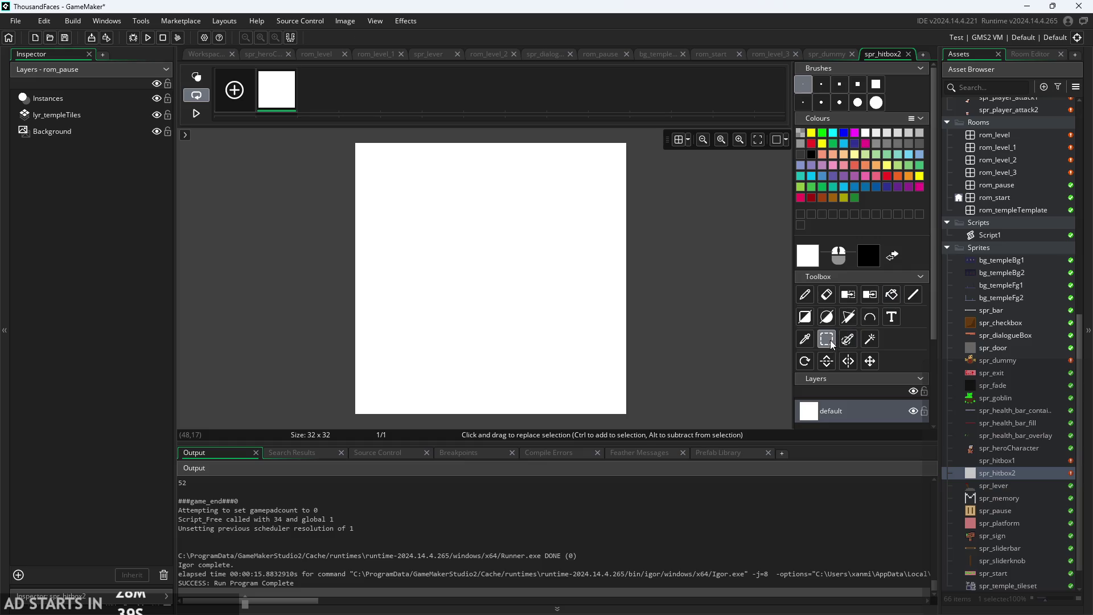
scroll(562, 325, "down", 1)
mouse_move(360, 361)
left_mouse_down()
mouse_move(461, 276)
mouse_move(461, 260)
mouse_move(486, 250)
mouse_move(487, 233)
mouse_move(426, 317)
mouse_move(449, 298)
mouse_move(613, 266)
mouse_move(613, 253)
mouse_move(462, 264)
mouse_move(480, 249)
mouse_move(366, 313)
mouse_move(268, 341)
left_mouse_up()
scroll(615, 257, "up", 2)
left_click(268, 341)
scroll(784, 341, "down", 2)
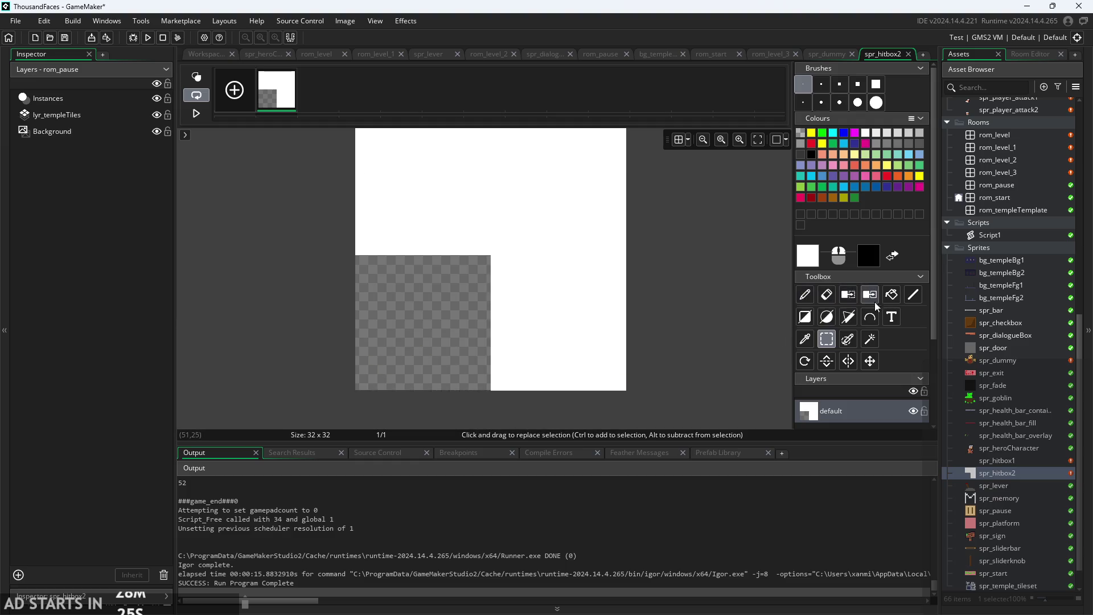
Try a colour swap with a nearly transparent colour, undo it, and return to the sprite editor.
left_click(852, 297)
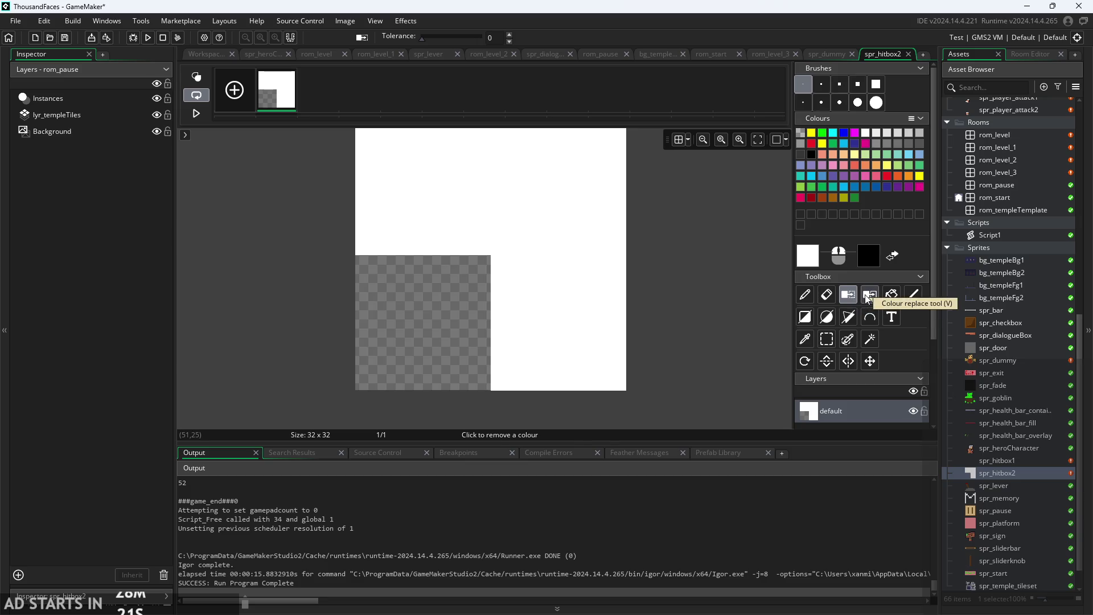
left_click(867, 297)
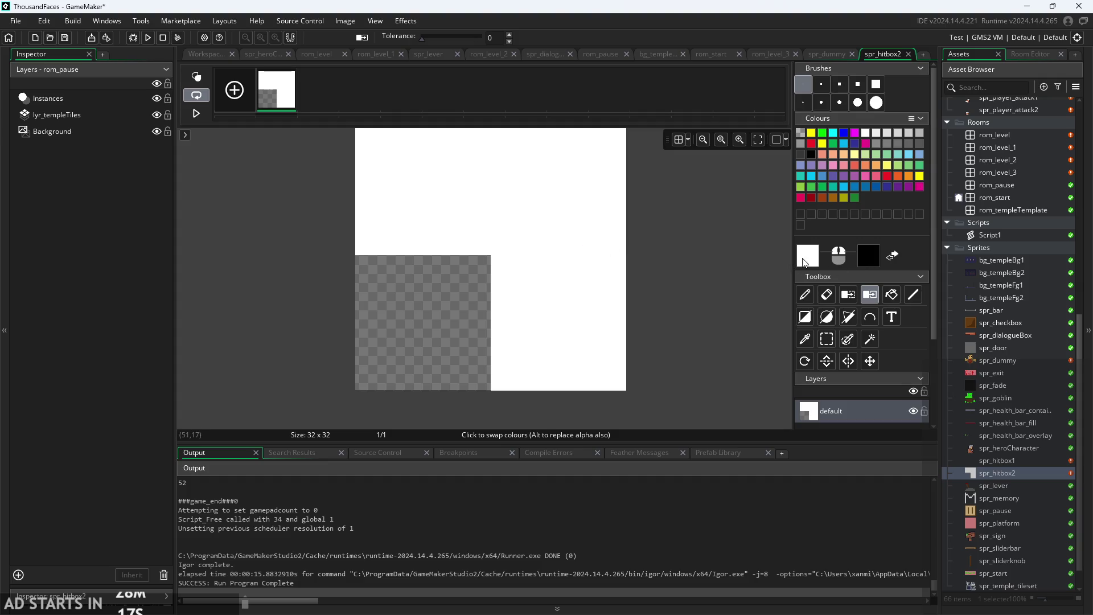
left_click(805, 261)
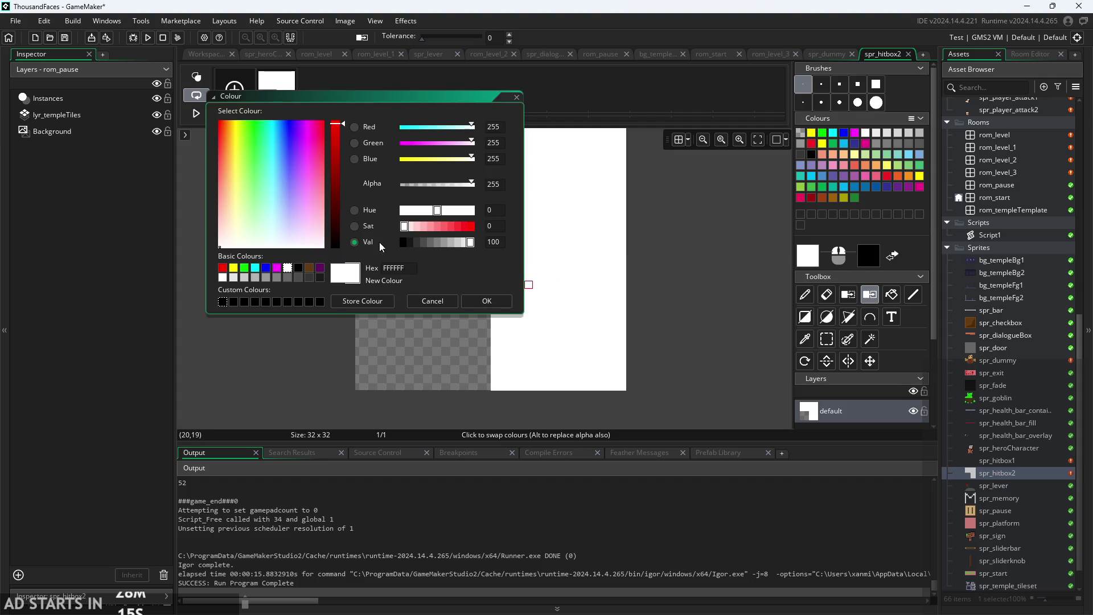
left_click_drag(472, 184, 370, 196)
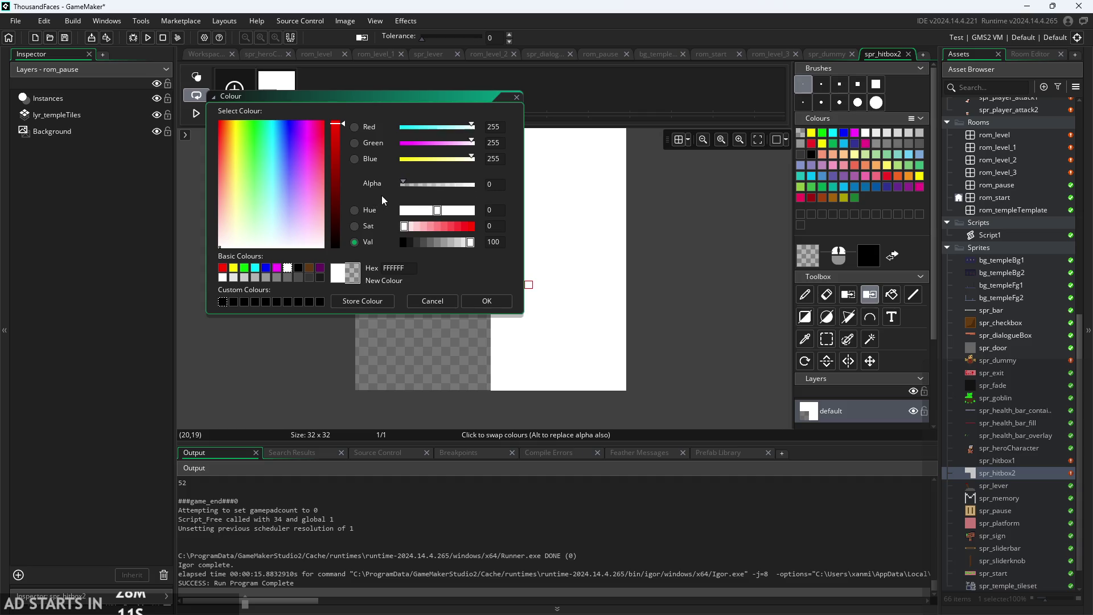
left_click_drag(402, 208, 405, 209)
left_click(469, 300)
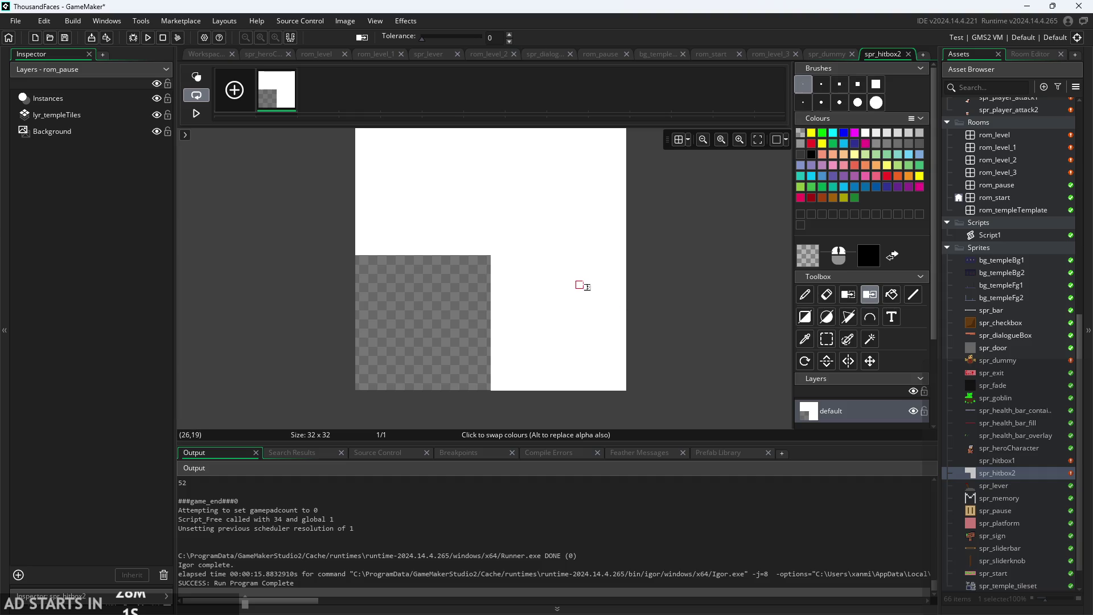
scroll(580, 301, "up", 1)
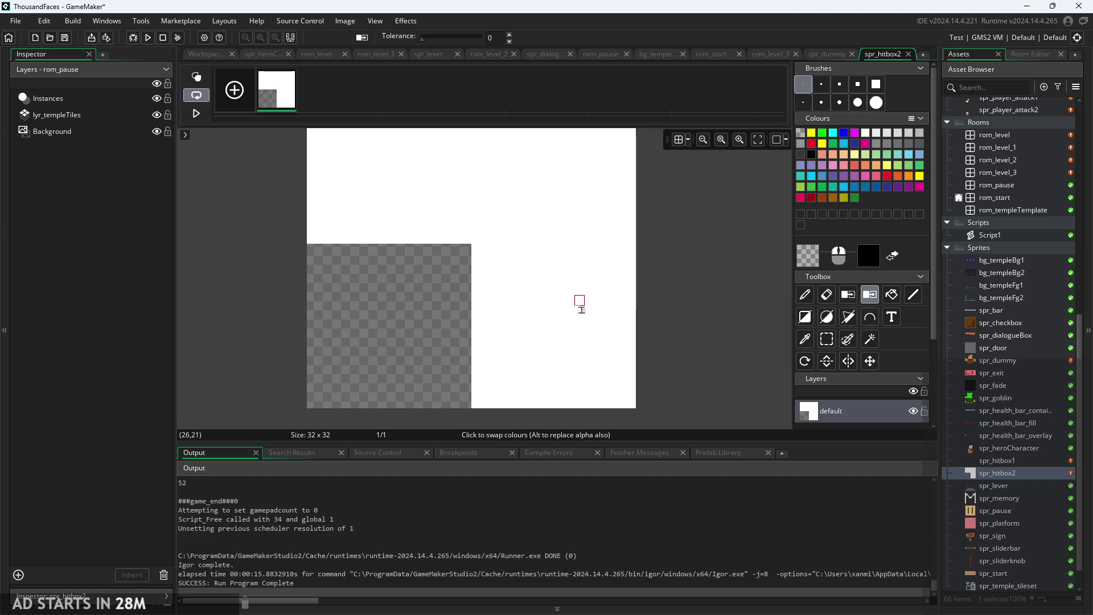
right_click(620, 270)
key("ctrl+z")
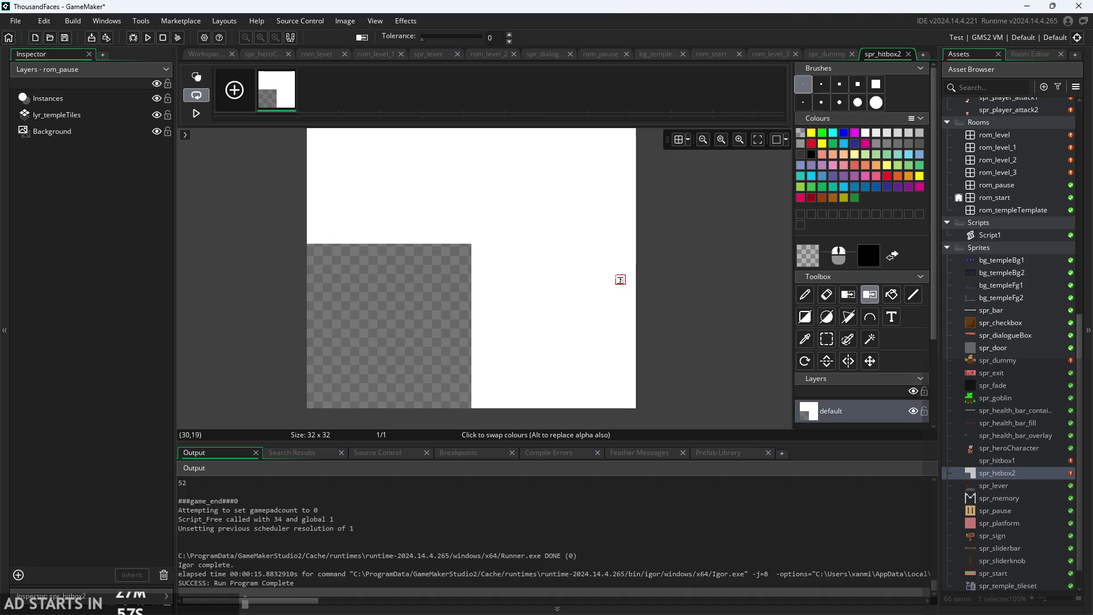
left_click(802, 255)
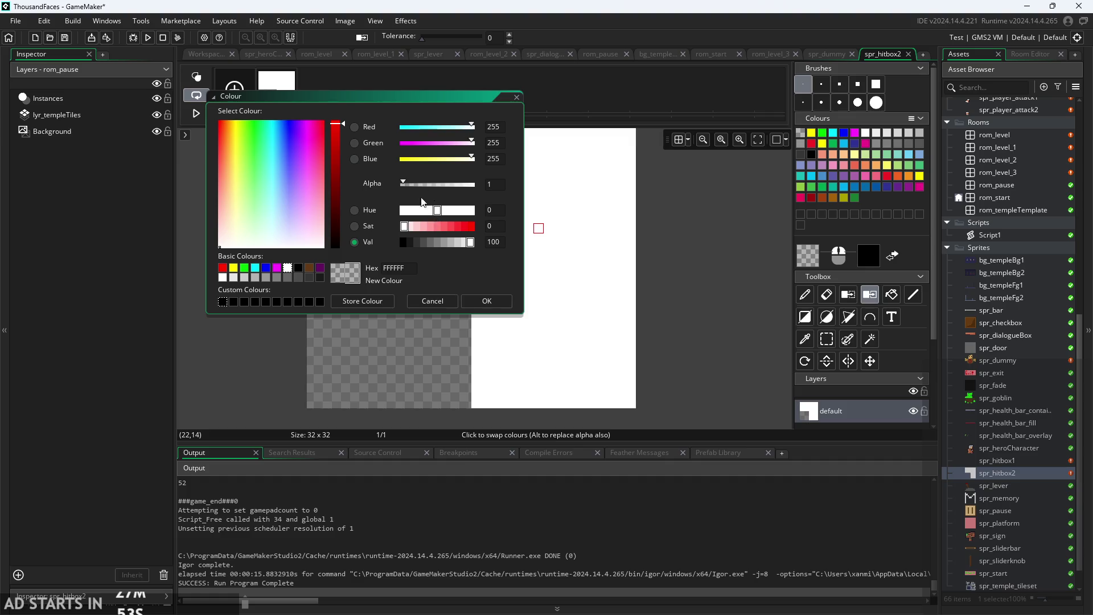
left_click(483, 300)
left_click(222, 57)
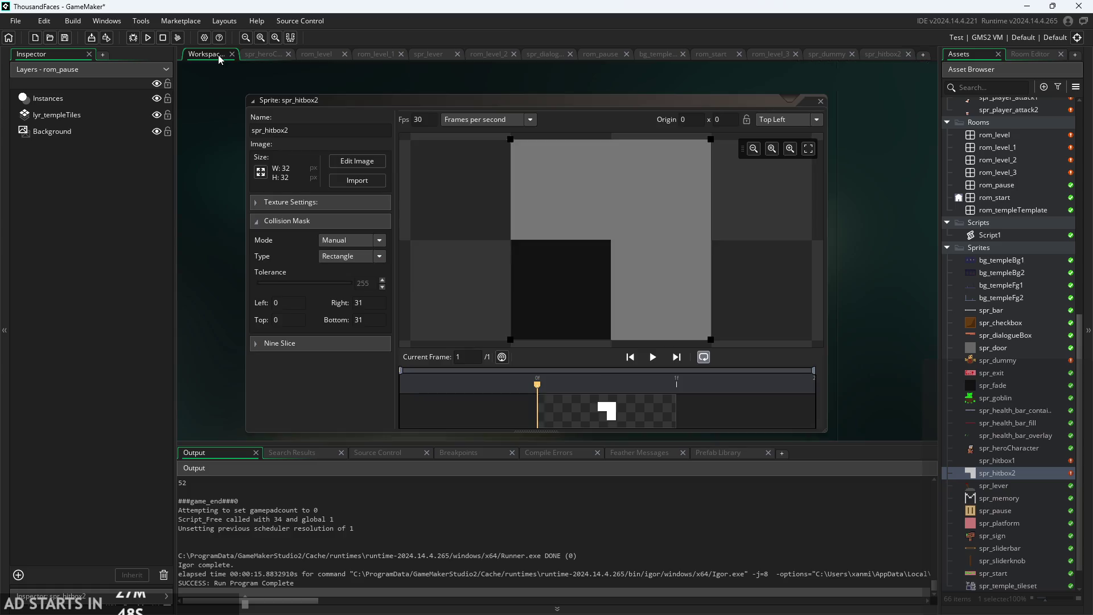
mouse_move(530, 281)
left_mouse_down()
mouse_move(446, 296)
mouse_move(528, 373)
mouse_move(518, 281)
mouse_move(534, 287)
left_mouse_up()
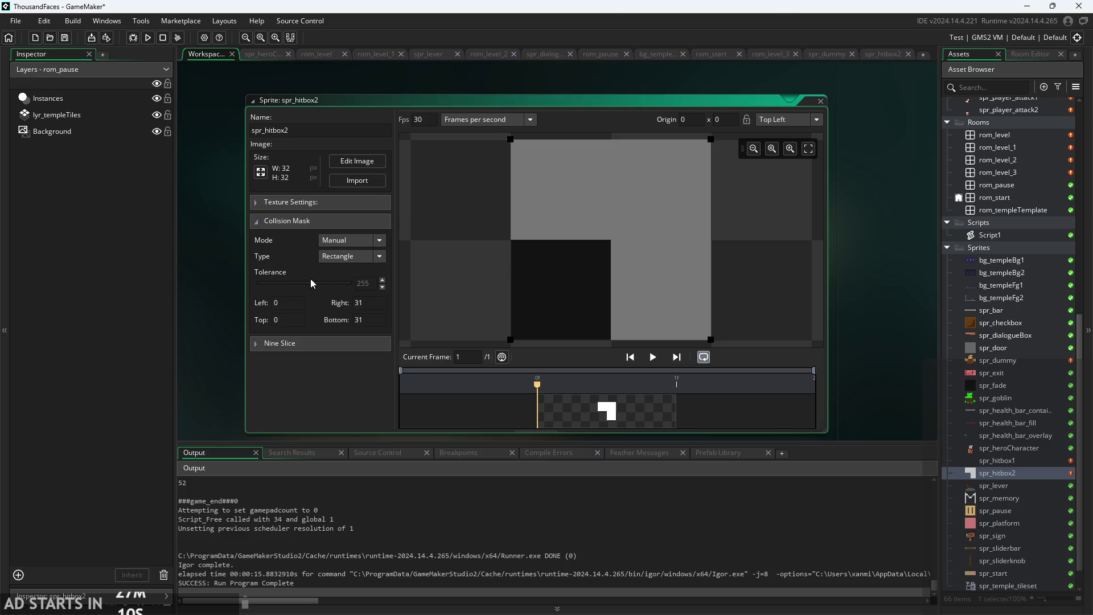
Set spr_hitbox2's collision mask to Automatic mode with the Precise (Slow) type.
left_click(364, 240)
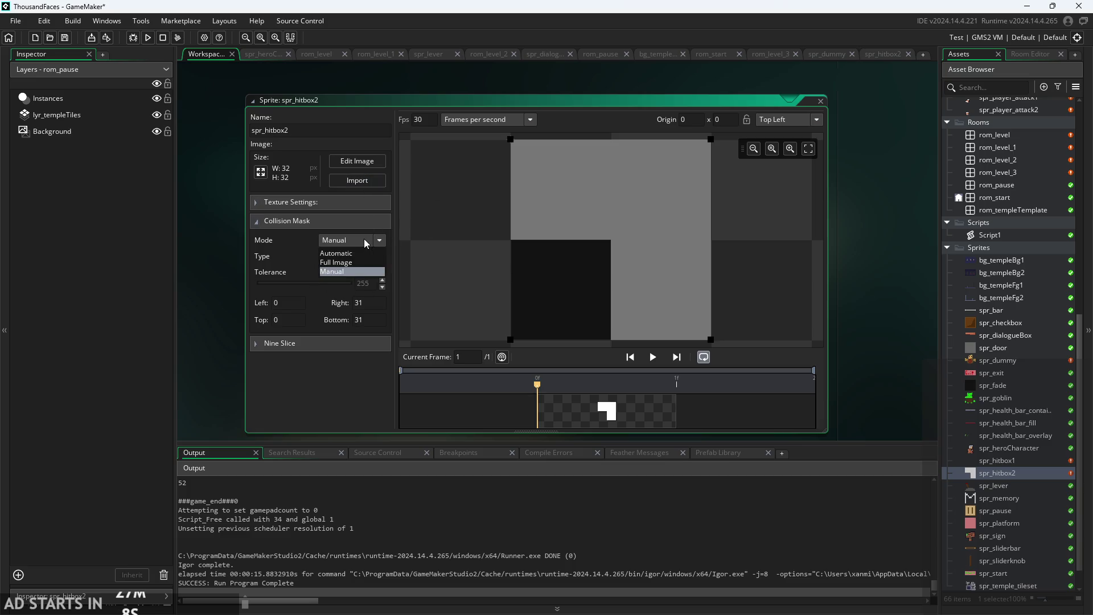
left_click(361, 253)
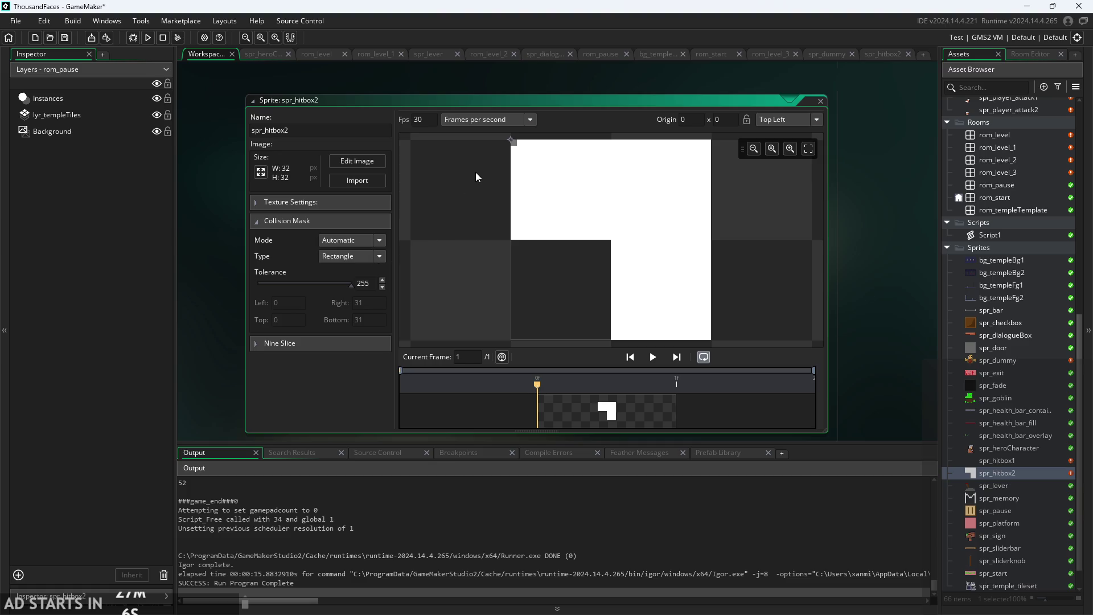
left_click(341, 244)
left_click(353, 270)
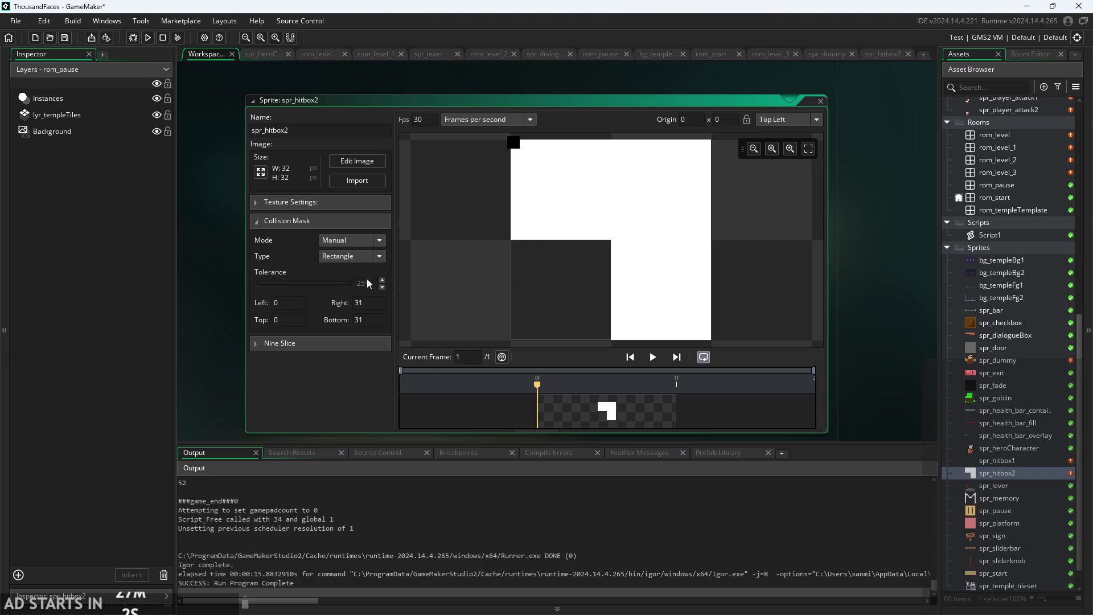
left_click(378, 272)
left_click(362, 256)
left_click(364, 308)
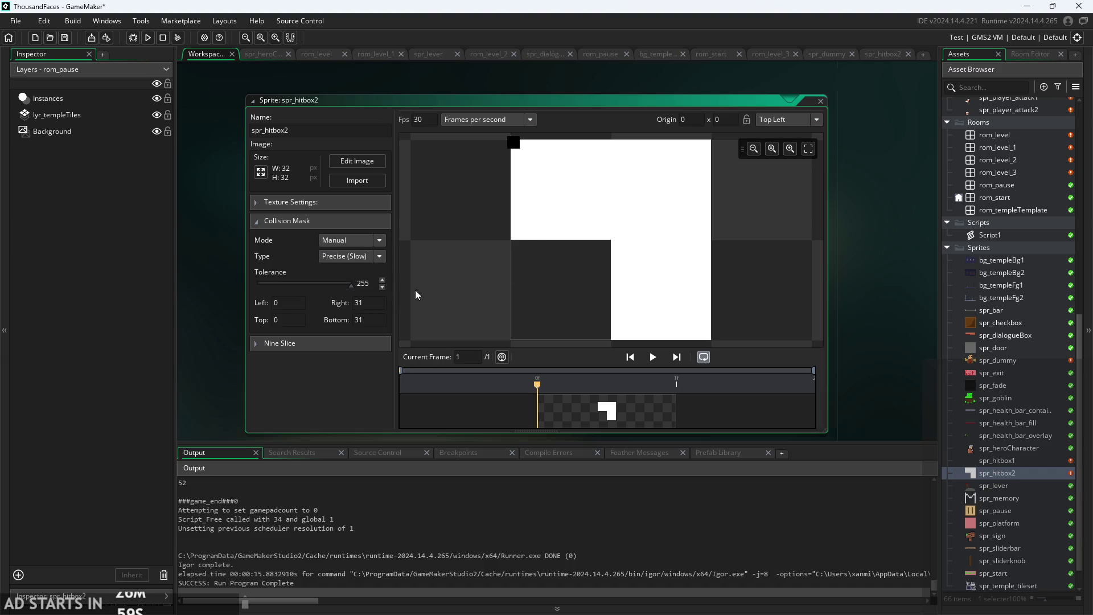
left_click(358, 258)
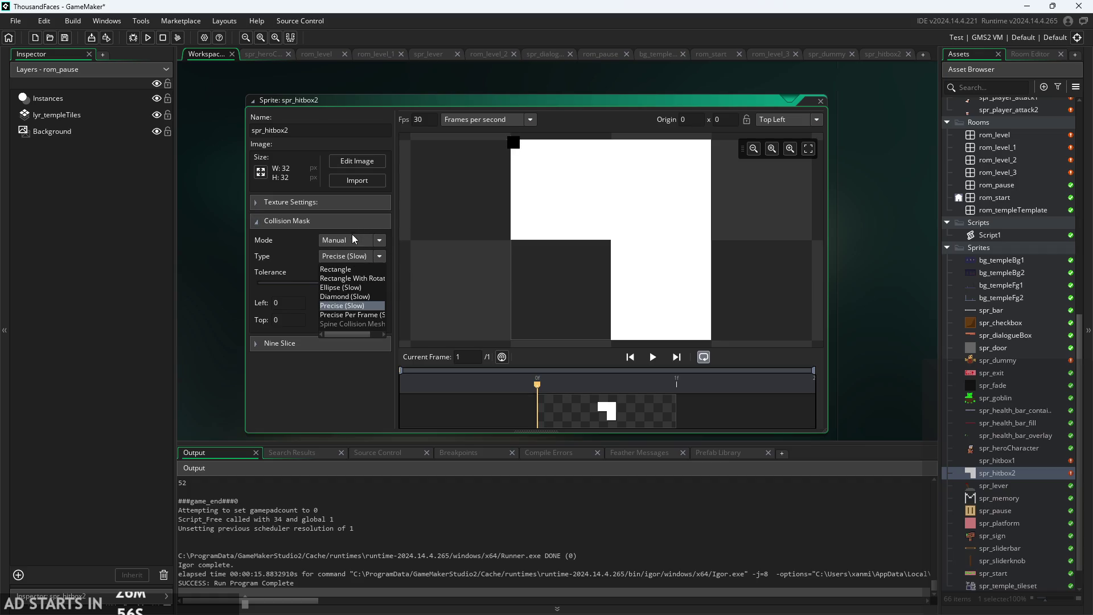
left_click(353, 256)
Keep the mask tolerance at 255 and open spr_hitbox2's image for editing.
scroll(382, 239, "up", 2)
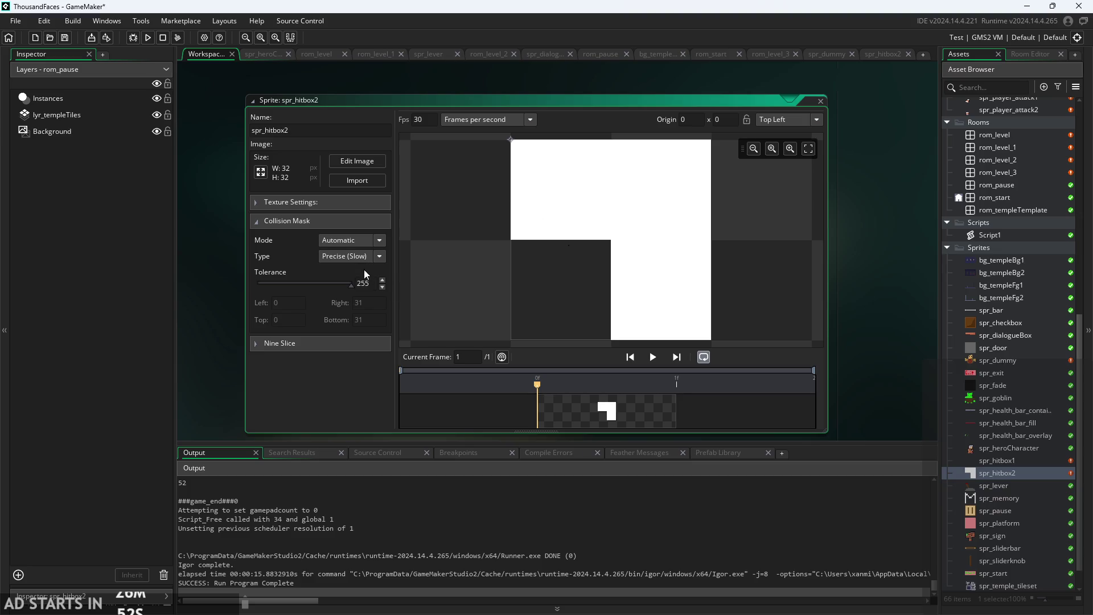
mouse_move(353, 288)
left_mouse_down()
mouse_move(213, 302)
mouse_move(371, 293)
mouse_move(223, 305)
mouse_move(333, 288)
mouse_move(370, 301)
left_mouse_up()
left_click(353, 163)
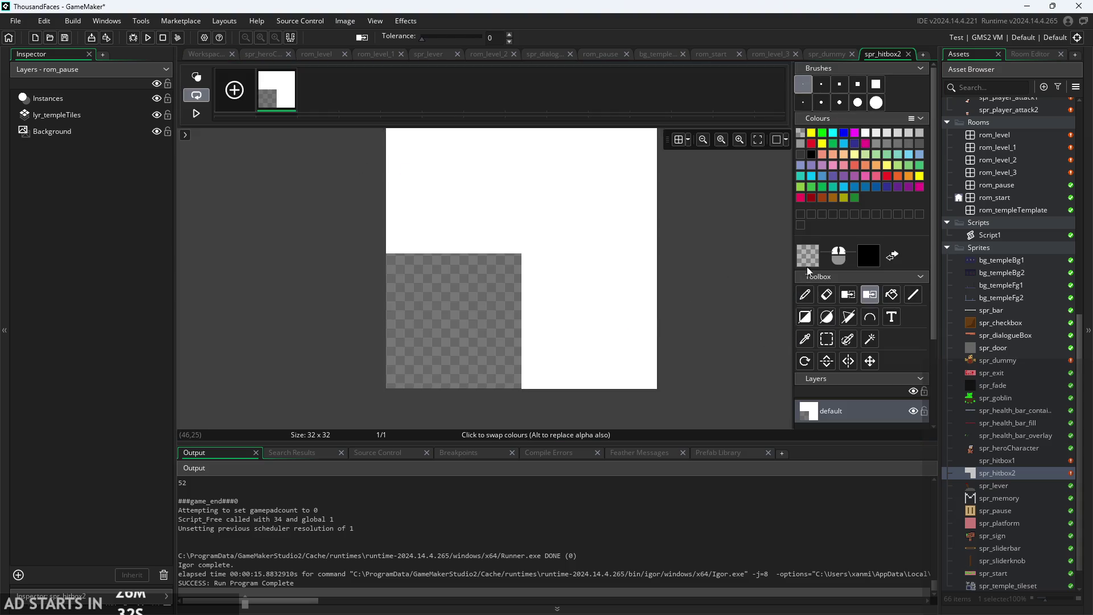
Set the drawing colour alpha to 111 and bucket-fill the empty lower-left block.
left_click(807, 261)
left_click_drag(403, 183, 432, 184)
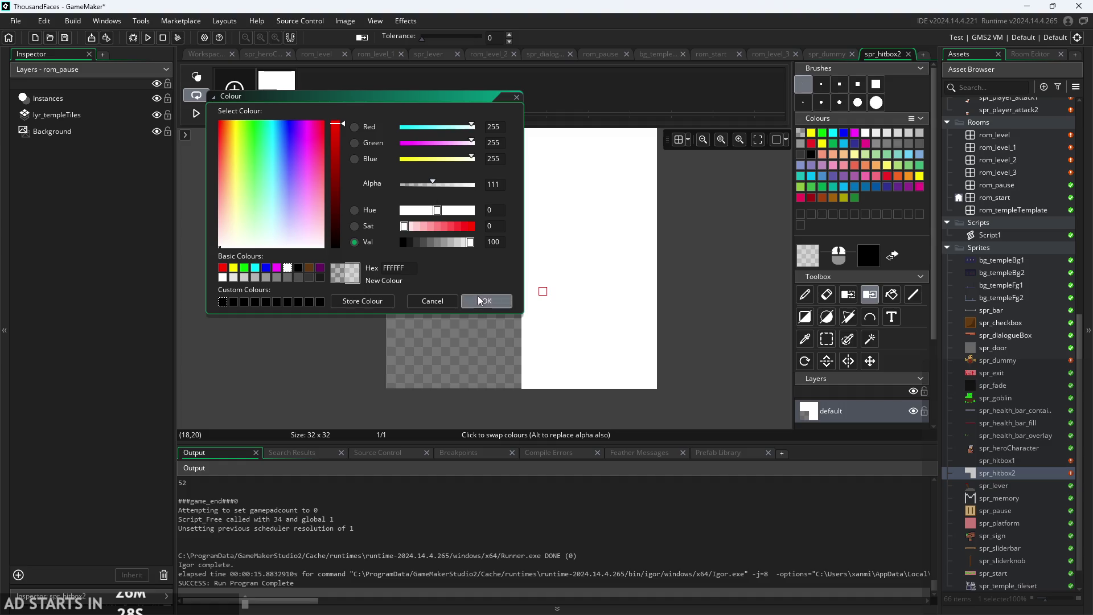
left_click(479, 300)
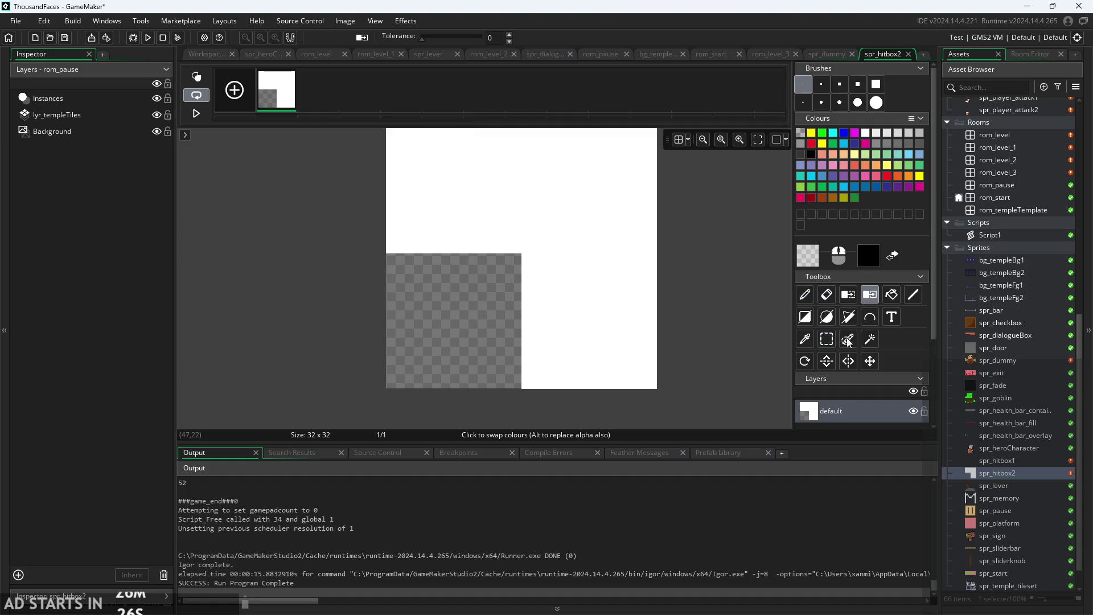
left_click(892, 295)
left_click(460, 313)
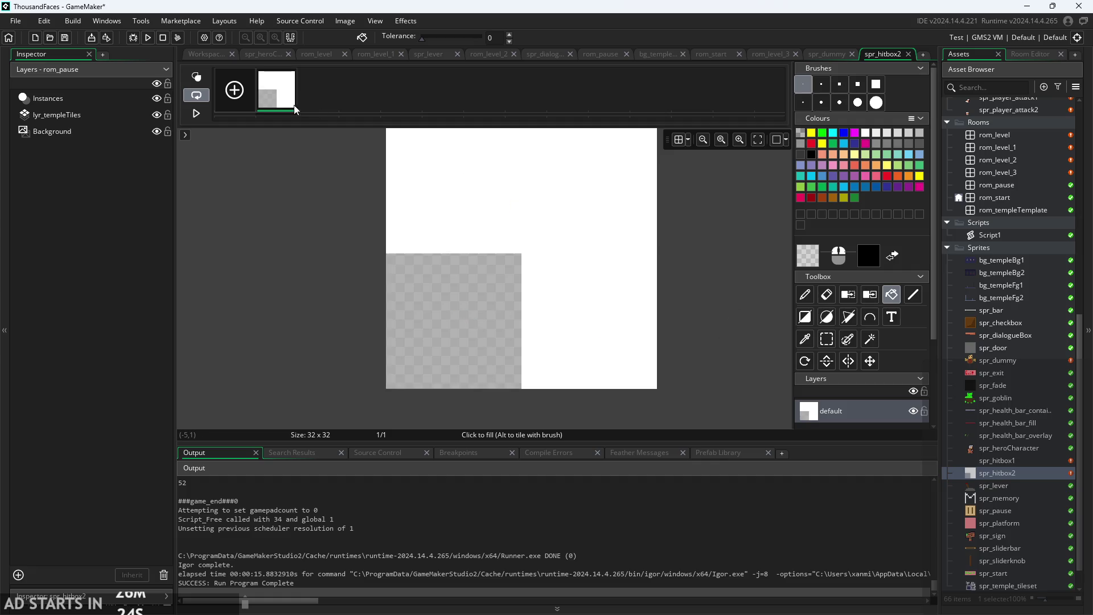
Try different collision mask tolerances on spr_hitbox2: 161, 0 and 152.
left_click(201, 53)
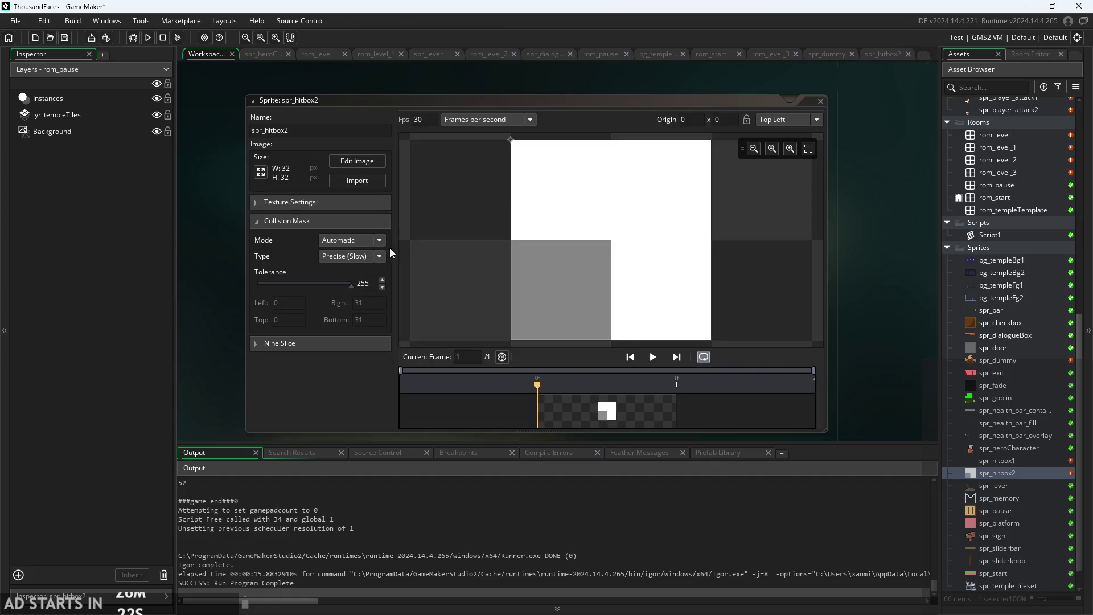
mouse_move(348, 284)
left_mouse_down()
mouse_move(238, 294)
mouse_move(361, 289)
left_mouse_up()
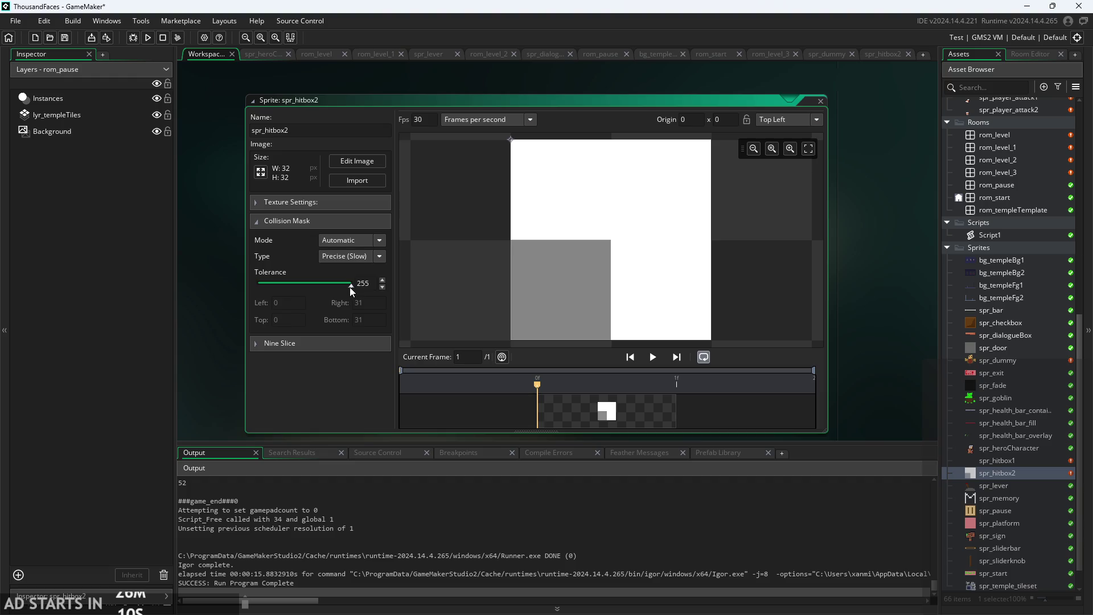
mouse_move(350, 286)
left_mouse_down()
mouse_move(171, 302)
mouse_move(610, 268)
mouse_move(1, 296)
mouse_move(378, 293)
mouse_move(258, 302)
mouse_move(383, 288)
mouse_move(279, 299)
mouse_move(354, 289)
mouse_move(159, 292)
left_mouse_up()
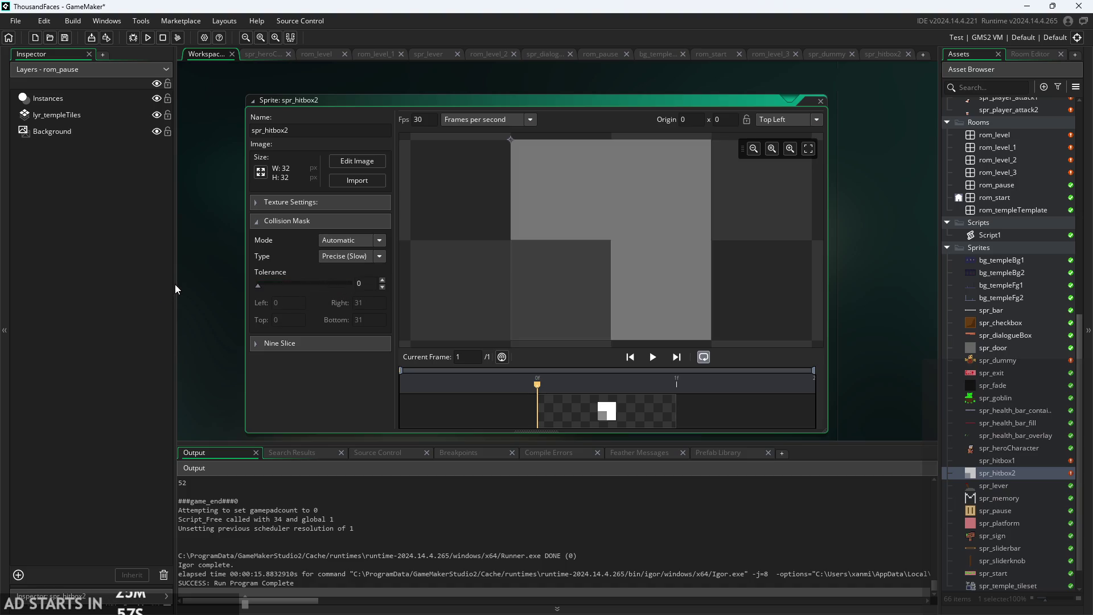
mouse_move(176, 285)
left_mouse_down()
mouse_move(315, 283)
mouse_move(249, 291)
left_mouse_up()
In the image editor, pick white from the image as the drawing colour.
left_click(357, 161)
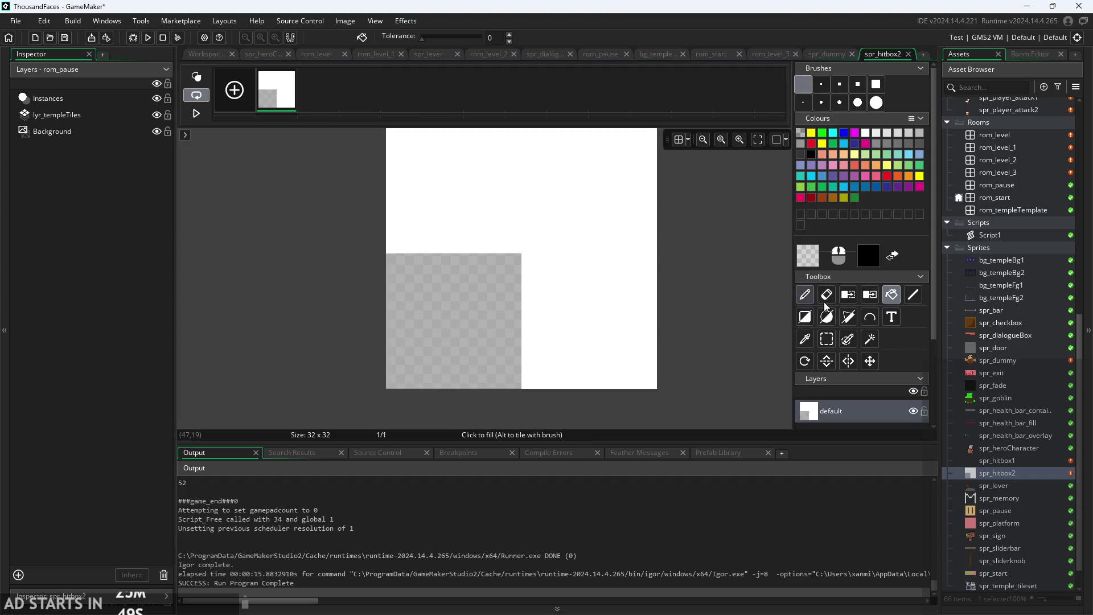
left_click(806, 338)
left_click(636, 265)
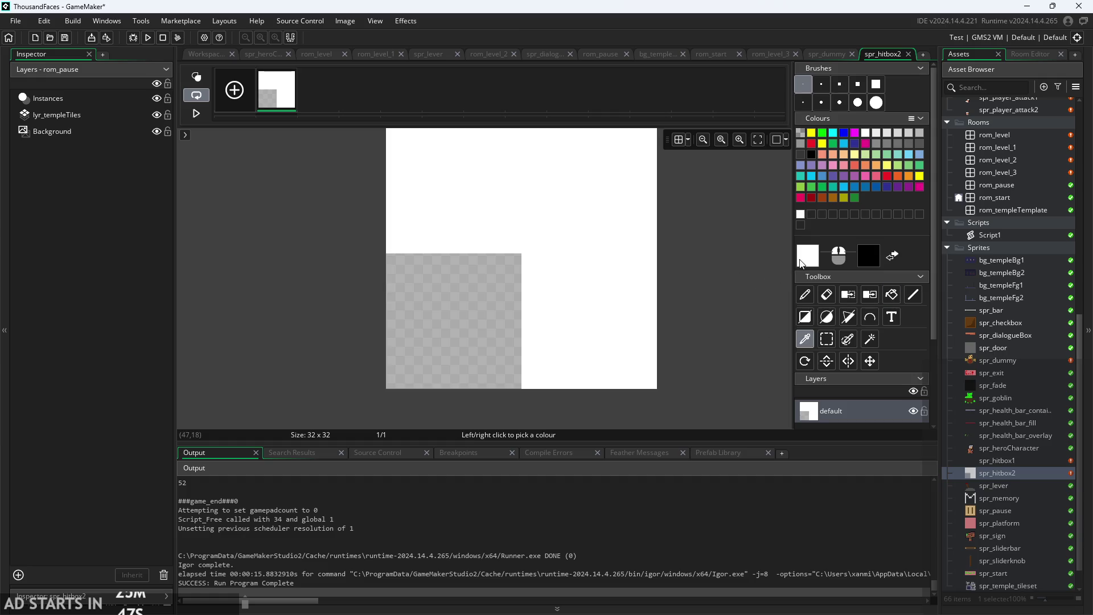
left_click(800, 263)
left_click(490, 300)
Settle spr_hitbox2's collision mask tolerance at 174.
left_click(207, 54)
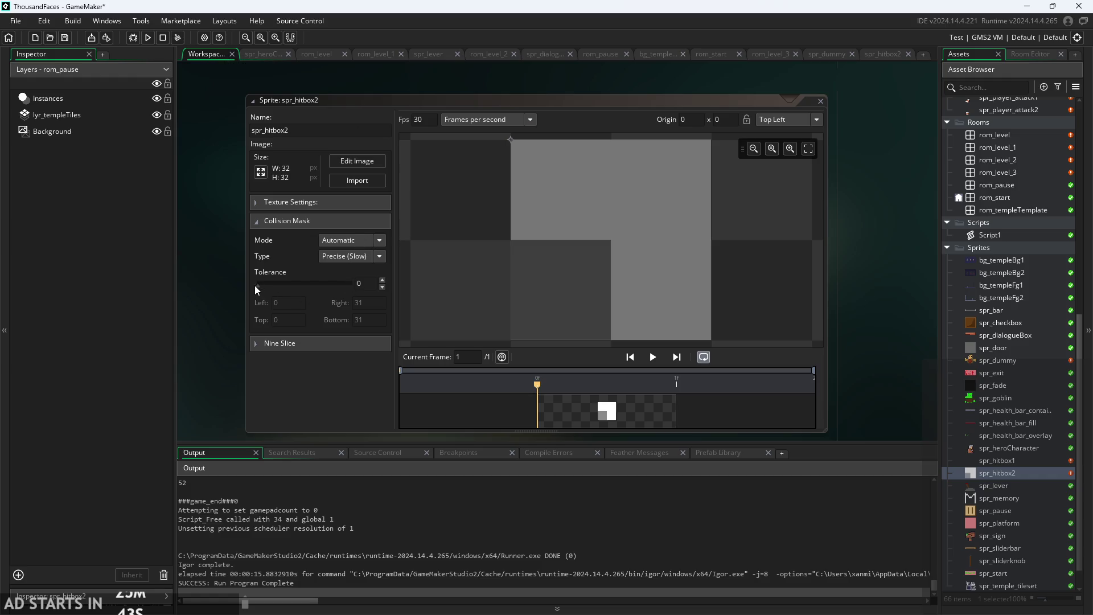
mouse_move(259, 285)
left_mouse_down()
mouse_move(372, 291)
mouse_move(351, 301)
left_mouse_up()
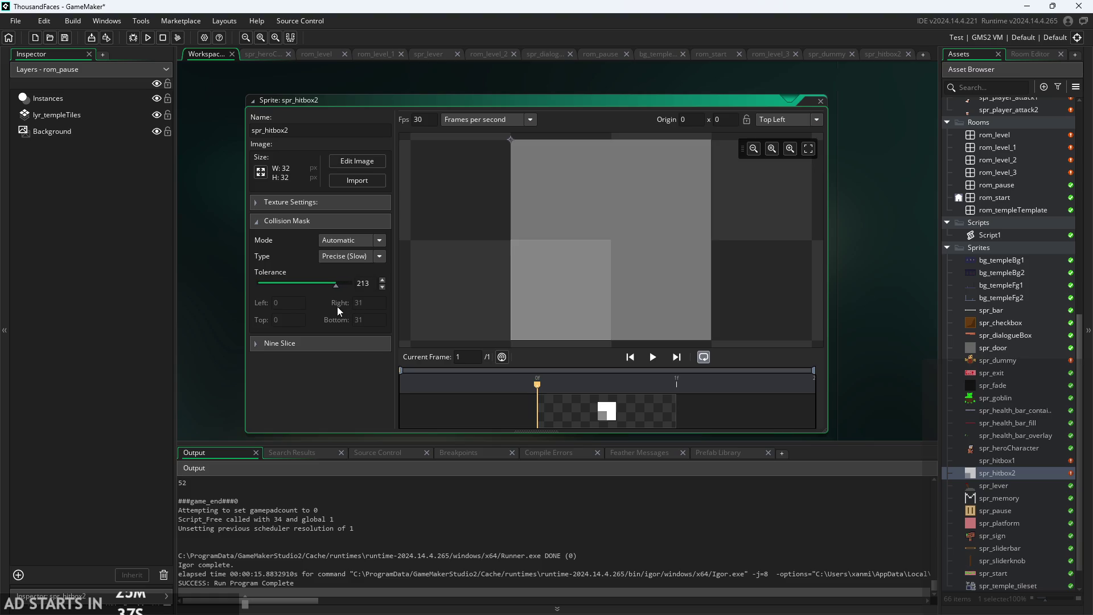
mouse_move(337, 307)
left_mouse_down()
mouse_move(289, 319)
mouse_move(323, 312)
left_mouse_up()
left_click(202, 261)
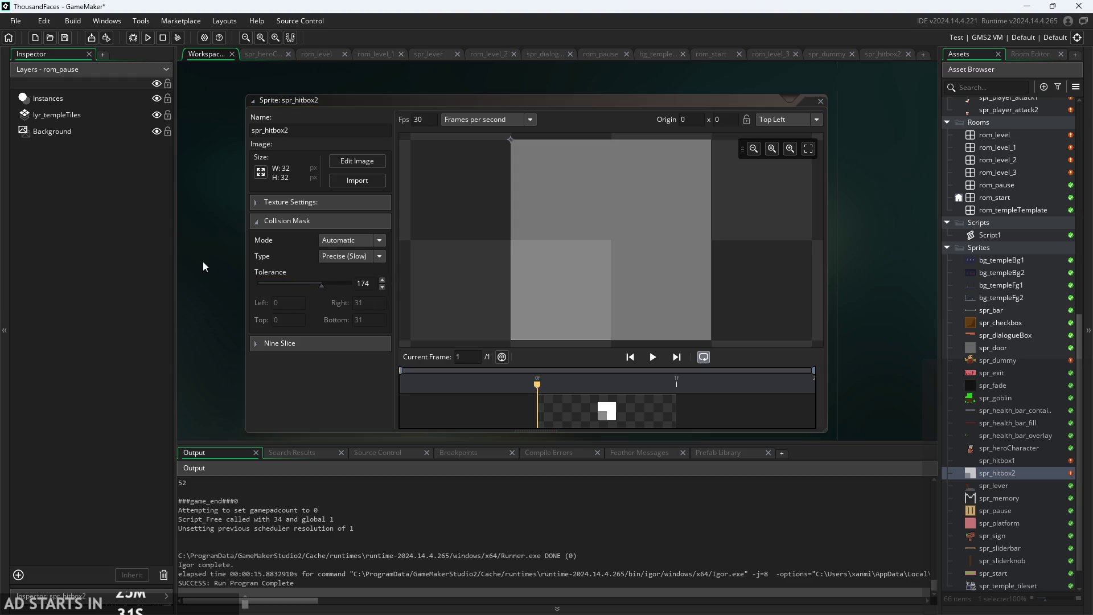
Resize spr_hitbox1's image to 32 by 32 pixels, then open it in the image editor.
scroll(214, 287, "up", 1)
scroll(221, 279, "up", 5)
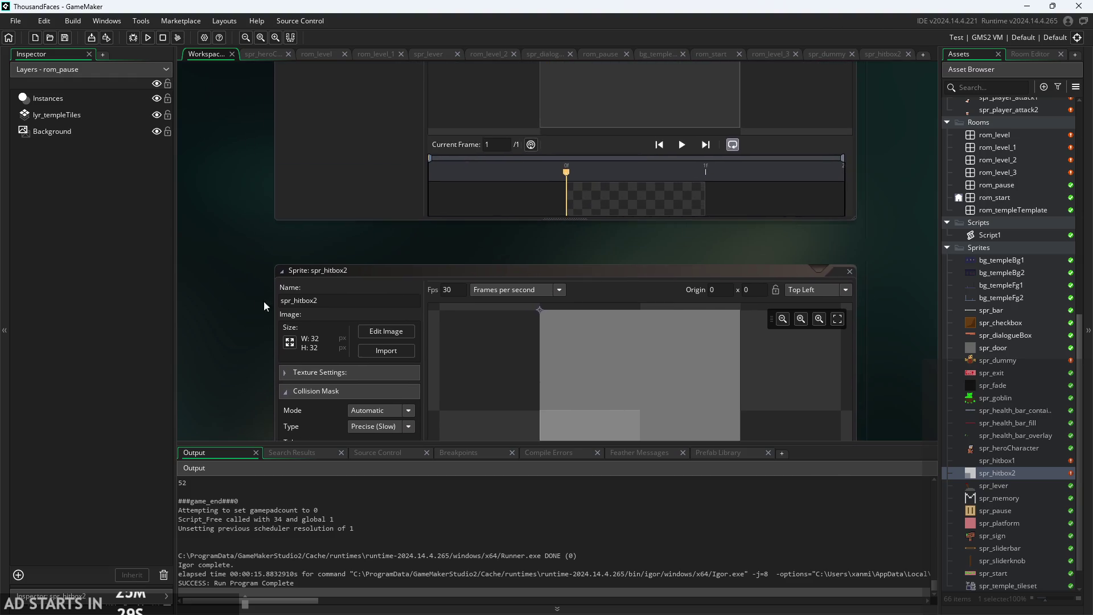
scroll(252, 217, "down", 2, "ctrl")
scroll(263, 300, "up", 1, "ctrl")
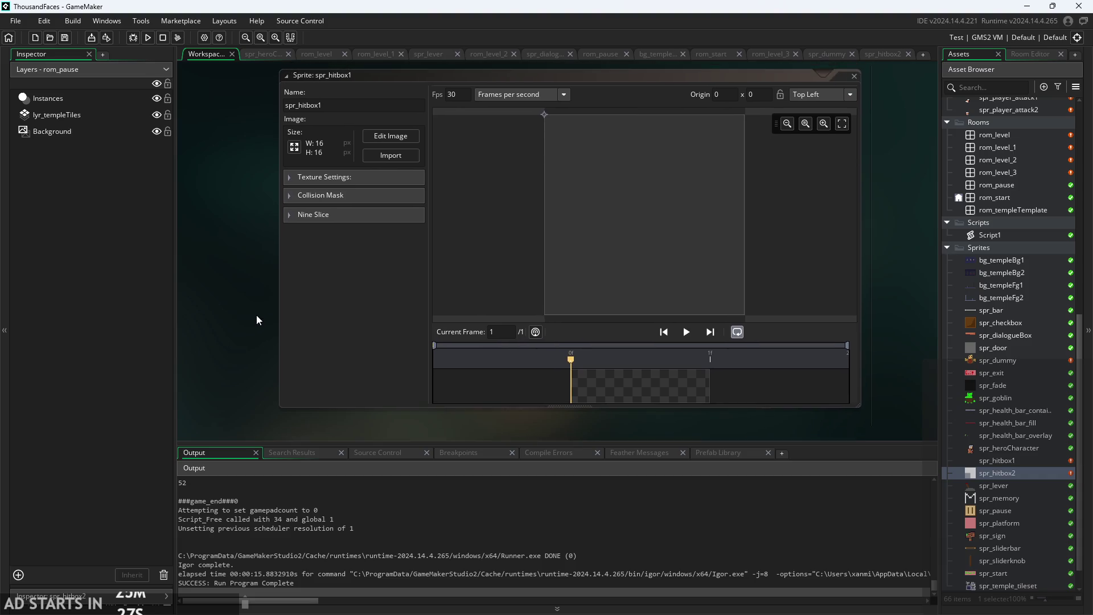
scroll(271, 214, "down", 3, "ctrl")
scroll(284, 306, "up", 4, "ctrl")
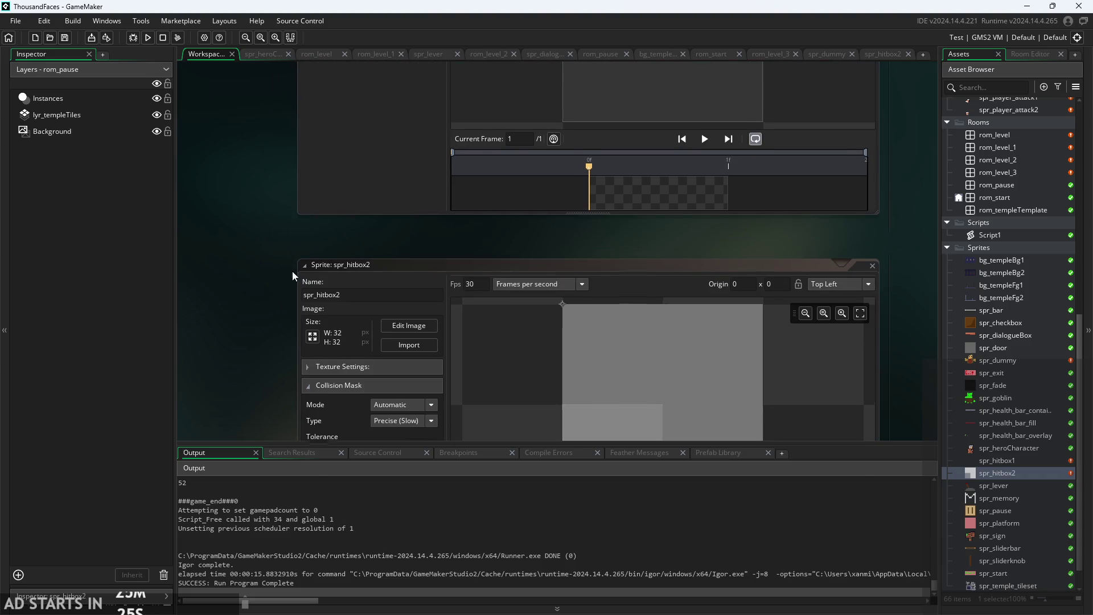
scroll(292, 263, "up", 7)
left_click(315, 153)
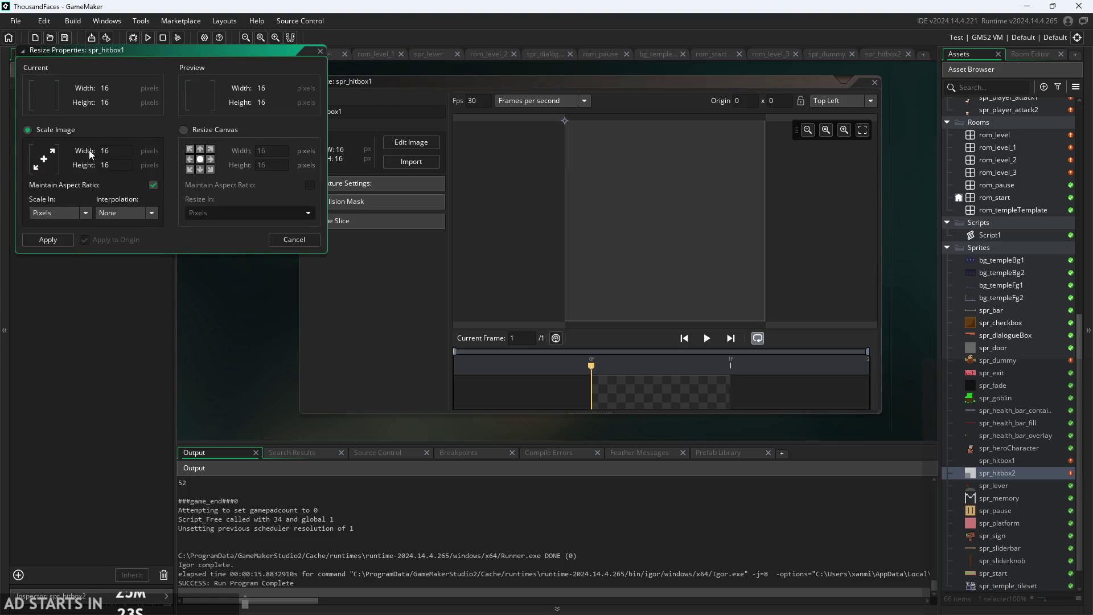
type("32")
left_click(56, 240)
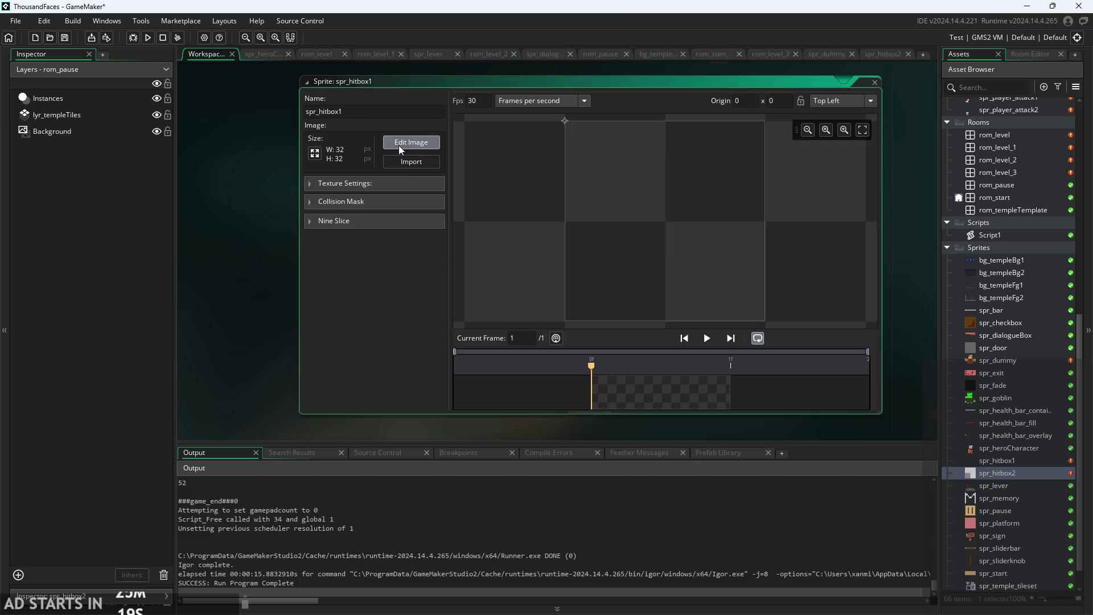
left_click(398, 145)
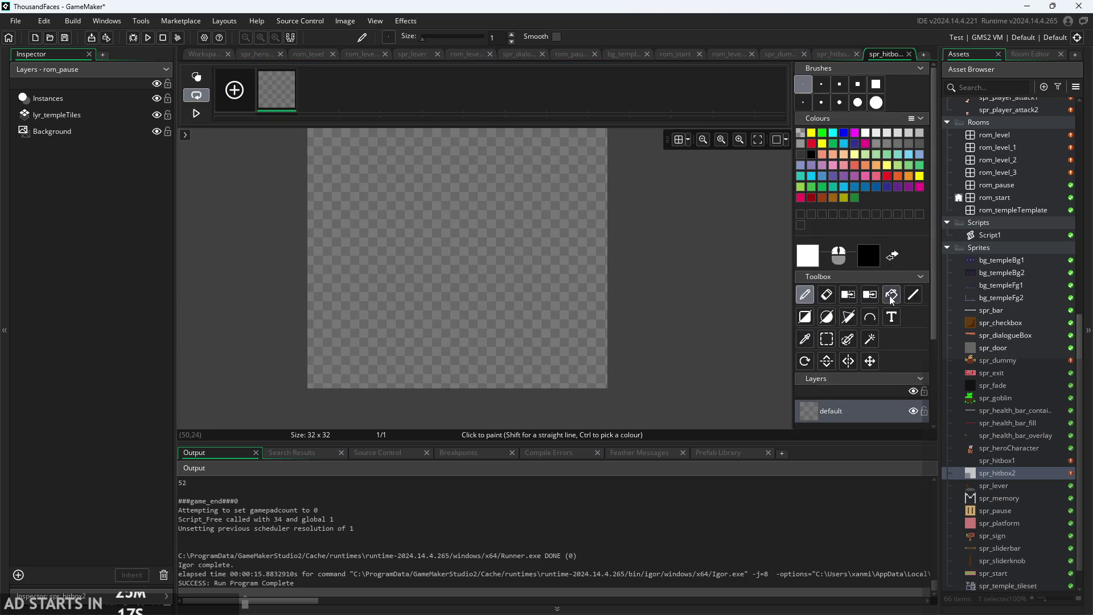
Fill the canvas white, then drag the bottom-right area off so that corner is transparent.
left_click(892, 296)
scroll(730, 307, "down", 2)
left_click(575, 262)
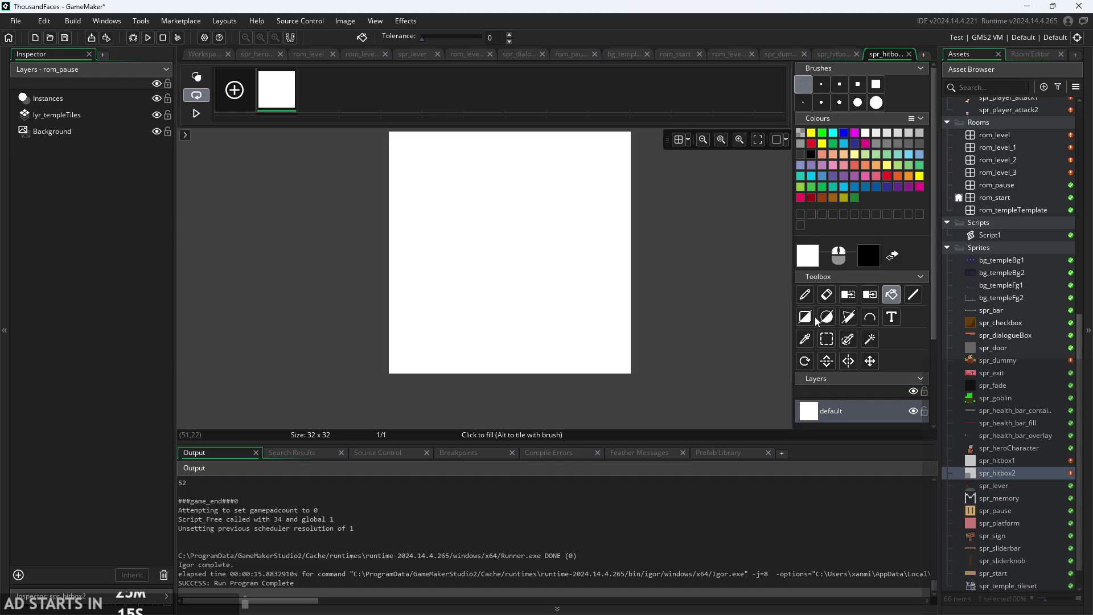
key("s")
scroll(670, 295, "up", 1)
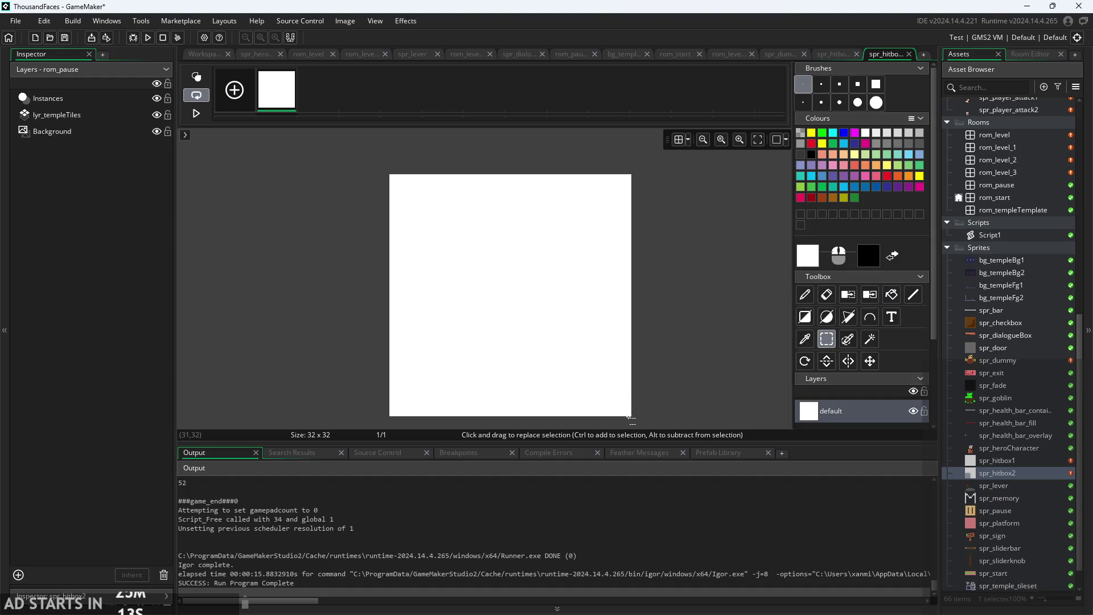
mouse_move(628, 411)
left_mouse_down()
mouse_move(535, 336)
mouse_move(510, 295)
left_mouse_up()
left_click(590, 344)
left_click_drag(590, 345, 753, 334)
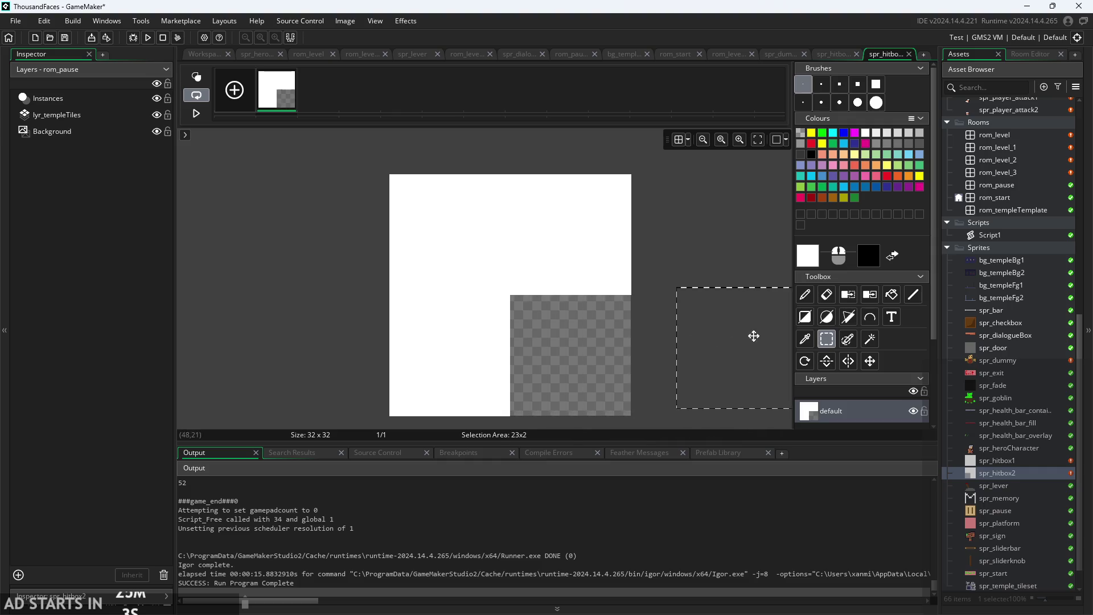
left_click(677, 382)
Mark the inner corner with black pixels, then remove all white to leave it transparent.
scroll(683, 379, "up", 2)
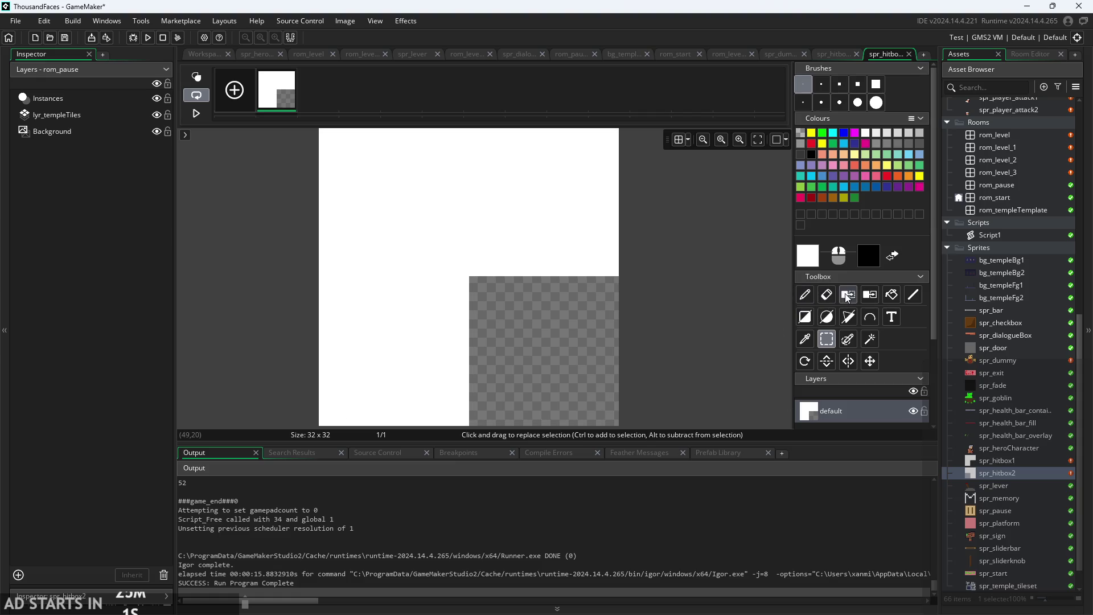
left_click(804, 295)
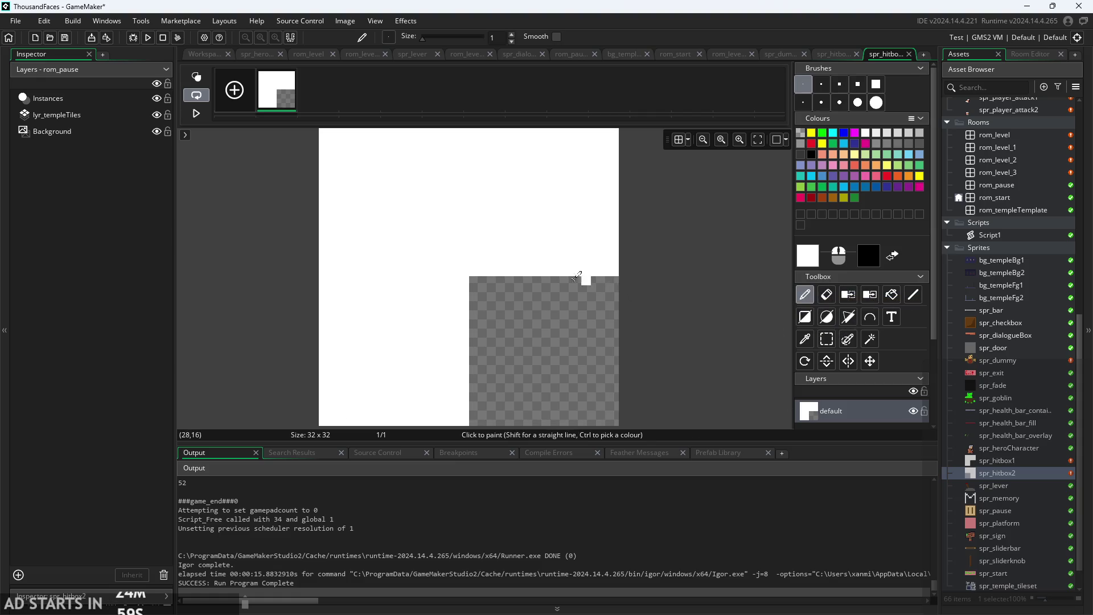
left_click_drag(473, 280, 476, 291)
left_click(474, 298)
left_click(482, 280)
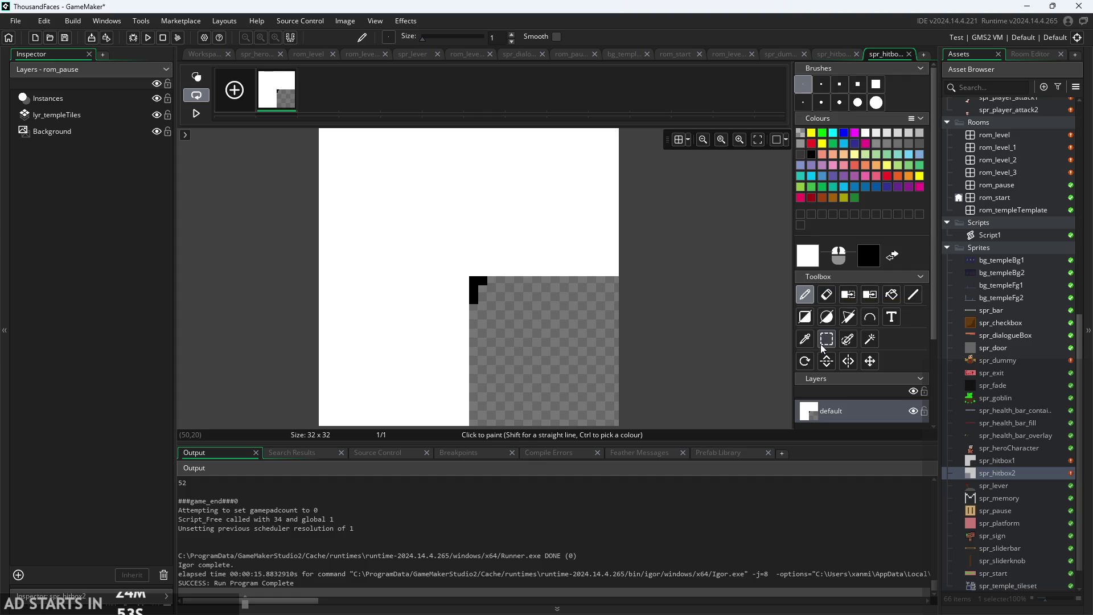
left_click(841, 297)
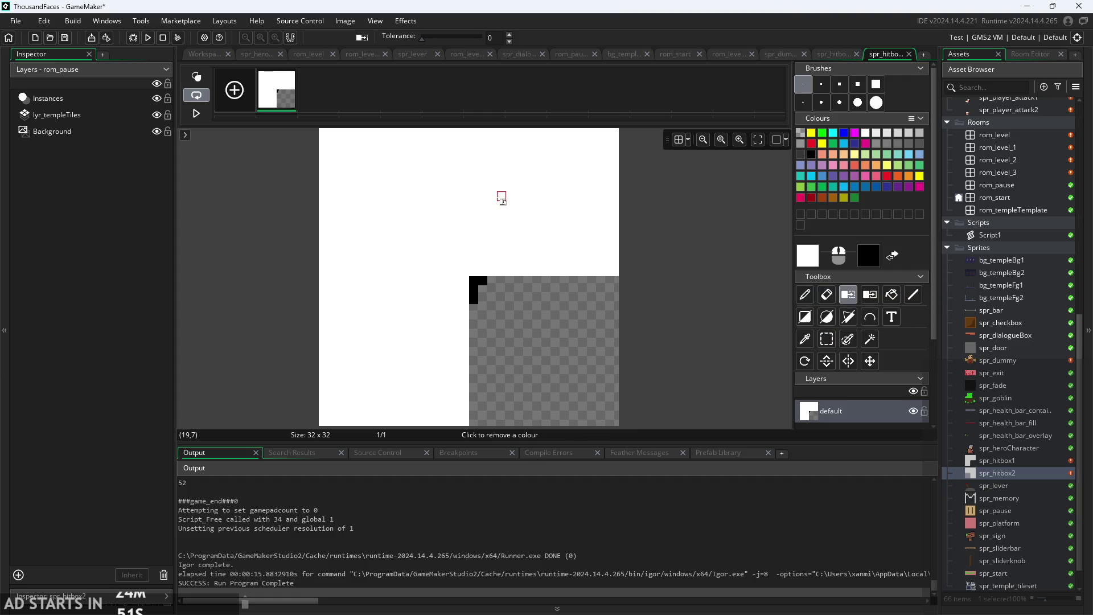
left_click(499, 194)
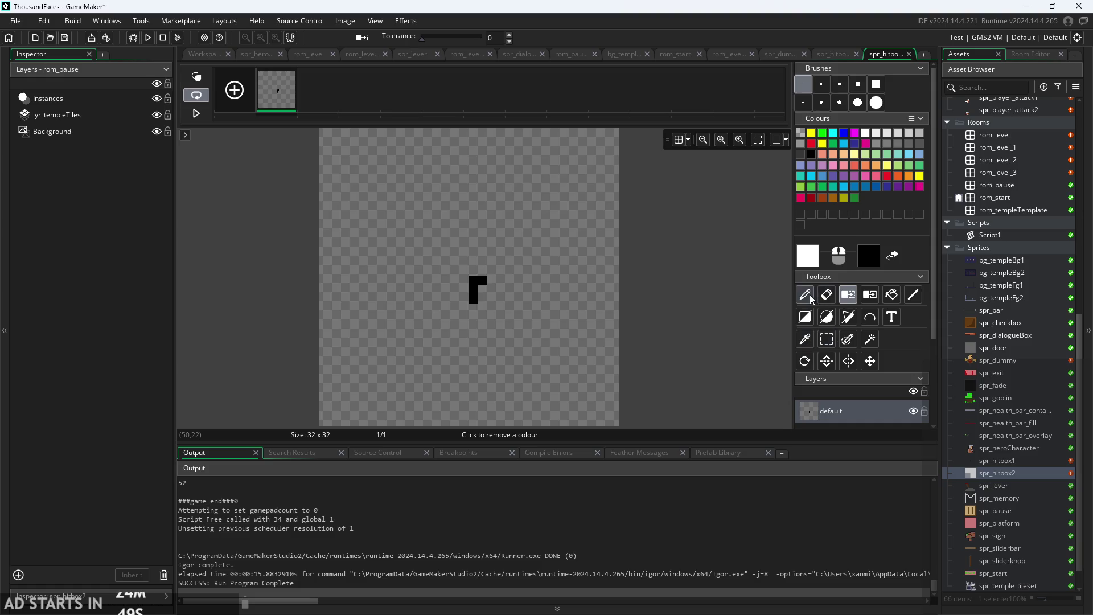
Paint a white filled rectangle over the black corner mark.
left_click(805, 317)
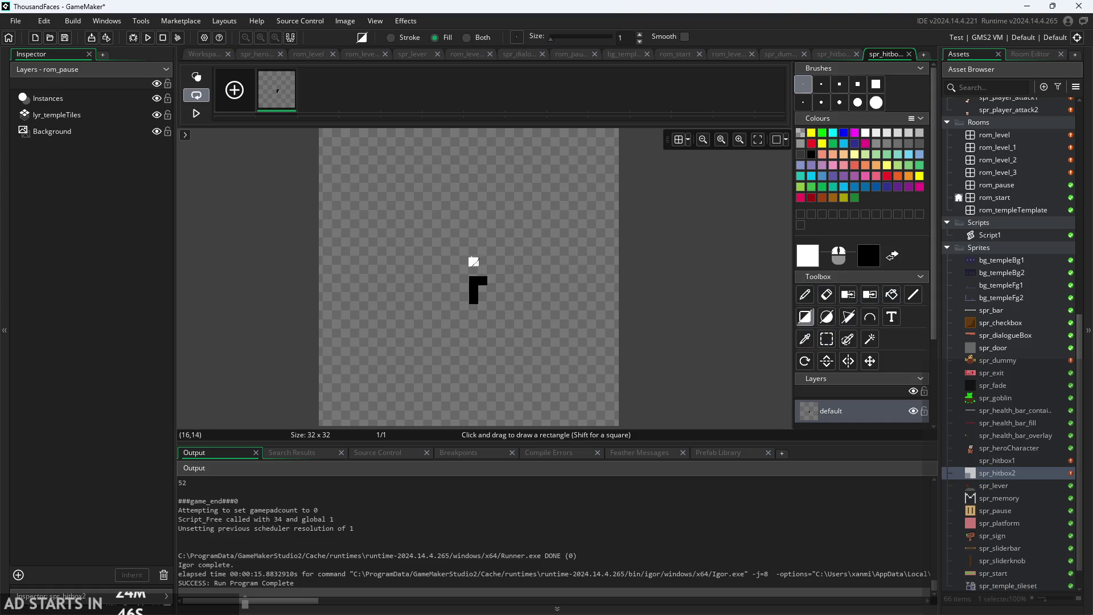
mouse_move(469, 276)
left_mouse_down()
mouse_move(588, 383)
mouse_move(625, 329)
left_mouse_up()
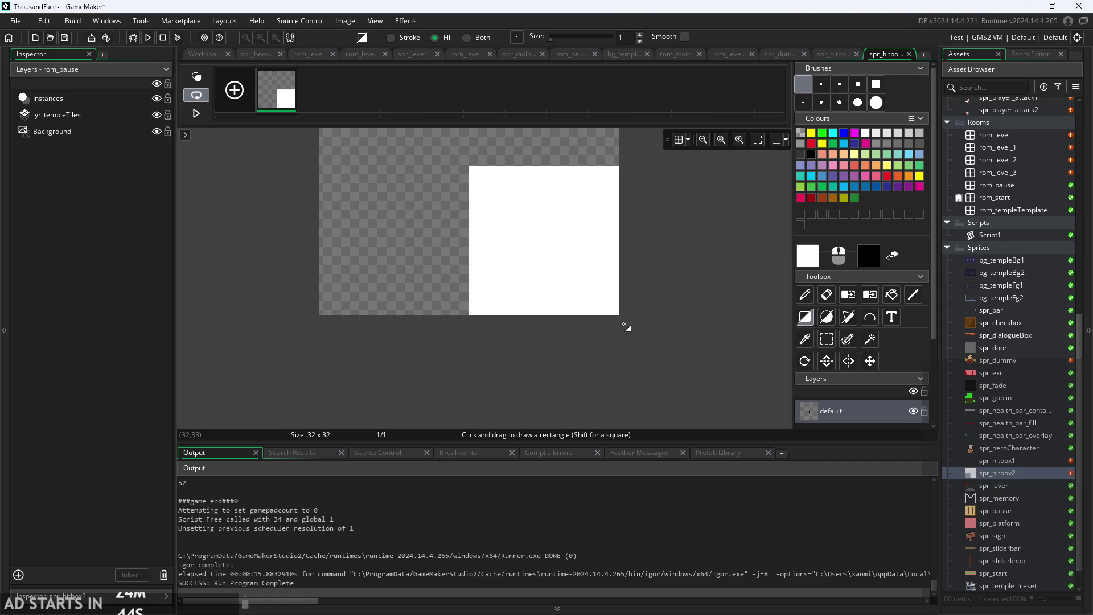
left_click(826, 340)
mouse_move(470, 167)
left_mouse_down()
mouse_move(604, 285)
mouse_move(615, 311)
left_mouse_up()
scroll(630, 358, "up", 2)
scroll(640, 345, "down", 2)
left_click(605, 298)
Select the white square and move it up to fill the bottom-right quarter.
left_click_drag(622, 331, 485, 200)
scroll(710, 316, "up", 1)
scroll(710, 316, "up", 1)
mouse_move(558, 361)
left_mouse_down()
mouse_move(558, 223)
mouse_move(548, 254)
mouse_move(559, 253)
left_mouse_up()
scroll(558, 223, "down", 1)
scroll(557, 223, "down", 1)
left_click(675, 285)
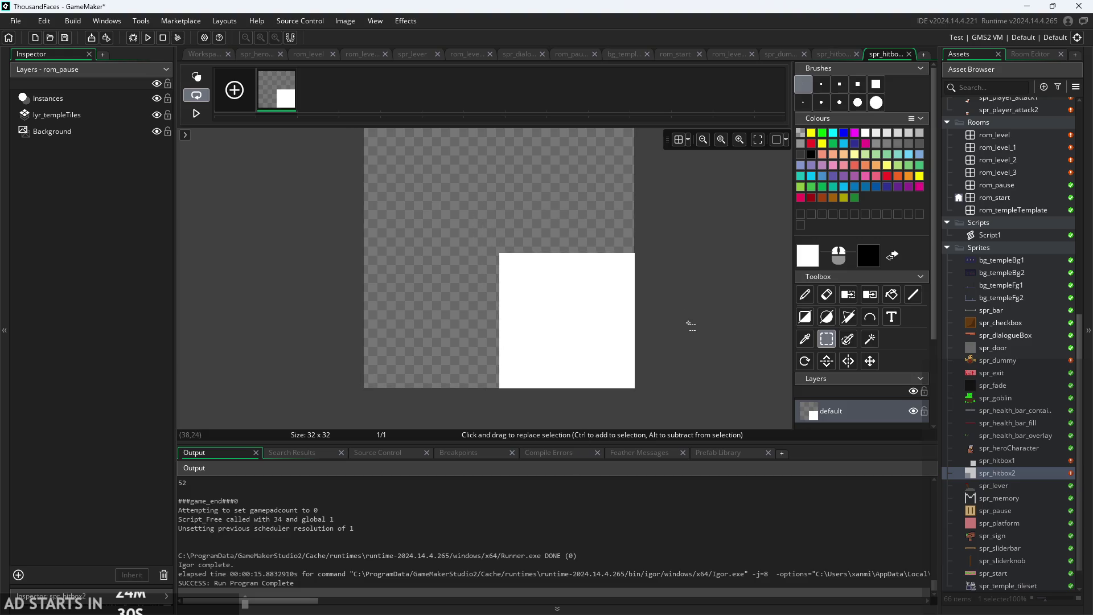
left_click(204, 56)
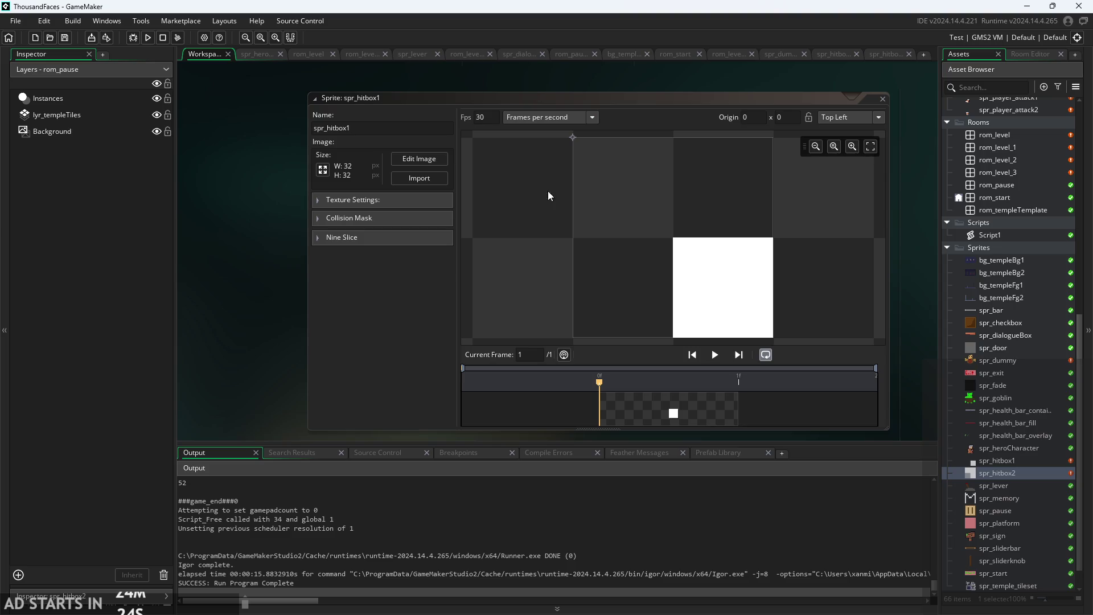
Set spr_hitbox1's origin to X 8, Y 24.
left_click(995, 460)
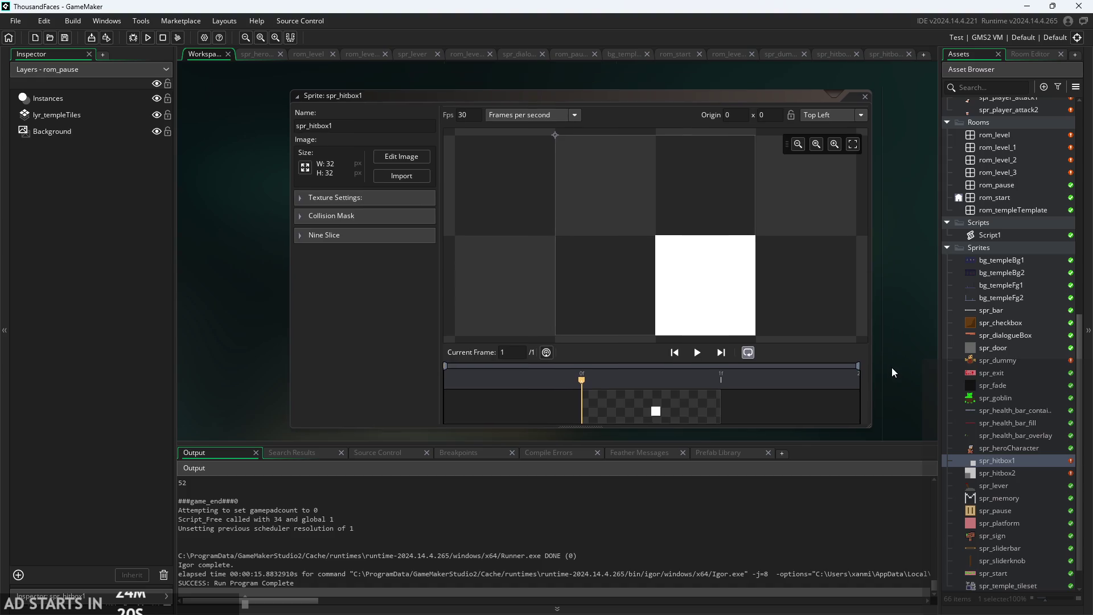
scroll(890, 367, "down", 1)
scroll(436, 322, "up", 1)
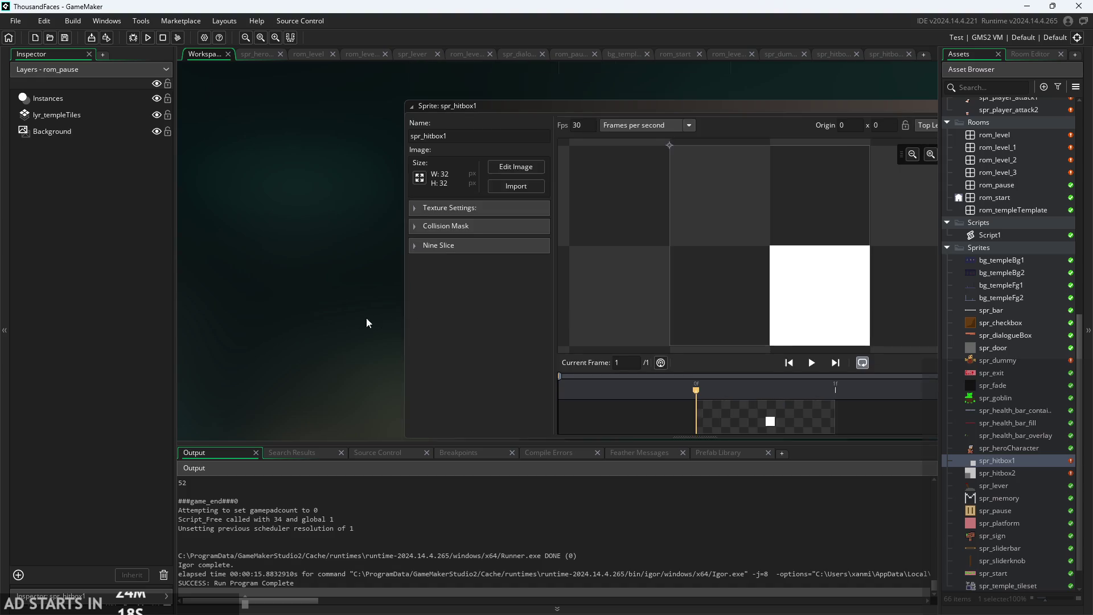
left_click_drag(372, 323, 256, 293)
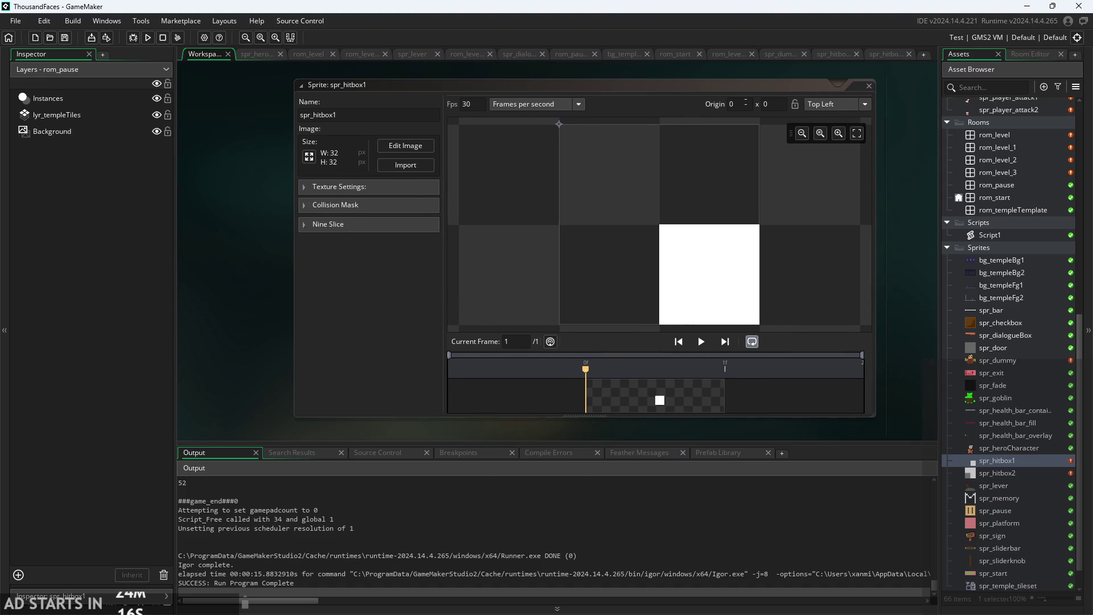
left_click(704, 100)
type("8")
key("Tab")
type("4")
left_click(916, 218)
Open spr_hitbox2 and change its origin X to 8.
double_click(996, 473)
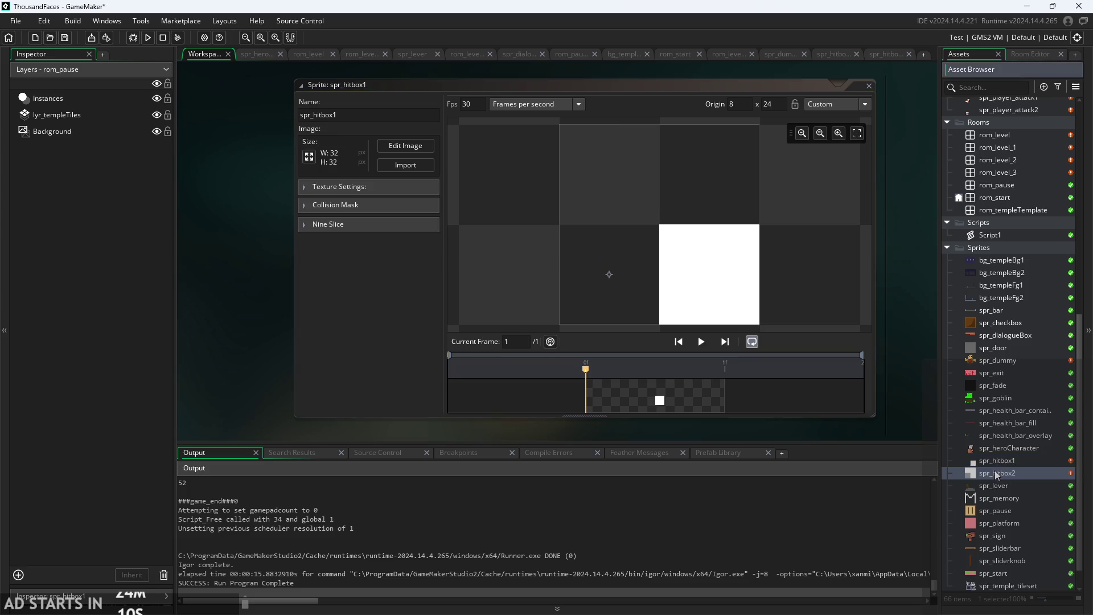
left_click(708, 101)
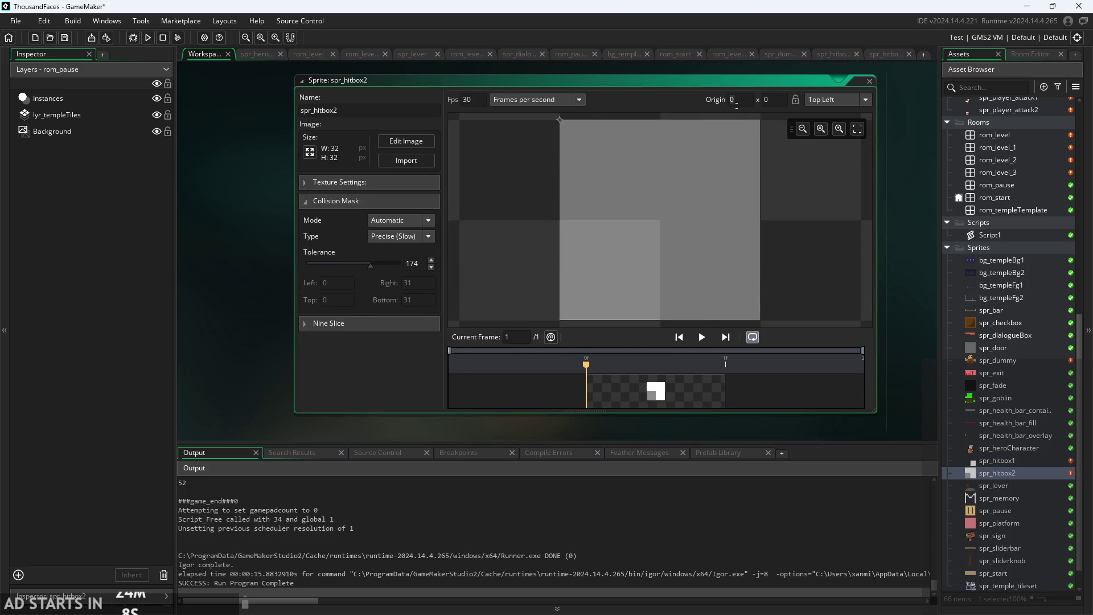
key("BackSpace")
type("8")
key("Return")
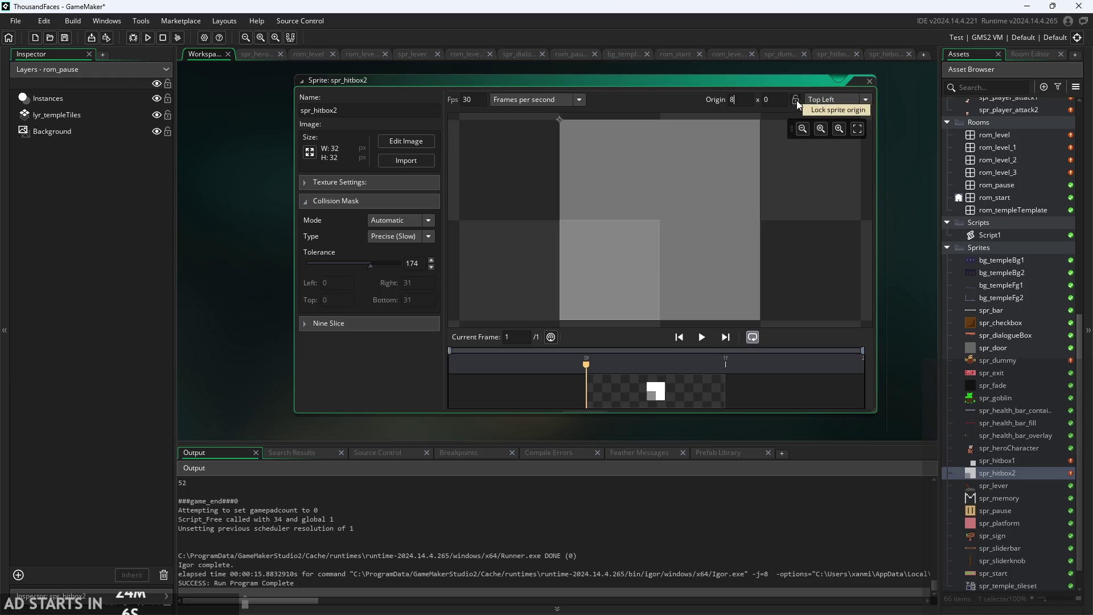
key("Tab")
type("24")
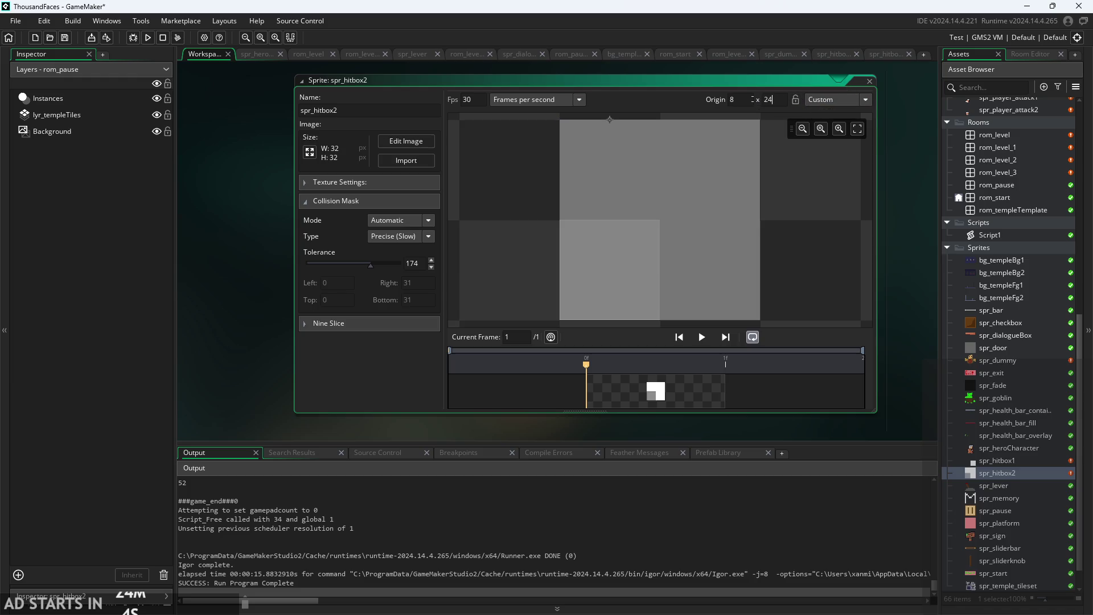
left_click(885, 183)
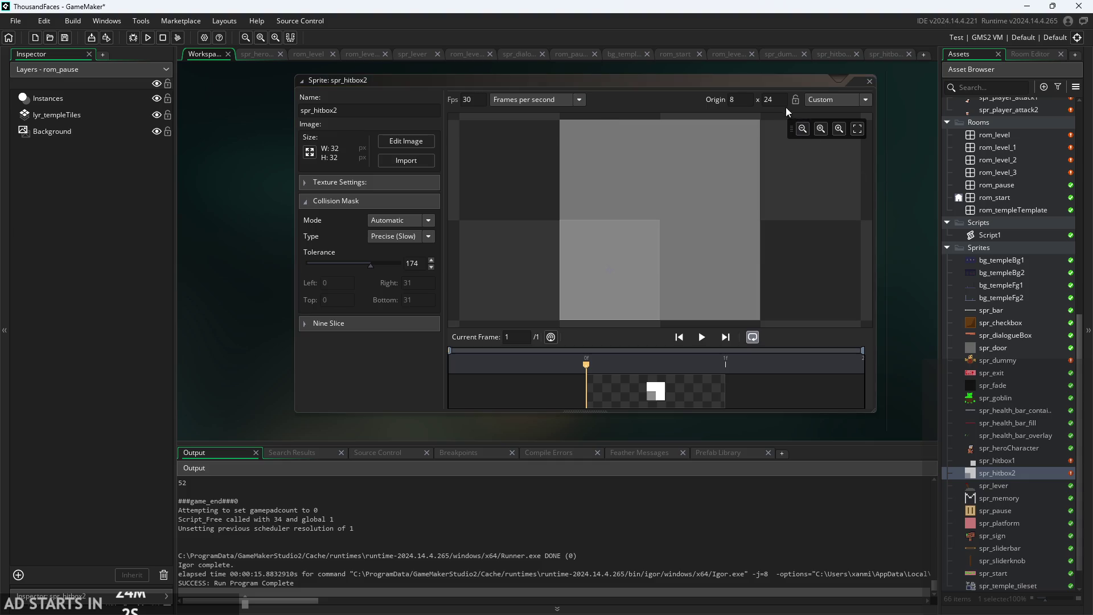
Try an origin Y of 20 on spr_hitbox2 and collapse its collision mask settings.
left_click(682, 265)
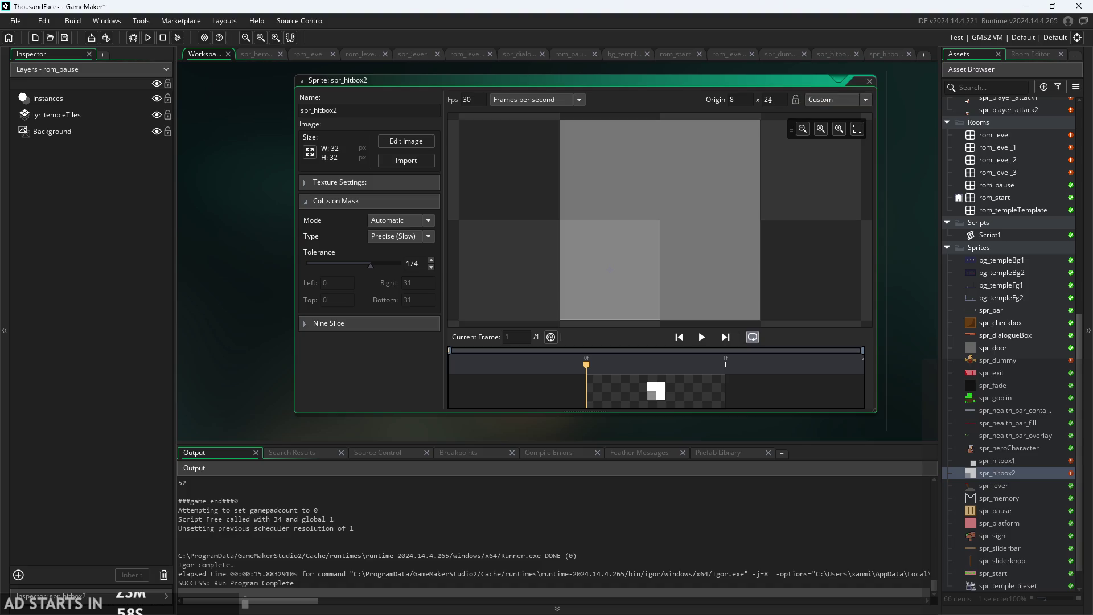
key("Delete")
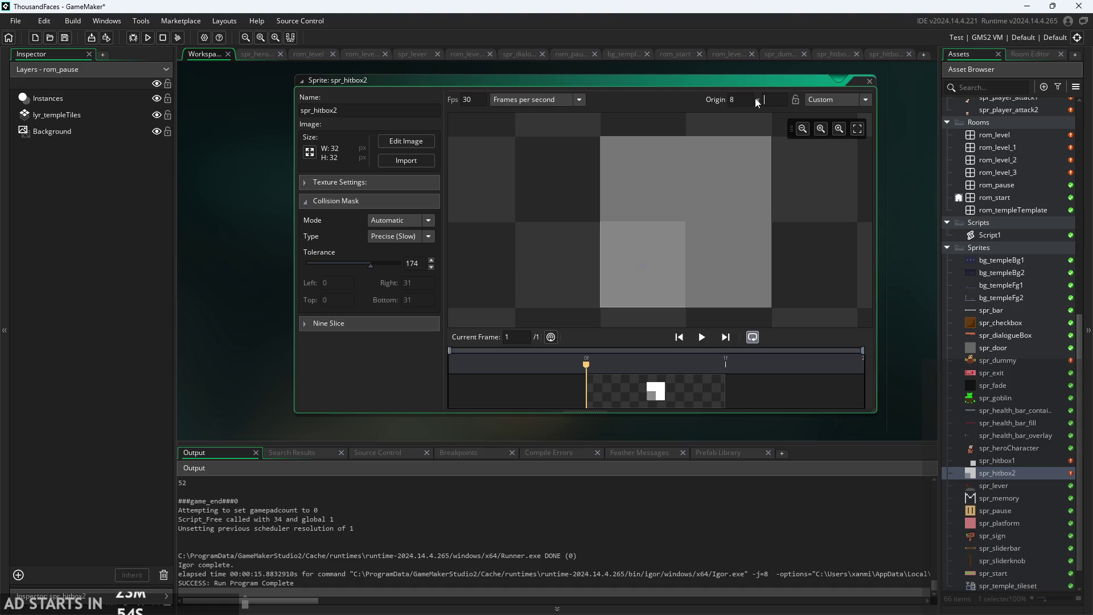
type("20")
left_click(906, 181)
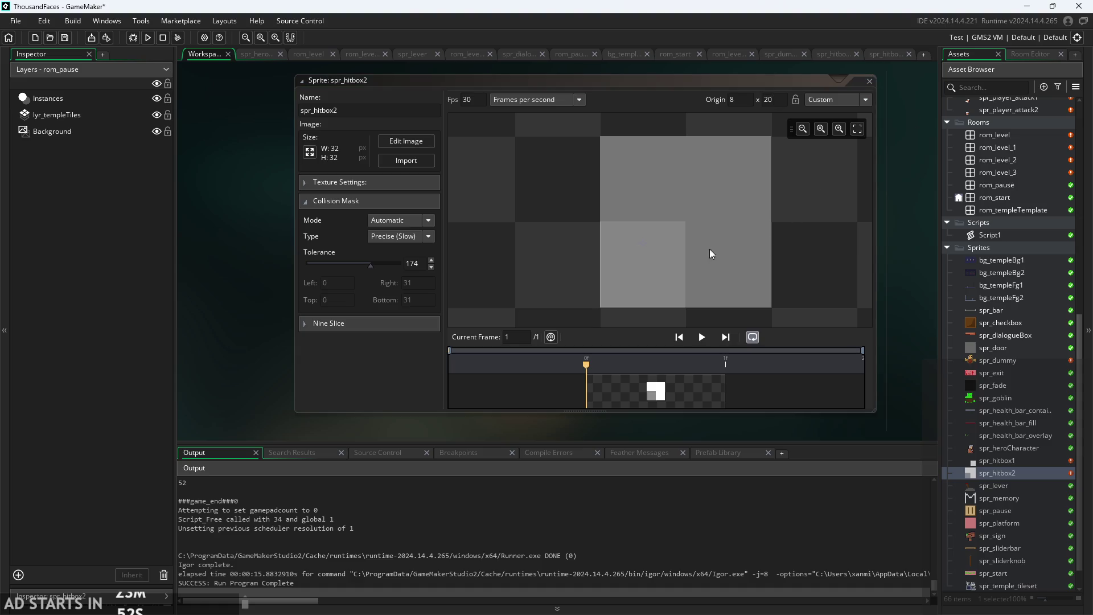
left_click(713, 252)
left_click(309, 199)
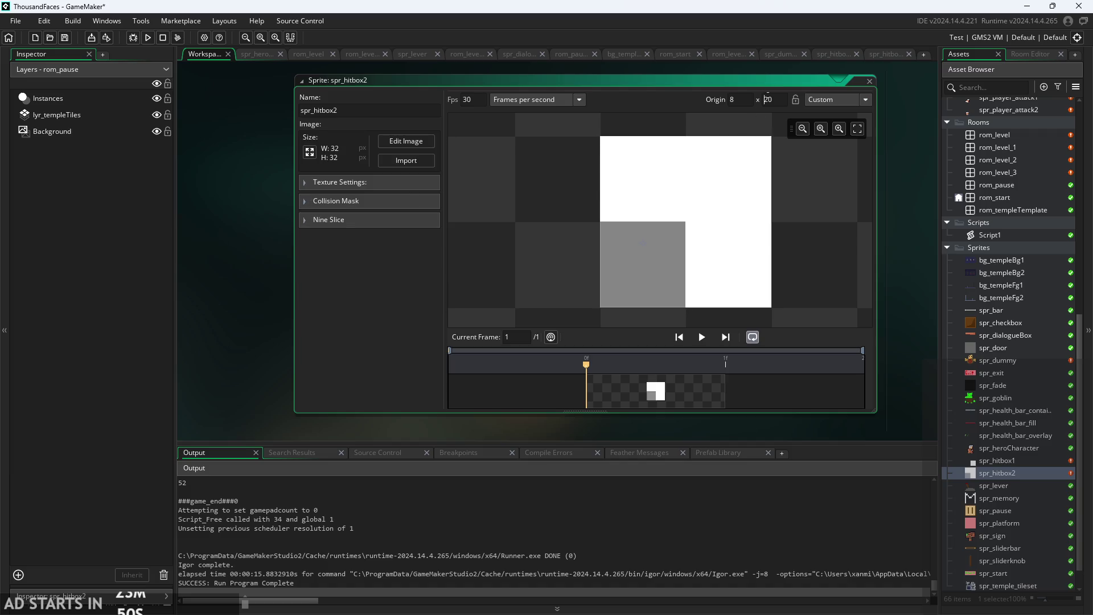
Place spr_hitbox2's origin at 8, 24 directly on the sprite.
left_click(841, 99)
left_click(839, 123)
left_click(645, 269)
scroll(801, 265, "up", 1)
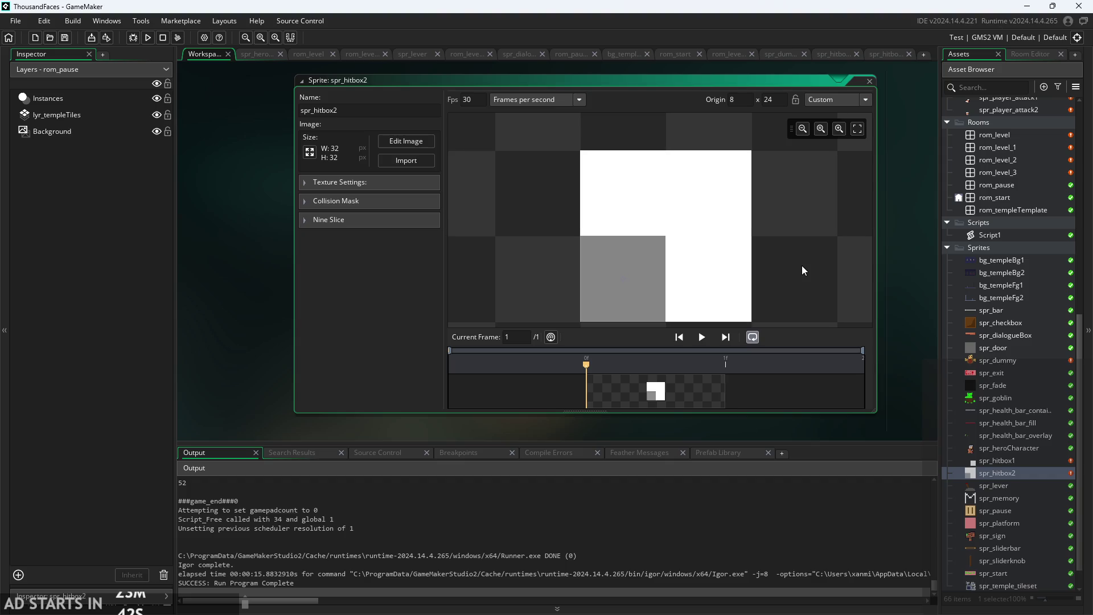
scroll(801, 266, "up", 1)
scroll(929, 316, "down", 1)
double_click(997, 460)
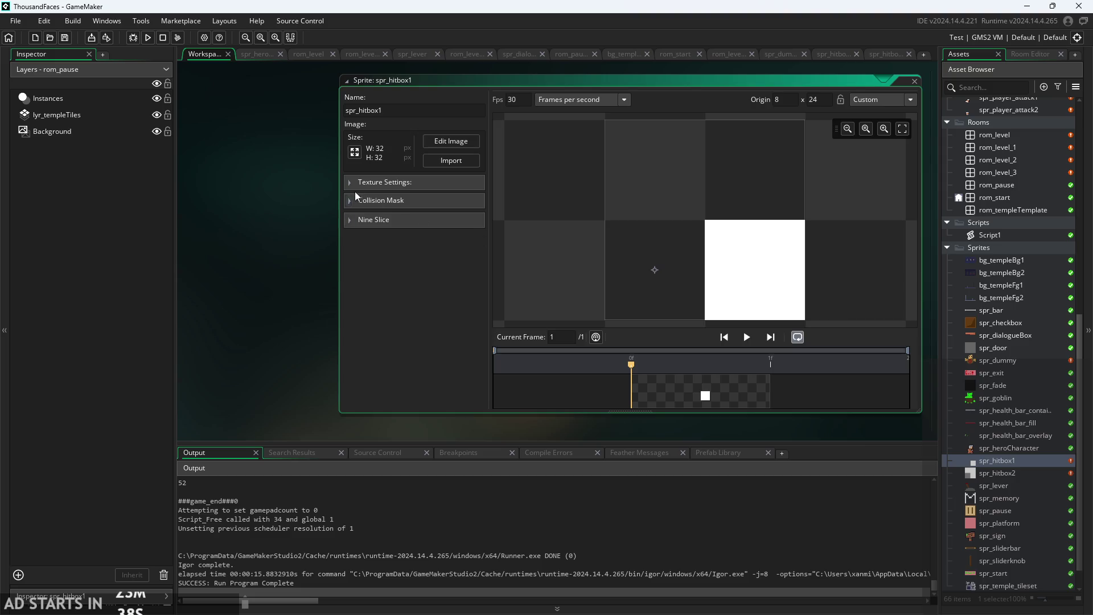
left_click(349, 201)
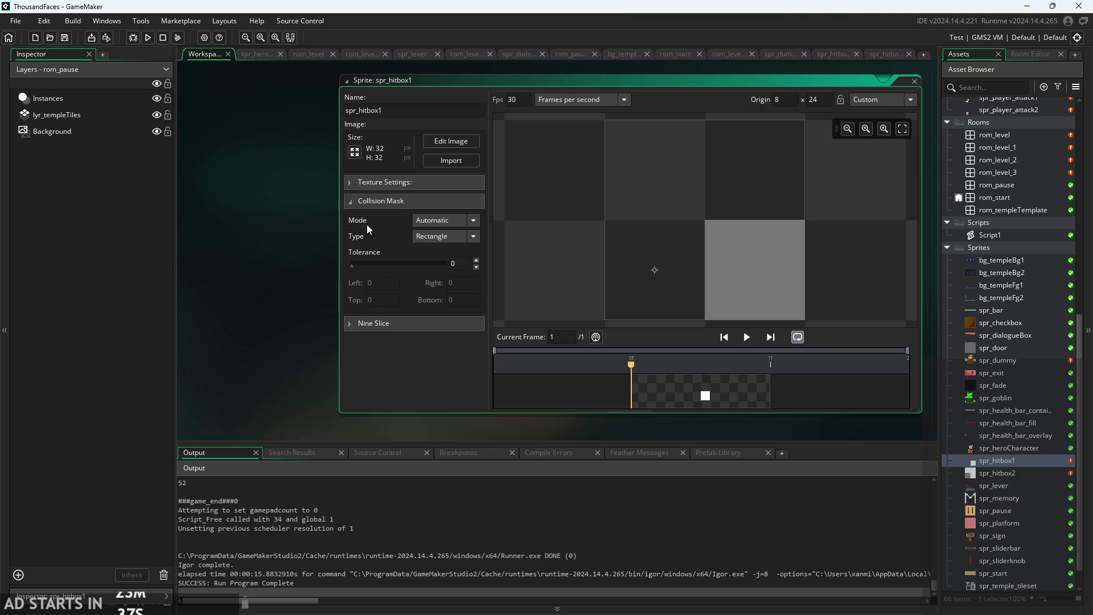
Return spr_hitbox1's mask mode to Automatic after trying Full Image, and raise tolerance to 143.
left_click(471, 224)
left_click(458, 243)
left_click(466, 223)
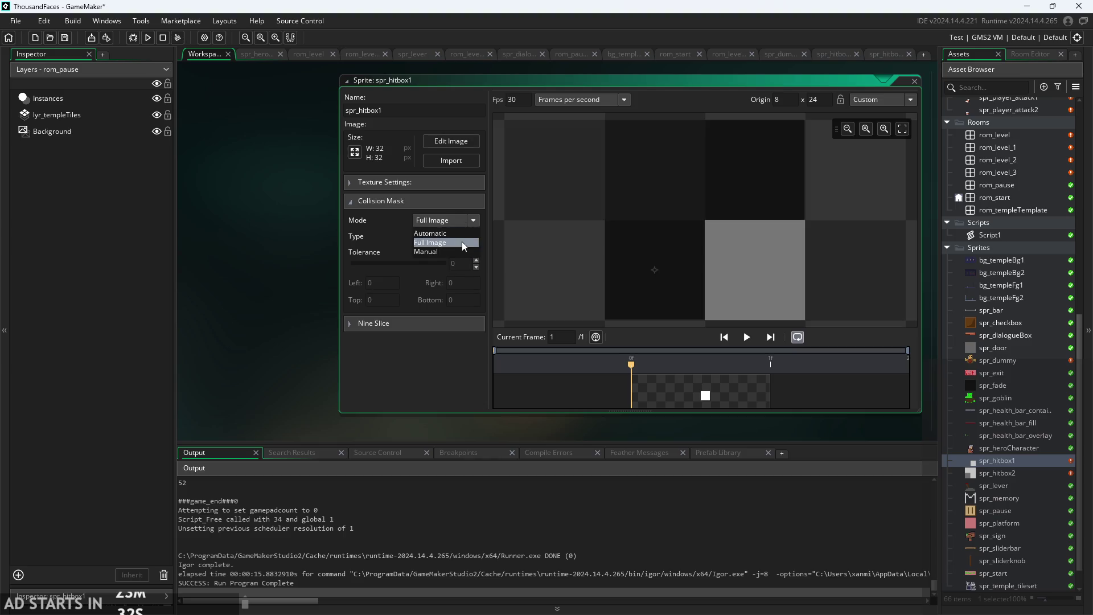
left_click(463, 232)
left_click_drag(354, 264, 406, 263)
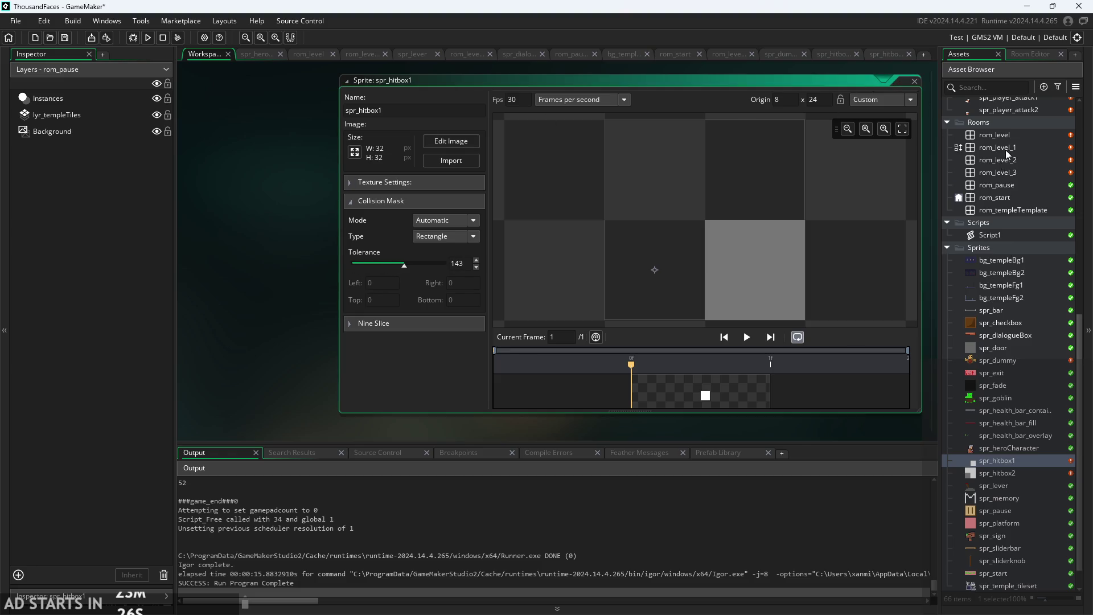
scroll(1008, 159, "up", 3)
scroll(1007, 256, "up", 8)
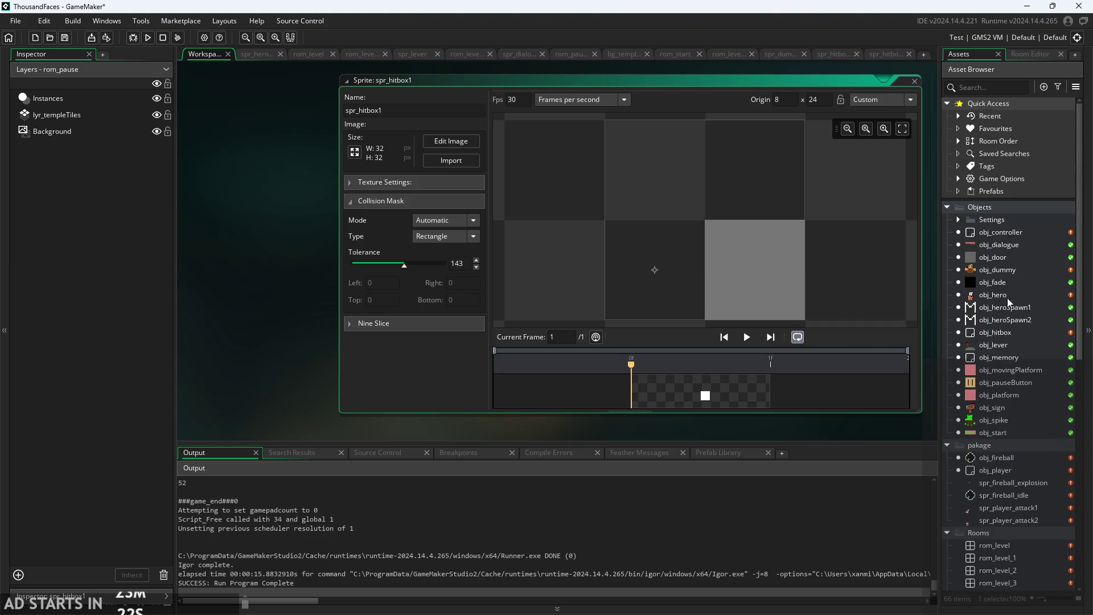
left_click(1010, 333)
right_click(1010, 333)
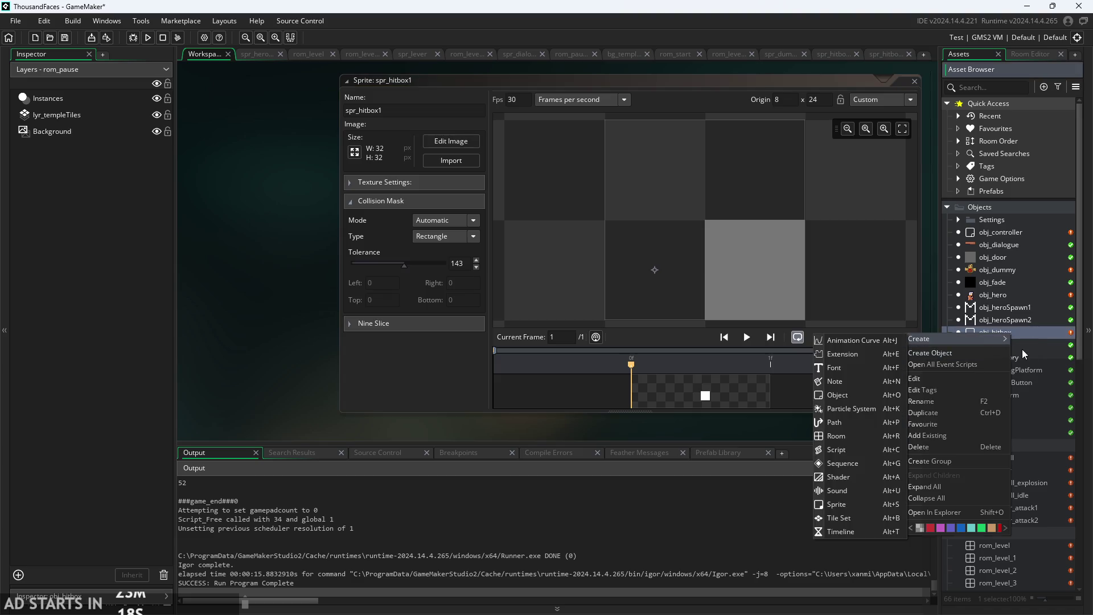
Create a new object in the Objects folder and name it obj_hitbox1.
left_click(991, 353)
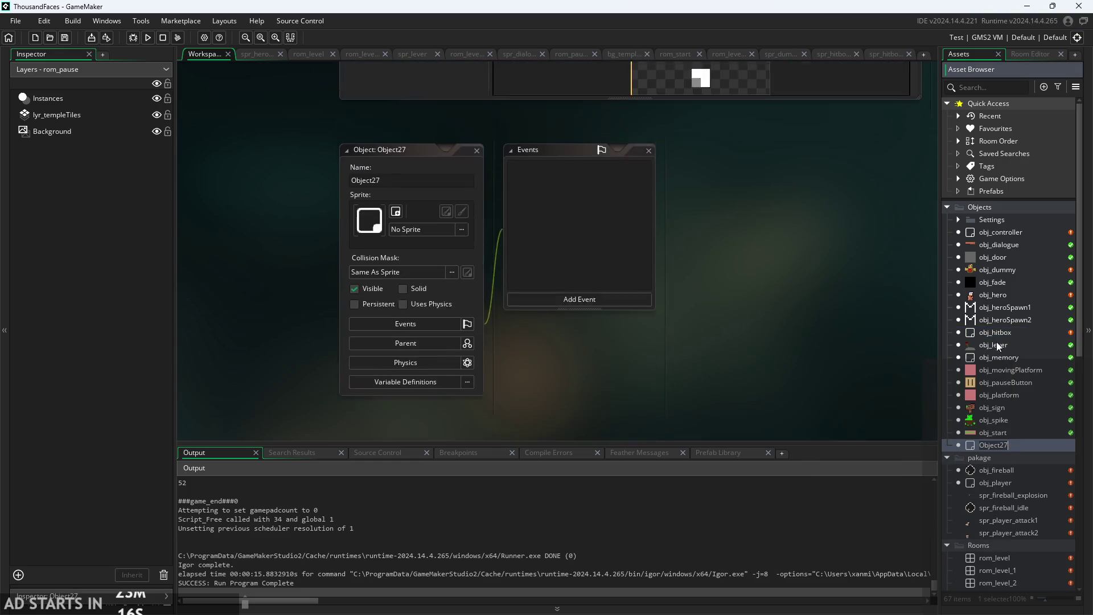
left_click(410, 153)
type("h")
key("BackSpace")
type("obj_")
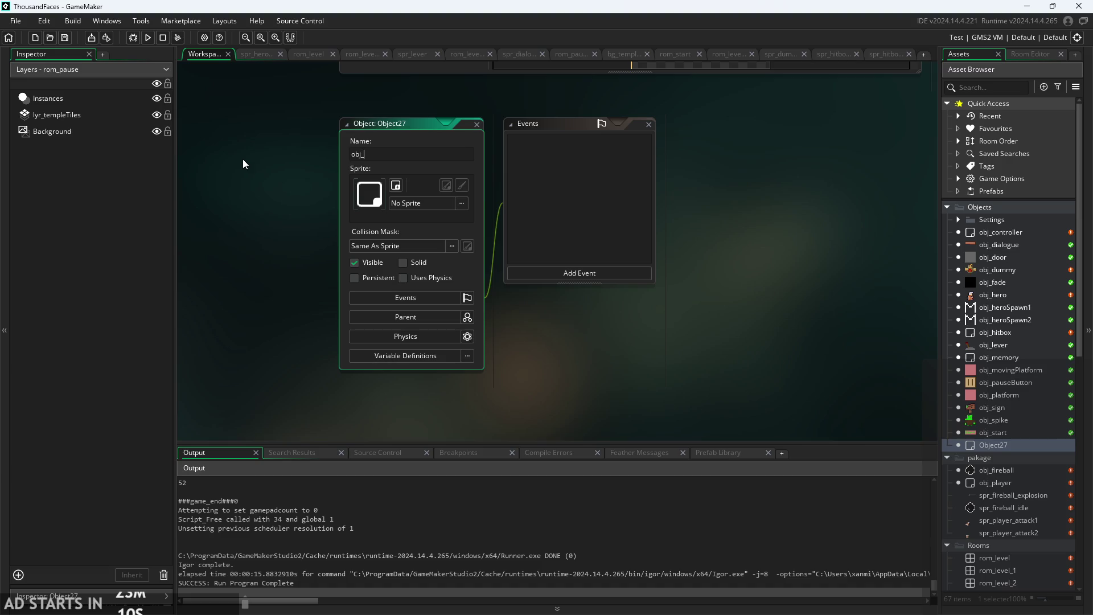
key("Return")
right_click(1008, 233)
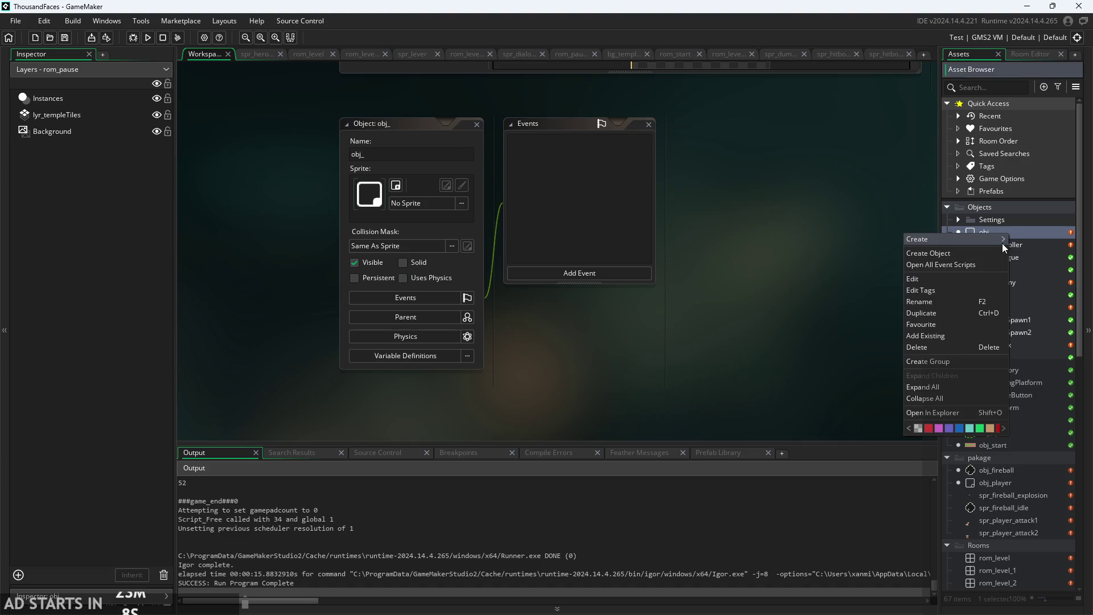
left_click(780, 252)
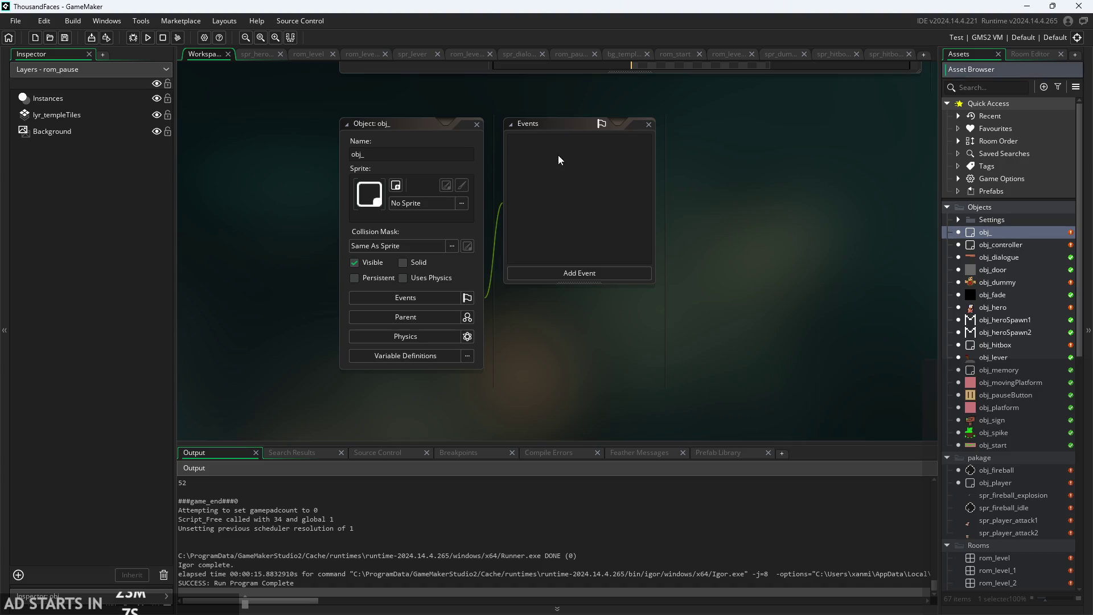
left_click(423, 154)
type("tbox1")
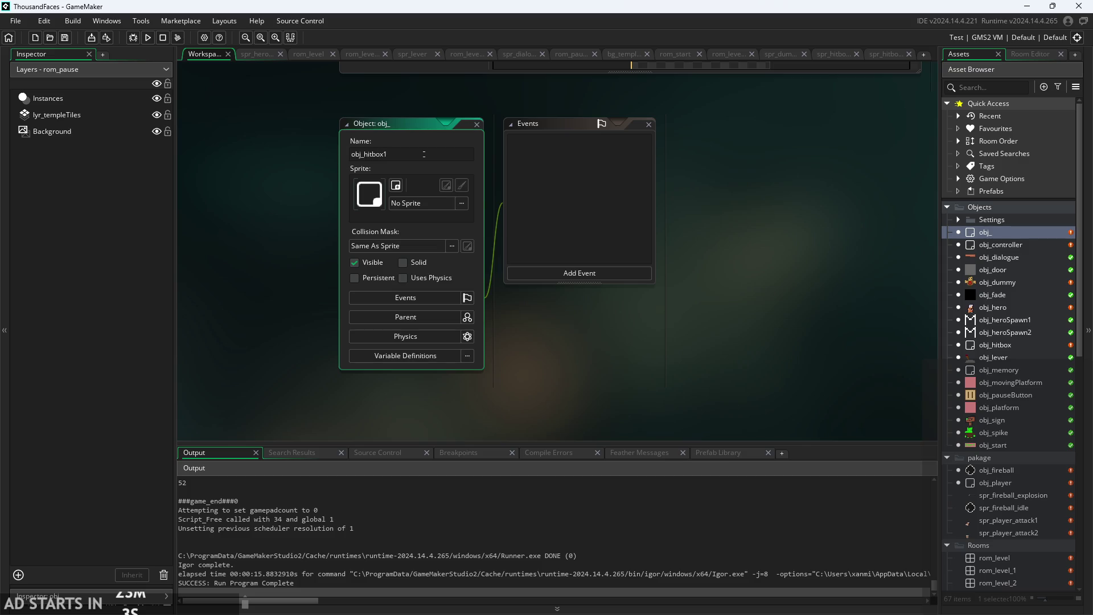
key("Return")
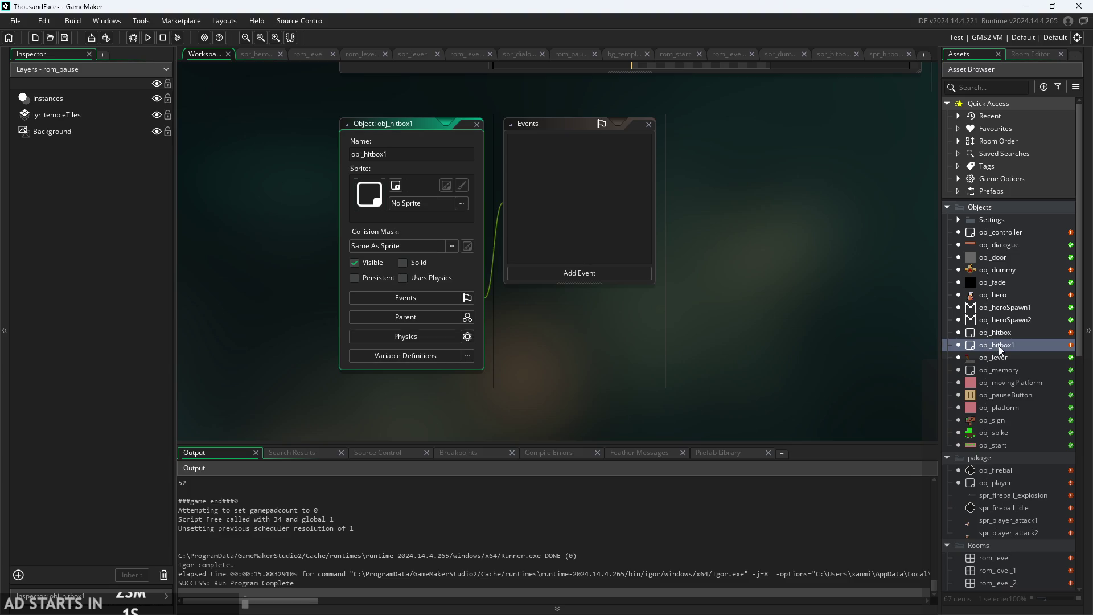
Duplicate obj_hitbox1 and rename the copy obj_hitbox2.
right_click(998, 346)
left_click(944, 425)
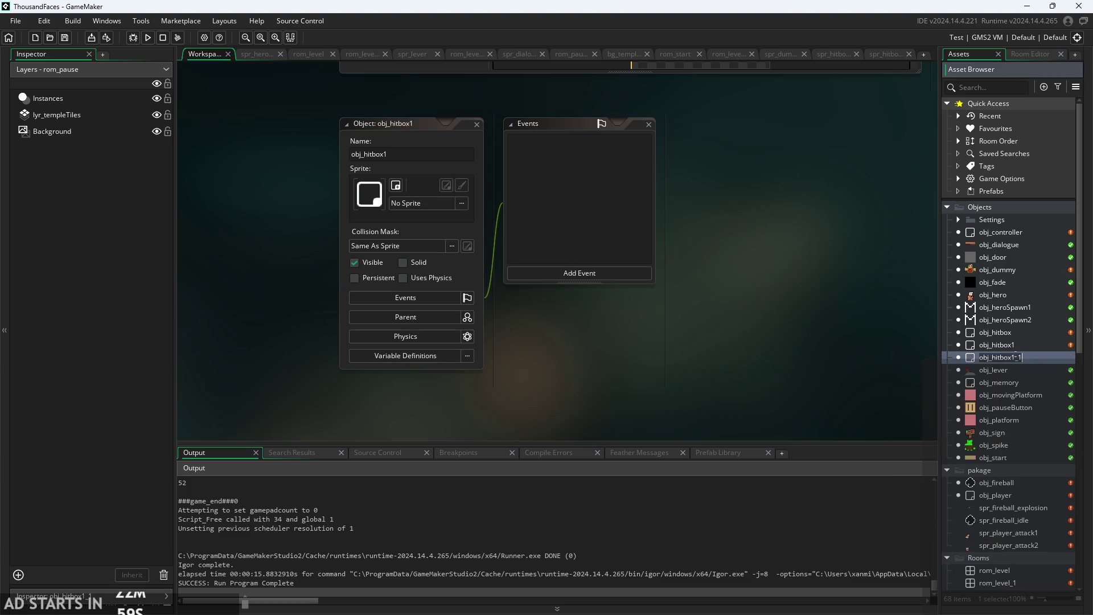
key("BackSpace")
key("BackSpace")
key("BackSpace")
type("2")
double_click(1012, 346)
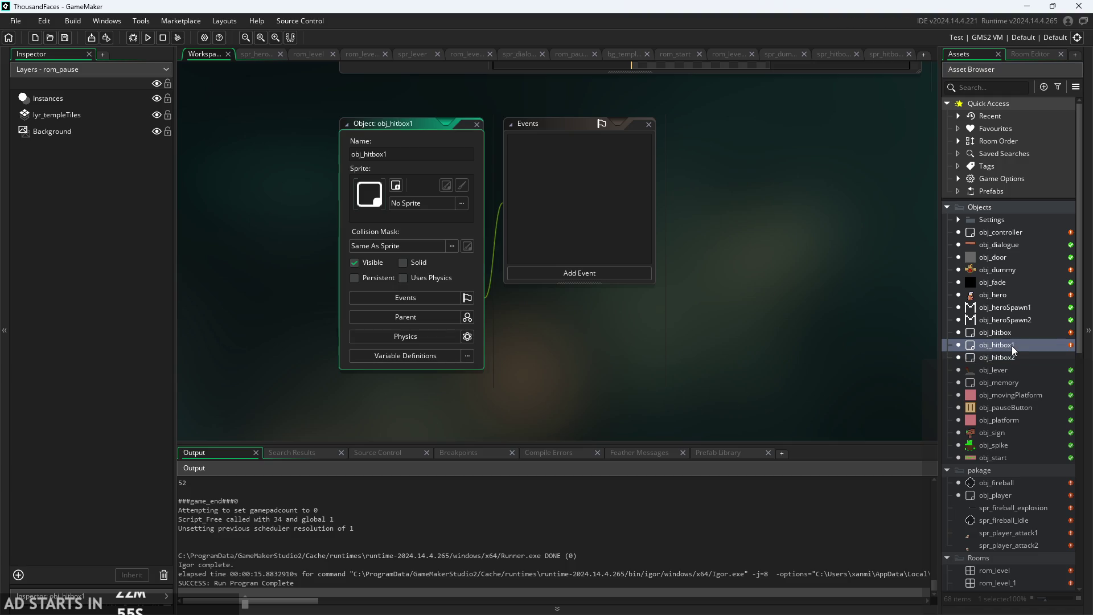
Set obj_hitbox1's Parent to obj_hitbox.
left_click(388, 246)
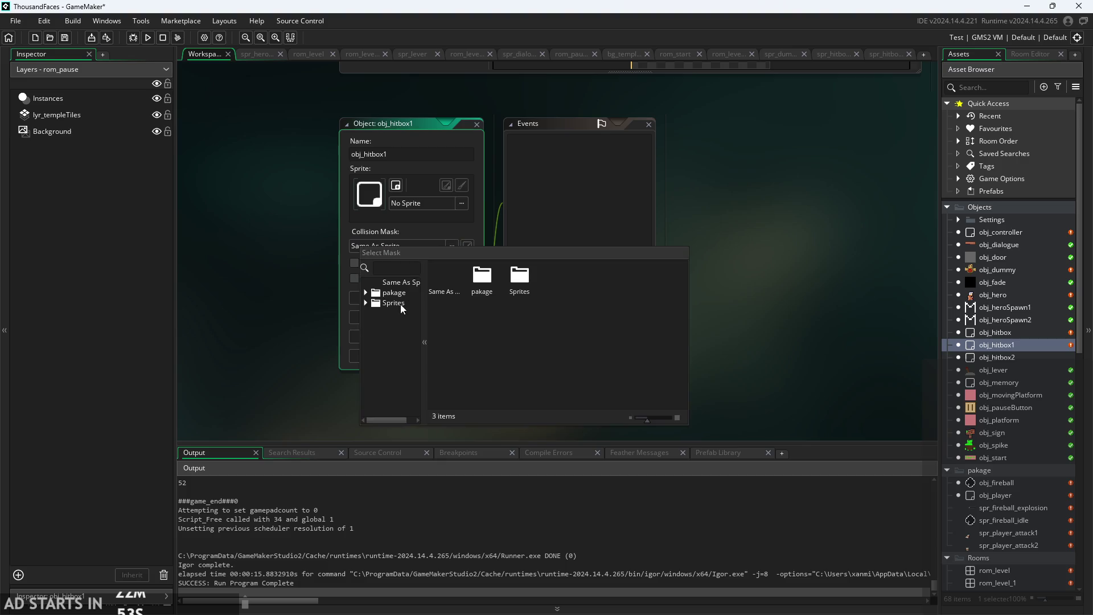
left_click(306, 290)
left_click(428, 320)
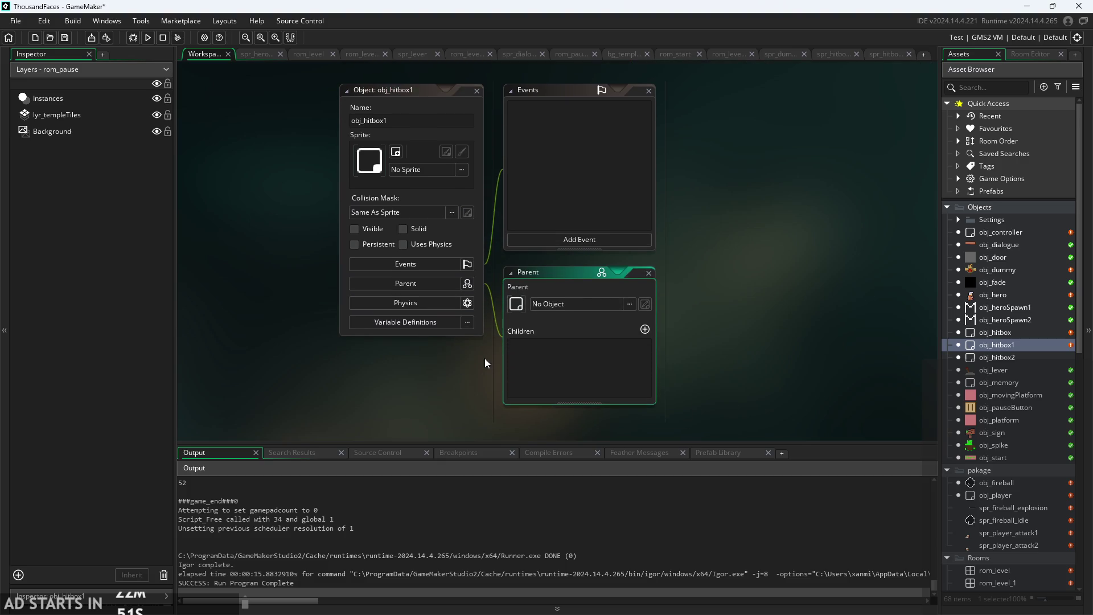
left_click(559, 303)
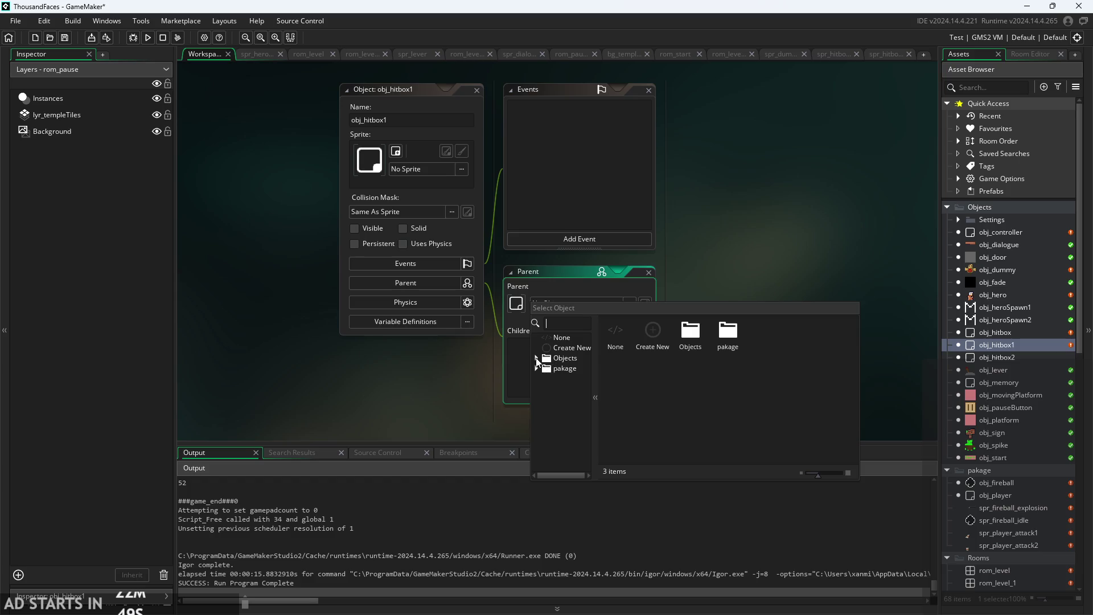
scroll(565, 379, "down", 1)
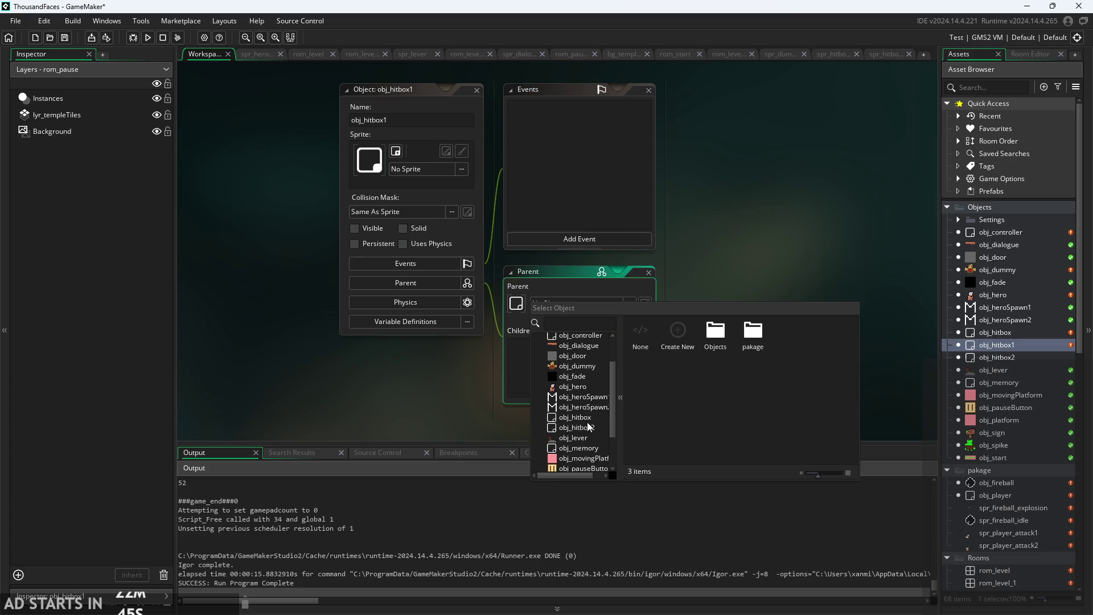
left_click(590, 415)
Parent obj_hitbox2 to obj_hitbox and make it invisible.
left_click(996, 357)
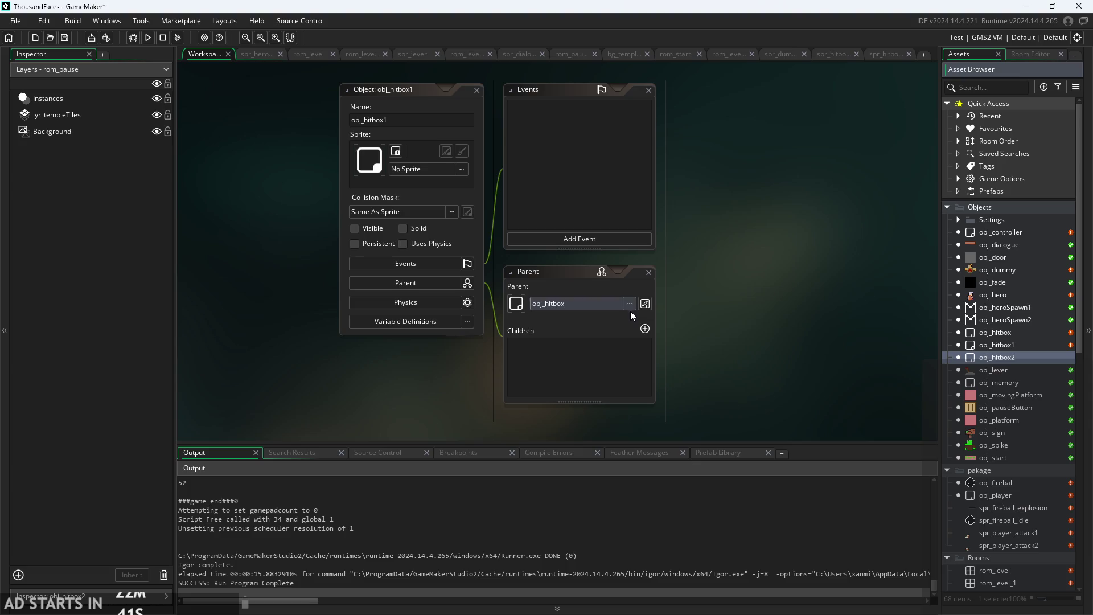
double_click(982, 360)
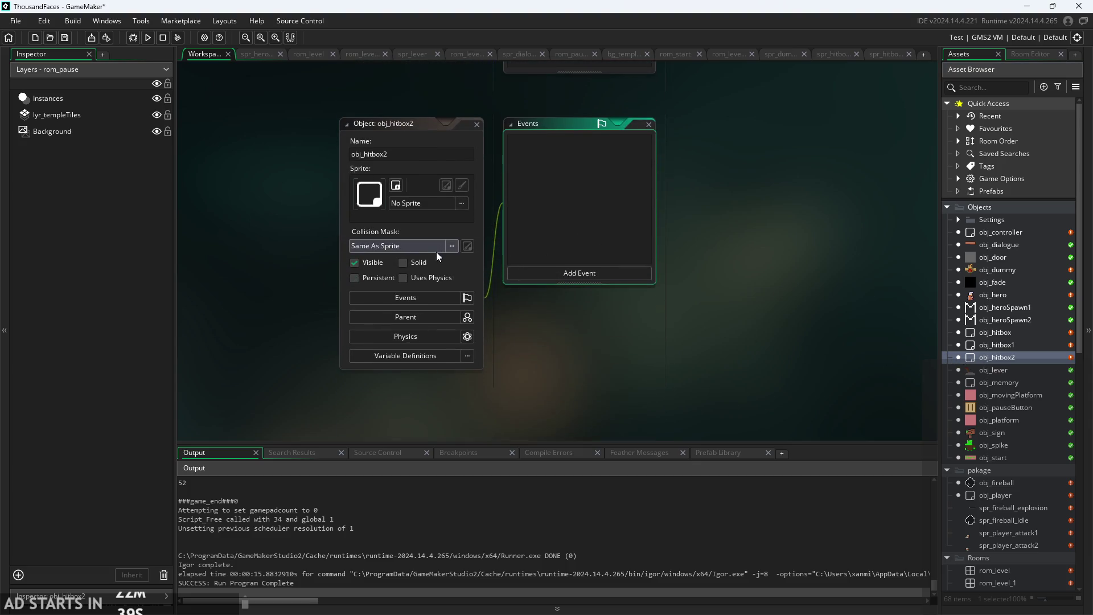
left_click(448, 317)
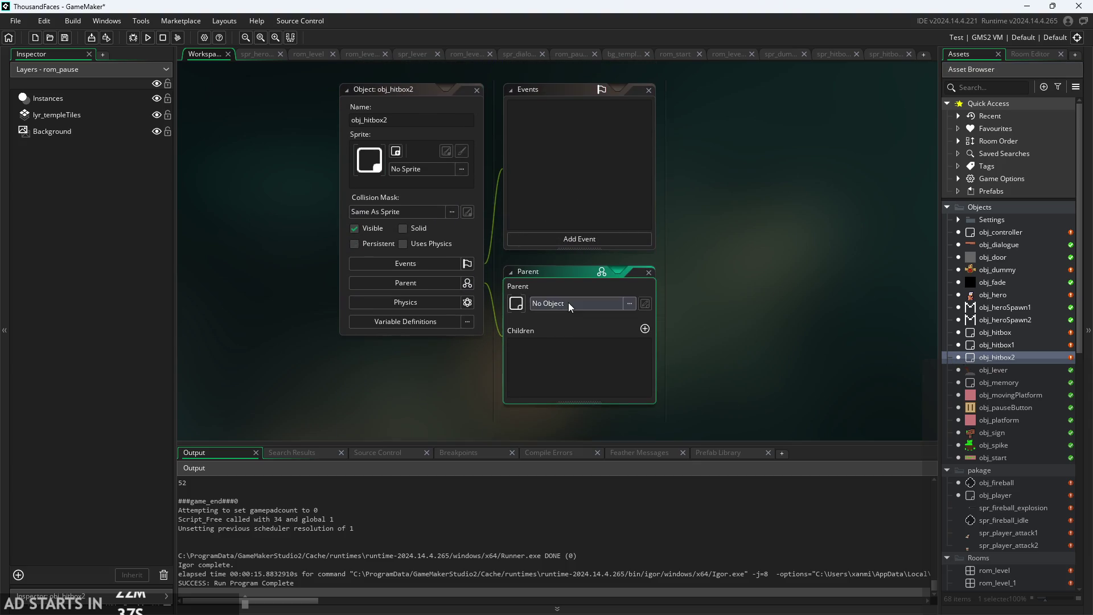
left_click(568, 302)
double_click(574, 356)
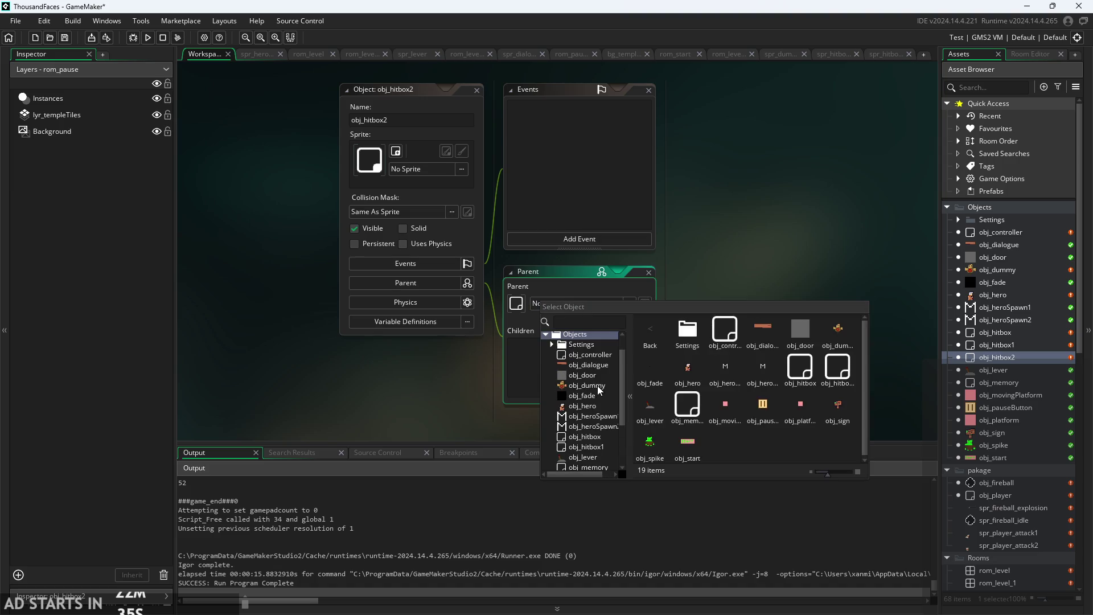
left_click(596, 435)
left_click(355, 229)
Give obj_hitbox1 spr_hitbox1 as its collision mask.
double_click(991, 345)
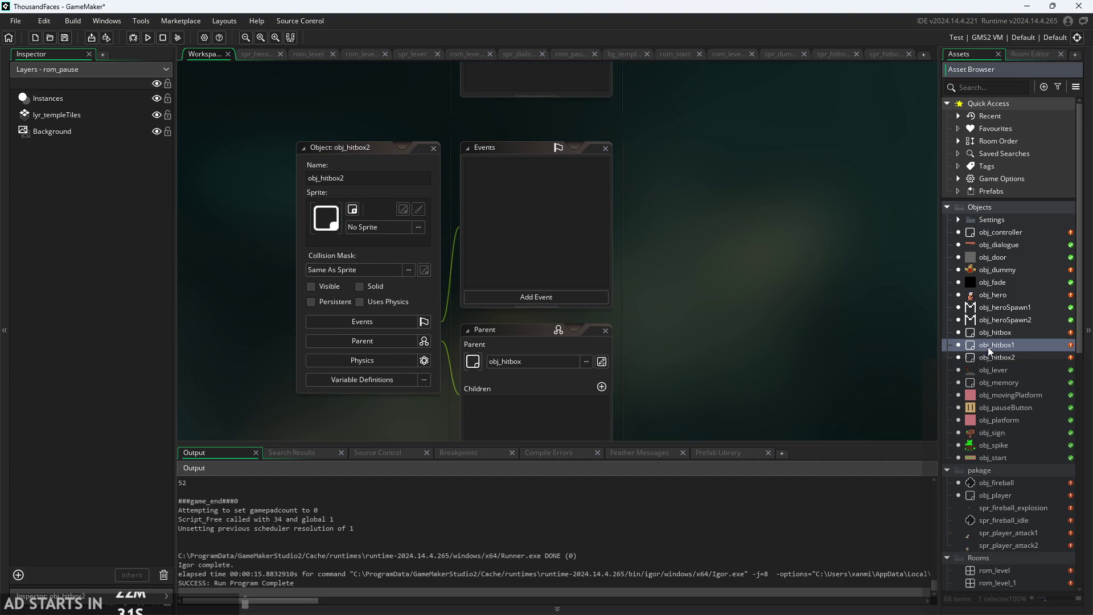
double_click(995, 334)
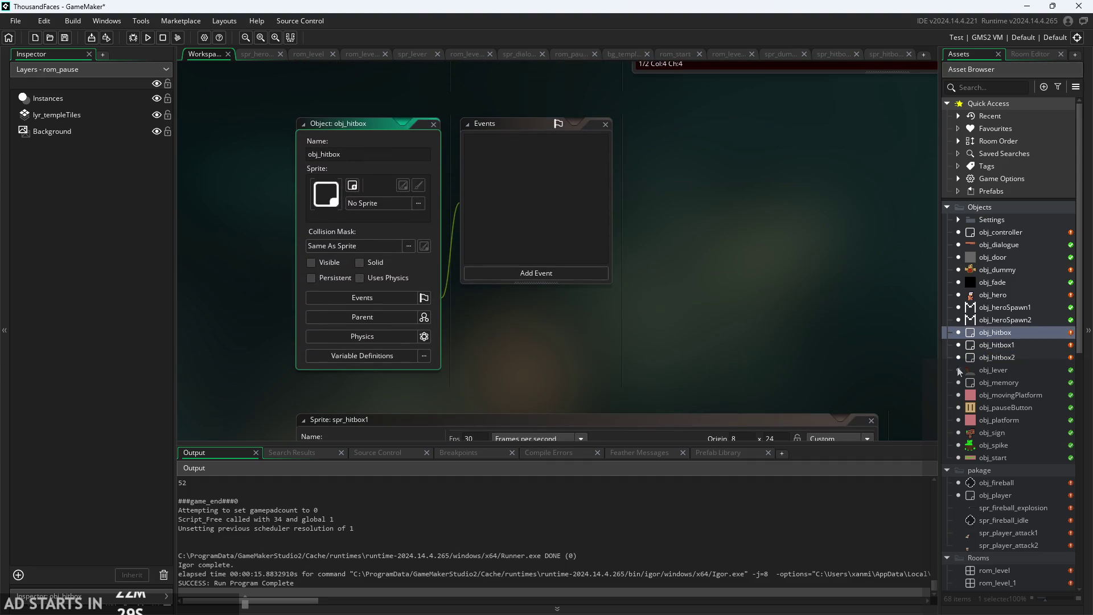
double_click(997, 345)
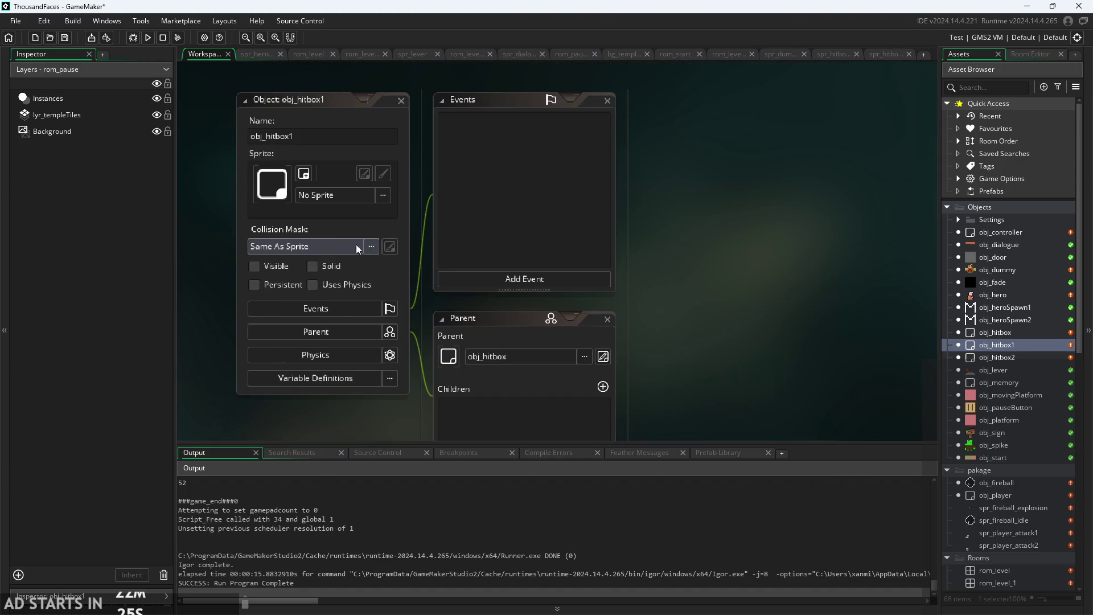
left_click(340, 247)
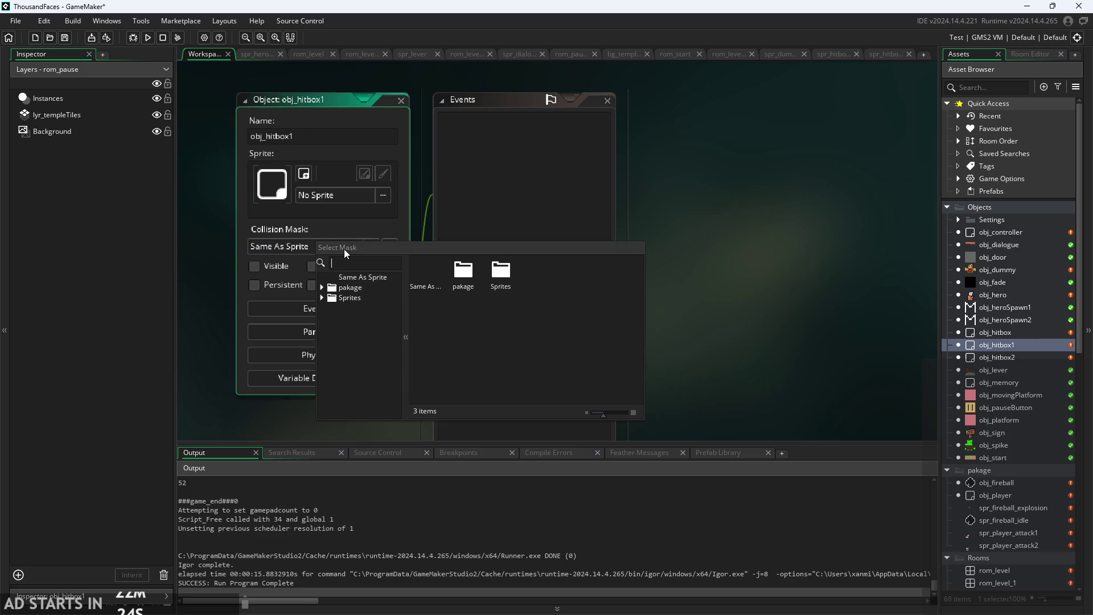
left_click(322, 297)
scroll(353, 323, "down", 5)
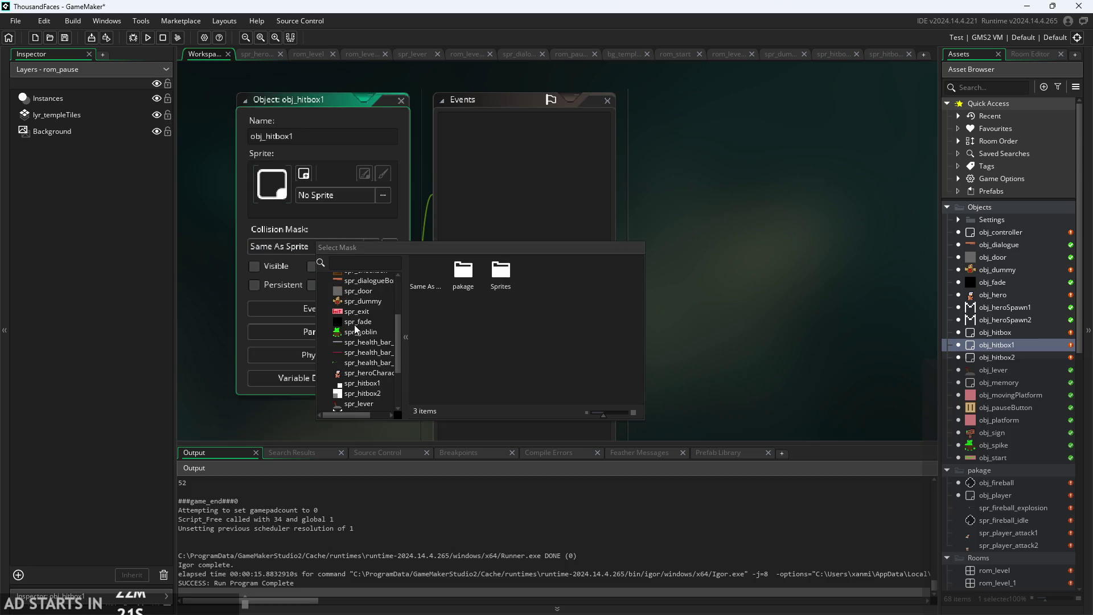
double_click(366, 337)
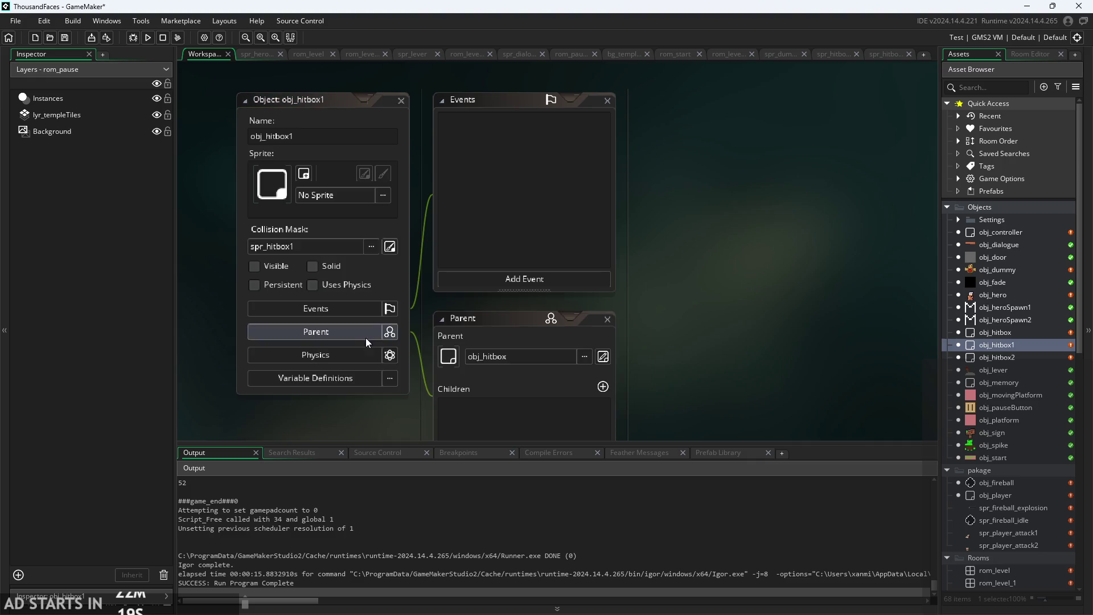
Give obj_hitbox2 spr_hitbox2 as its collision mask.
double_click(992, 359)
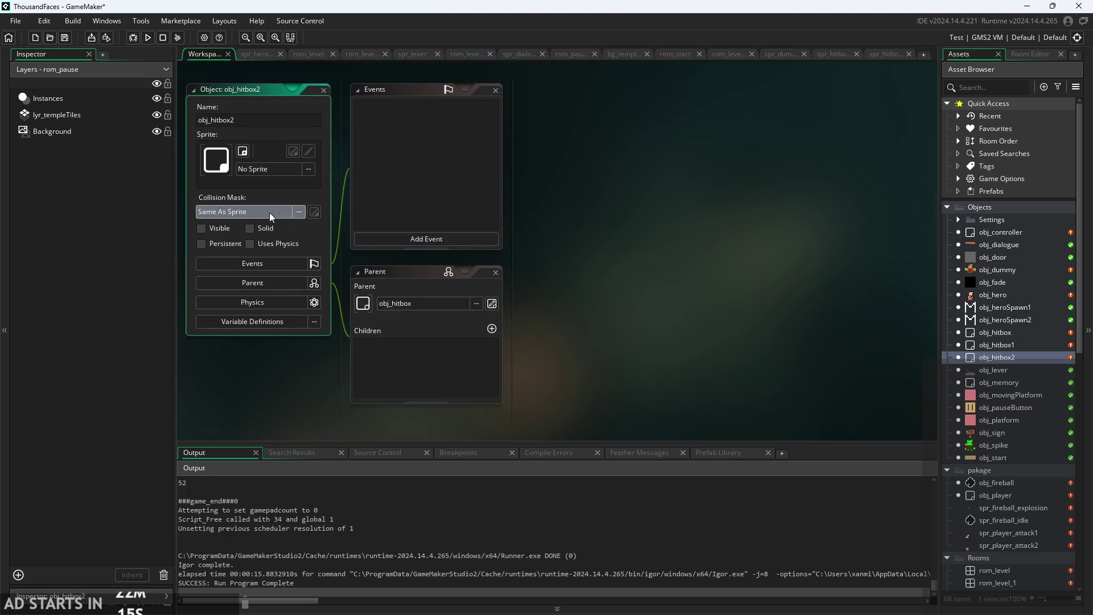
left_click(268, 213)
left_click(276, 267)
scroll(302, 320, "down", 3)
scroll(302, 320, "down", 1)
left_click(286, 337)
scroll(732, 286, "up", 5)
left_click(972, 294)
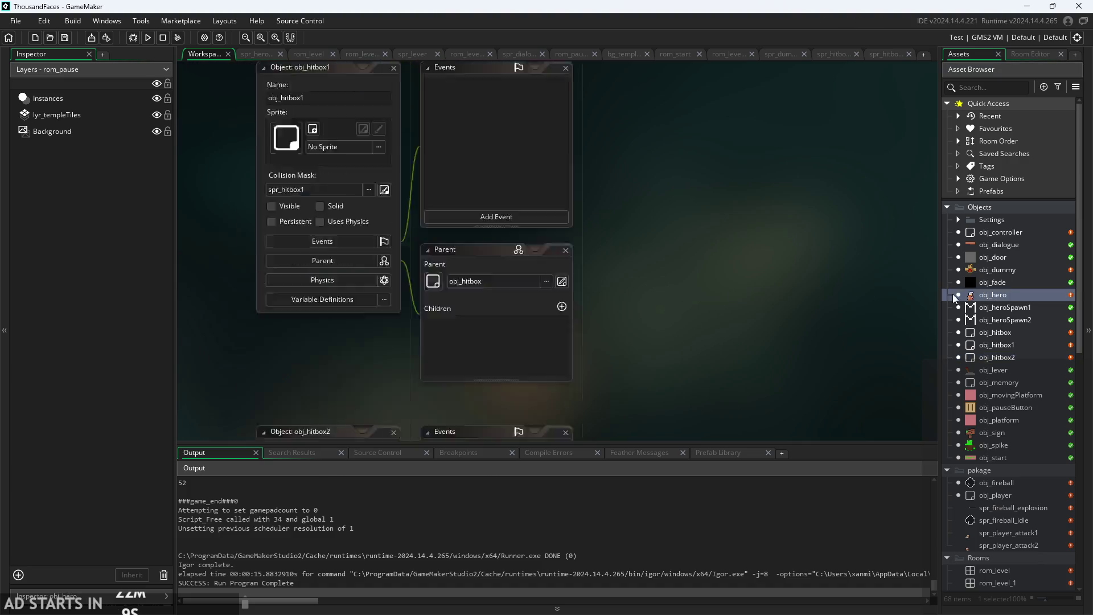
Open obj_hero's Step event and look over the attack 2 code around lines 59–63.
double_click(971, 293)
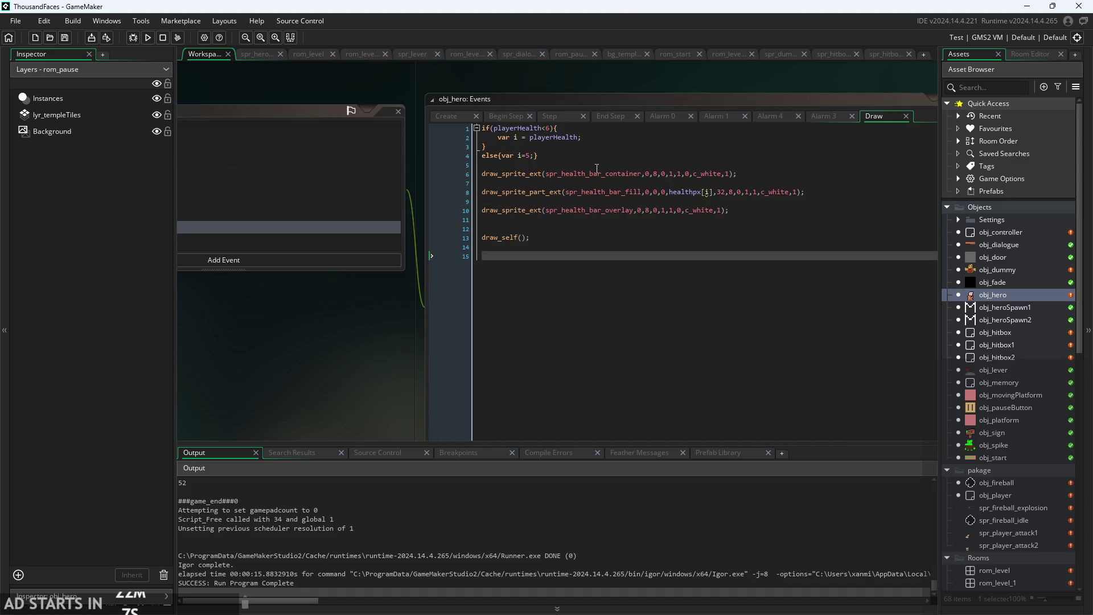
left_click(558, 116)
scroll(639, 279, "down", 10)
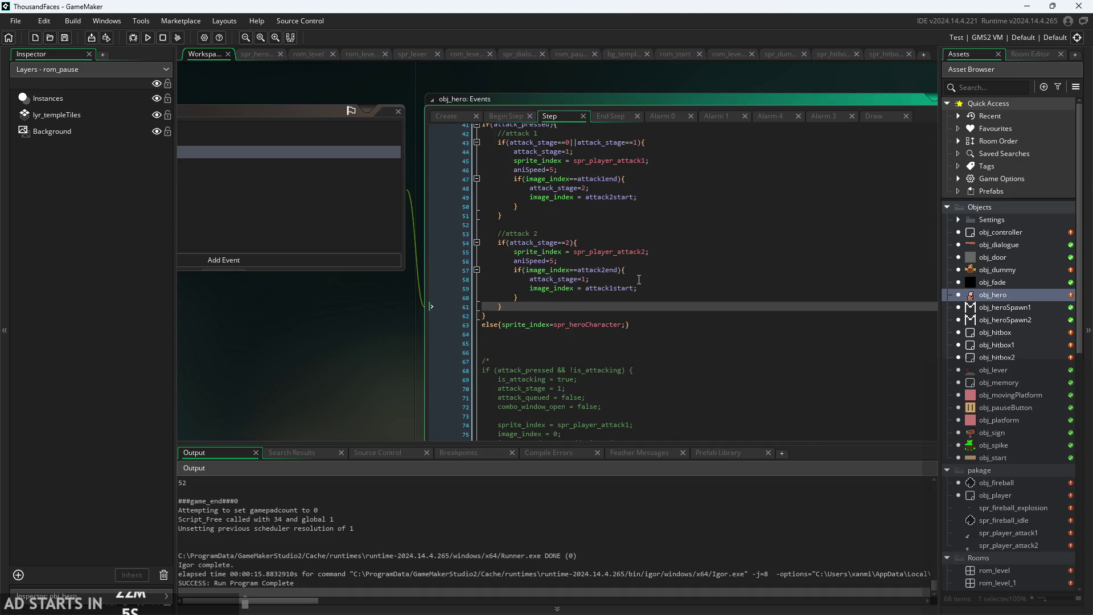
scroll(639, 280, "down", 2)
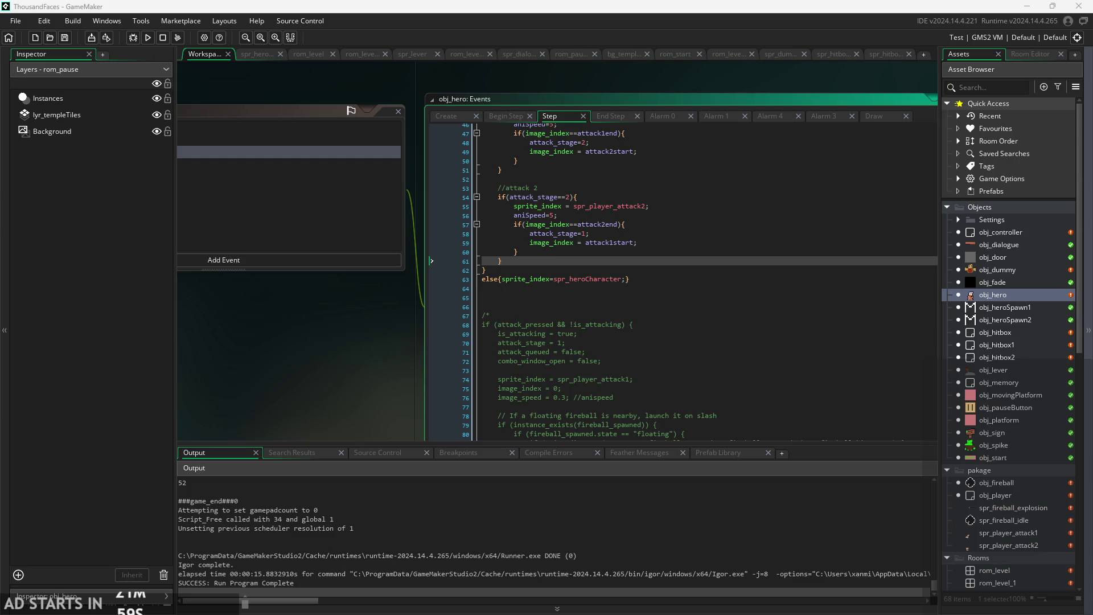
scroll(254, 322, "up", 2)
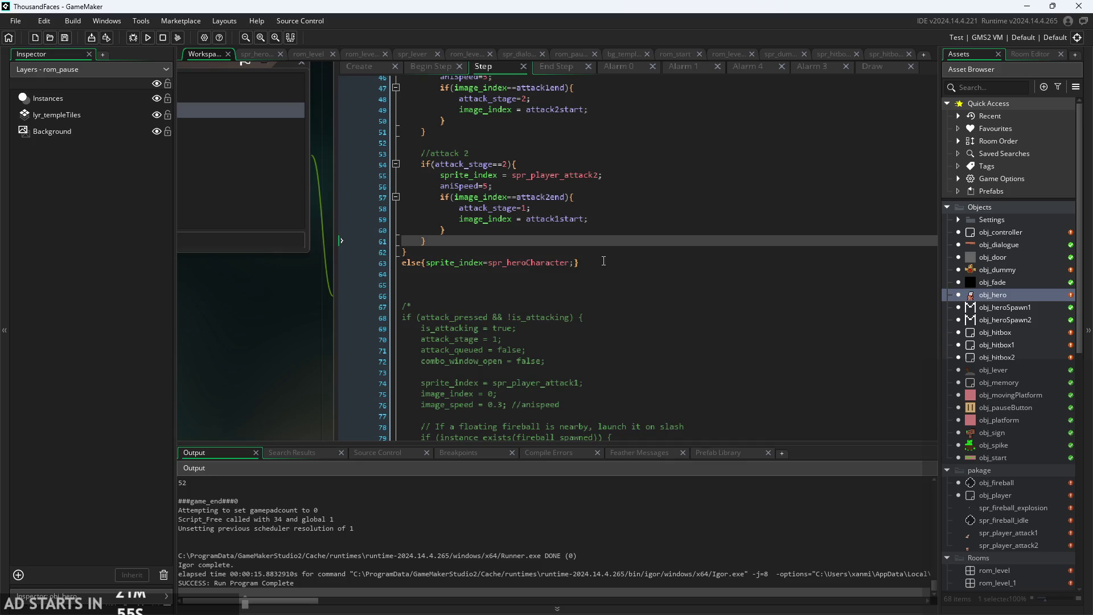
left_click(601, 263)
scroll(551, 280, "up", 1)
scroll(578, 262, "up", 3)
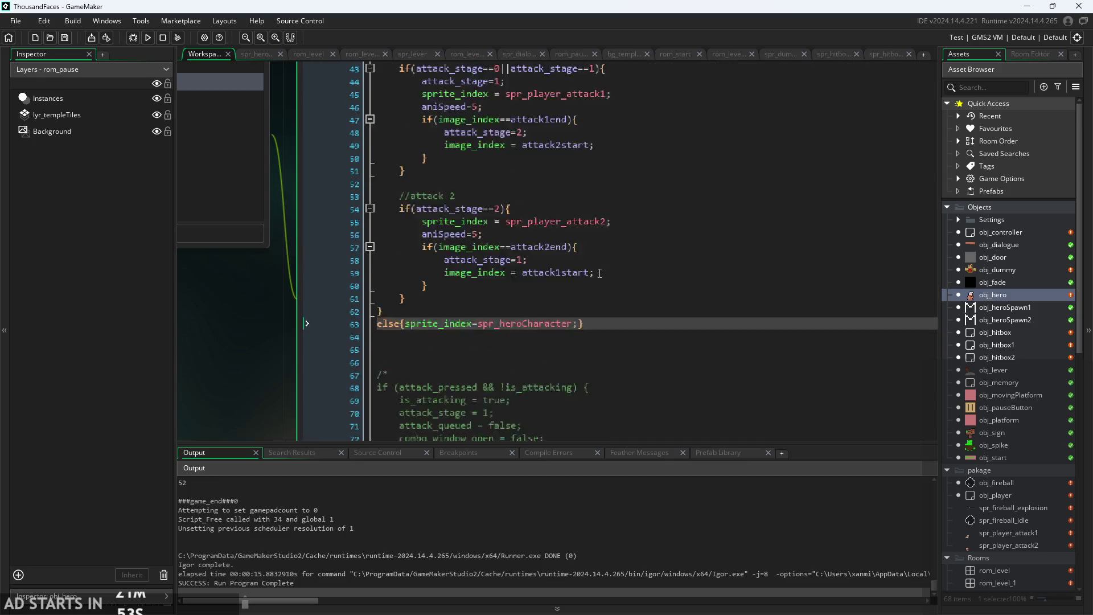
left_click(625, 337)
left_click(624, 311)
left_click(624, 336)
scroll(624, 338, "down", 2)
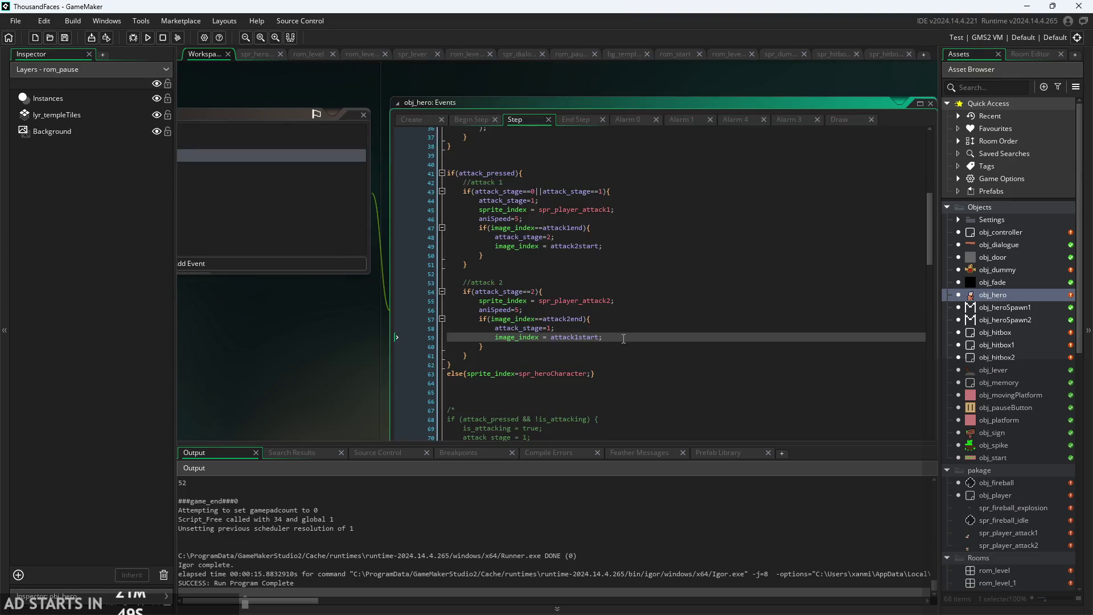
scroll(392, 345, "up", 1)
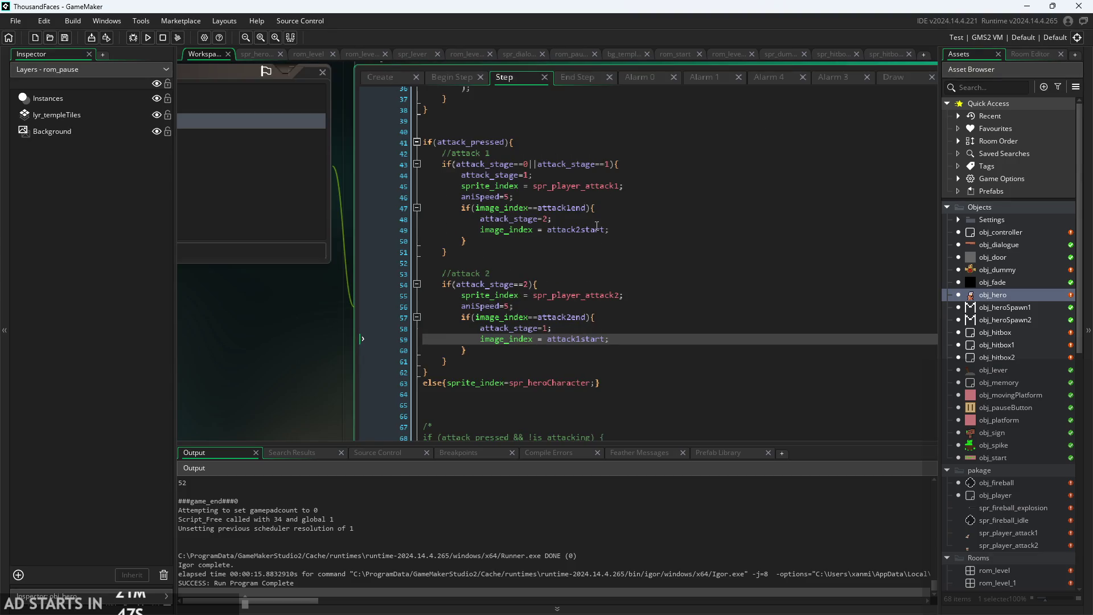
scroll(525, 167, "up", 1)
Review the attack 1 and attack 2 stage, frame and end checks on lines 43–58.
left_click(496, 156)
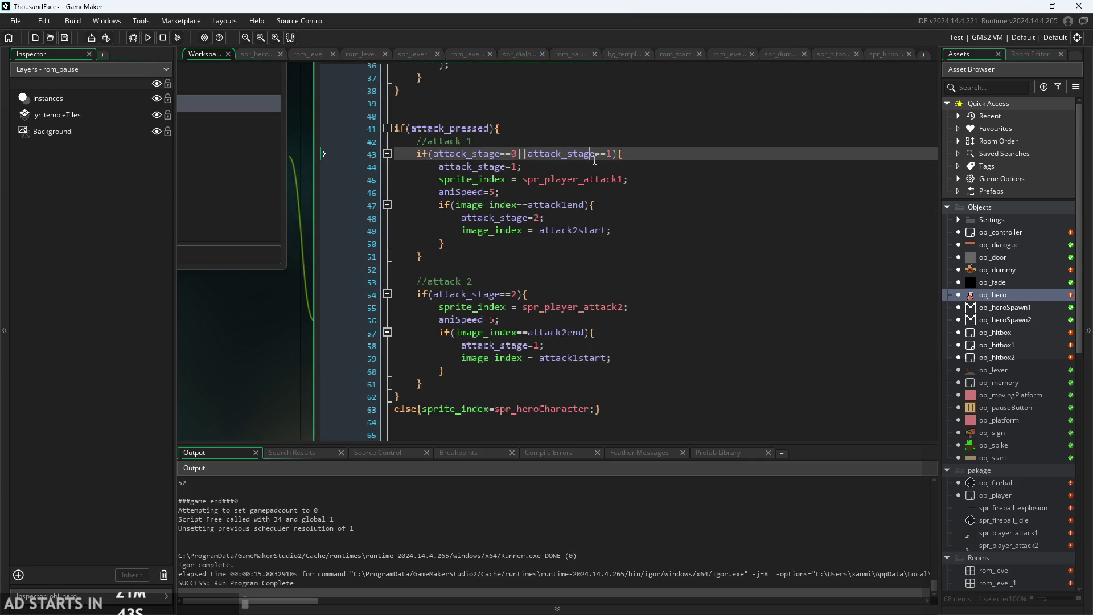
left_click(608, 167)
left_click(593, 153)
left_click(592, 167)
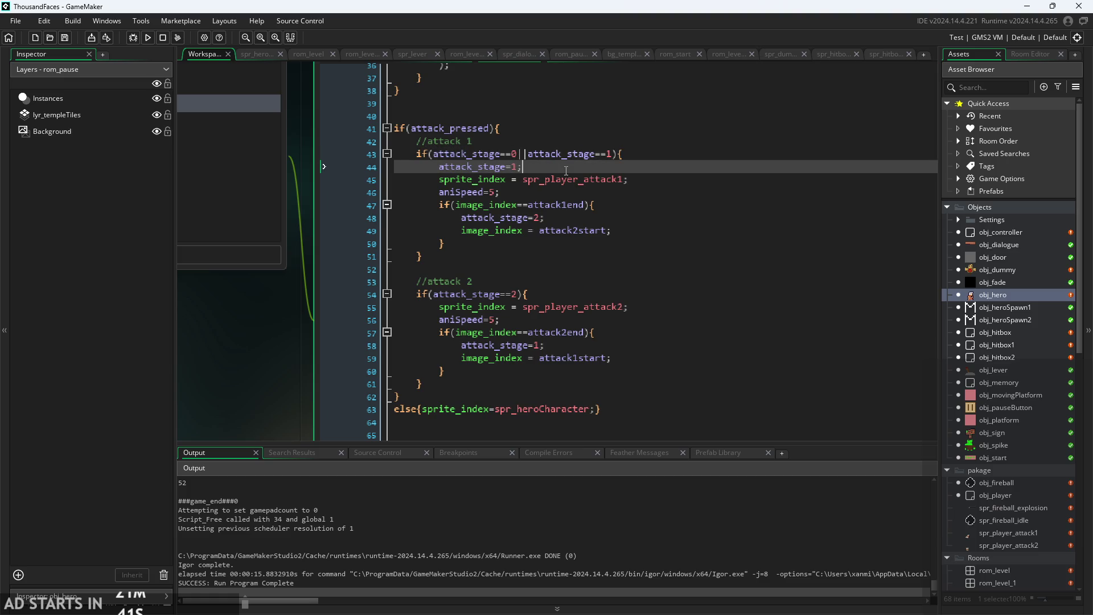
left_click(588, 205)
left_click(590, 218)
left_click(598, 244)
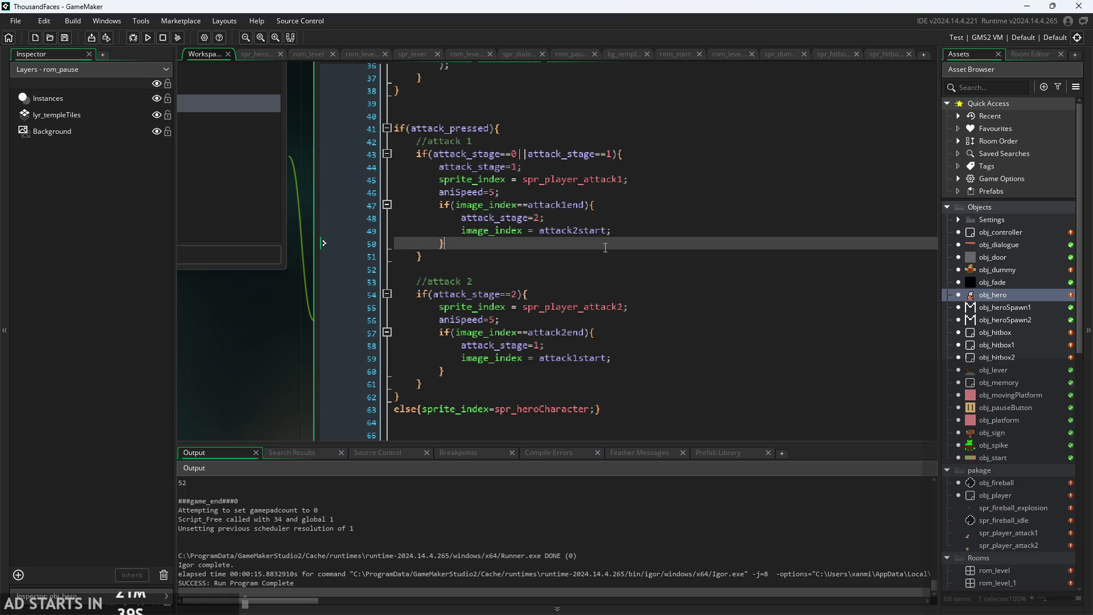
left_click(606, 293)
left_click(608, 320)
left_click(618, 358)
left_click(626, 332)
left_click(631, 345)
left_click(637, 319)
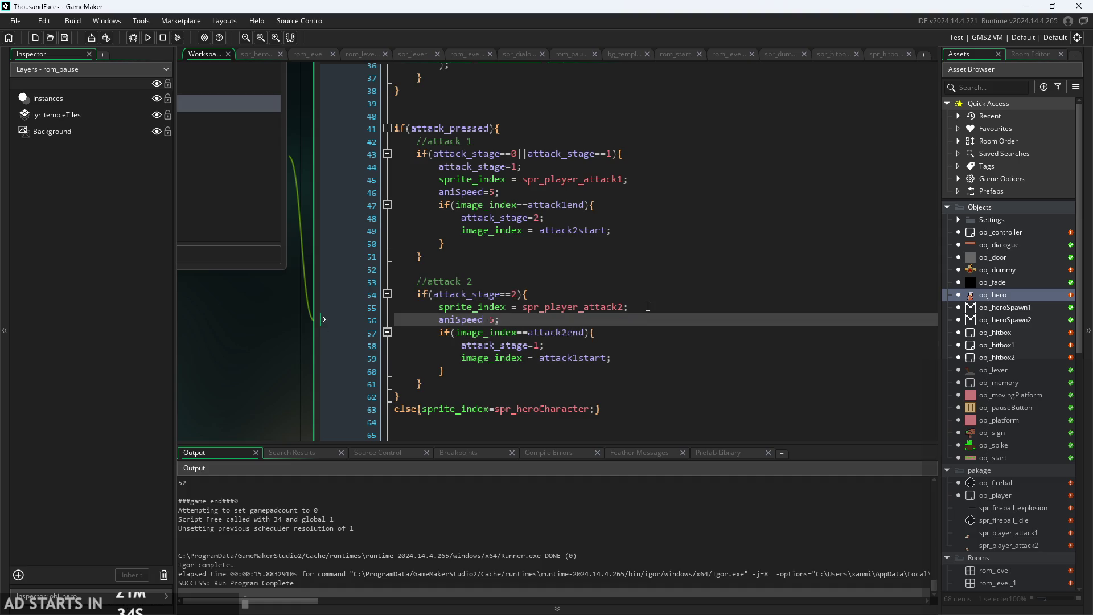
left_click(640, 347)
left_click(639, 359)
left_click(643, 340)
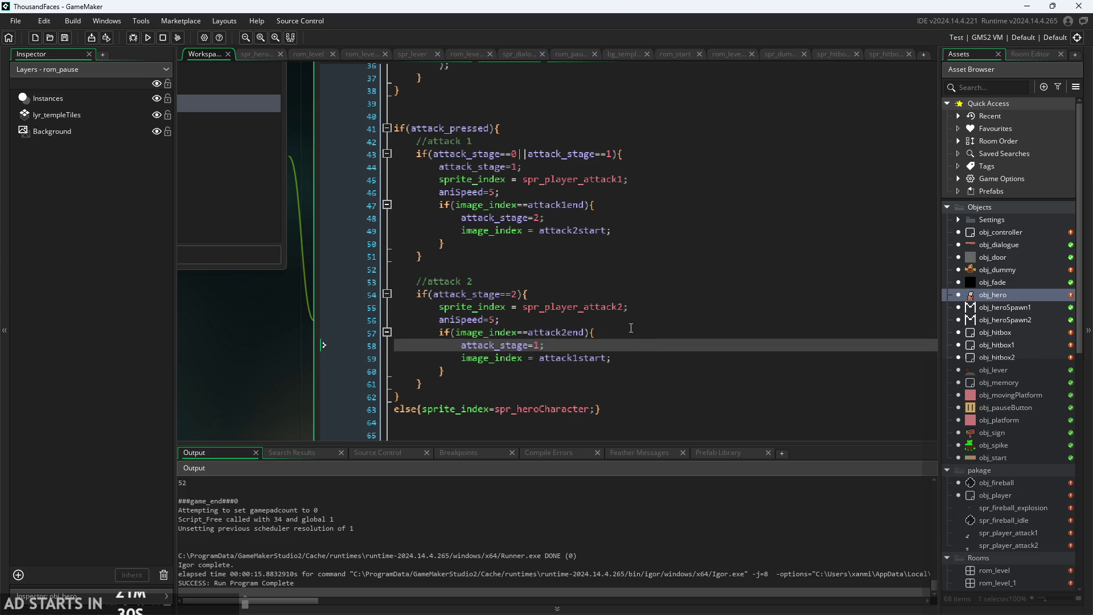
left_click(631, 327)
left_click(641, 318)
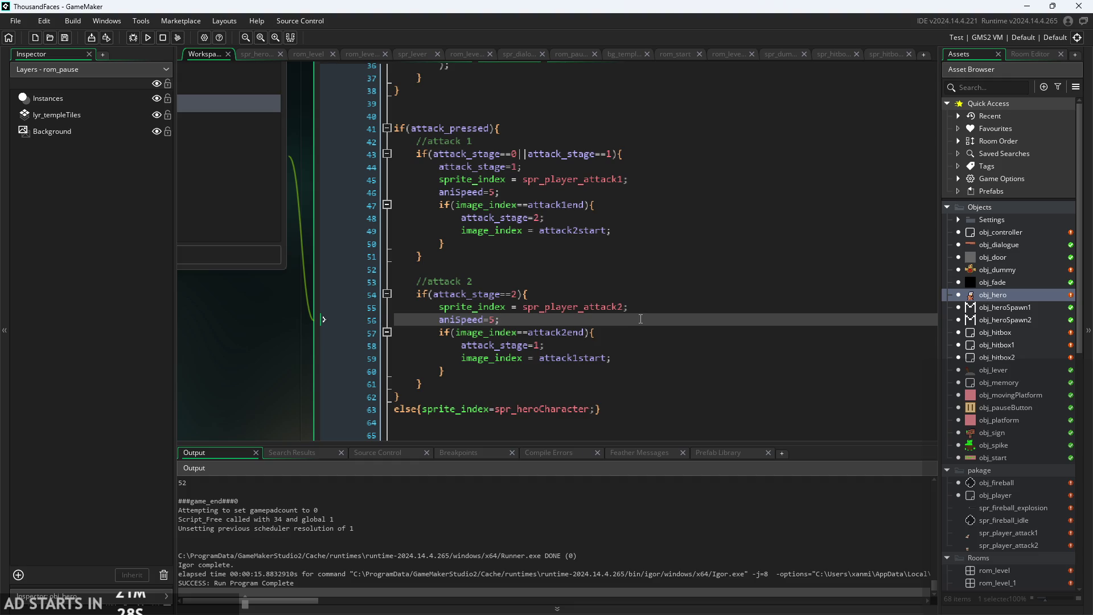
Add a line 57 after aniSpeed=5 reading 'if(image_index==', then trim it back to 'if('.
key("Return")
type("if(")
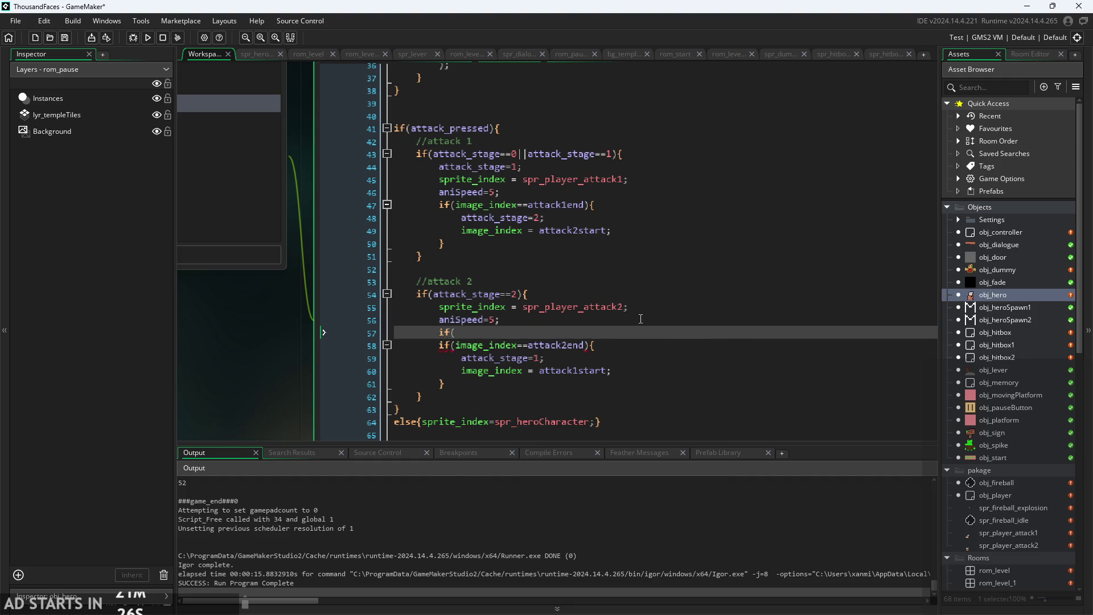
type("ima")
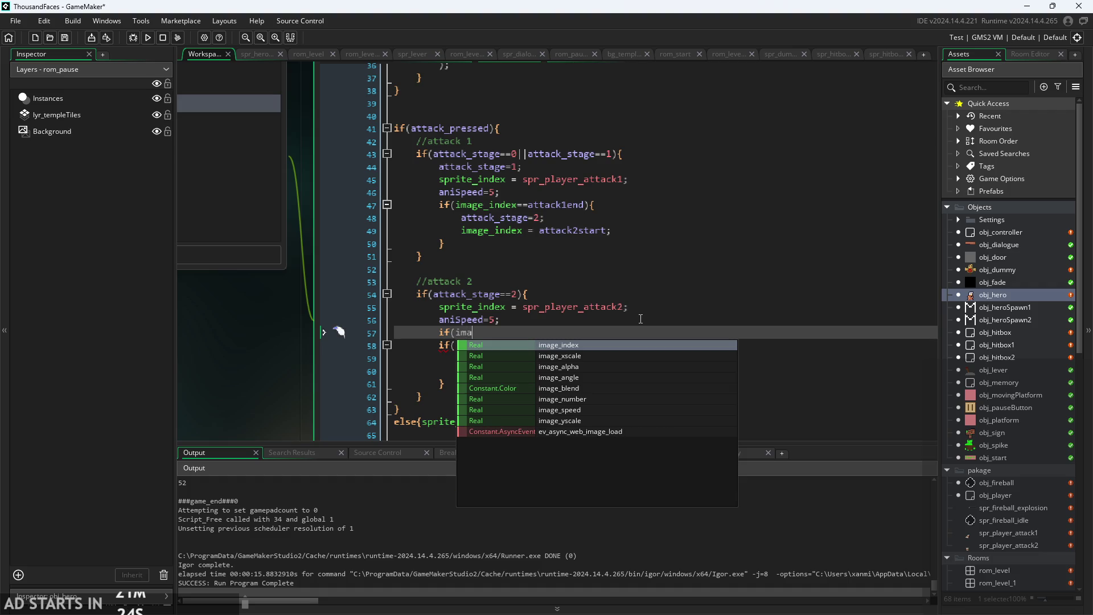
key("Return")
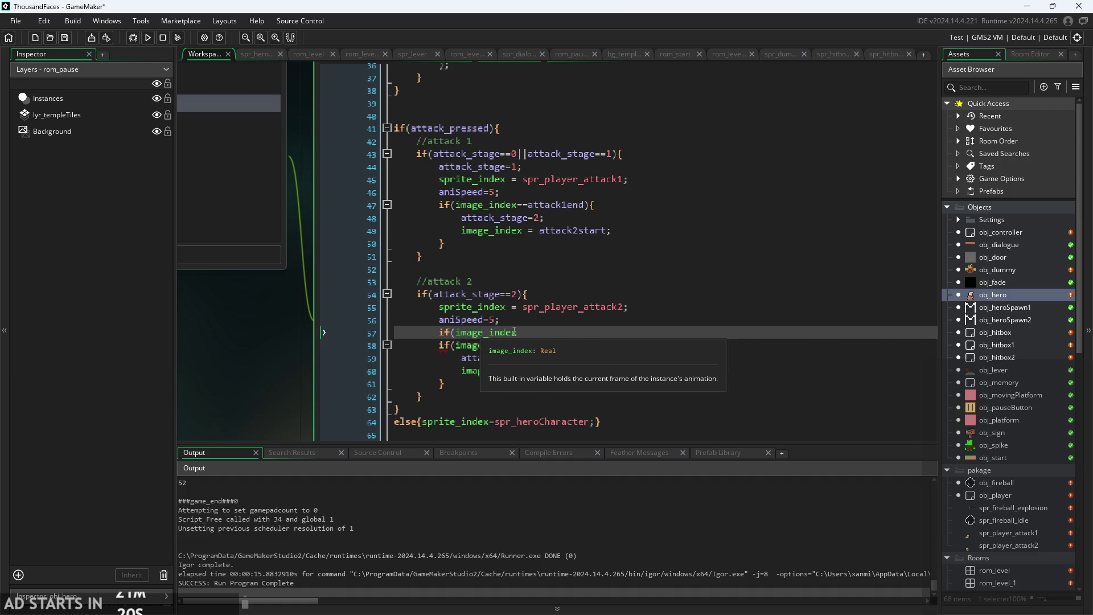
mouse_move(515, 330)
type("==")
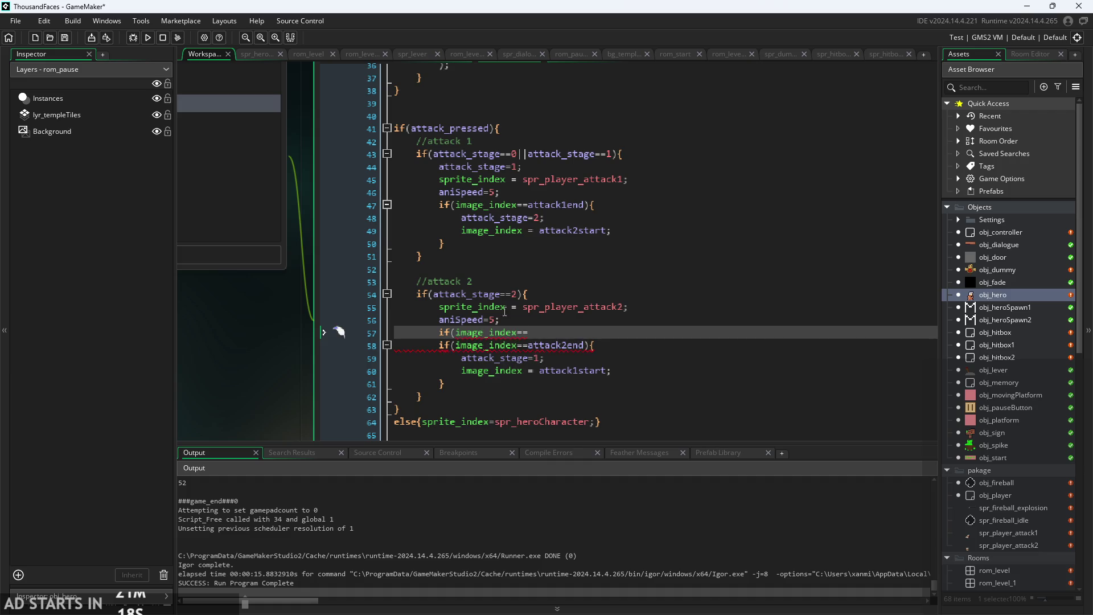
scroll(329, 288, "up", 2)
left_click_drag(555, 374, 453, 374)
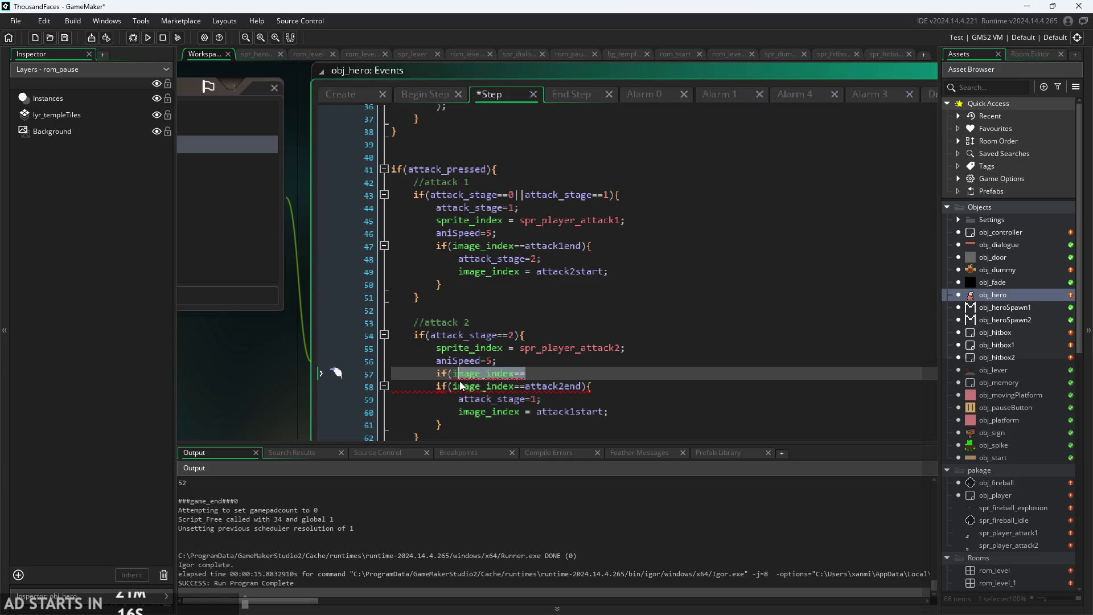
key("BackSpace")
scroll(255, 381, "down", 1)
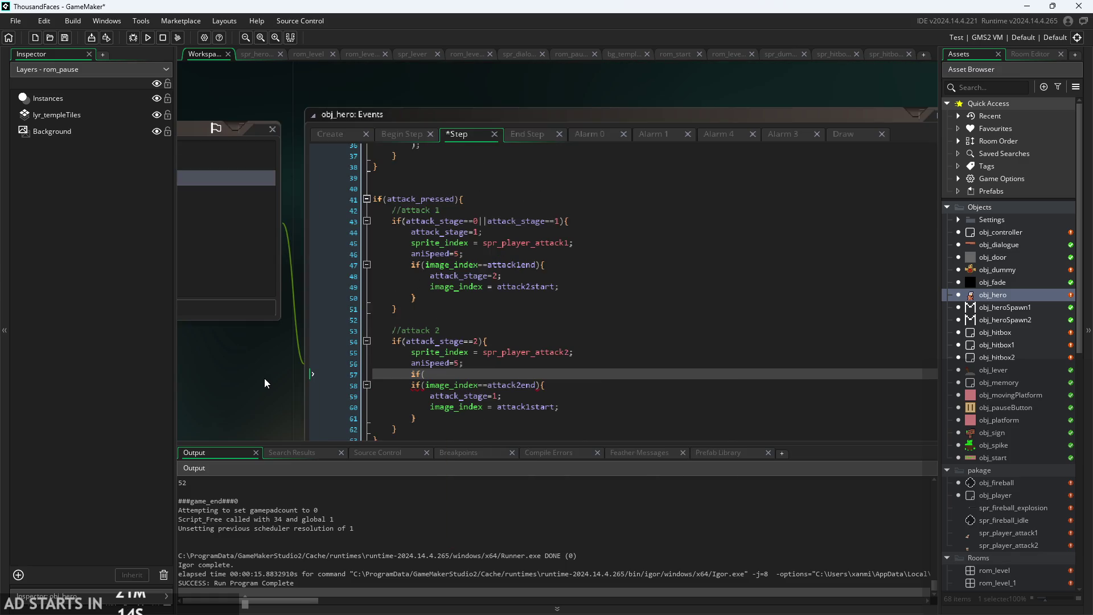
left_click(339, 139)
Move spr_player_attack1 into the Sprites folder.
scroll(266, 365, "up", 1)
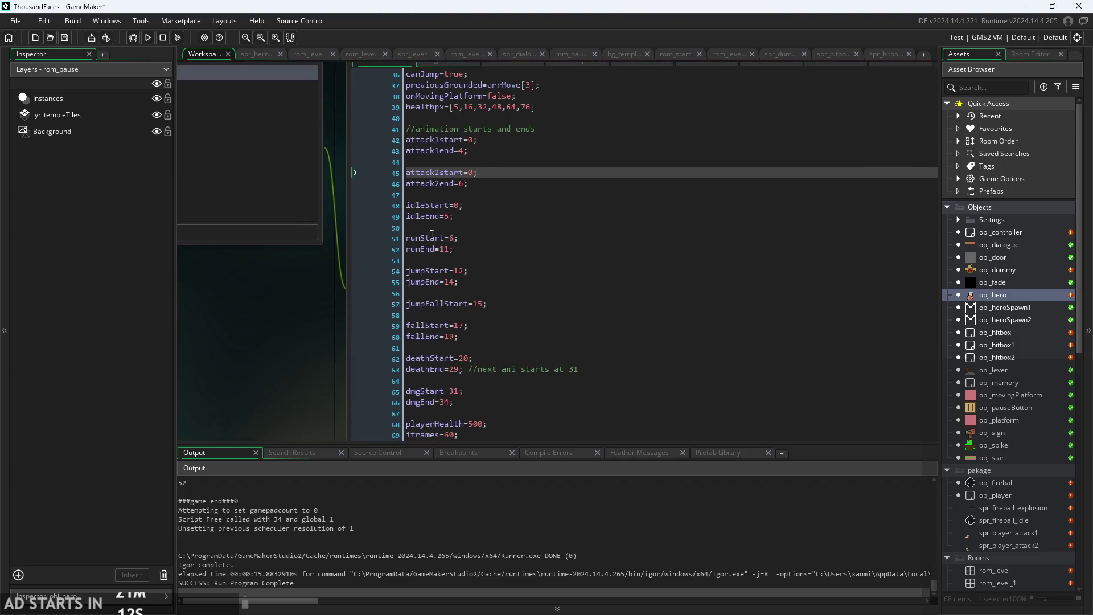
scroll(462, 209, "down", 2)
left_click(484, 244)
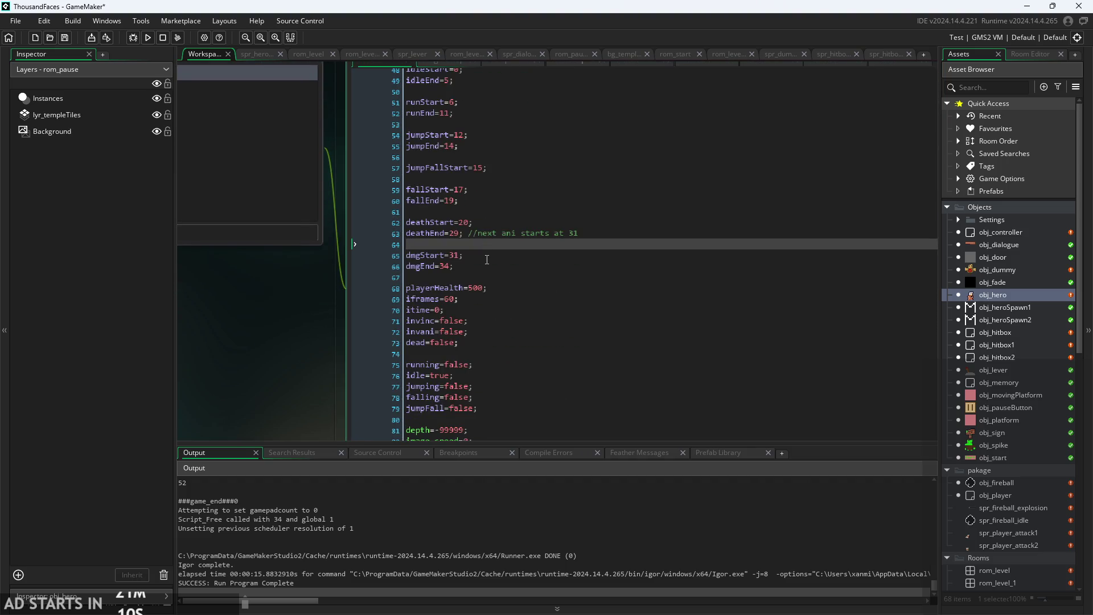
scroll(989, 308, "down", 3)
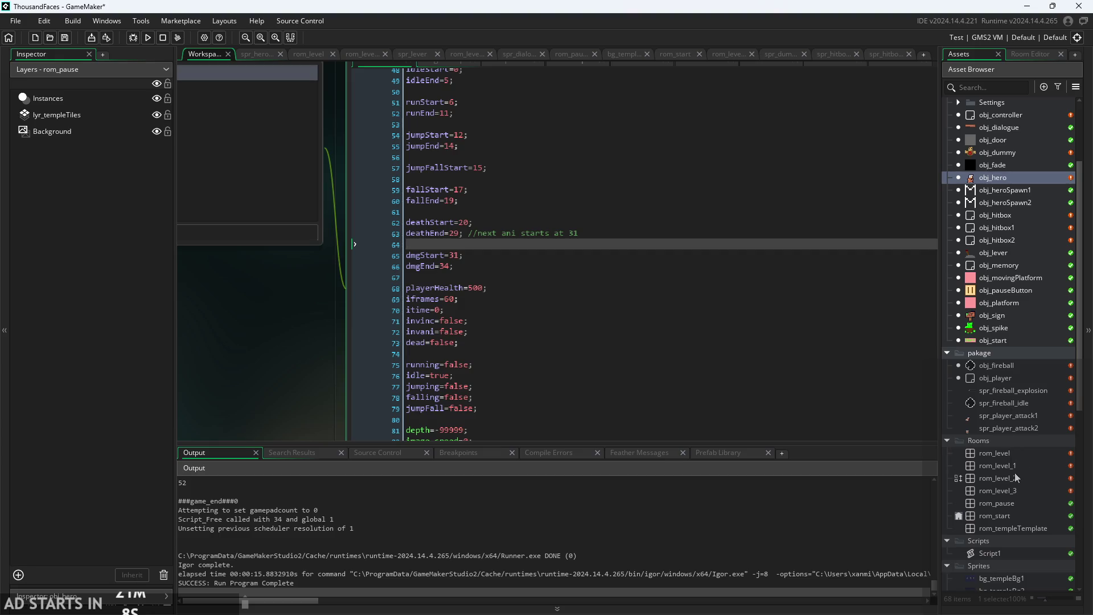
double_click(999, 415)
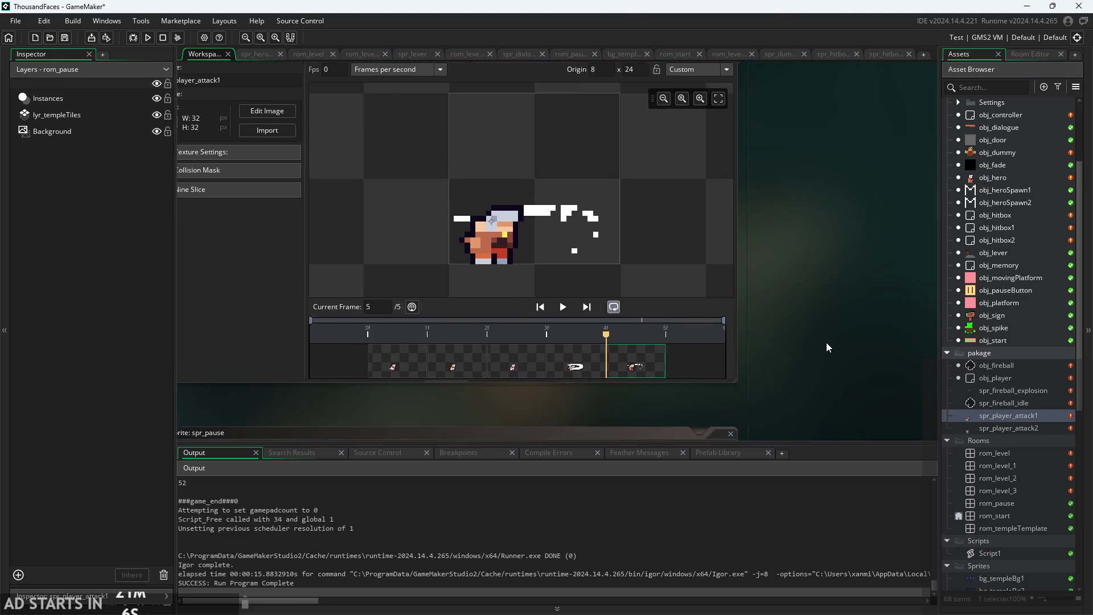
scroll(996, 401, "down", 5)
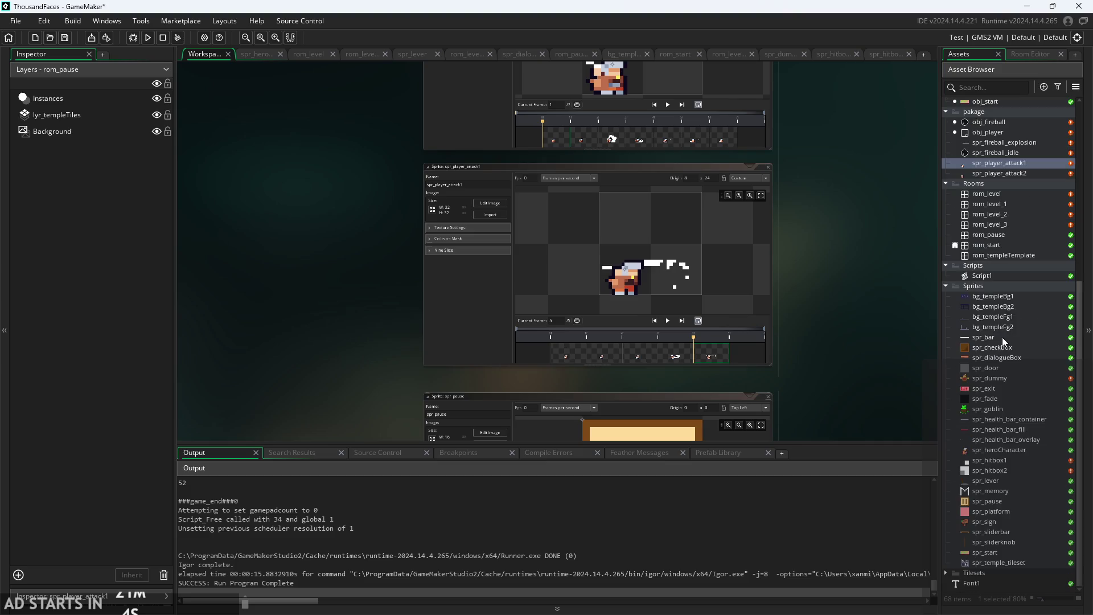
mouse_move(996, 162)
left_mouse_down()
mouse_move(1010, 296)
mouse_move(1002, 205)
mouse_move(1008, 276)
left_mouse_up()
scroll(1013, 245, "up", 2)
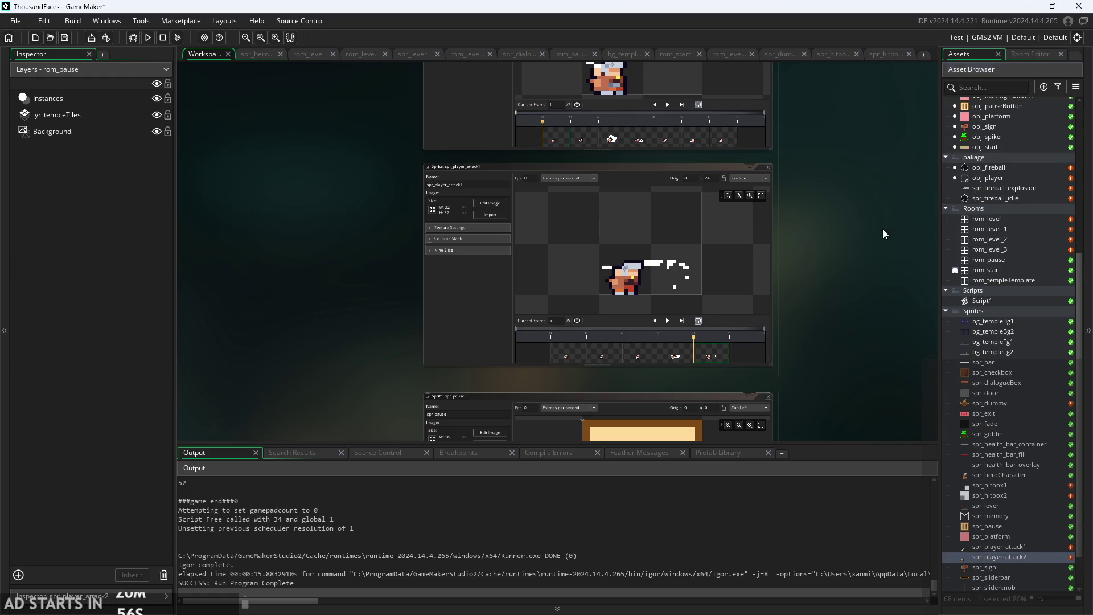
scroll(837, 284, "up", 2)
Compare spr_player_attack1 and spr_player_attack2 frames, noting the slash on attack1 frame 4 and attack2 frame 3.
double_click(999, 547)
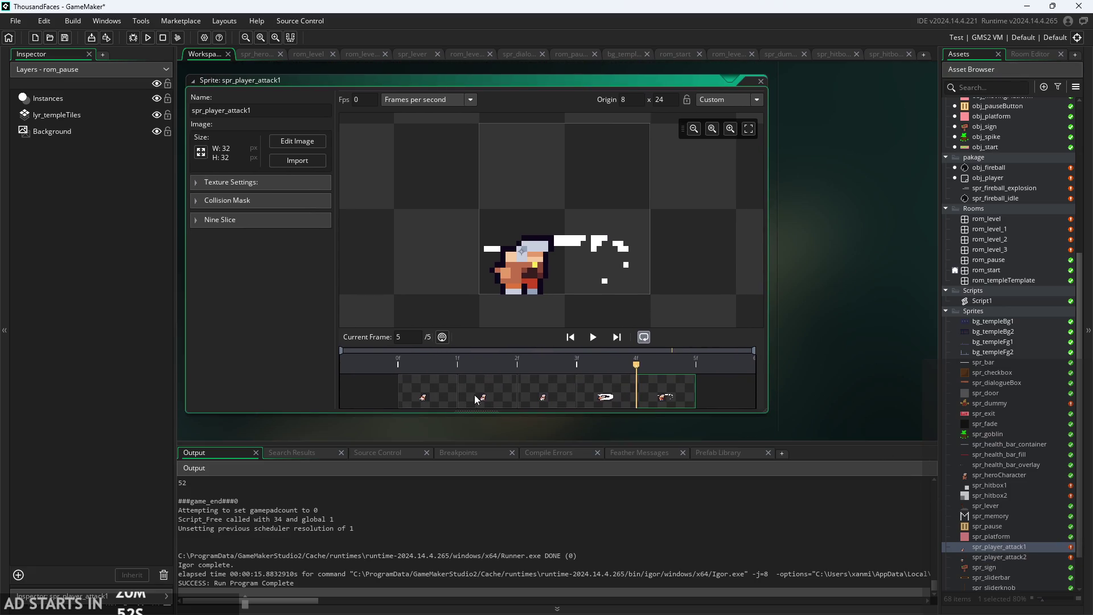
left_click(527, 398)
left_click(593, 398)
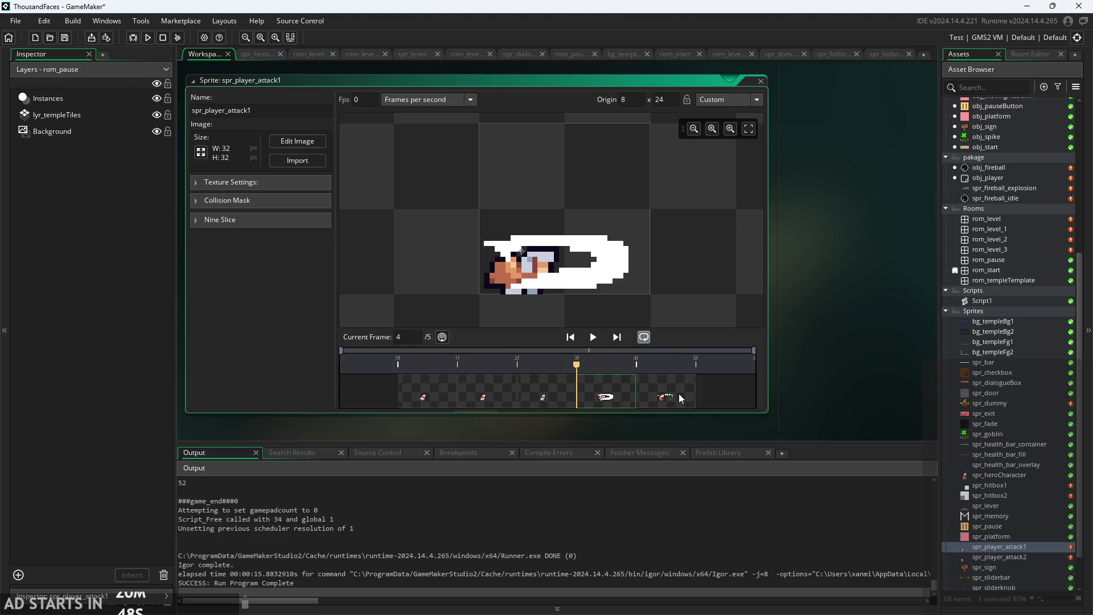
double_click(999, 557)
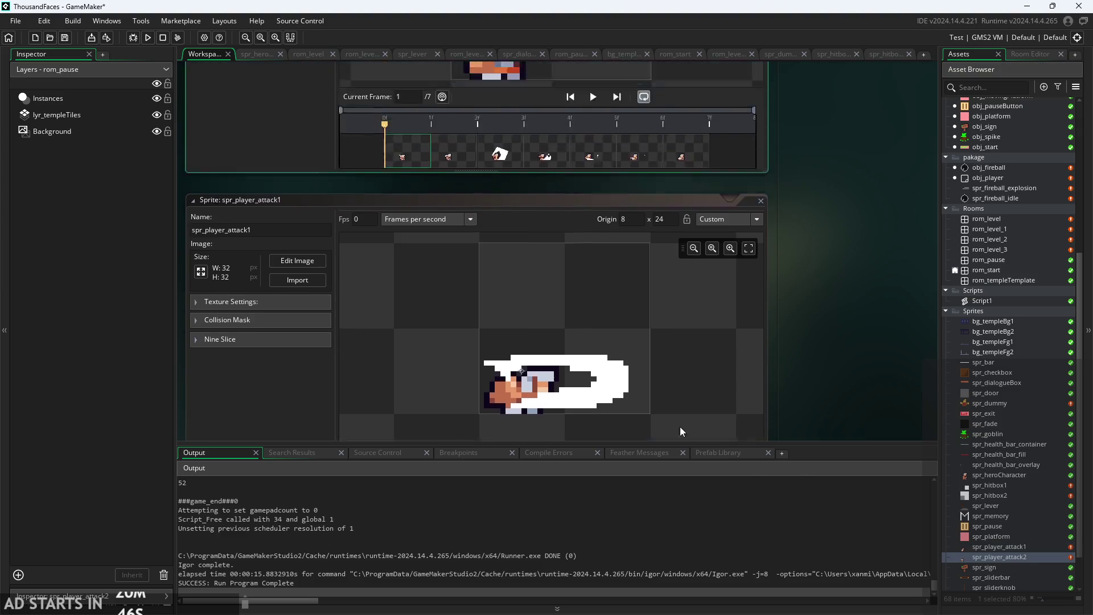
key("Right")
key("Right")
key("Right")
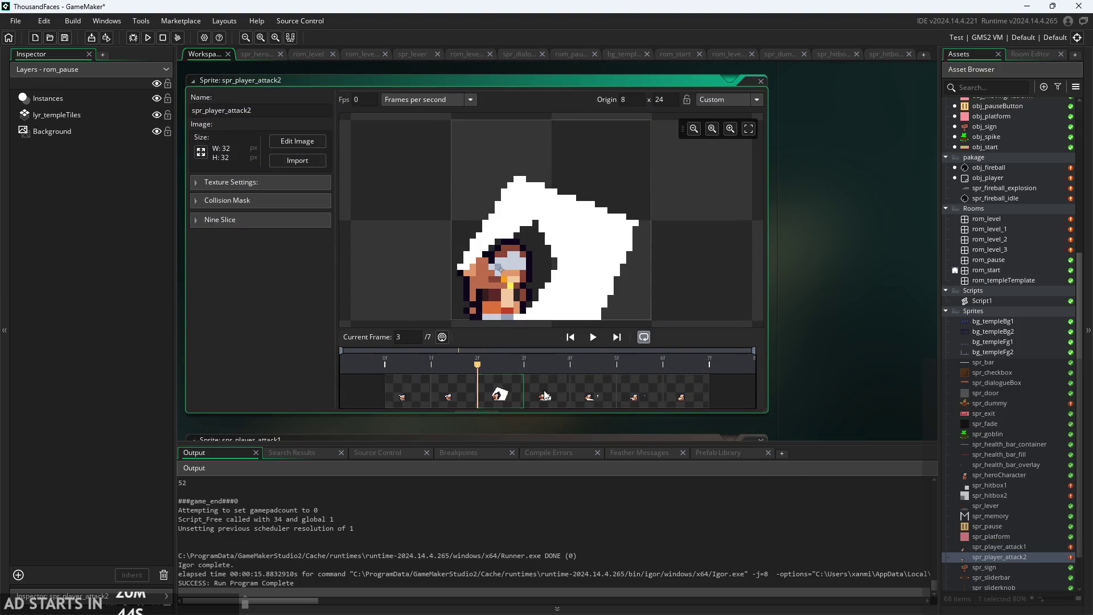
left_click(656, 405)
left_click(450, 394)
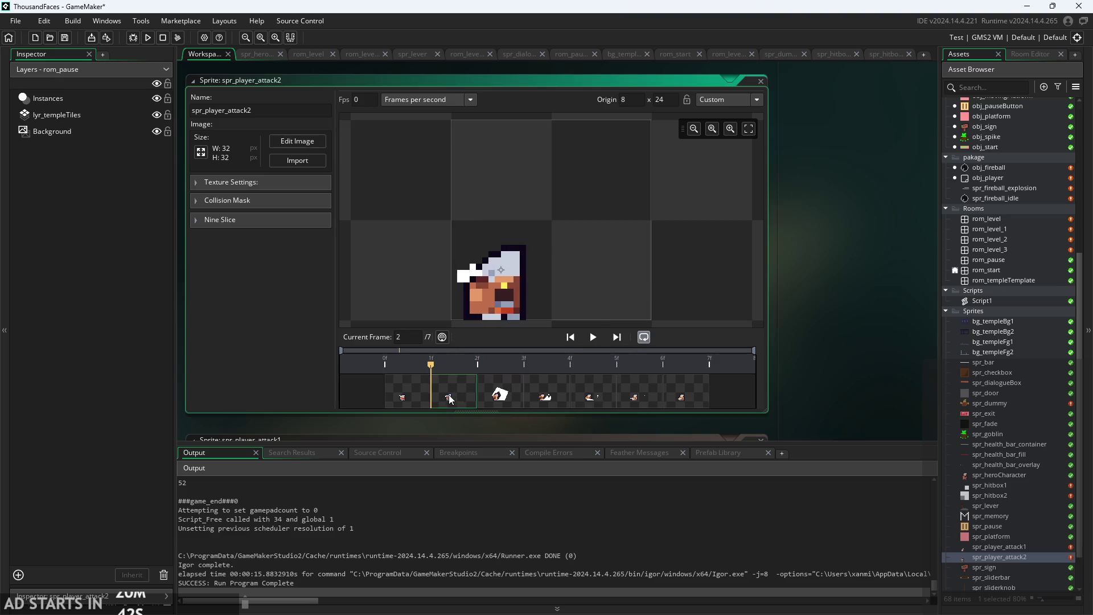
left_click(513, 399)
scroll(860, 239, "down", 3)
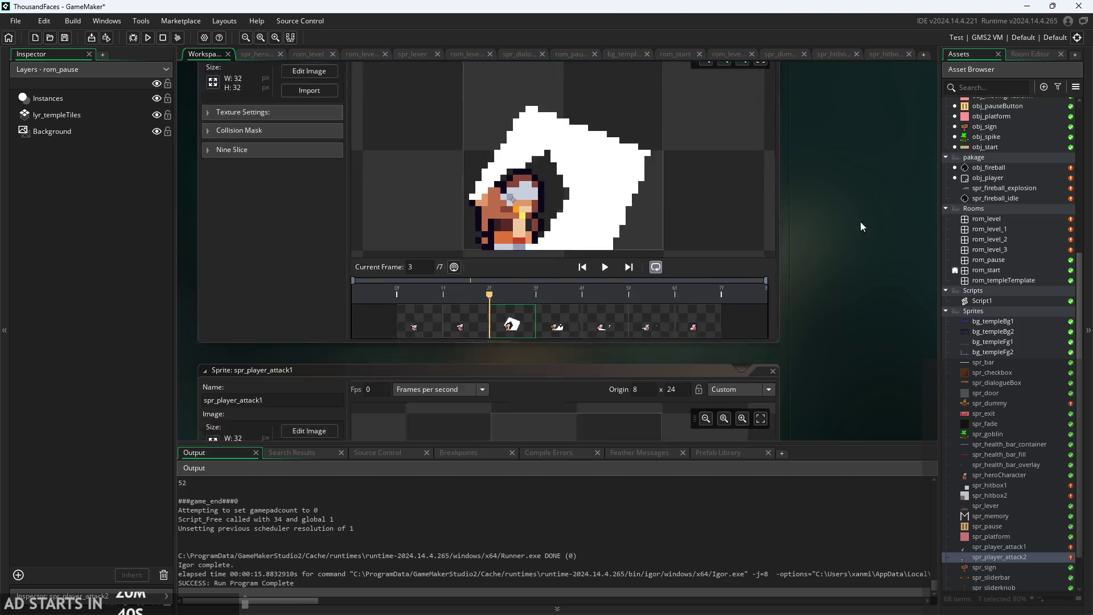
scroll(823, 128, "down", 4)
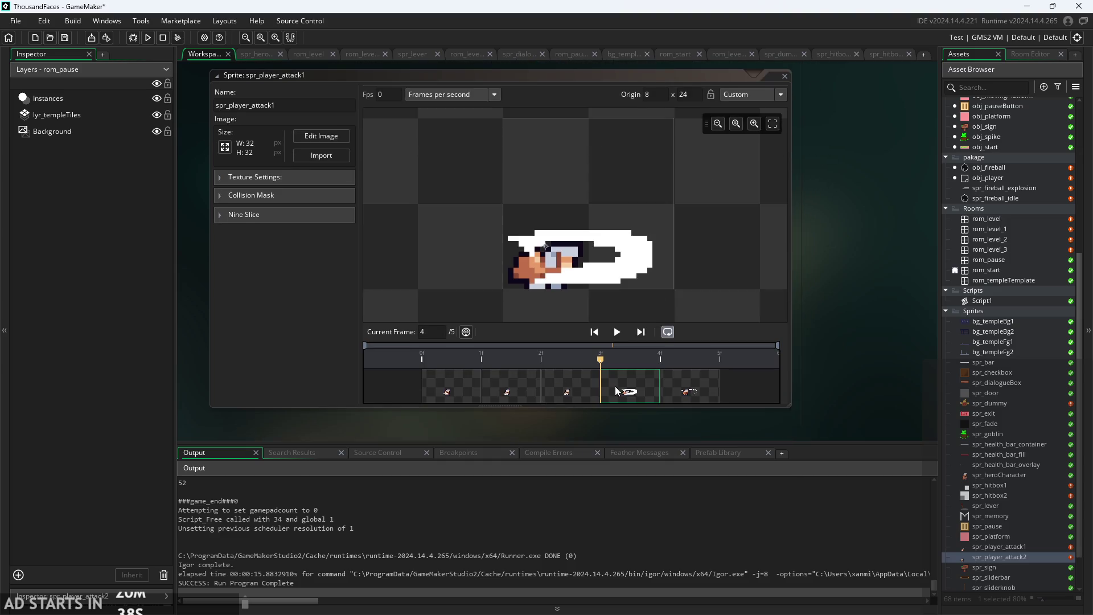
scroll(825, 212, "up", 3)
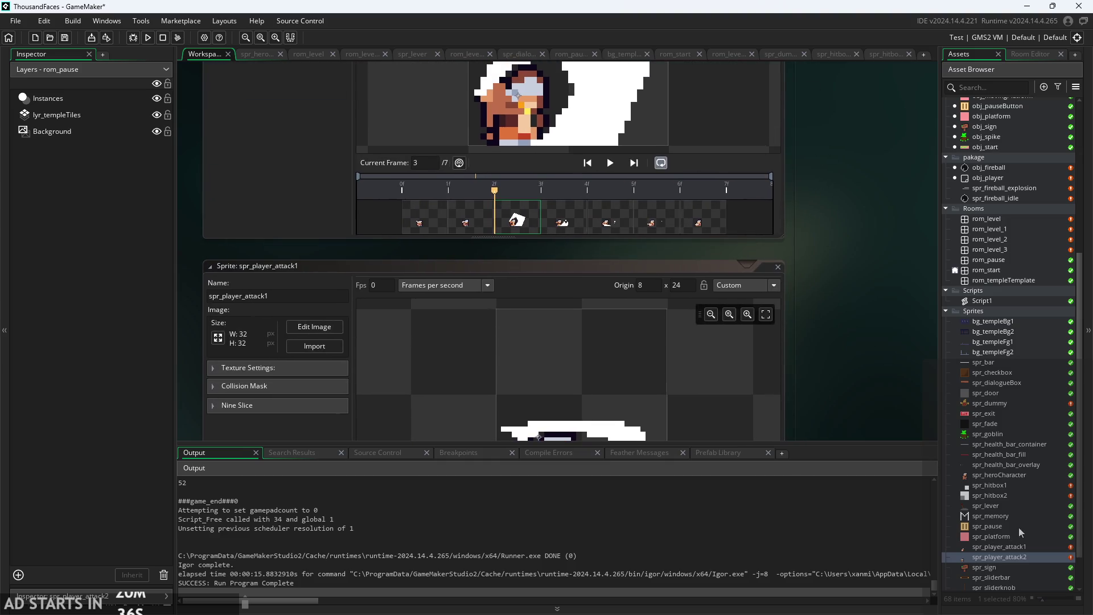
scroll(837, 187, "down", 1)
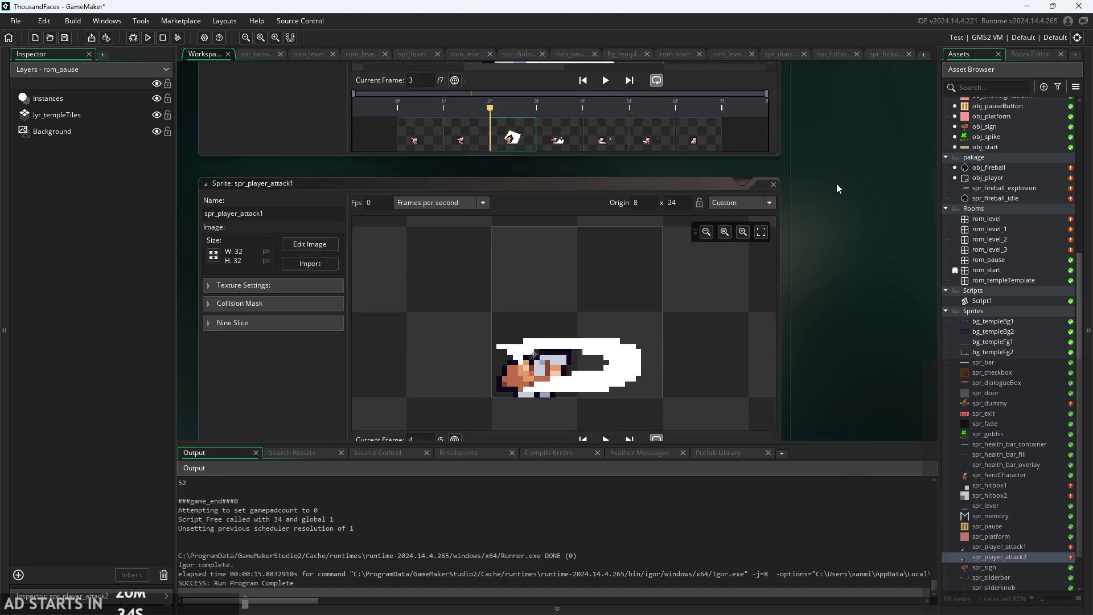
scroll(869, 339, "up", 3)
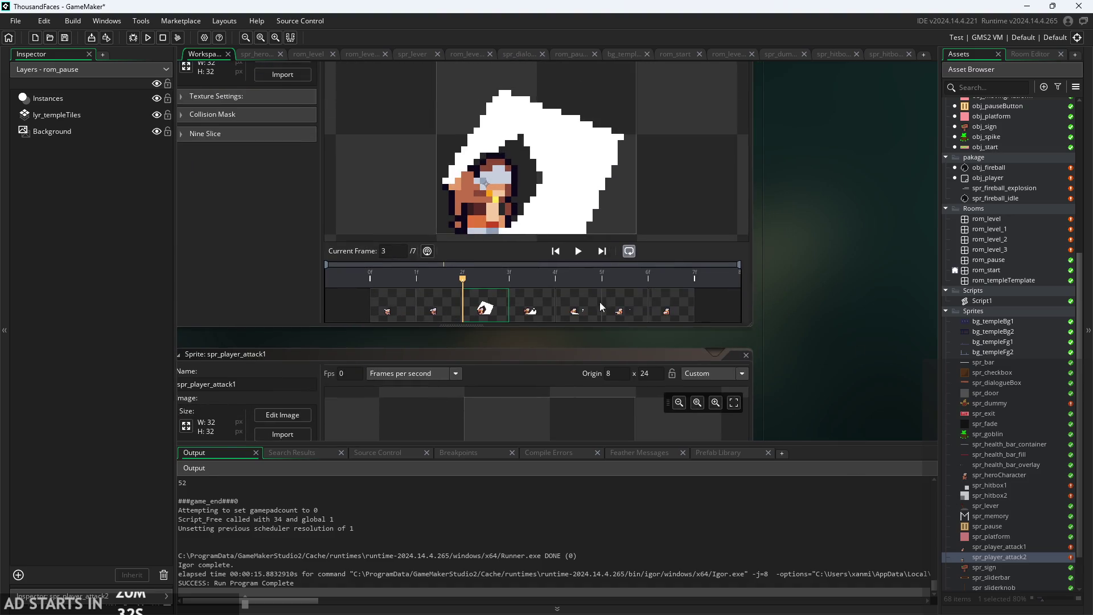
scroll(852, 336, "up", 1)
scroll(990, 187, "up", 5)
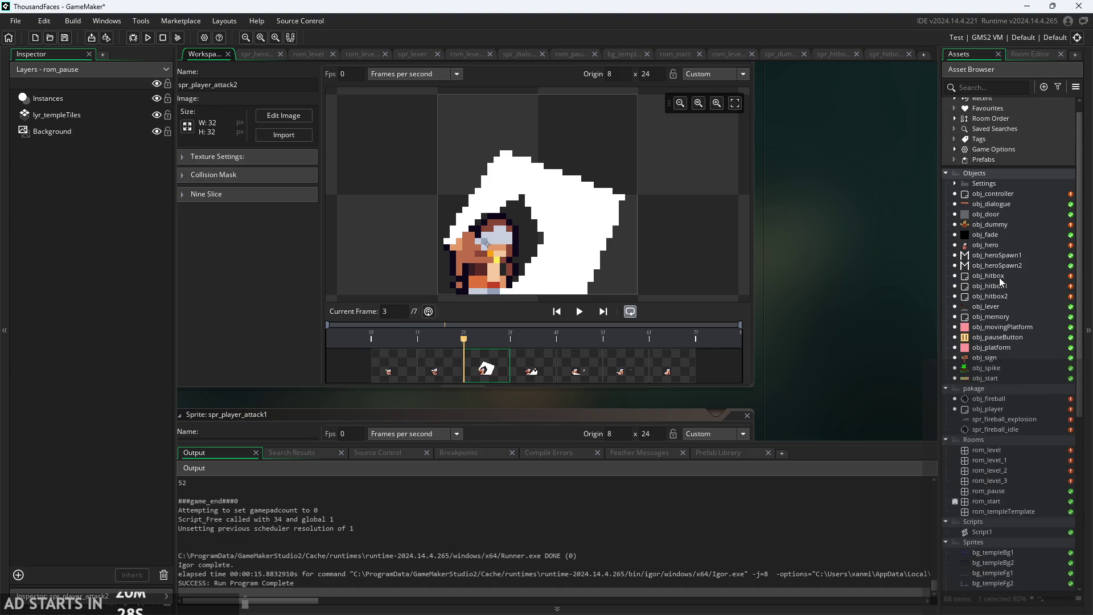
scroll(1002, 270, "up", 2)
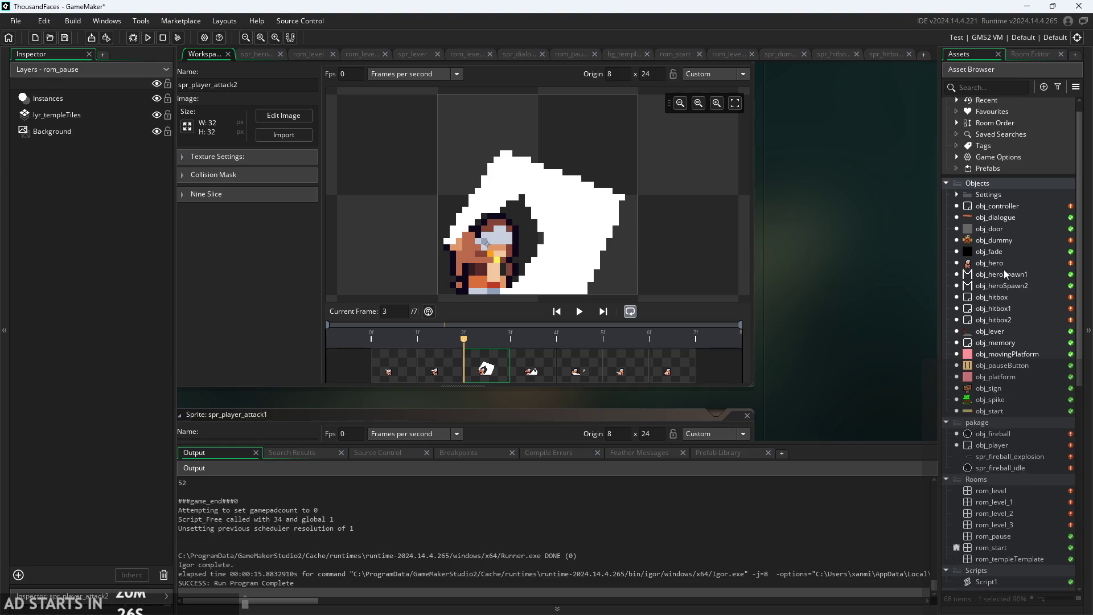
double_click(1009, 282)
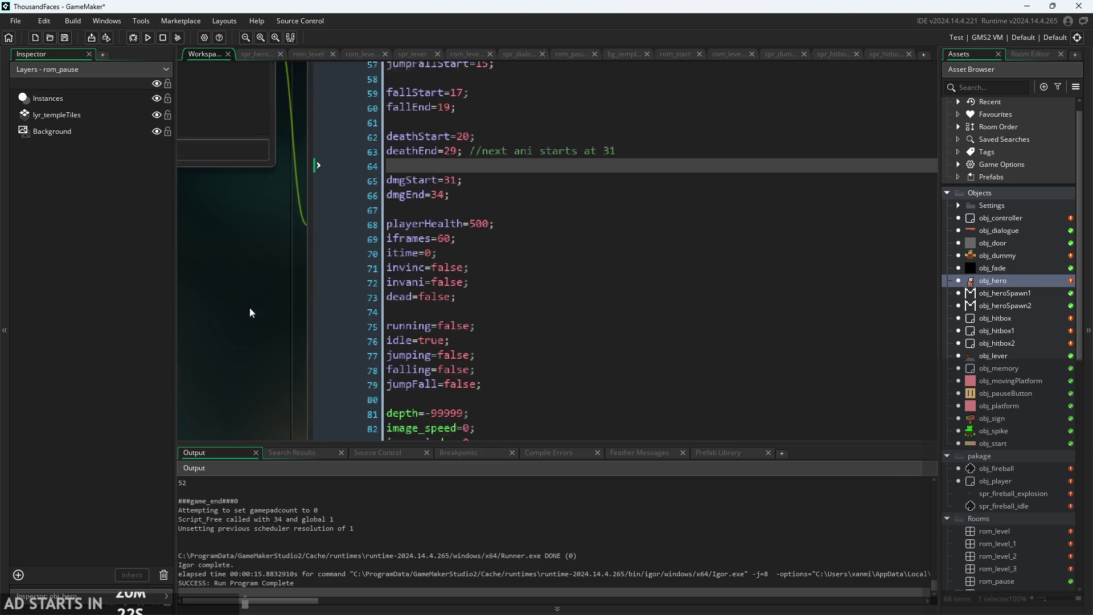
Add attack1hit=3; below attack1start and attack2hit=2; below attack2start in obj_hero's Create event.
scroll(436, 348, "up", 4)
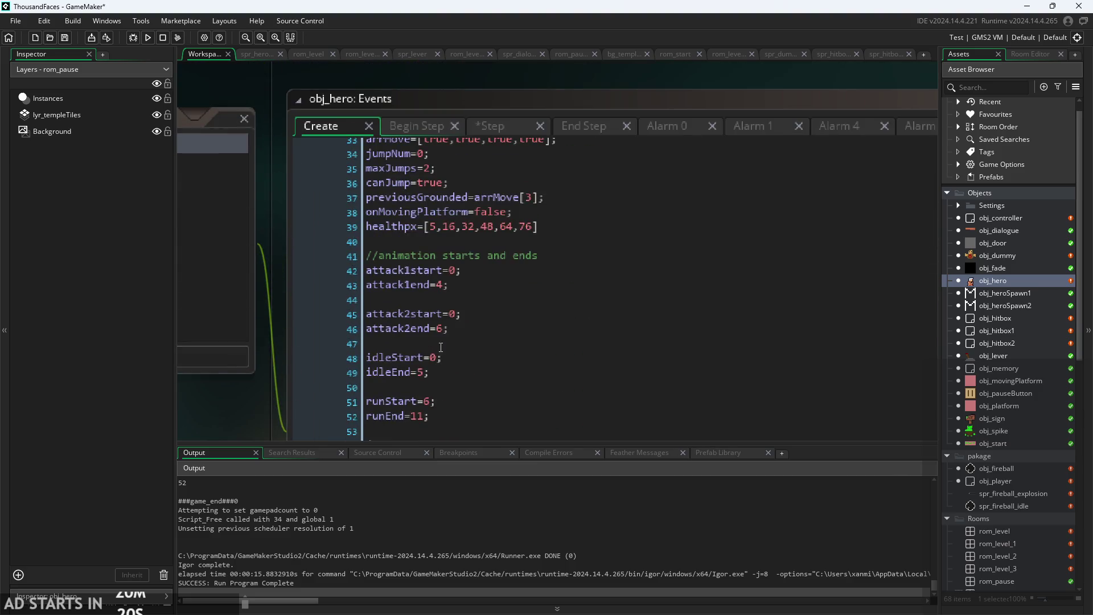
left_click(480, 270)
key("Return")
type("at")
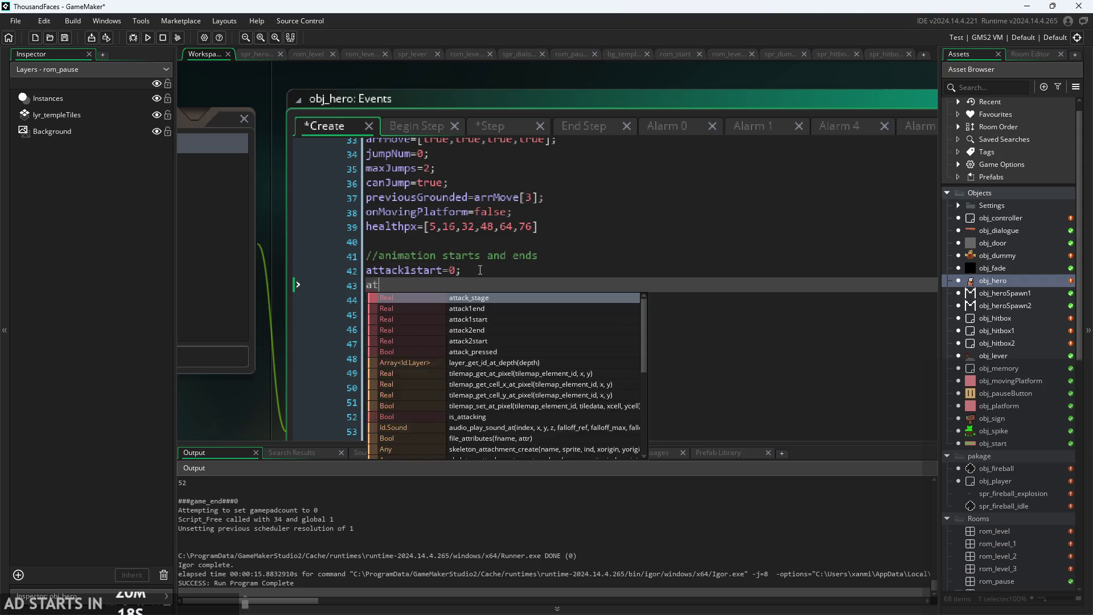
type("tack1hi")
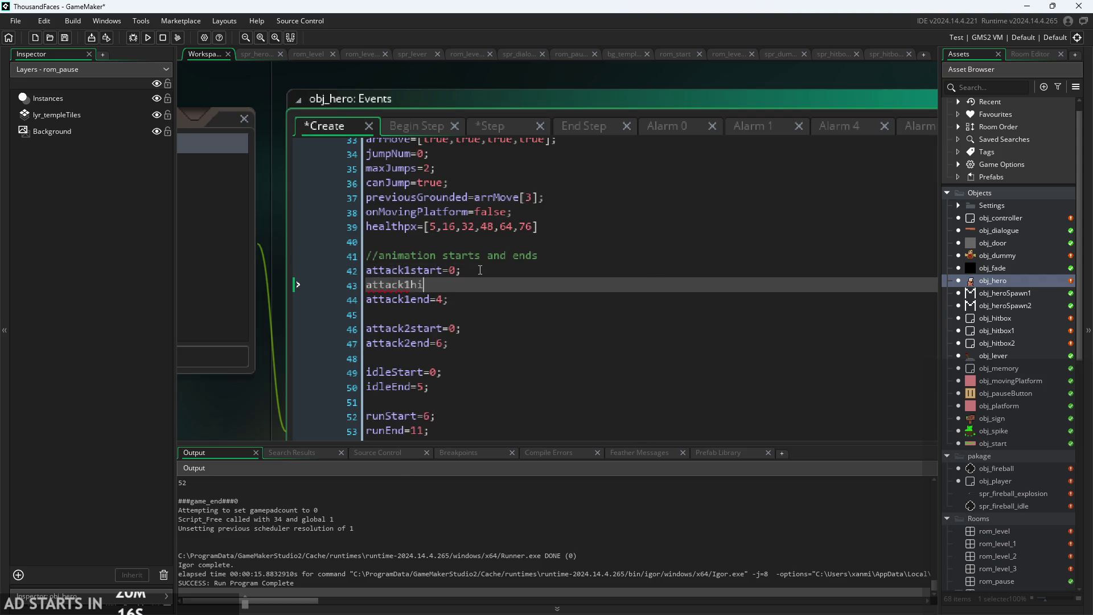
type("t=3;")
key("Down")
key("Down")
key("Down")
key("Up")
key("End")
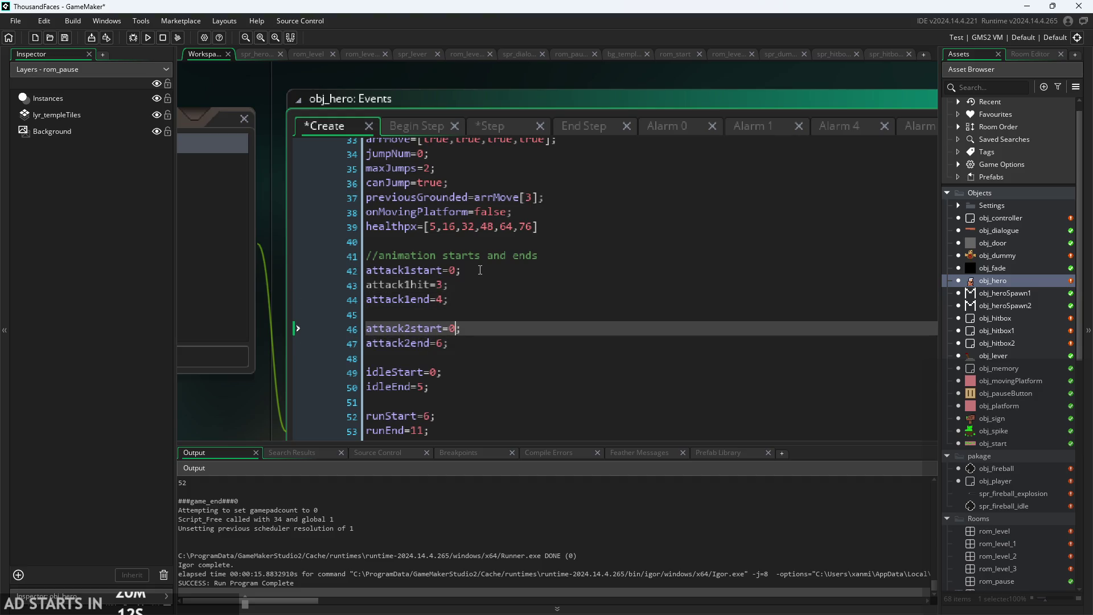
key("Return")
type("attack2")
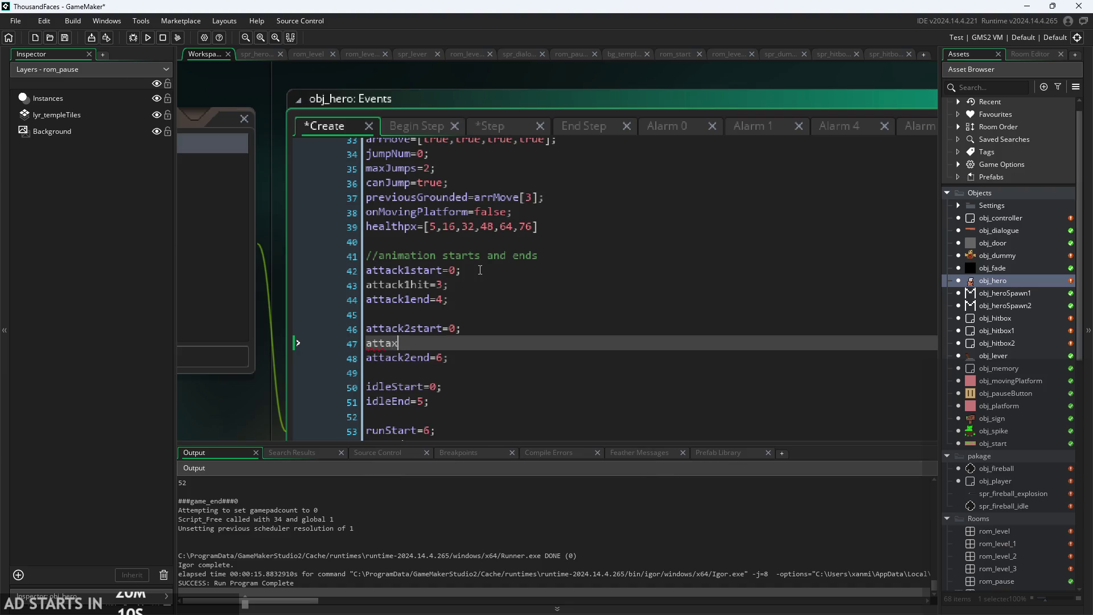
type("hit")
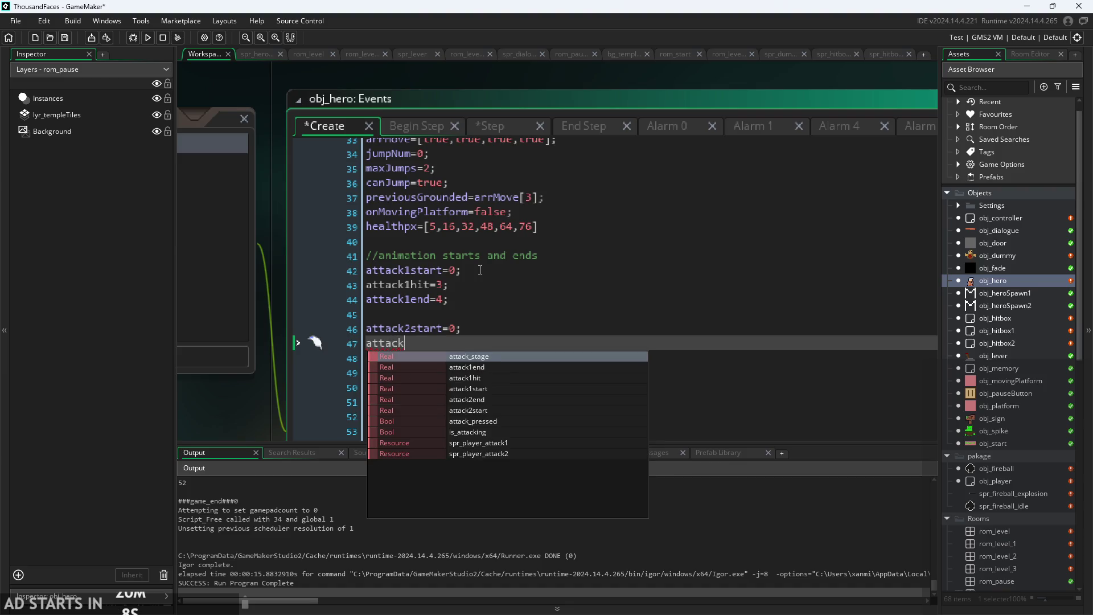
type("=")
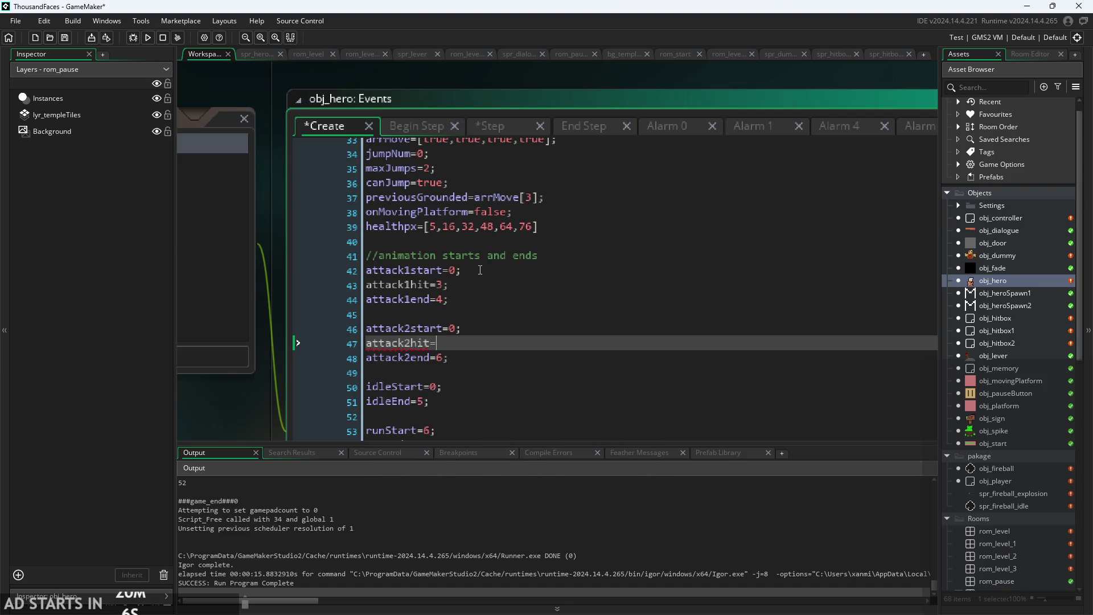
type("2;")
left_click(489, 357)
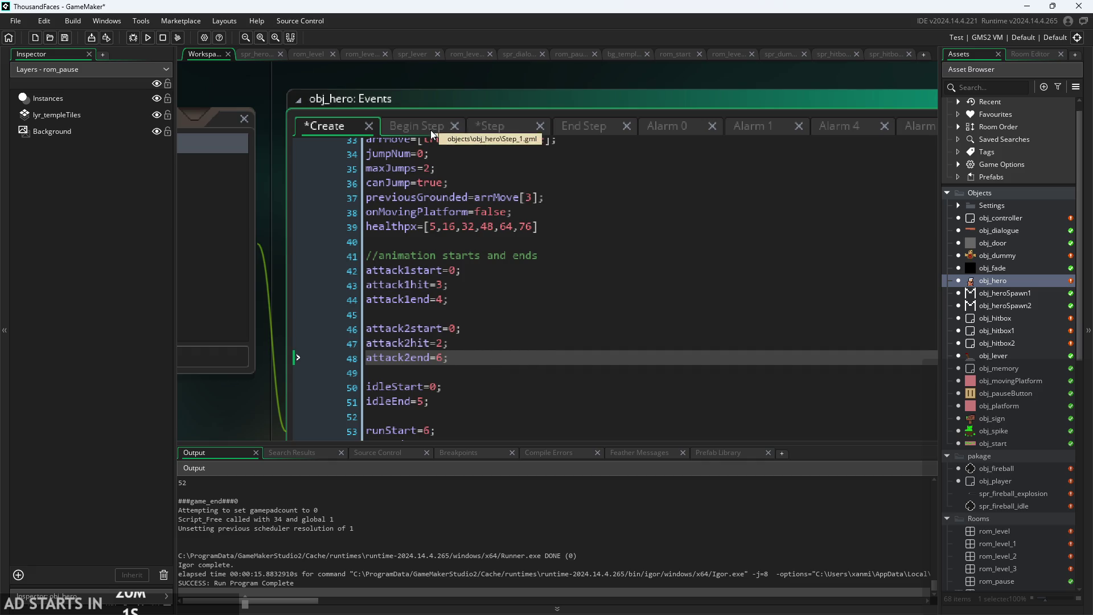
left_click(490, 126)
Complete line 57's condition as if(image_index==attack2hit){.
scroll(599, 318, "down", 3)
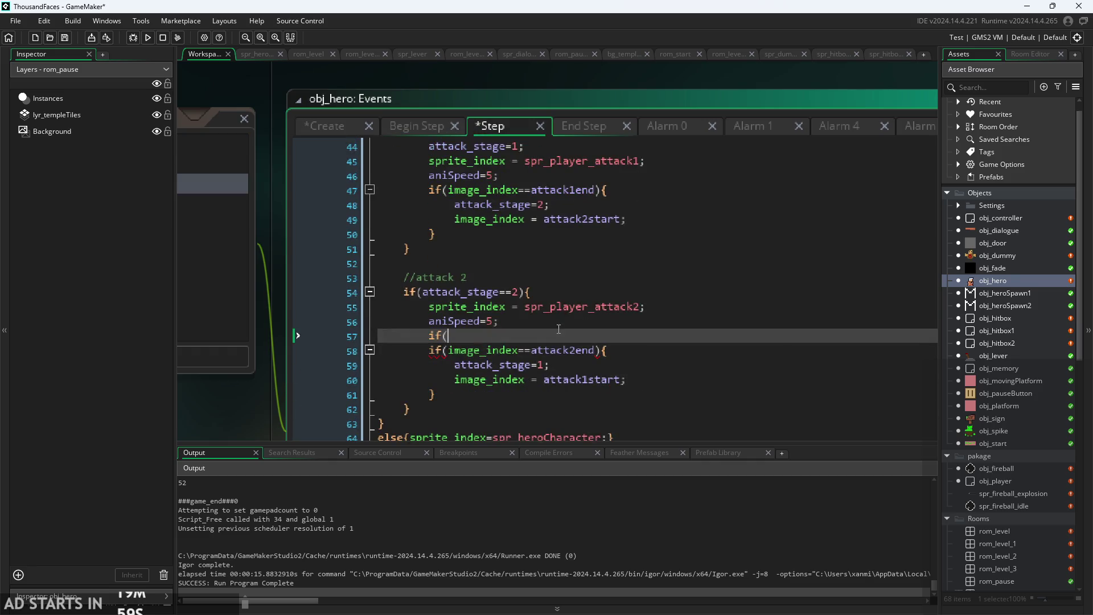
type("image_index")
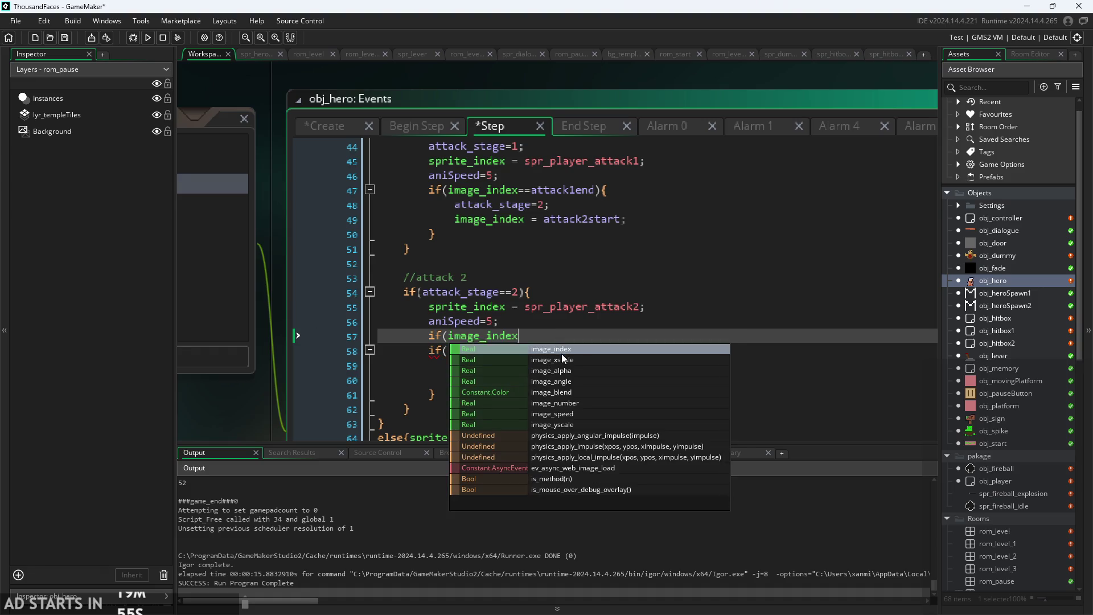
left_click(561, 354)
type("==att")
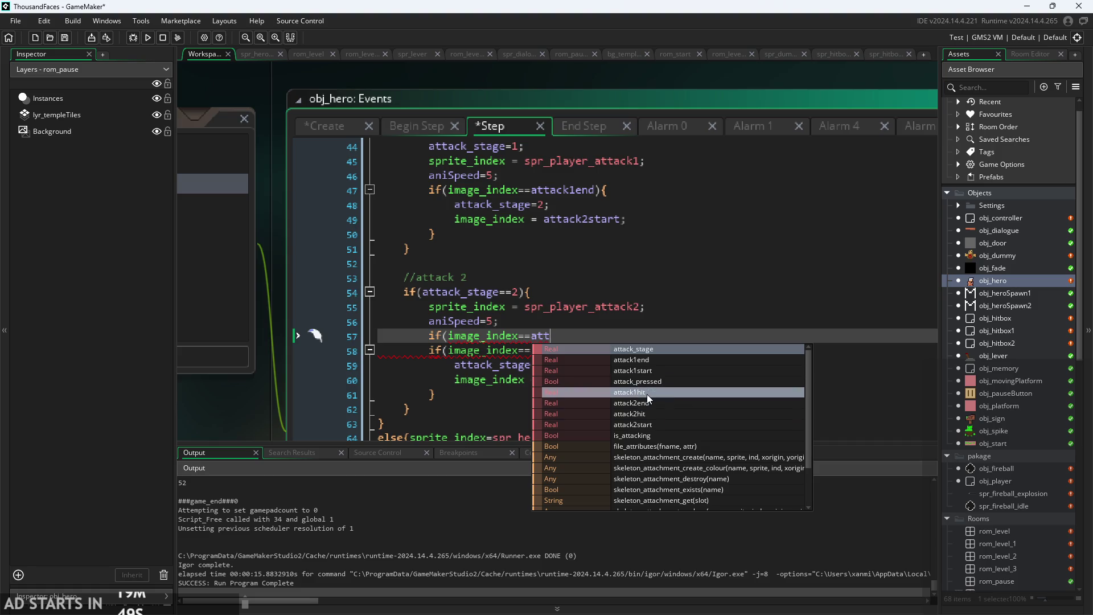
left_click(643, 414)
type("){c")
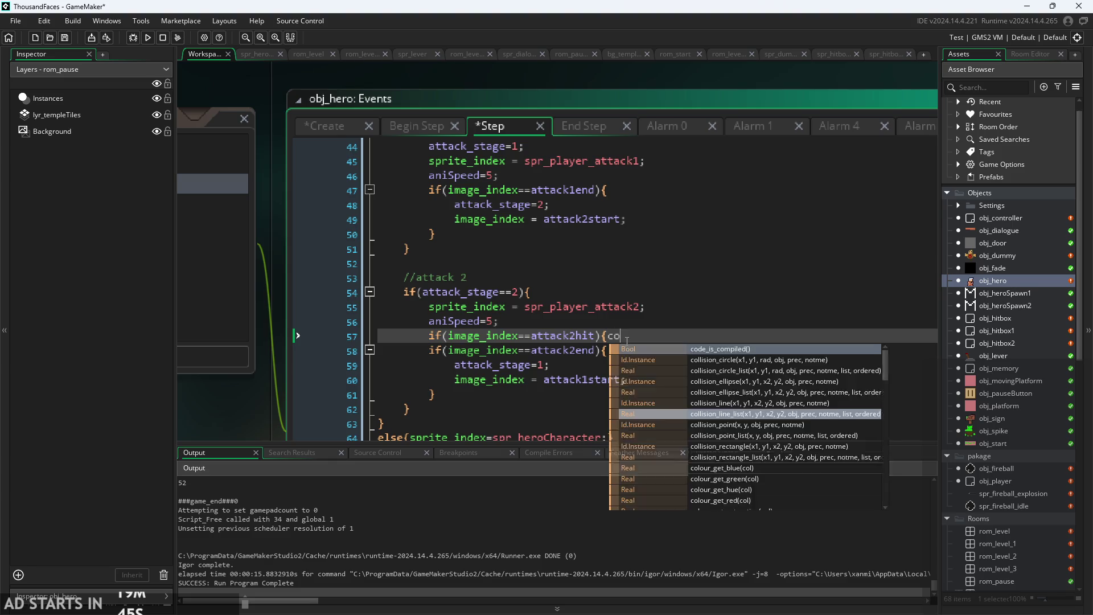
key("BackSpace")
Inside the block, call instance_create_layer(x,y,layer,obj_hitbox2); and close the brace.
type("insta")
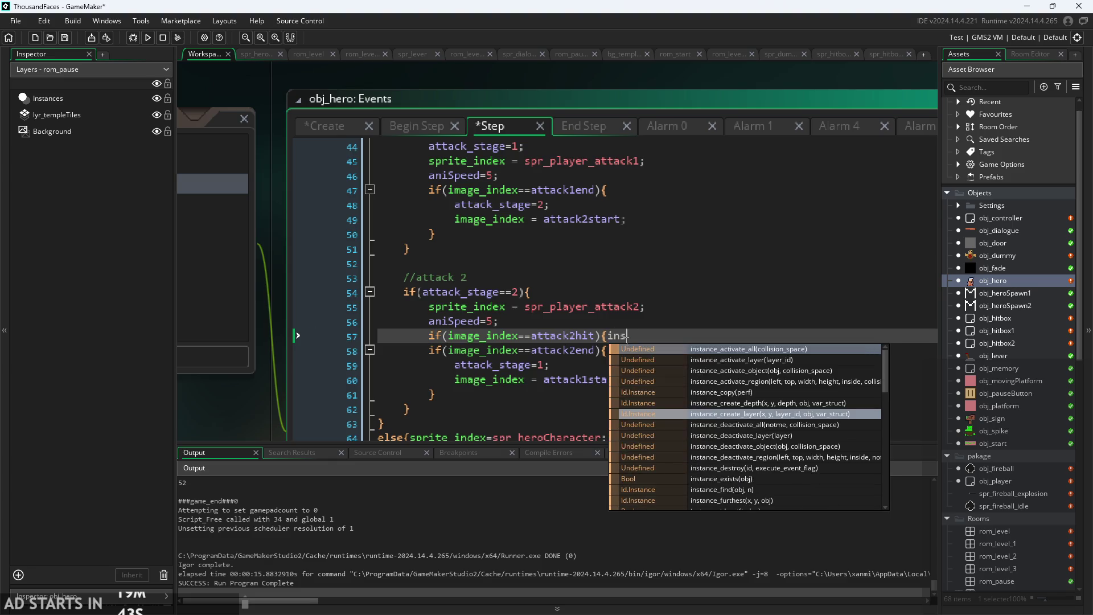
scroll(524, 360, "down", 3)
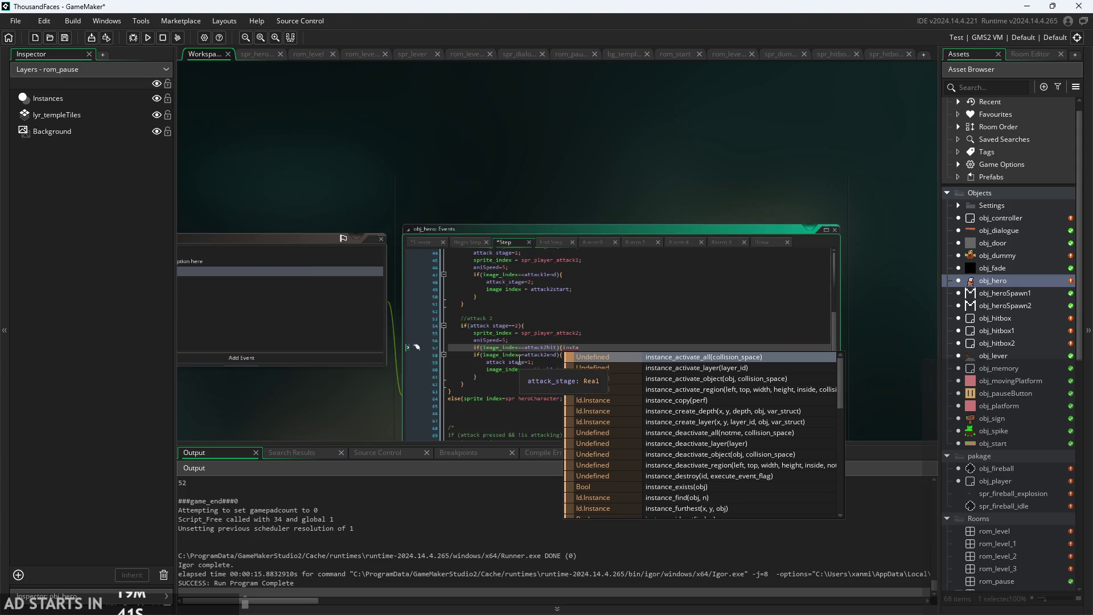
scroll(410, 402, "up", 1)
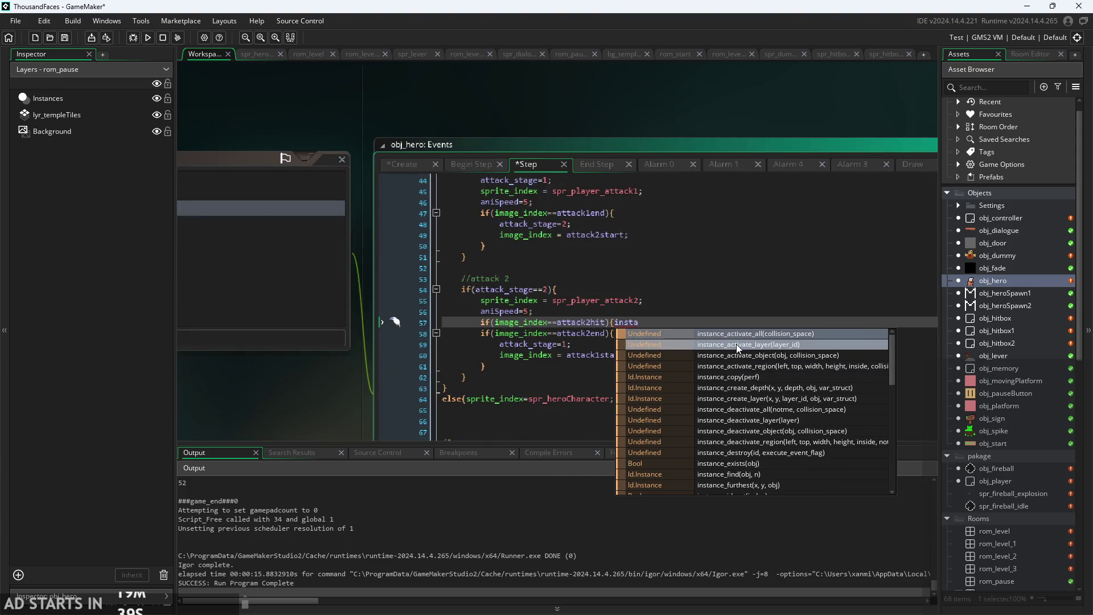
left_click(682, 326)
type("nce")
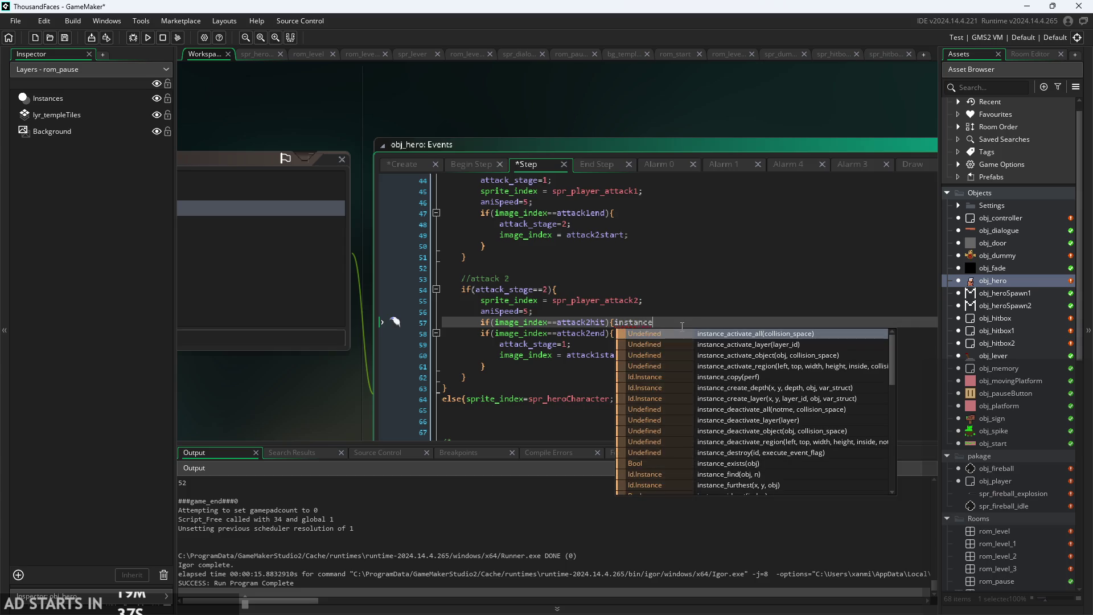
type("_cr")
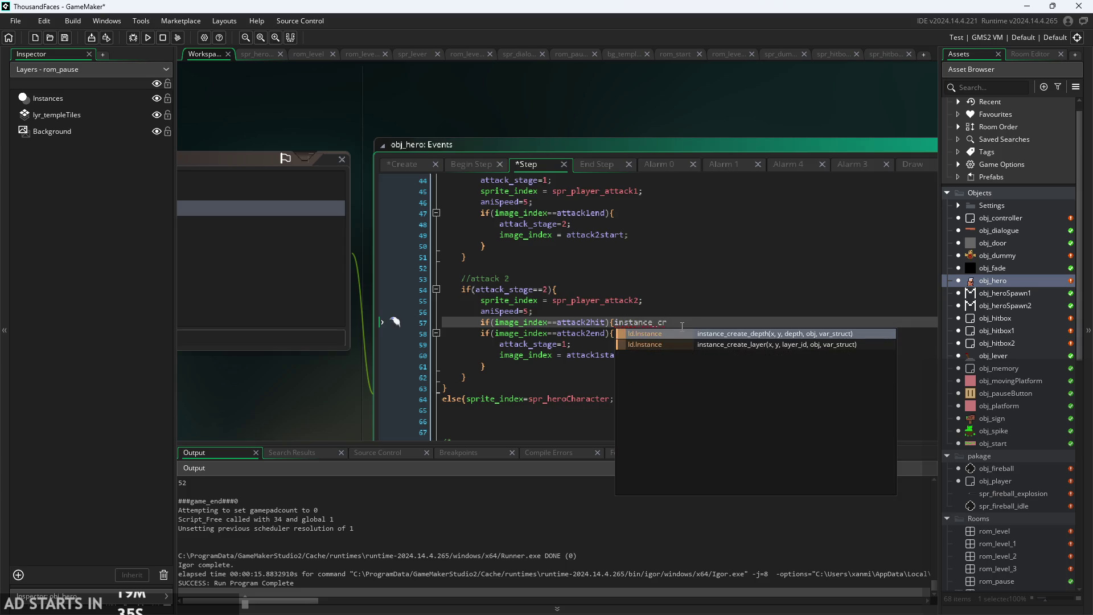
left_click(731, 345)
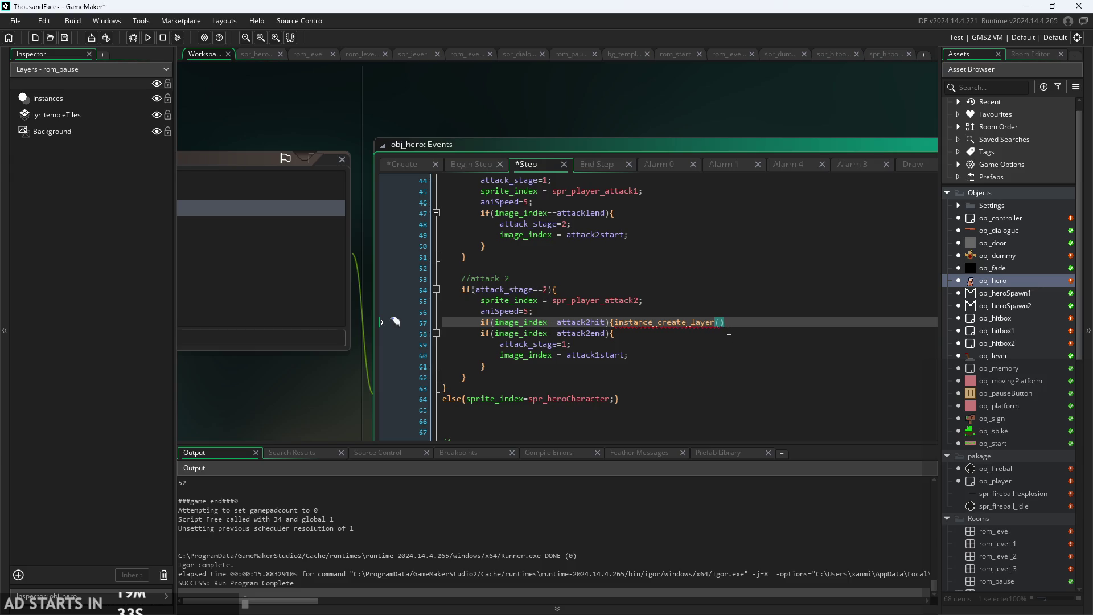
type("x,y,")
scroll(677, 331, "up", 2, "ctrl")
mouse_move(710, 318)
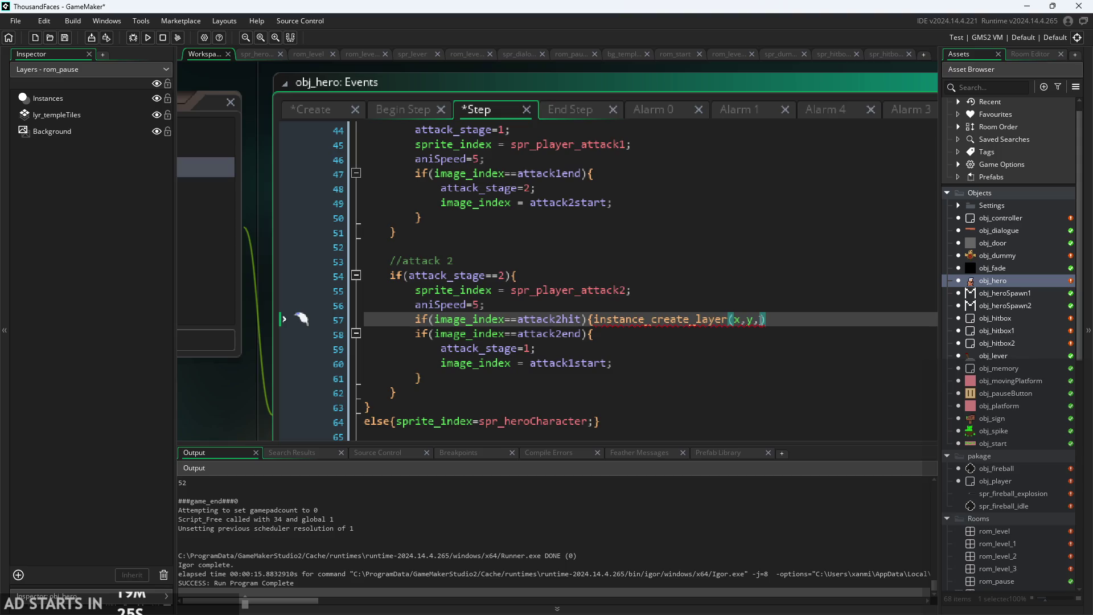
type("layer")
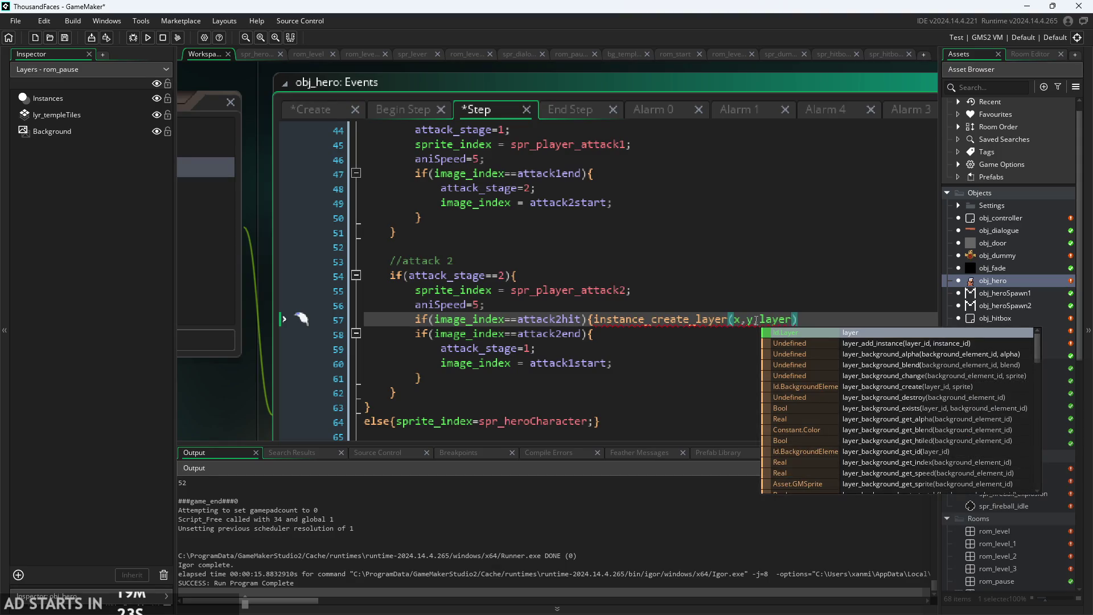
type(",")
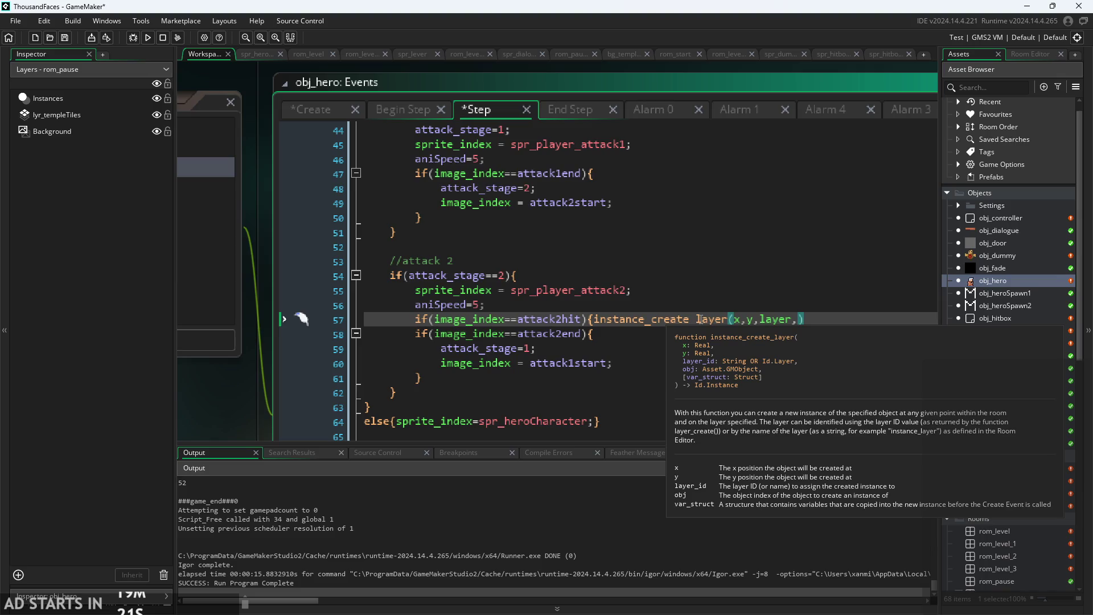
type("obj_h")
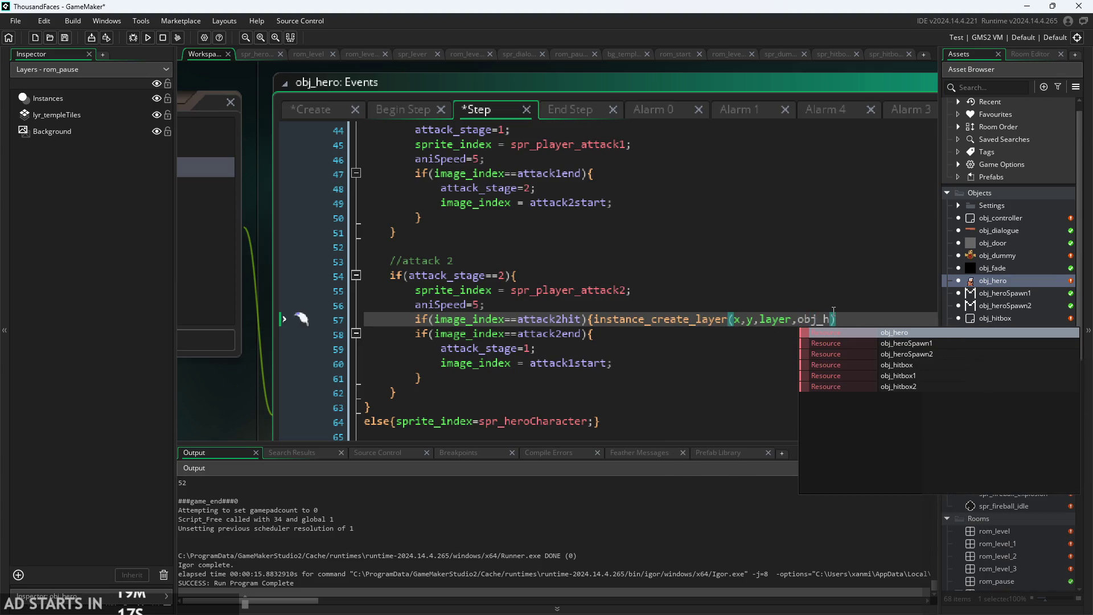
key("Down")
key("Down")
key("Down")
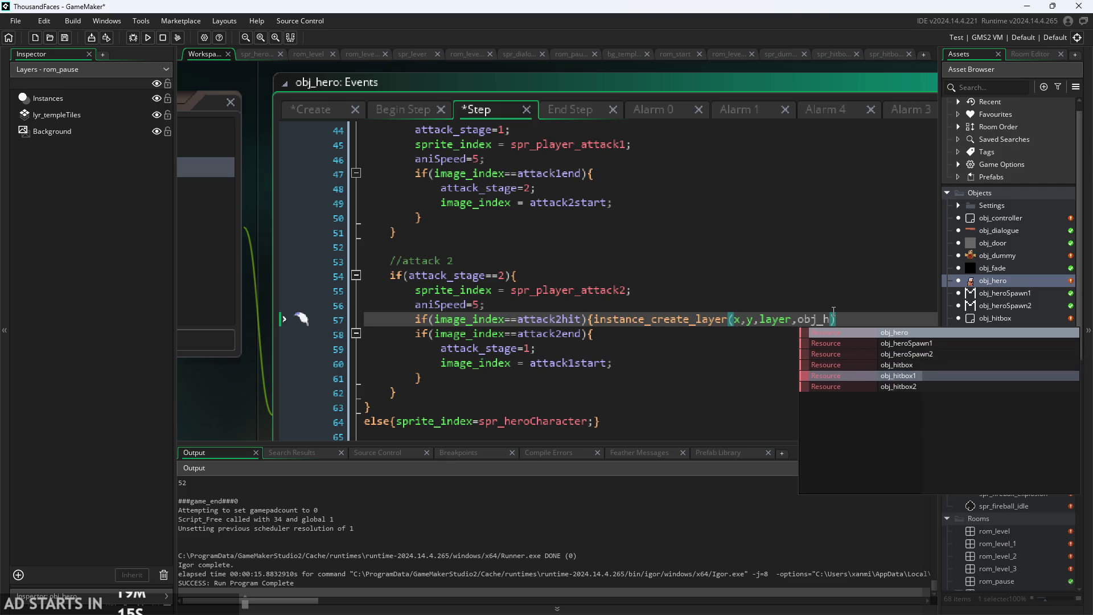
key("Down")
key("Return")
type(");")
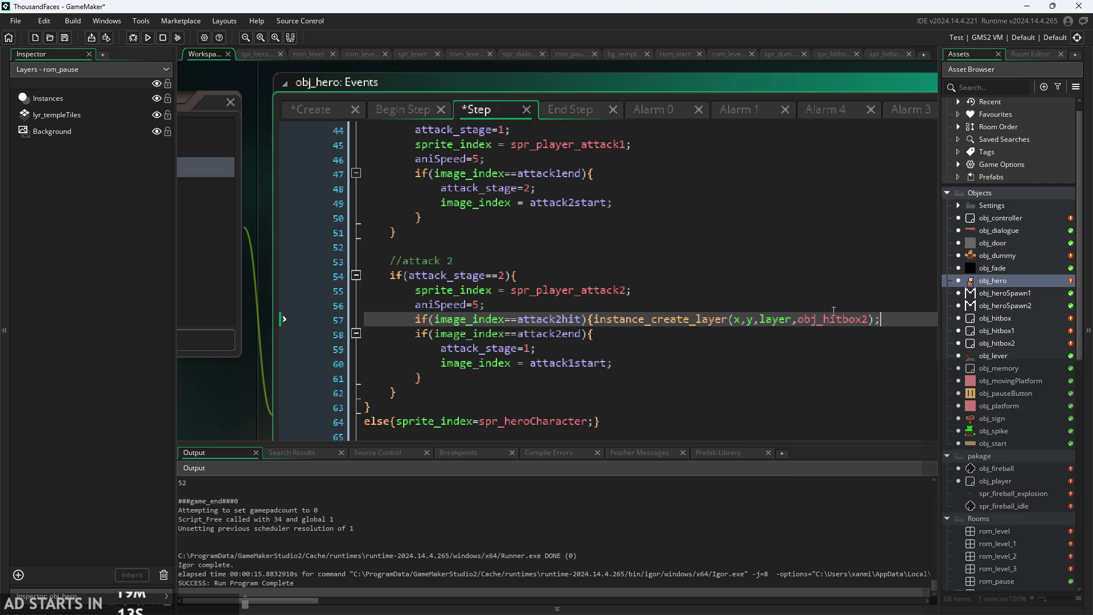
type("}")
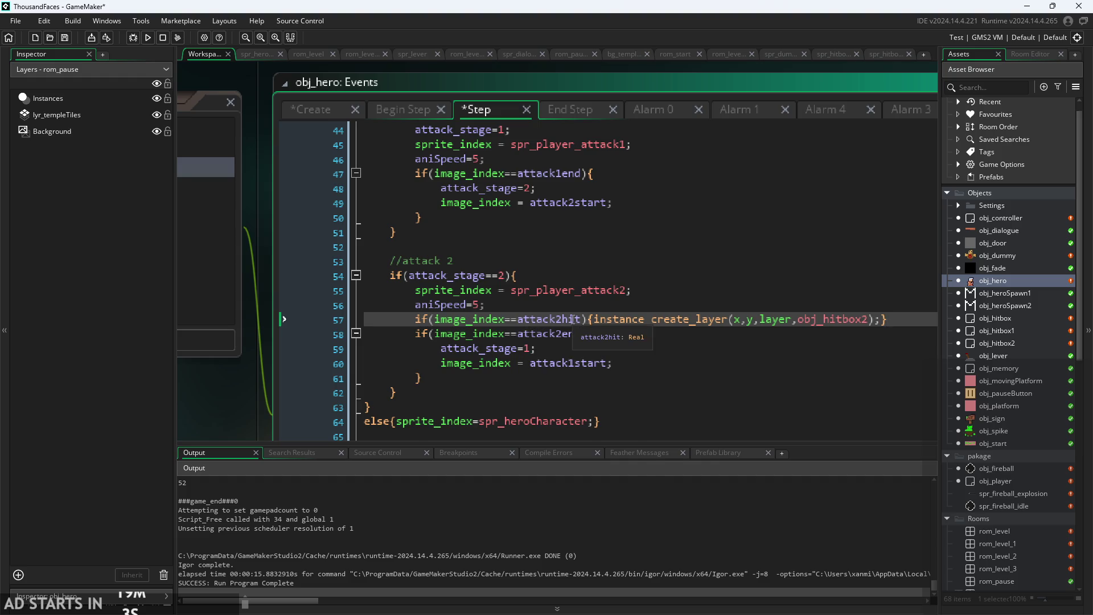
scroll(572, 330, "up", 1)
scroll(661, 340, "down", 1, "ctrl")
mouse_move(858, 353)
left_mouse_down()
mouse_move(502, 340)
mouse_move(443, 352)
left_mouse_up()
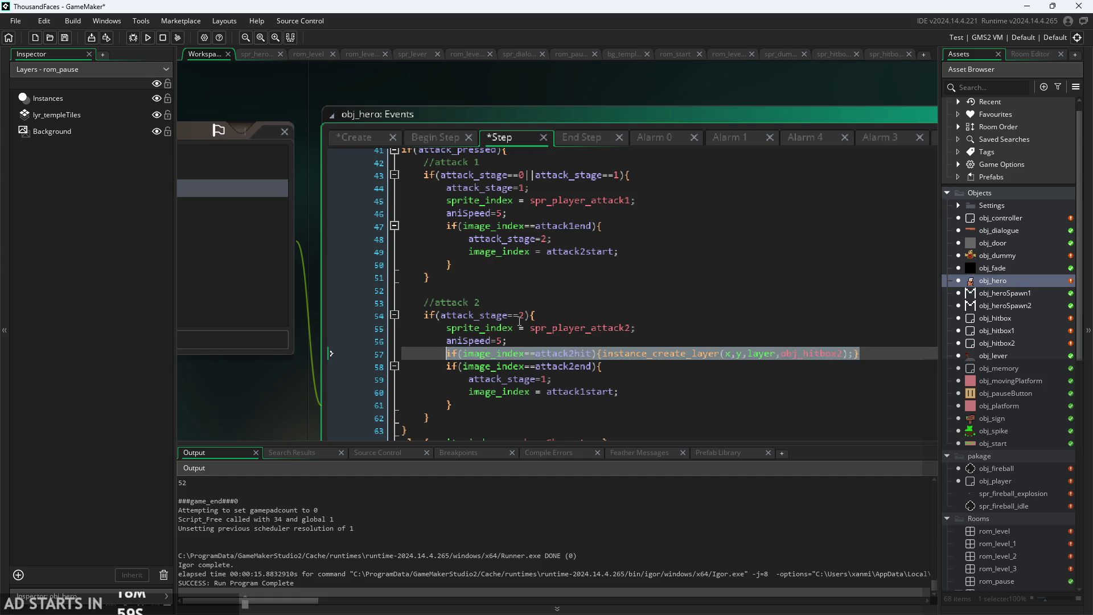
Paste the hitbox-creation line after aniSpeed=5 in attack 1, changed to attack1hit and obj_hitbox1.
key("ctrl+c")
left_click(636, 213)
key("Return")
key("ctrl+v")
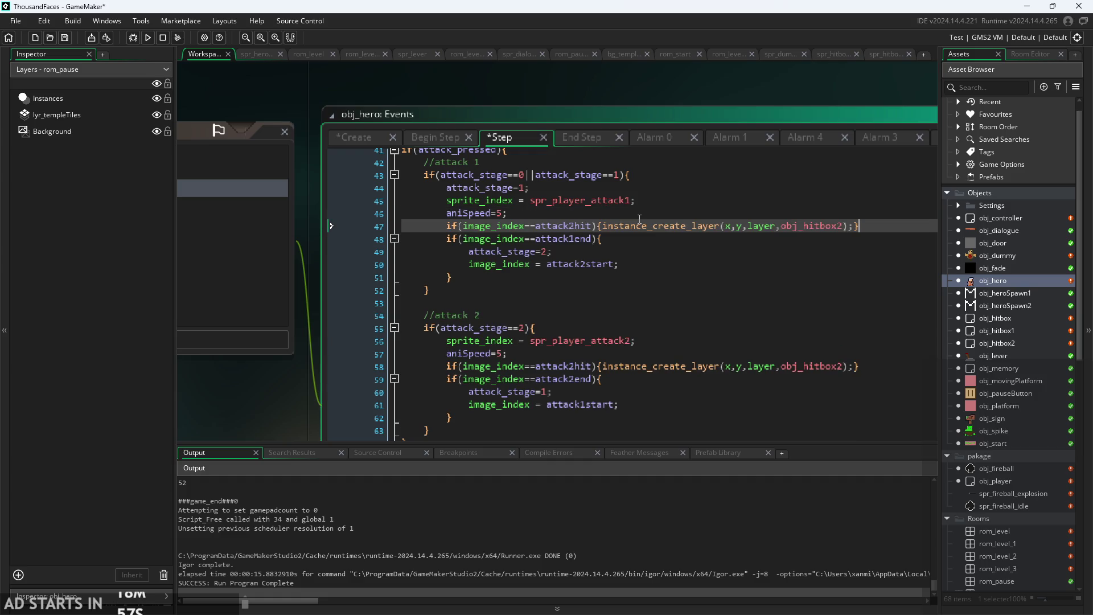
scroll(650, 212, "up", 1, "ctrl")
left_click(548, 230)
key("Delete")
type("1")
left_click(901, 229)
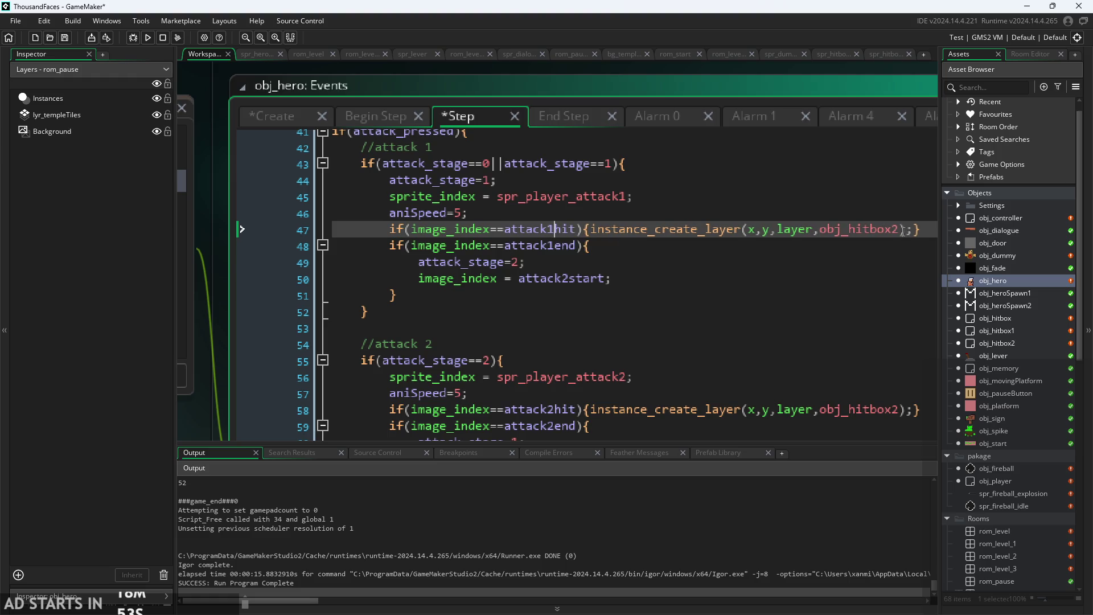
key("BackSpace")
type("1")
Look over the edited attack code and select obj_hitbox1 in the Asset Browser.
left_click(831, 273)
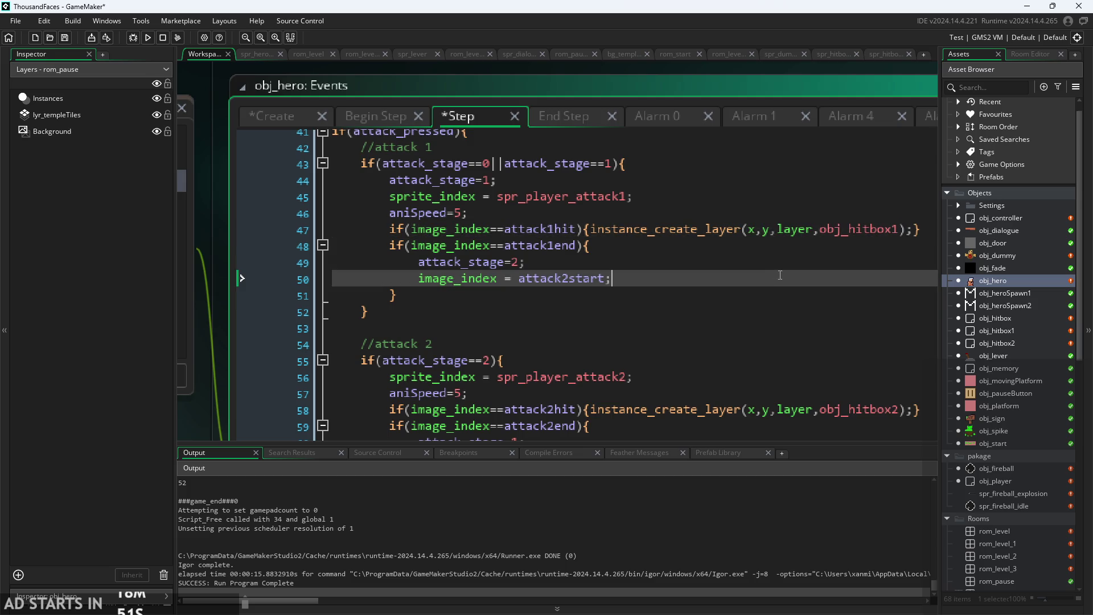
scroll(832, 267, "down", 2, "ctrl")
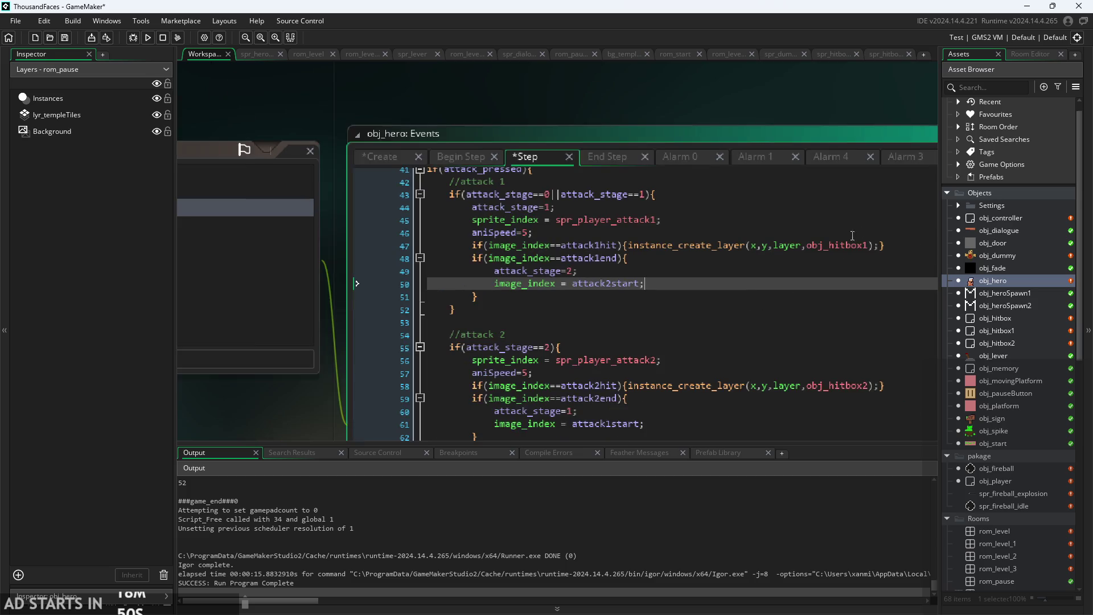
left_click(891, 246)
scroll(624, 96, "down", 2, "ctrl")
scroll(555, 97, "up", 2, "ctrl")
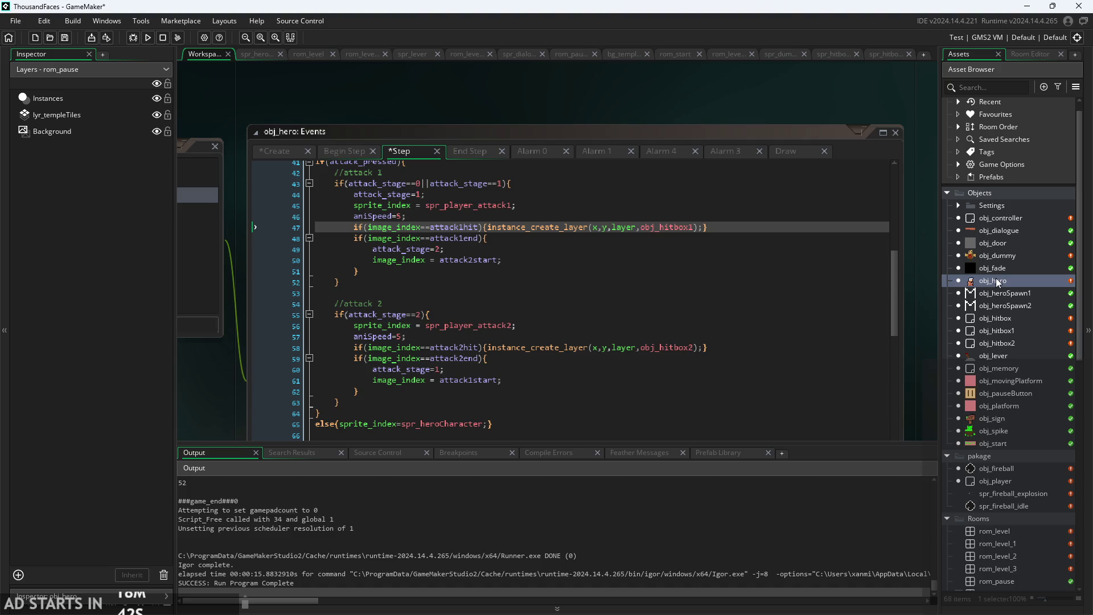
left_click(1023, 330)
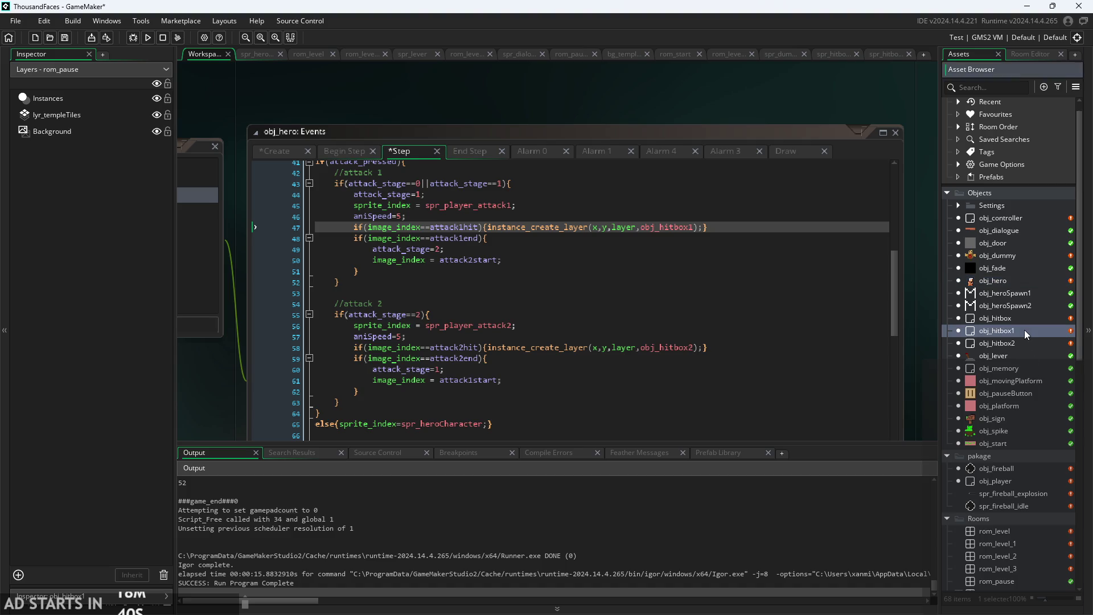
Add a Step event to the parent object obj_hitbox.
double_click(1023, 330)
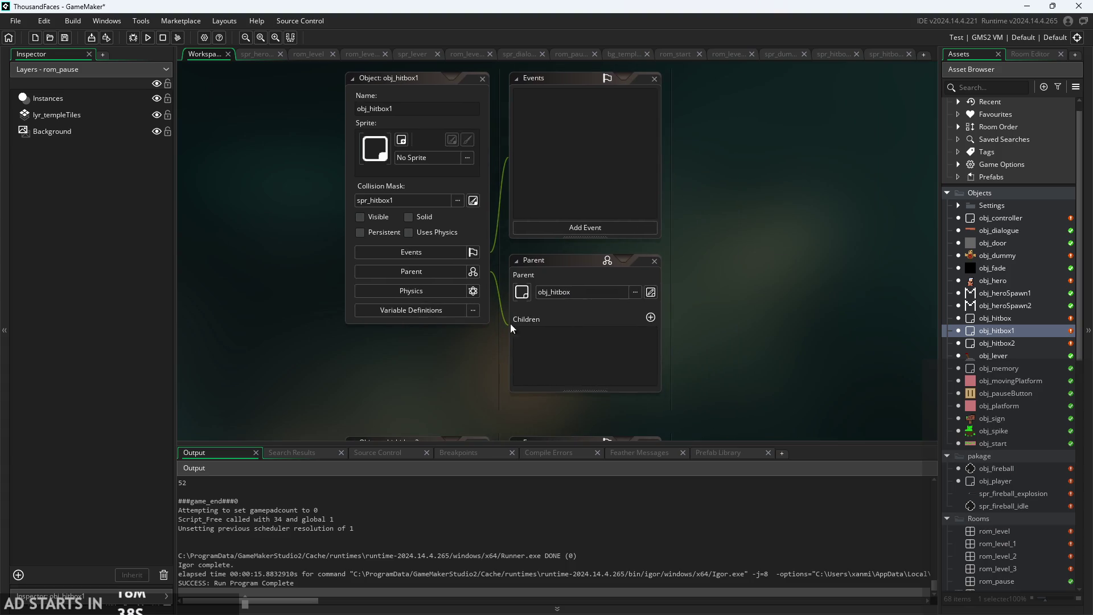
left_click(1022, 318)
double_click(1022, 316)
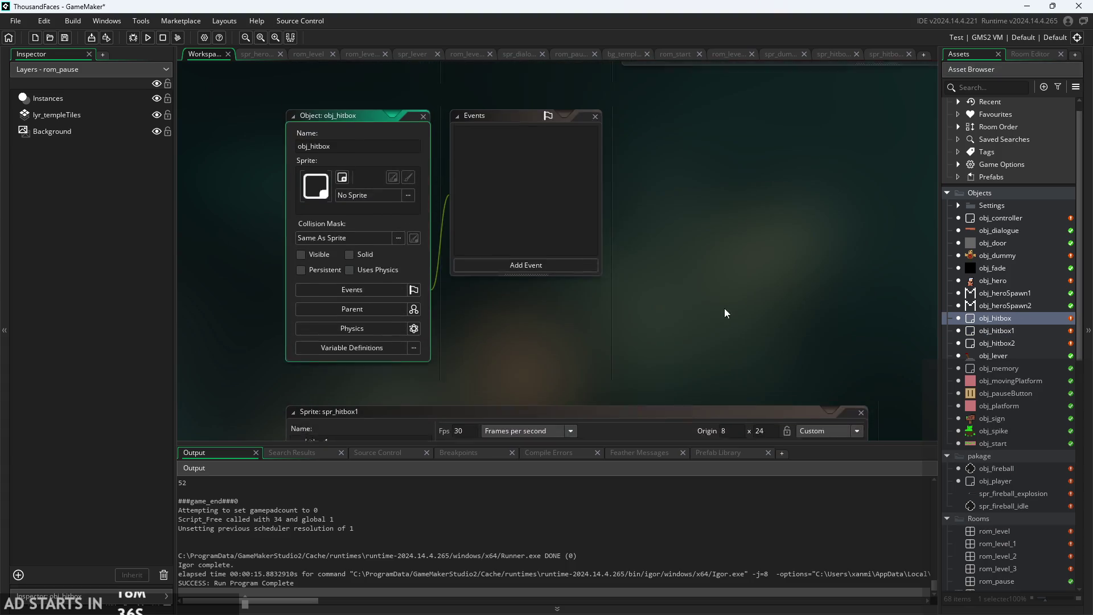
left_click(515, 274)
mouse_move(529, 319)
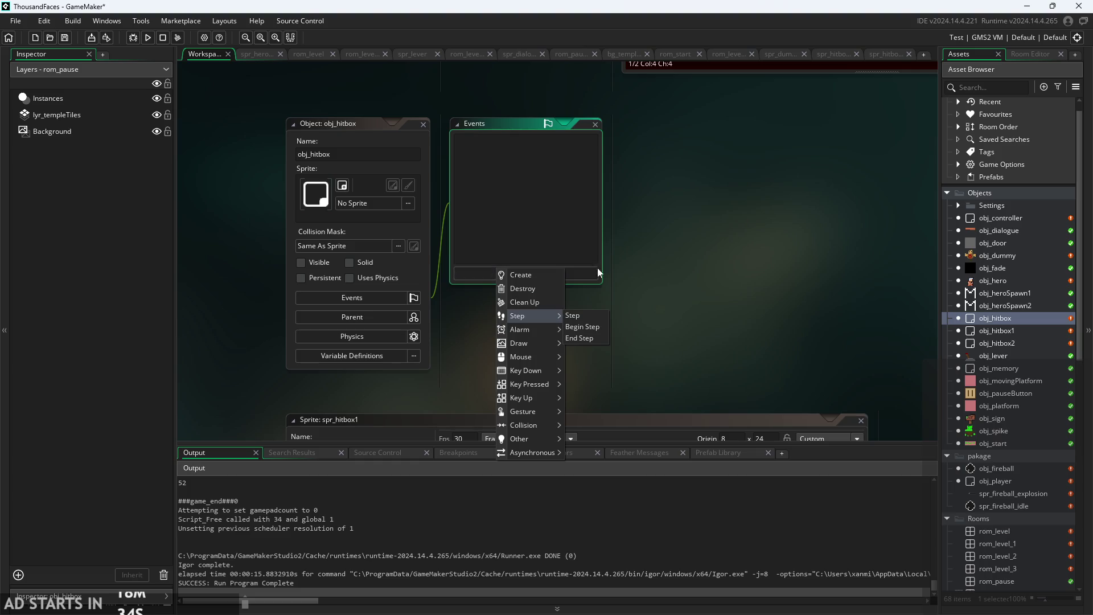
left_click(586, 318)
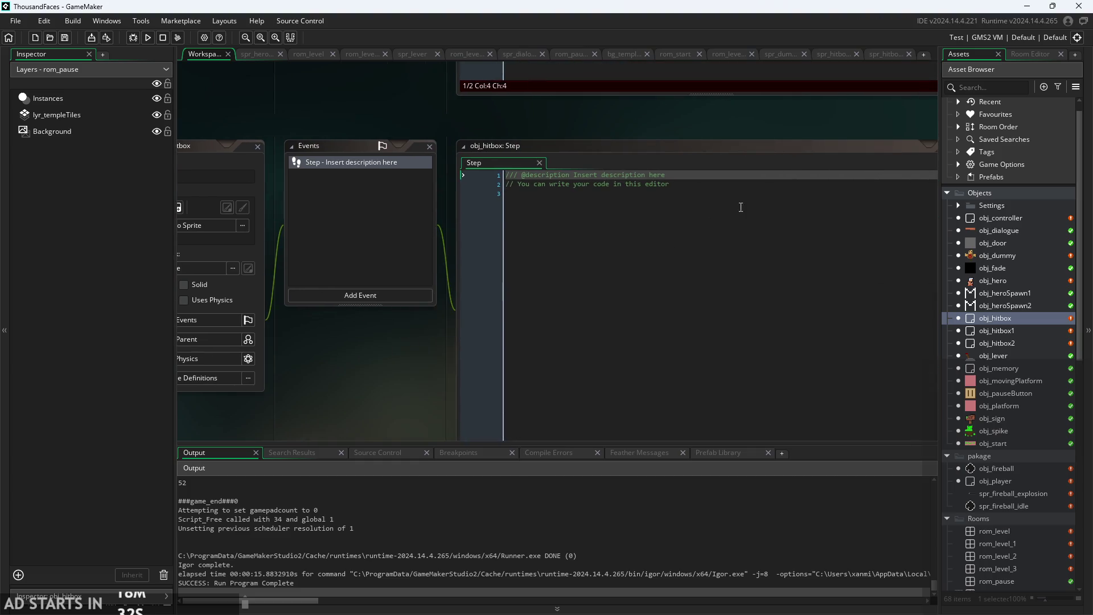
Start the Step code with the condition if(obj_hero.image_index!=.
type("if(")
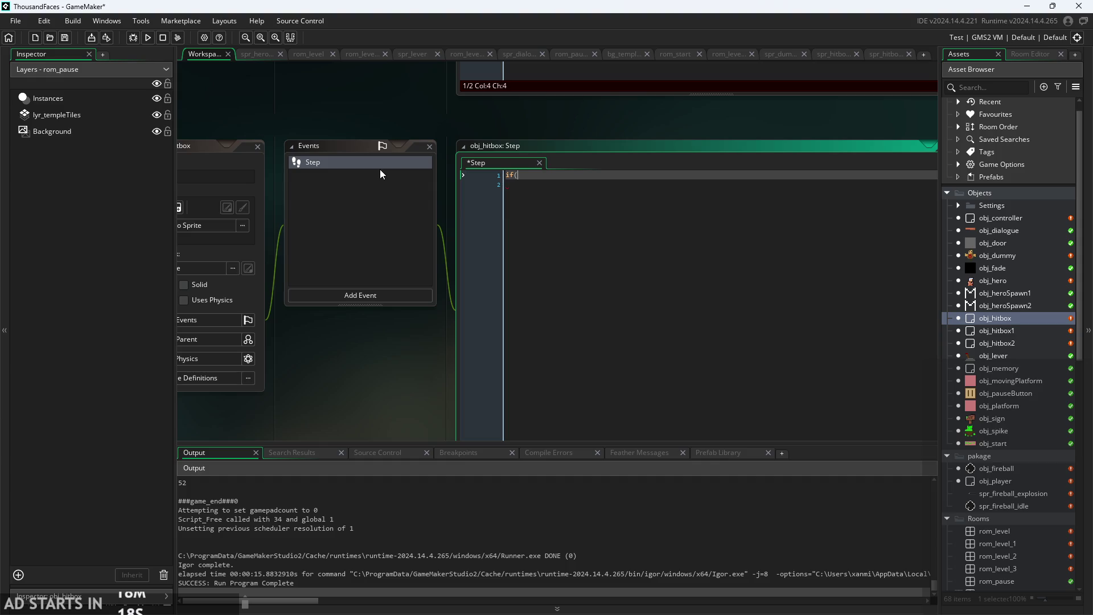
type("obj_")
type("hero.")
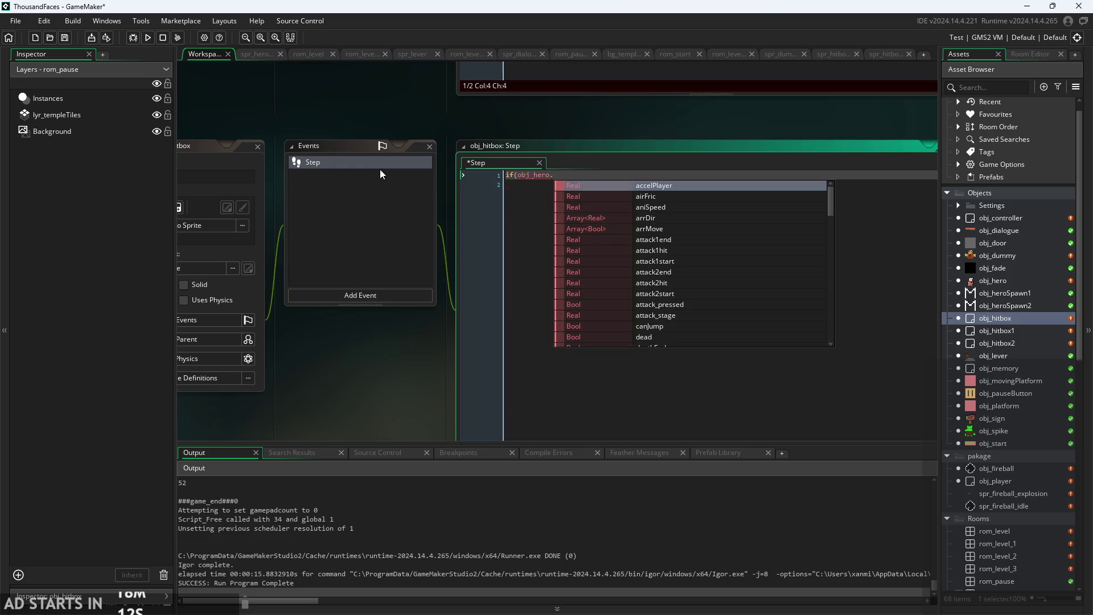
type("im")
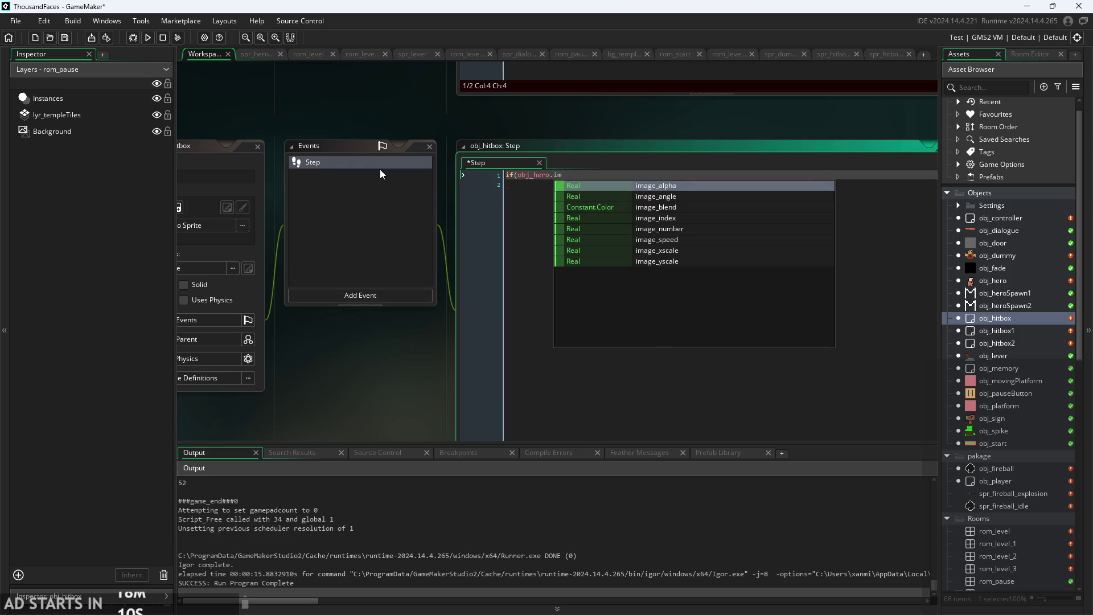
type("age")
left_click(692, 217)
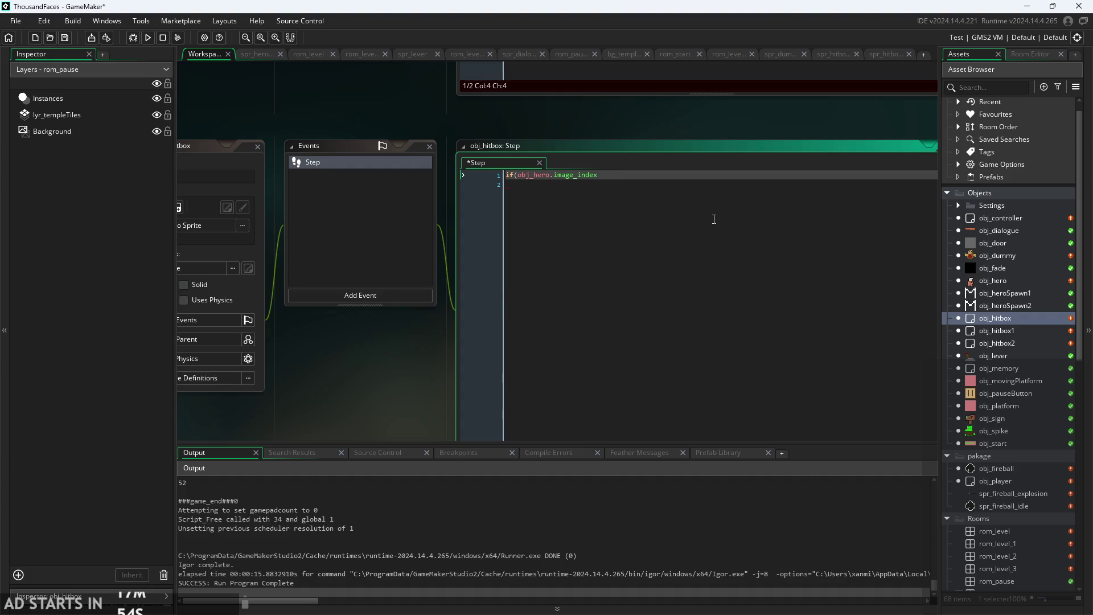
scroll(687, 202, "up", 2)
type("!=")
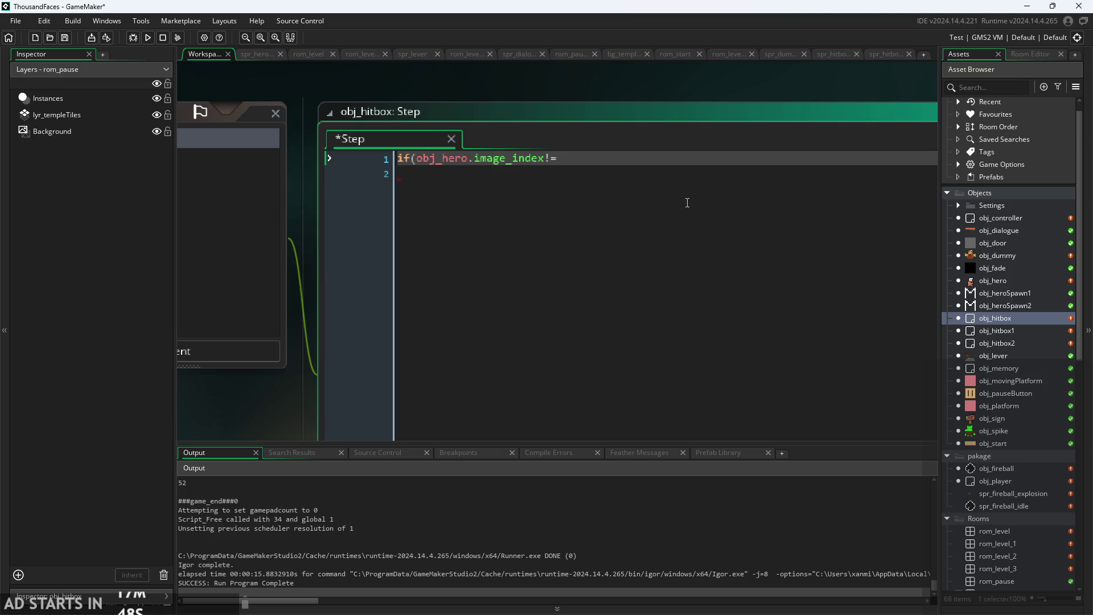
Finish the Step line as if(obj_hero.image_index!=hitind){instance_destroy();}.
type("i")
key("BackSpace")
type("hitind")
type("){de")
key("BackSpace")
key("BackSpace")
type("instan")
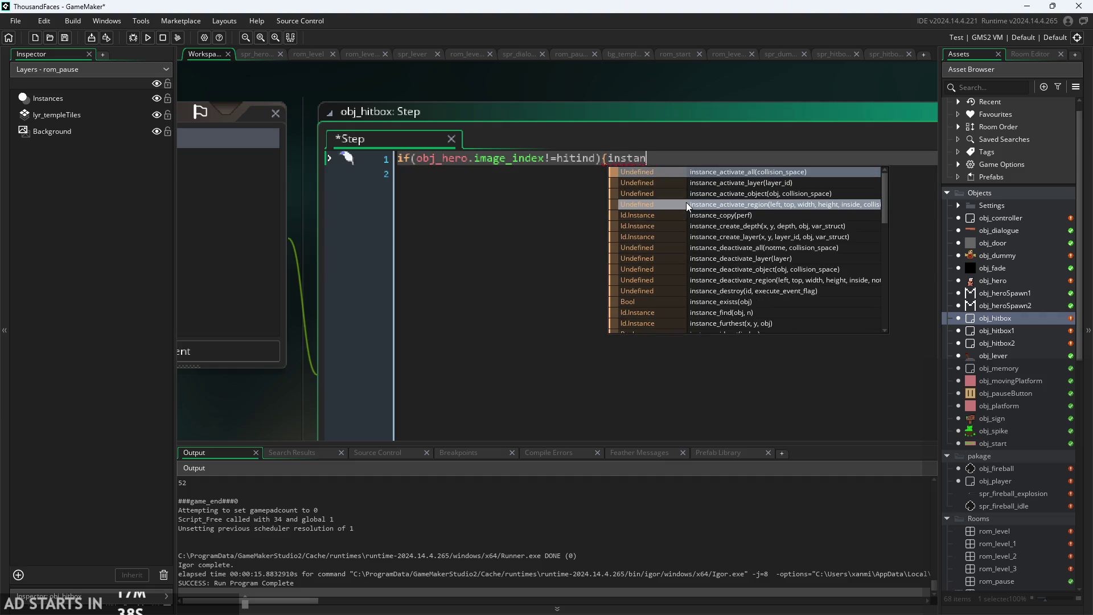
type("ce_des")
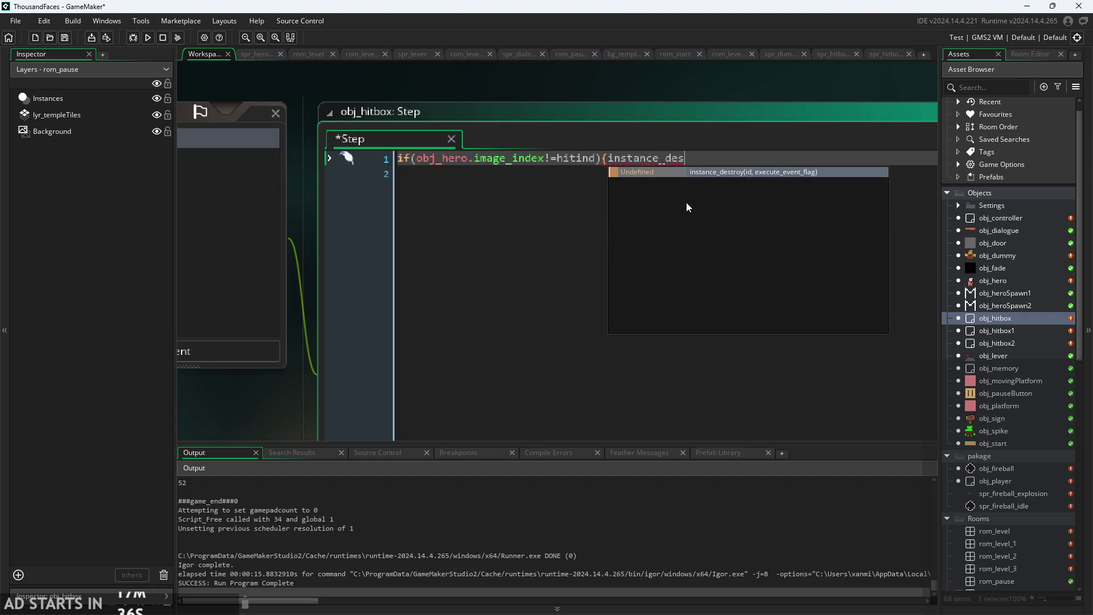
key("Return")
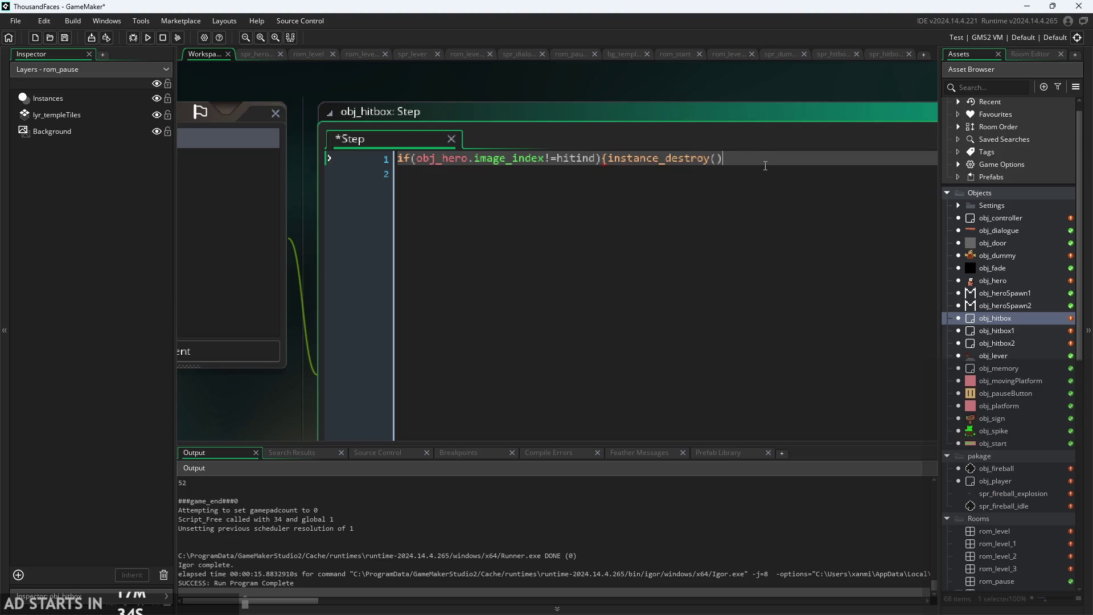
type(";}")
mouse_move(689, 155)
double_click(995, 330)
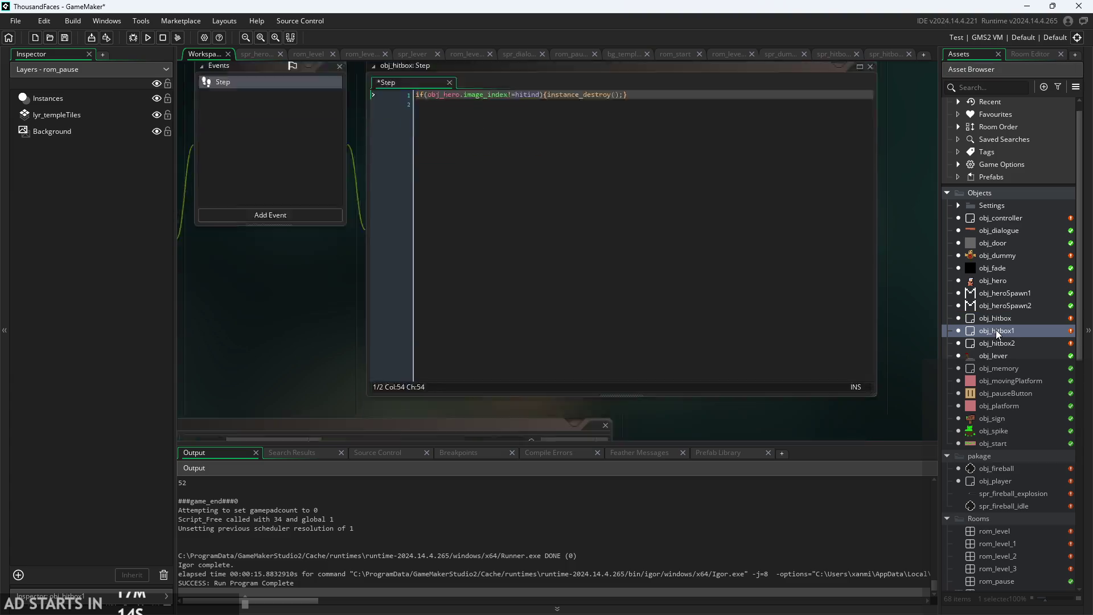
Check the Step code that obj_hitbox1 and obj_hitbox2 inherit from obj_hitbox.
left_click(428, 104)
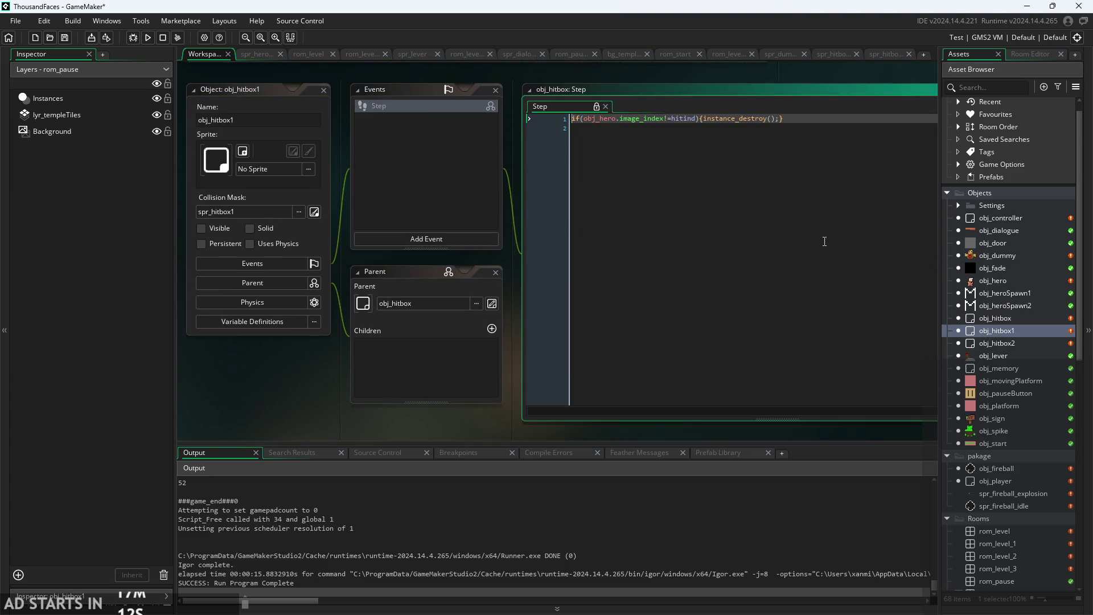
double_click(997, 343)
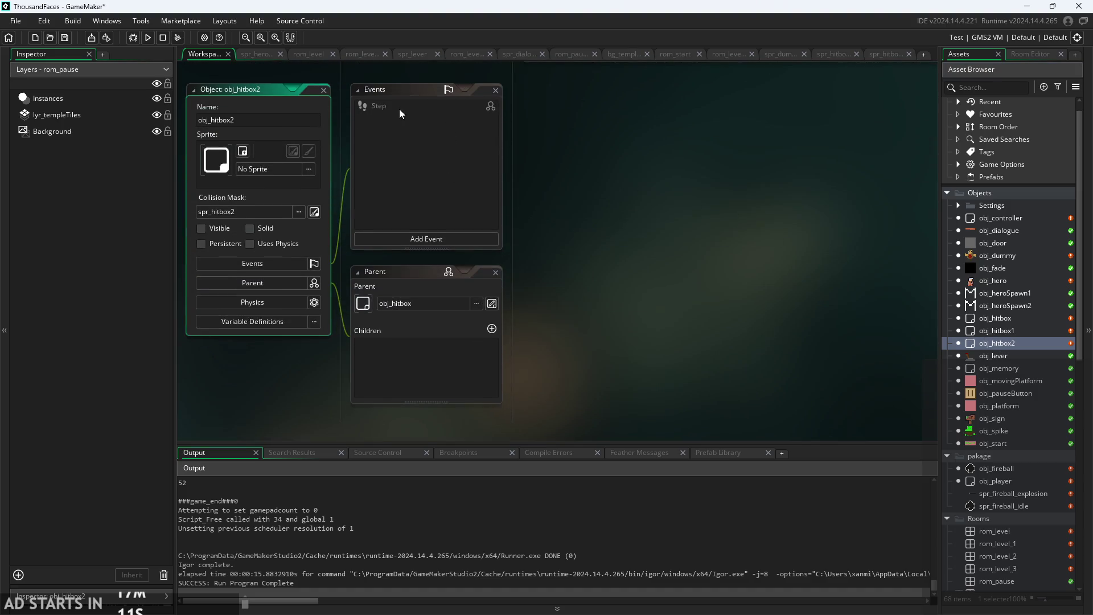
left_click(399, 107)
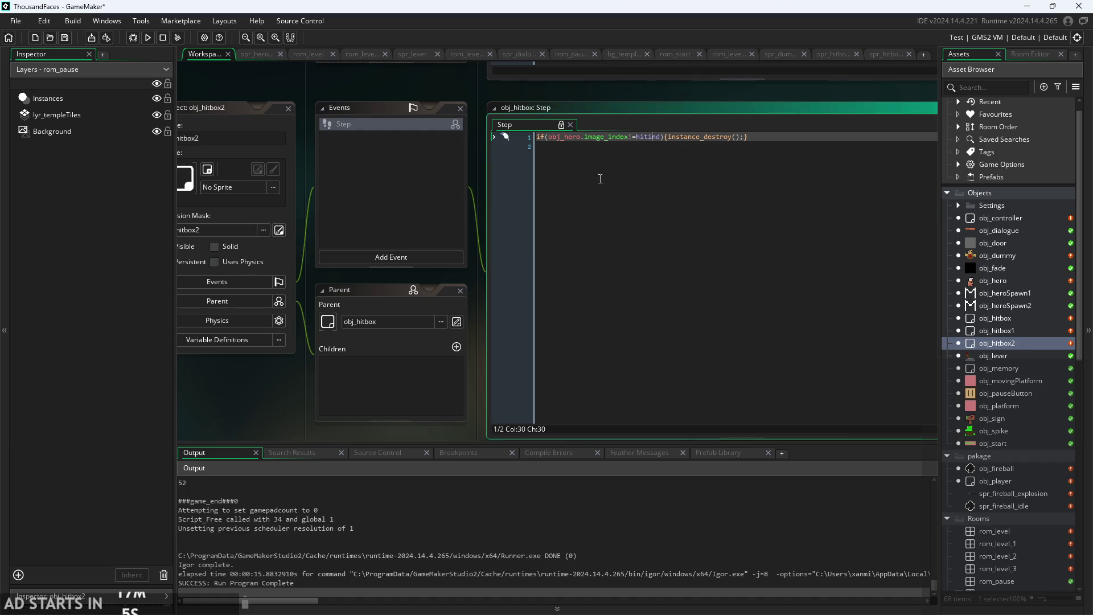
scroll(307, 380, "up", 3)
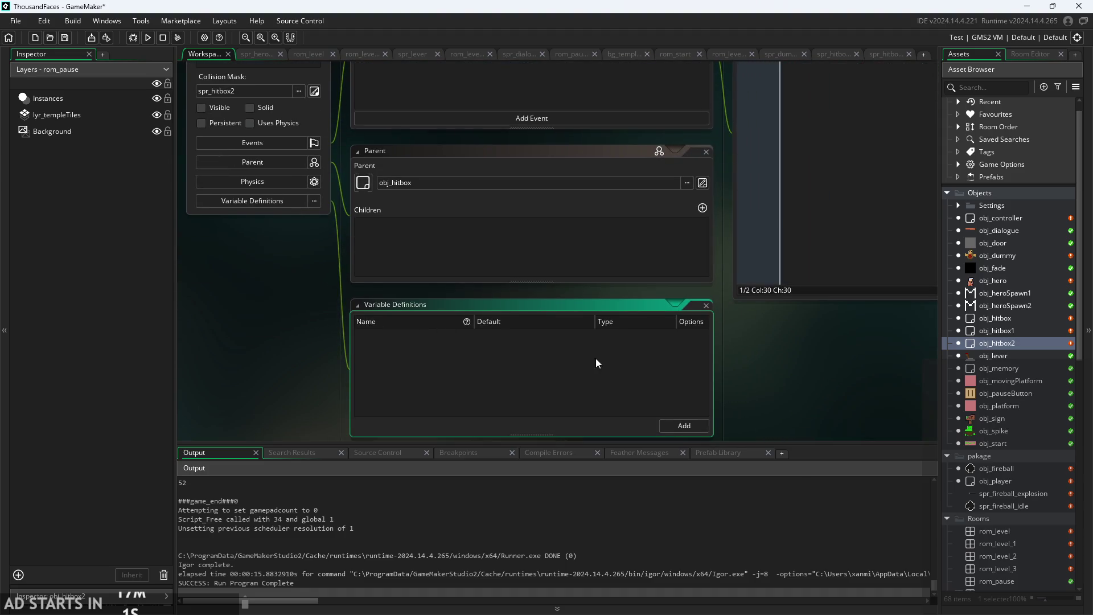
left_click(690, 426)
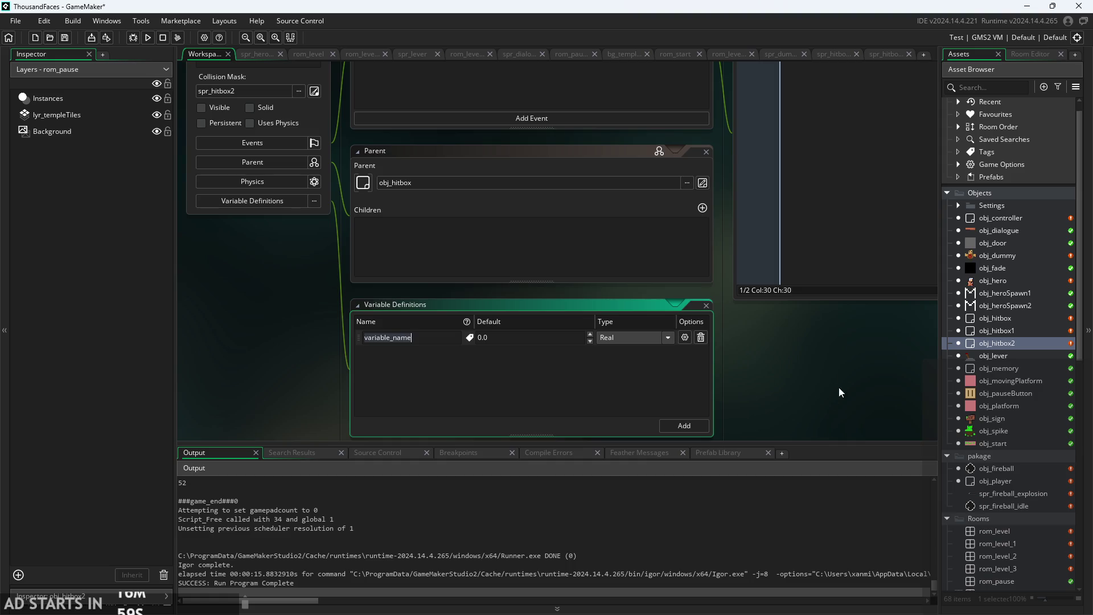
left_click(699, 337)
Add a Real variable definition named hitind, default 0.0, to obj_hitbox.
double_click(1013, 316)
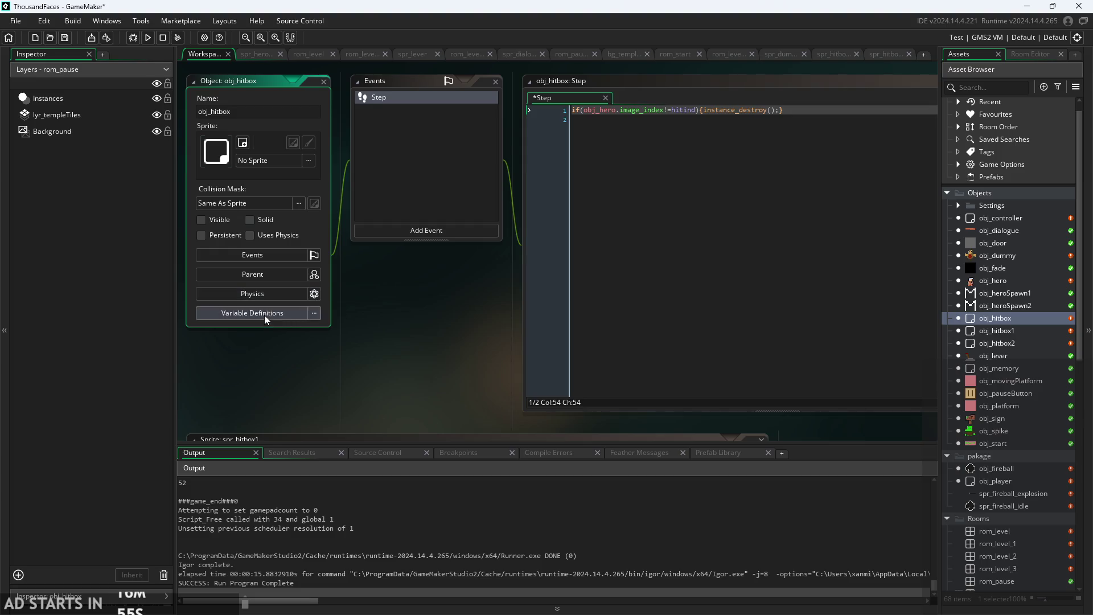
left_click(263, 313)
left_click(692, 384)
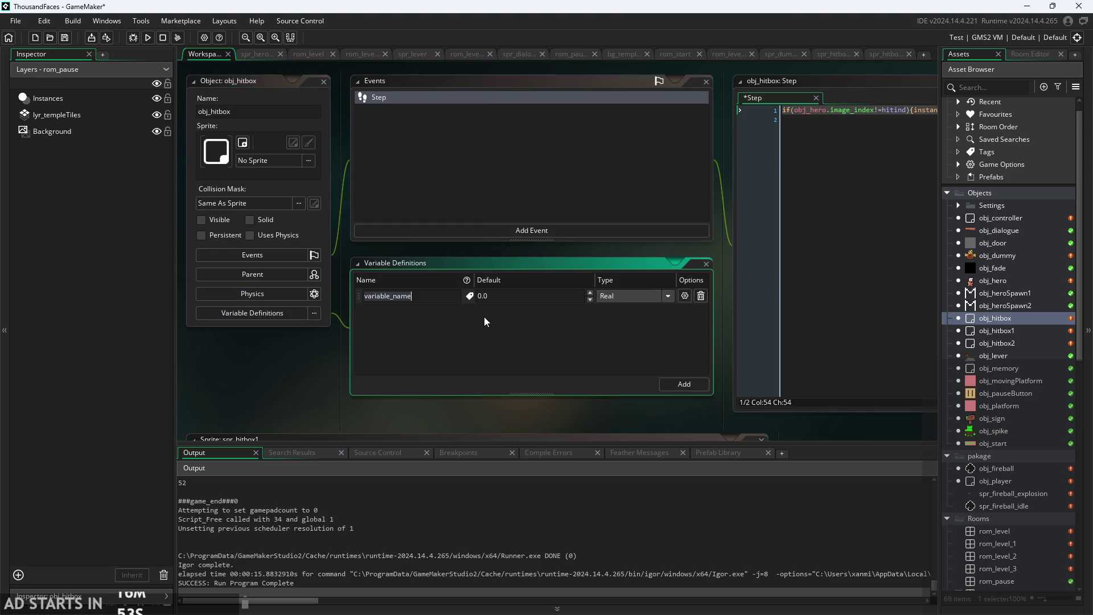
type("hitin")
left_click(469, 312)
left_click(566, 411)
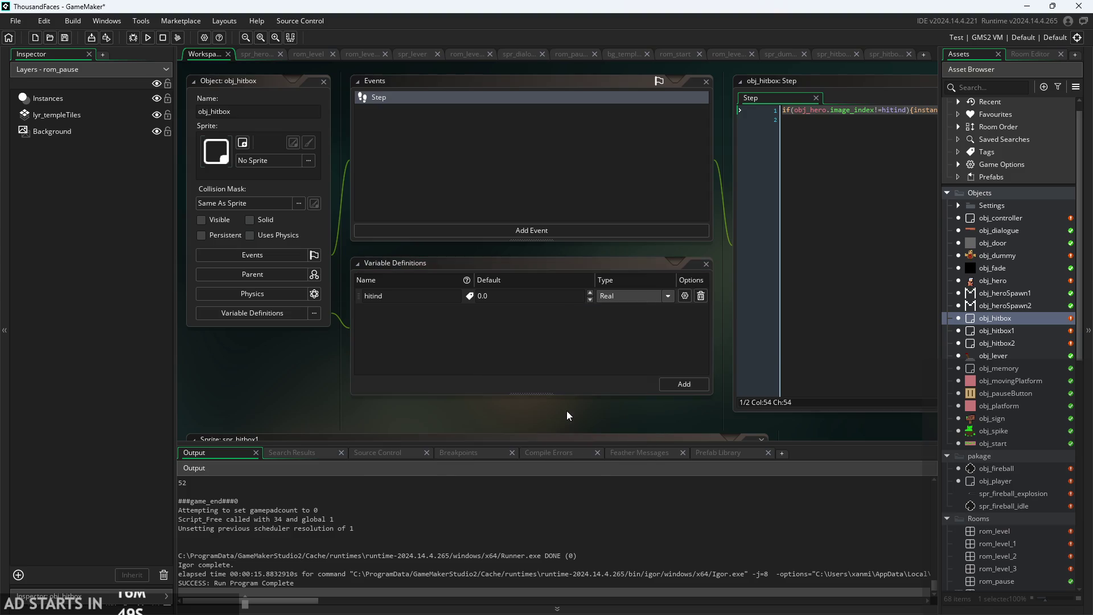
Confirm obj_hitbox1 shows hitind as an inherited variable definition.
double_click(1015, 332)
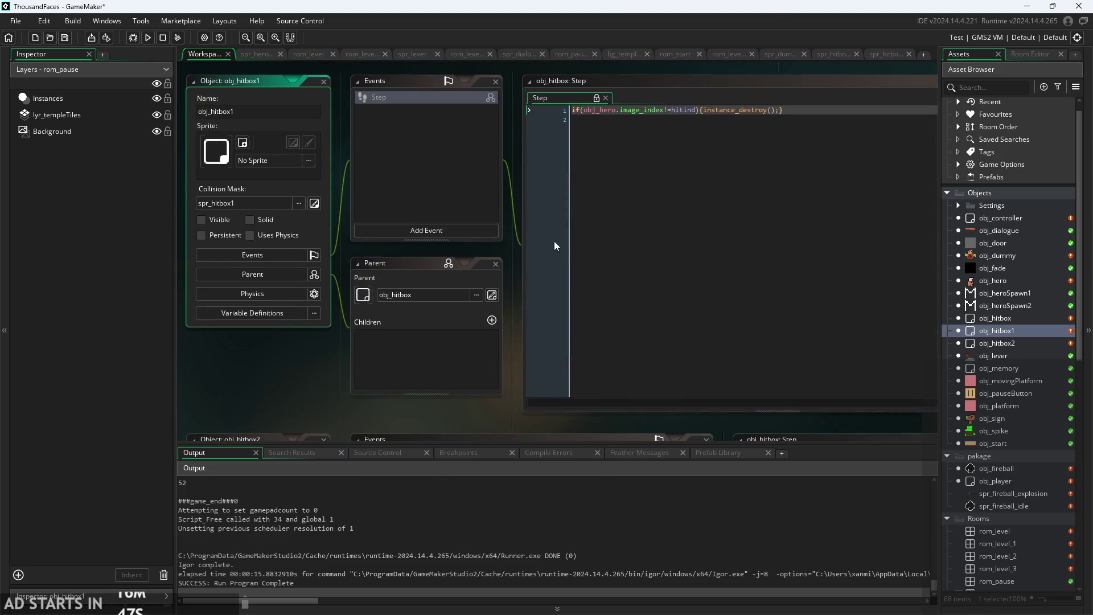
left_click(456, 347)
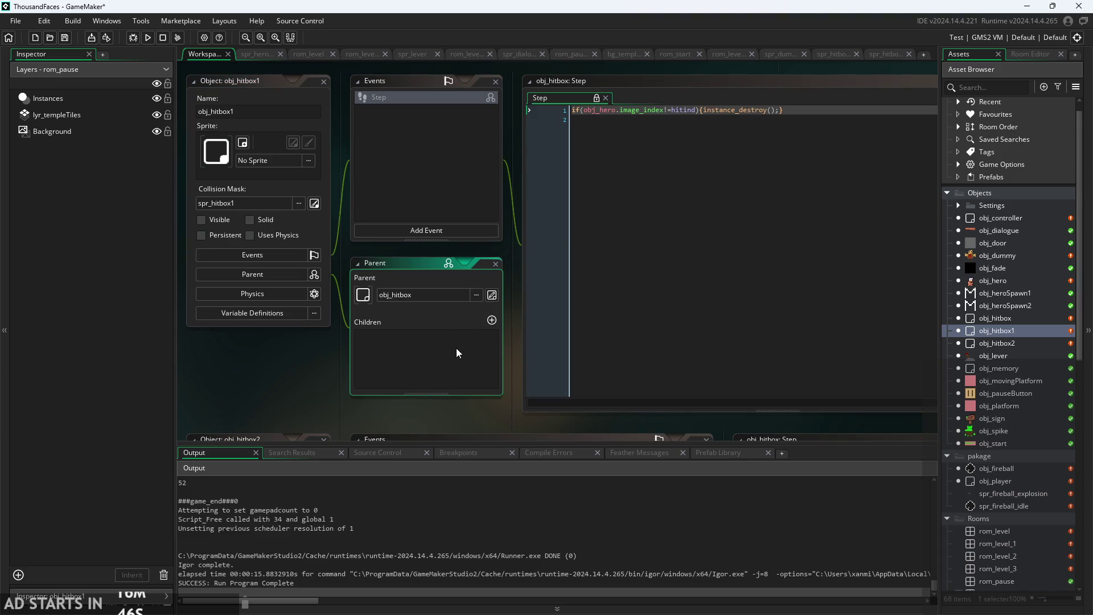
left_click(284, 313)
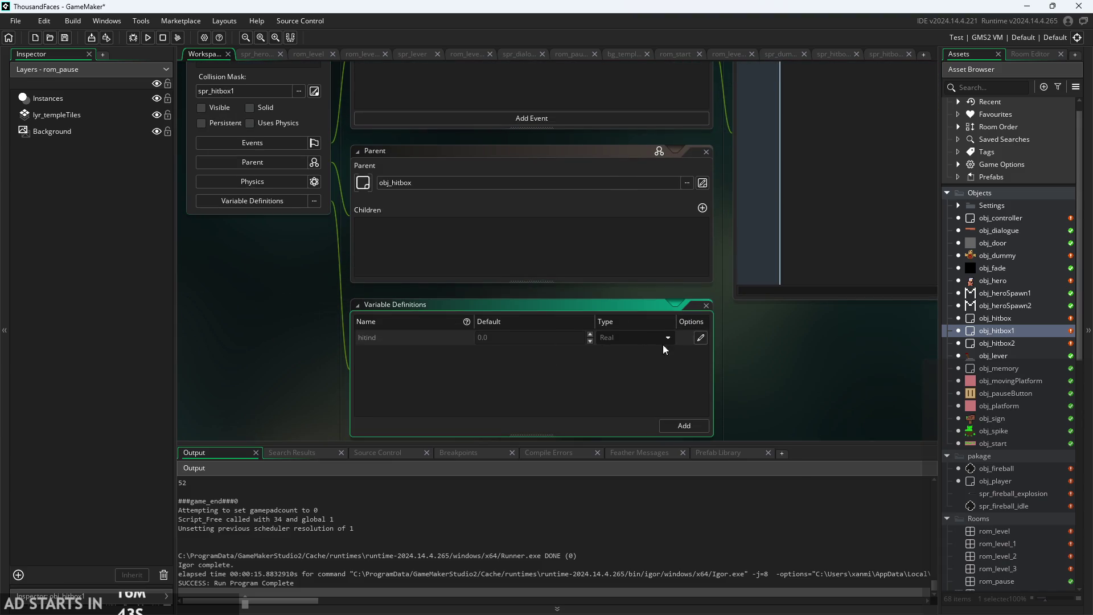
left_click(700, 338)
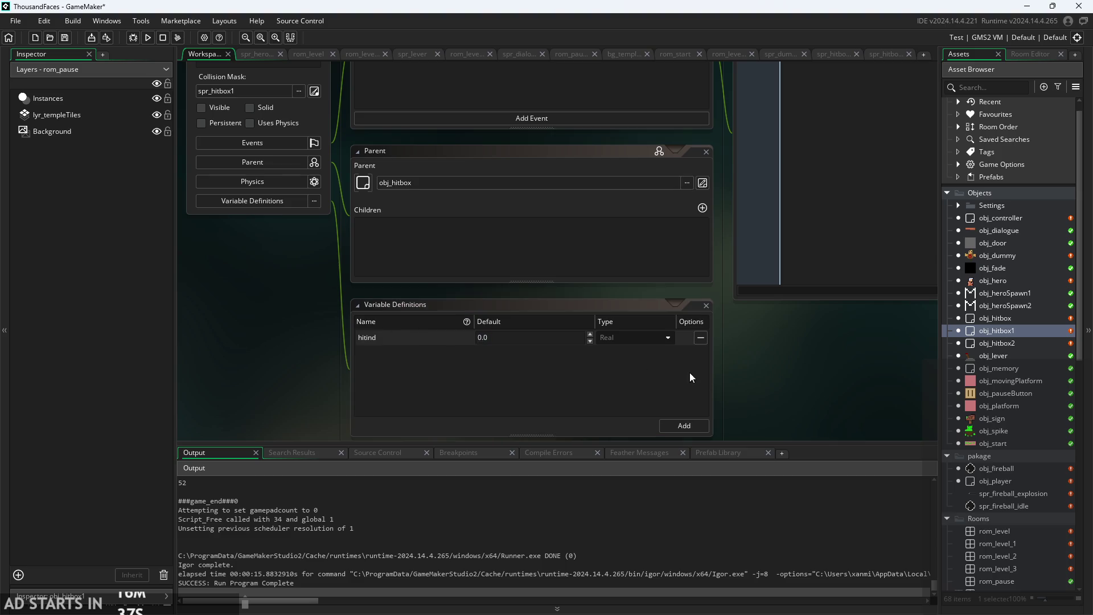
left_click(700, 338)
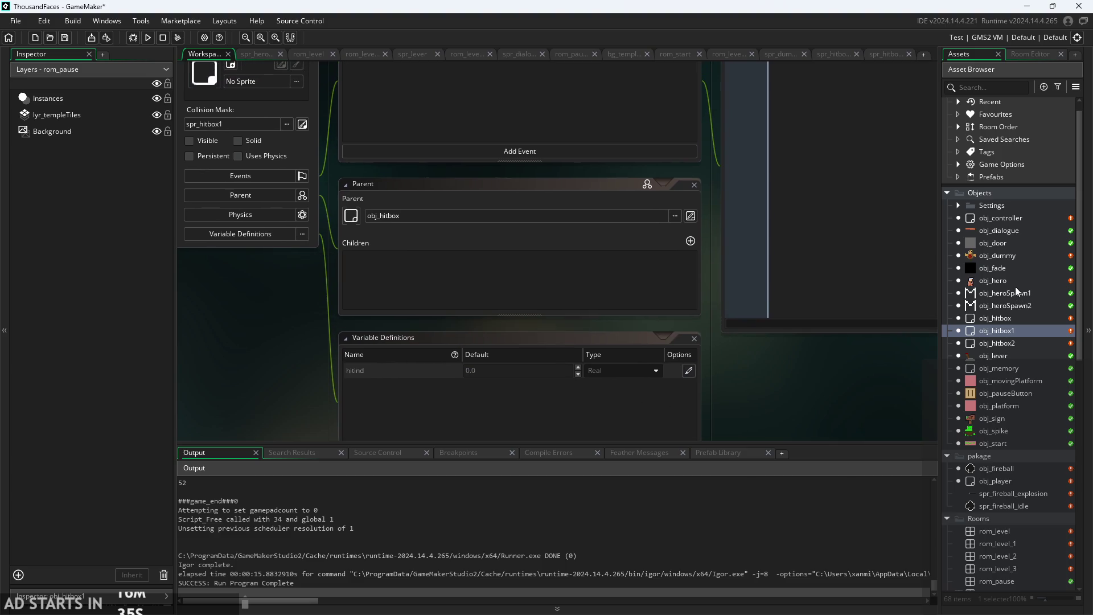
Pass {hitind : attack1hit} to the obj_hitbox1 creation call on line 47.
double_click(1012, 282)
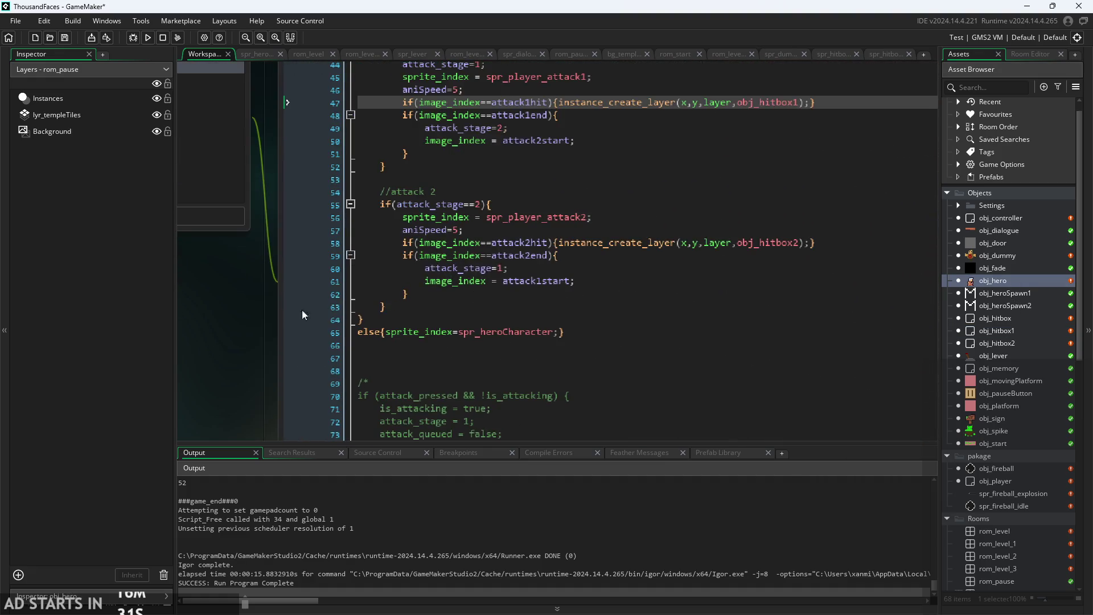
left_click(761, 168)
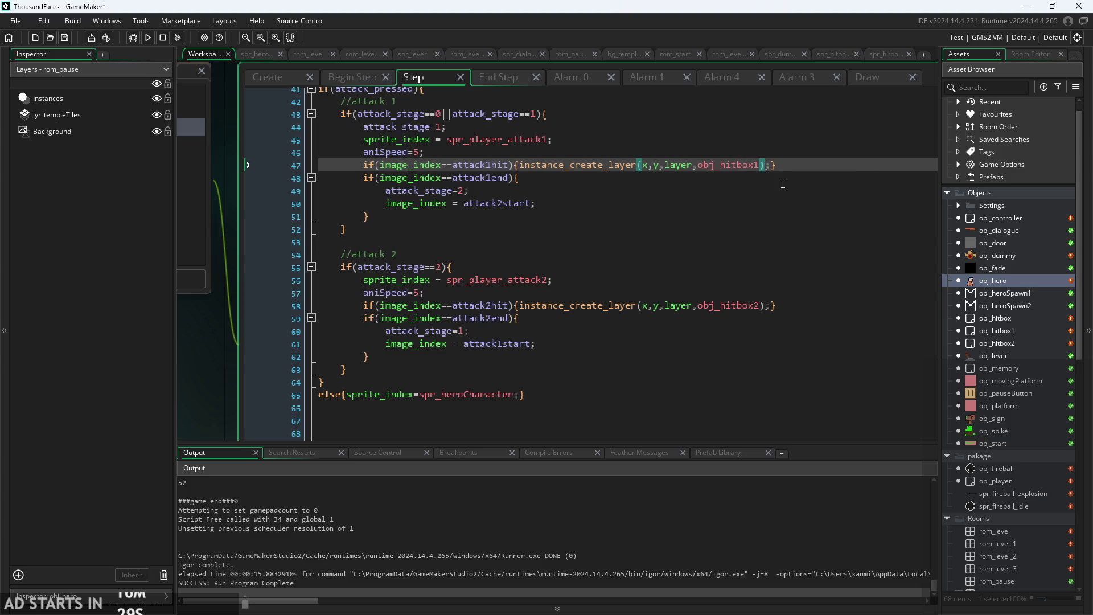
type(",{}")
key("Left")
type("hit")
type("ing")
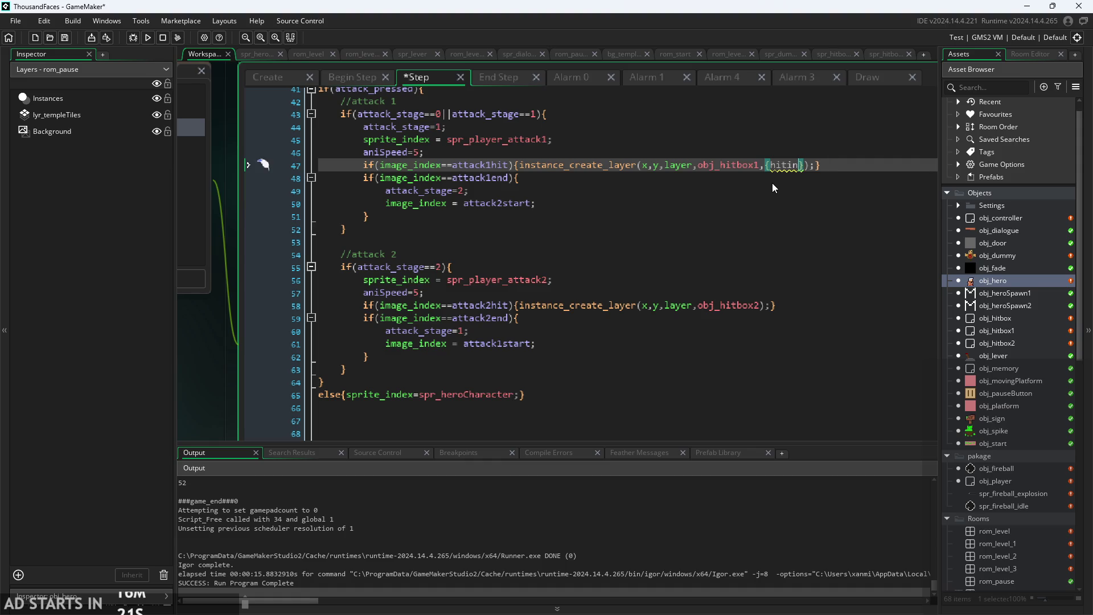
key("BackSpace")
key("BackSpace")
type("d : ")
type("att")
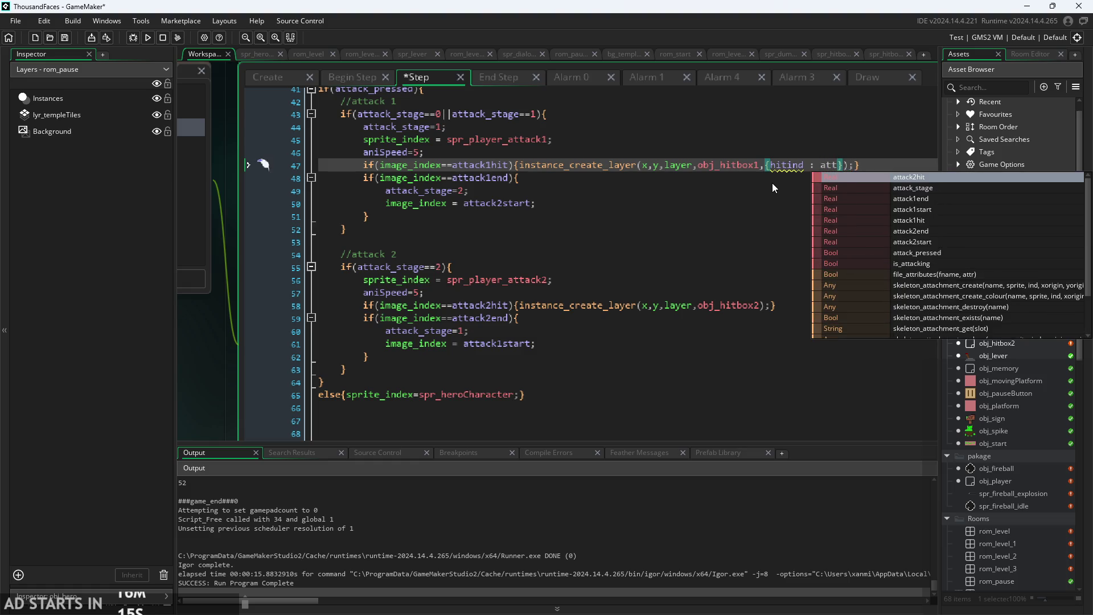
key("Down")
key("Down")
key("Down")
key("Return")
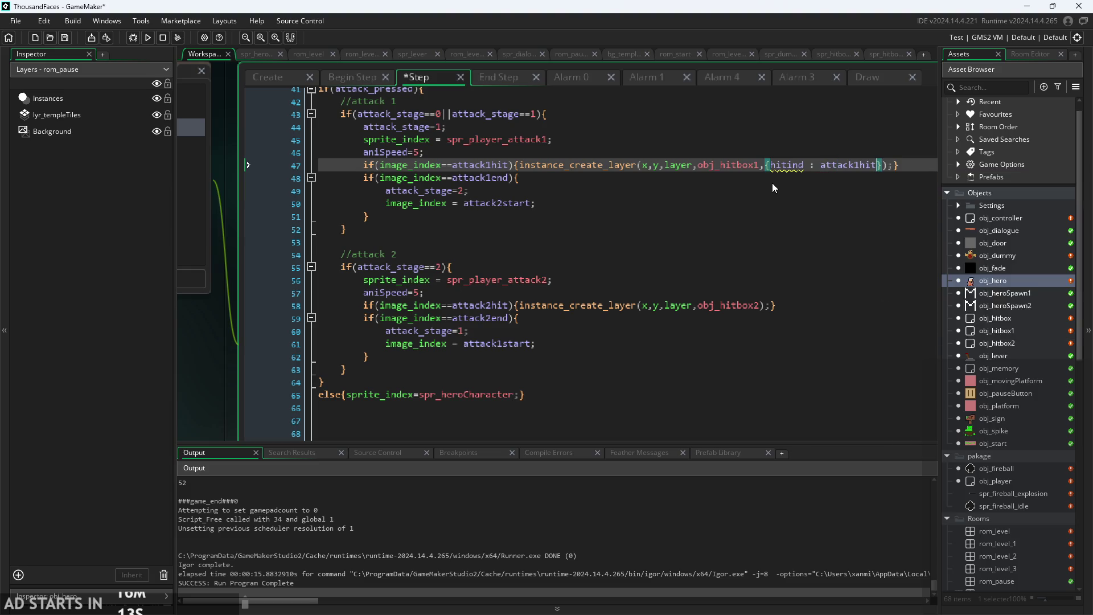
Add the same argument to obj_hitbox2's creation on line 58, using attack2hit.
left_click(761, 169)
left_click_drag(761, 169, 885, 169)
key("ctrl+c")
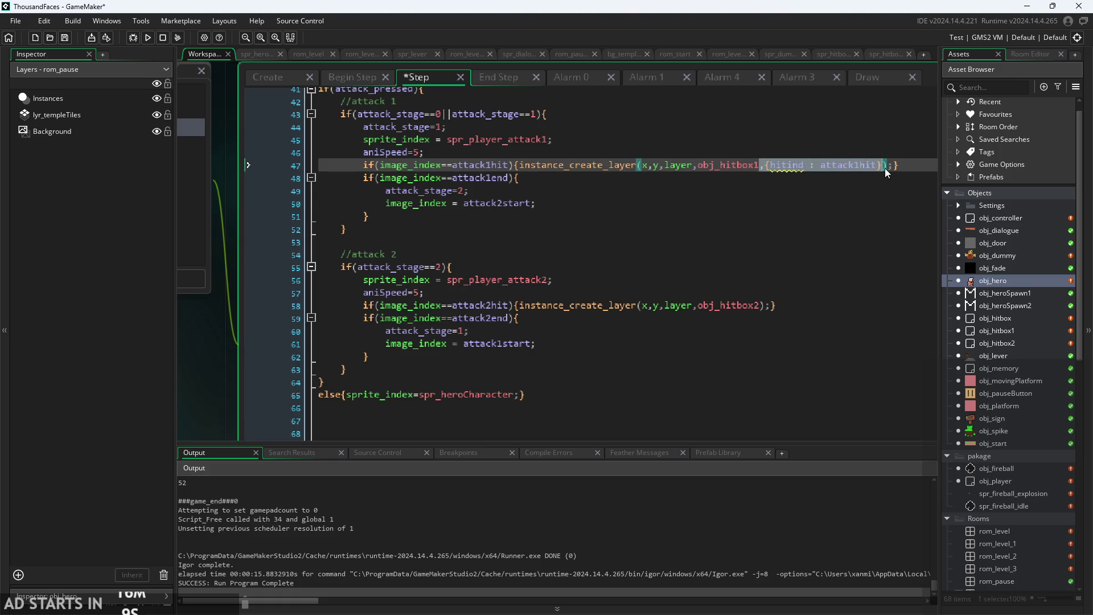
left_click(760, 311)
key("ctrl+v")
left_click(859, 305)
key("BackSpace")
type("2")
key("Down")
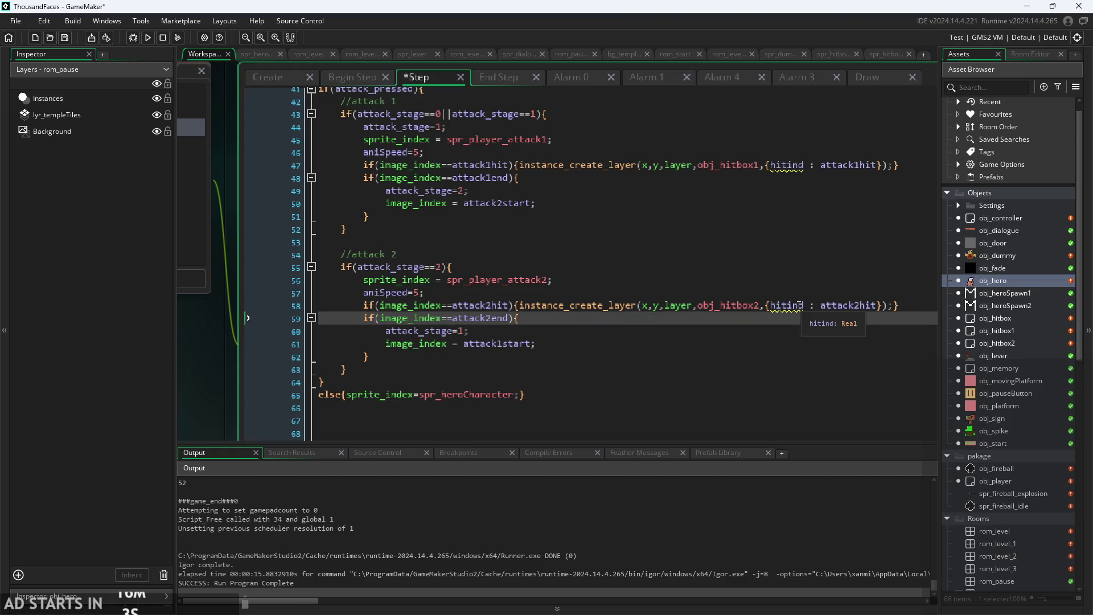
double_click(1001, 330)
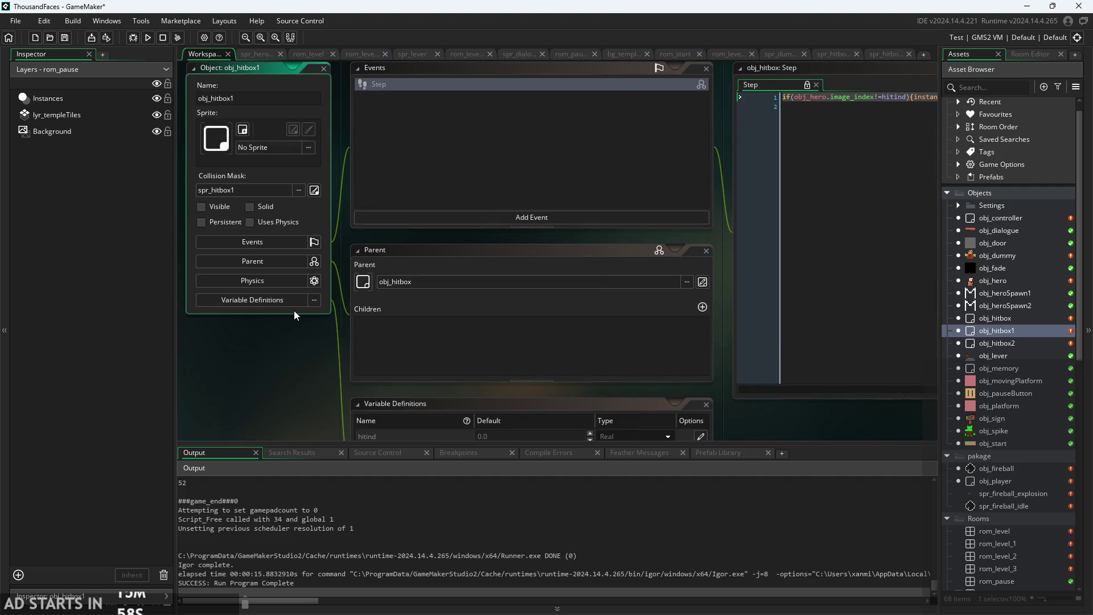
Override the inherited hitind variable in both obj_hitbox1 and obj_hitbox2.
left_click_drag(294, 316, 312, 215)
left_click(700, 335)
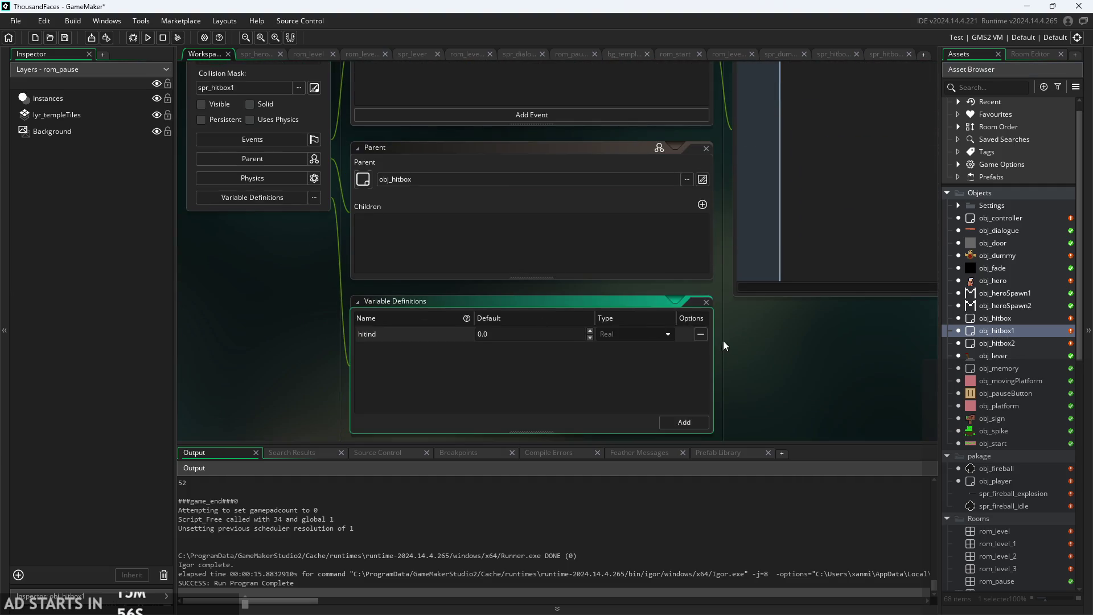
left_click(727, 353)
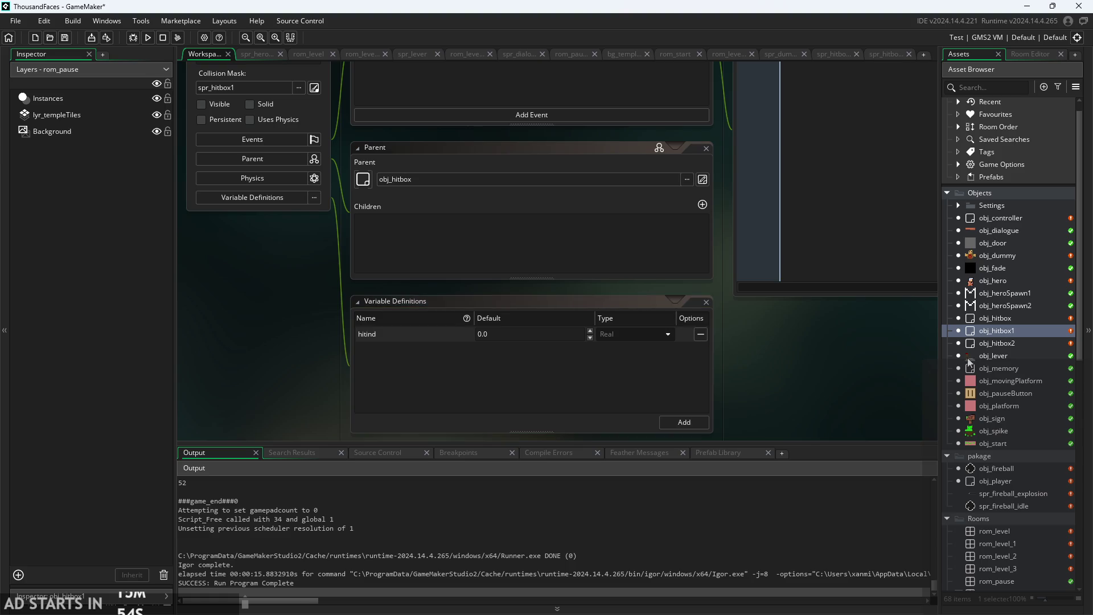
double_click(1023, 344)
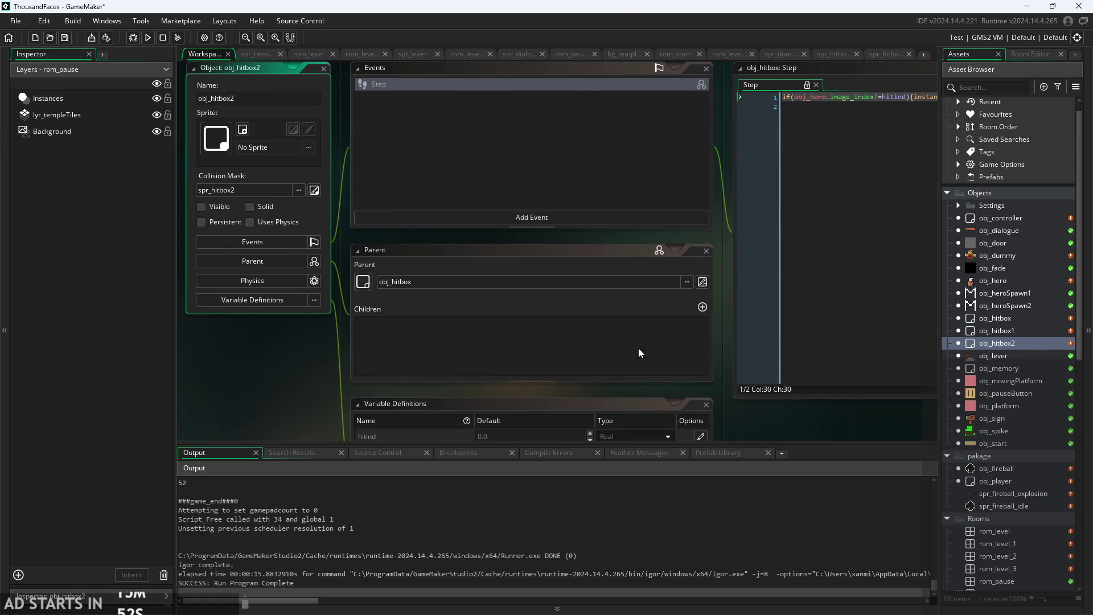
scroll(365, 354, "down", 3)
left_click(701, 300)
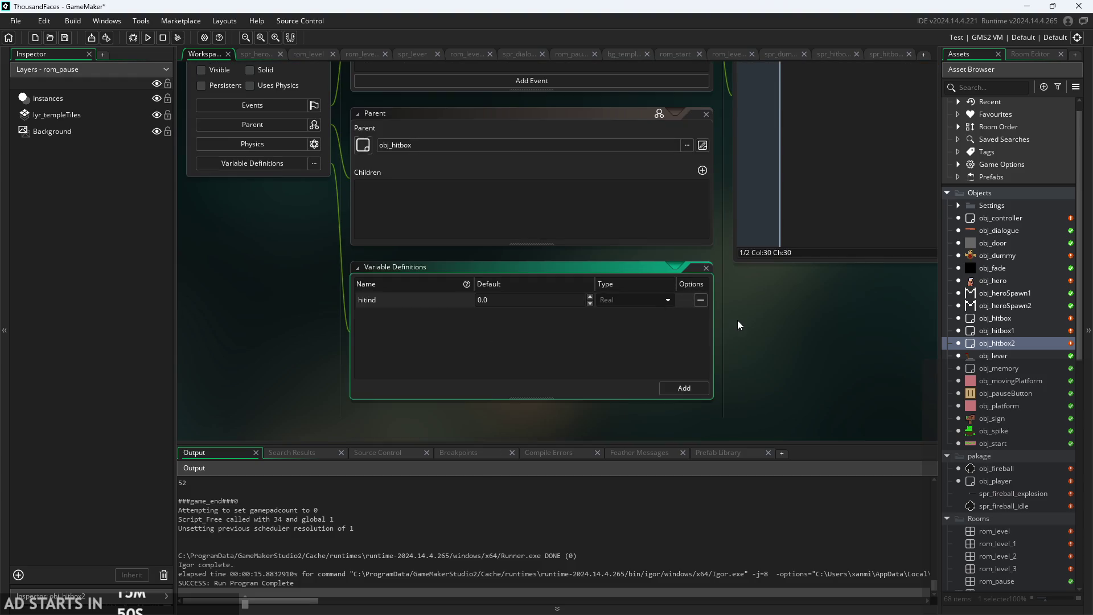
left_click_drag(737, 321, 735, 350)
double_click(1005, 281)
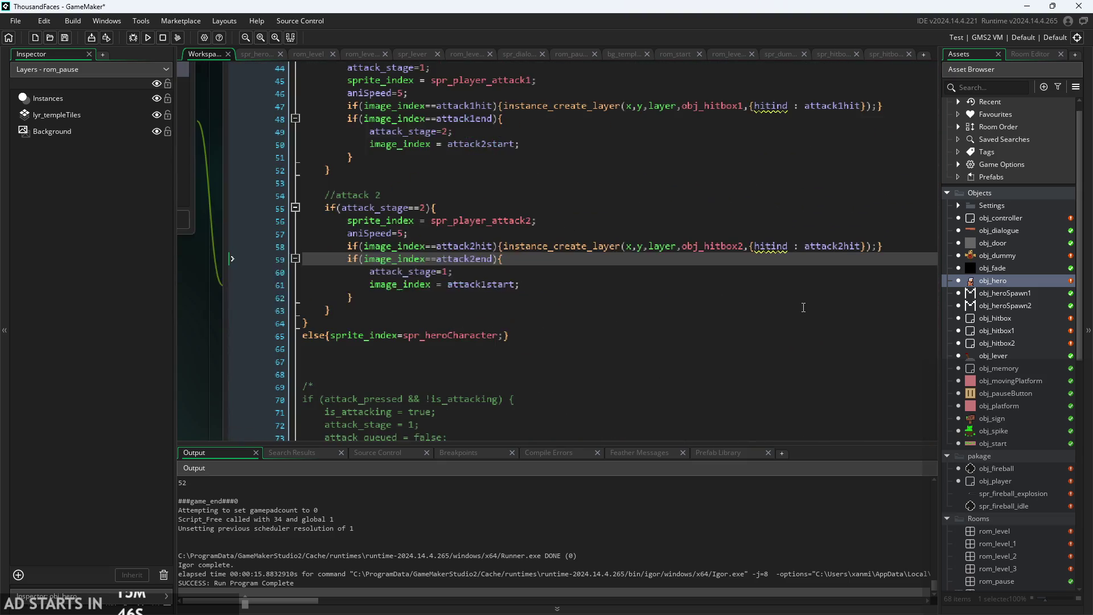
Review the hitbox-creation lines in obj_hero's Step code, checking attack2hit on line 58.
mouse_move(792, 243)
left_mouse_down()
mouse_move(768, 245)
mouse_move(806, 230)
left_mouse_up()
left_click(806, 243)
scroll(808, 241, "down", 2)
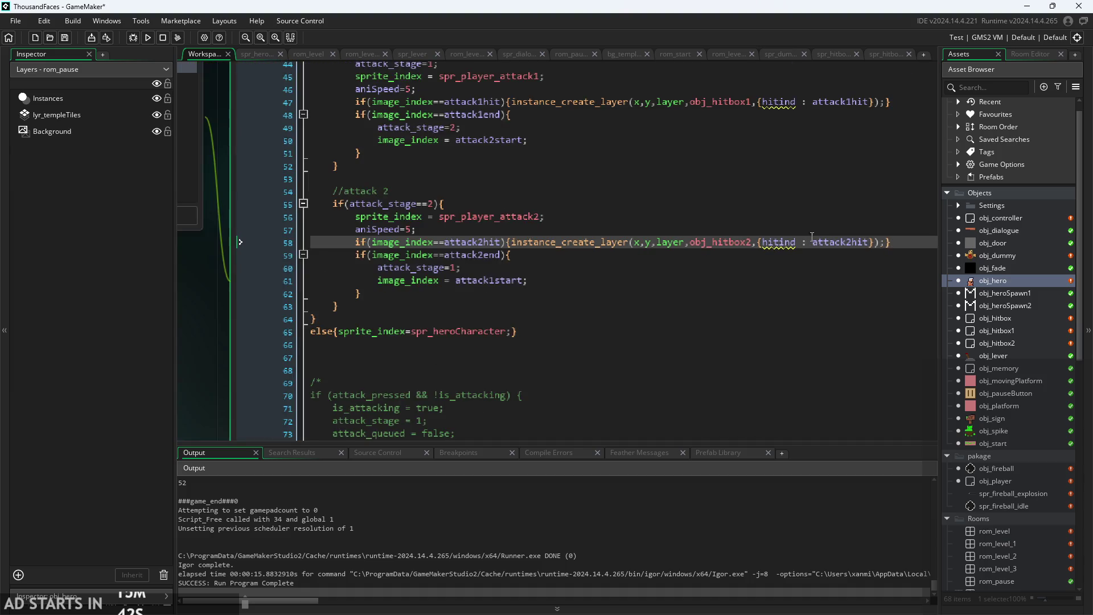
mouse_move(594, 246)
mouse_move(559, 242)
scroll(905, 256, "up", 3, "ctrl")
scroll(892, 233, "down", 4, "ctrl")
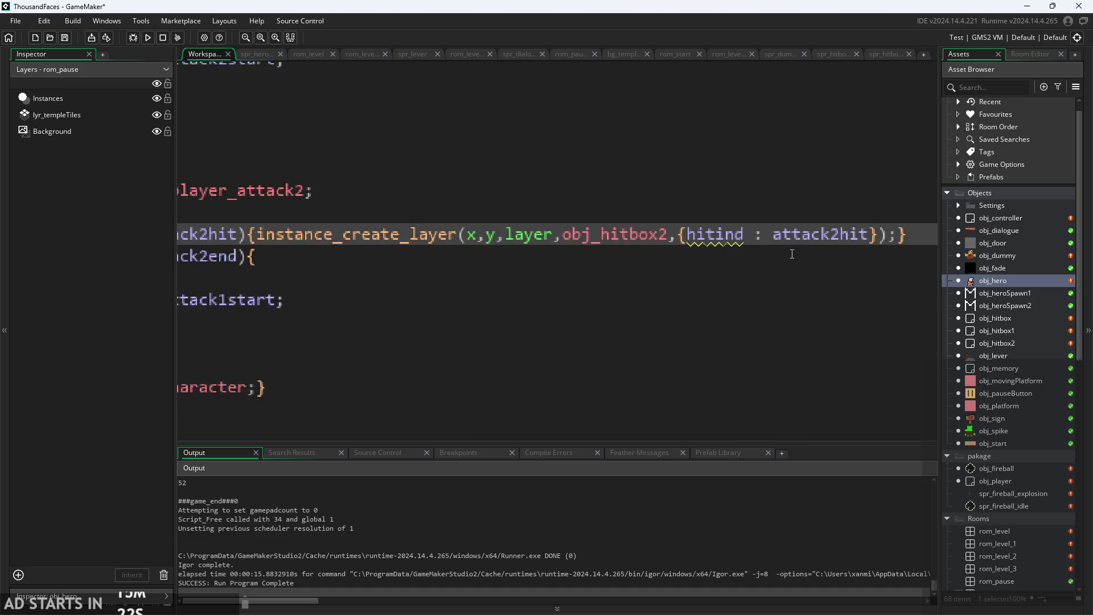
scroll(859, 260, "down", 2, "ctrl")
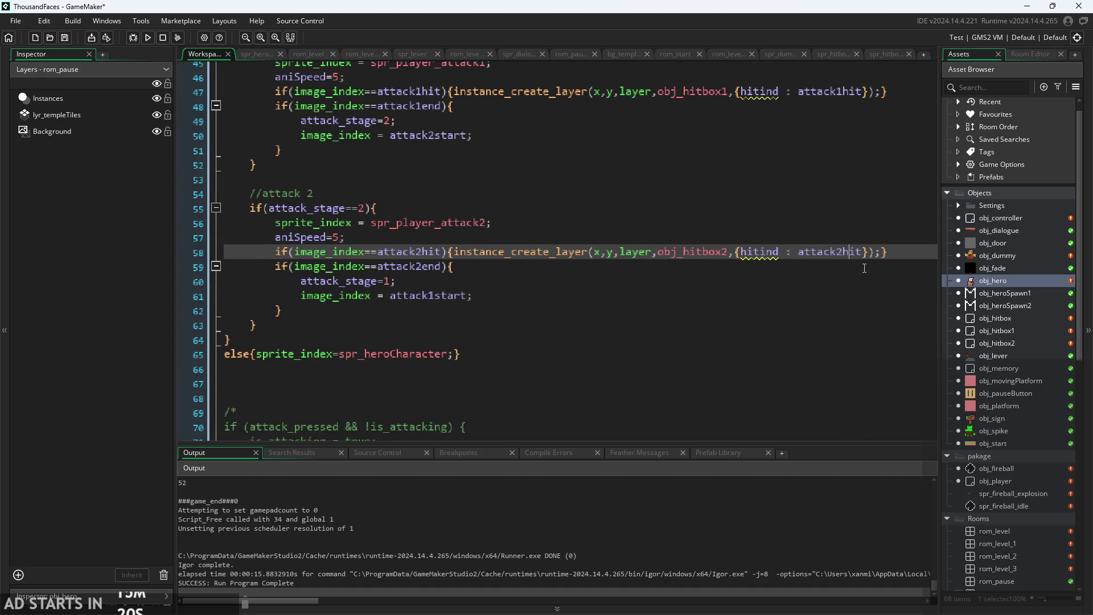
left_click(857, 262)
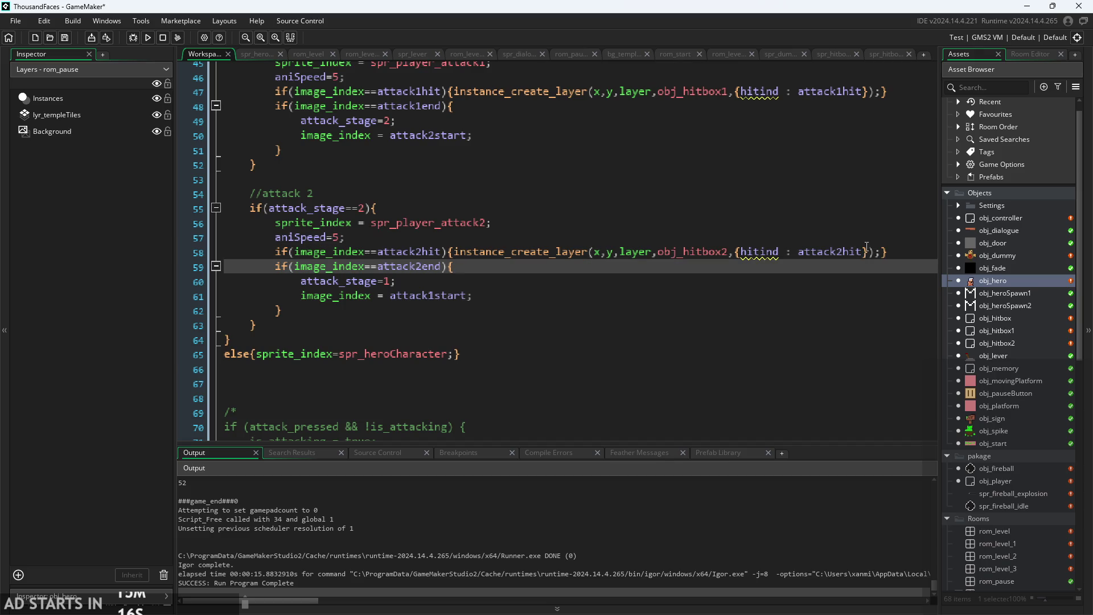
left_click(852, 251)
scroll(852, 251, "up", 2, "ctrl")
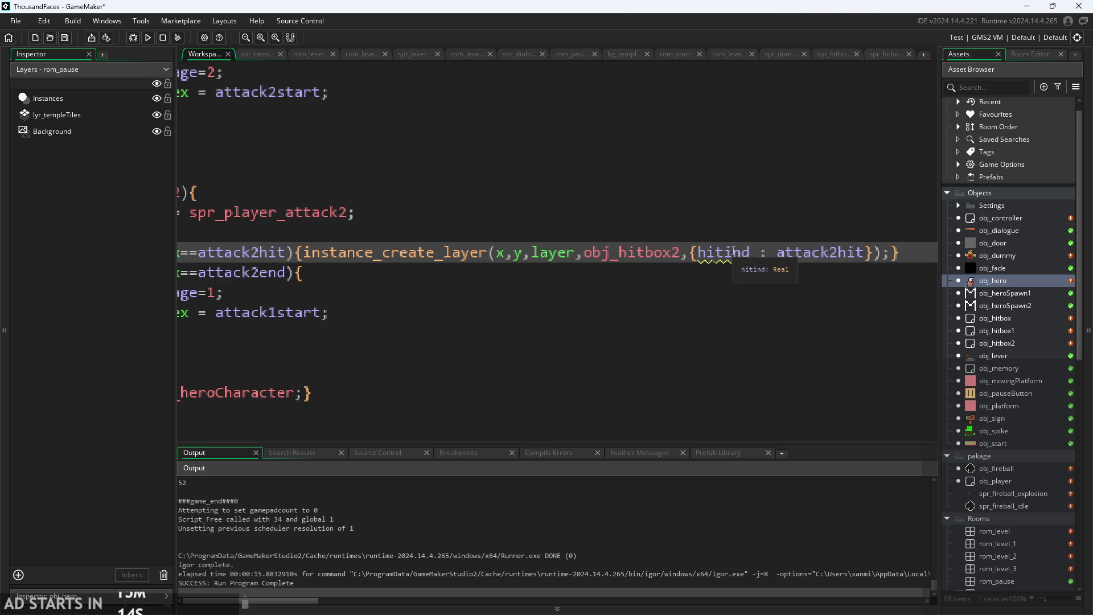
scroll(761, 243, "down", 2, "ctrl")
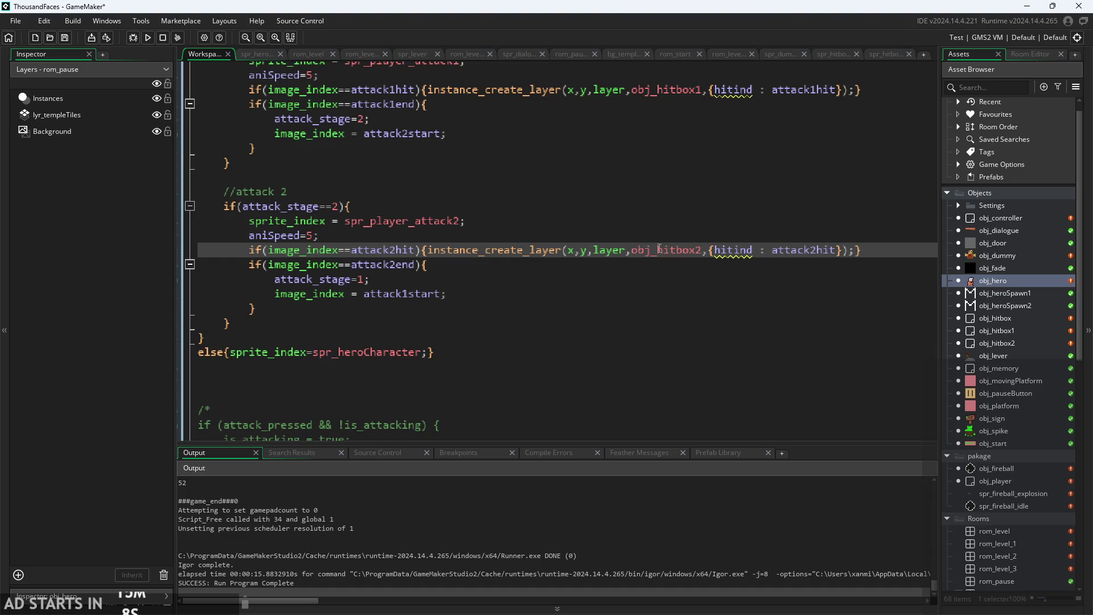
double_click(1007, 333)
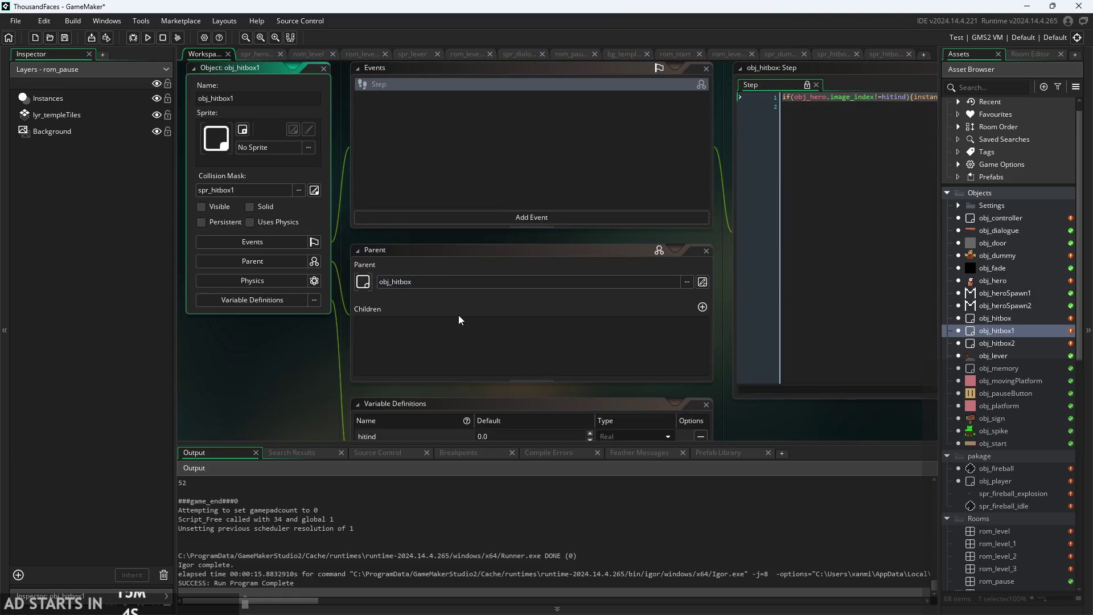
Close obj_hitbox1's parent settings and look over its variable definitions.
left_click(459, 315)
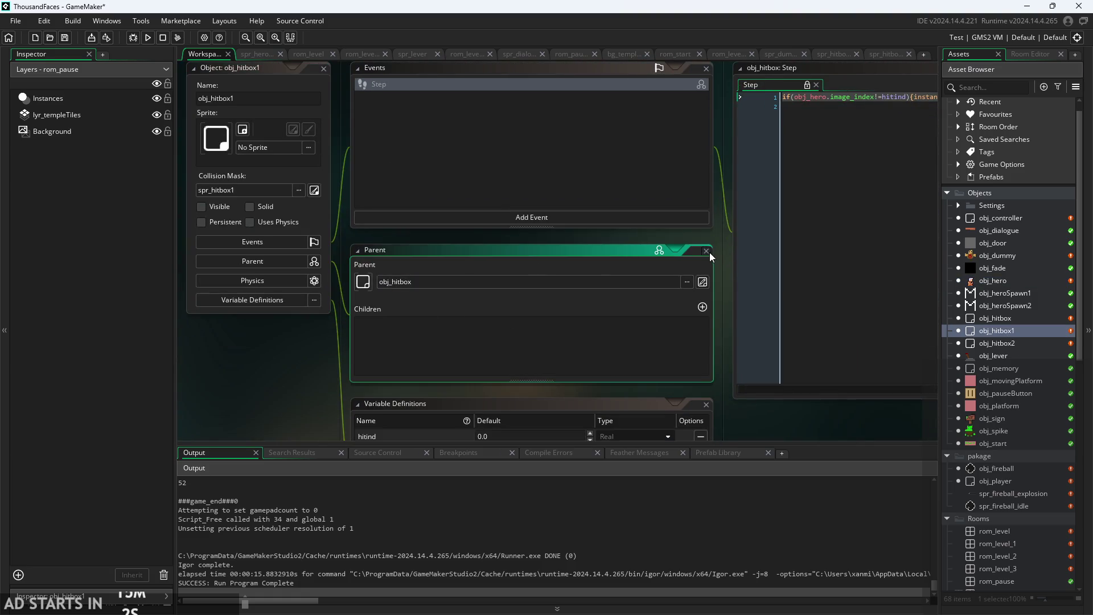
left_click(706, 251)
left_click(548, 328)
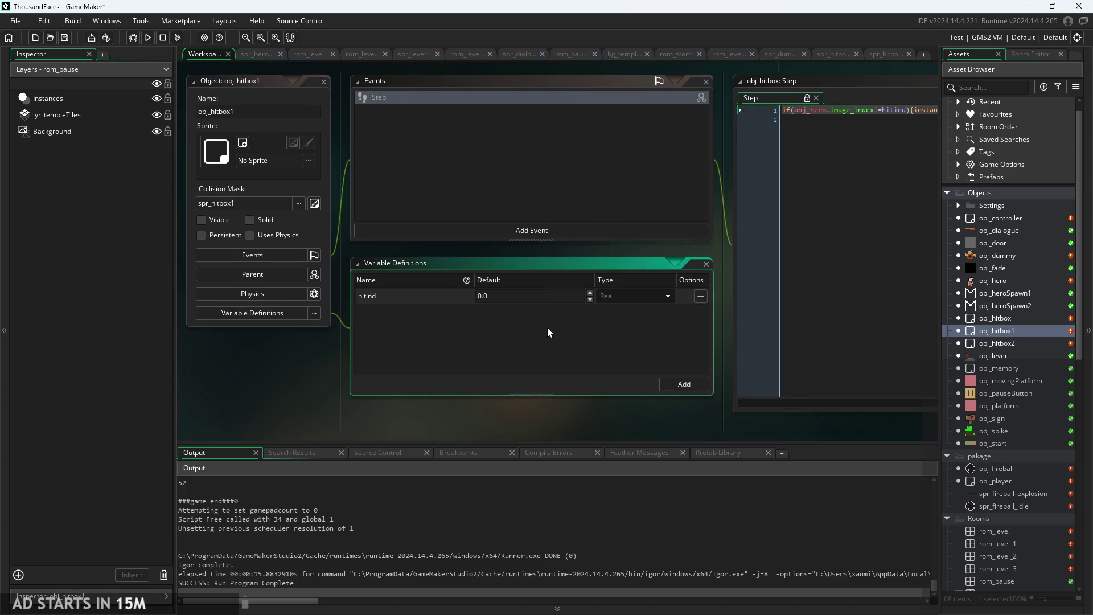
scroll(356, 309, "up", 3)
scroll(485, 314, "down", 4)
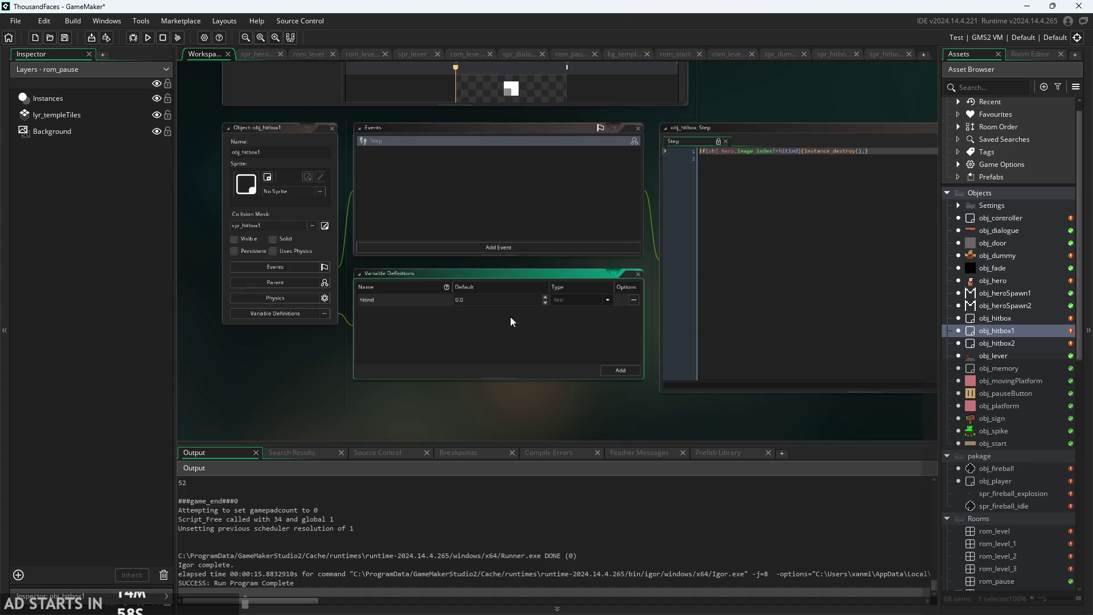
scroll(599, 324, "up", 2)
left_click(576, 231)
scroll(576, 232, "down", 1)
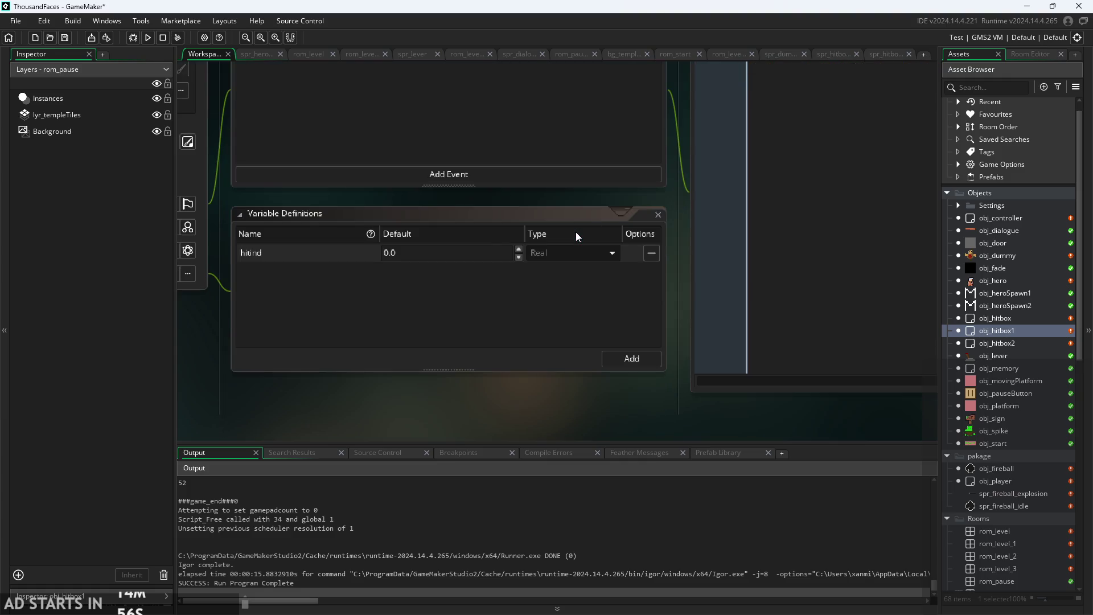
scroll(593, 204, "down", 2)
scroll(657, 181, "up", 1)
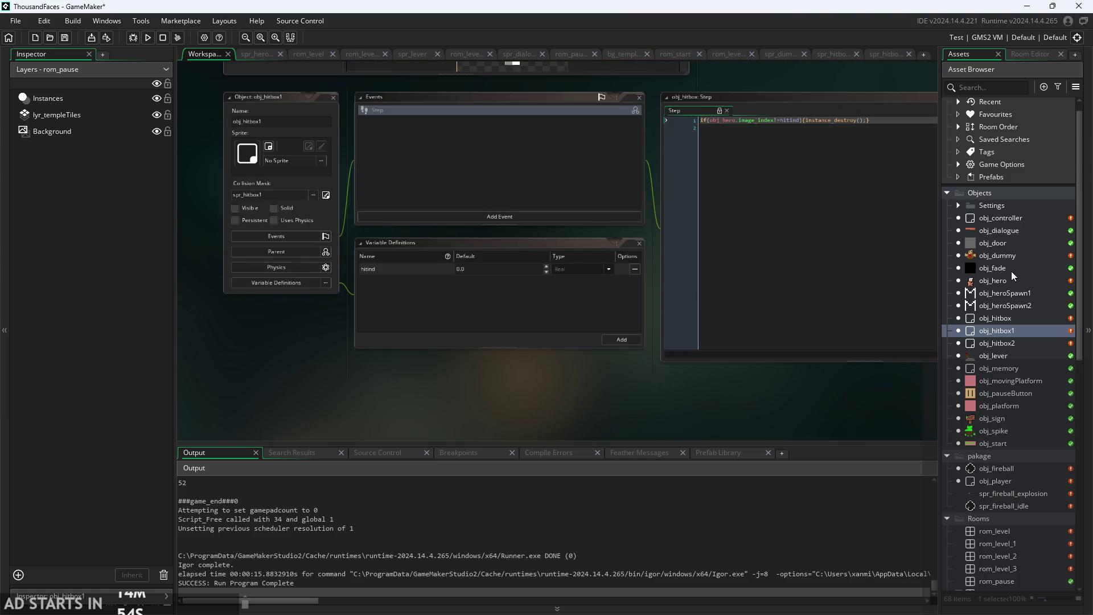
double_click(993, 280)
scroll(257, 309, "up", 3)
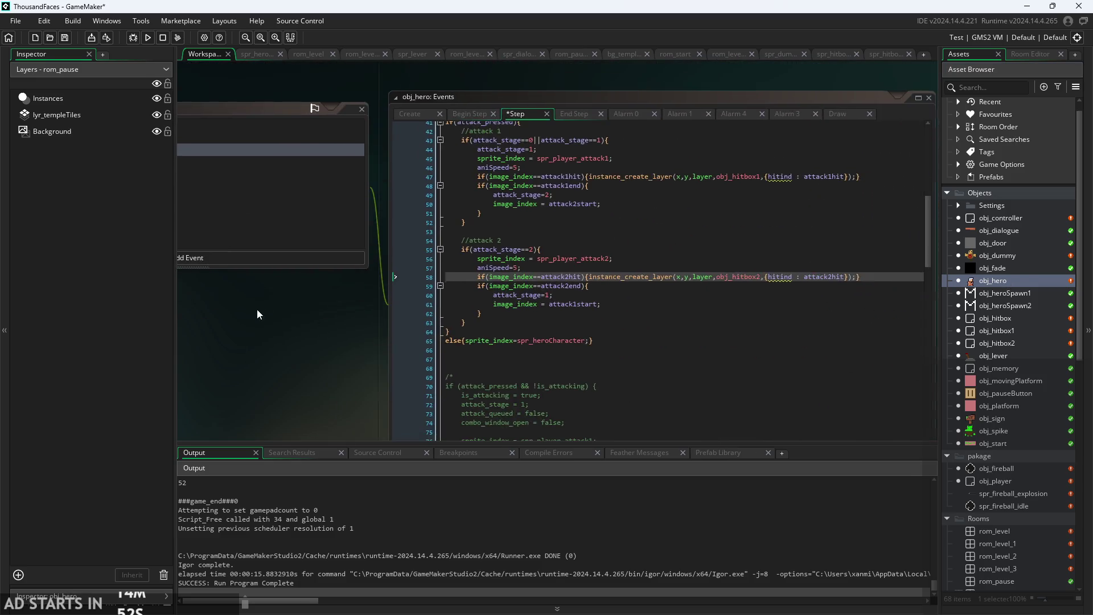
Remove the {hitind : …} arguments from the hitbox-creation calls on lines 58 and 47.
left_click_drag(363, 320, 144, 303)
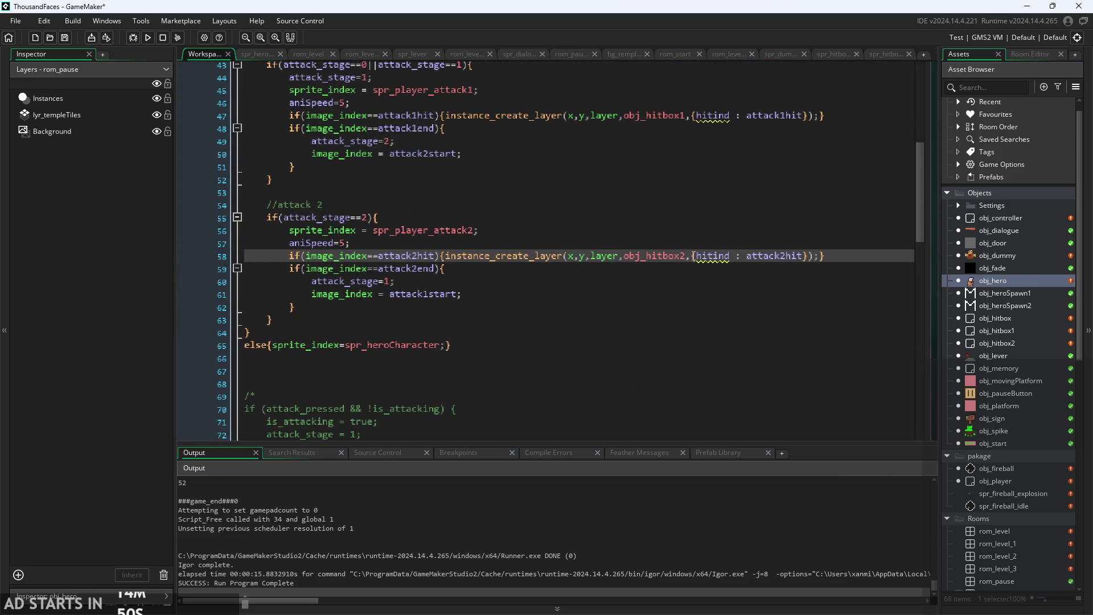
left_click_drag(760, 264, 808, 261)
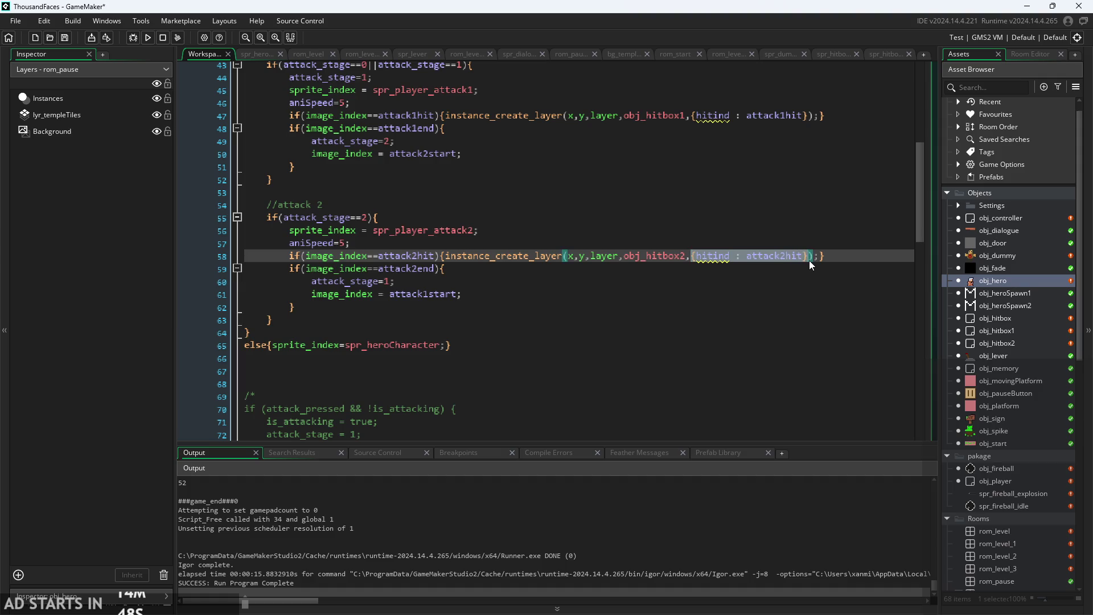
key("BackSpace")
key("BackSpace")
mouse_move(686, 116)
left_mouse_down()
mouse_move(732, 128)
mouse_move(812, 121)
left_mouse_up()
key("BackSpace")
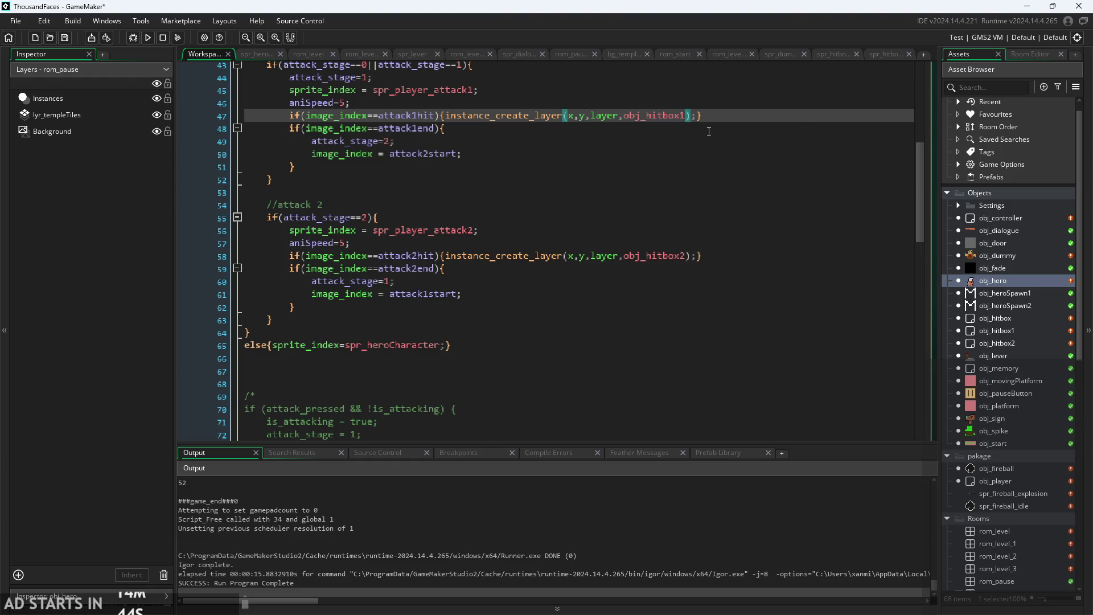
left_click(692, 256)
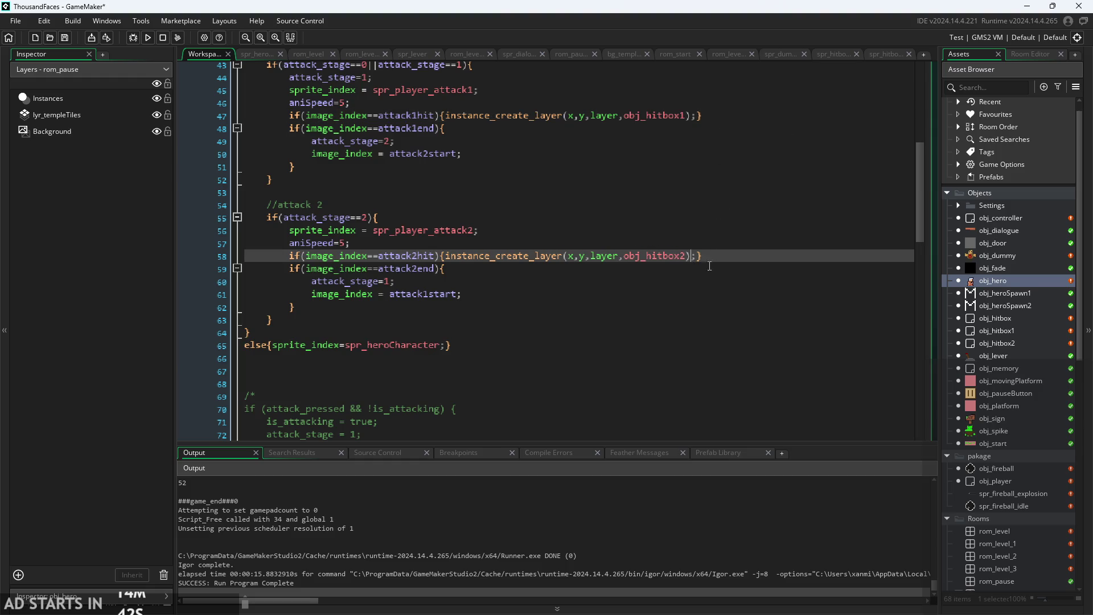
double_click(1007, 331)
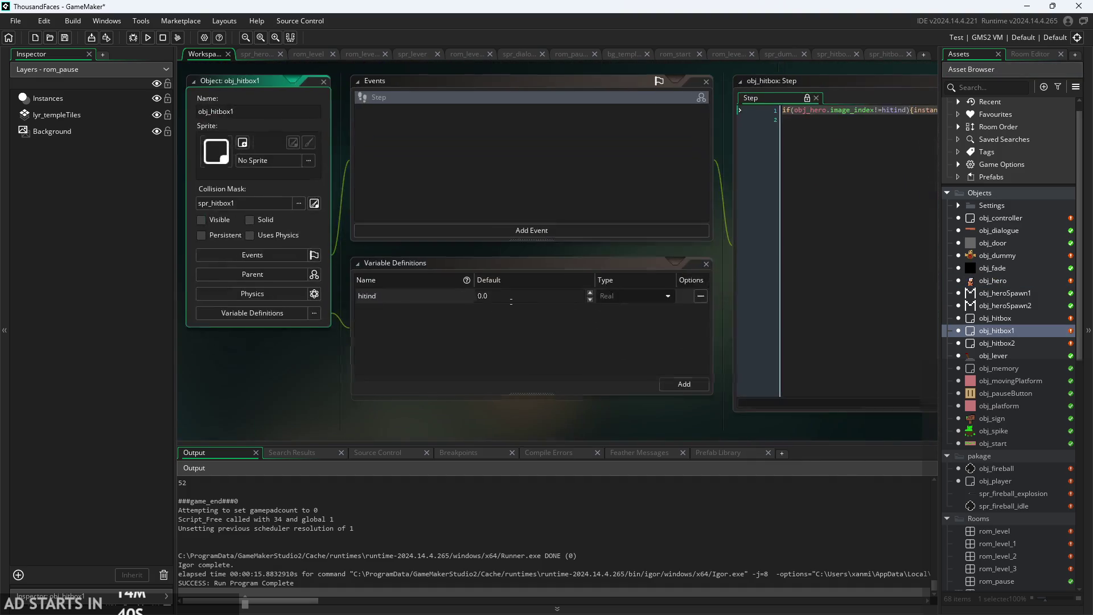
Enter hitind default 3 for obj_hitbox1 and 2 for obj_hitbox2.
left_click(569, 295)
type("3")
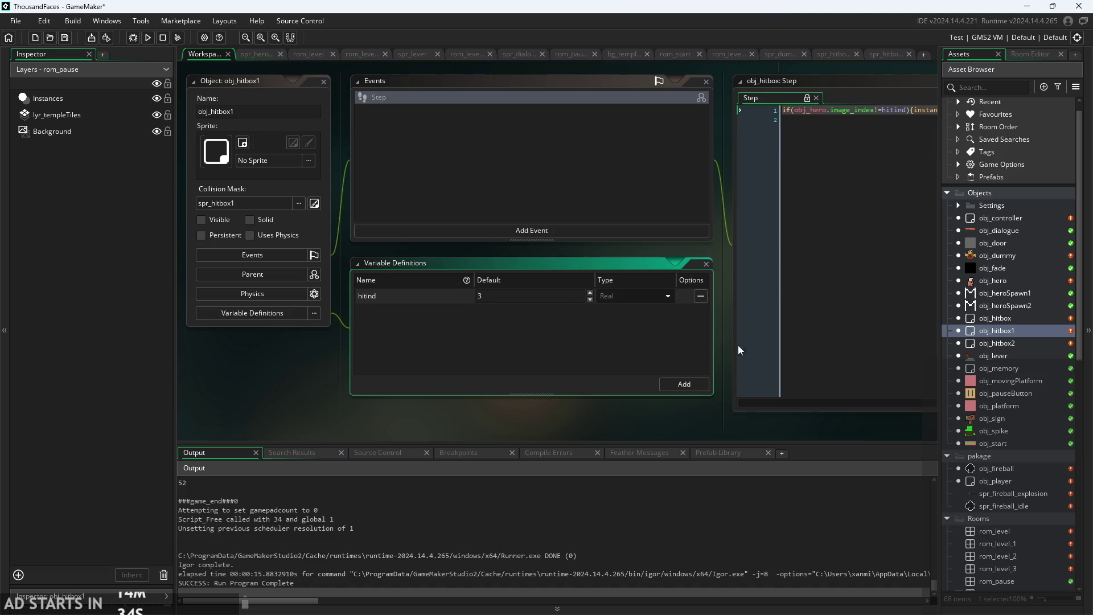
double_click(976, 343)
scroll(487, 305, "down", 4)
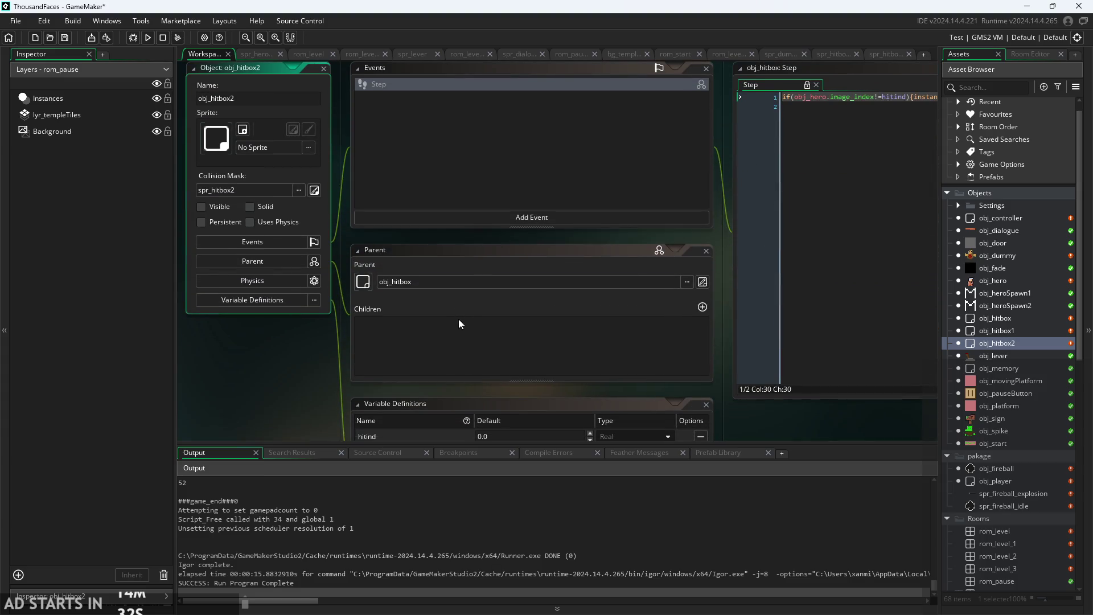
scroll(459, 319, "down", 1)
left_click(499, 401)
key("BackSpace")
key("BackSpace")
key("BackSpace")
type("2")
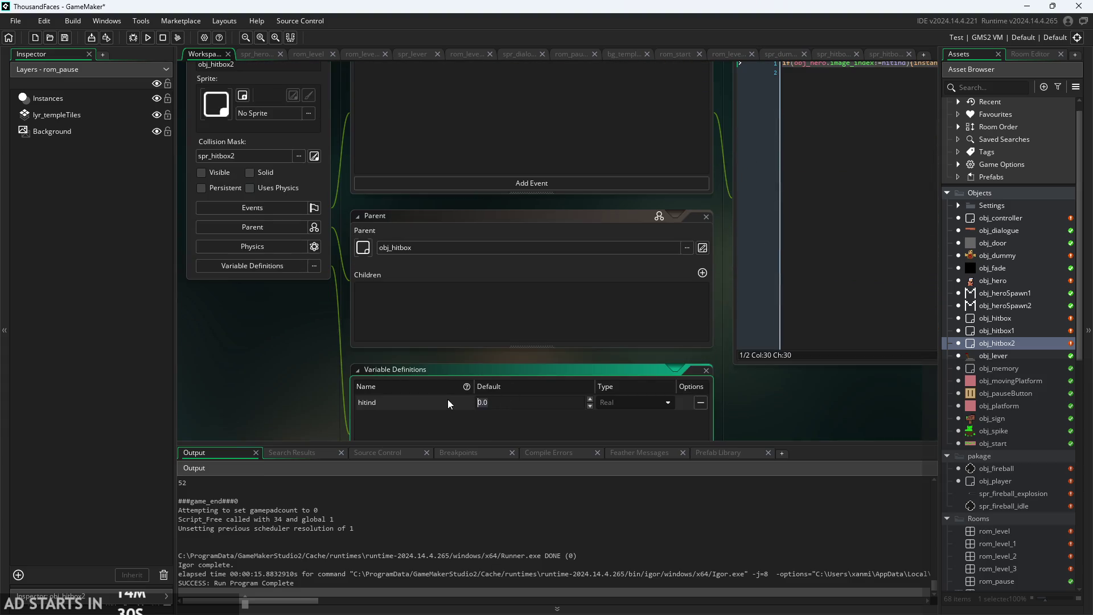
left_click(278, 361)
scroll(233, 381, "right", 2)
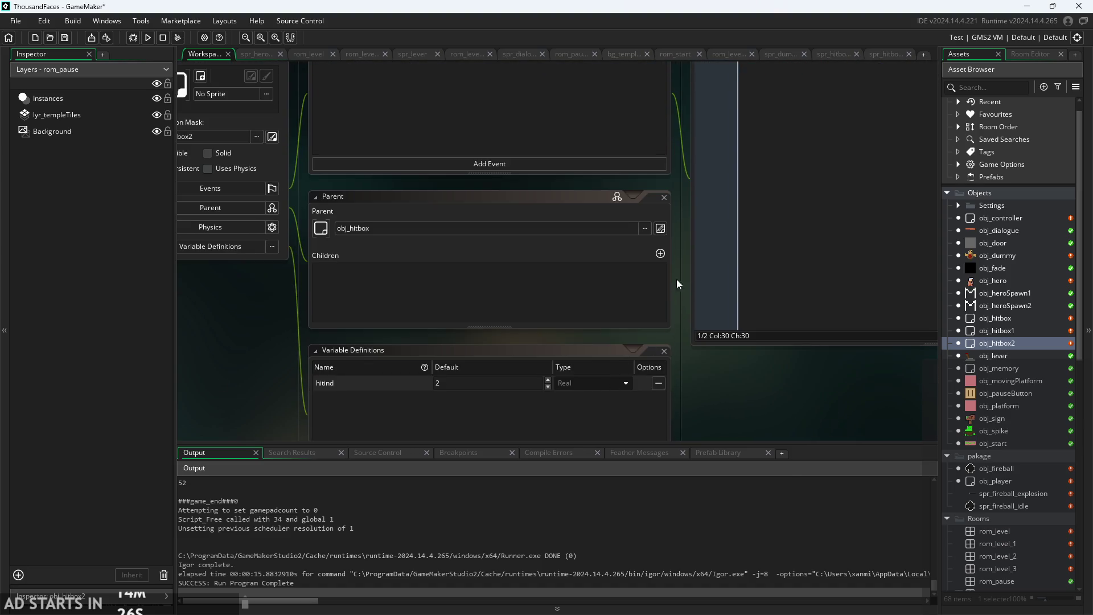
scroll(666, 273, "right", 4)
scroll(666, 273, "up", 5)
scroll(650, 193, "down", 3)
scroll(650, 194, "right", 2)
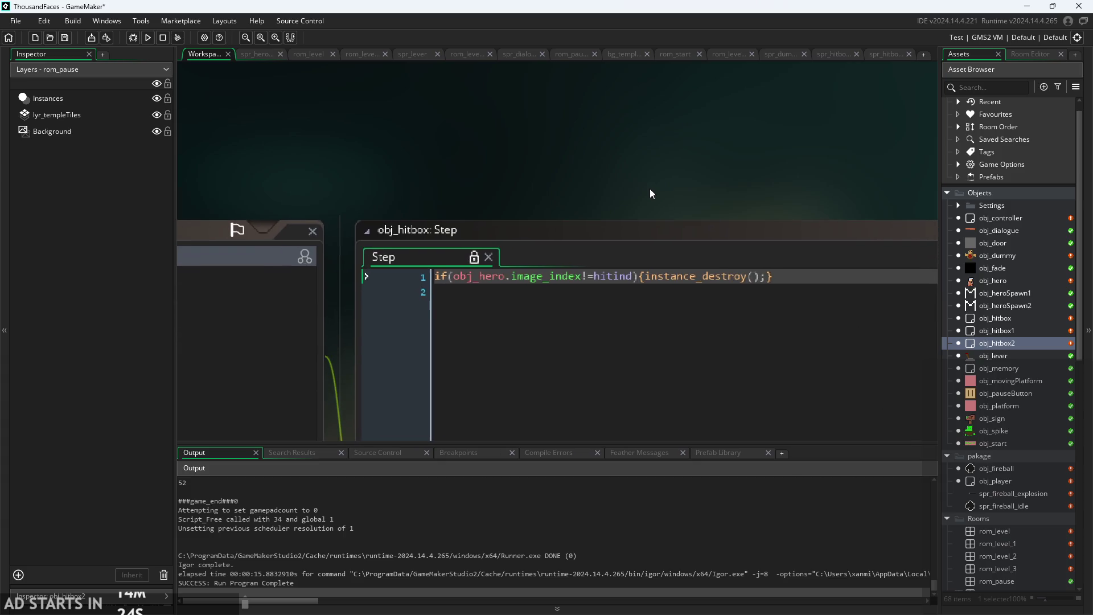
In obj_hitbox's Step event, change the != comparison before hitind to <.
double_click(1006, 316)
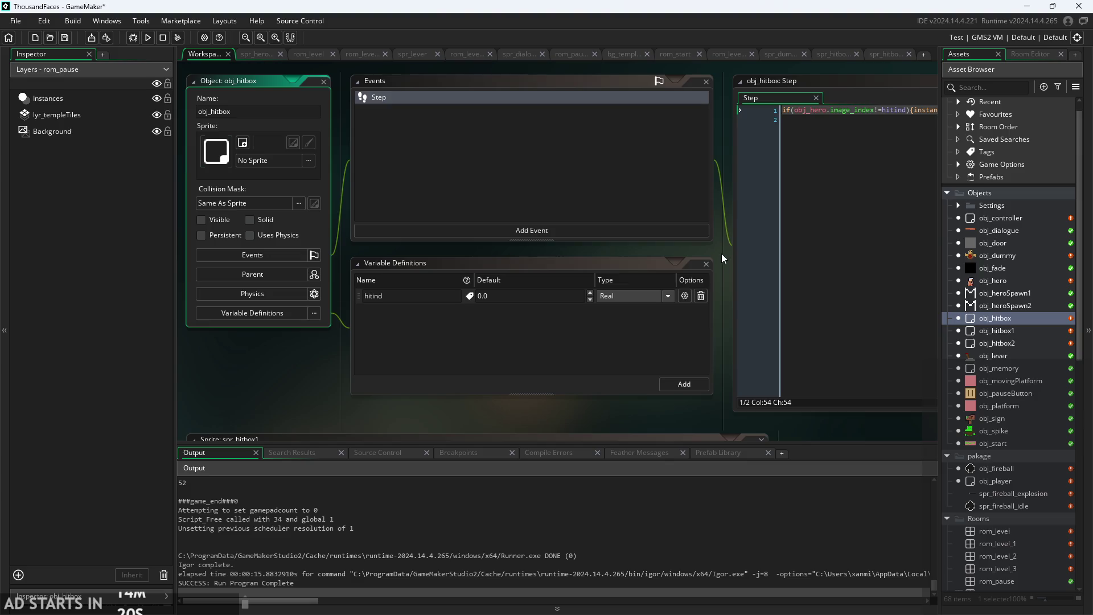
mouse_move(408, 306)
left_mouse_down()
mouse_move(599, 235)
mouse_move(419, 334)
left_mouse_up()
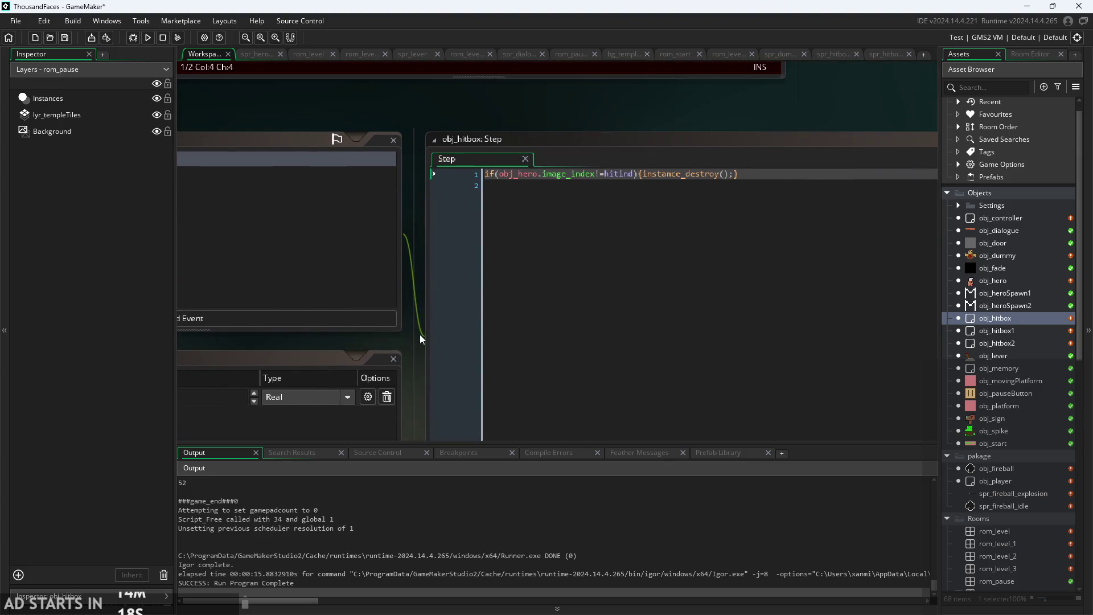
scroll(692, 94, "up", 2)
left_click(589, 187)
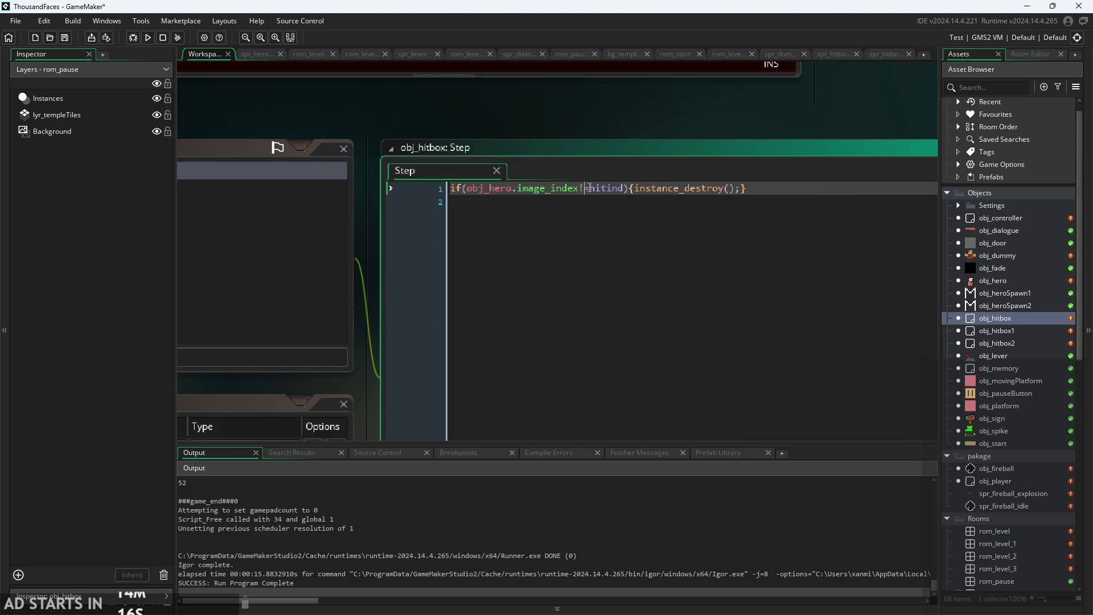
key("BackSpace")
key("BackSpace")
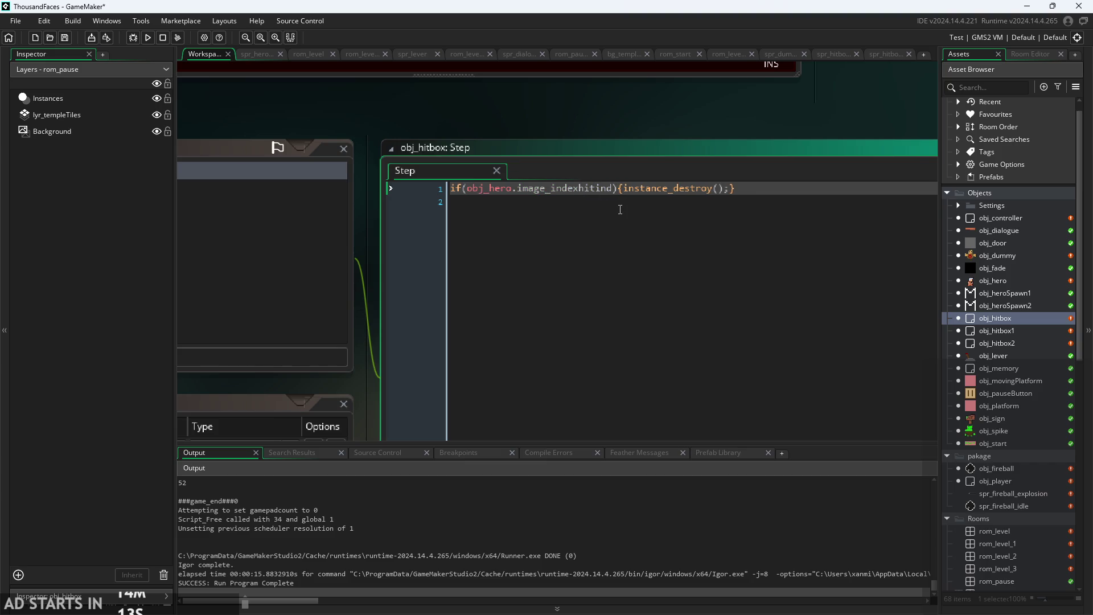
type("<")
Append -1|| after hitind and select the obj_hero.image_index<hitind-1 comparison.
key("Right")
key("Right")
key("Right")
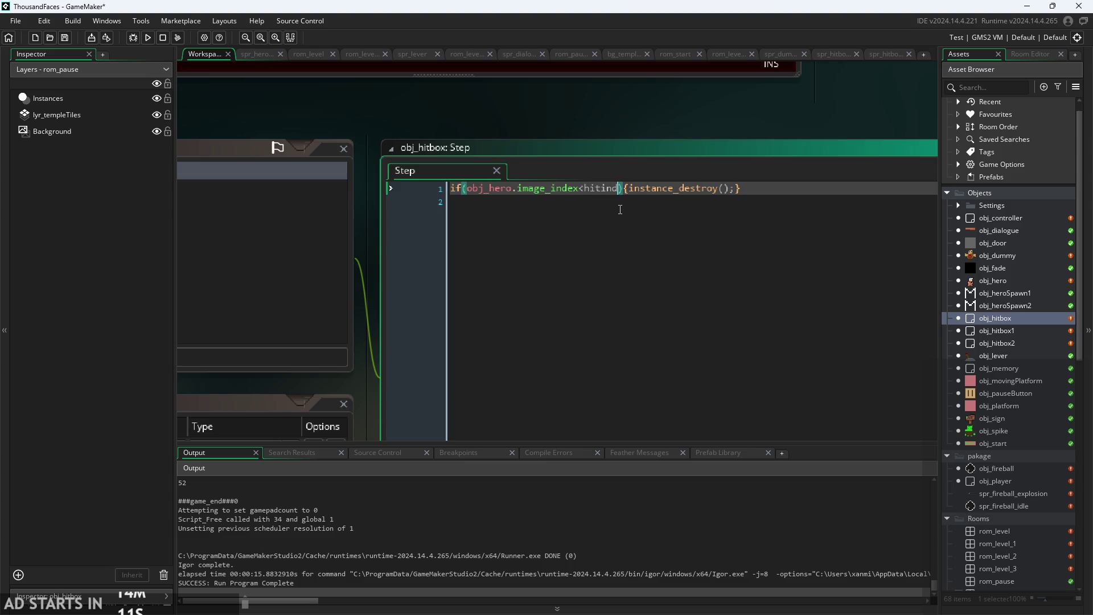
key("Left")
type("|")
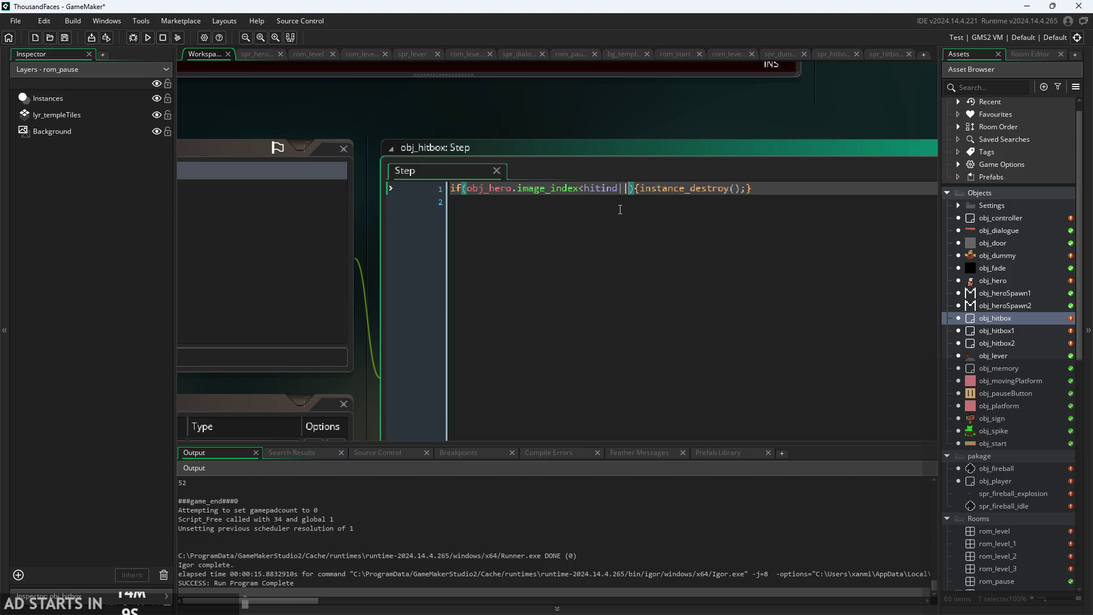
key("BackSpace")
key("BackSpace")
type("-1||")
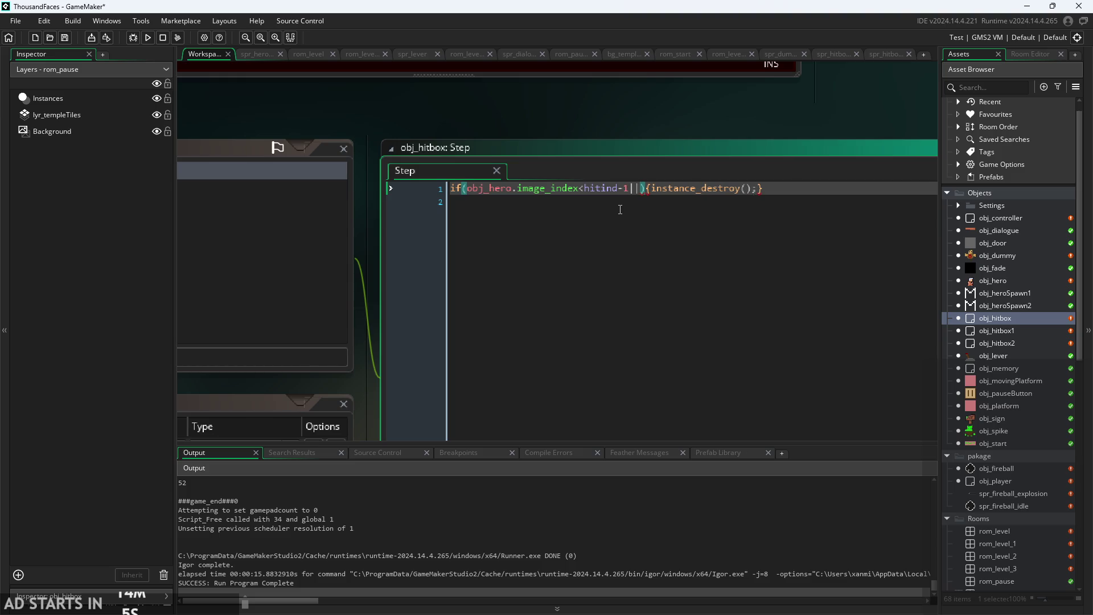
left_click_drag(629, 188, 467, 190)
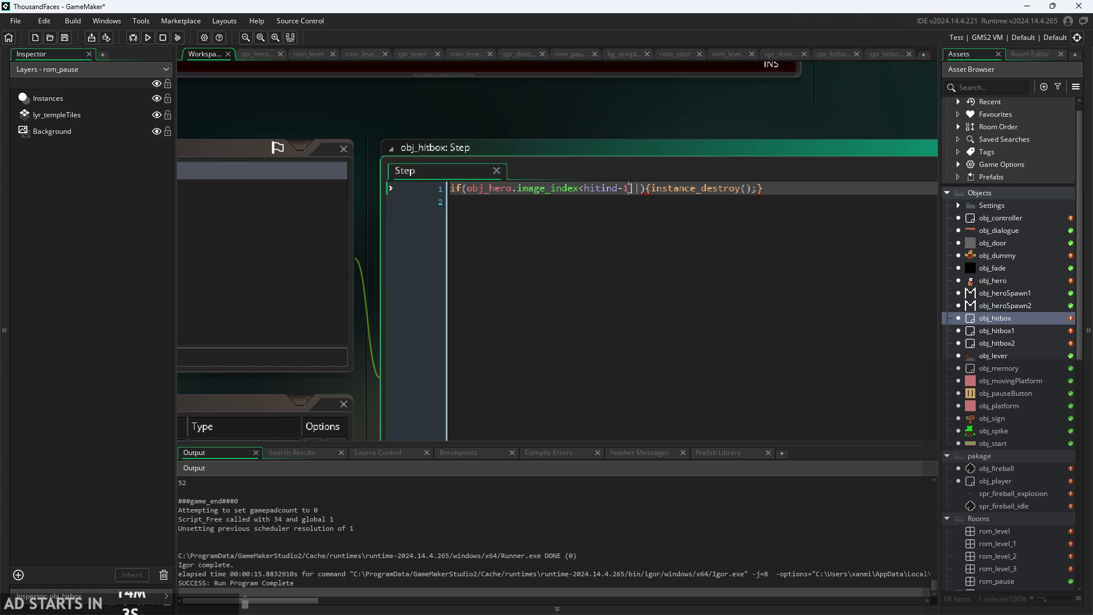